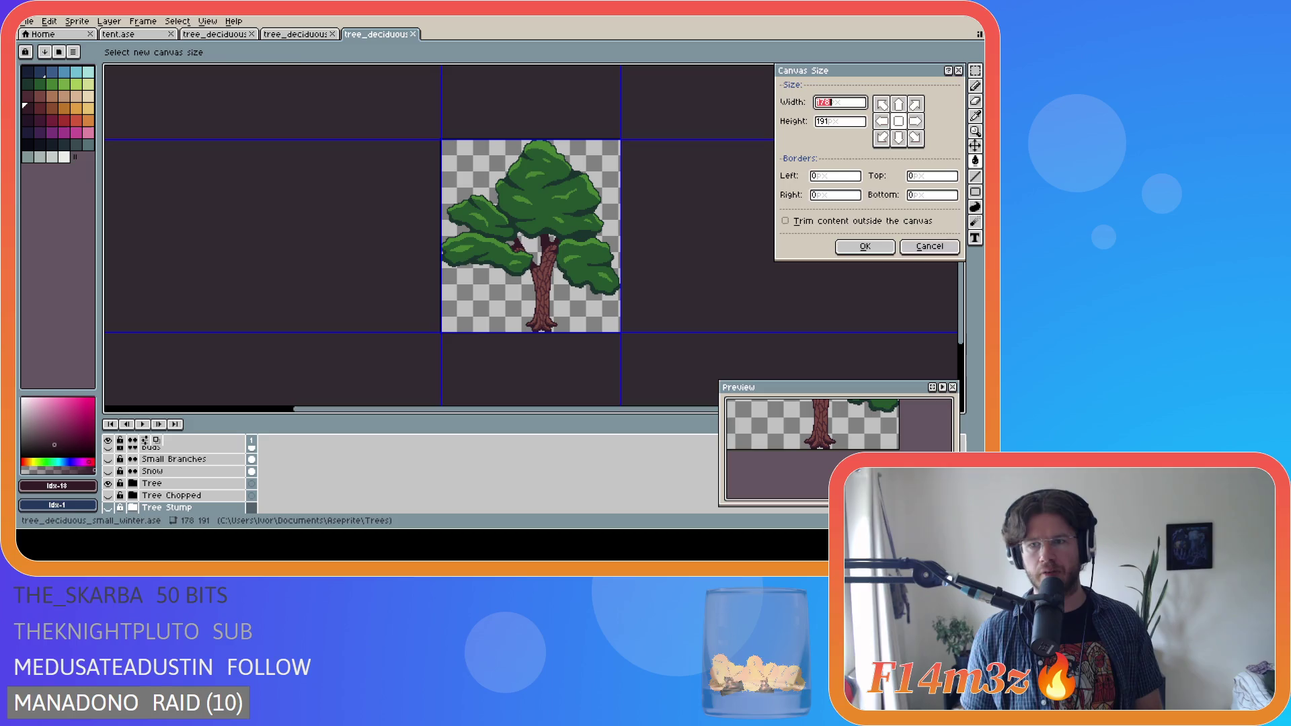
# - Cancel the Canvas Size dialog and close the tree_deciduous tabs so tent.ase is active
pyautogui.click(930, 246)
pyautogui.click(413, 33)
pyautogui.click(252, 35)
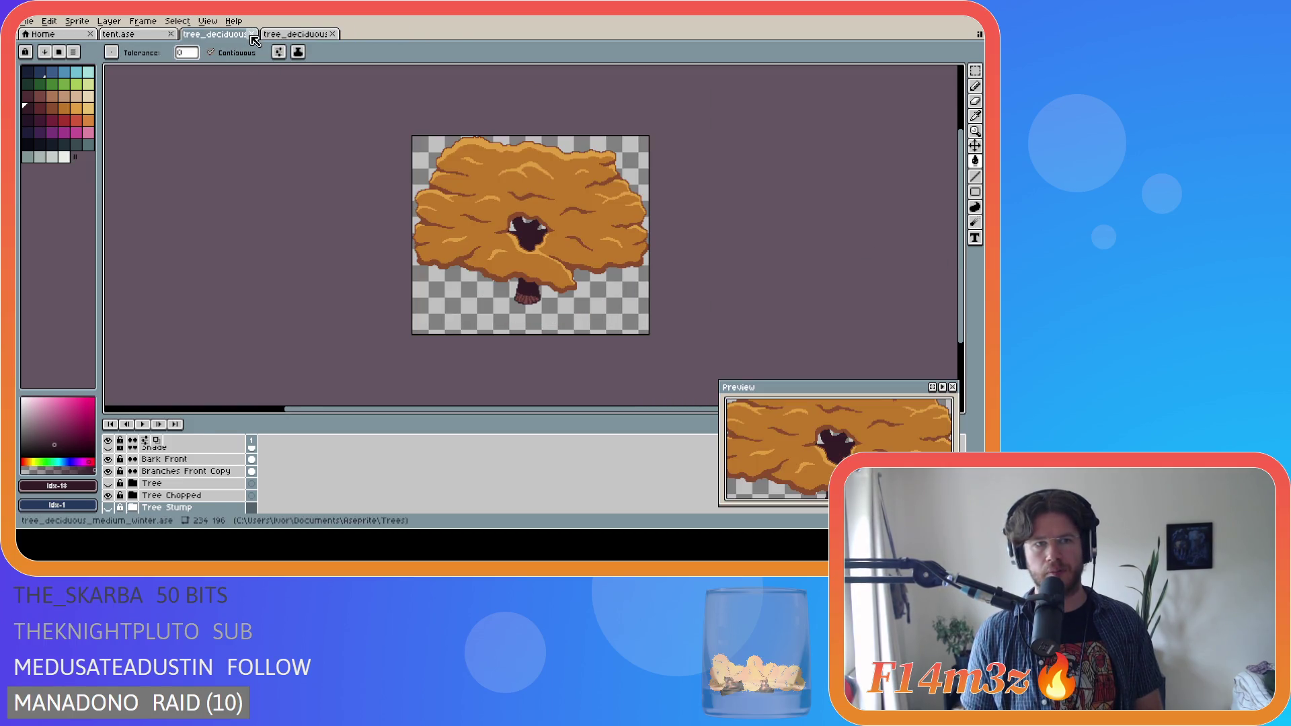
pyautogui.click(252, 35)
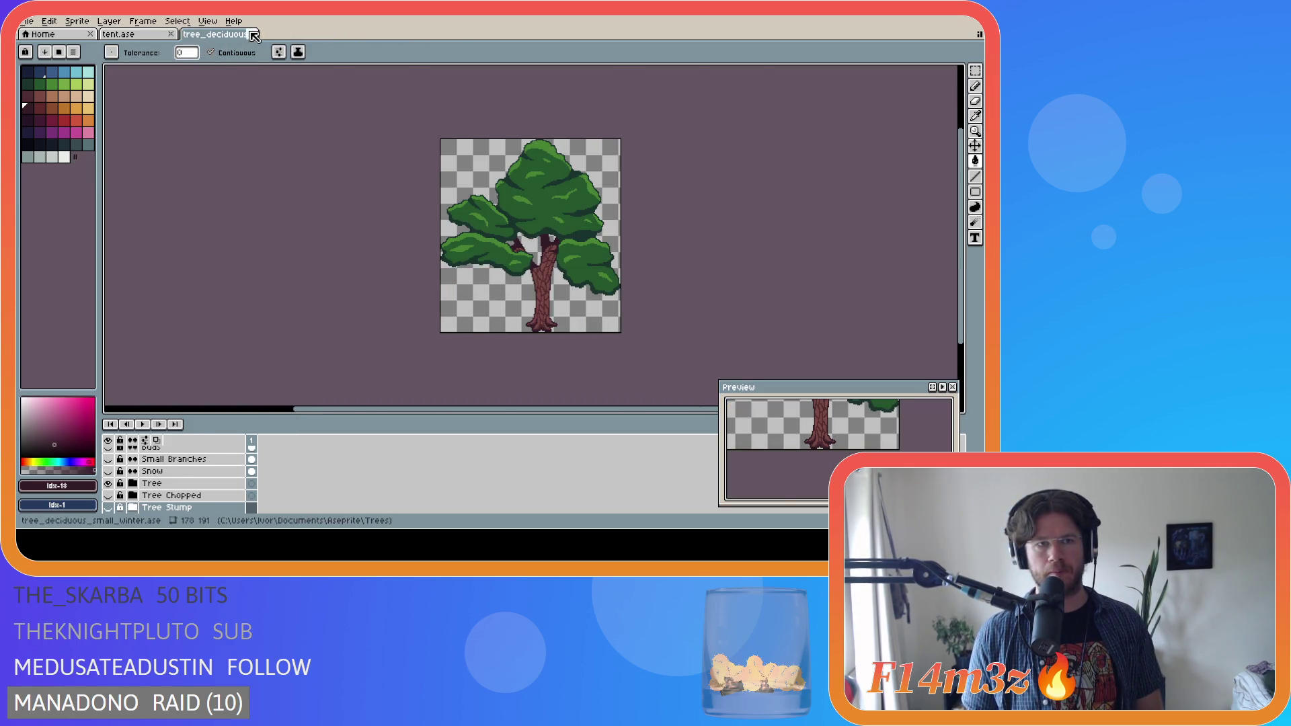
pyautogui.click(252, 35)
pyautogui.moveTo(960, 299)
pyautogui.mouseDown()
pyautogui.moveTo(973, 221)
pyautogui.moveTo(980, 288)
pyautogui.mouseUp()
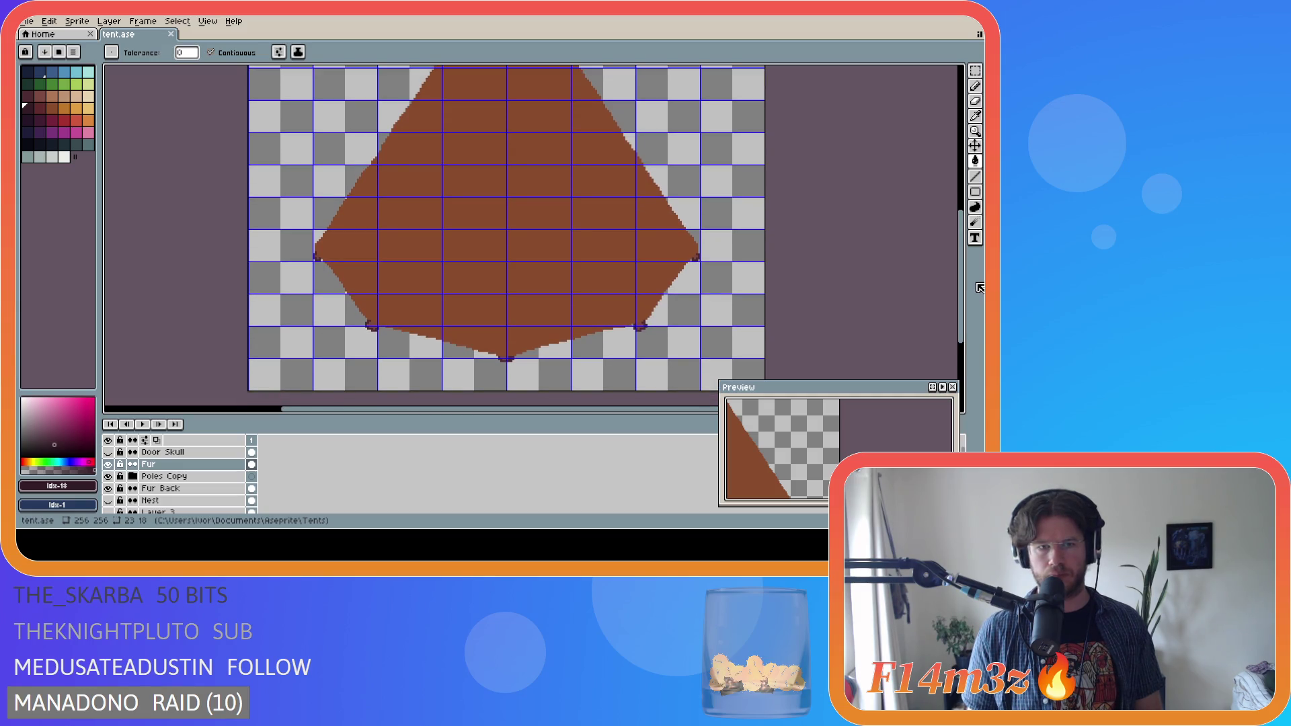
# - Pick the selection tool in the toolbar to prepare for polygon selections
pyautogui.moveTo(980, 287); pyautogui.dragTo(980, 284)
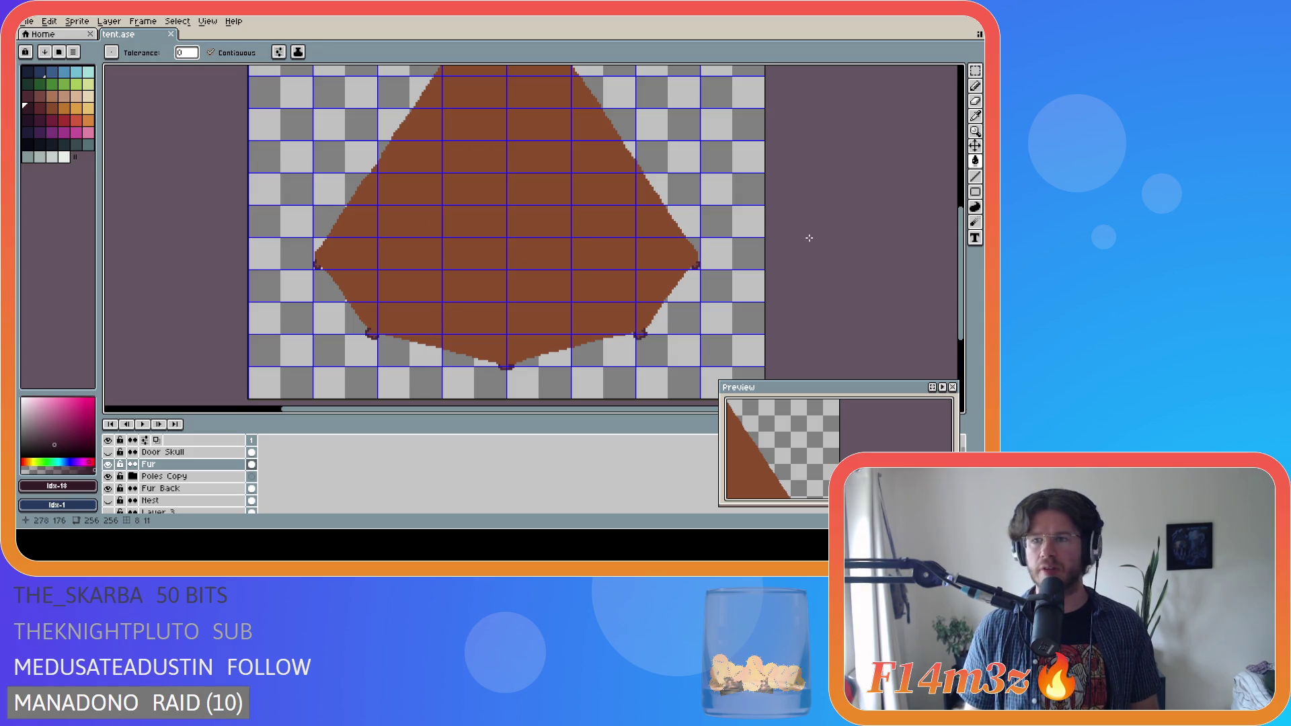
pyautogui.click(975, 69)
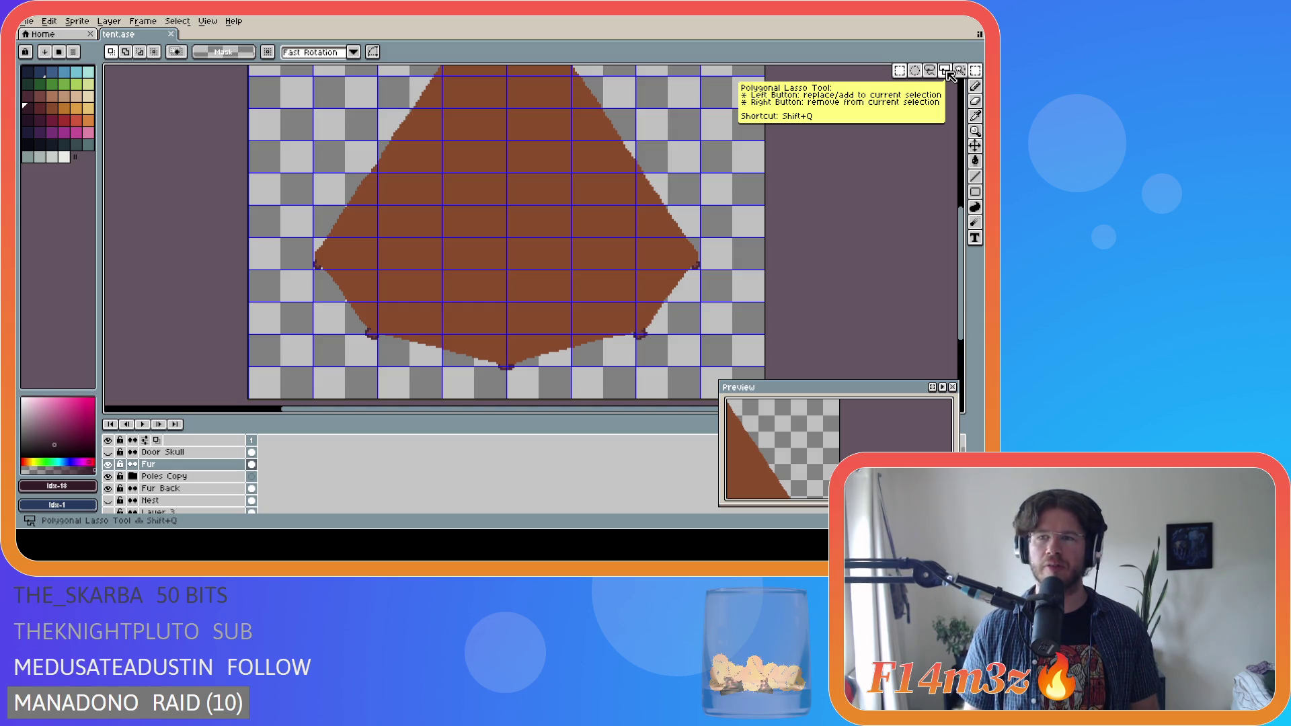
# - Choose the Polygonal Lasso and select a triangular wedge over the tent's lower-left fur
pyautogui.click(949, 75)
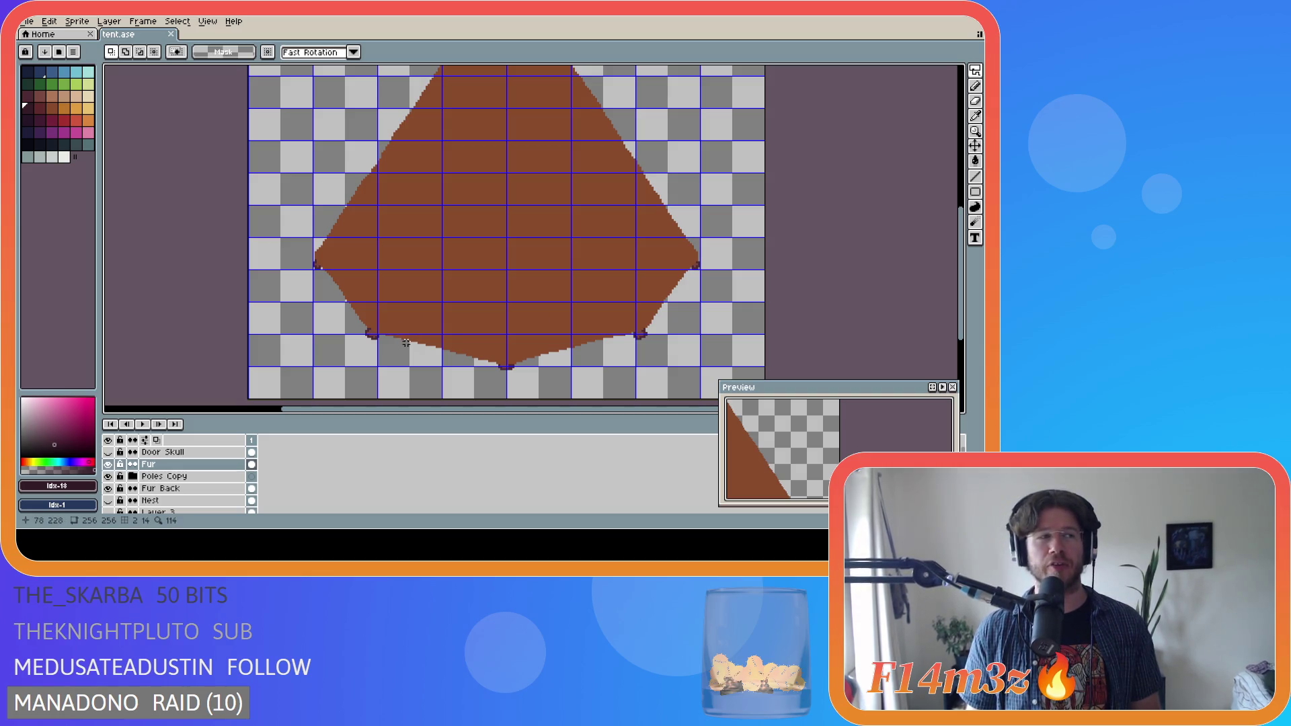
pyautogui.moveTo(974, 71)
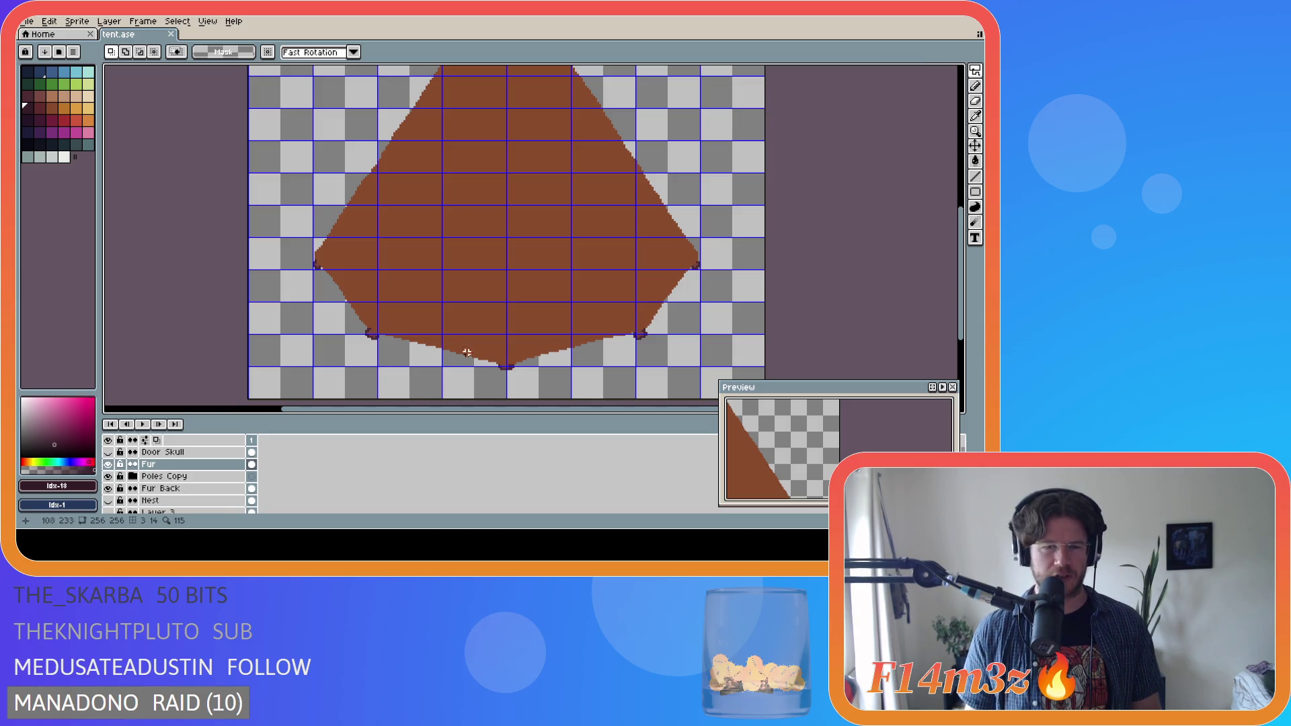
pyautogui.click(441, 366)
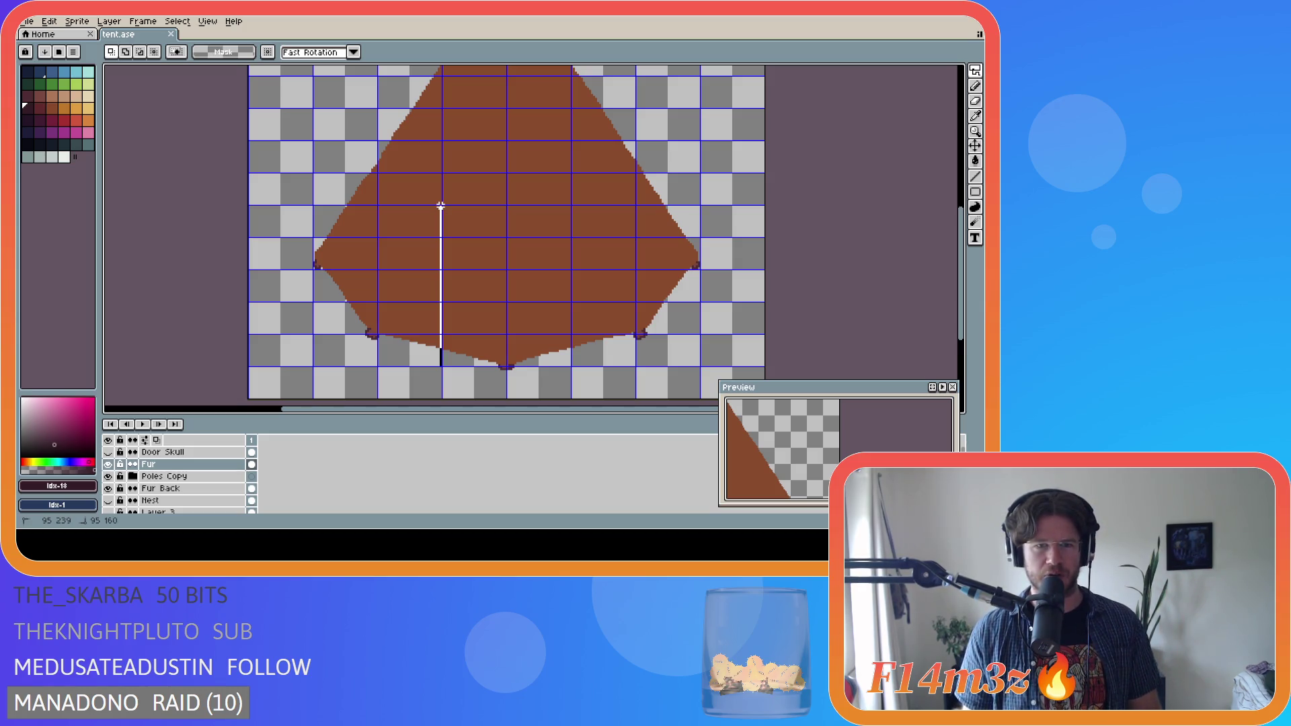
pyautogui.click(440, 205)
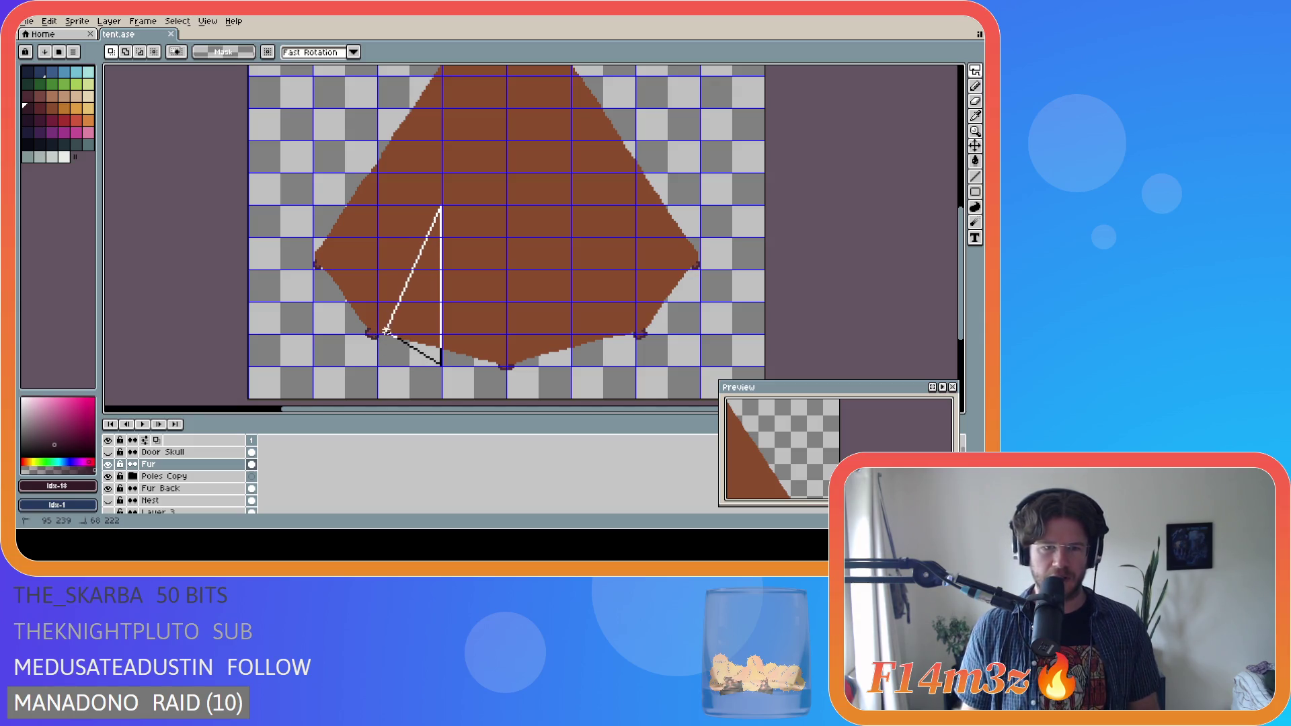
pyautogui.scroll(2, 380, 333)
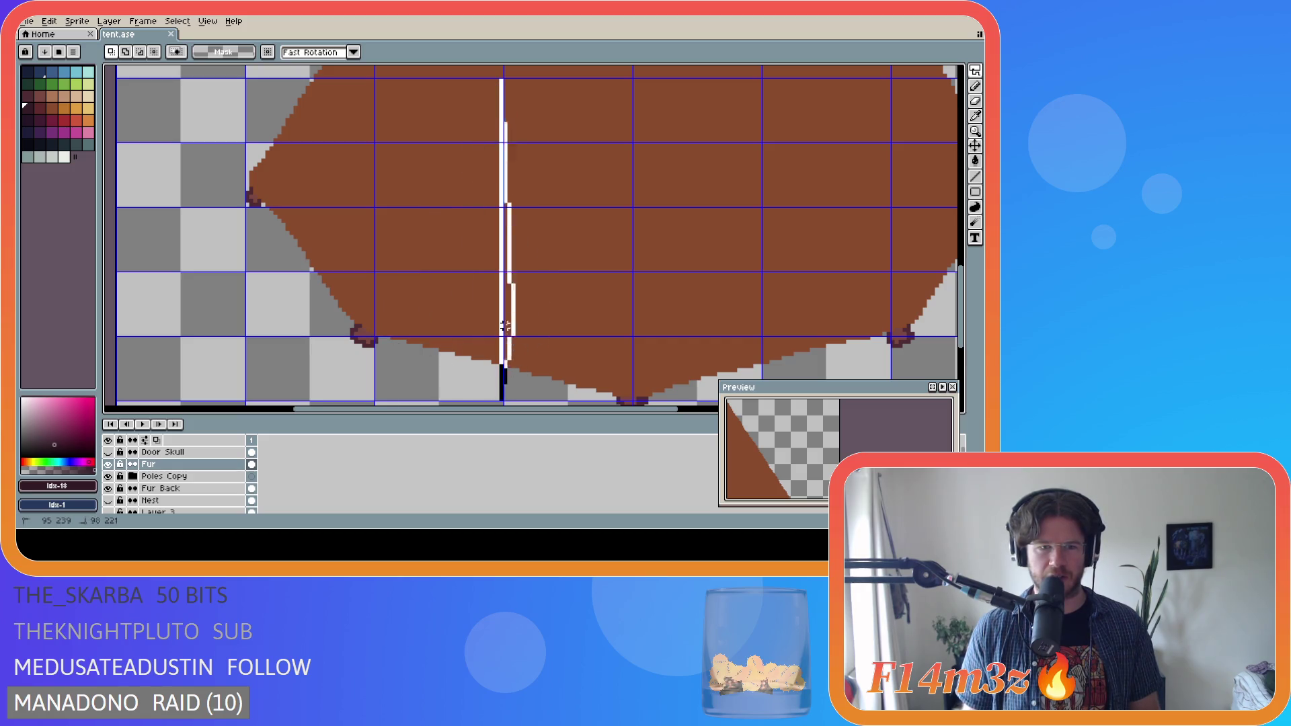
pyautogui.click(376, 332)
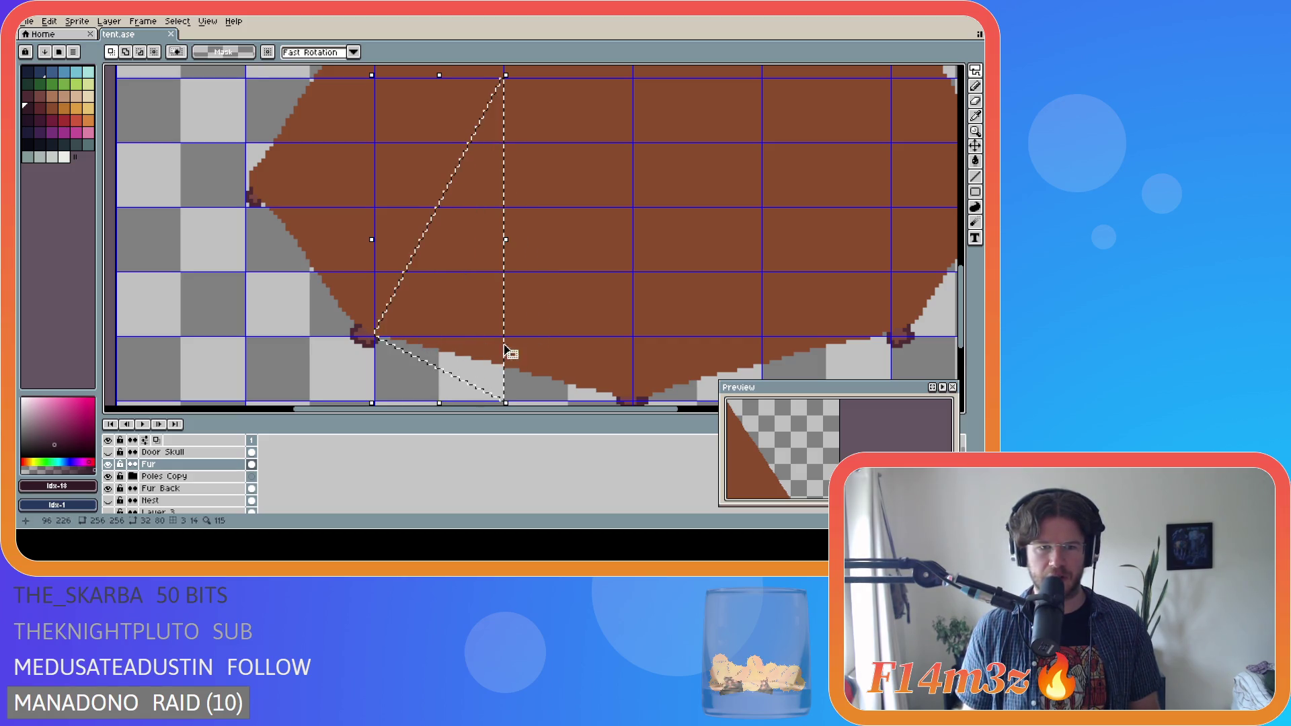
pyautogui.scroll(-2, 515, 317)
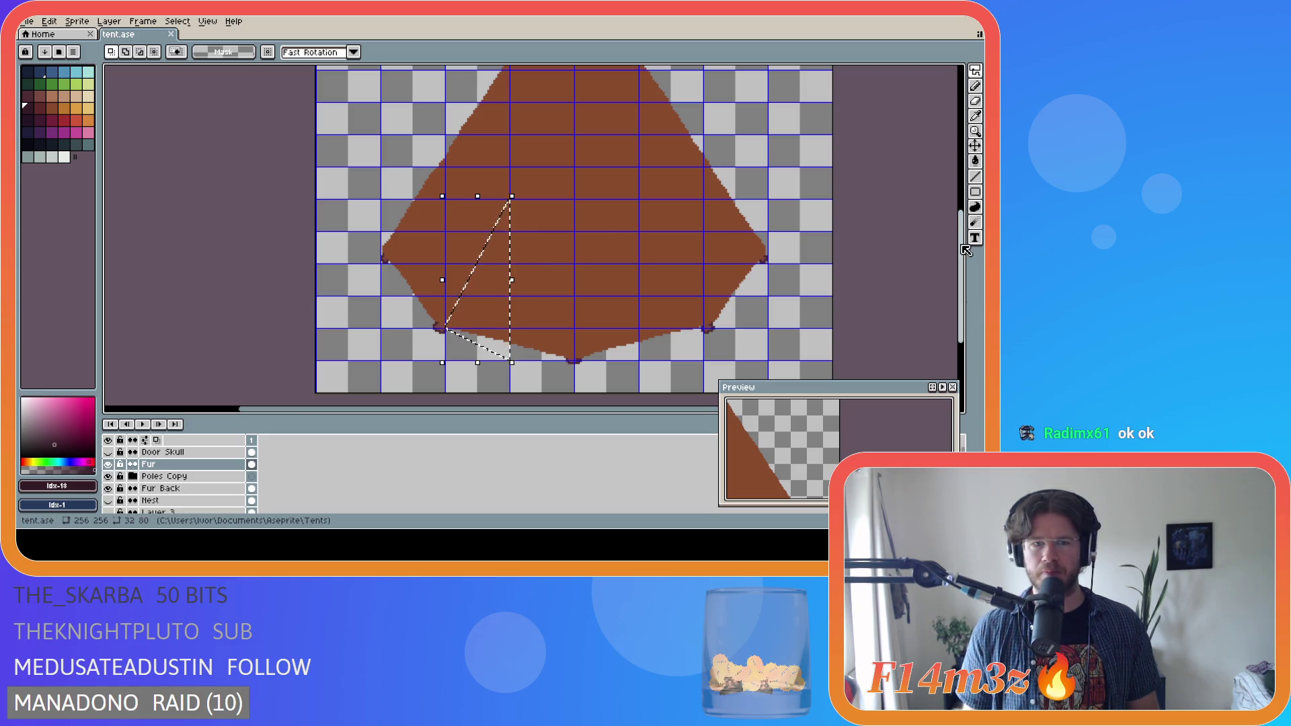
pyautogui.moveTo(961, 247)
pyautogui.mouseDown()
pyautogui.moveTo(960, 228)
pyautogui.moveTo(951, 240)
pyautogui.mouseUp()
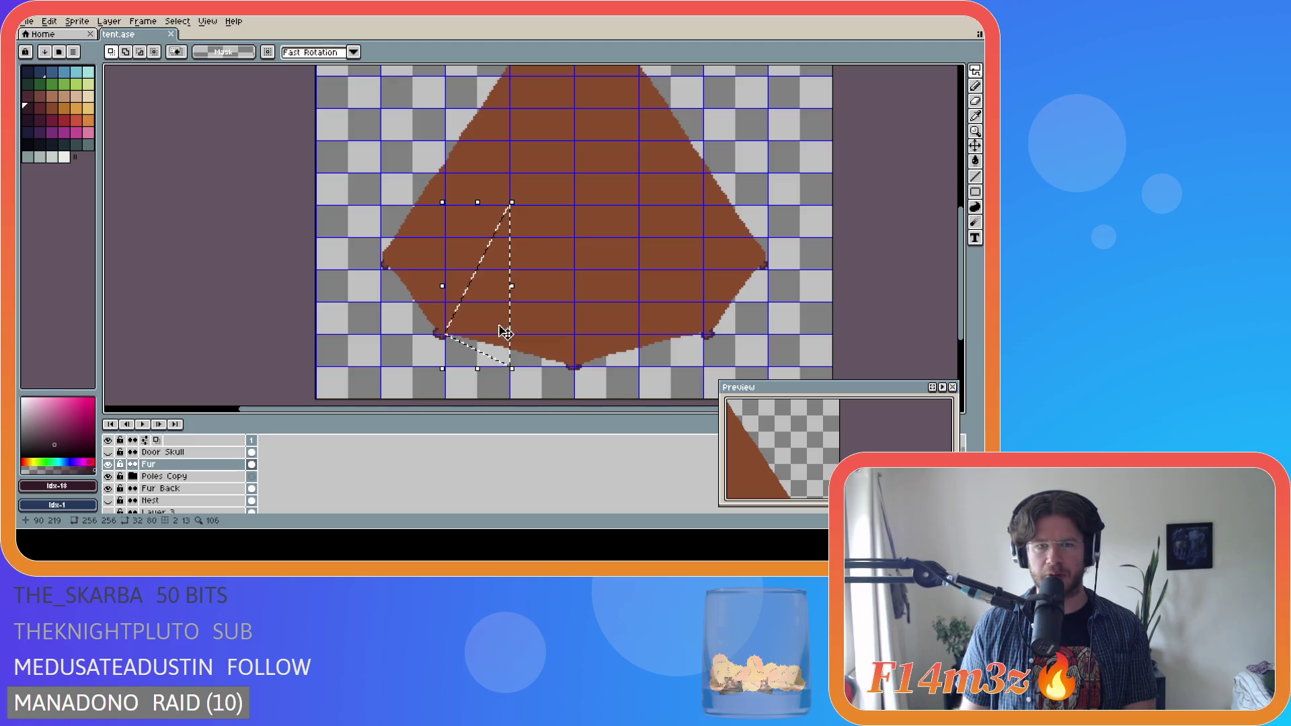
# - Clear the pixels inside the triangular selection on the Fur layer and deselect
pyautogui.scroll(1, 509, 323)
pyautogui.moveTo(962, 252); pyautogui.dragTo(966, 282)
pyautogui.scroll(-1, 544, 286)
pyautogui.scroll(1, 532, 271)
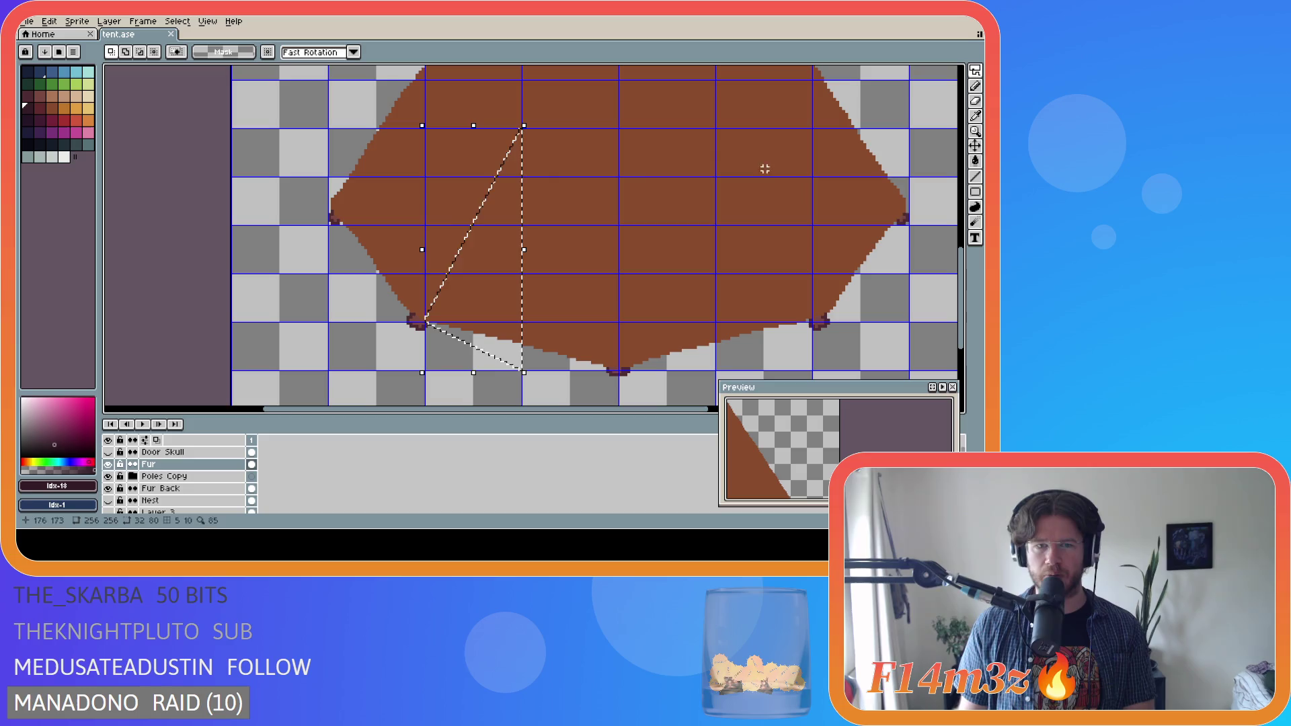
pyautogui.moveTo(967, 270); pyautogui.dragTo(966, 271)
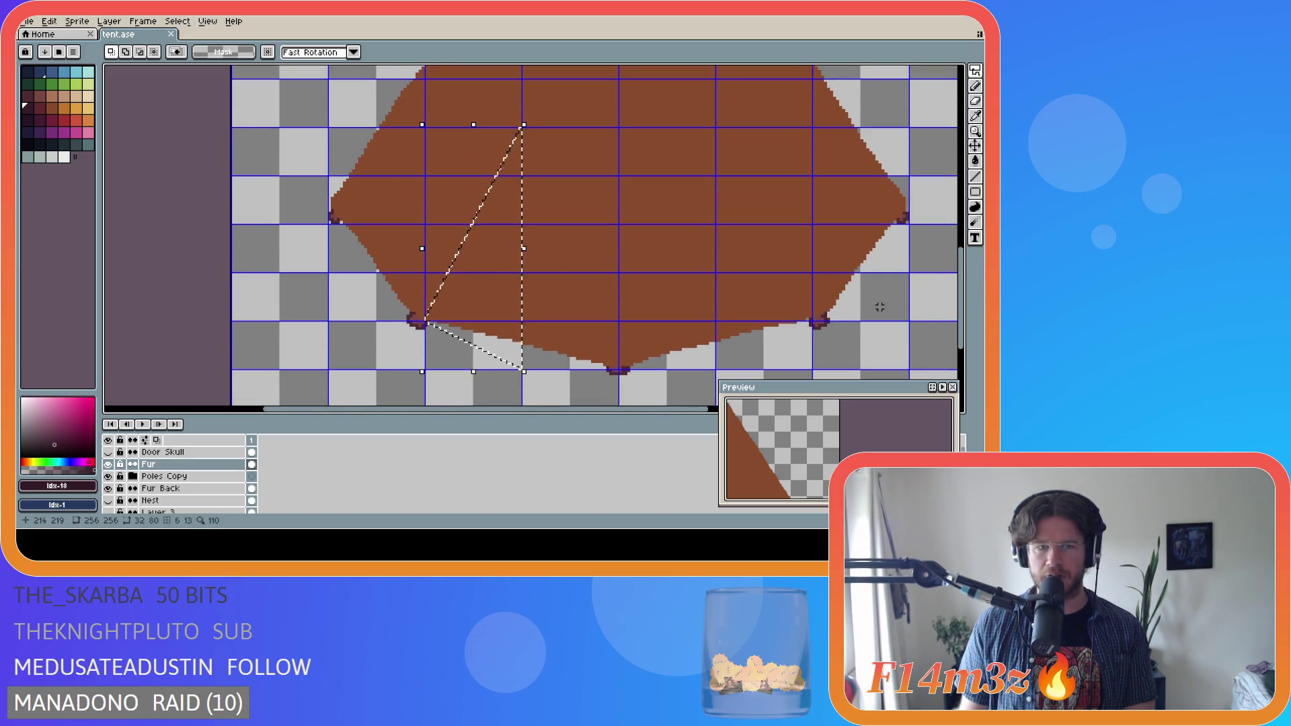
pyautogui.moveTo(966, 324); pyautogui.dragTo(964, 327)
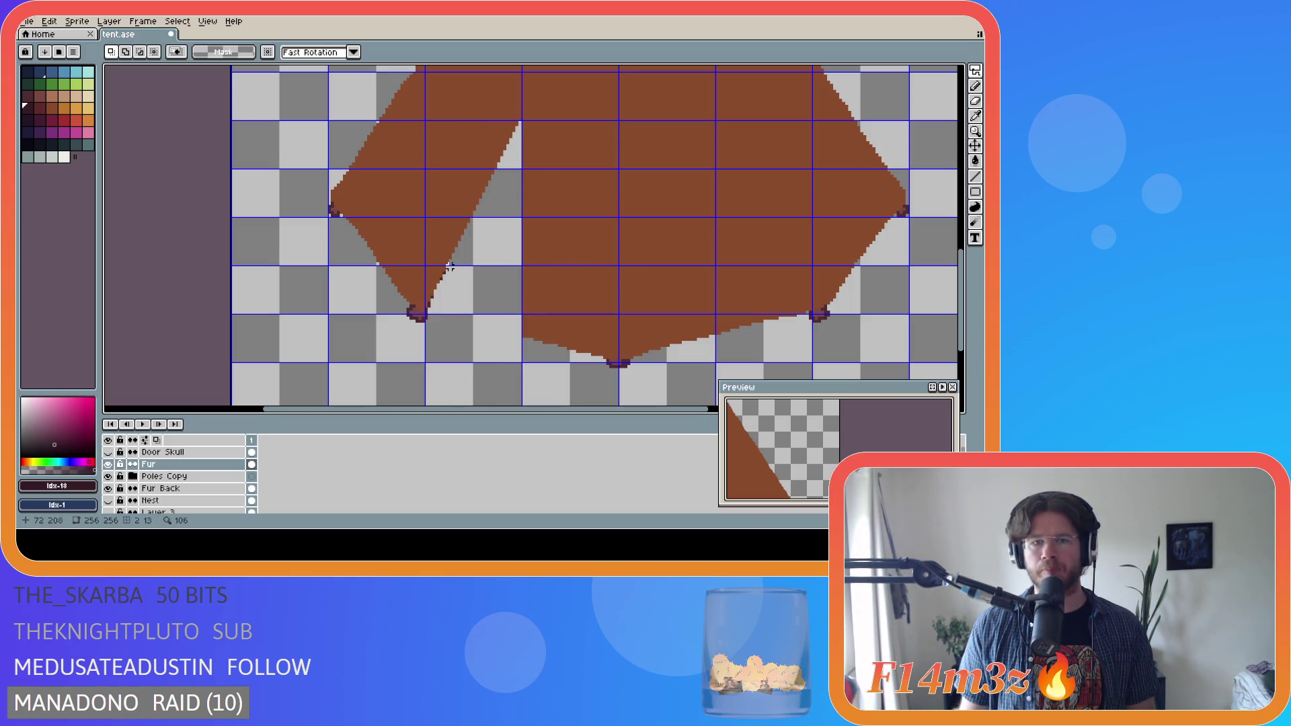
pyautogui.scroll(-3, 474, 282)
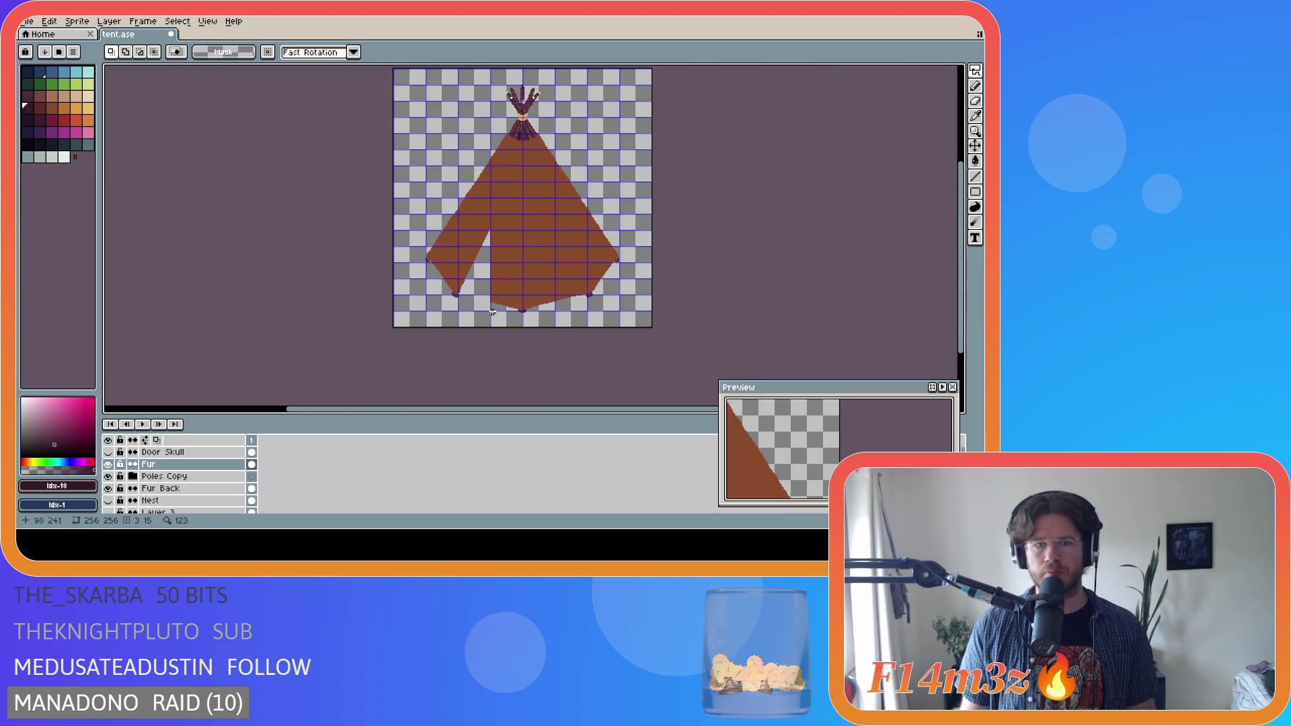
# - Hide the grid overlay with Ctrl+' to view the tent's door gap plainly
pyautogui.scroll(2, 513, 301)
pyautogui.scroll(-3, 513, 301)
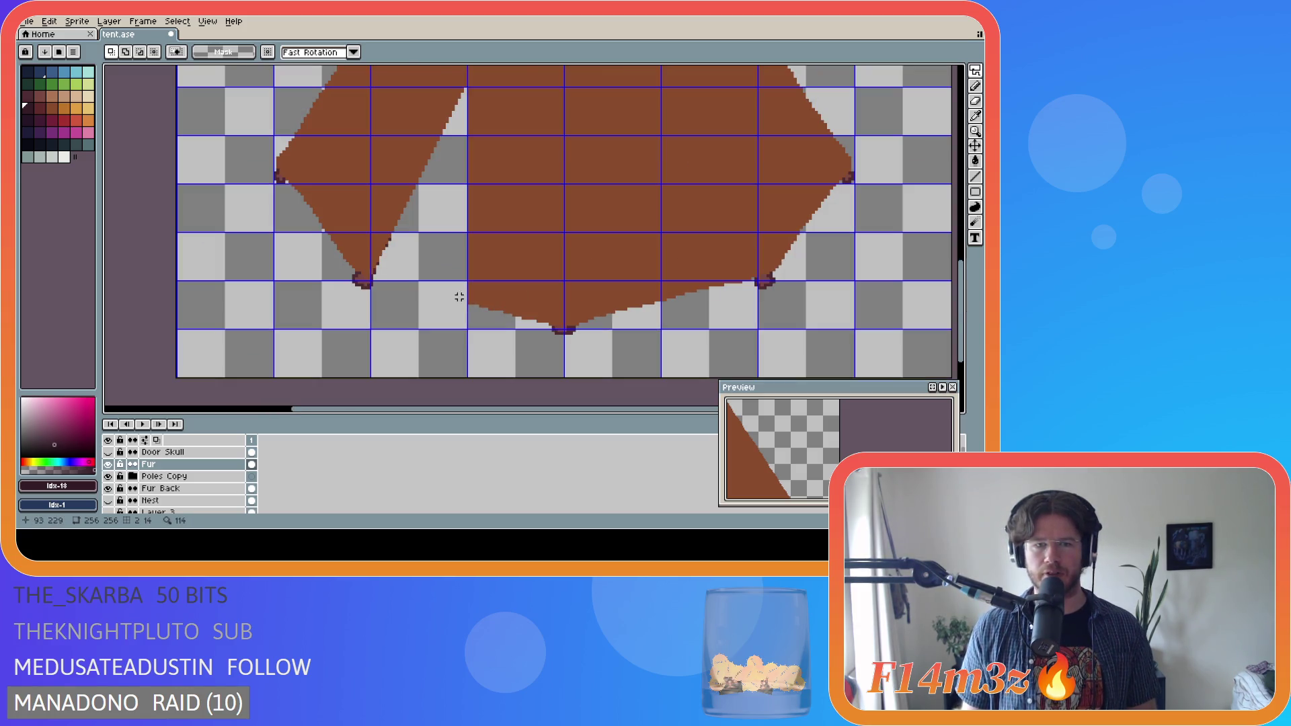
pyautogui.hotkey('ctrl', "'")
pyautogui.moveTo(961, 248); pyautogui.dragTo(962, 205)
pyautogui.scroll(2, 469, 296)
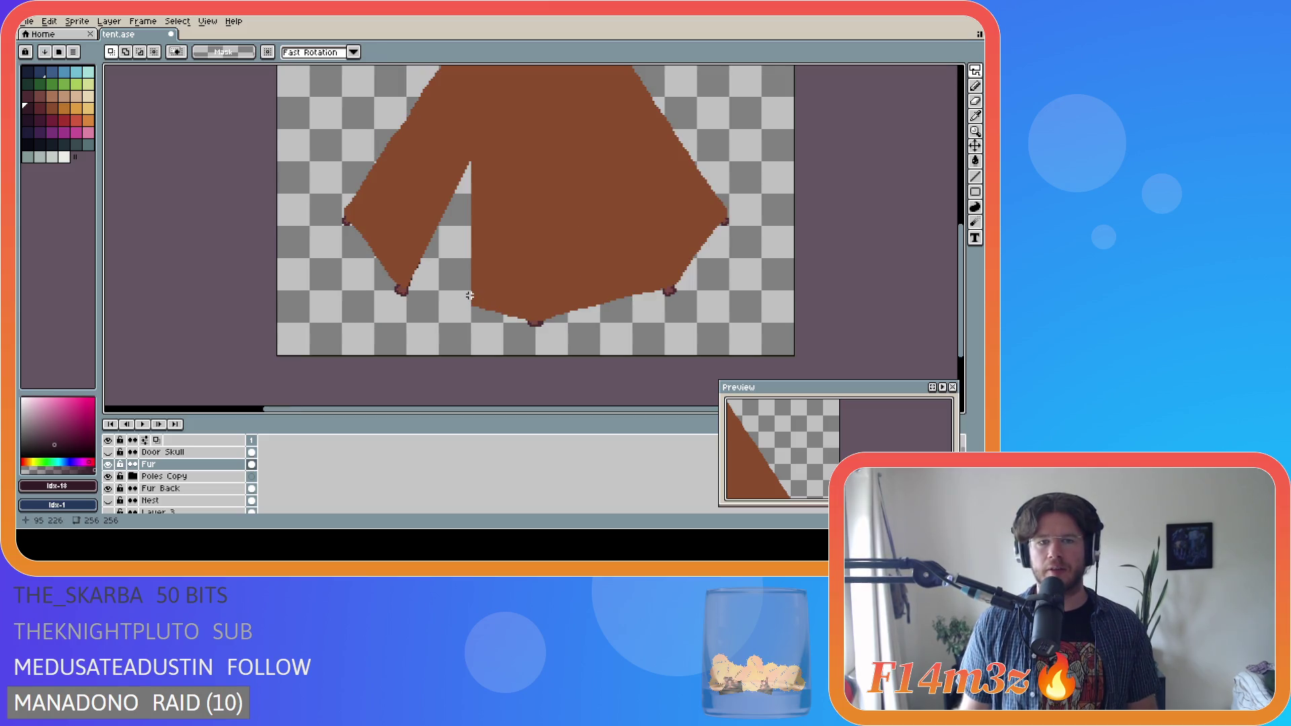
pyautogui.scroll(-2, 469, 296)
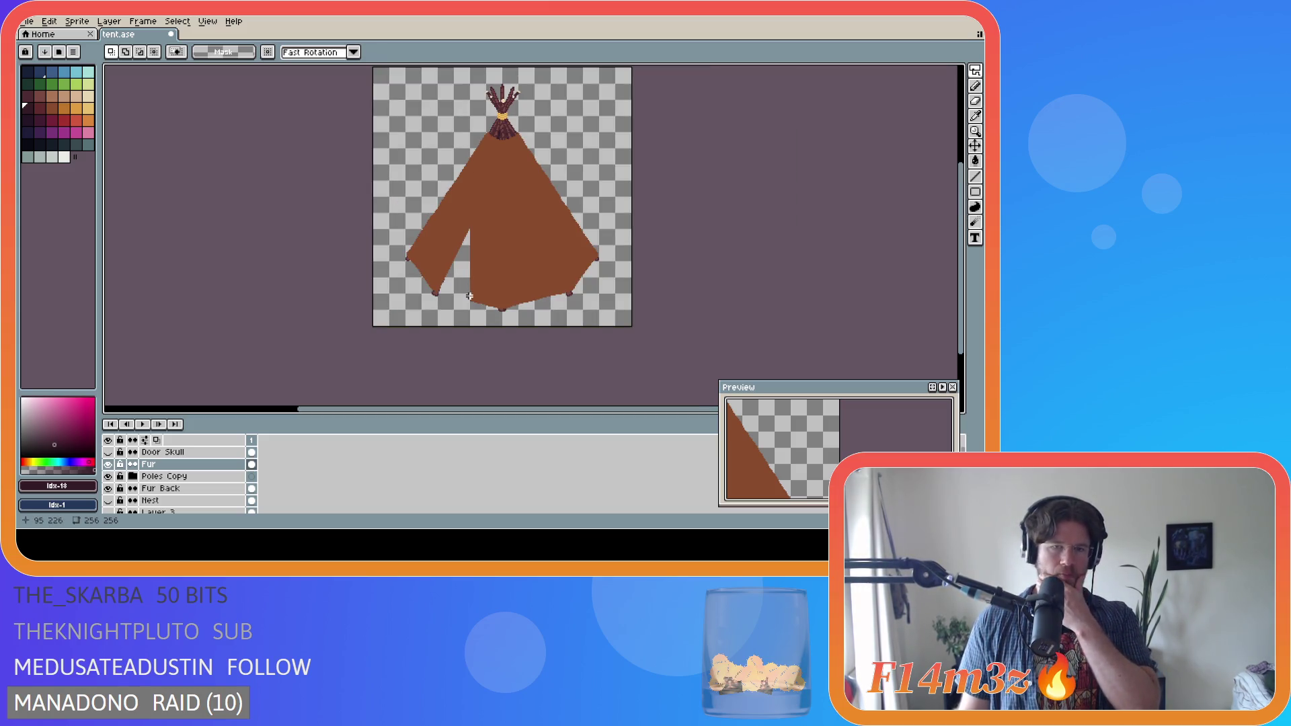
pyautogui.scroll(2, 469, 295)
pyautogui.scroll(-2, 469, 296)
pyautogui.scroll(2, 538, 301)
pyautogui.scroll(-2, 529, 300)
pyautogui.scroll(2, 529, 299)
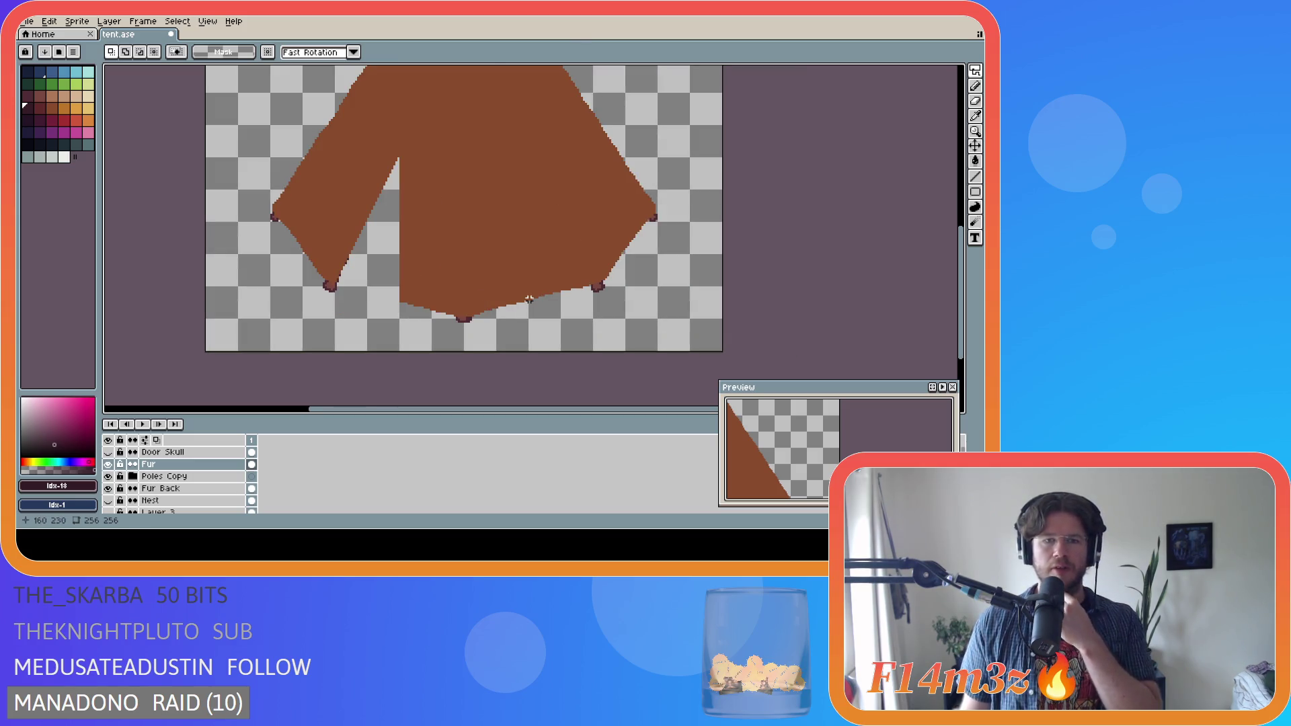
pyautogui.scroll(-2, 484, 273)
pyautogui.scroll(2, 464, 248)
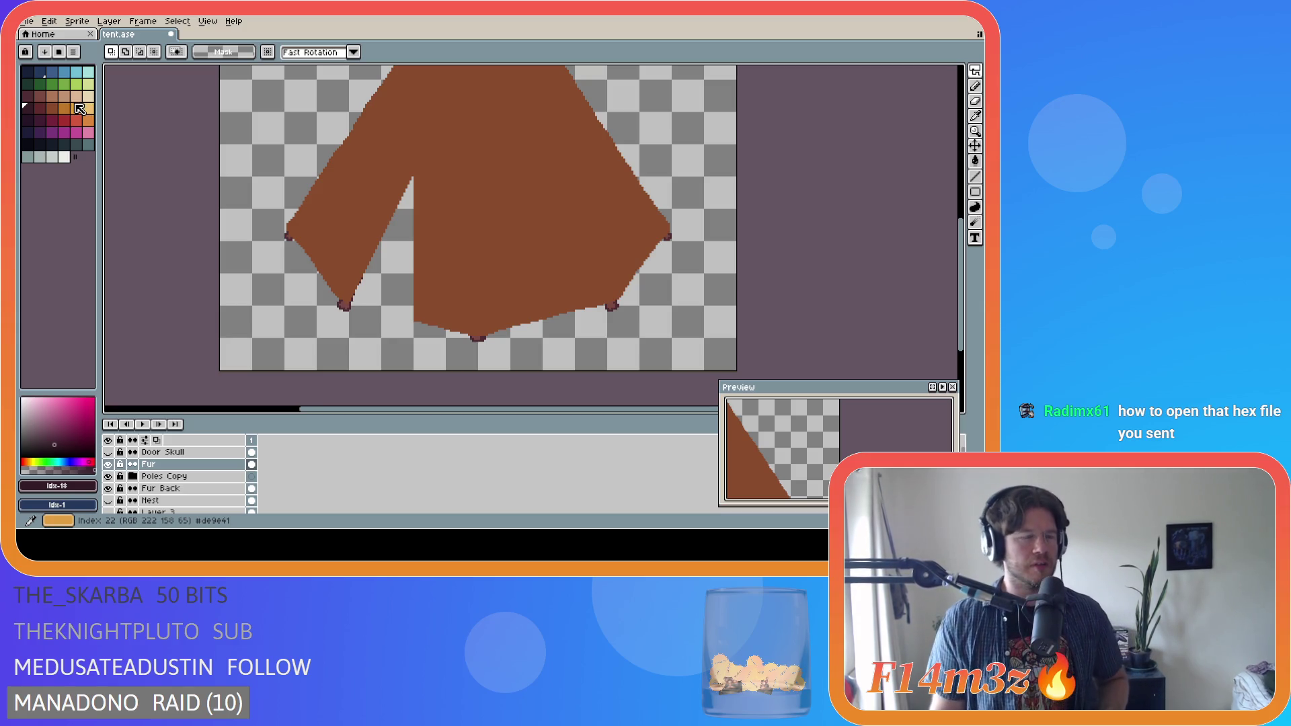
pyautogui.click(78, 51)
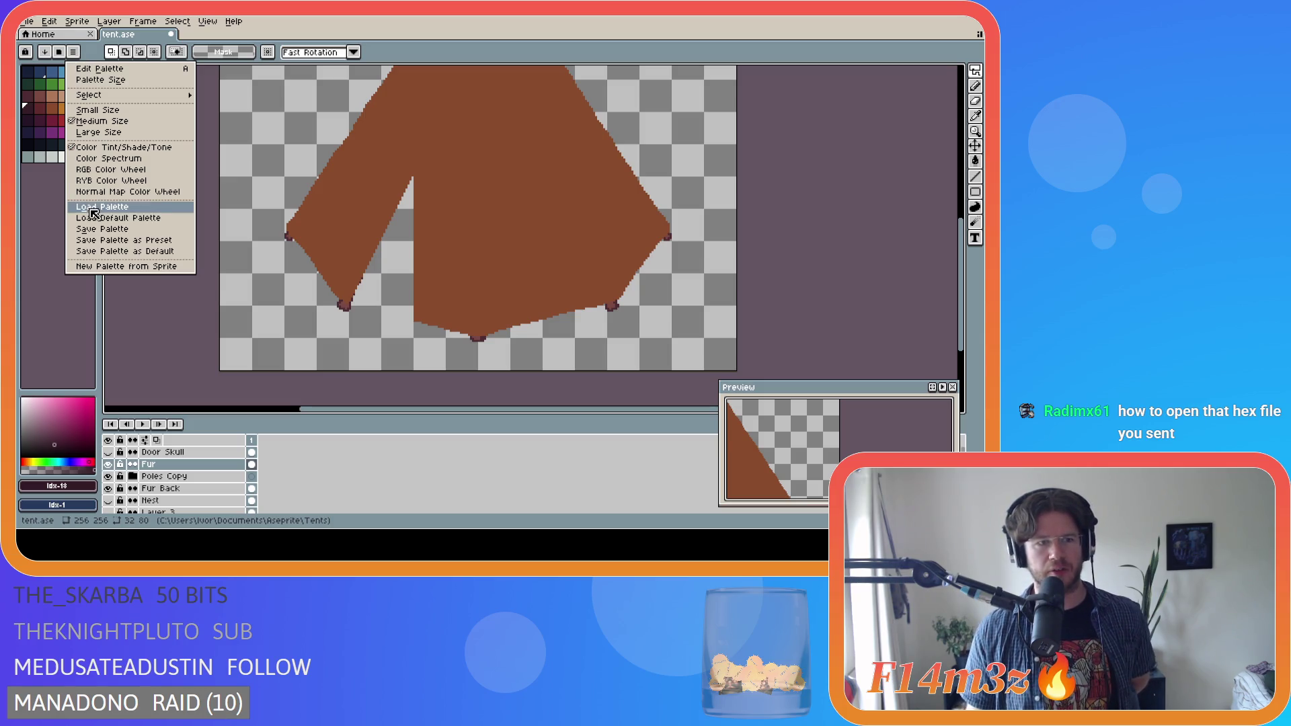
# - Close the palette options and set the foreground colour to light tan (index 16, #d7b594)
pyautogui.click(96, 60)
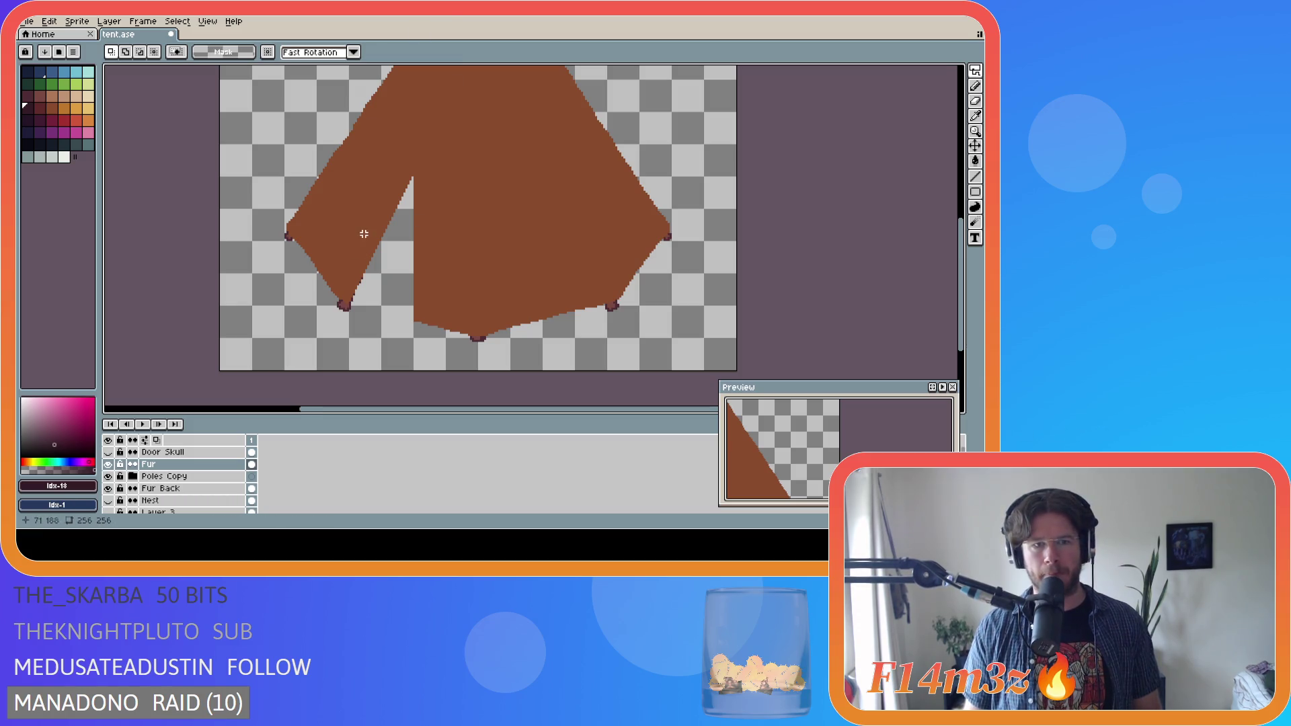
pyautogui.click(80, 96)
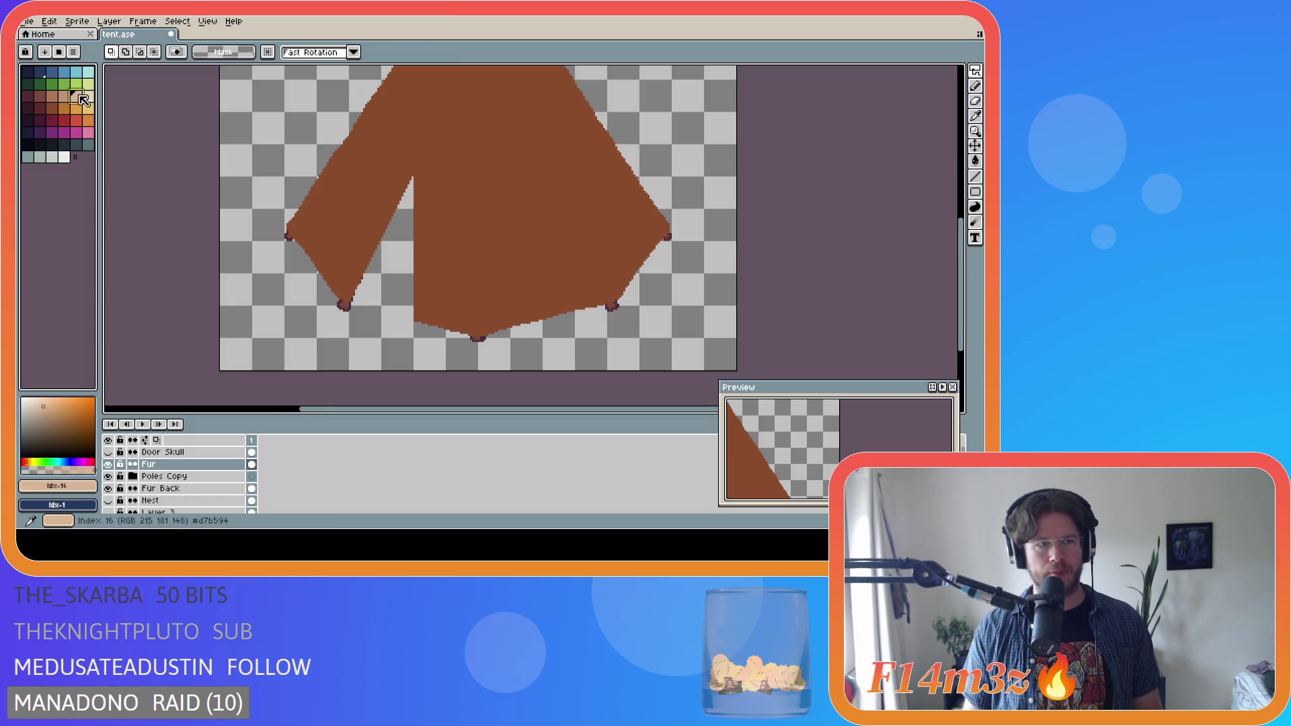
pyautogui.scroll(1, 304, 251)
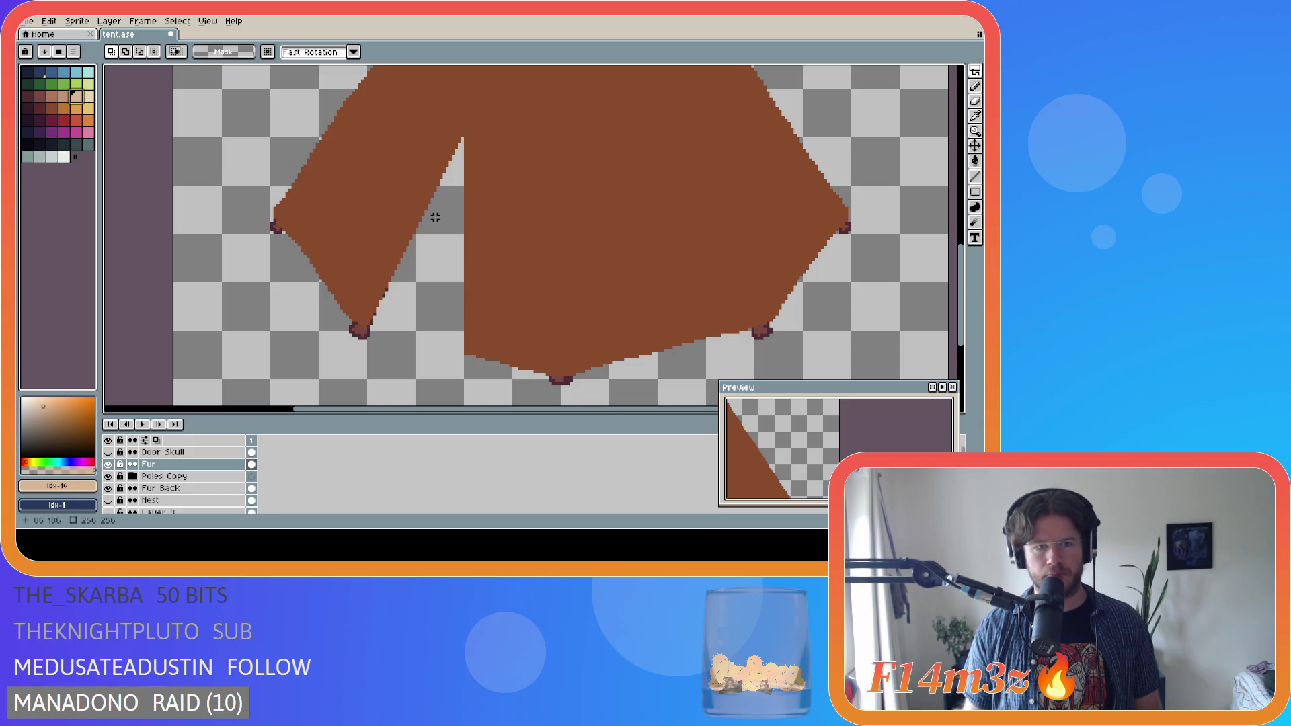
pyautogui.scroll(-1, 795, 172)
pyautogui.scroll(1, 728, 208)
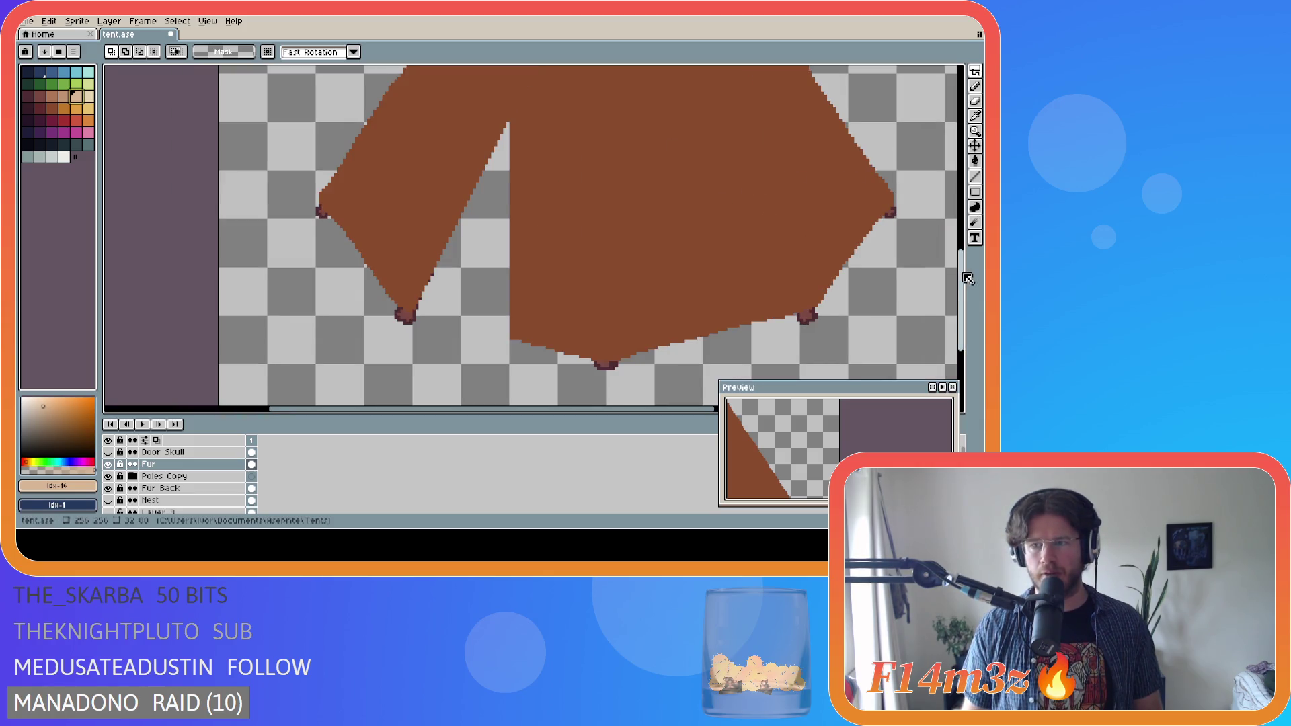
pyautogui.scroll(2, 504, 200)
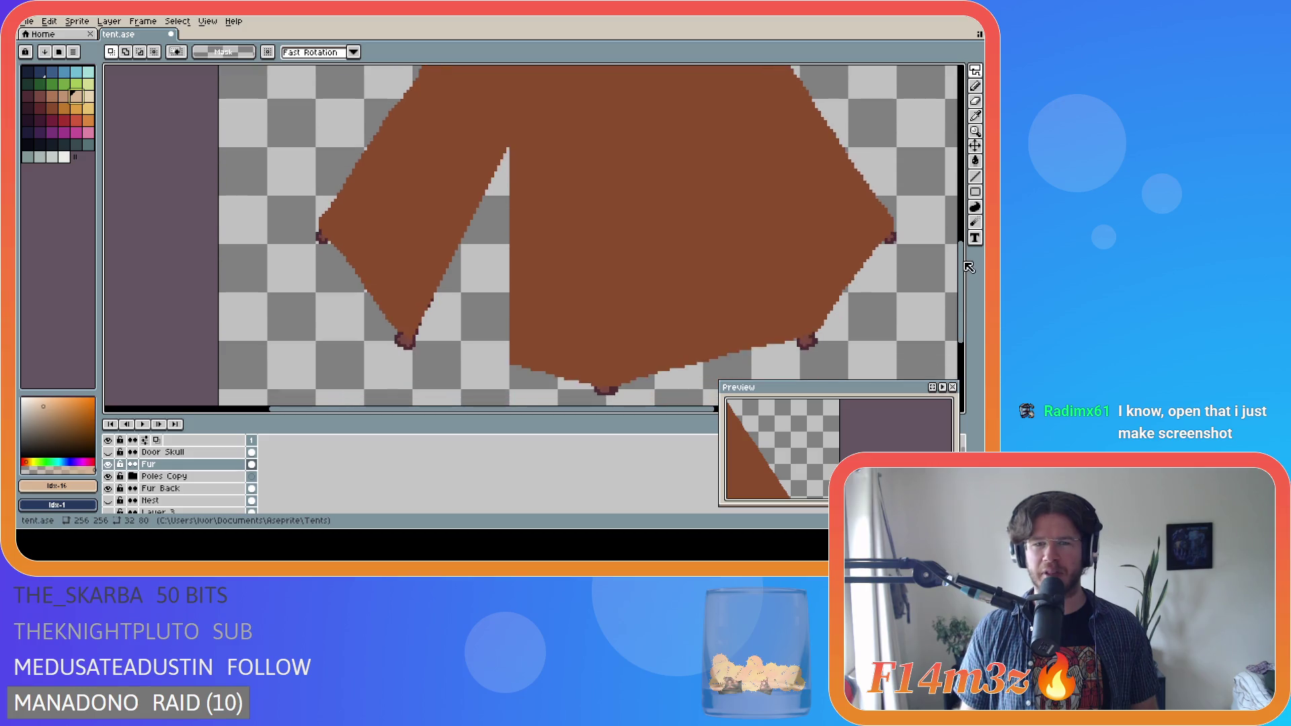
pyautogui.scroll(-1, 640, 251)
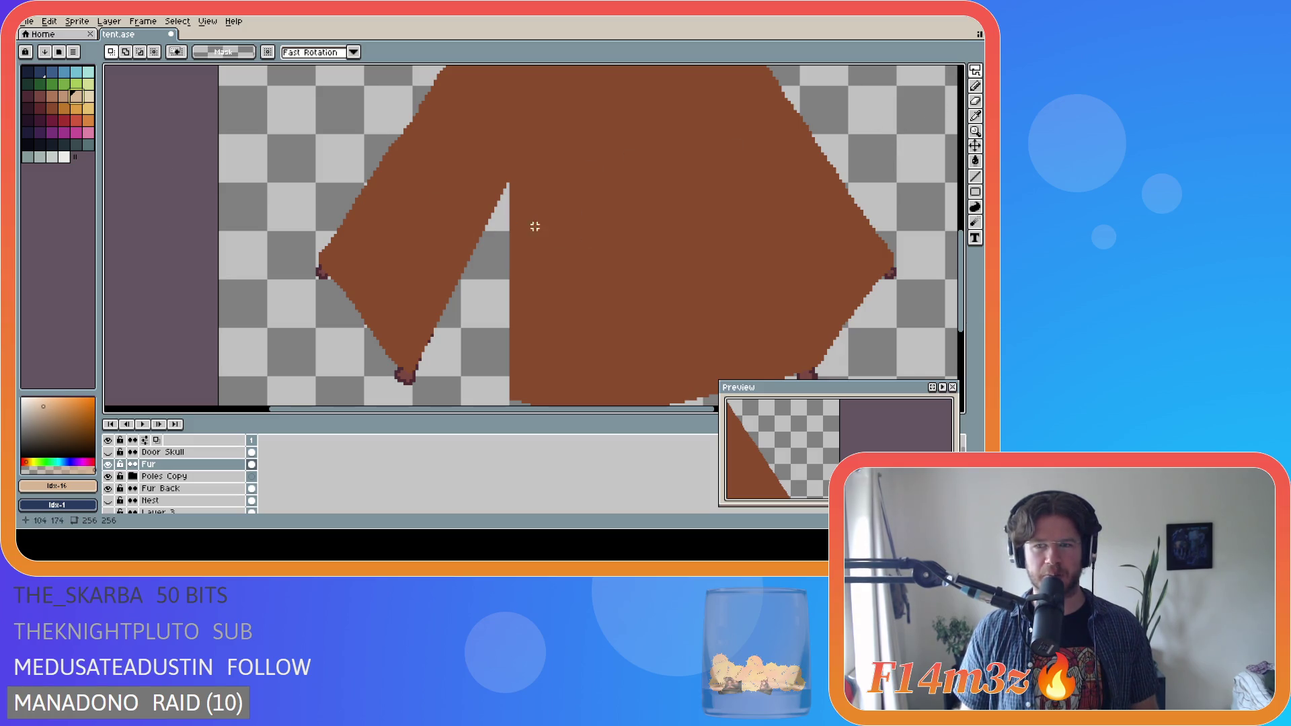
pyautogui.click(975, 193)
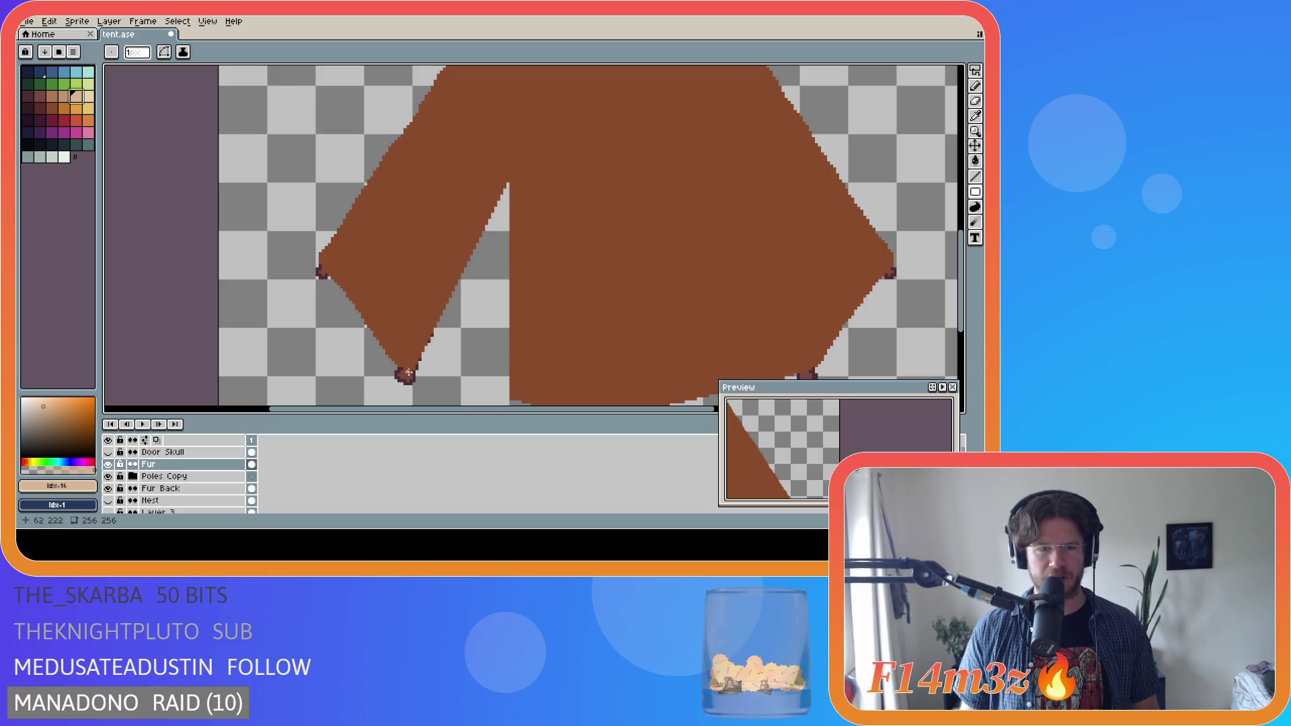
pyautogui.scroll(1, 410, 372)
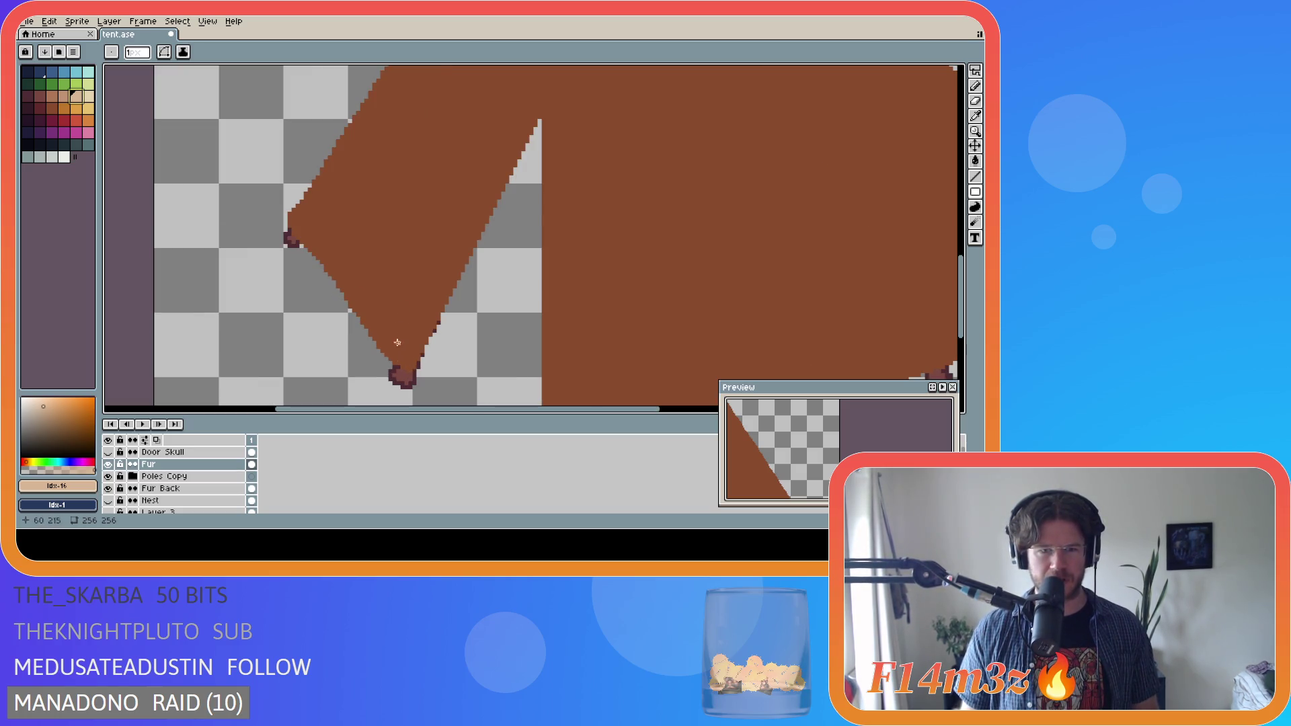
pyautogui.scroll(-1, 413, 312)
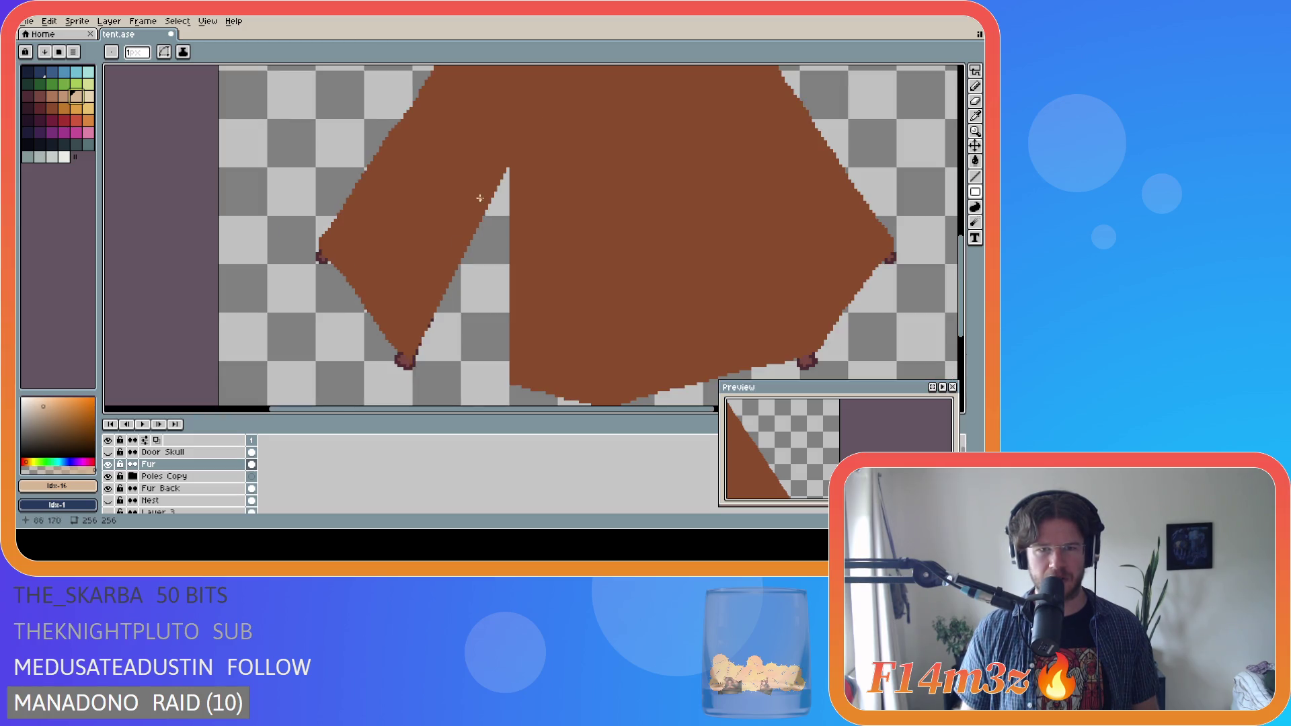
pyautogui.click(975, 71)
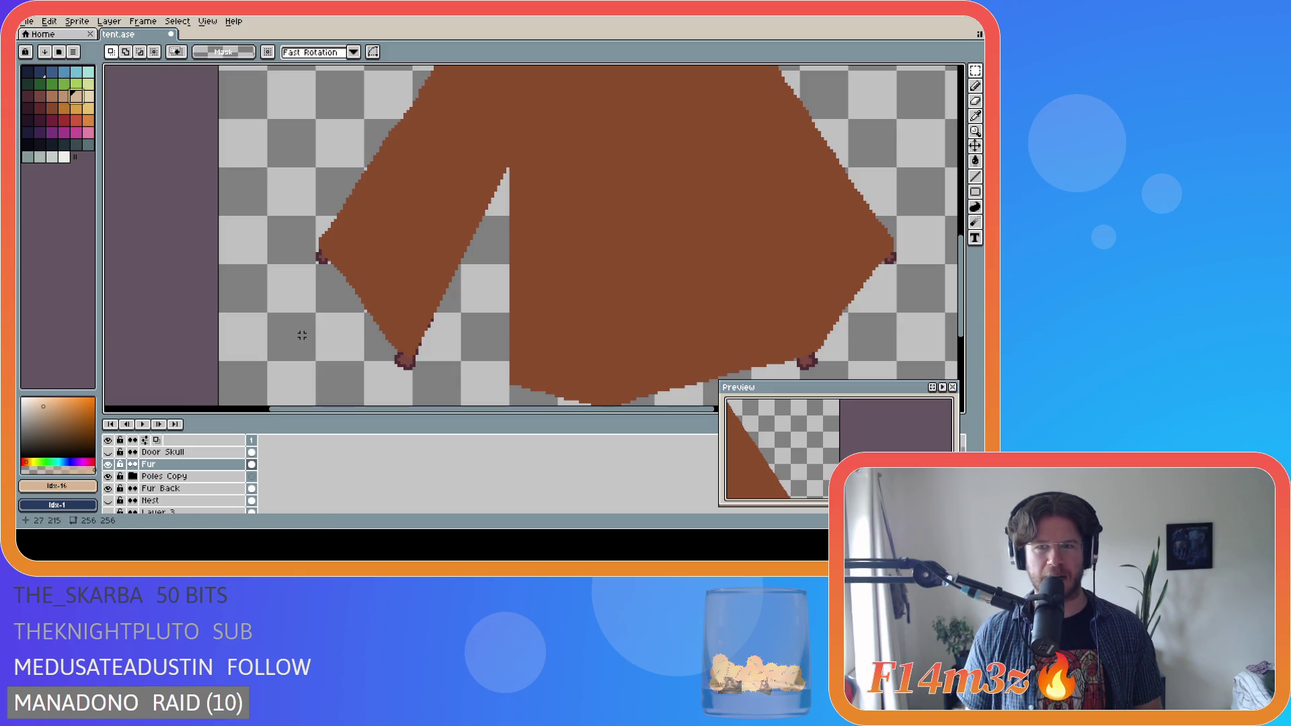
pyautogui.scroll(-1, 966, 274)
pyautogui.scroll(1, 966, 274)
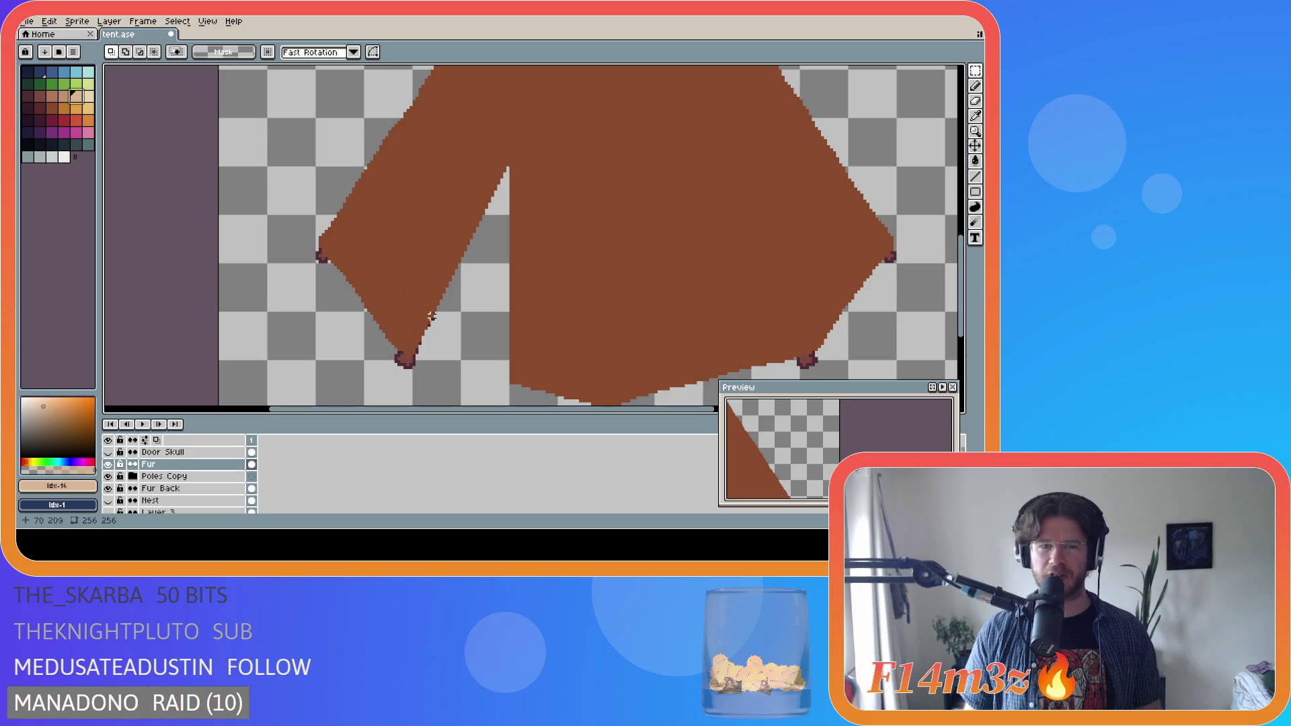
pyautogui.scroll(-1, 672, 296)
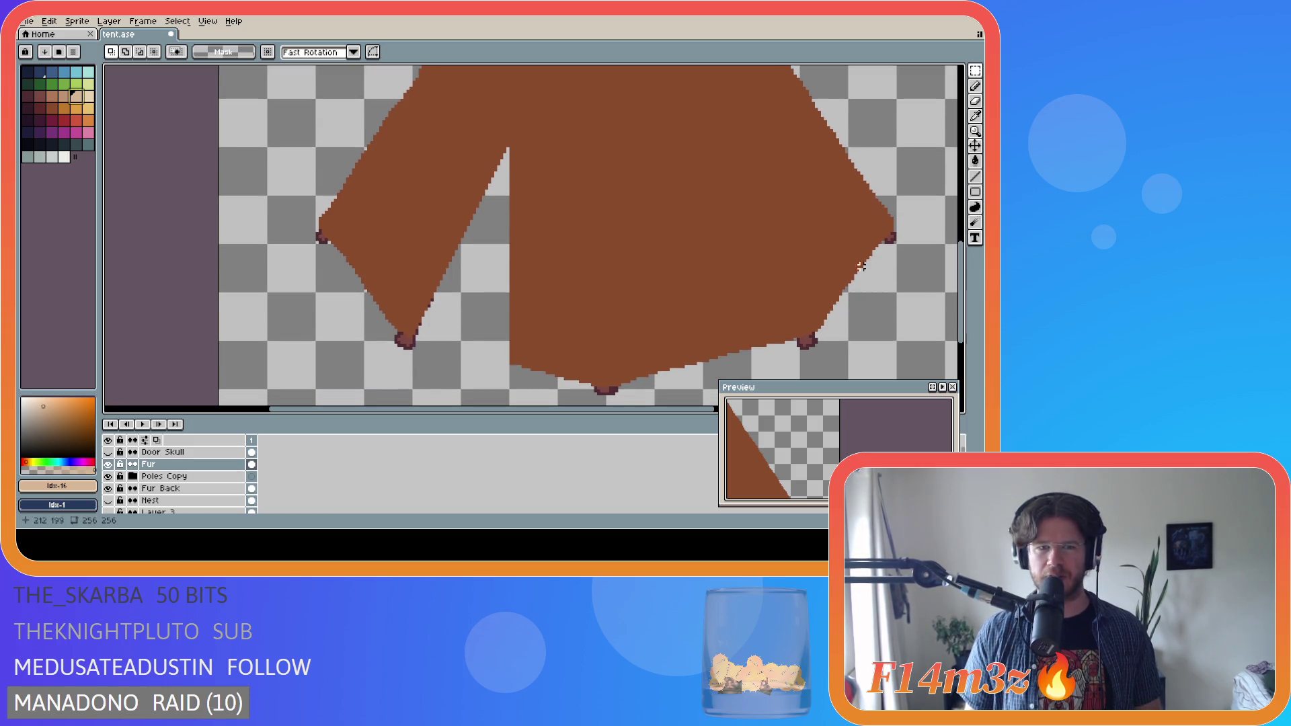
pyautogui.scroll(1, 430, 307)
pyautogui.scroll(-1, 449, 291)
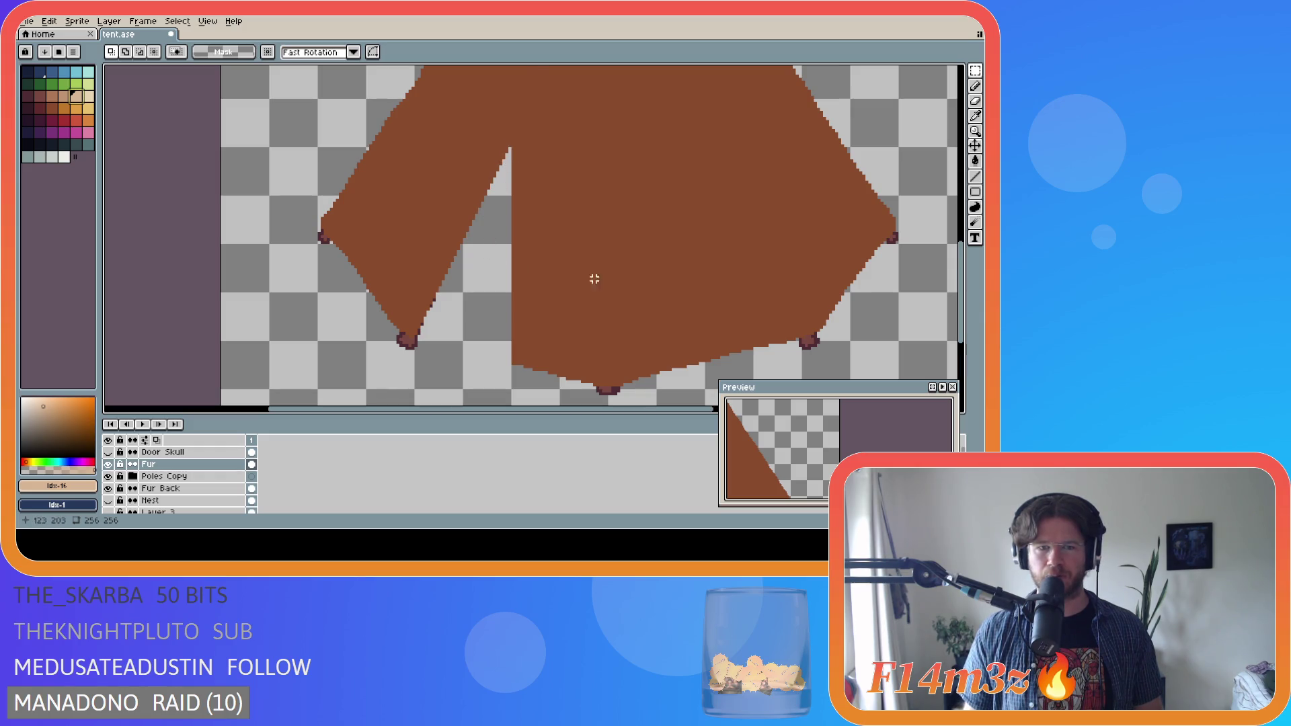
pyautogui.scroll(-3, 570, 279)
pyautogui.scroll(2, 673, 232)
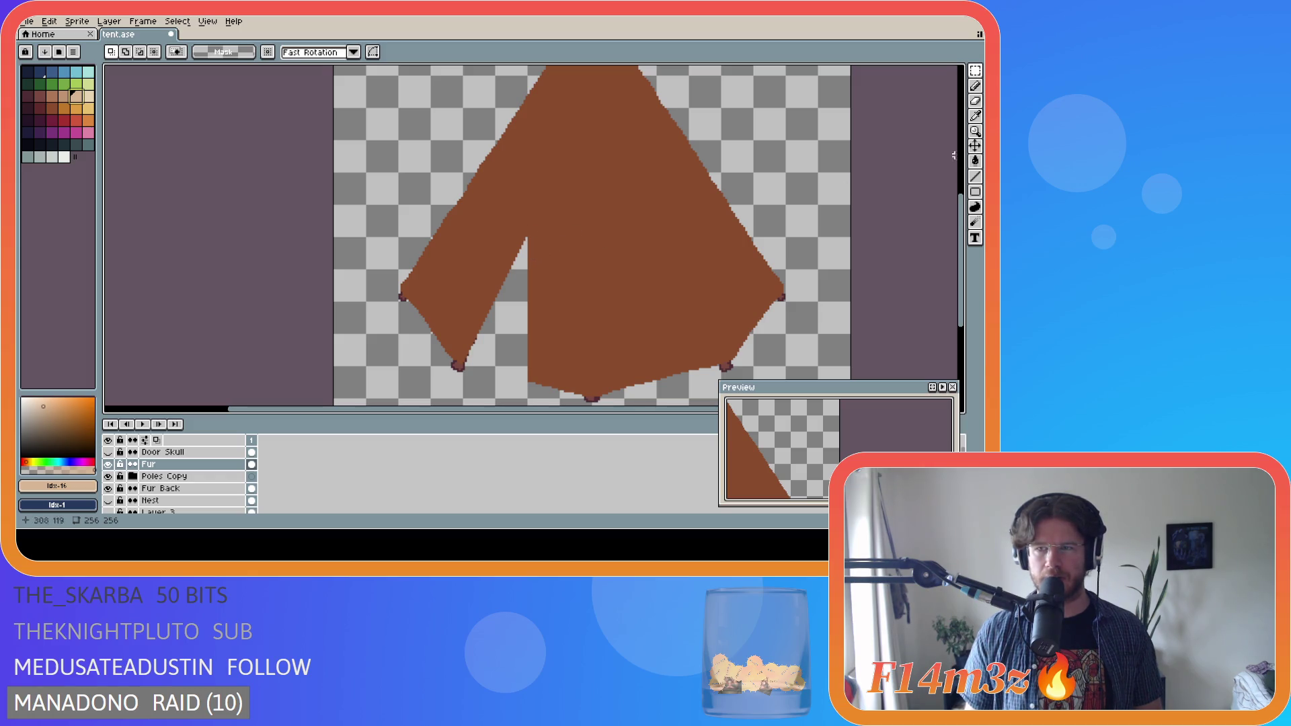
pyautogui.hotkey('shift', 'n')
# - Rename the new layer above Fur to 'Flap' in Layer Properties
pyautogui.doubleClick(189, 470)
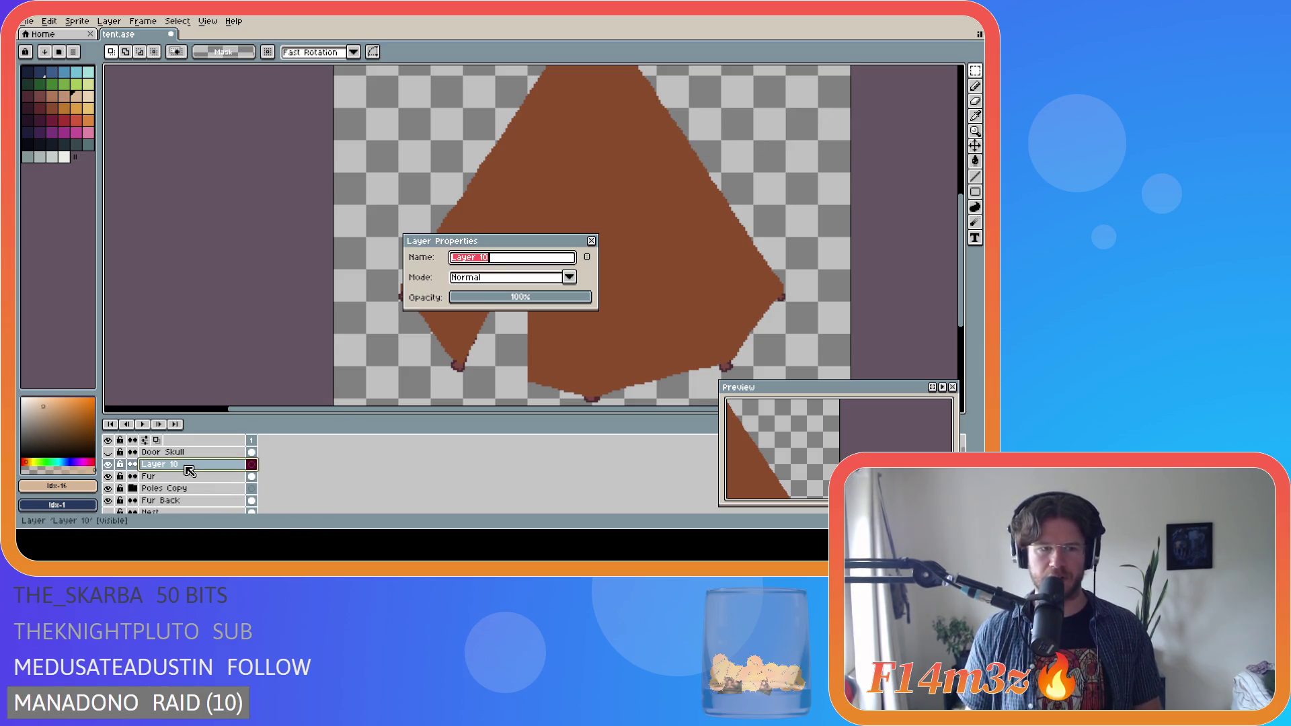
pyautogui.write('Plap')
pyautogui.press('BackSpace')
pyautogui.press('BackSpace')
pyautogui.press('BackSpace')
pyautogui.write('Flap')
pyautogui.press('Return')
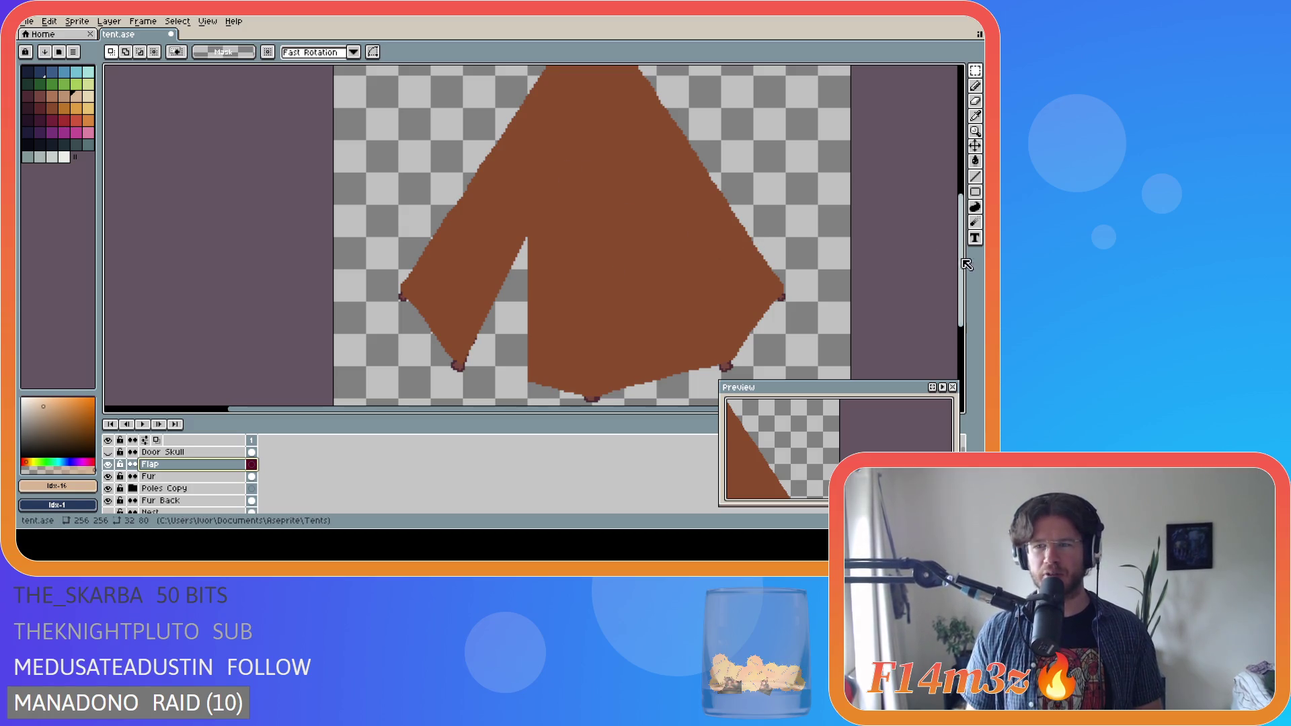
pyautogui.moveTo(961, 261); pyautogui.dragTo(961, 227)
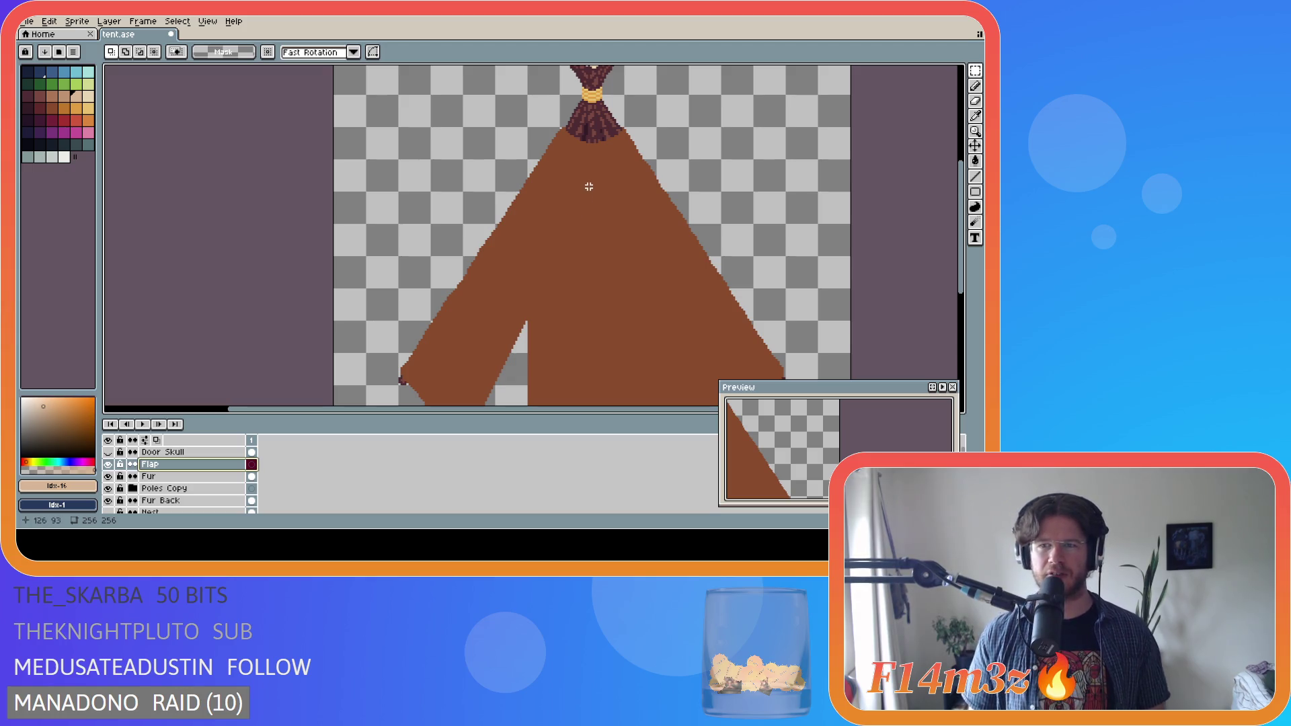
pyautogui.scroll(-1, 965, 248)
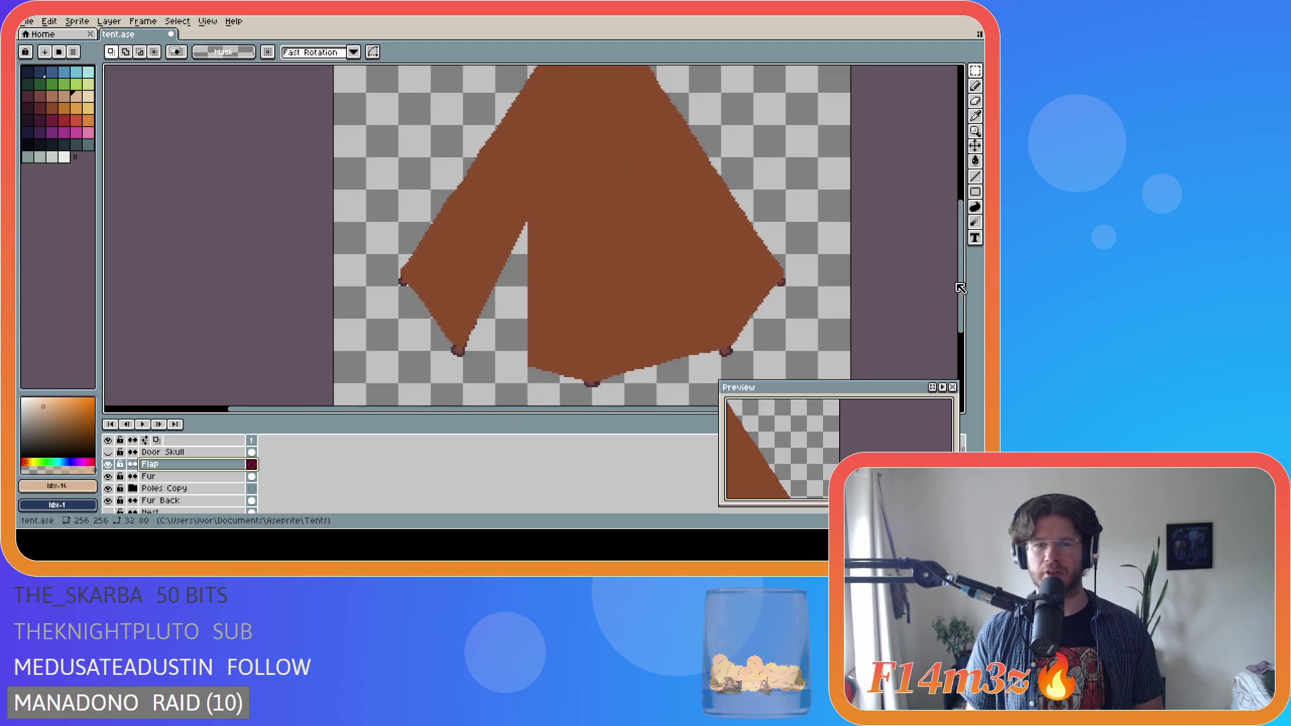
pyautogui.scroll(-2, 952, 256)
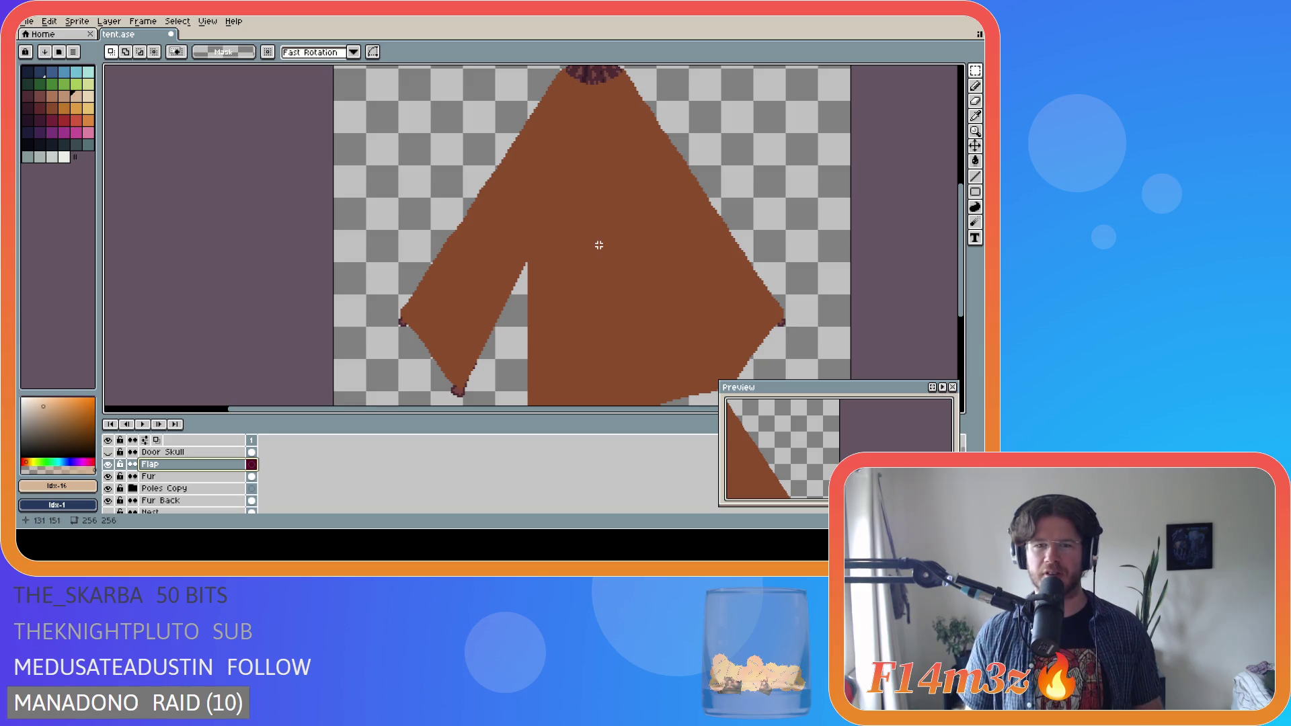
pyautogui.scroll(1, 965, 251)
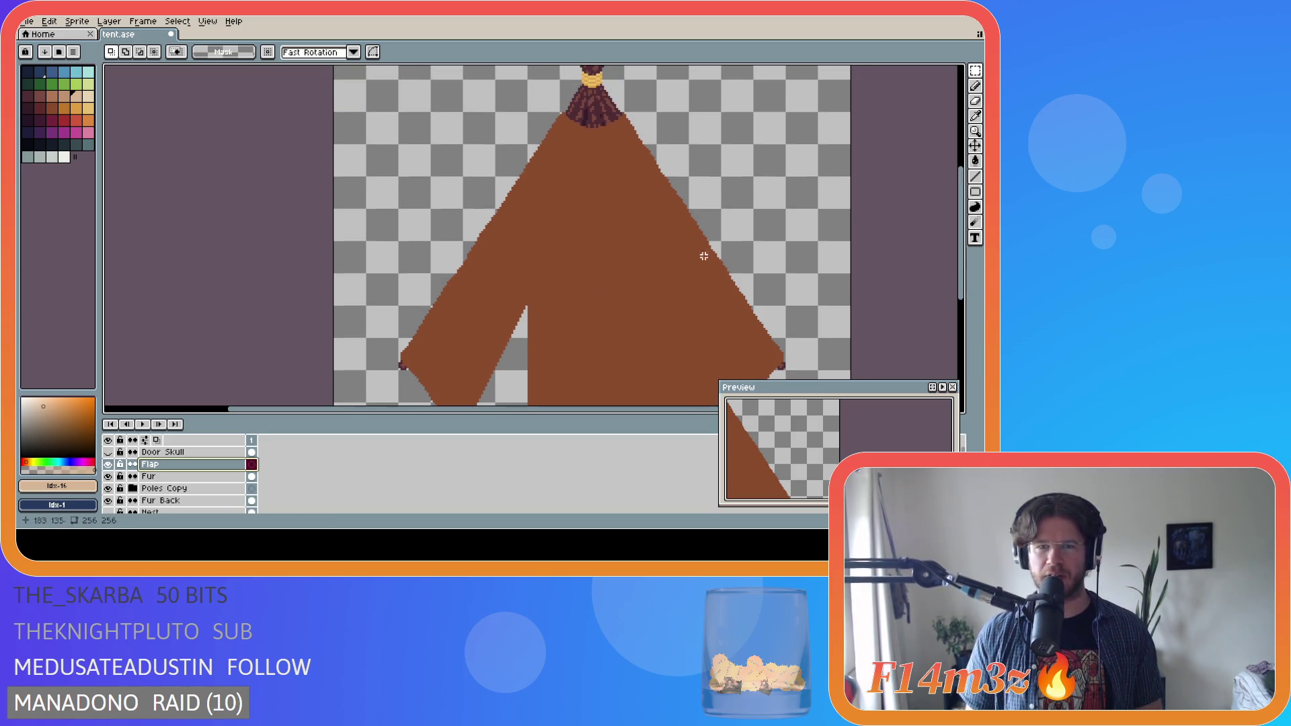
pyautogui.scroll(-2, 965, 252)
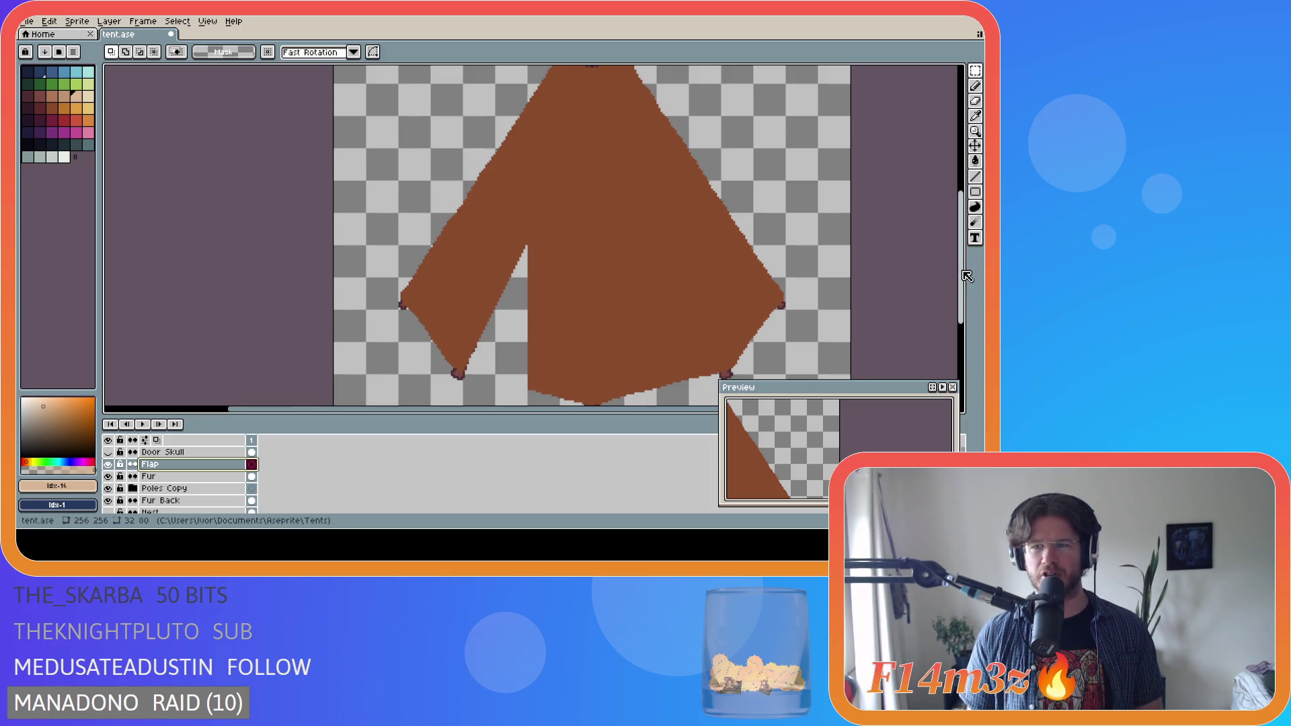
pyautogui.scroll(1, 962, 270)
pyautogui.scroll(-1, 965, 273)
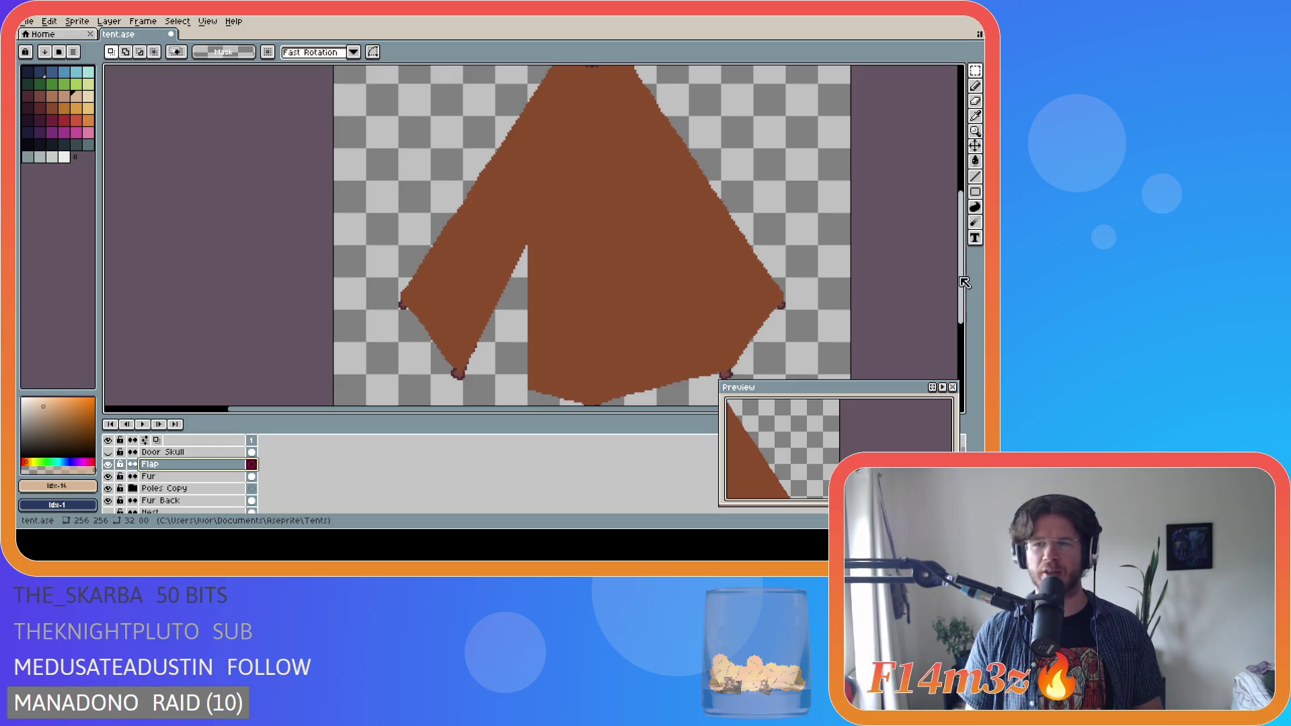
pyautogui.scroll(1, 526, 242)
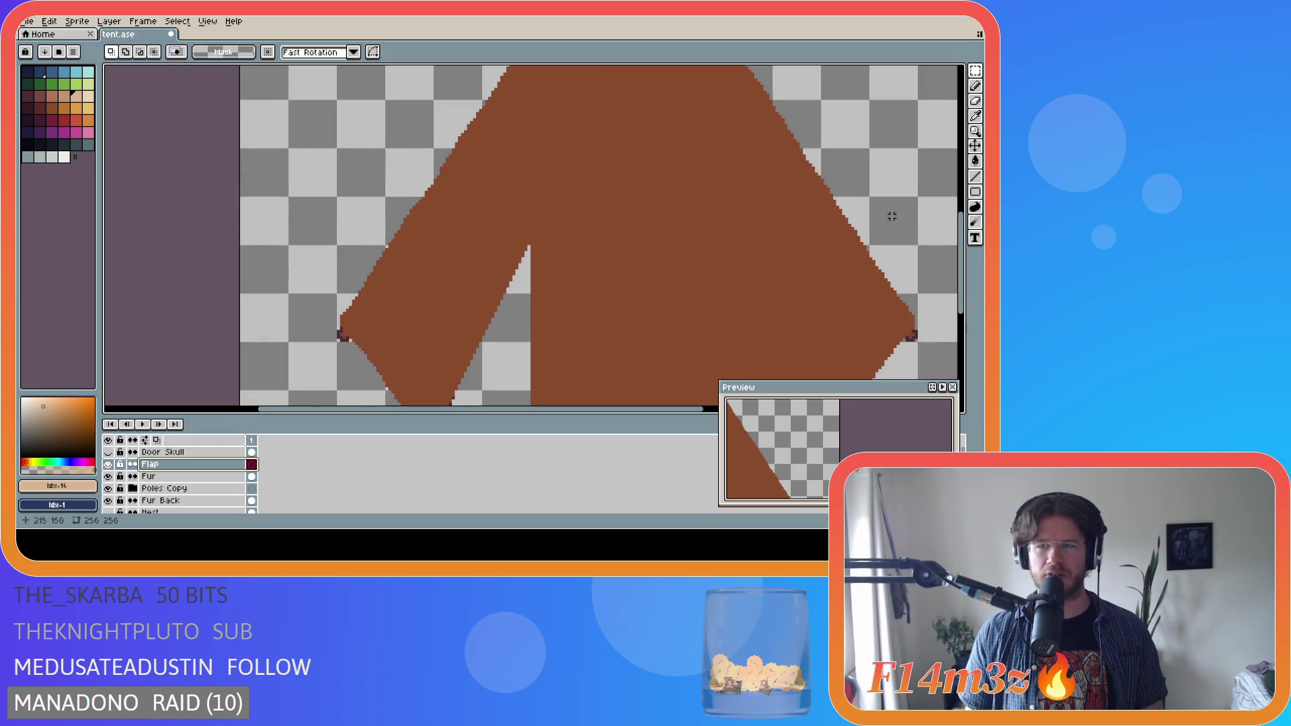
pyautogui.click(975, 88)
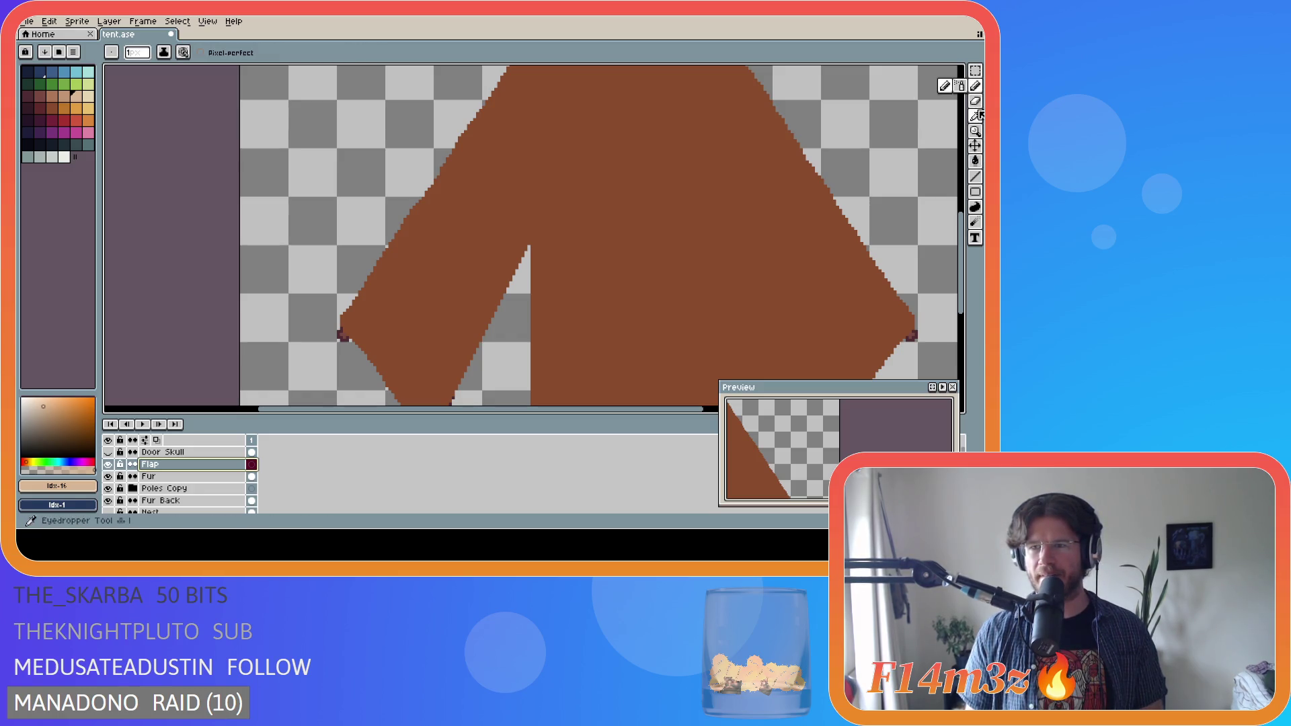
pyautogui.click(976, 177)
pyautogui.click(980, 194)
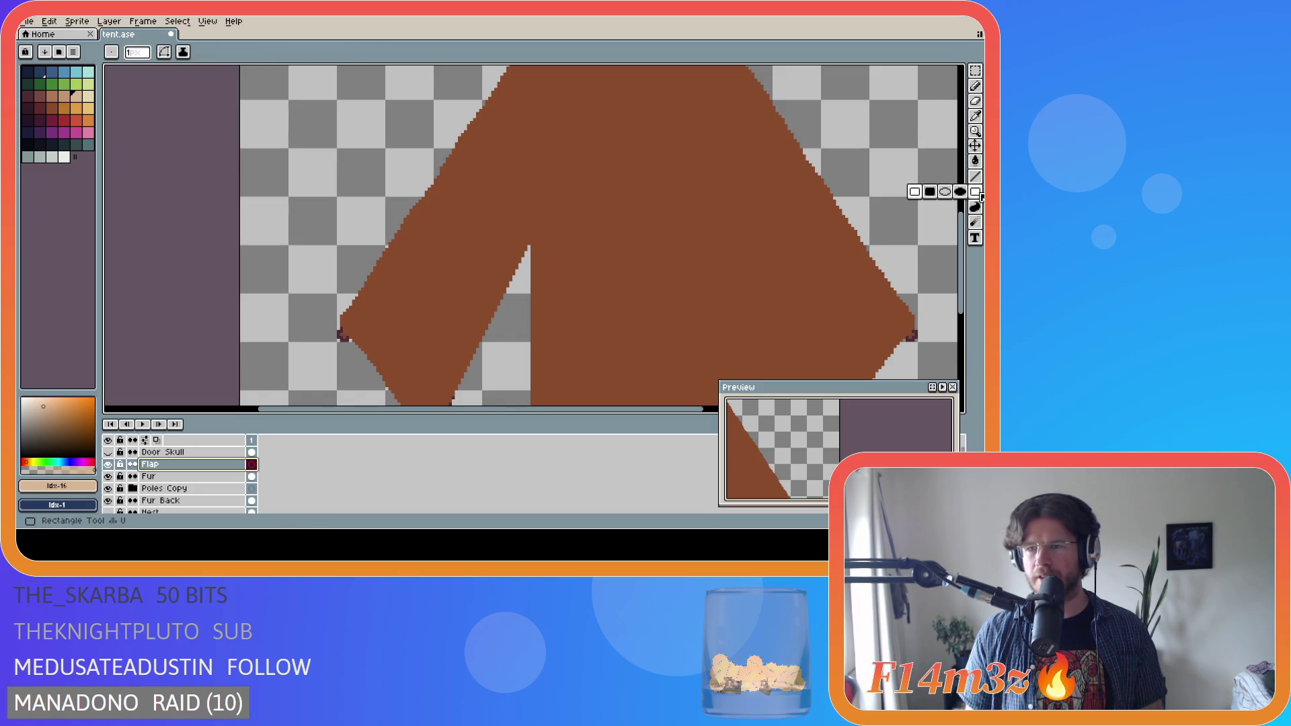
pyautogui.click(975, 207)
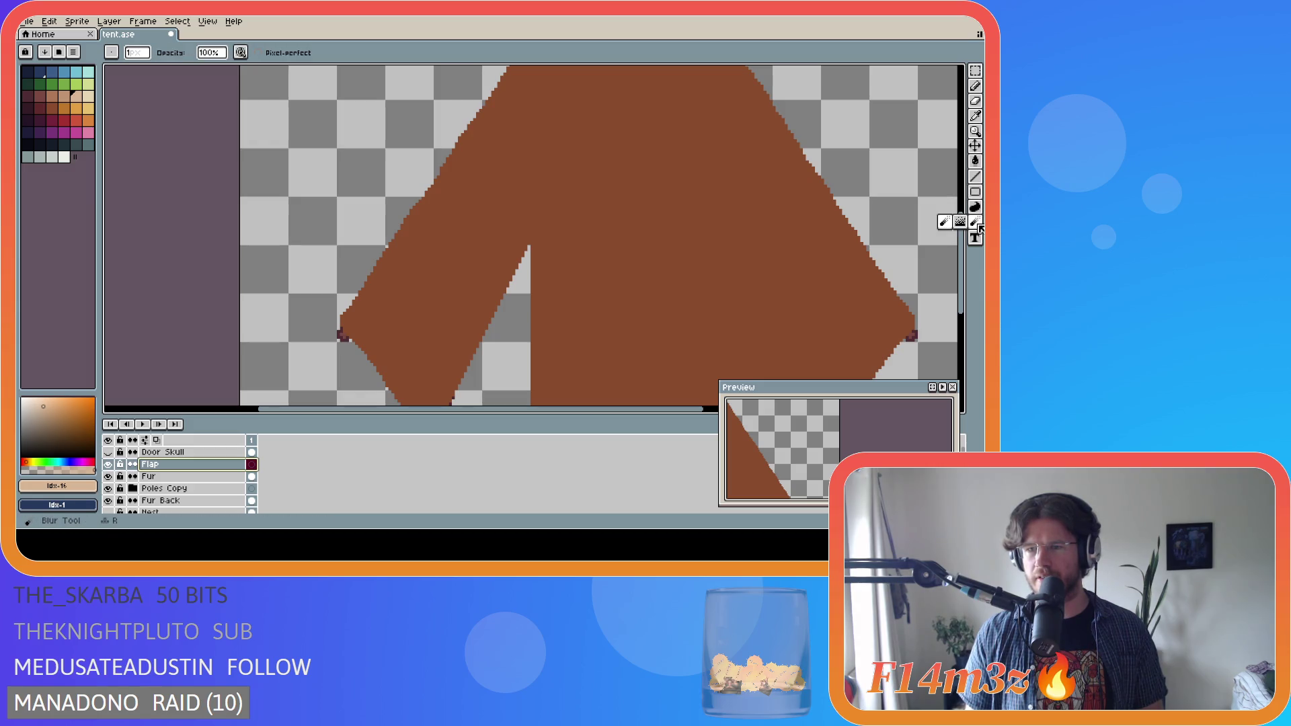
pyautogui.click(976, 162)
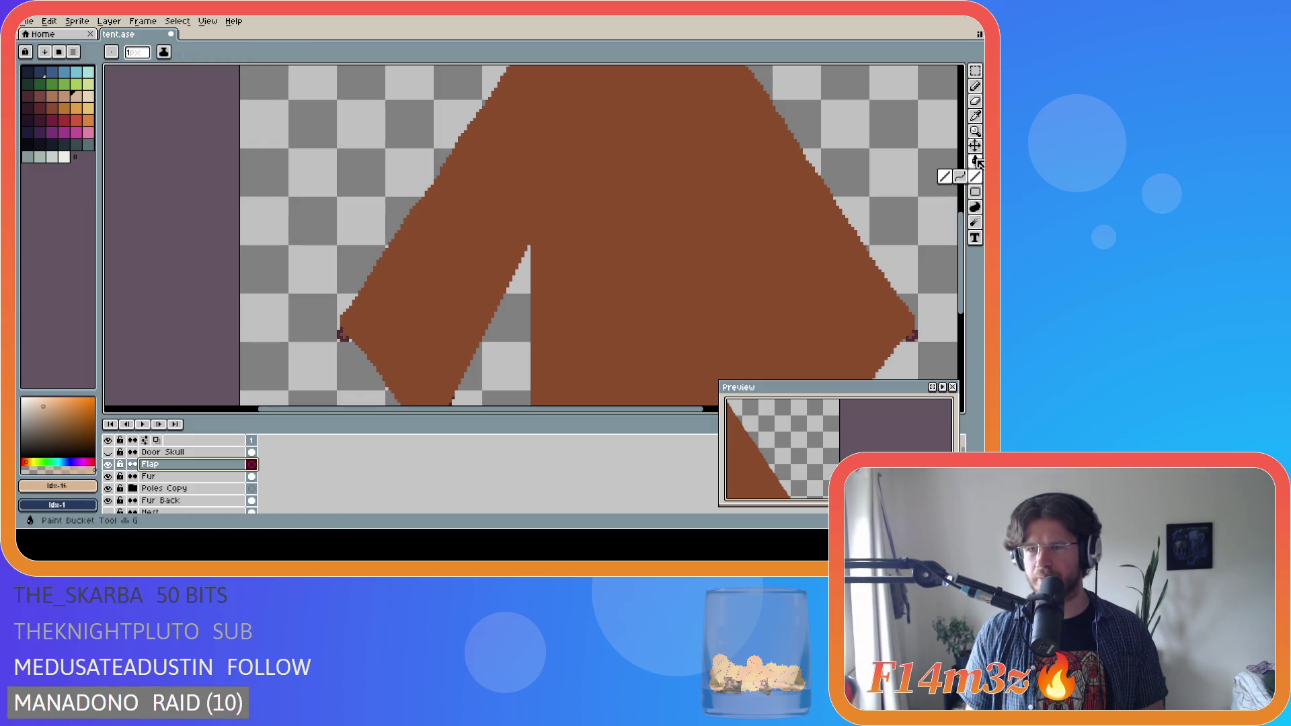
pyautogui.click(977, 74)
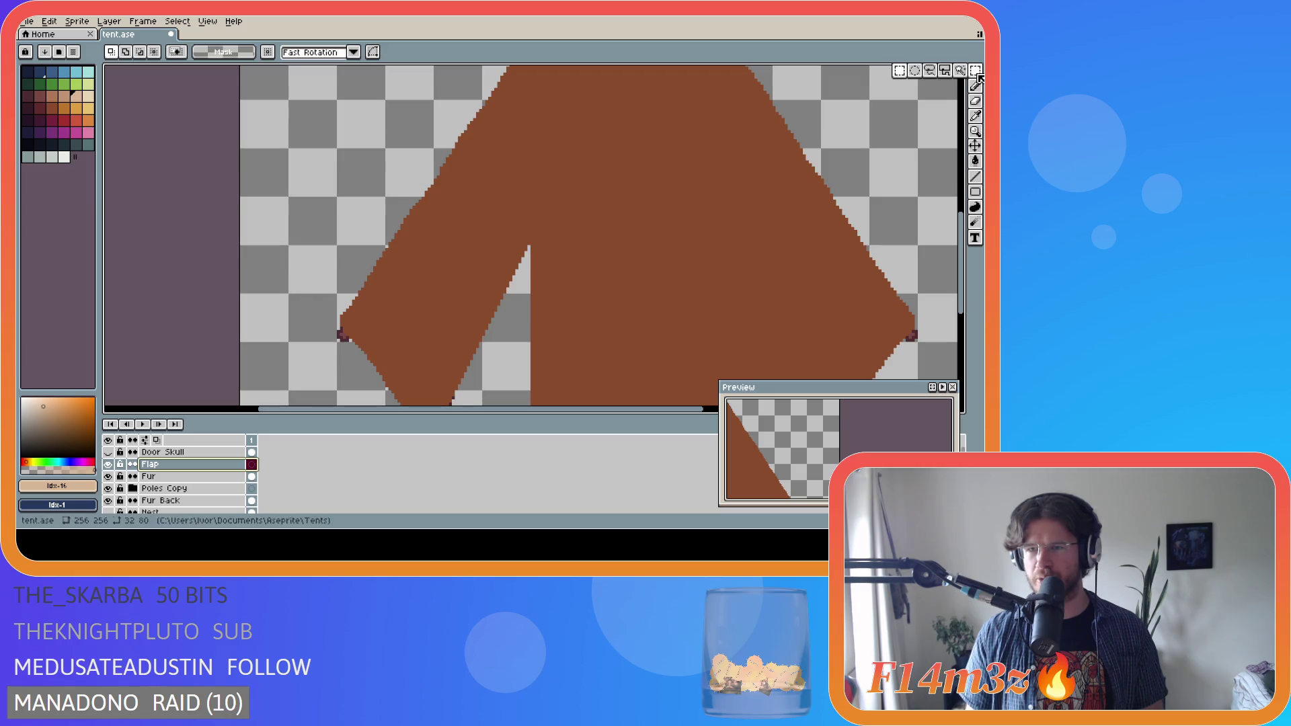
pyautogui.click(976, 161)
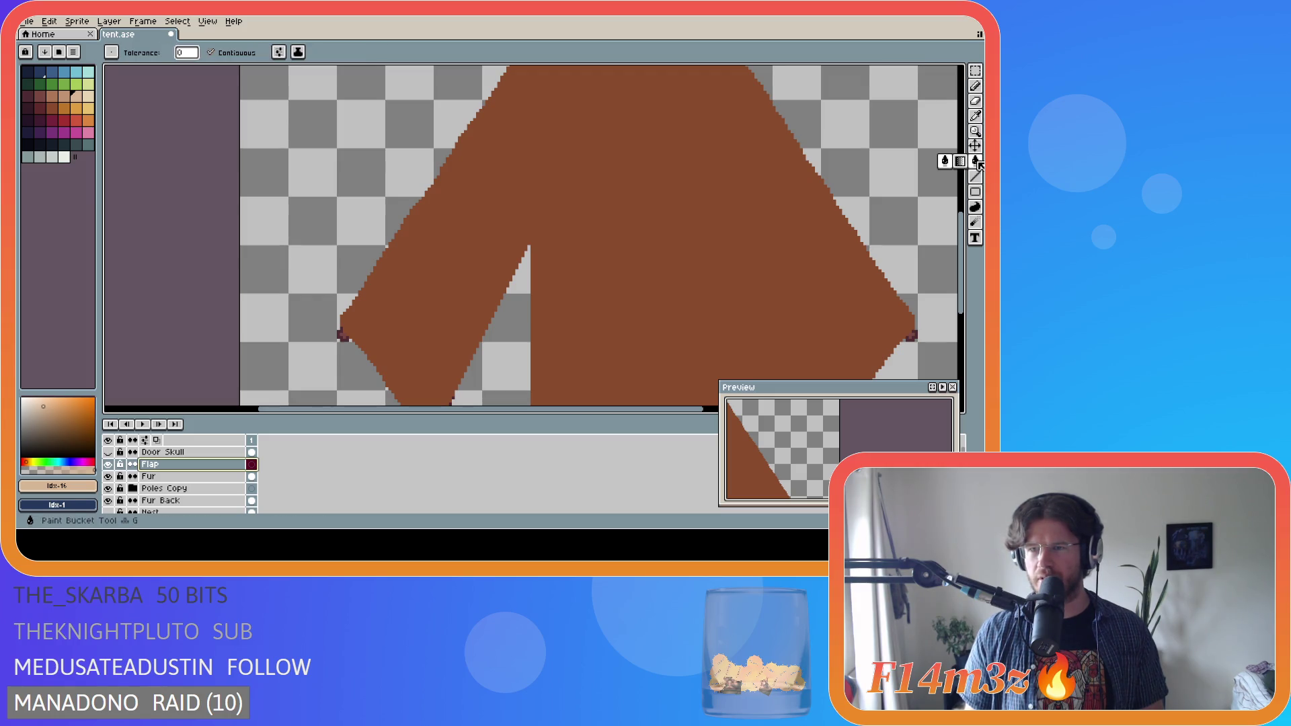
pyautogui.click(976, 176)
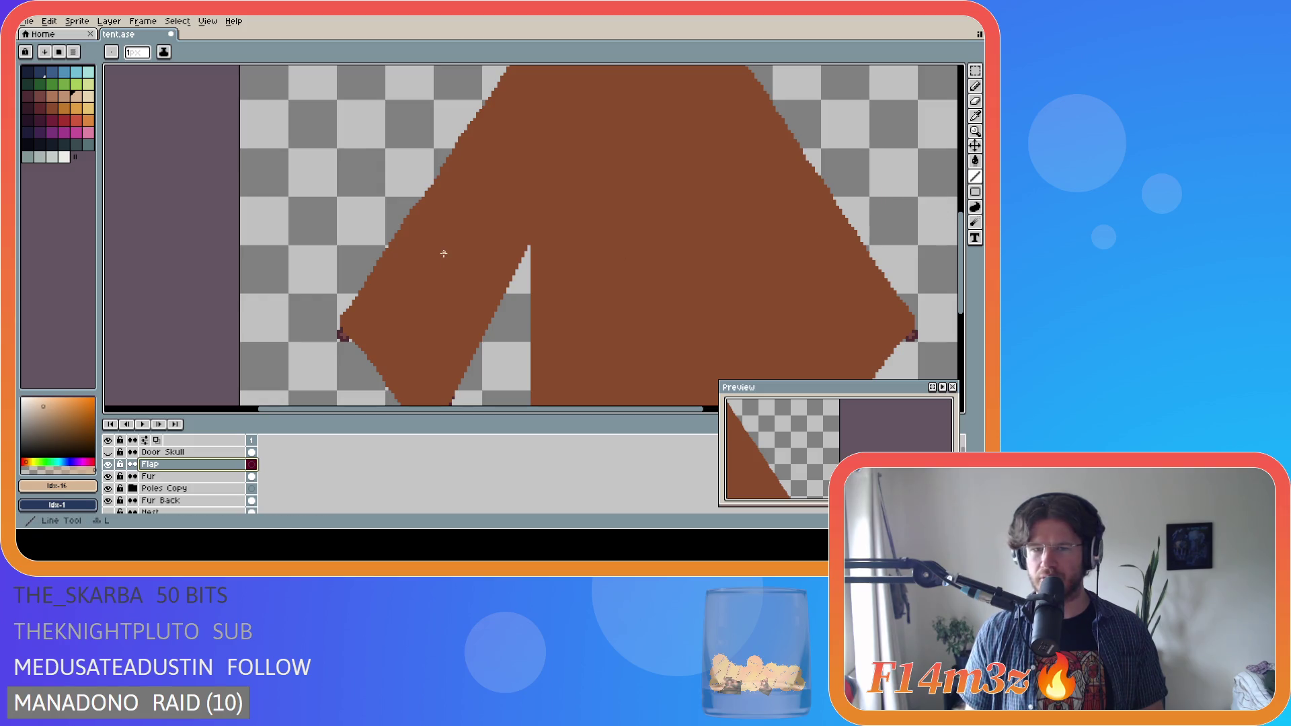
pyautogui.moveTo(962, 242); pyautogui.dragTo(964, 259)
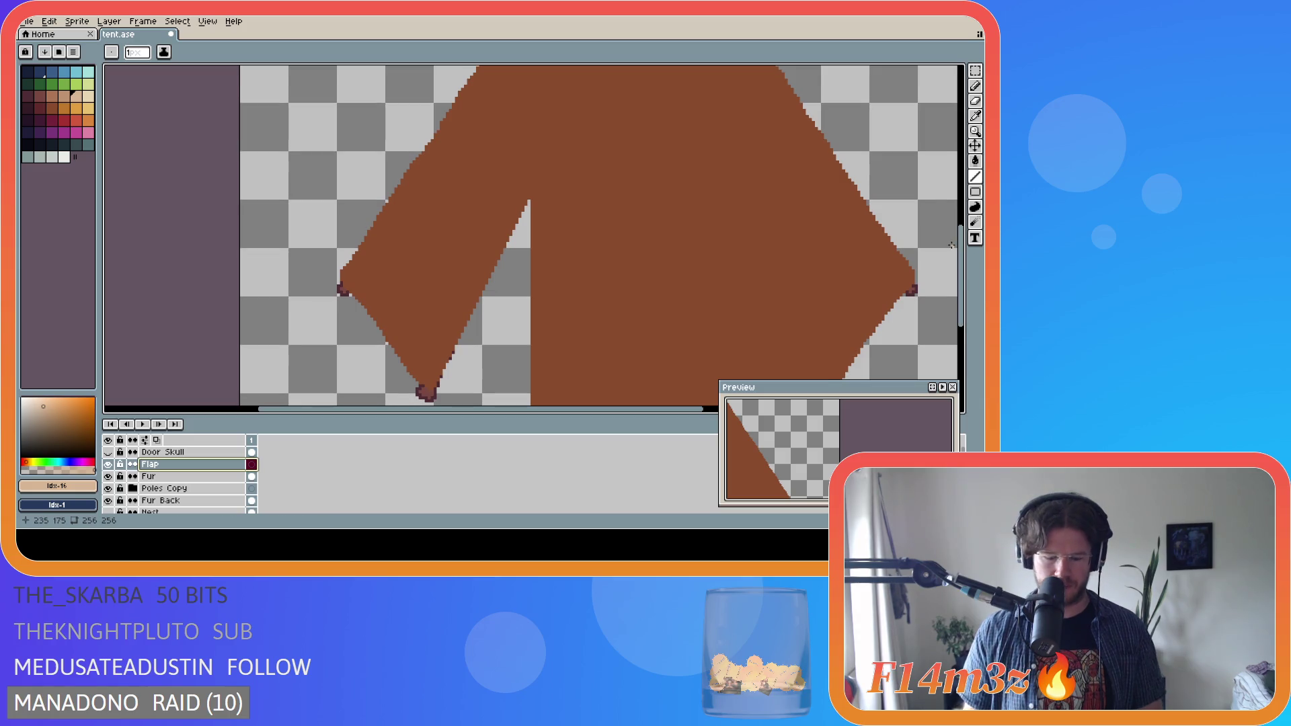
pyautogui.hotkey('ctrl', "'")
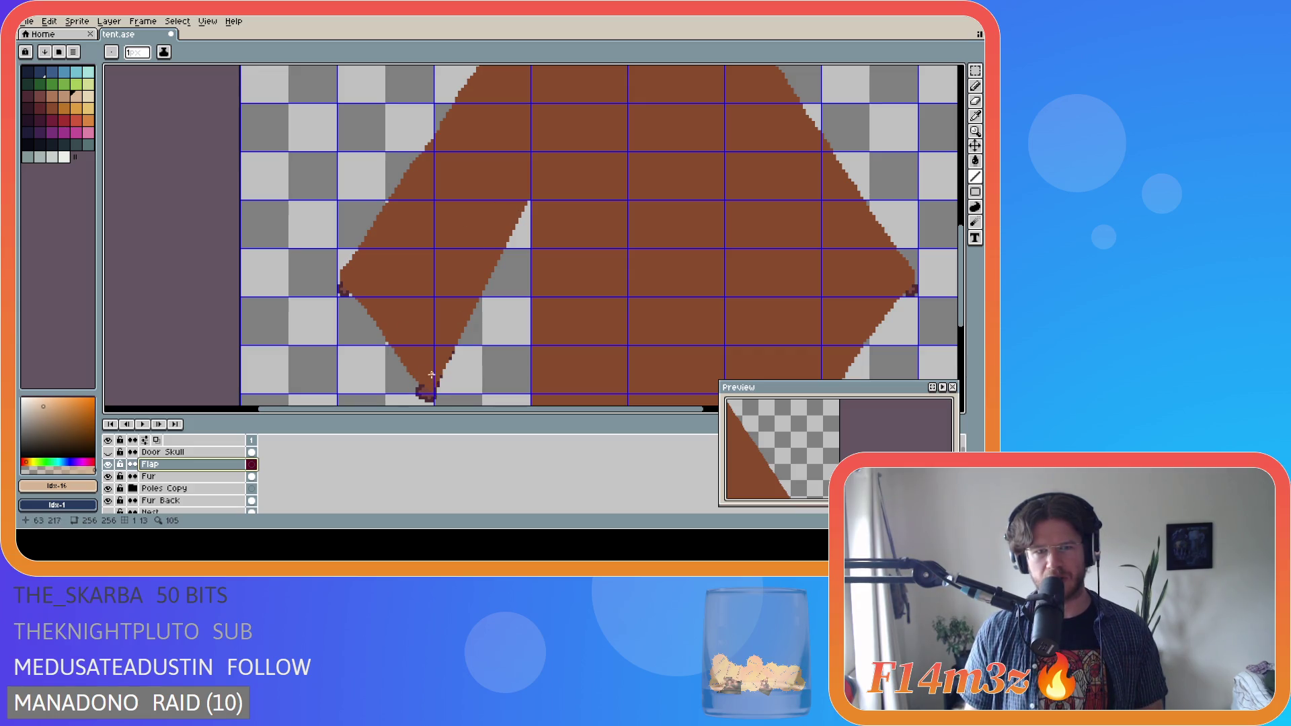
pyautogui.moveTo(966, 261); pyautogui.dragTo(964, 269)
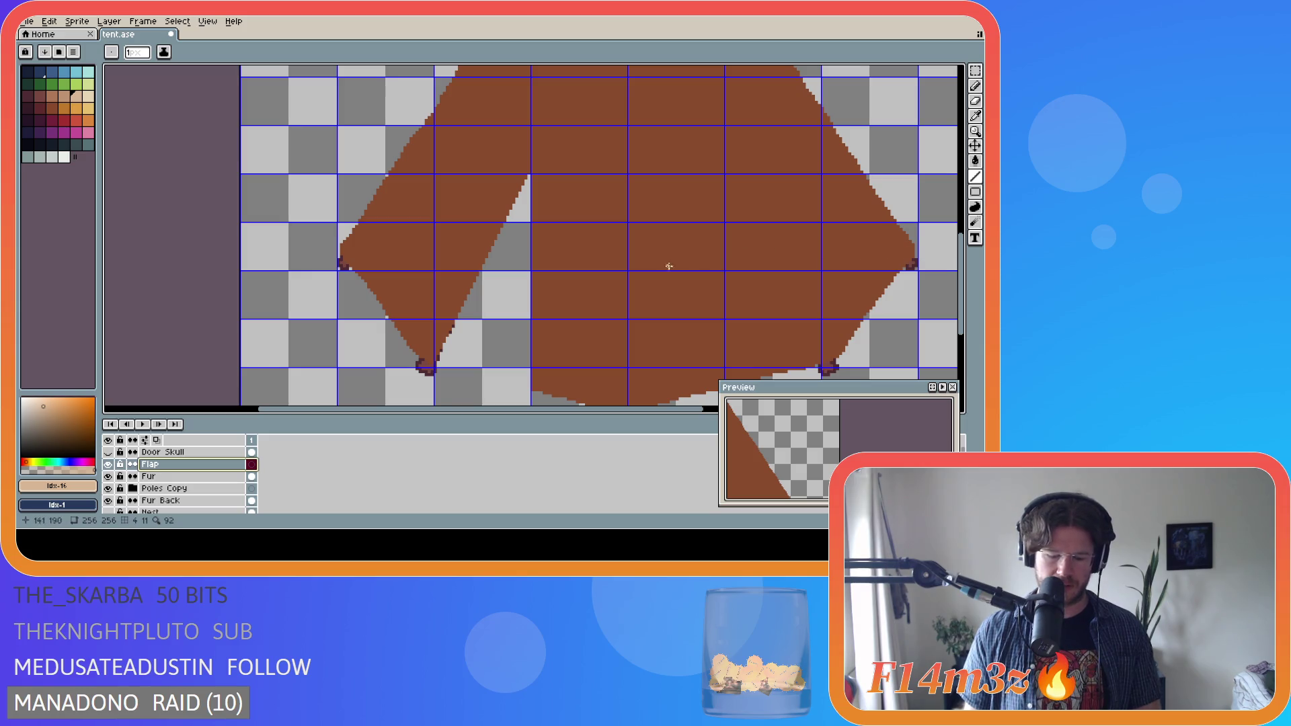
pyautogui.hotkey('ctrl', "'")
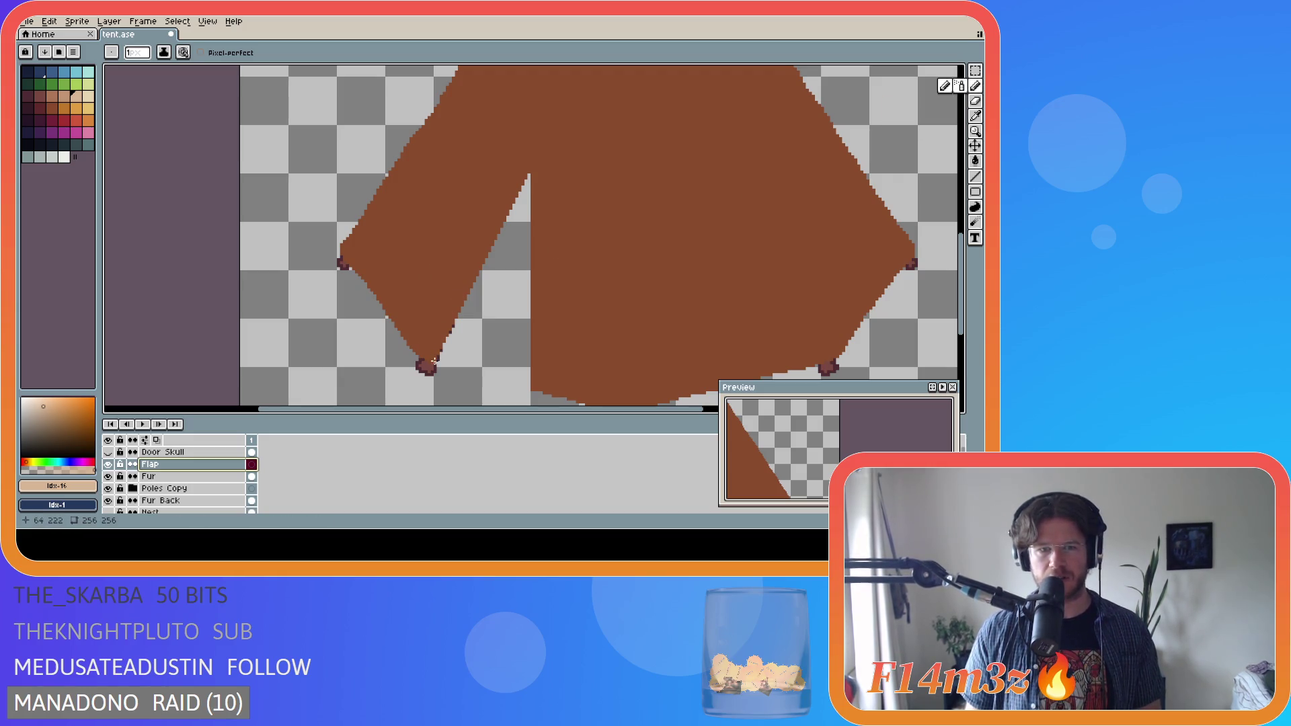
pyautogui.moveTo(432, 363)
pyautogui.mouseDown()
pyautogui.moveTo(404, 287)
pyautogui.moveTo(527, 172)
pyautogui.mouseUp()
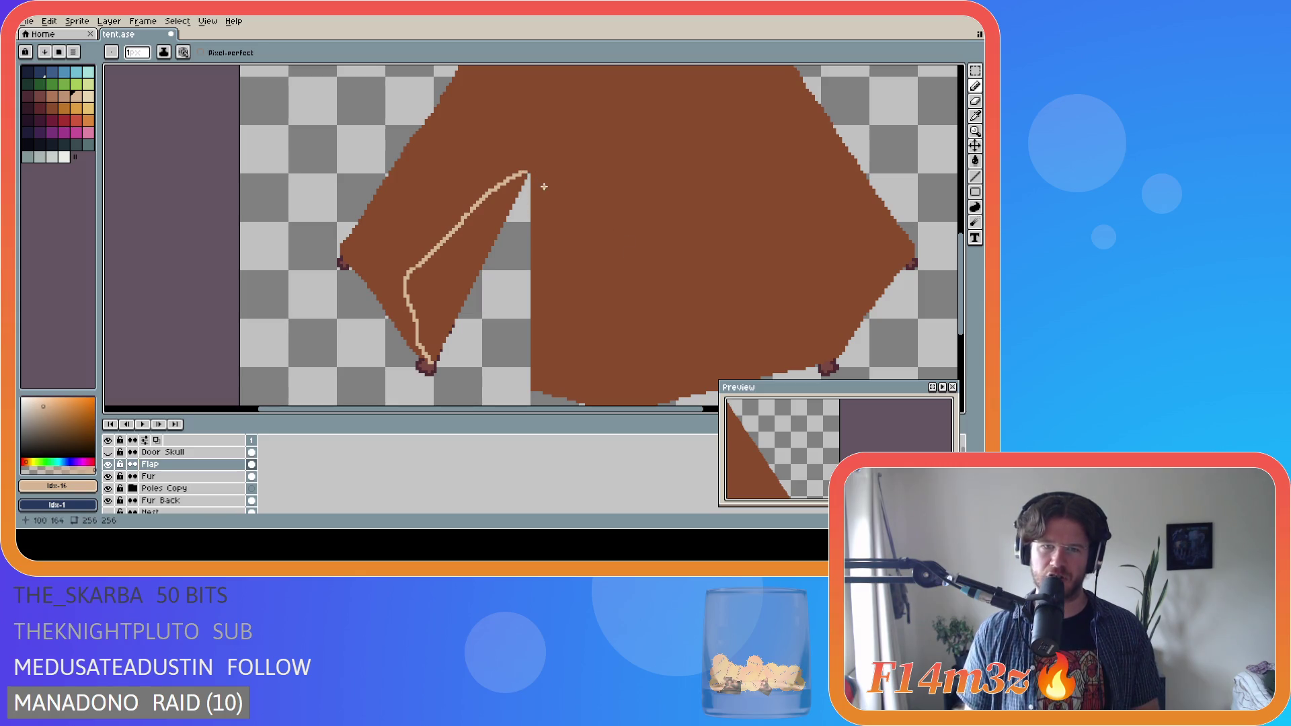
# - Undo the light tan flap outline and draw a peach line along the flap's inner edge
pyautogui.scroll(-5, 578, 218)
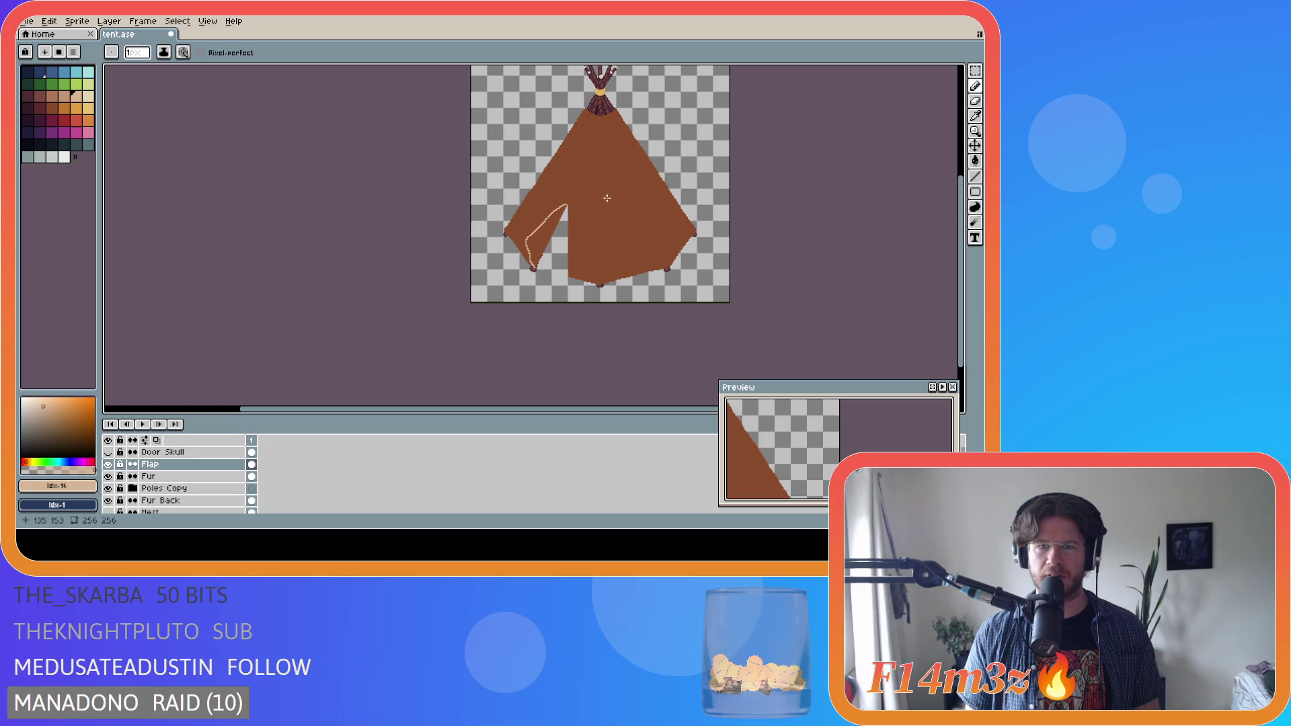
pyautogui.scroll(2, 598, 181)
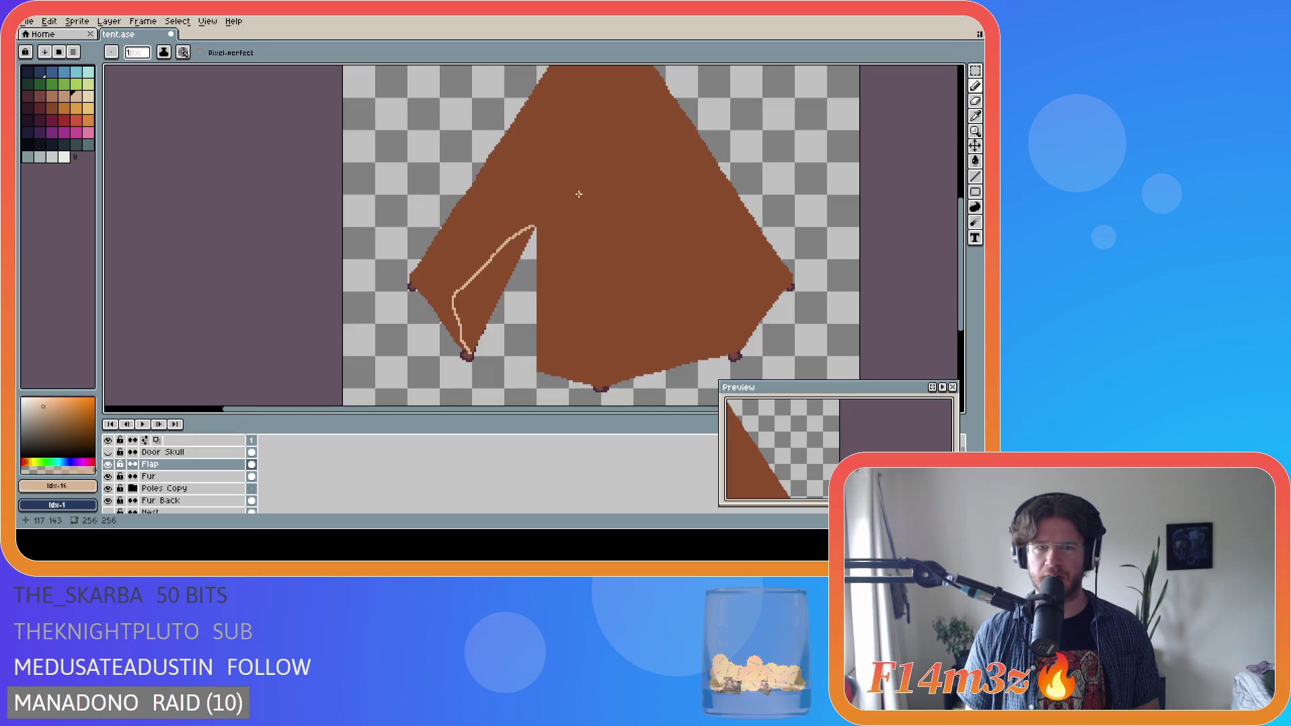
pyautogui.scroll(1, 515, 253)
pyautogui.scroll(-1, 515, 254)
pyautogui.scroll(1, 447, 375)
pyautogui.hotkey('ctrl', 'z')
pyautogui.moveTo(449, 382); pyautogui.dragTo(435, 362)
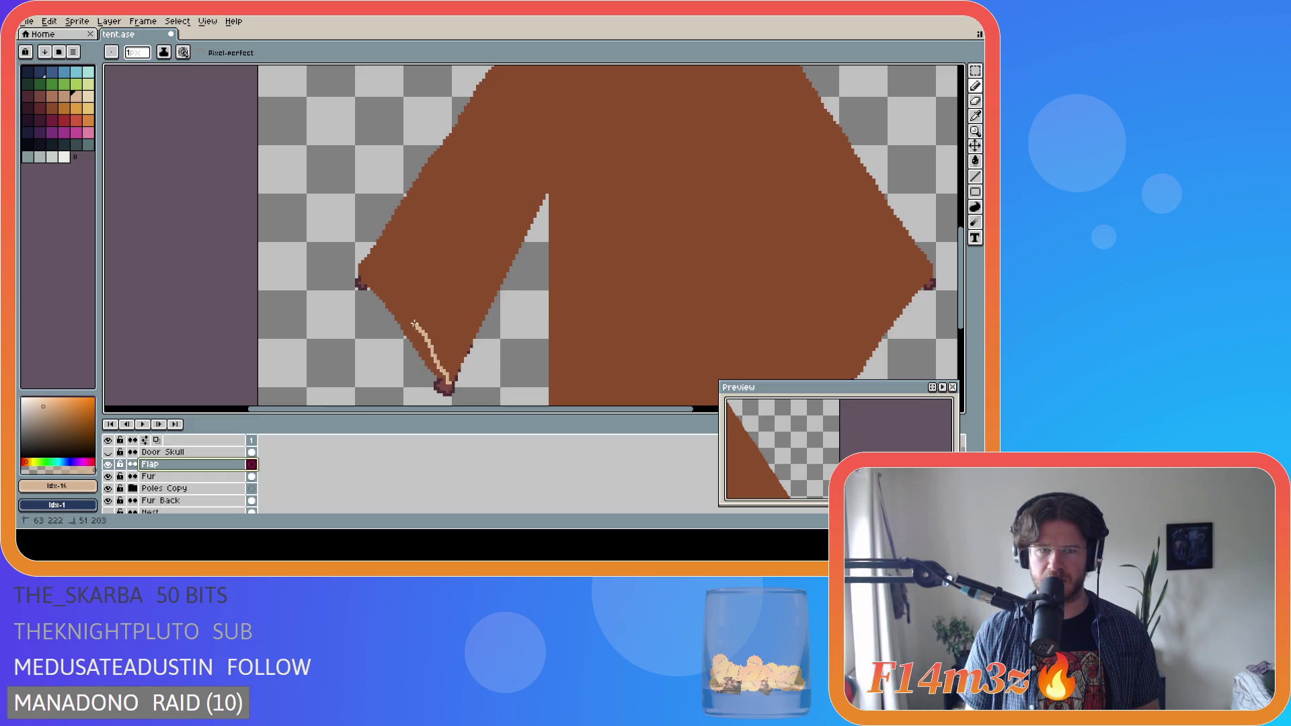
pyautogui.moveTo(415, 316); pyautogui.dragTo(545, 194)
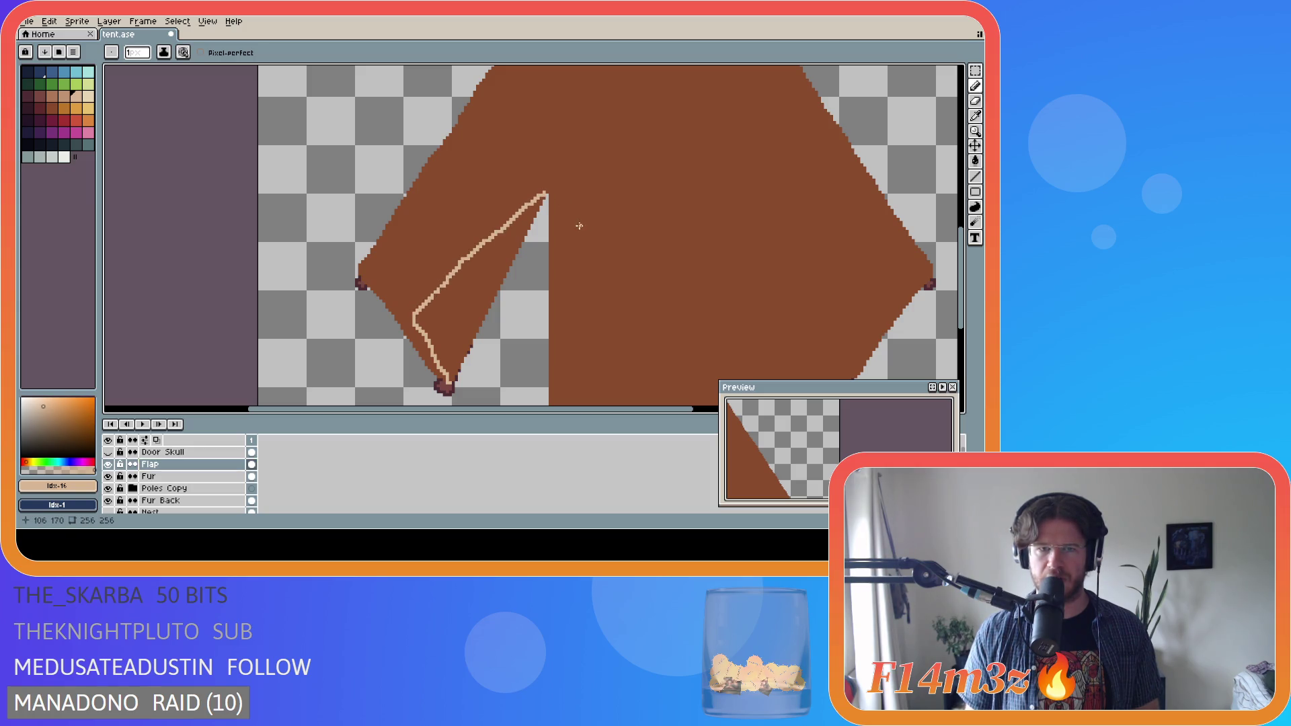
pyautogui.press('shift')
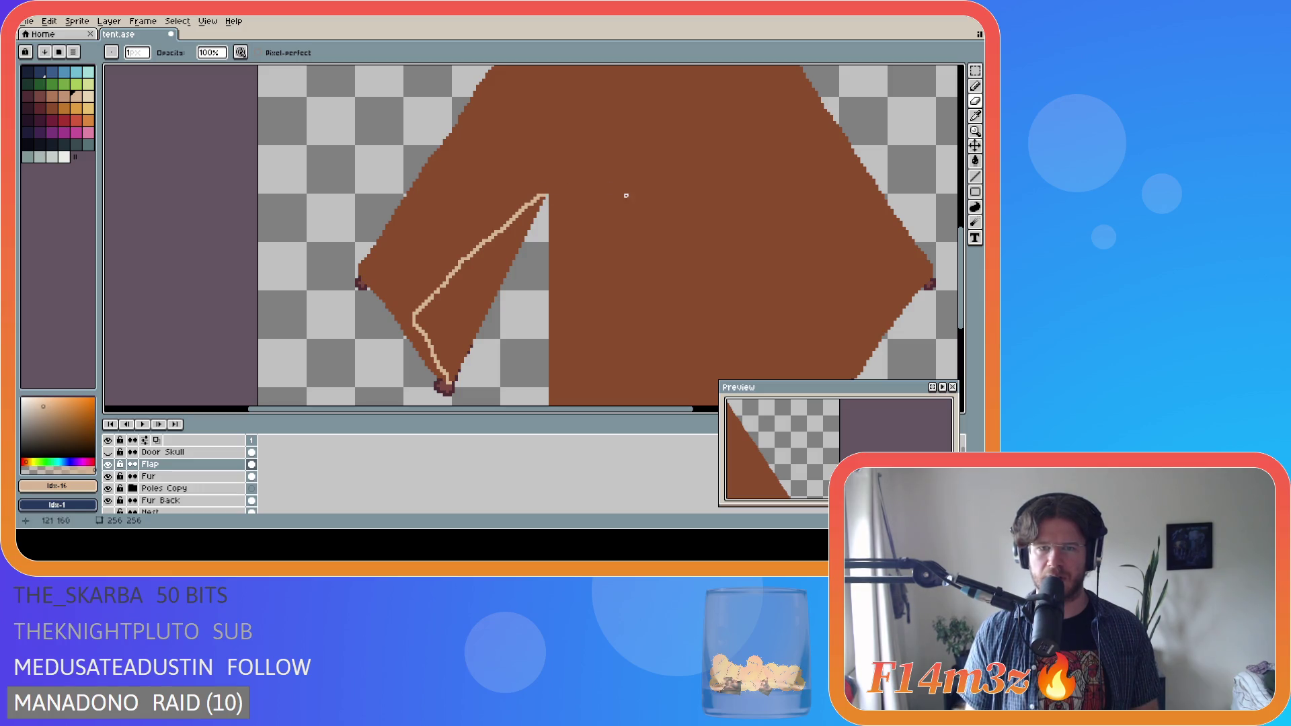
pyautogui.scroll(-3, 552, 328)
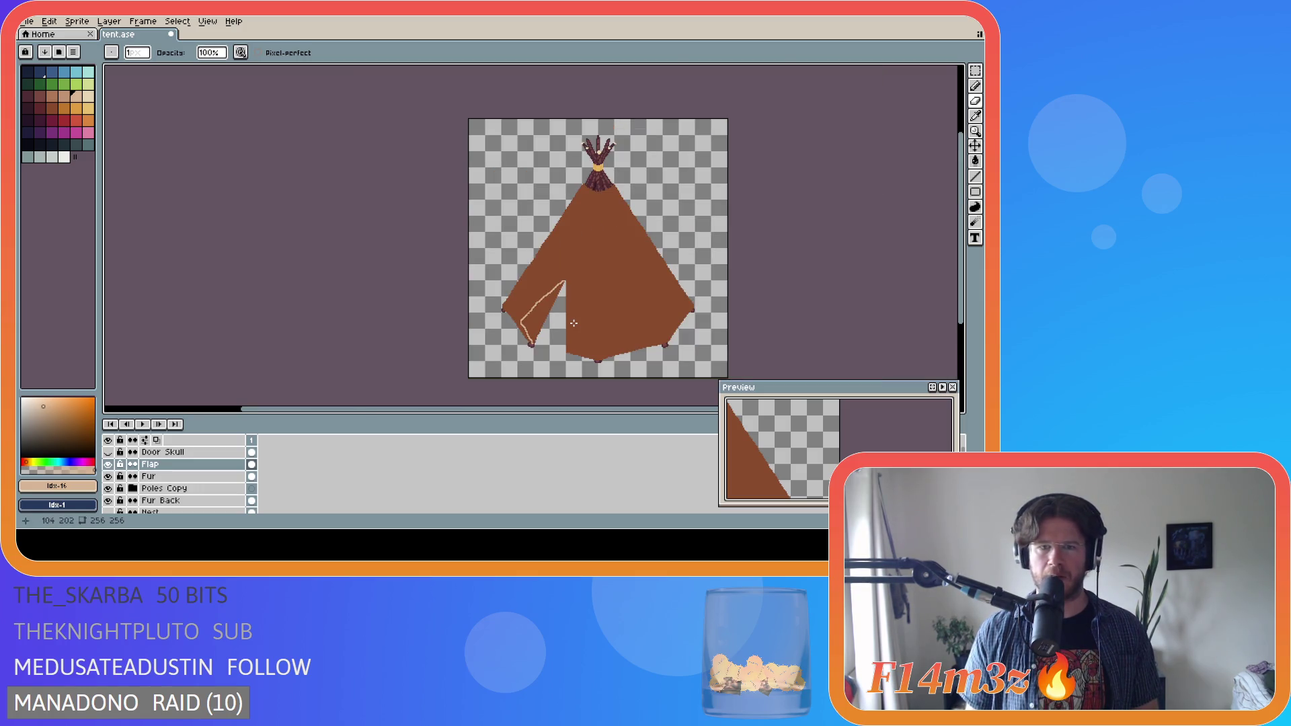
pyautogui.scroll(2, 574, 324)
# - Undo the old outline and try light strokes up the flap edge, undoing each uneven one
pyautogui.hotkey('ctrl', 'z')
pyautogui.scroll(1, 485, 362)
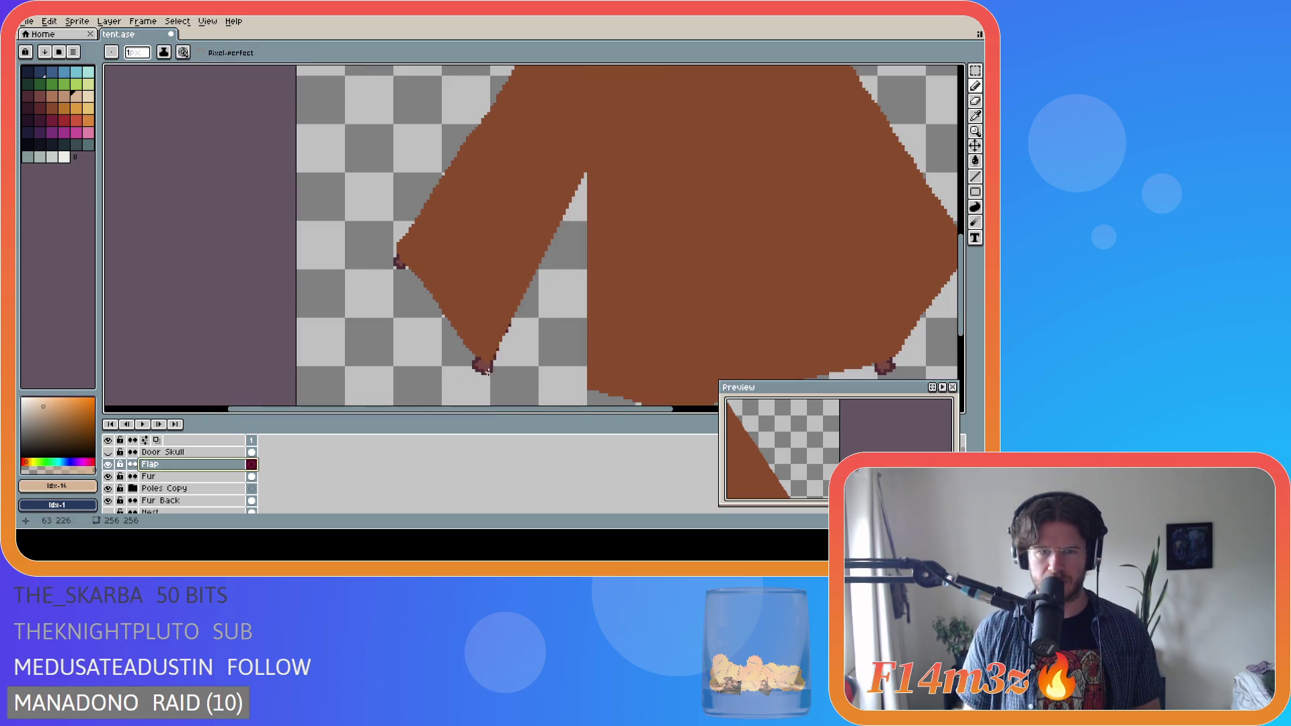
pyautogui.moveTo(485, 357)
pyautogui.mouseDown()
pyautogui.moveTo(466, 324)
pyautogui.moveTo(579, 176)
pyautogui.mouseUp()
pyautogui.press('ctrl')
pyautogui.hotkey('ctrl', 'z')
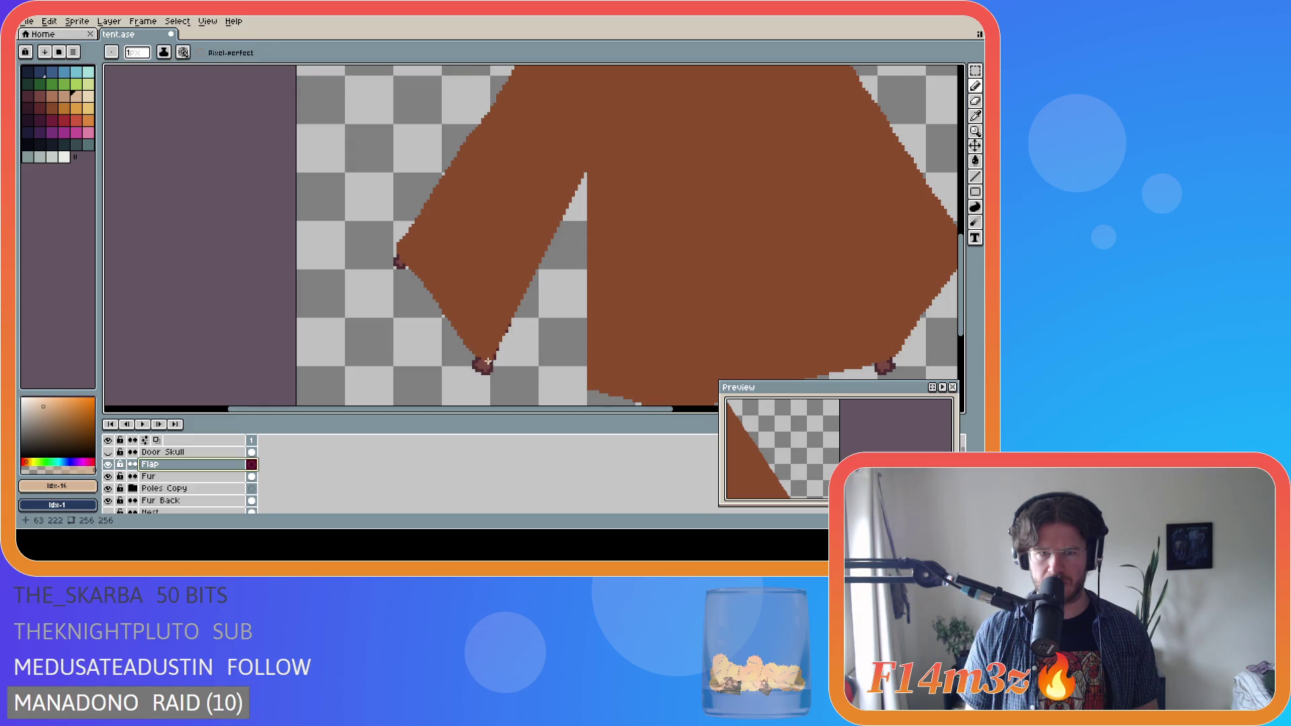
pyautogui.hotkey('ctrl', 'z')
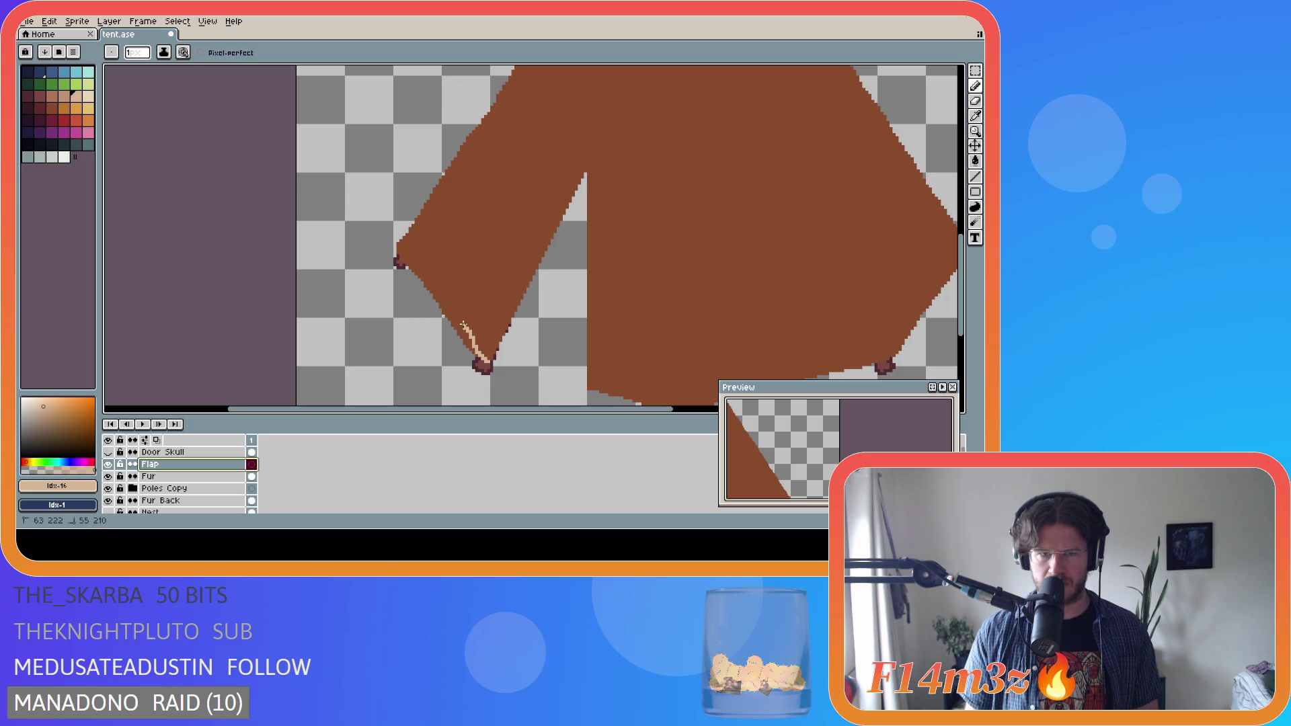
pyautogui.moveTo(457, 300); pyautogui.dragTo(558, 202)
pyautogui.hotkey('ctrl', 'z')
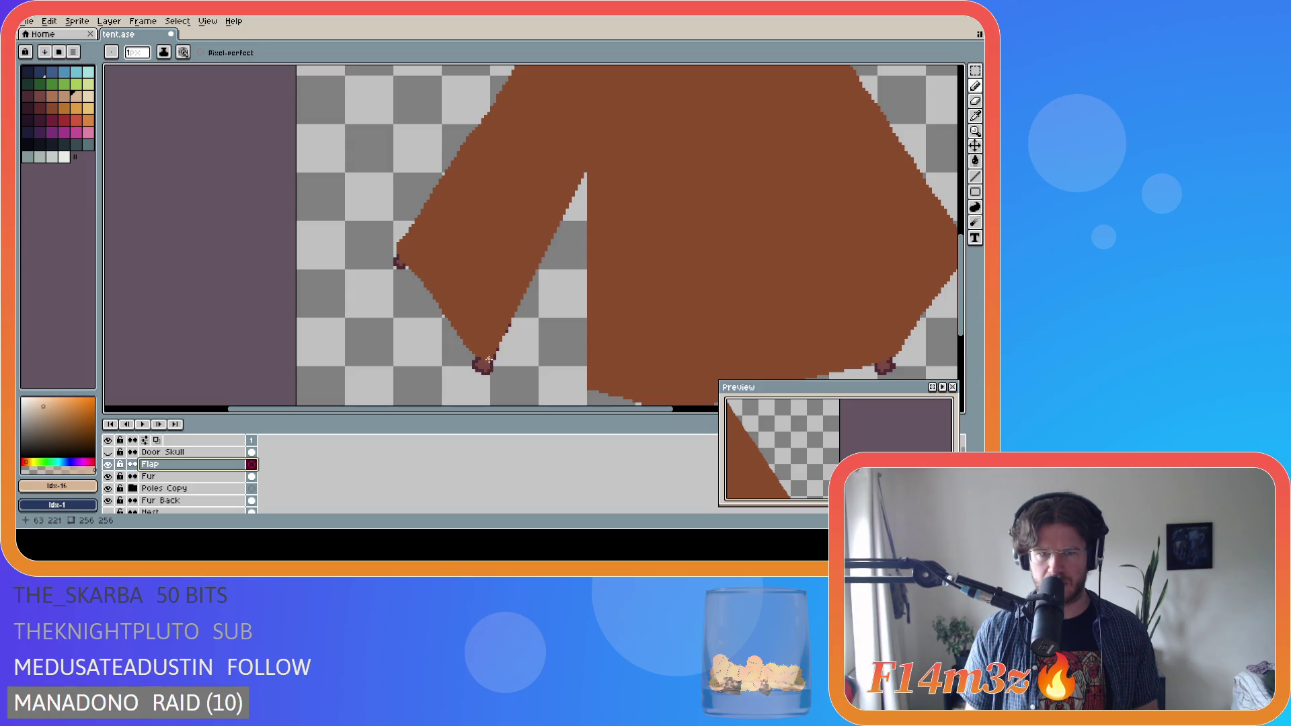
# - Trace the flap edge with a light peach line from its bottom tip to its peak
pyautogui.moveTo(488, 361); pyautogui.dragTo(462, 327)
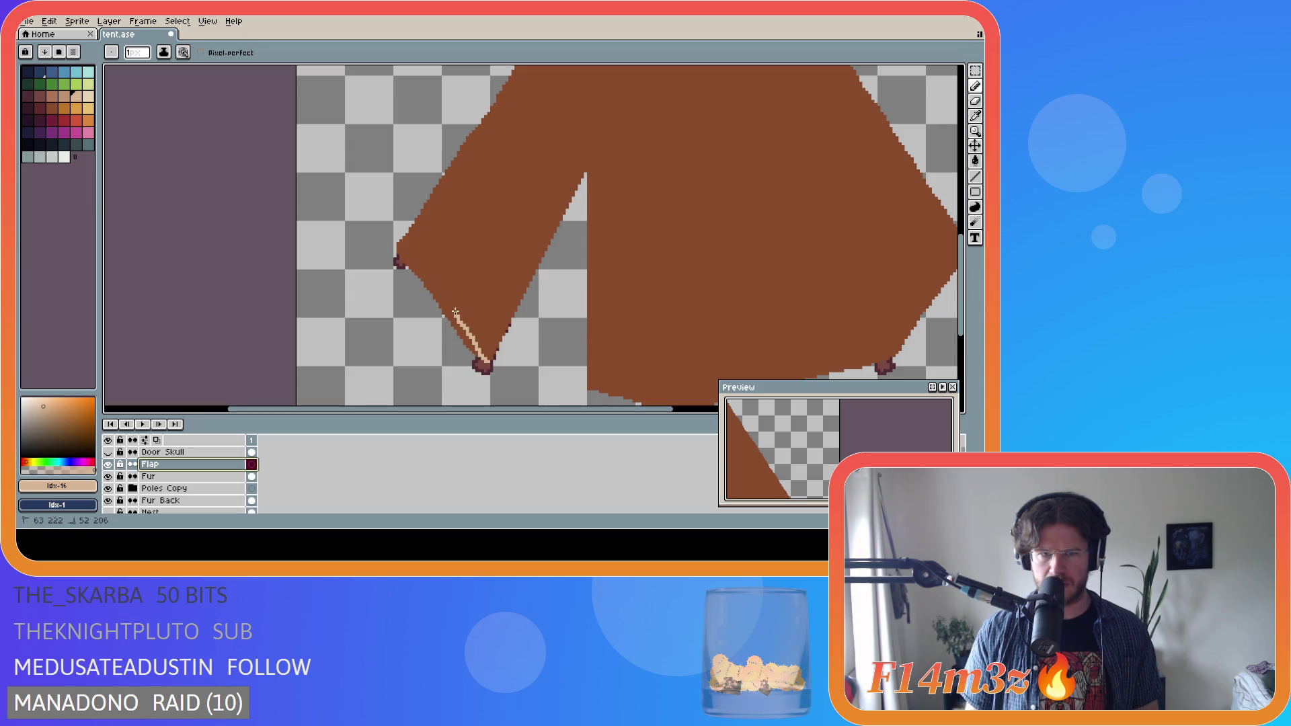
pyautogui.moveTo(482, 277); pyautogui.dragTo(518, 243)
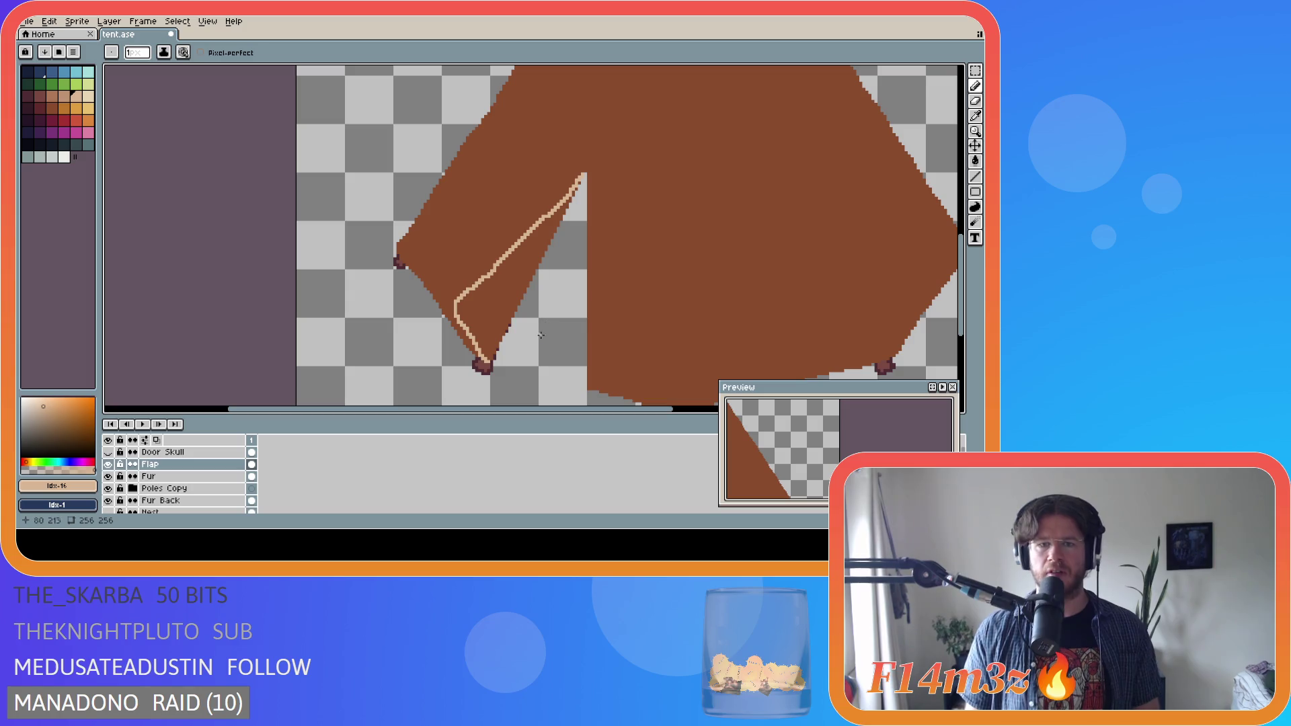
pyautogui.scroll(-3, 558, 358)
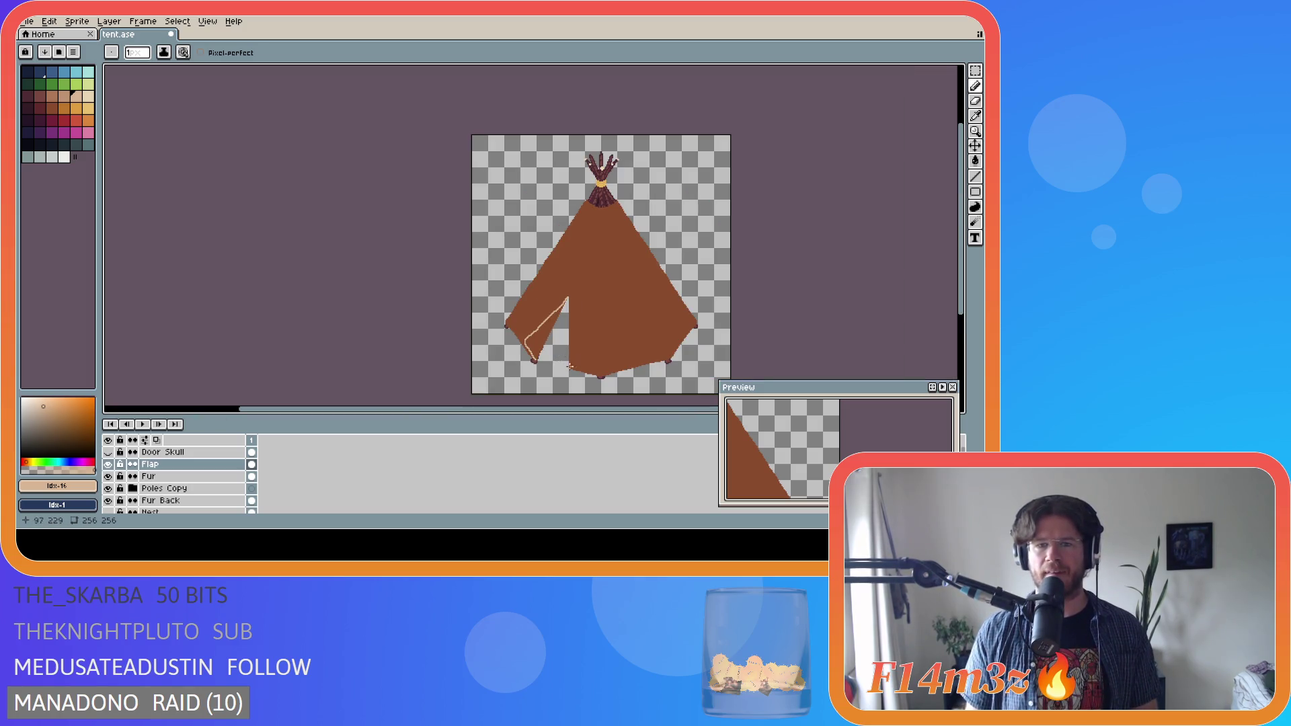
pyautogui.scroll(3, 559, 357)
pyautogui.press('ctrl')
pyautogui.hotkey('ctrl', 'z')
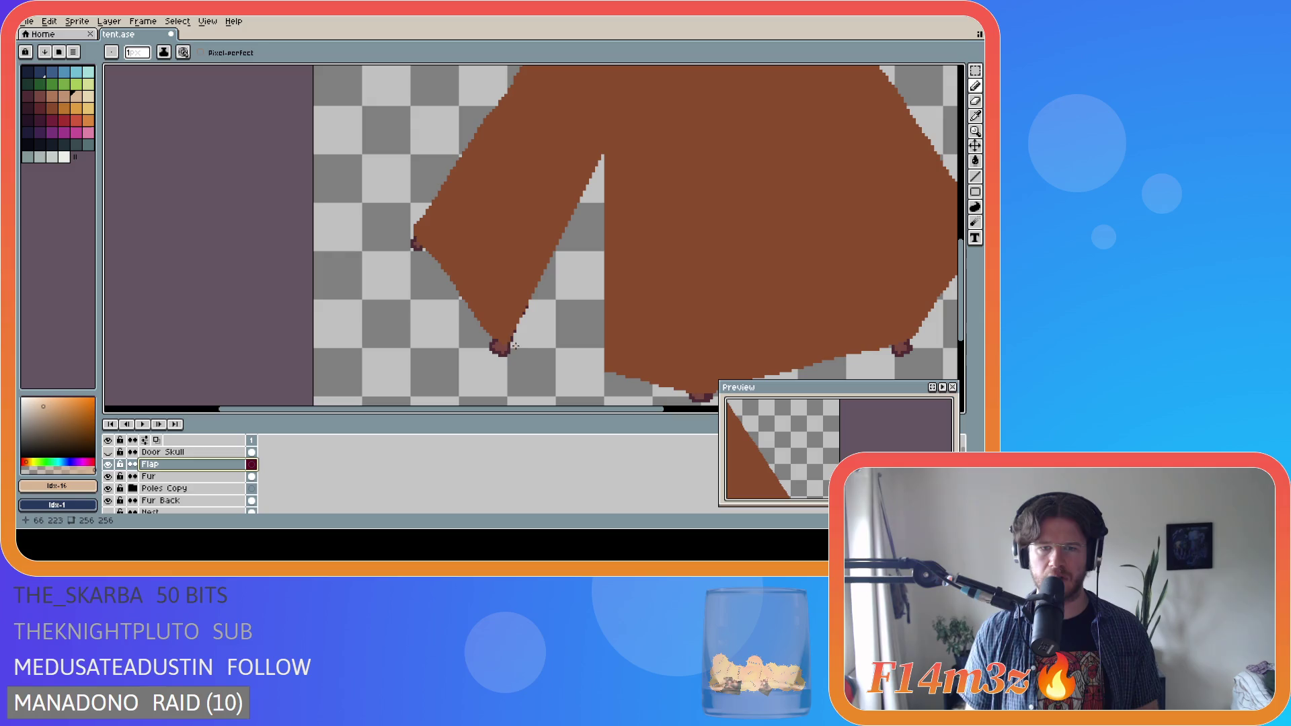
pyautogui.moveTo(505, 342); pyautogui.dragTo(475, 298)
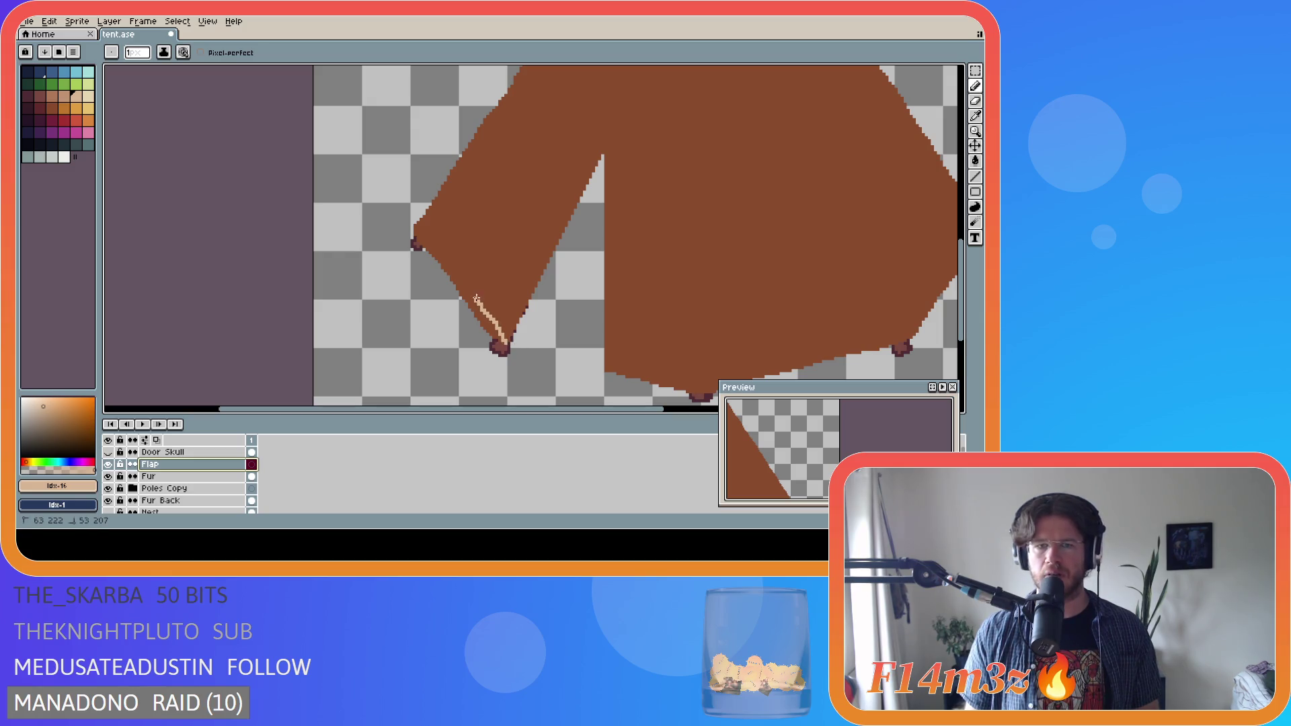
pyautogui.hotkey('ctrl', 'z')
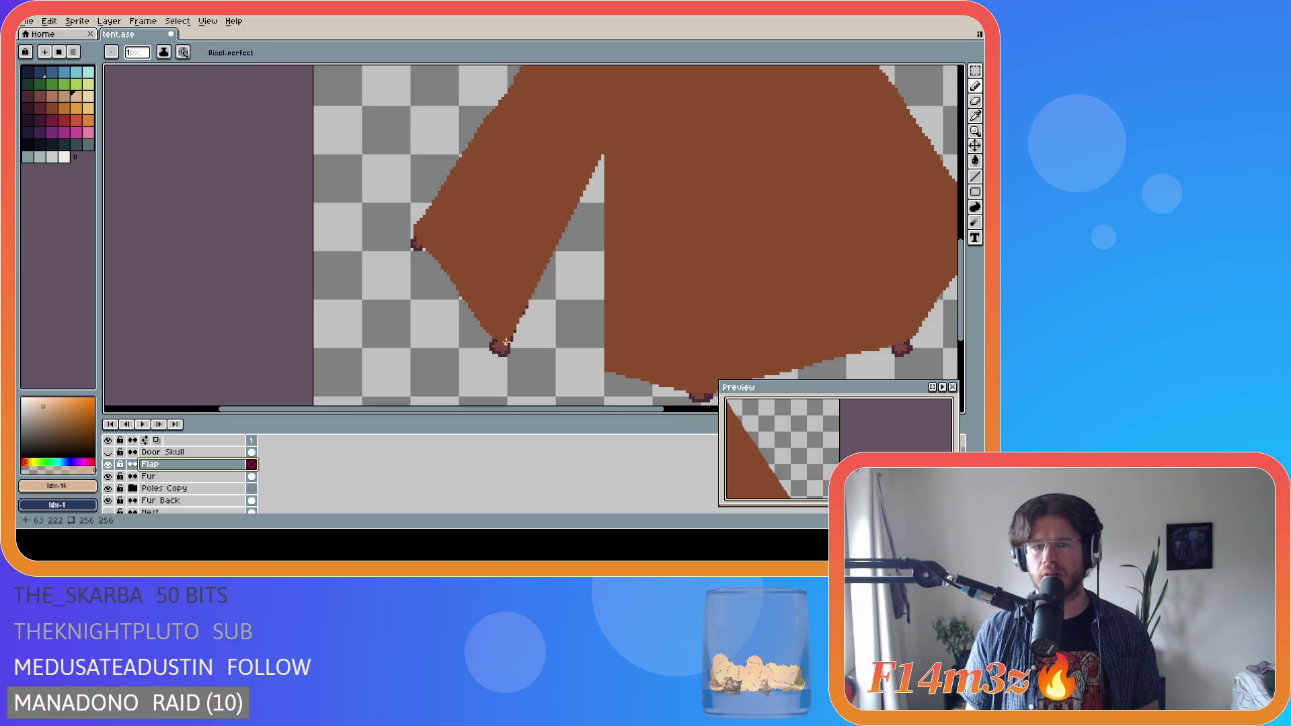
pyautogui.moveTo(505, 342)
pyautogui.mouseDown()
pyautogui.moveTo(472, 267)
pyautogui.moveTo(578, 171)
pyautogui.mouseUp()
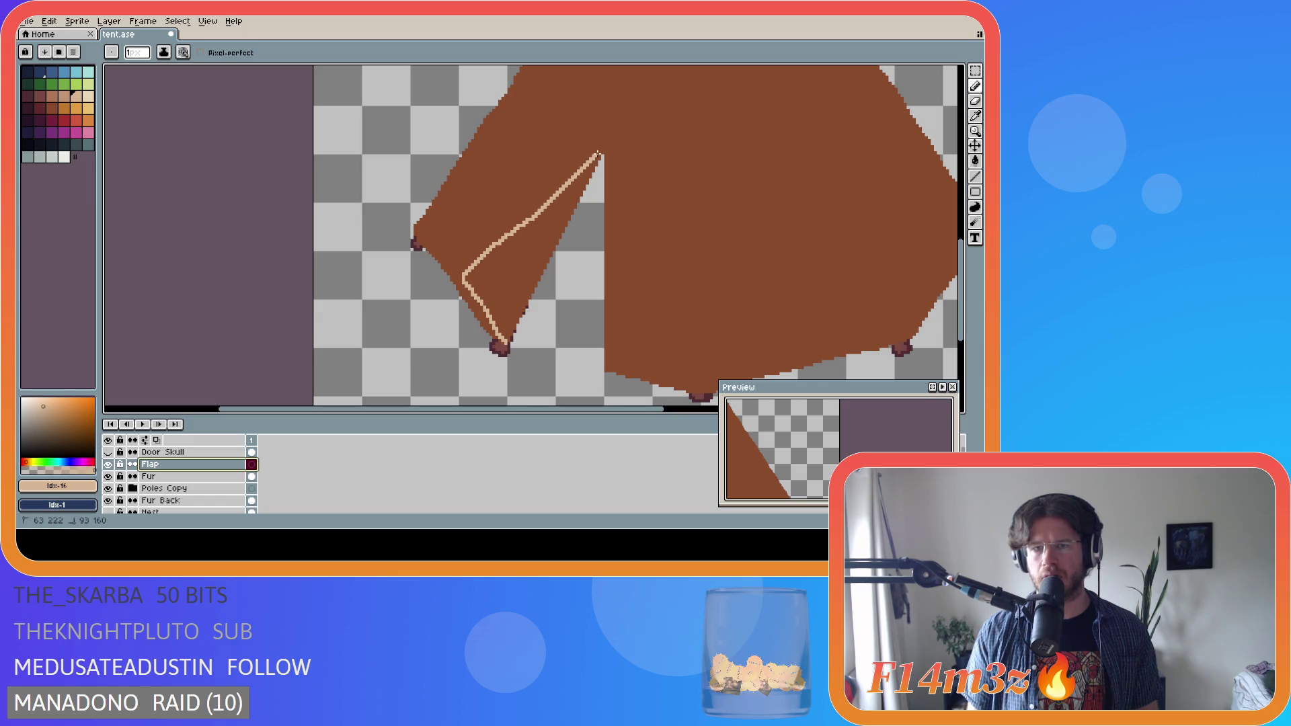
pyautogui.scroll(-3, 578, 294)
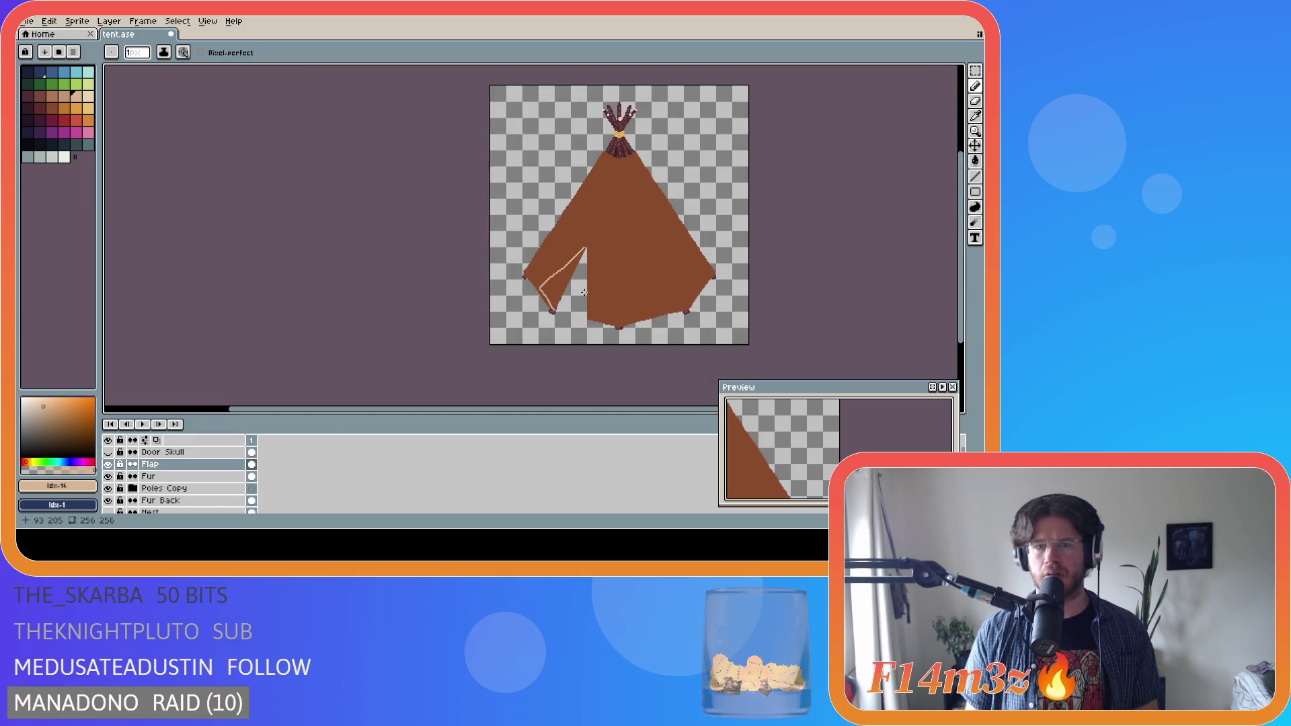
pyautogui.scroll(5, 605, 258)
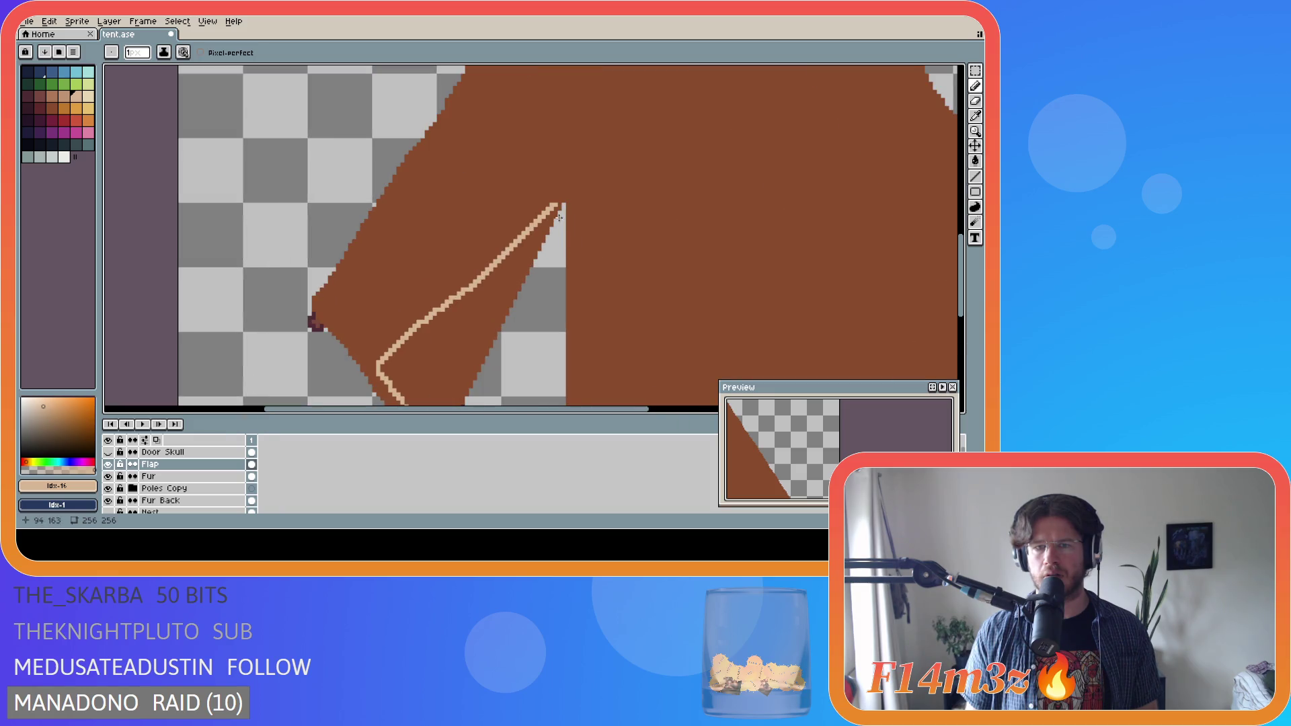
# - Redraw a thin peach stroke up the flap after undoing the old one, and save tent.ase
pyautogui.scroll(-6, 548, 275)
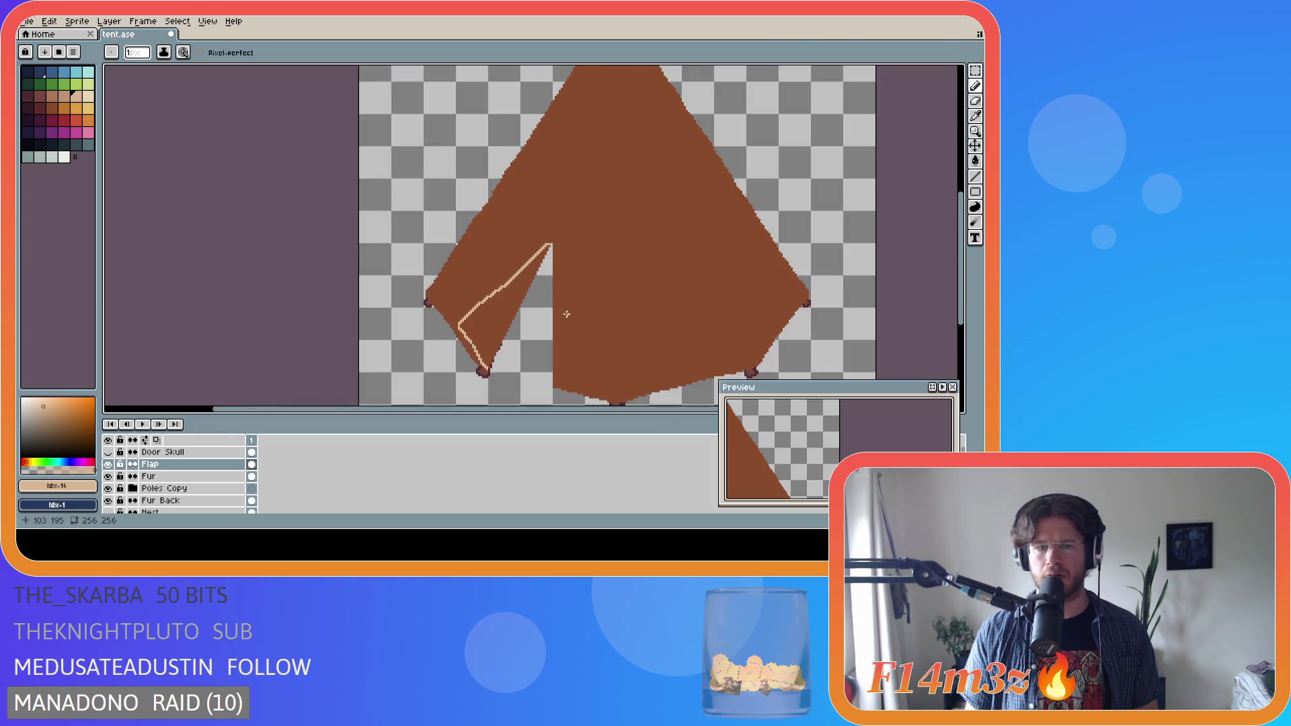
pyautogui.scroll(4, 541, 311)
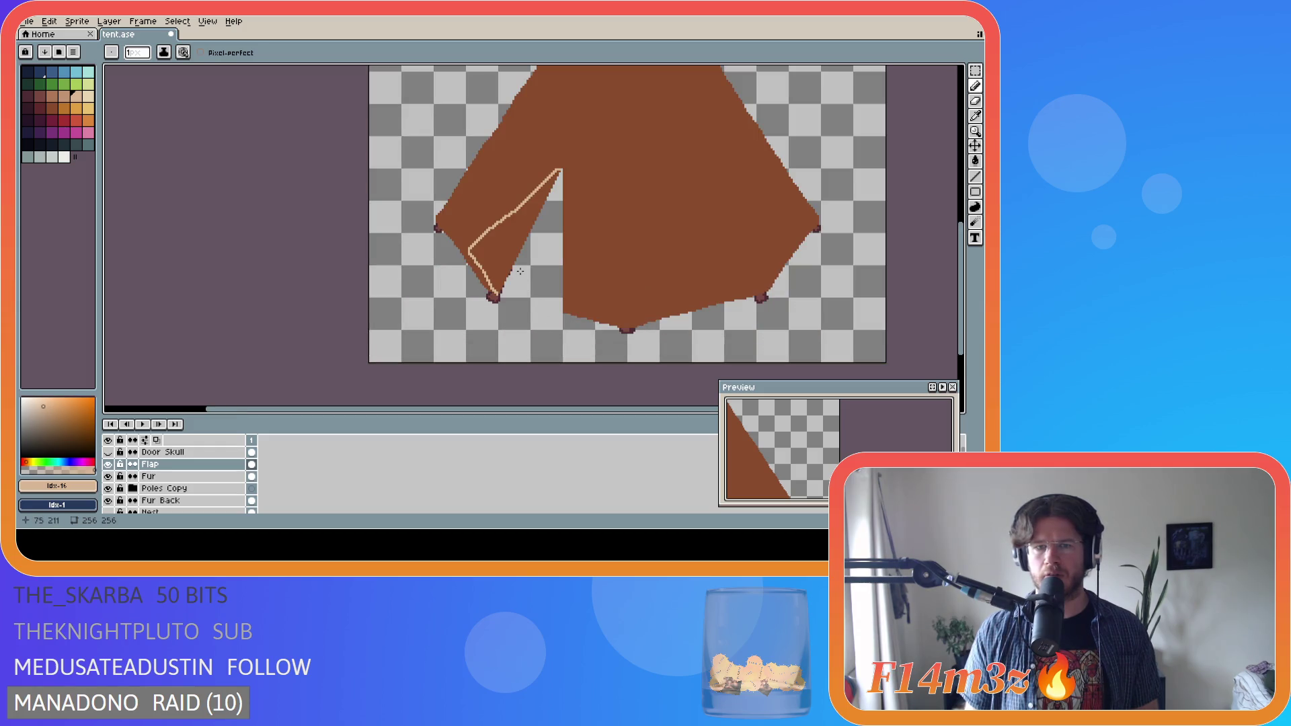
pyautogui.scroll(-4, 524, 269)
pyautogui.scroll(4, 524, 269)
pyautogui.hotkey('ctrl', 'z')
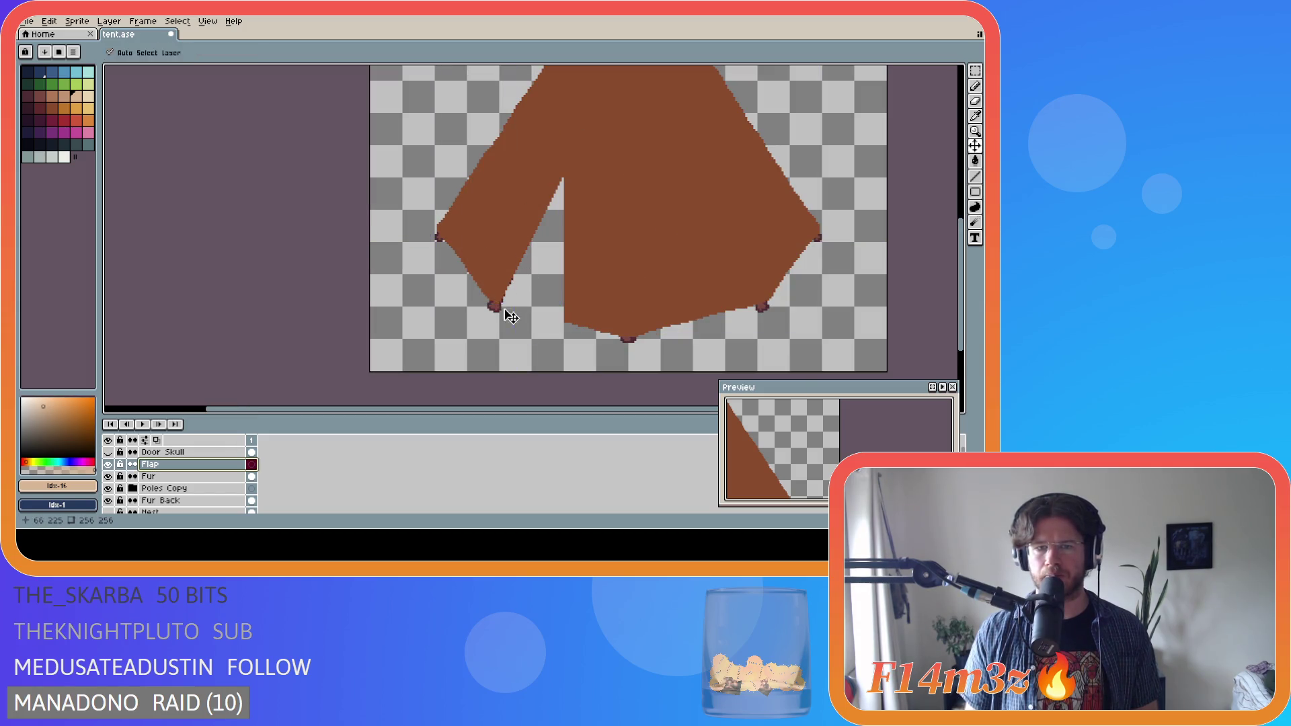
pyautogui.scroll(2, 497, 301)
pyautogui.moveTo(500, 298)
pyautogui.mouseDown()
pyautogui.moveTo(458, 213)
pyautogui.moveTo(453, 166)
pyautogui.mouseUp()
pyautogui.moveTo(963, 293)
pyautogui.mouseDown()
pyautogui.moveTo(961, 266)
pyautogui.moveTo(960, 304)
pyautogui.mouseUp()
pyautogui.hotkey('ctrl', 'z')
pyautogui.scroll(-1, 513, 373)
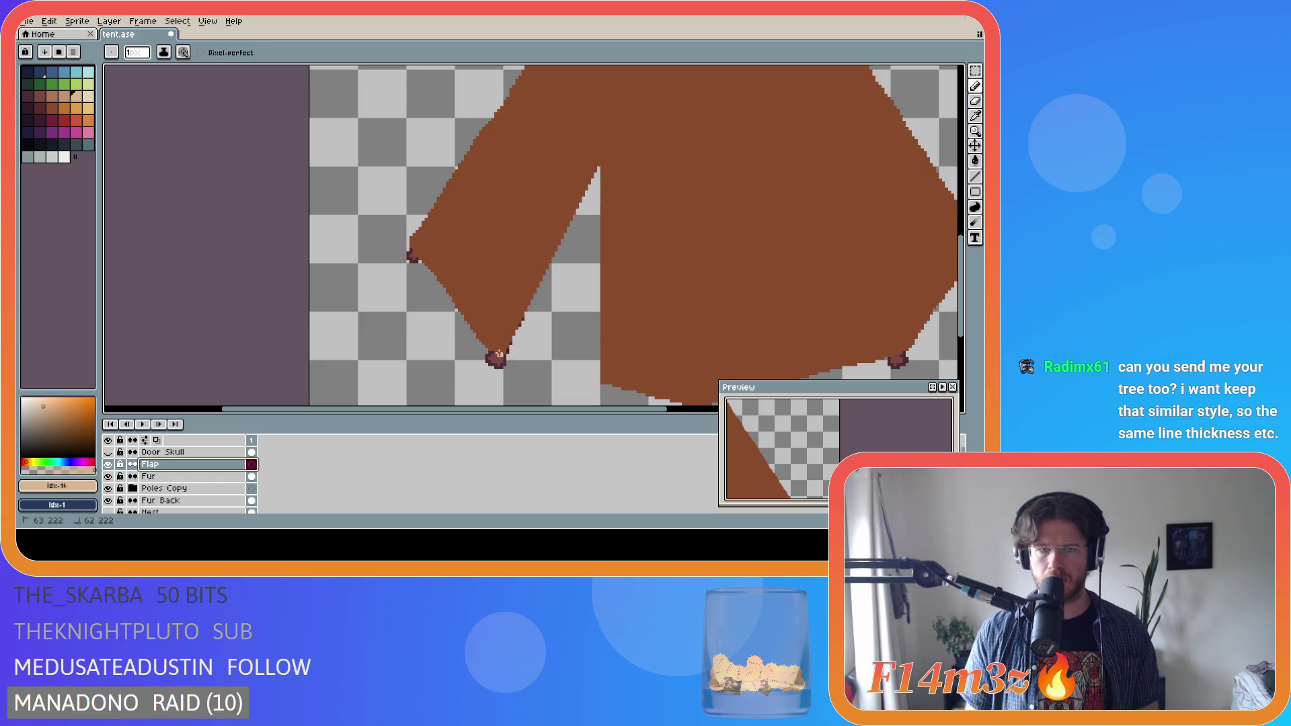
pyautogui.moveTo(498, 351)
pyautogui.mouseDown()
pyautogui.moveTo(480, 317)
pyautogui.moveTo(523, 230)
pyautogui.moveTo(593, 165)
pyautogui.mouseUp()
pyautogui.click(531, 320)
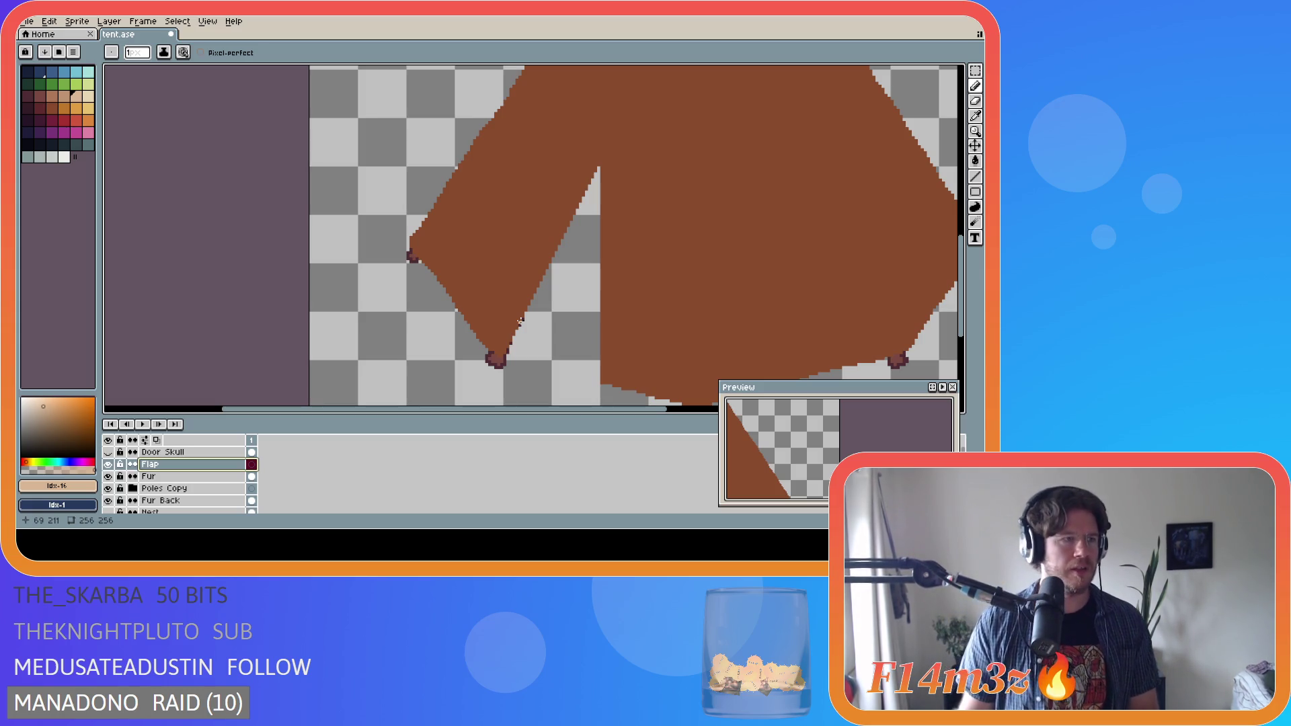
pyautogui.hotkey('ctrl', 's')
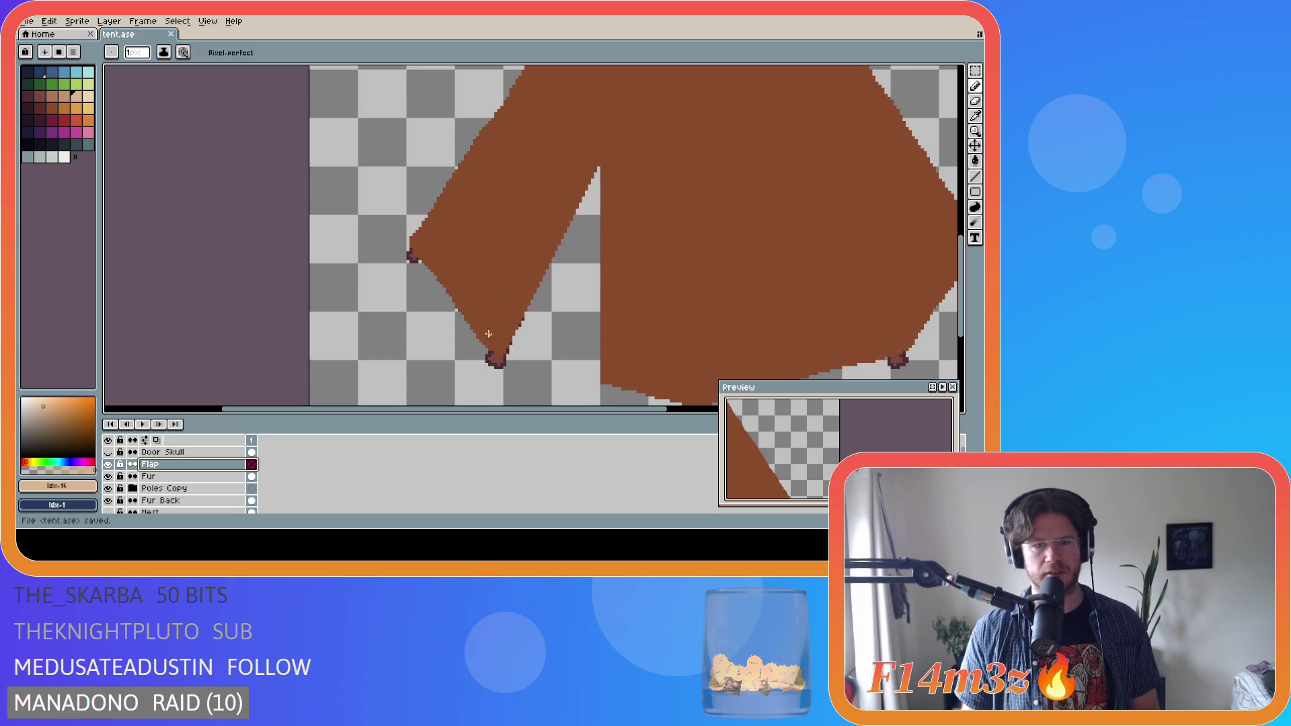
# - Retry the light outline several times until it runs from the flap's bottom tip to the peak
pyautogui.scroll(1, 502, 355)
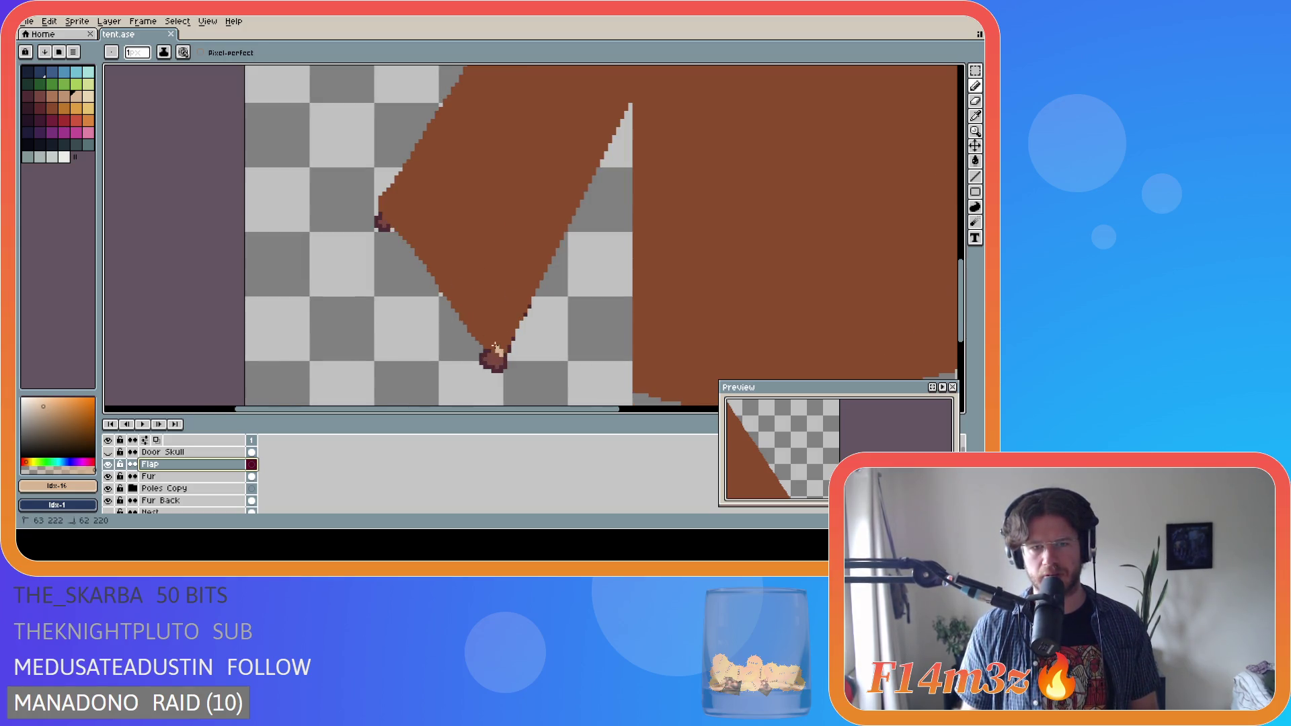
pyautogui.moveTo(500, 355)
pyautogui.mouseDown()
pyautogui.moveTo(456, 276)
pyautogui.moveTo(605, 124)
pyautogui.mouseUp()
pyautogui.hotkey('ctrl', 'z')
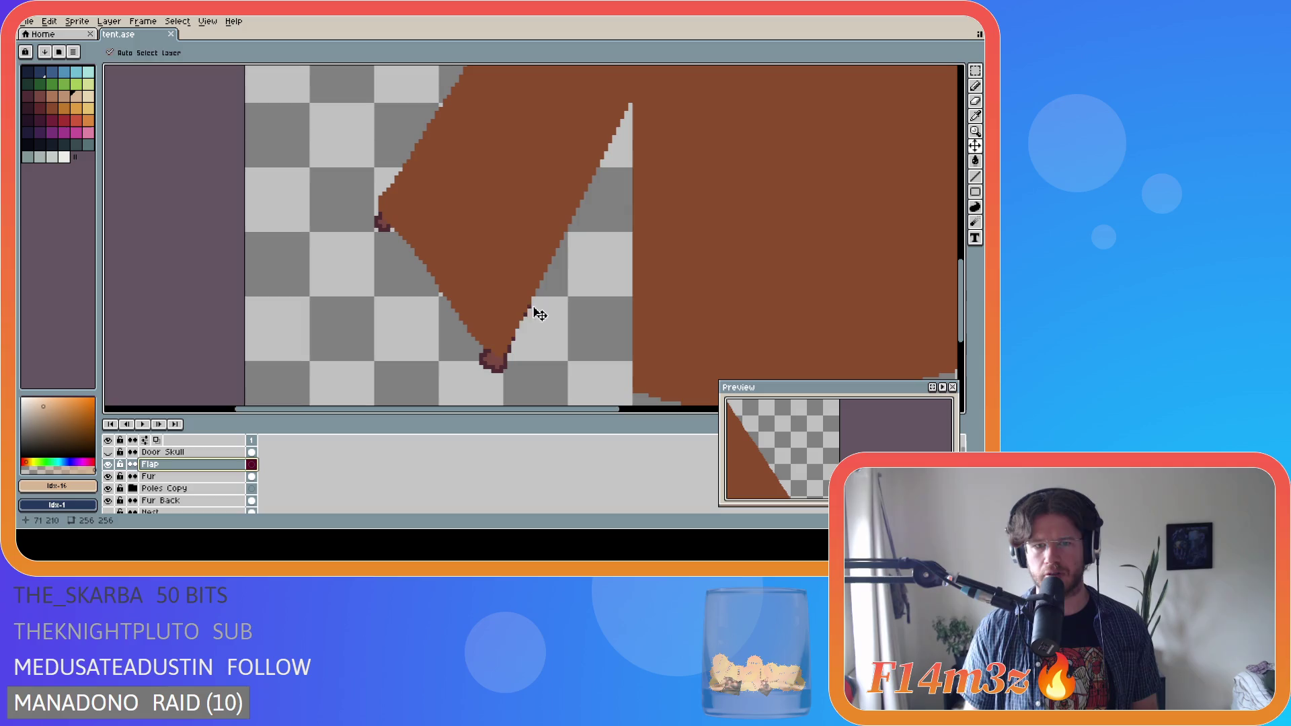
pyautogui.moveTo(498, 350); pyautogui.dragTo(452, 272)
pyautogui.hotkey('ctrl', 'z')
pyautogui.moveTo(498, 350)
pyautogui.mouseDown()
pyautogui.moveTo(454, 270)
pyautogui.moveTo(581, 173)
pyautogui.mouseUp()
pyautogui.hotkey('ctrl', 'z')
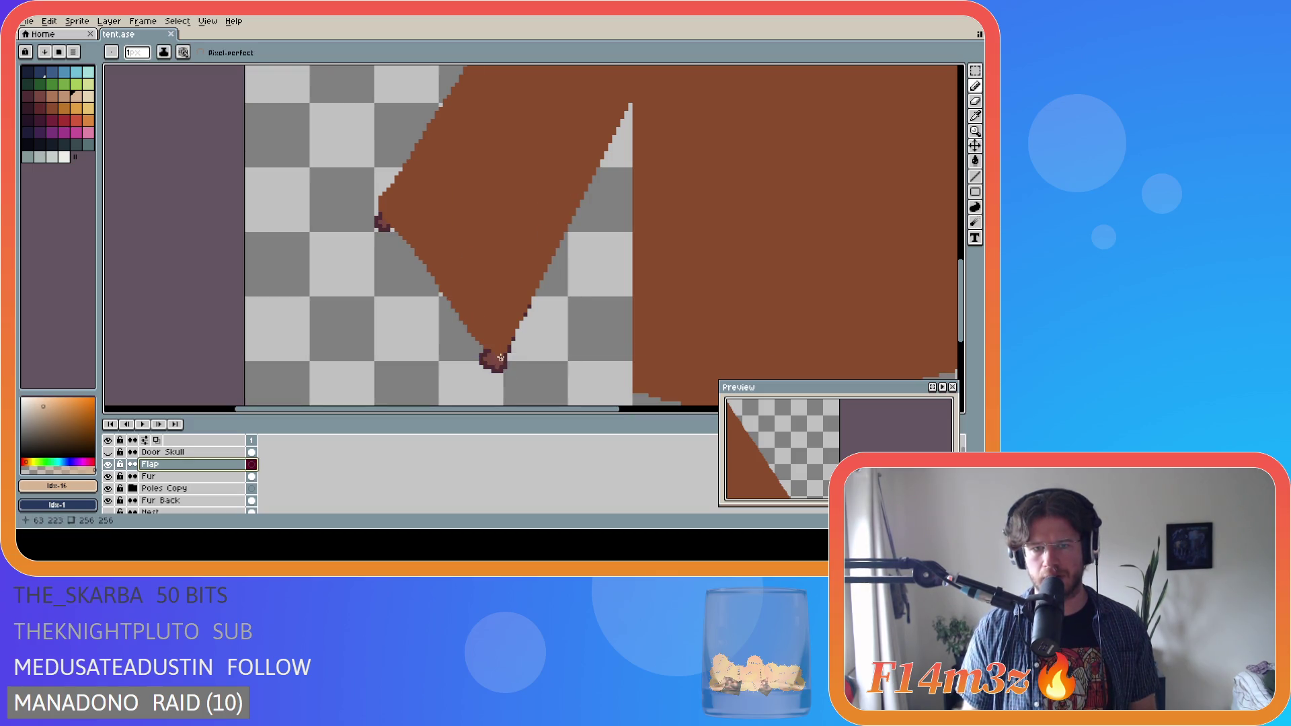
pyautogui.moveTo(500, 355); pyautogui.dragTo(451, 285)
pyautogui.hotkey('ctrl', 'z')
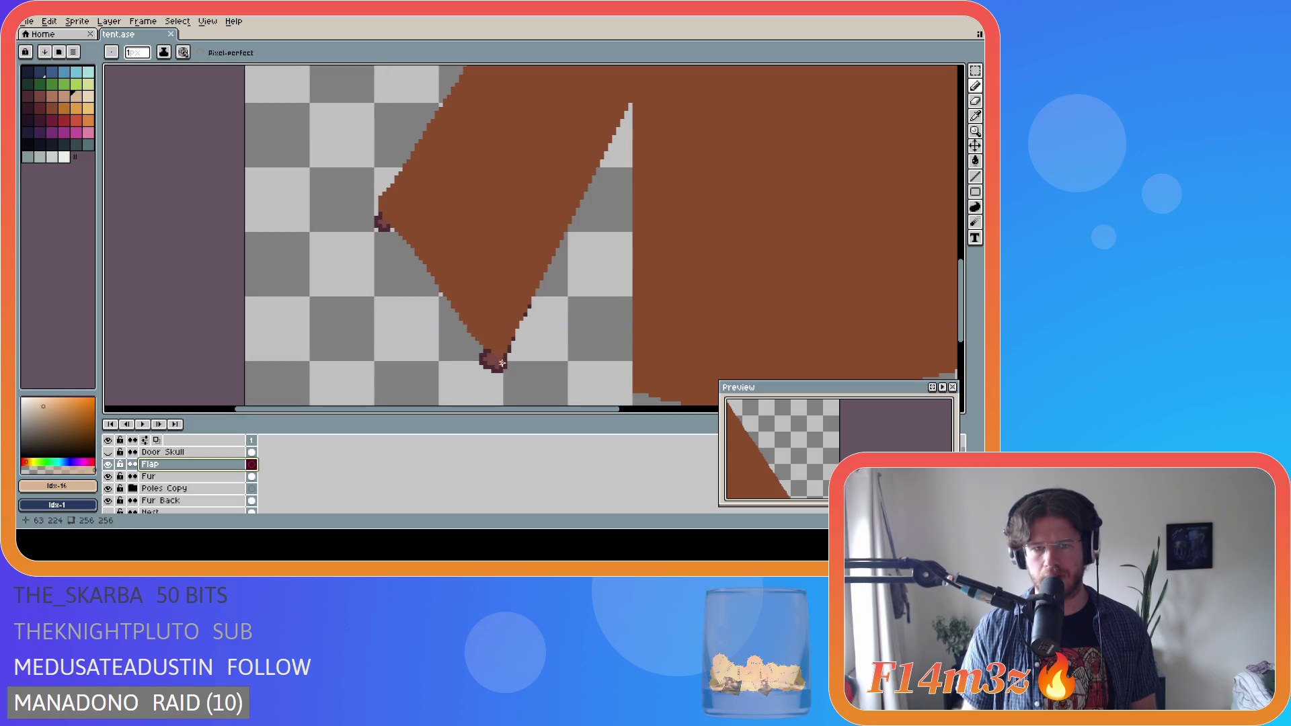
pyautogui.hotkey('ctrl', 'z')
pyautogui.moveTo(491, 344)
pyautogui.mouseDown()
pyautogui.moveTo(452, 260)
pyautogui.moveTo(527, 207)
pyautogui.moveTo(624, 106)
pyautogui.mouseUp()
pyautogui.scroll(-5, 699, 308)
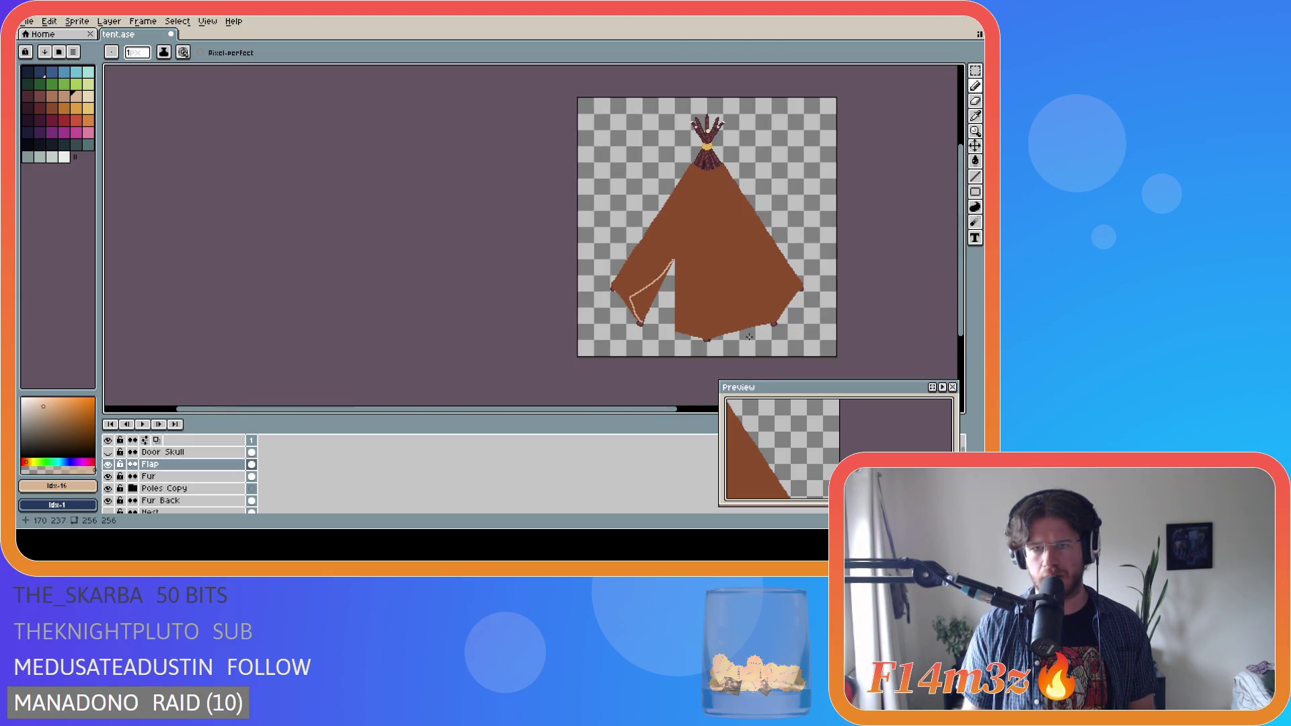
# - Draw a second light tan line down the flap's open right edge to its bottom tip
pyautogui.scroll(2, 749, 334)
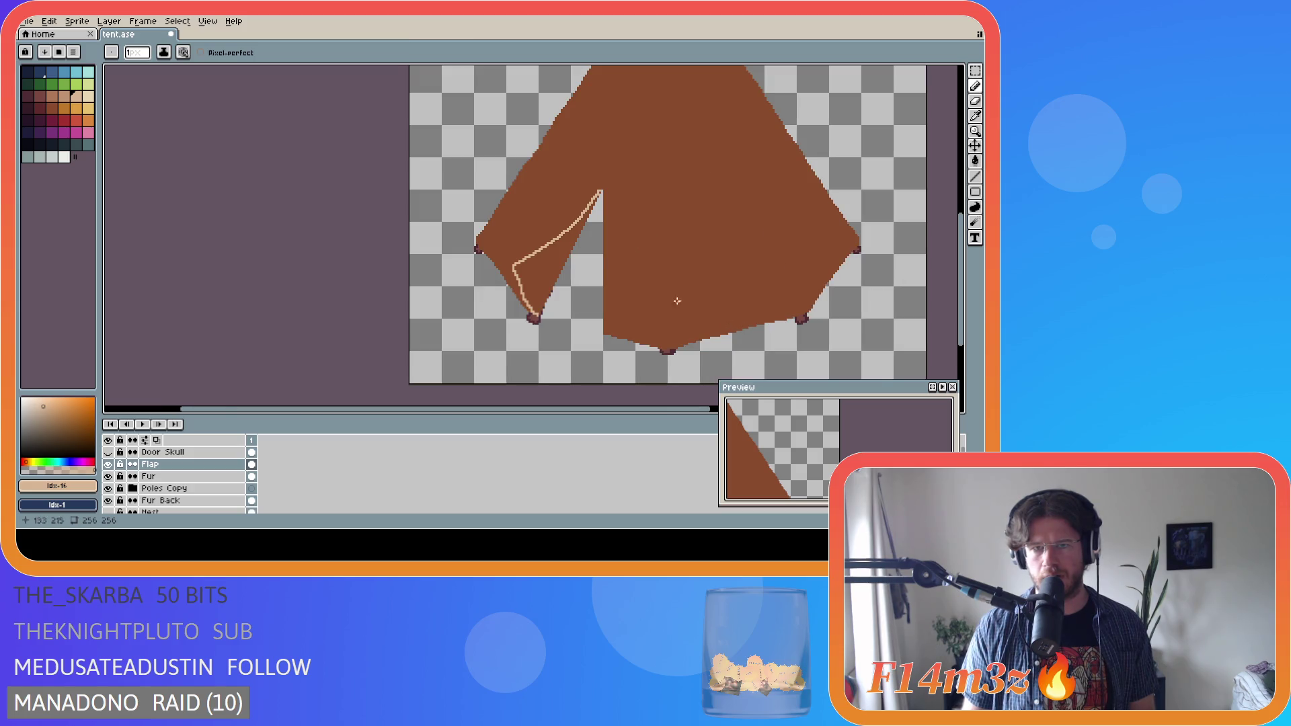
pyautogui.scroll(3, 591, 180)
pyautogui.press('e')
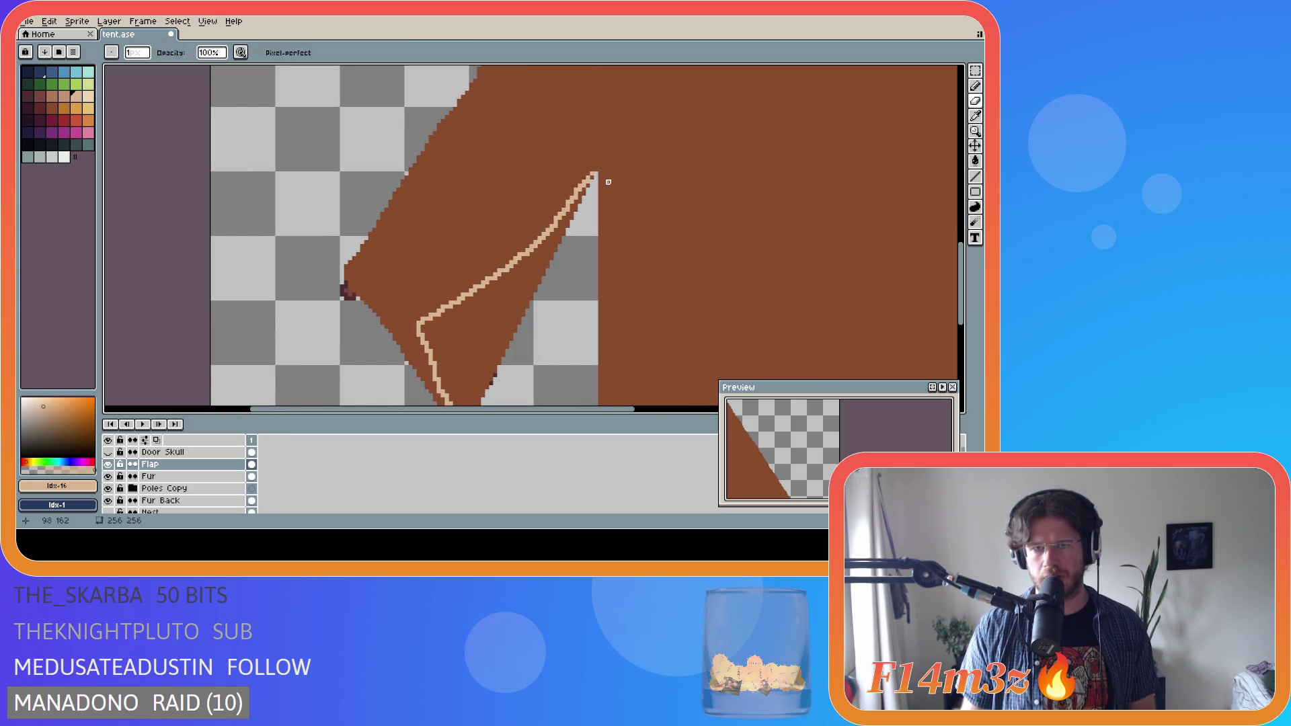
pyautogui.press('g')
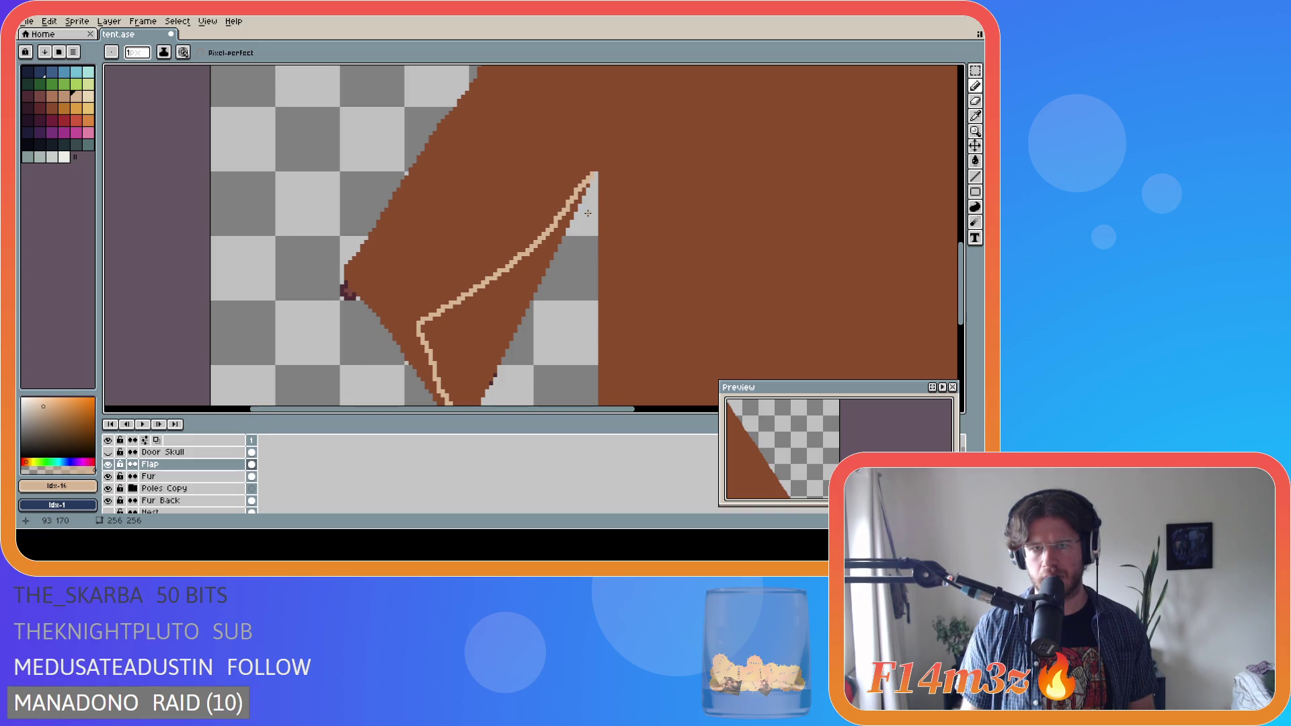
pyautogui.scroll(1, 578, 215)
pyautogui.click(585, 188)
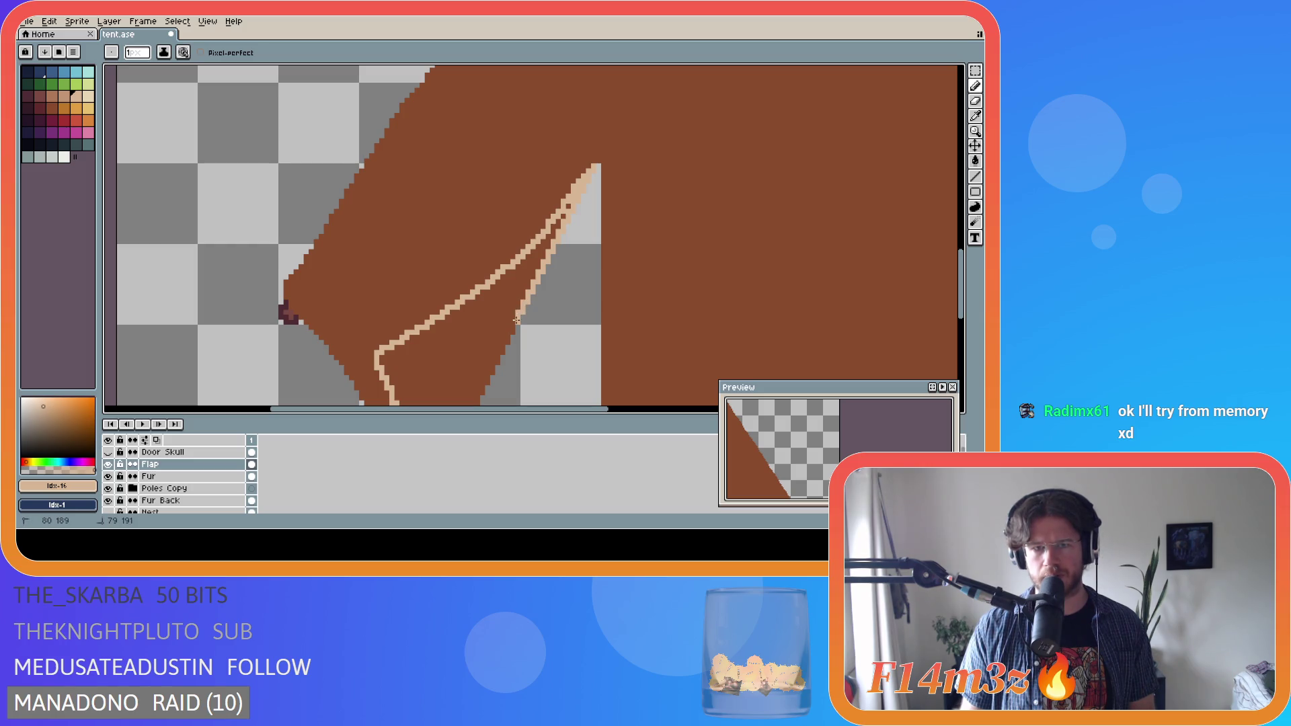
pyautogui.scroll(-2, 524, 242)
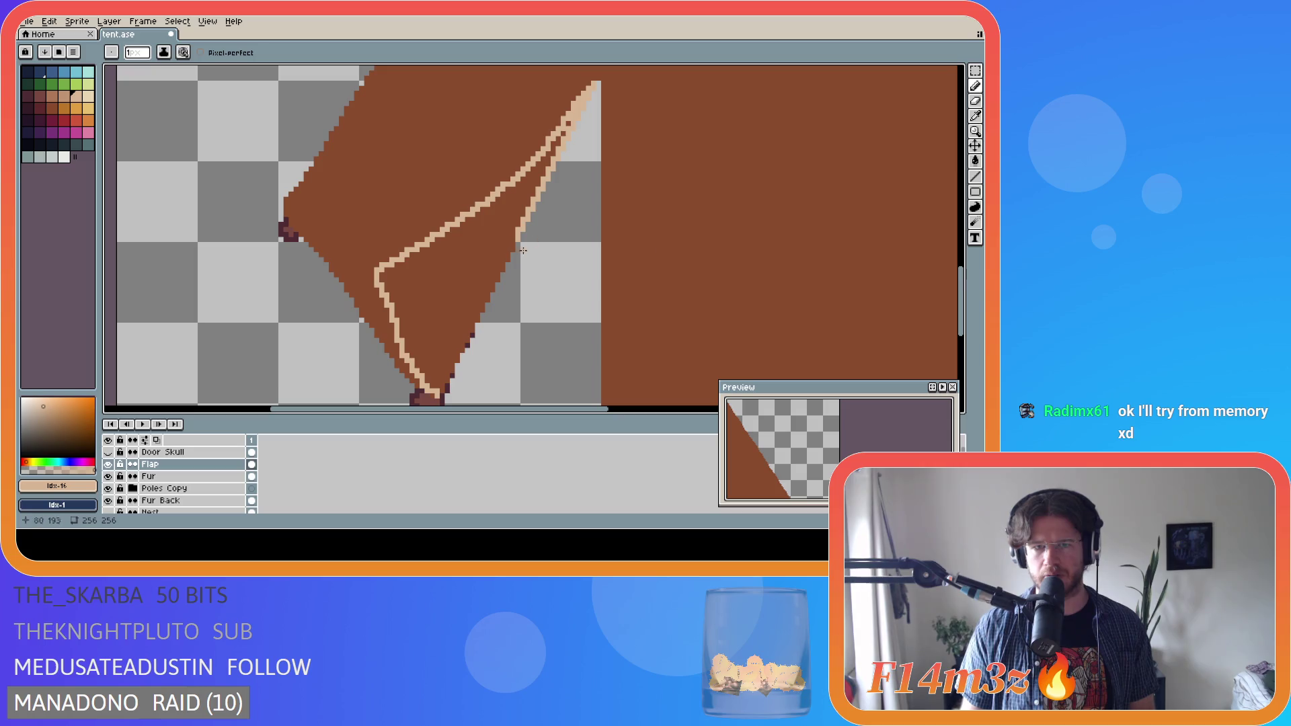
pyautogui.moveTo(518, 238); pyautogui.dragTo(480, 302)
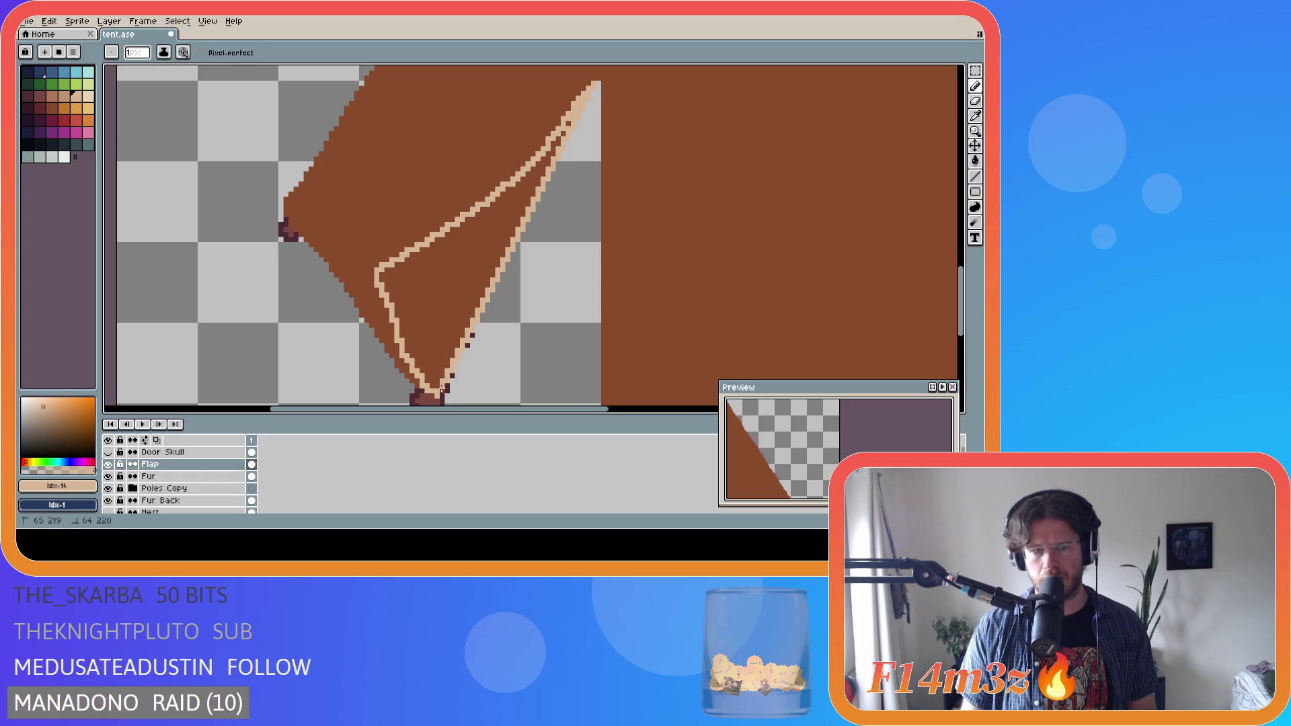
# - Fill the outlined flap triangle solid light tan and touch up pixels along its edge
pyautogui.press('g')
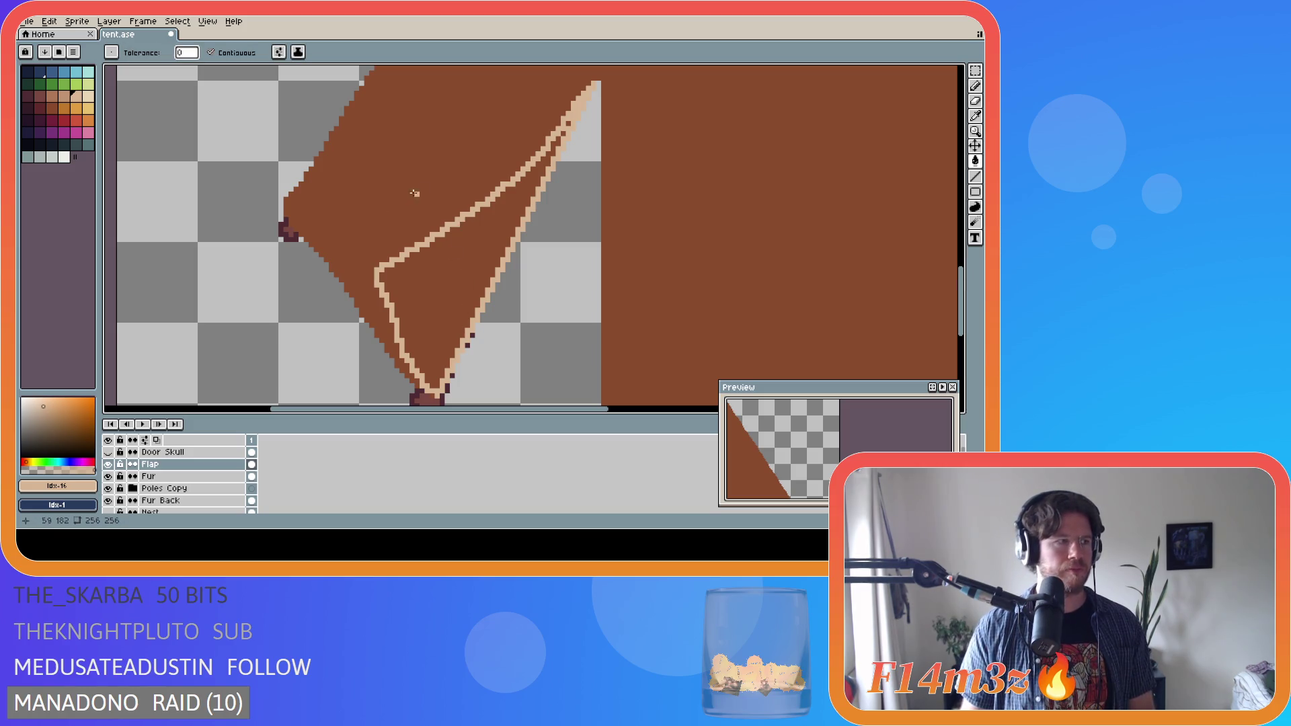
pyautogui.click(413, 261)
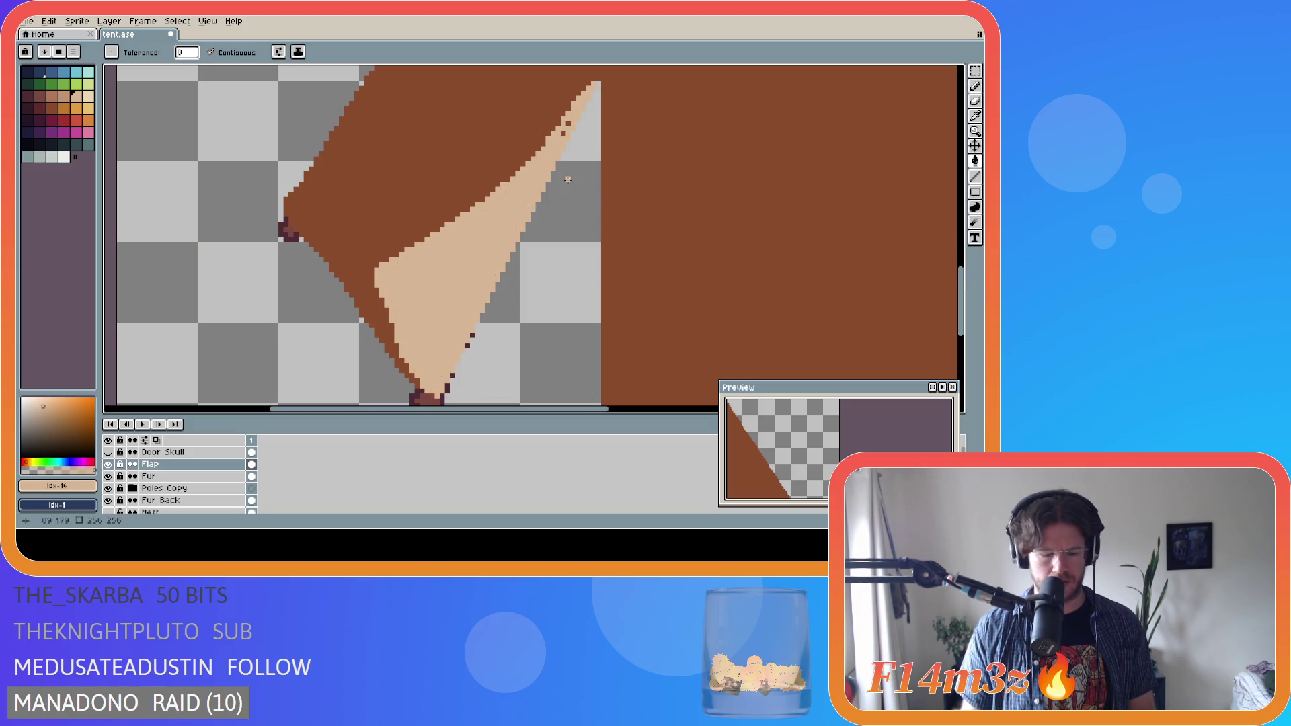
pyautogui.press('b')
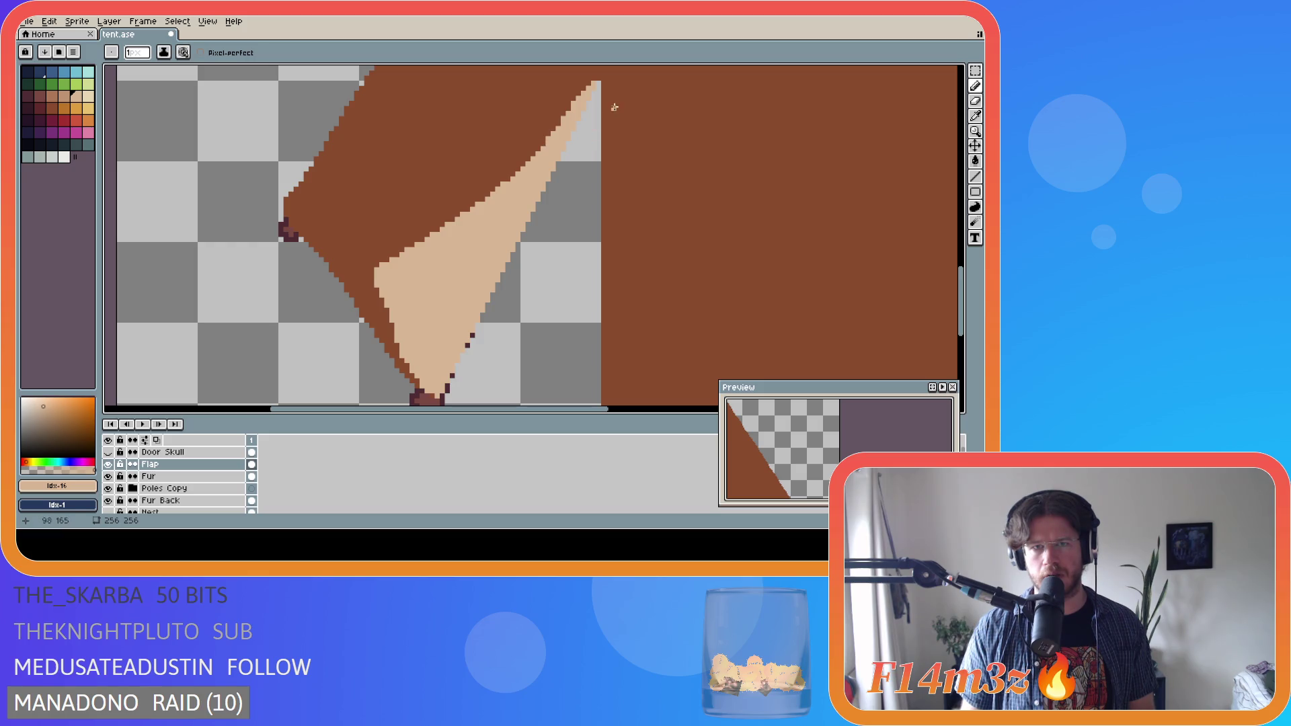
pyautogui.scroll(-1, 553, 176)
pyautogui.moveTo(960, 302); pyautogui.dragTo(960, 290)
pyautogui.click(618, 178)
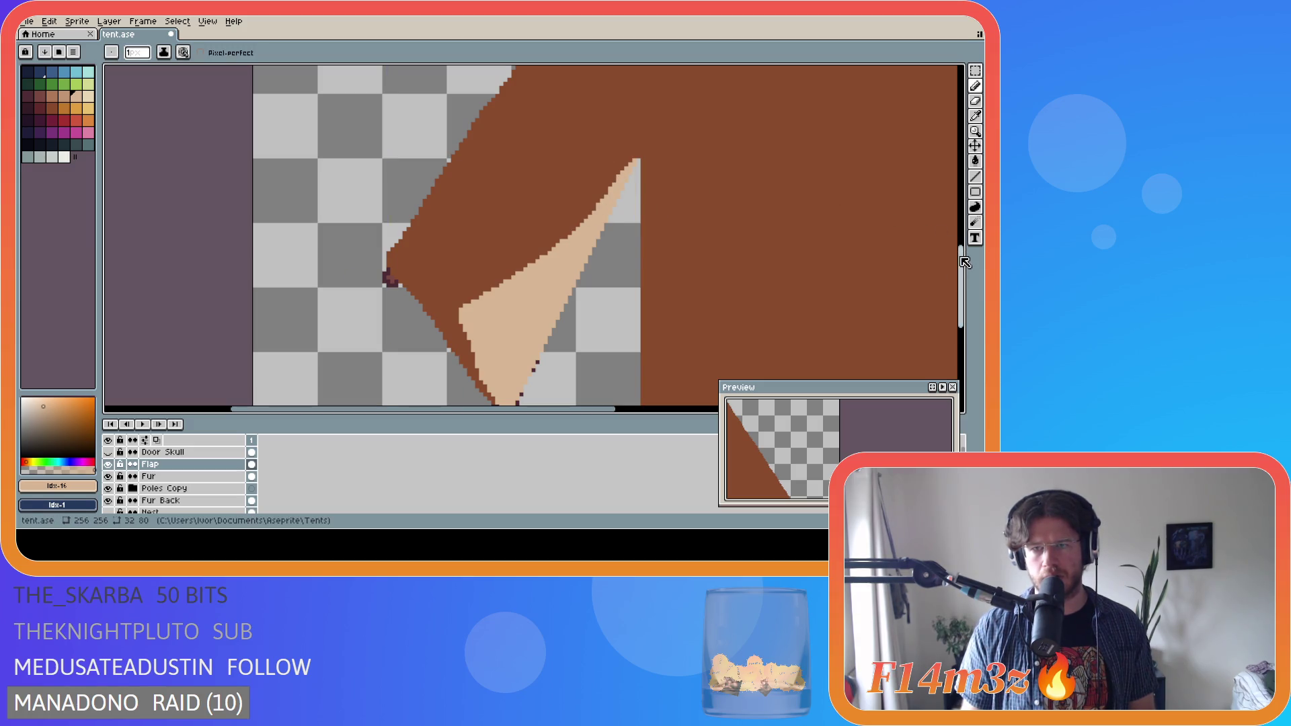
pyautogui.moveTo(966, 262); pyautogui.dragTo(966, 256)
pyautogui.scroll(1, 638, 213)
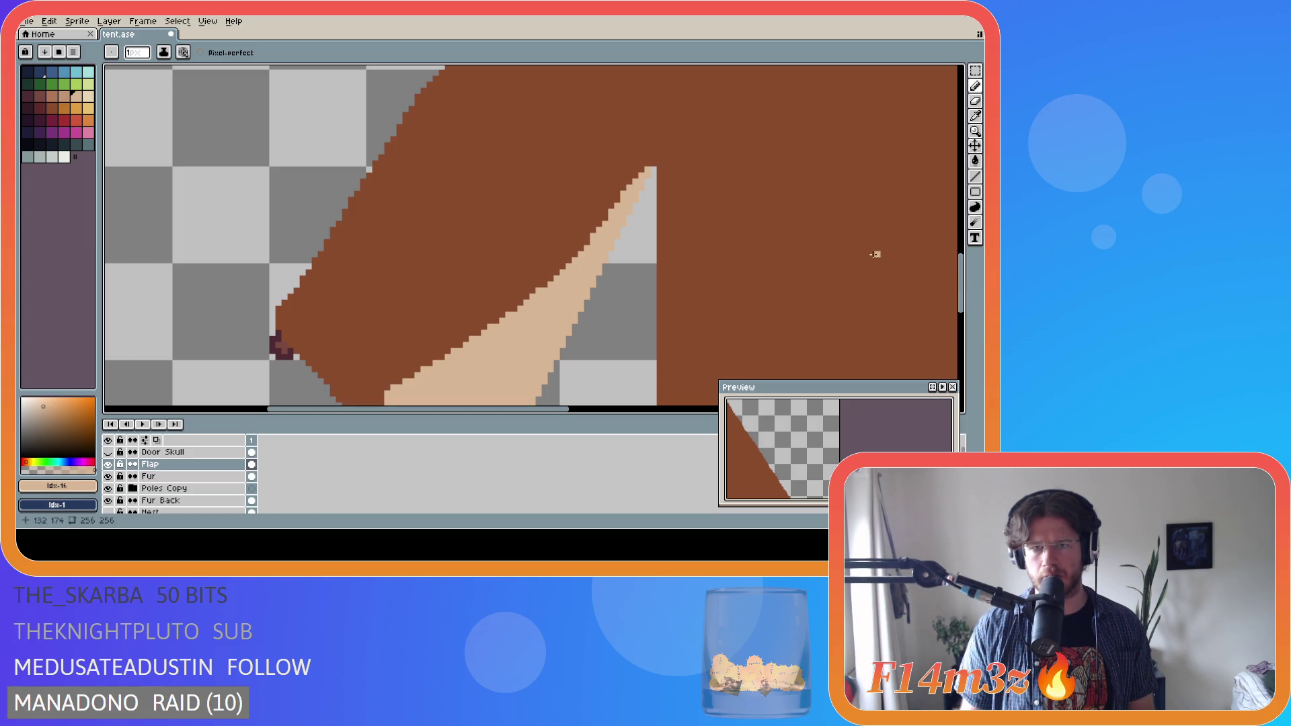
pyautogui.scroll(-4, 711, 279)
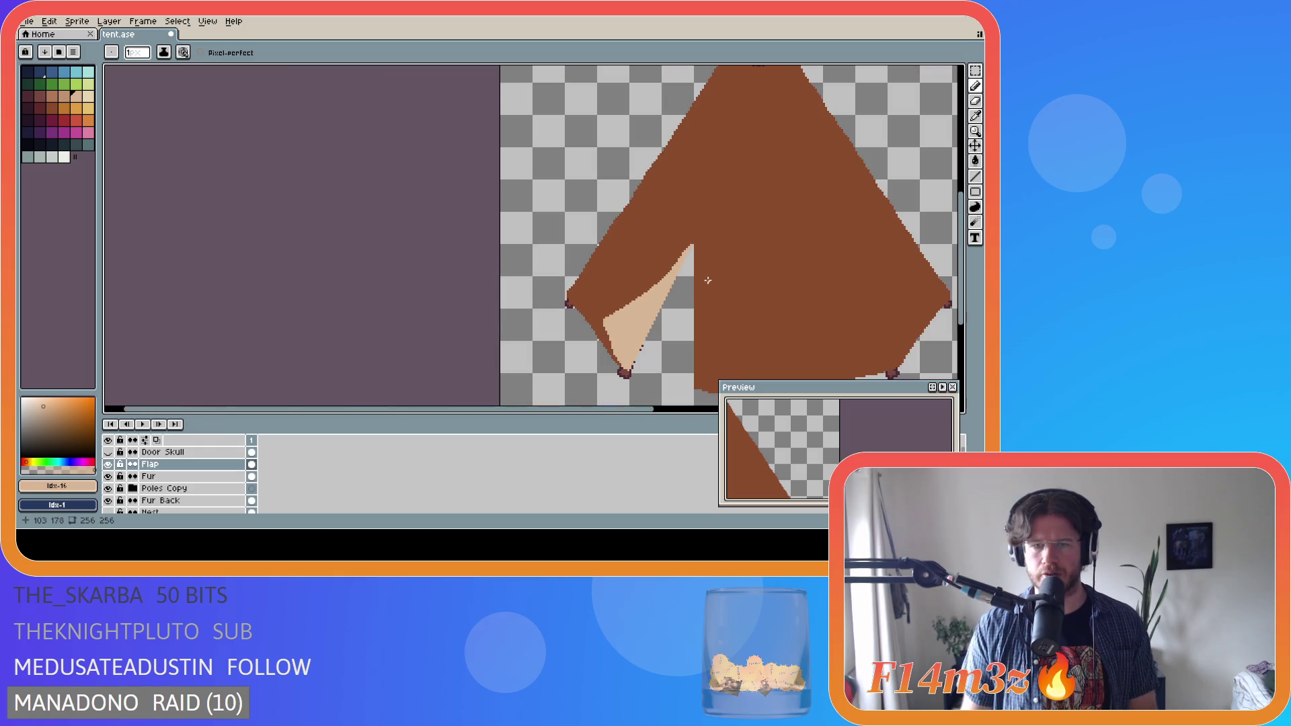
pyautogui.scroll(2, 668, 269)
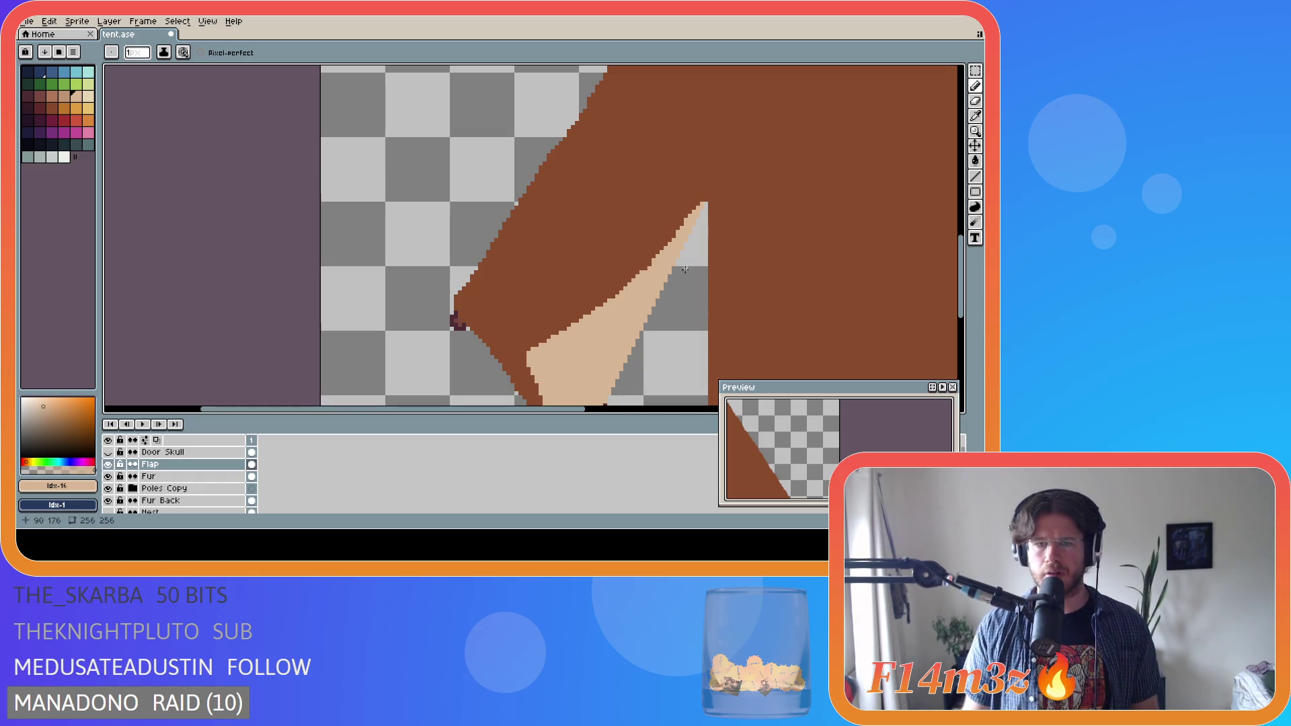
# - Redraw pixels along the tan flap's diagonal edge with the Pencil
pyautogui.moveTo(672, 248); pyautogui.dragTo(662, 258)
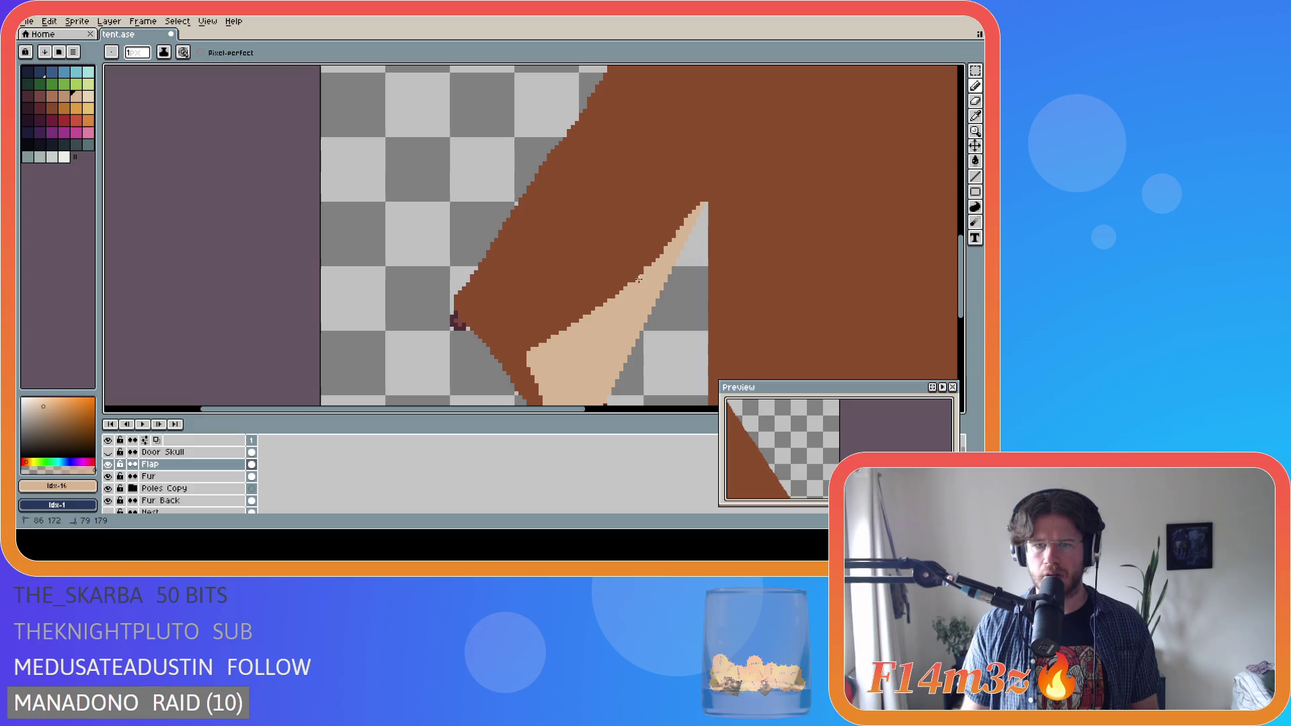
pyautogui.scroll(-5, 739, 329)
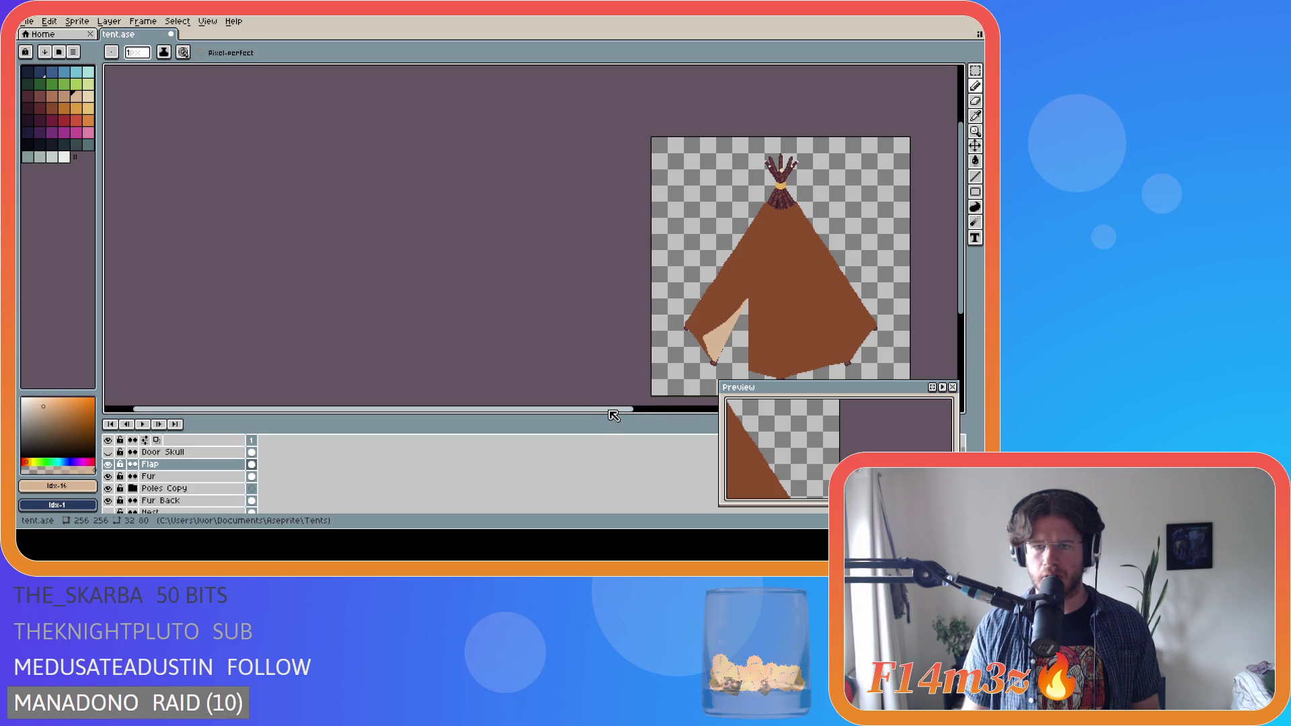
pyautogui.moveTo(613, 415); pyautogui.dragTo(635, 415)
pyautogui.scroll(4, 615, 331)
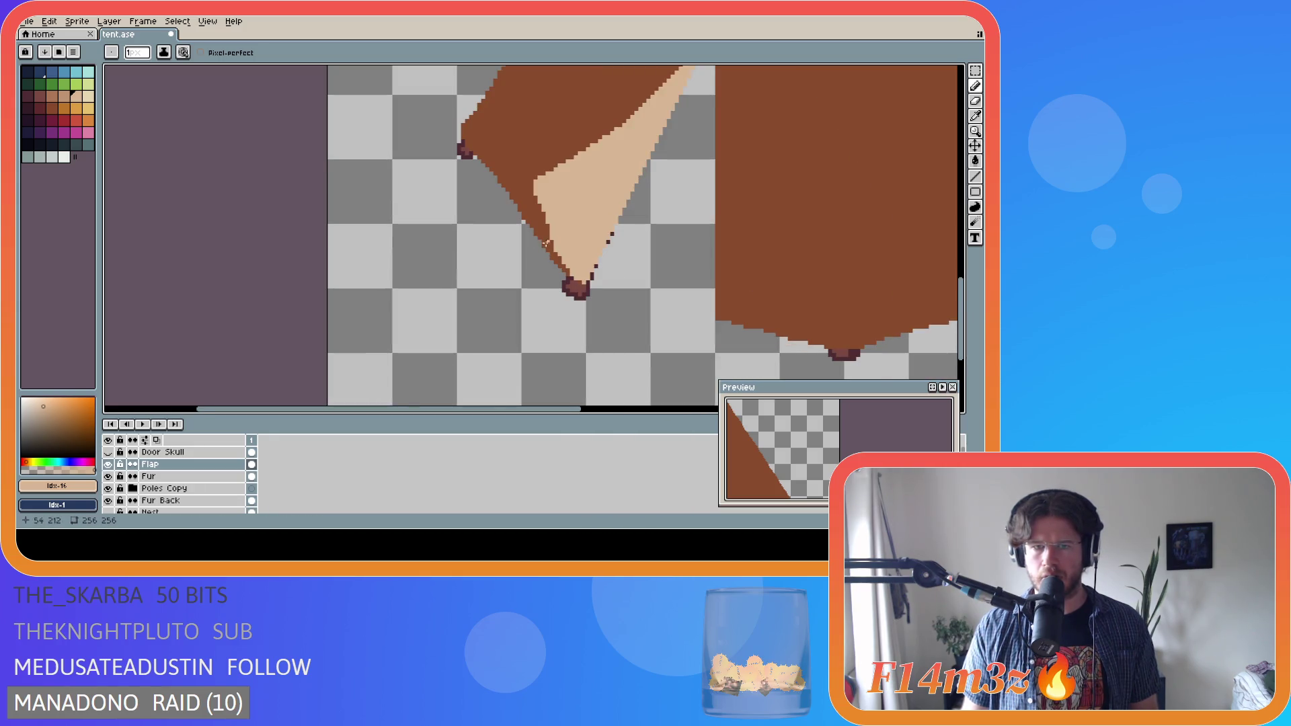
pyautogui.scroll(-3, 545, 243)
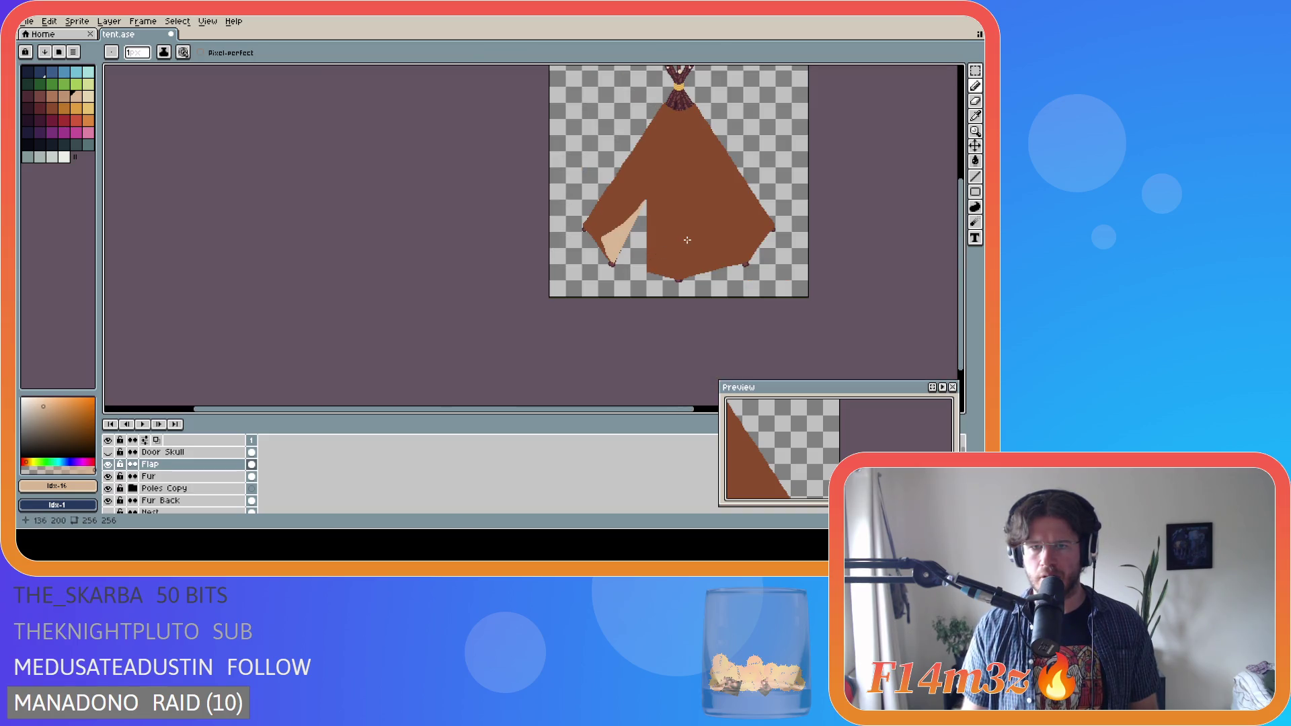
pyautogui.scroll(2, 660, 215)
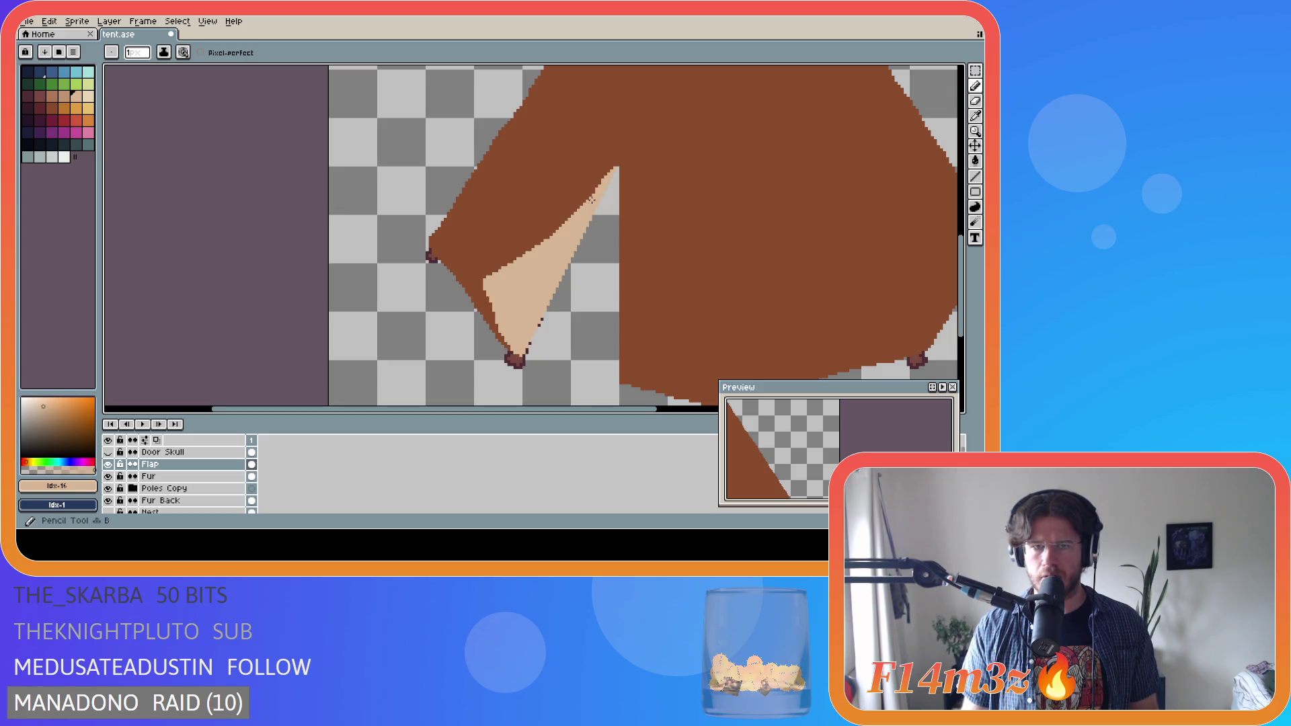
pyautogui.scroll(-2, 673, 229)
pyautogui.scroll(2, 609, 202)
pyautogui.scroll(-2, 618, 228)
pyautogui.scroll(1, 588, 211)
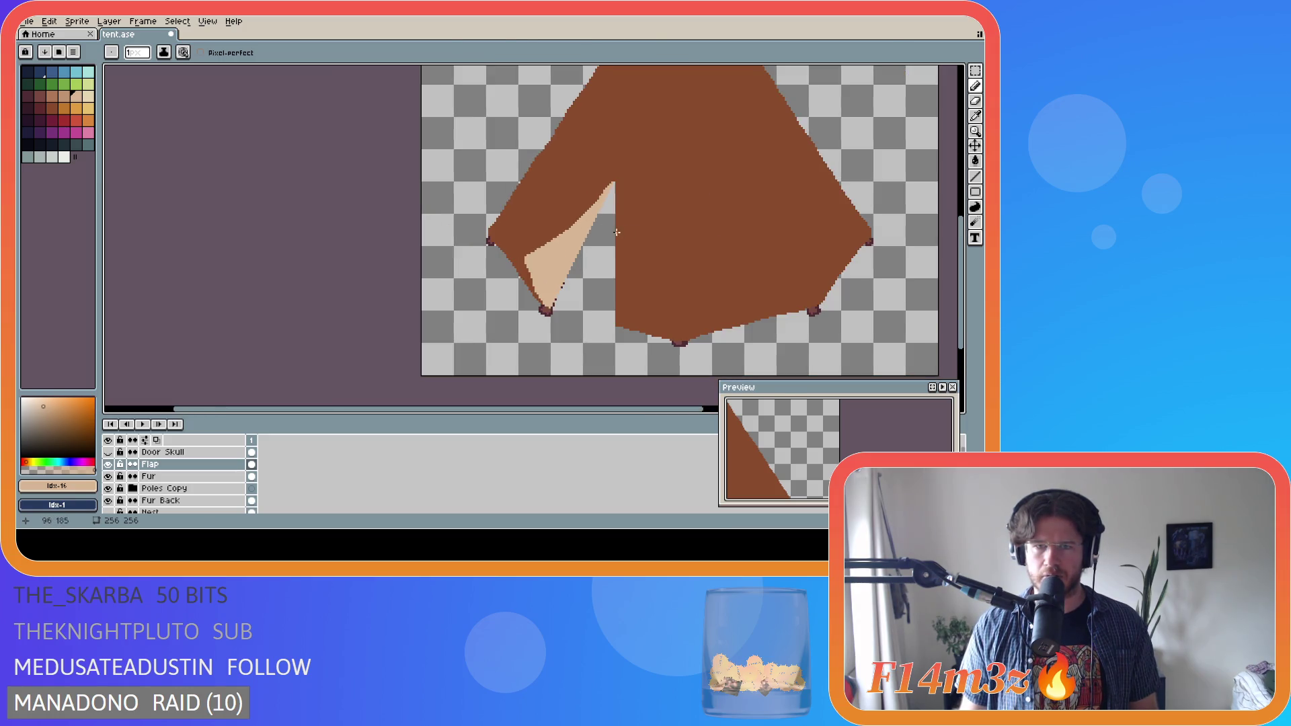
pyautogui.scroll(1, 589, 231)
pyautogui.scroll(1, 605, 191)
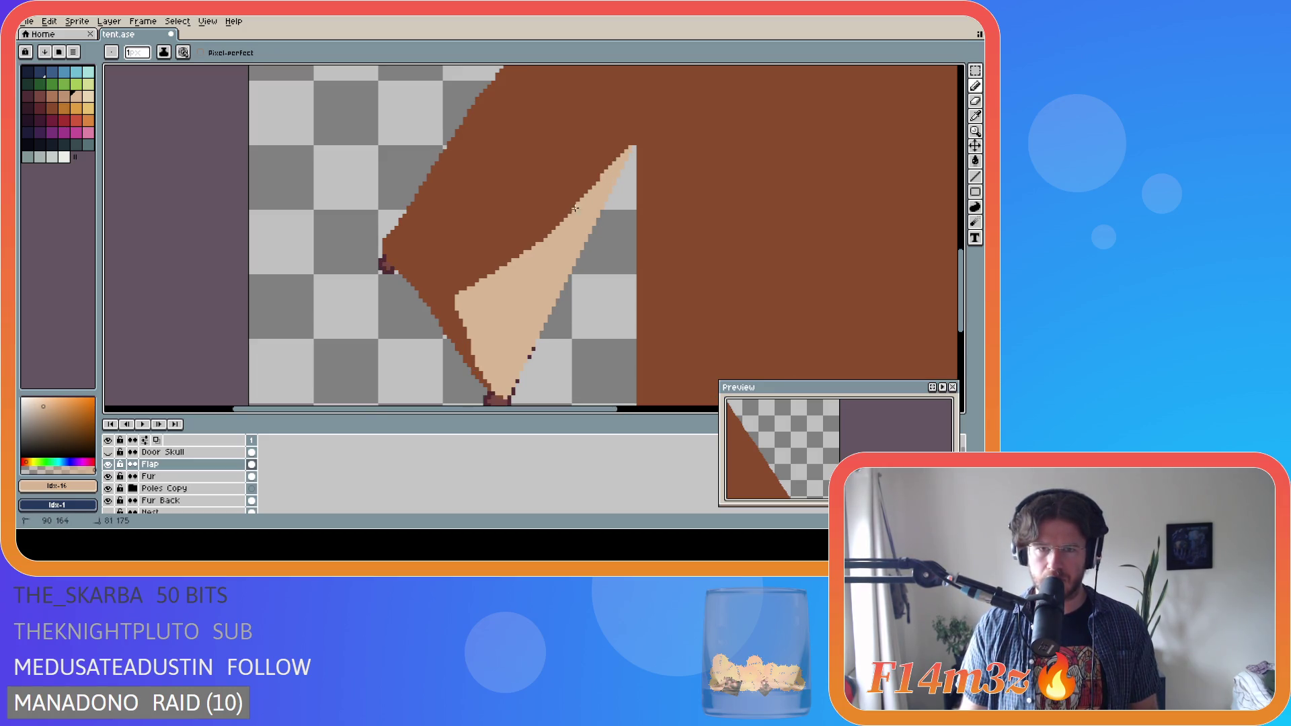
# - Erase stray pixels along the flap boundary, undoing a misplaced pencil mark
pyautogui.press('e')
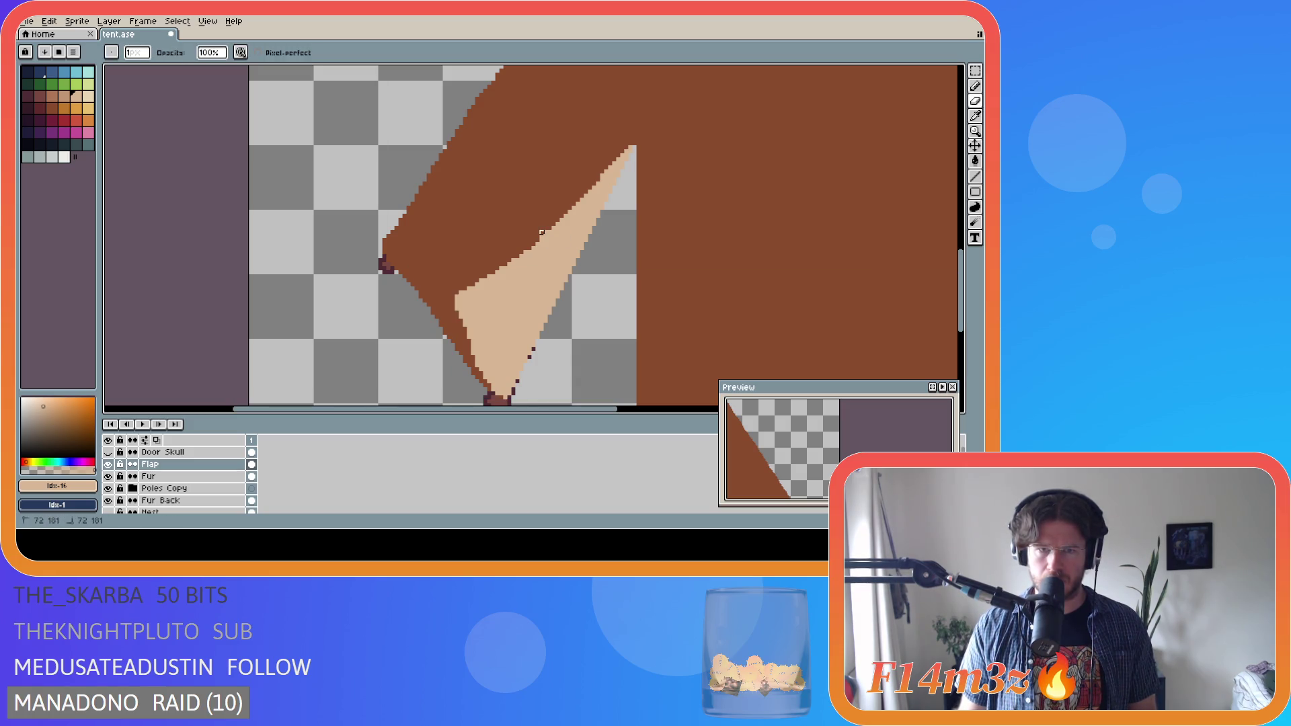
pyautogui.scroll(-5, 538, 232)
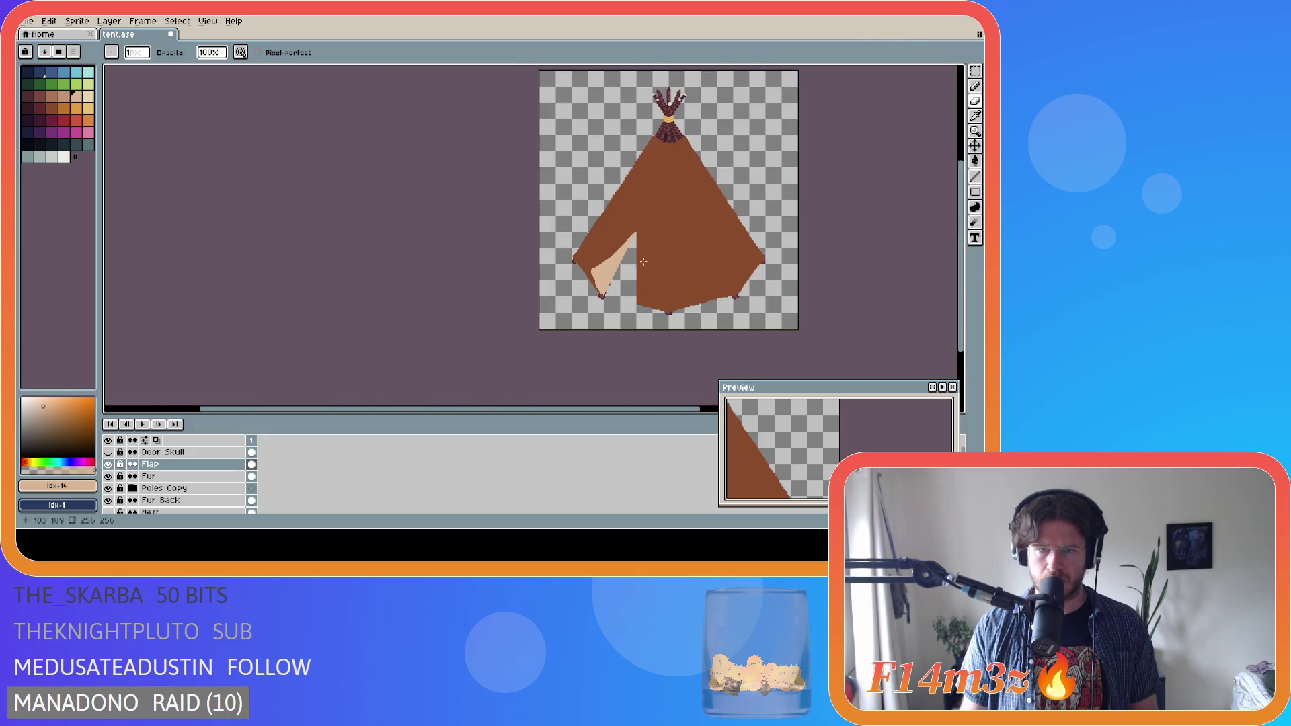
pyautogui.scroll(4, 630, 250)
pyautogui.scroll(-2, 638, 256)
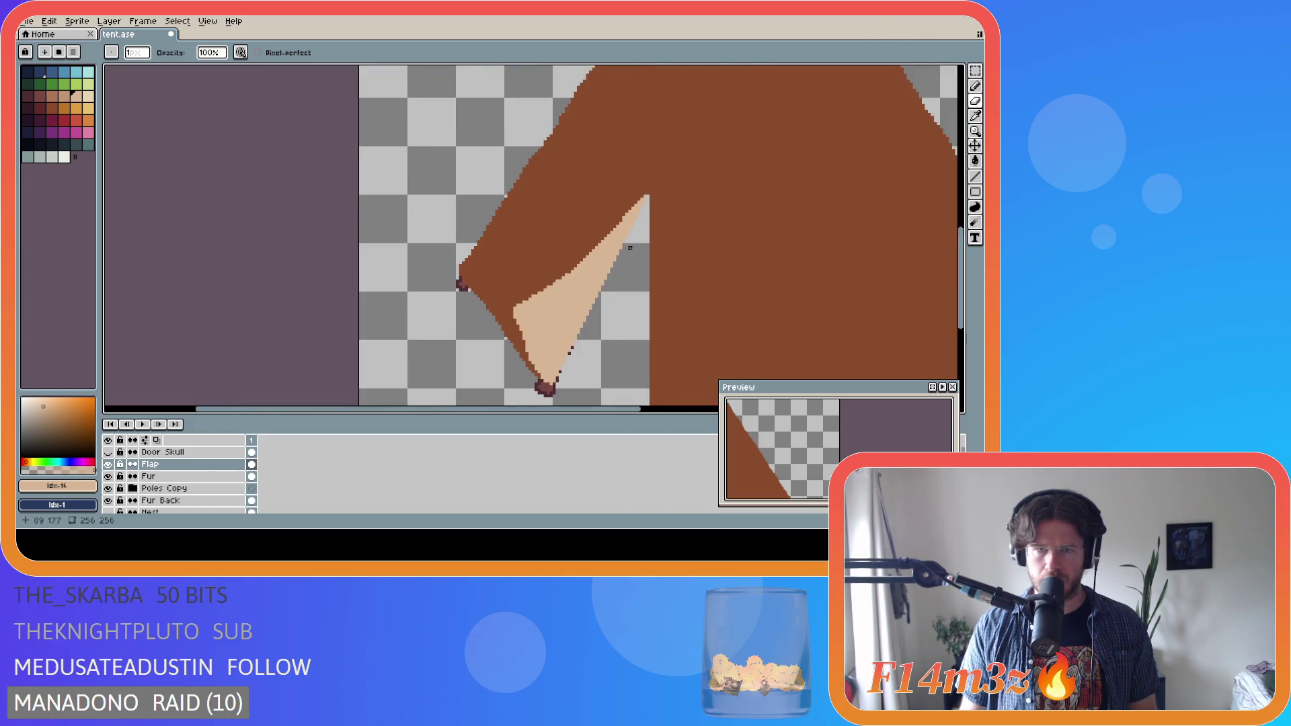
pyautogui.scroll(2, 657, 264)
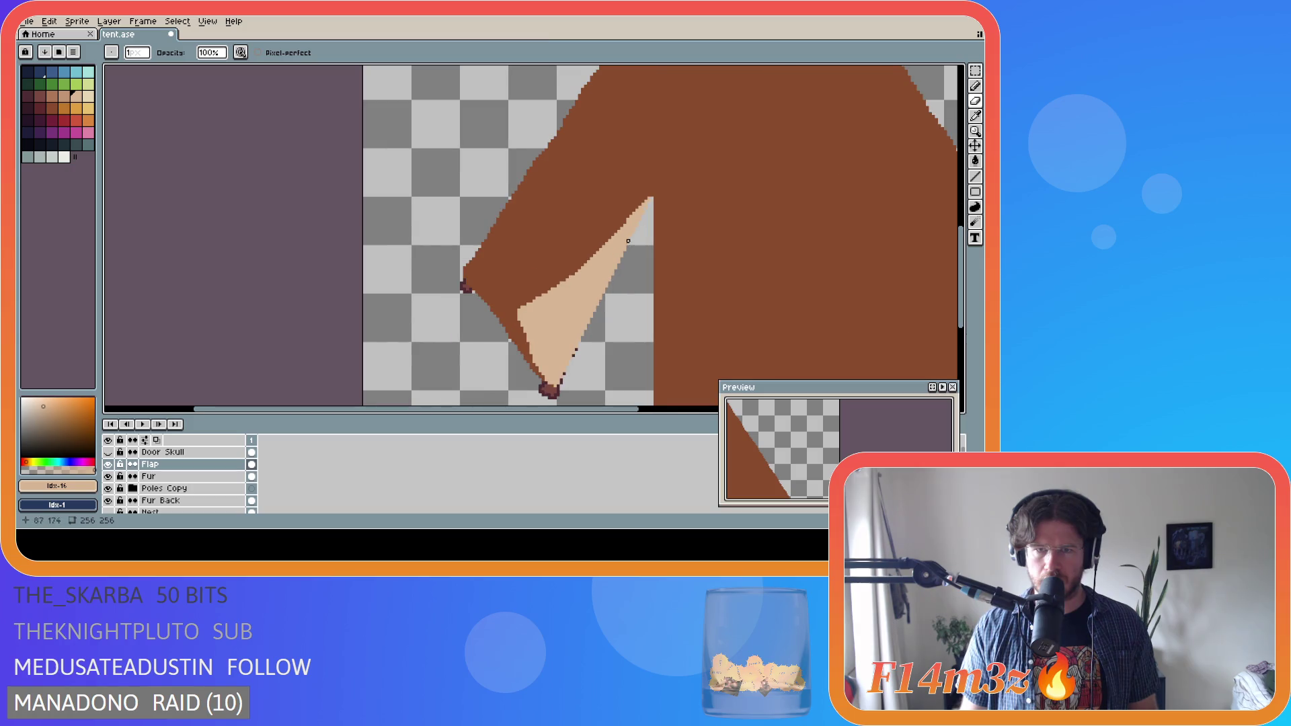
pyautogui.scroll(2, 628, 224)
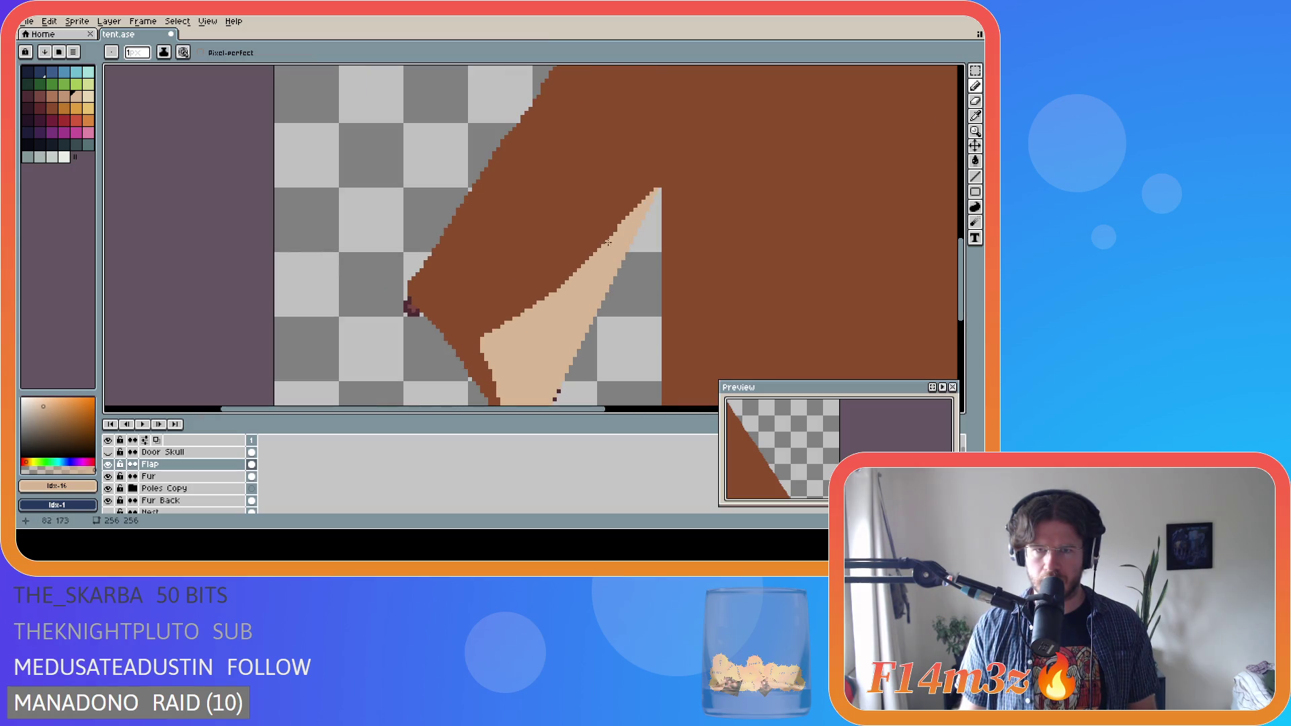
pyautogui.click(616, 232)
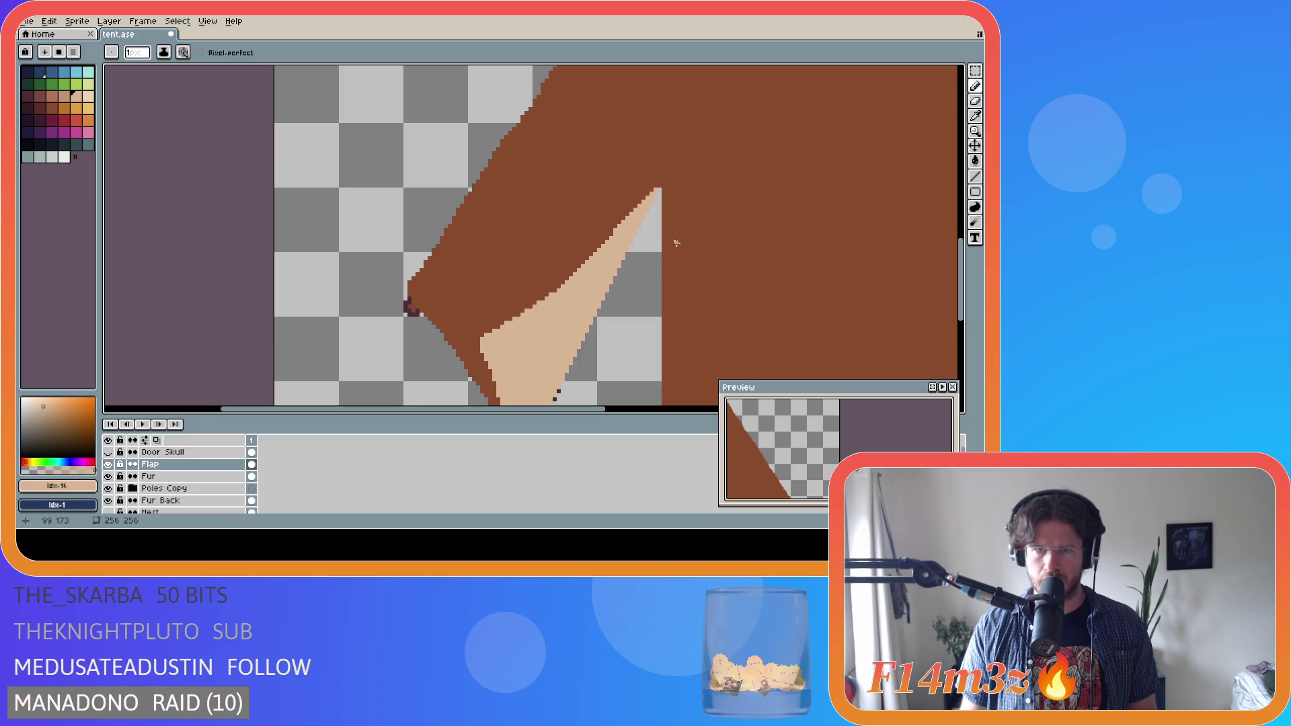
pyautogui.hotkey('ctrl', 'z')
pyautogui.scroll(-2, 600, 248)
pyautogui.scroll(3, 602, 222)
pyautogui.press('e')
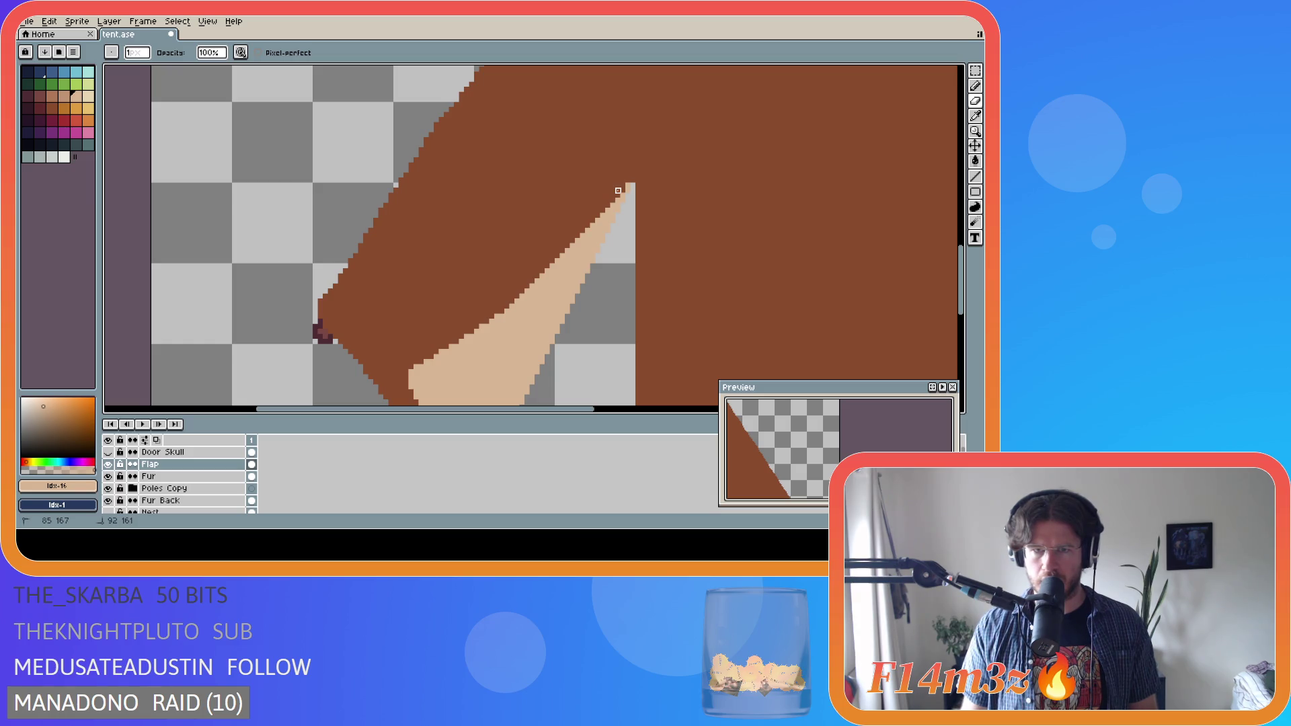
pyautogui.scroll(-3, 681, 244)
pyautogui.scroll(2, 681, 243)
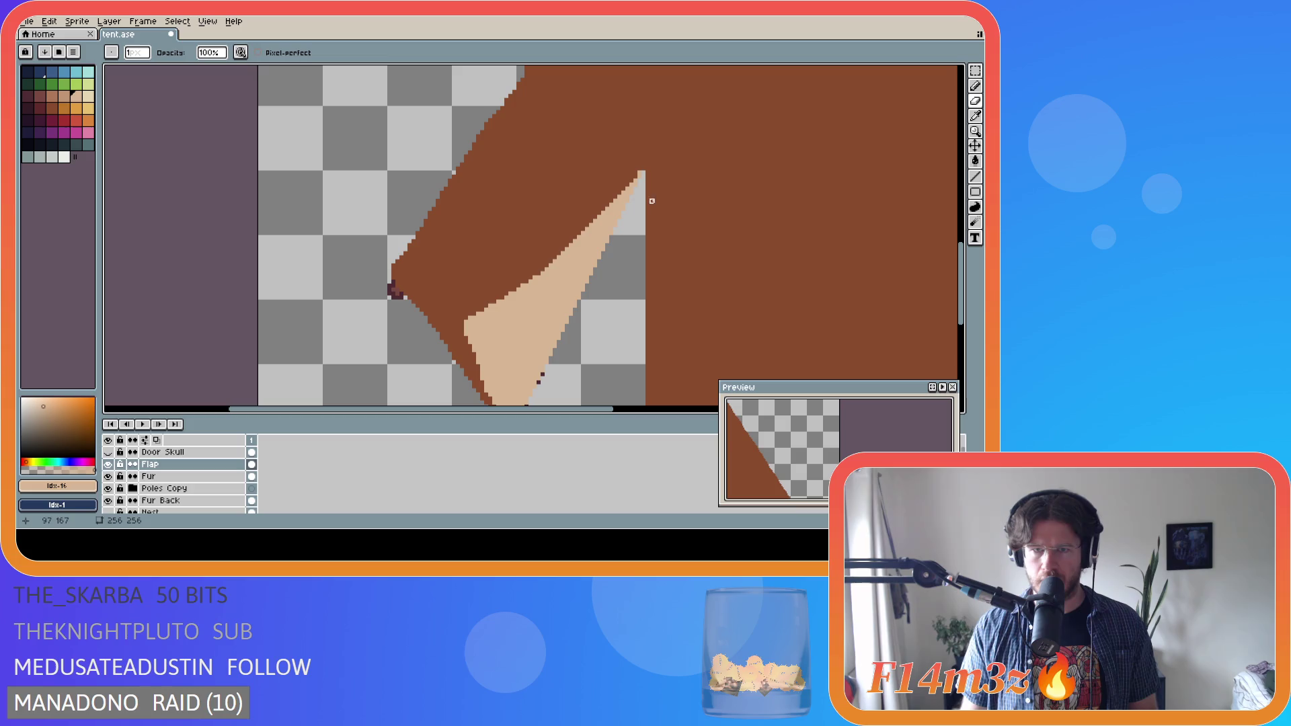
# - Zoom in and out to inspect the finished door flap
pyautogui.press('v')
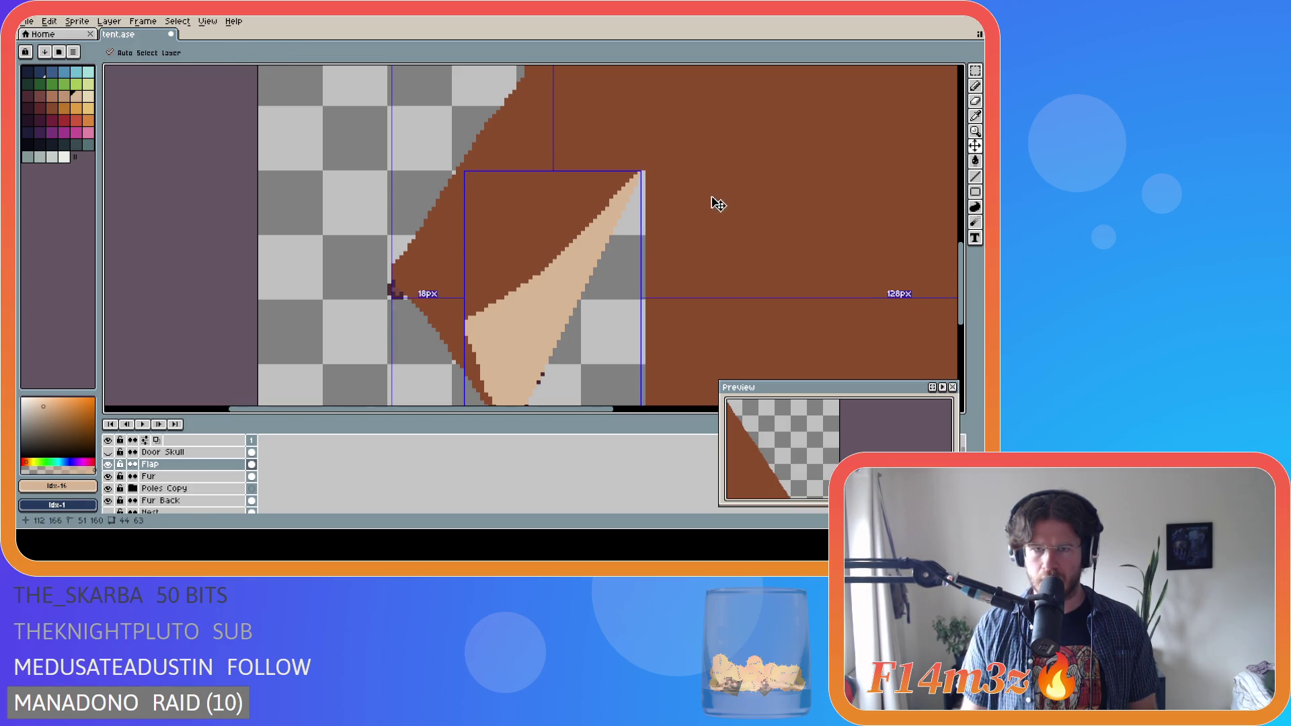
pyautogui.scroll(-1, 672, 212)
pyautogui.scroll(-1, 672, 213)
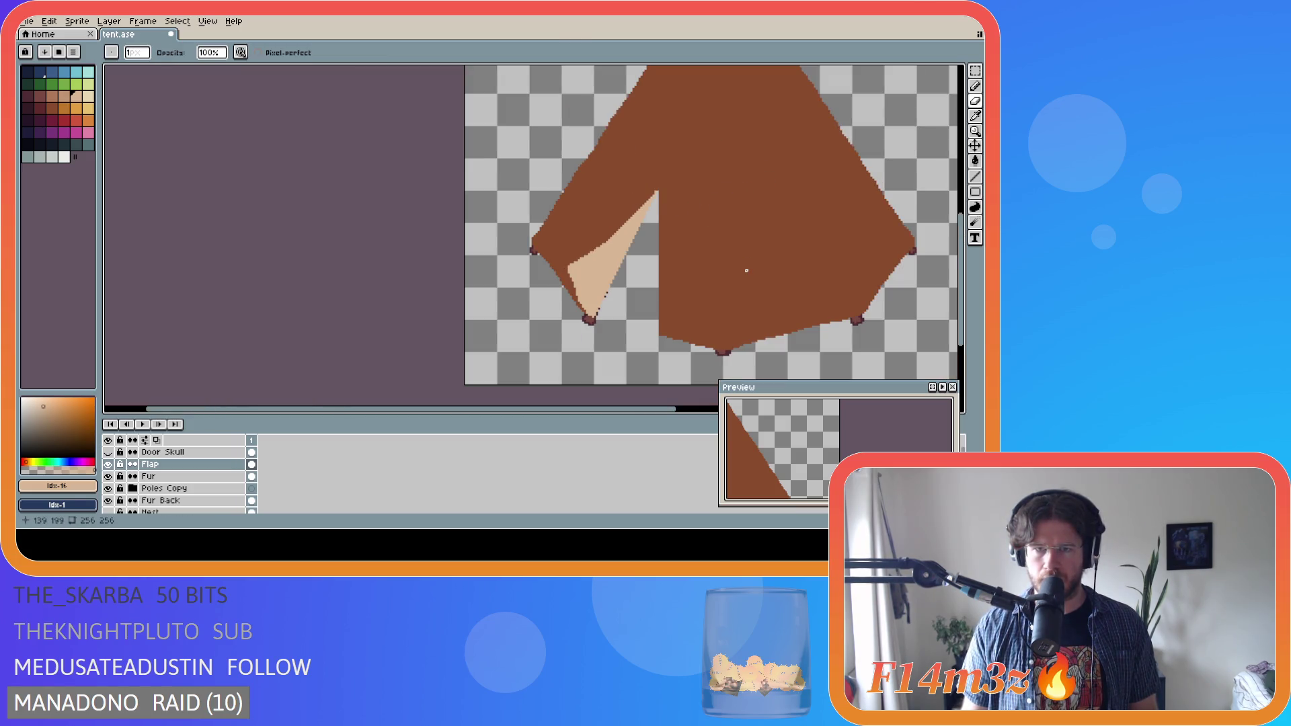
pyautogui.scroll(1, 695, 228)
pyautogui.scroll(-1, 644, 186)
pyautogui.scroll(1, 695, 289)
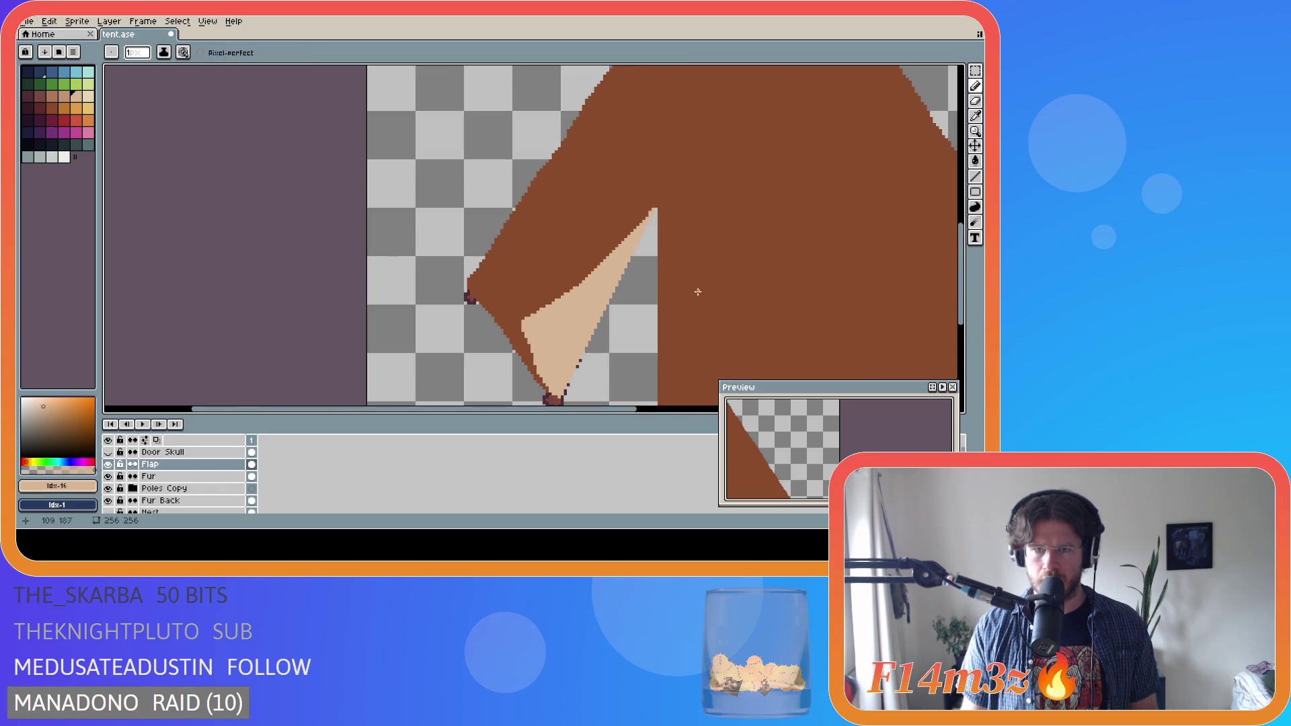
pyautogui.scroll(2, 659, 215)
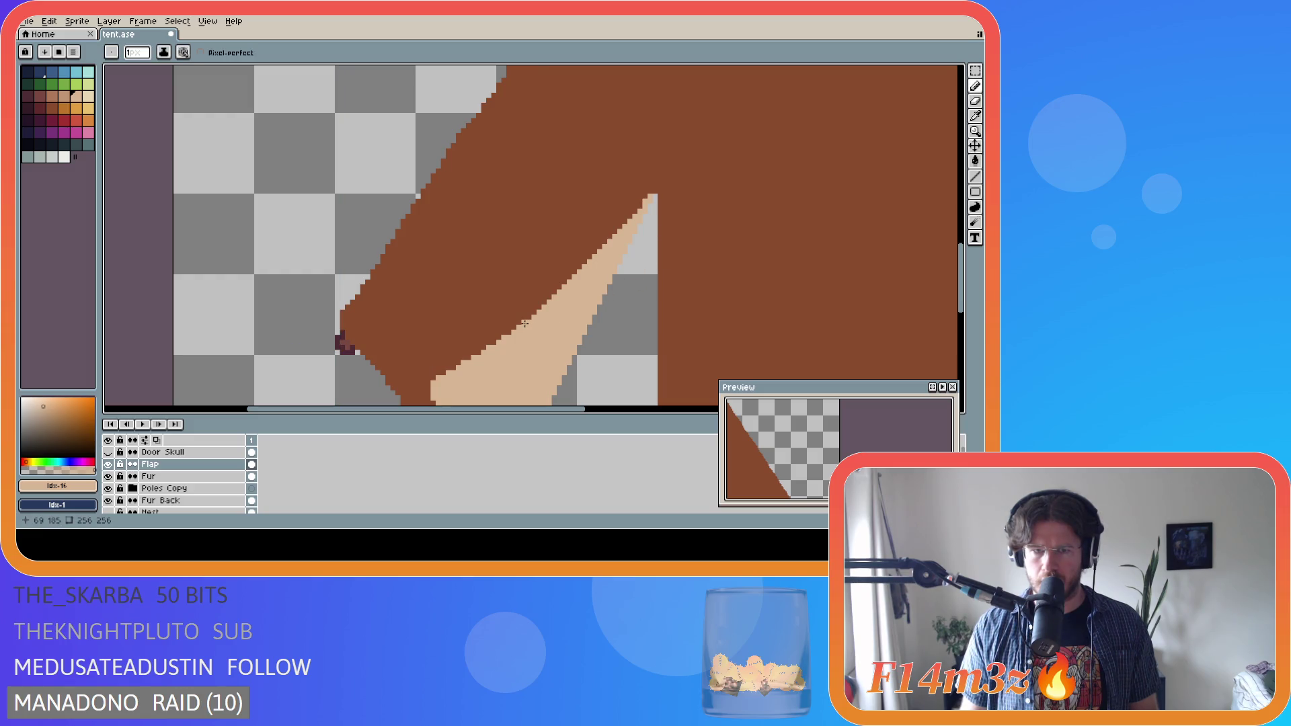
pyautogui.scroll(-2, 648, 311)
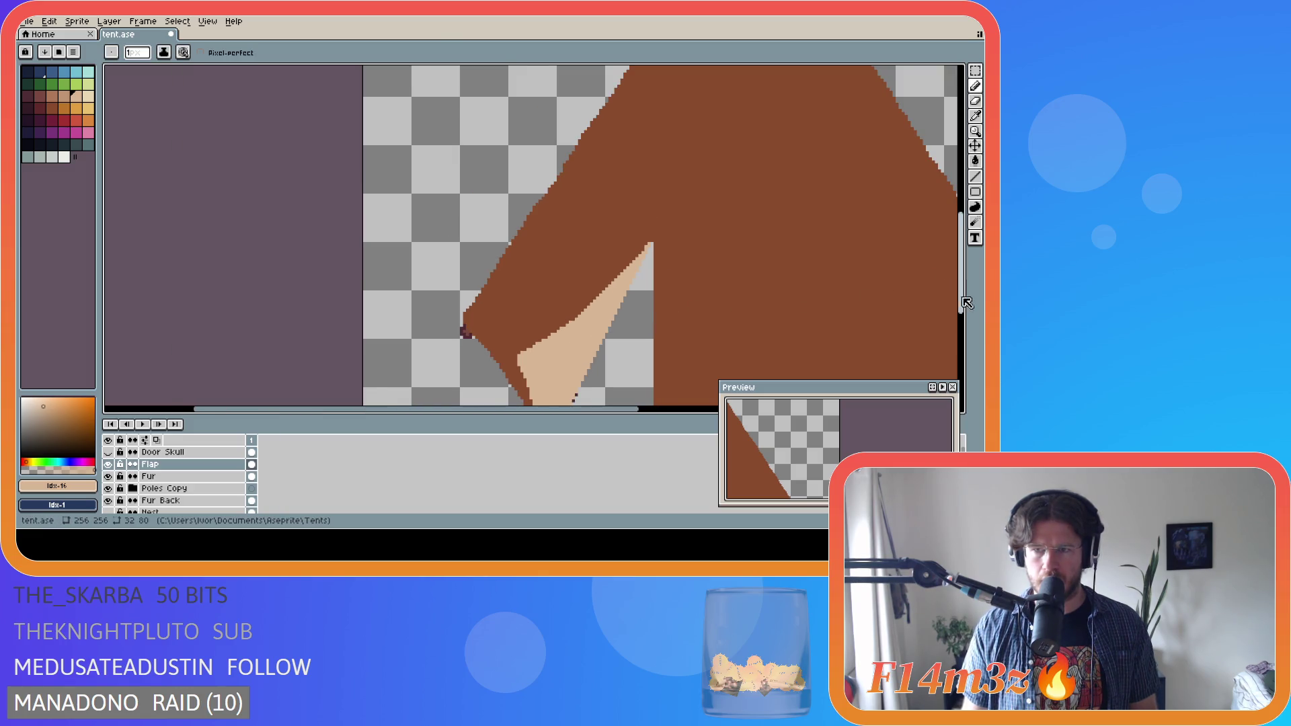
pyautogui.scroll(-3, 919, 314)
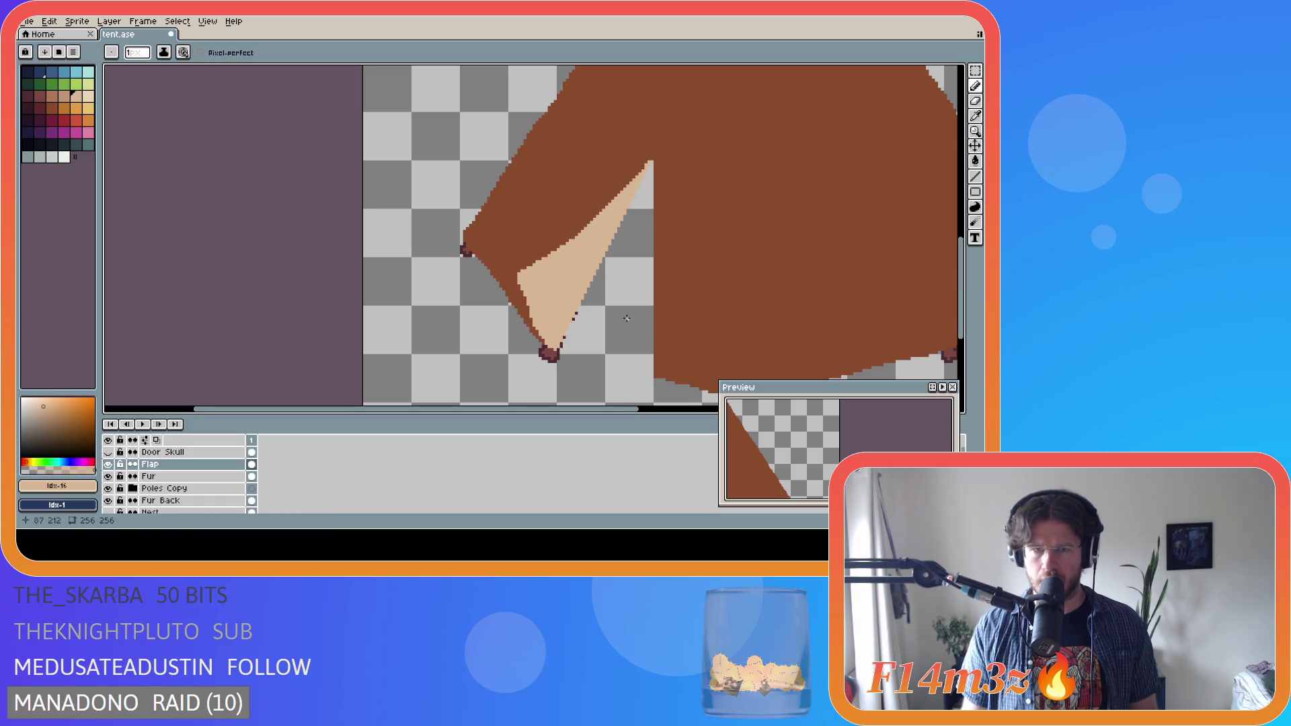
pyautogui.scroll(-3, 627, 312)
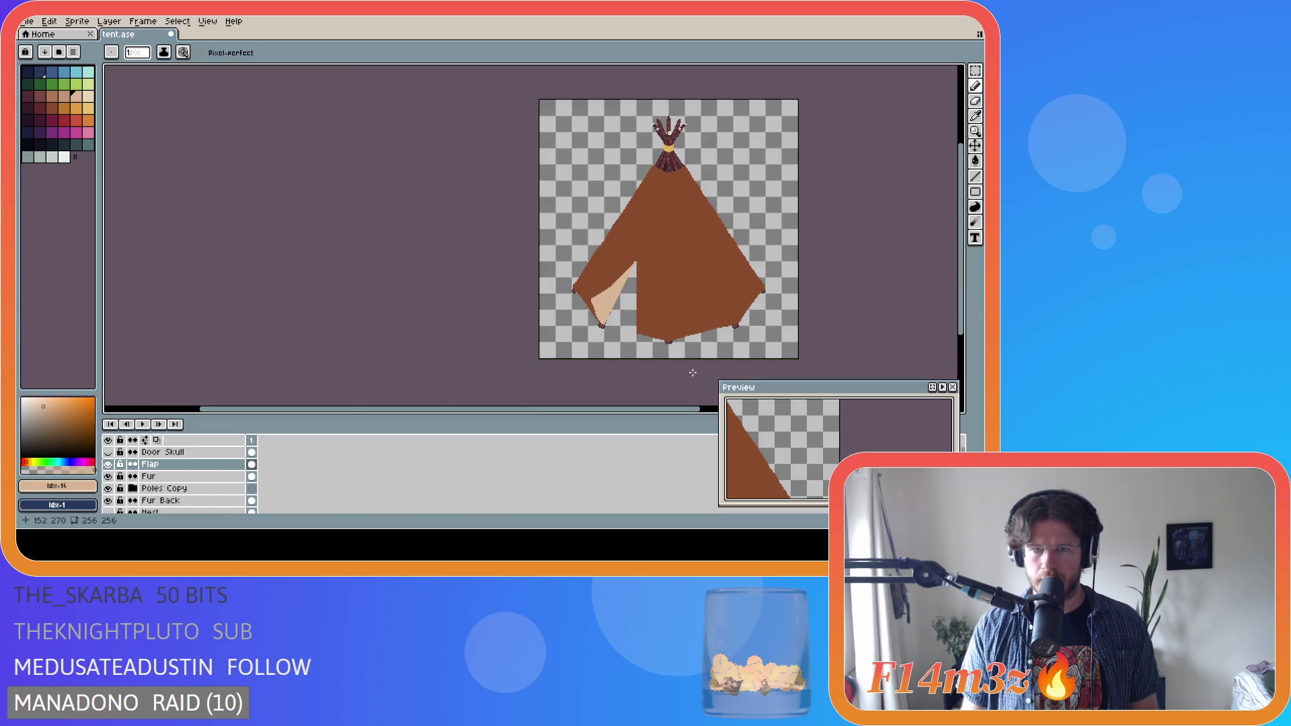
# - Undo the last erase on the flap and save tent.ase
pyautogui.hotkey('ctrl', 'z')
pyautogui.hotkey('ctrl', 'z')
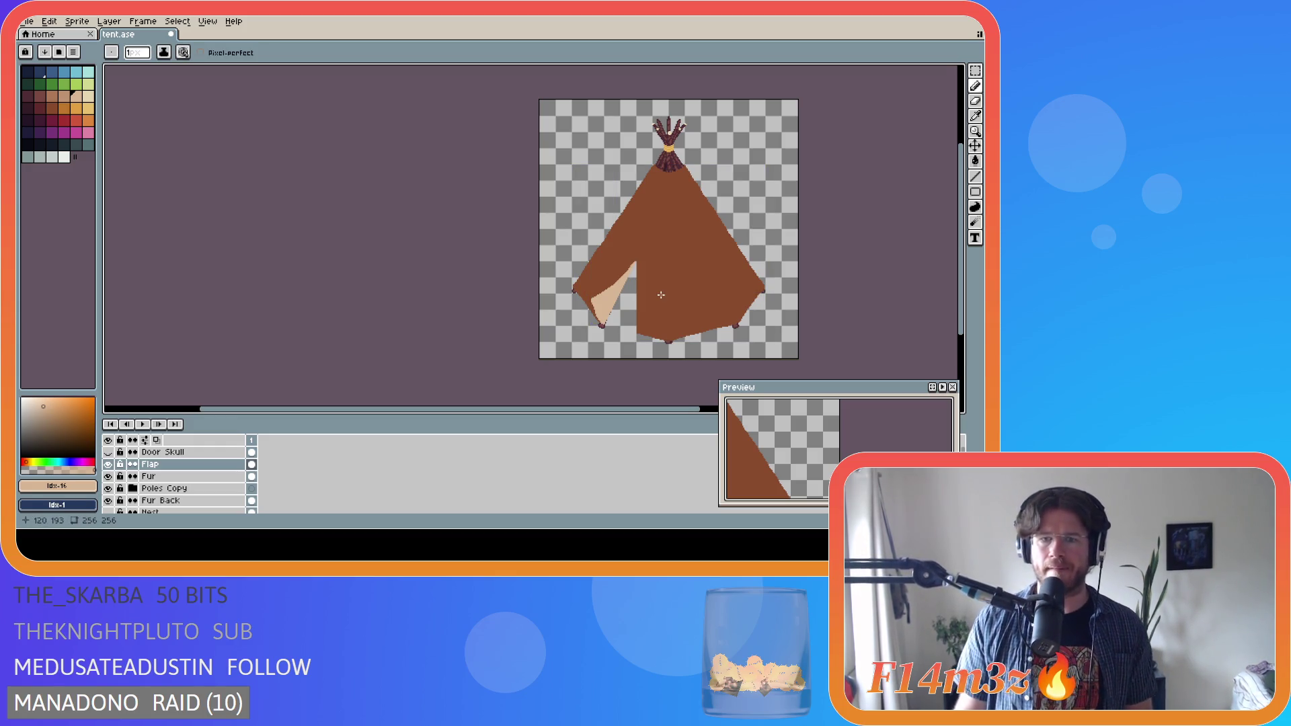
pyautogui.scroll(2, 659, 296)
pyautogui.scroll(-3, 670, 296)
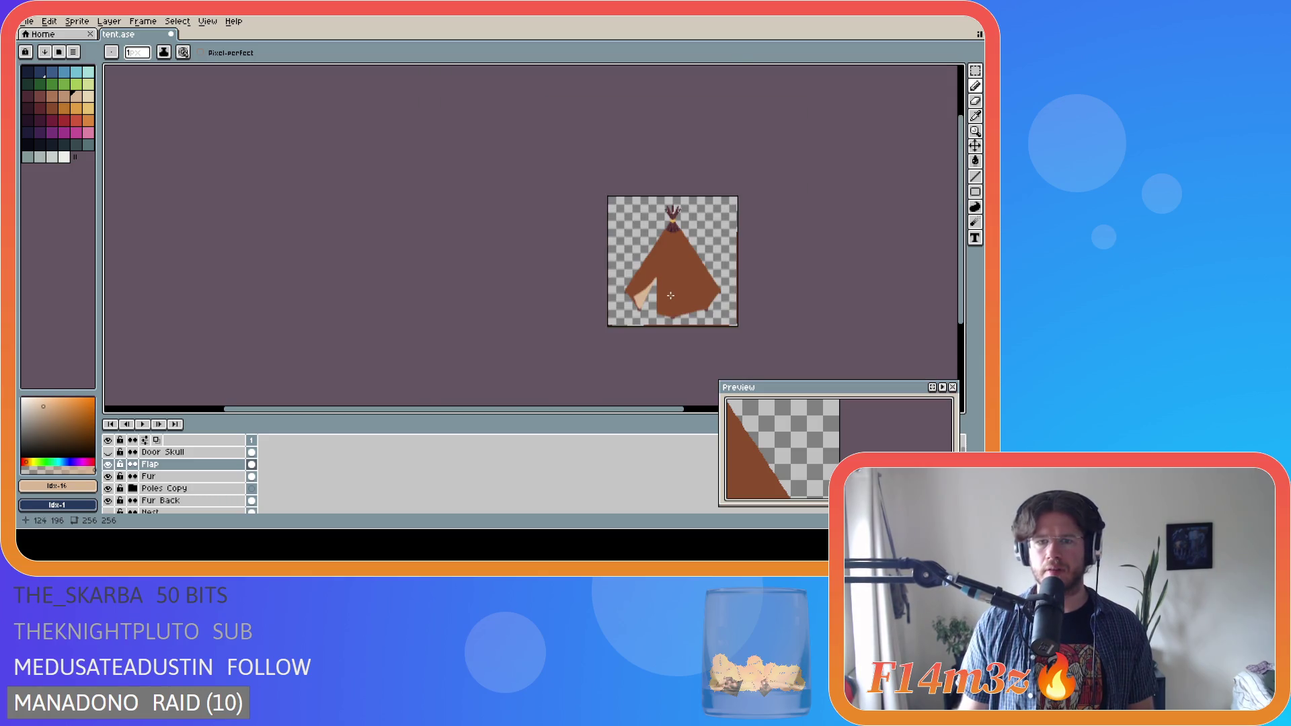
pyautogui.scroll(1, 670, 296)
pyautogui.hotkey('ctrl', 's')
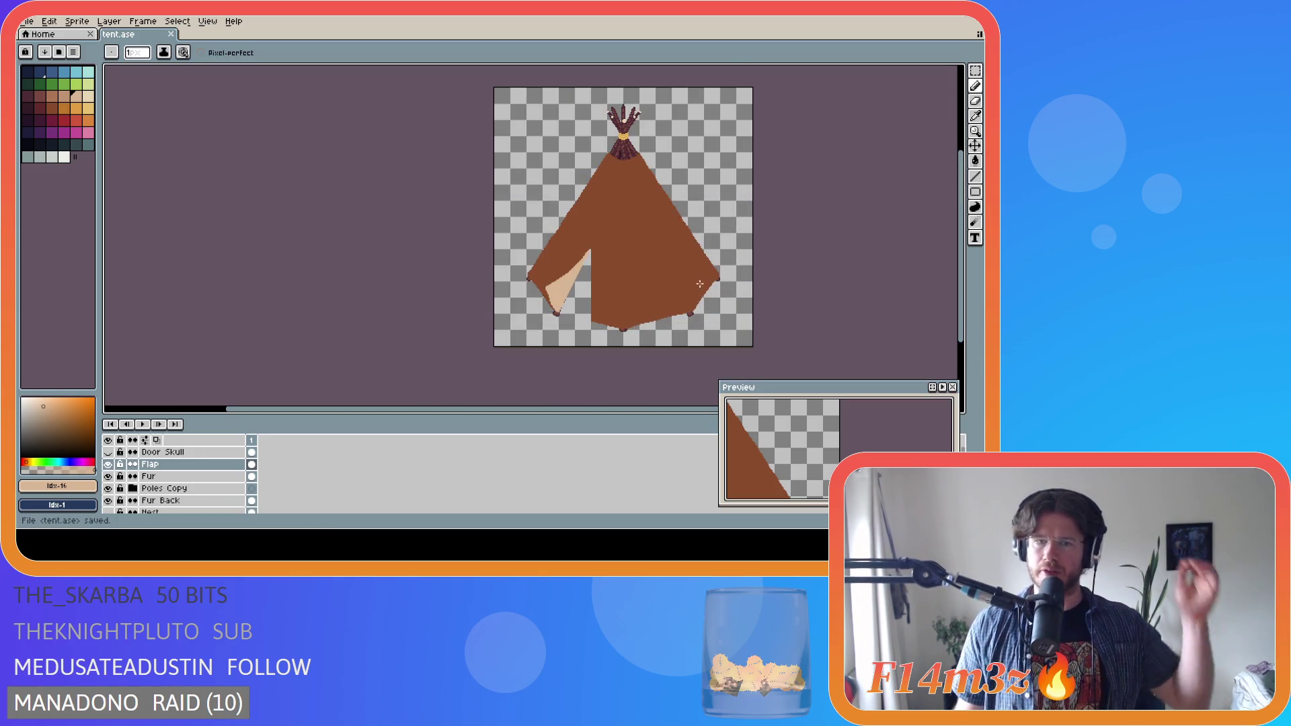
pyautogui.scroll(1, 632, 252)
pyautogui.scroll(-1, 631, 252)
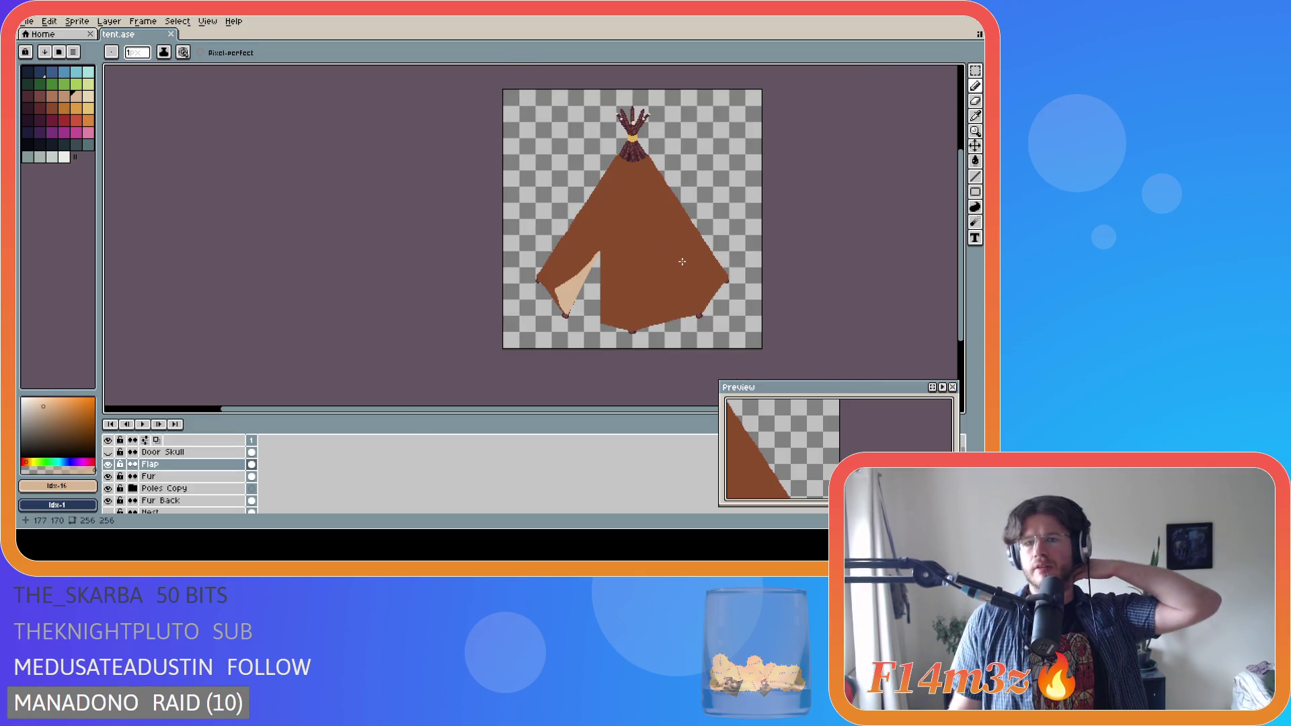
pyautogui.click(109, 464)
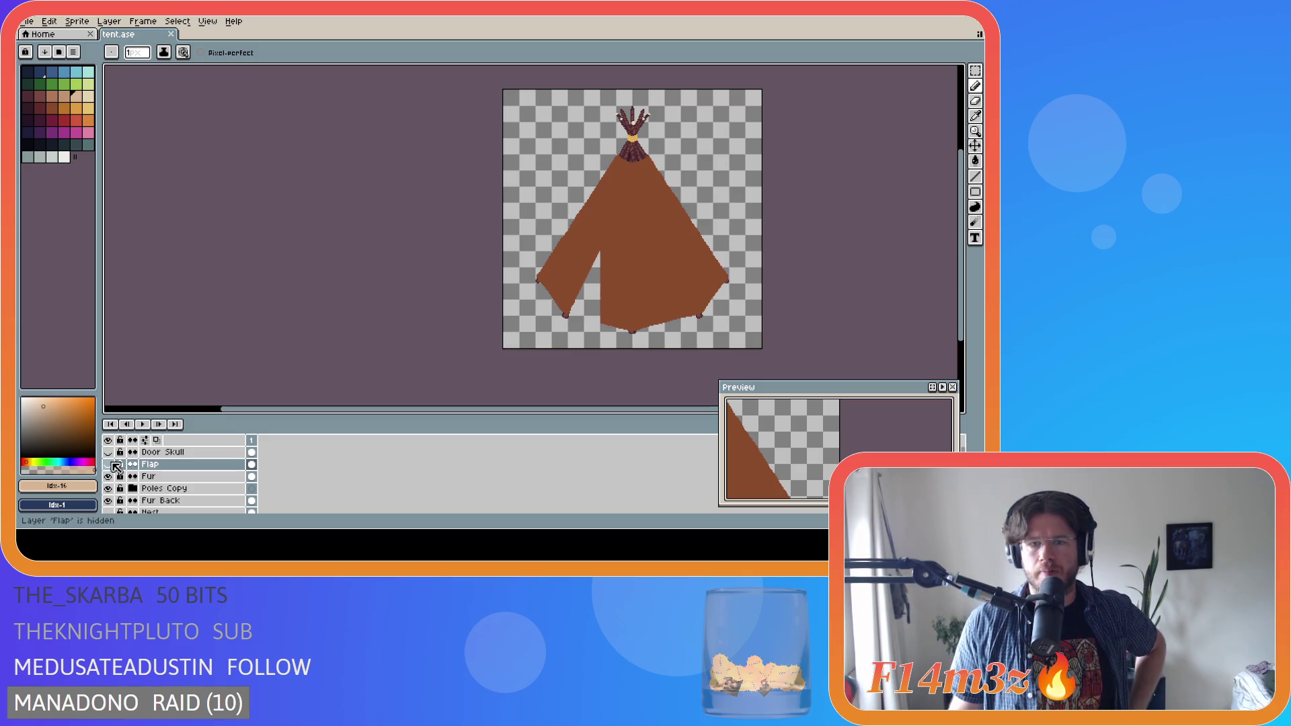
pyautogui.click(109, 464)
pyautogui.click(109, 464)
pyautogui.click(108, 463)
pyautogui.click(110, 463)
pyautogui.click(110, 464)
pyautogui.click(109, 464)
pyautogui.click(109, 464)
pyautogui.click(109, 464)
pyautogui.click(109, 464)
pyautogui.click(109, 464)
pyautogui.click(112, 463)
pyautogui.click(112, 464)
pyautogui.click(112, 464)
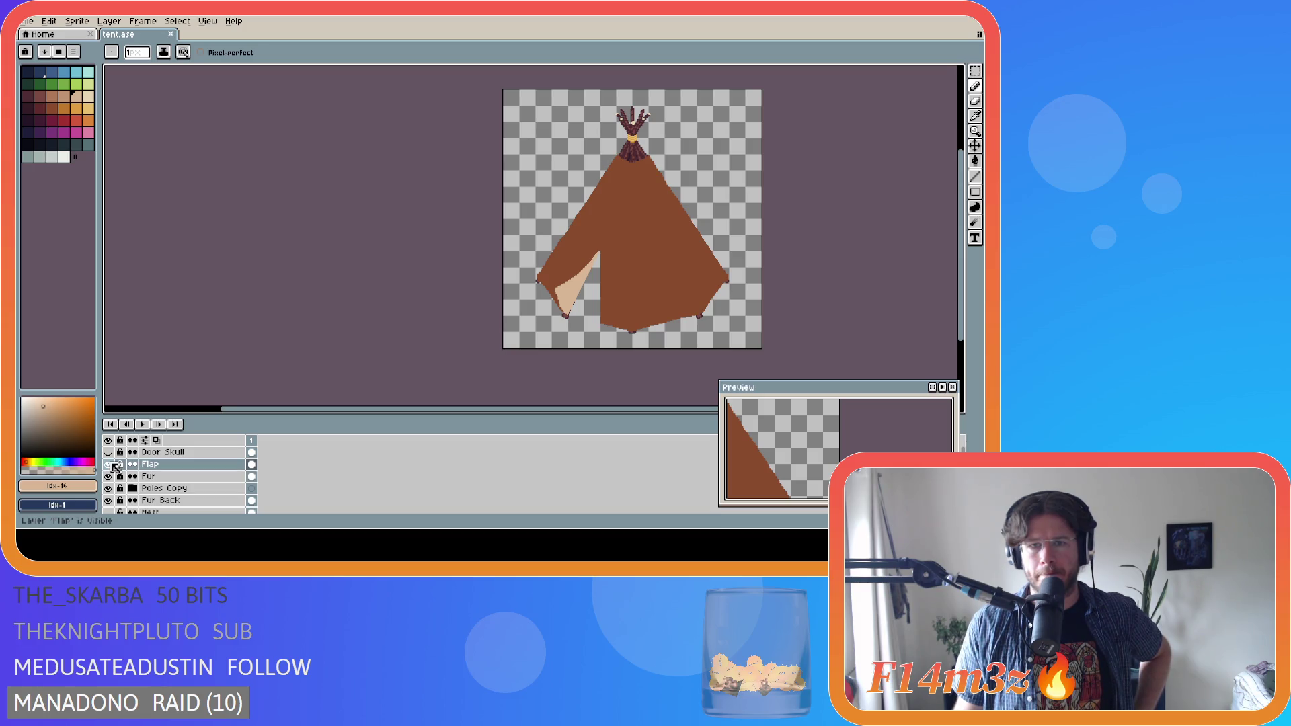
# - Paint brown touch-up pixels at the door flap's tip with the Pencil
pyautogui.scroll(3, 628, 222)
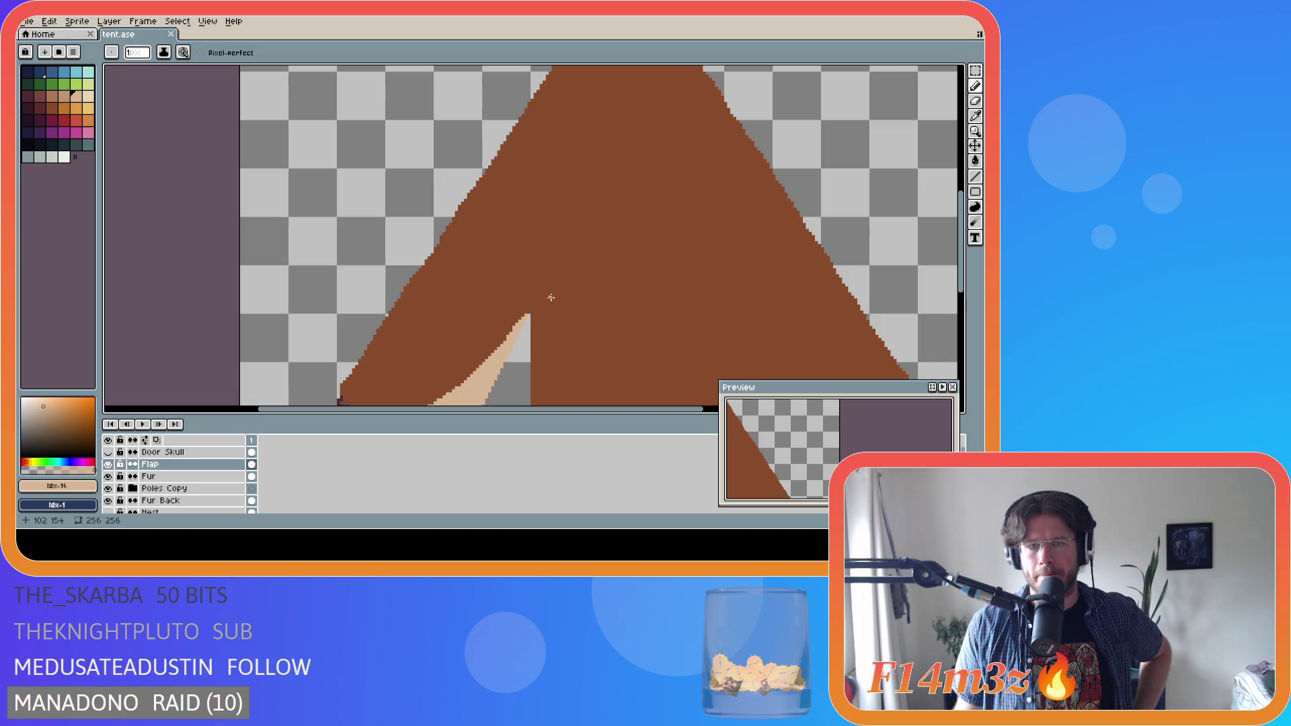
pyautogui.scroll(2, 521, 296)
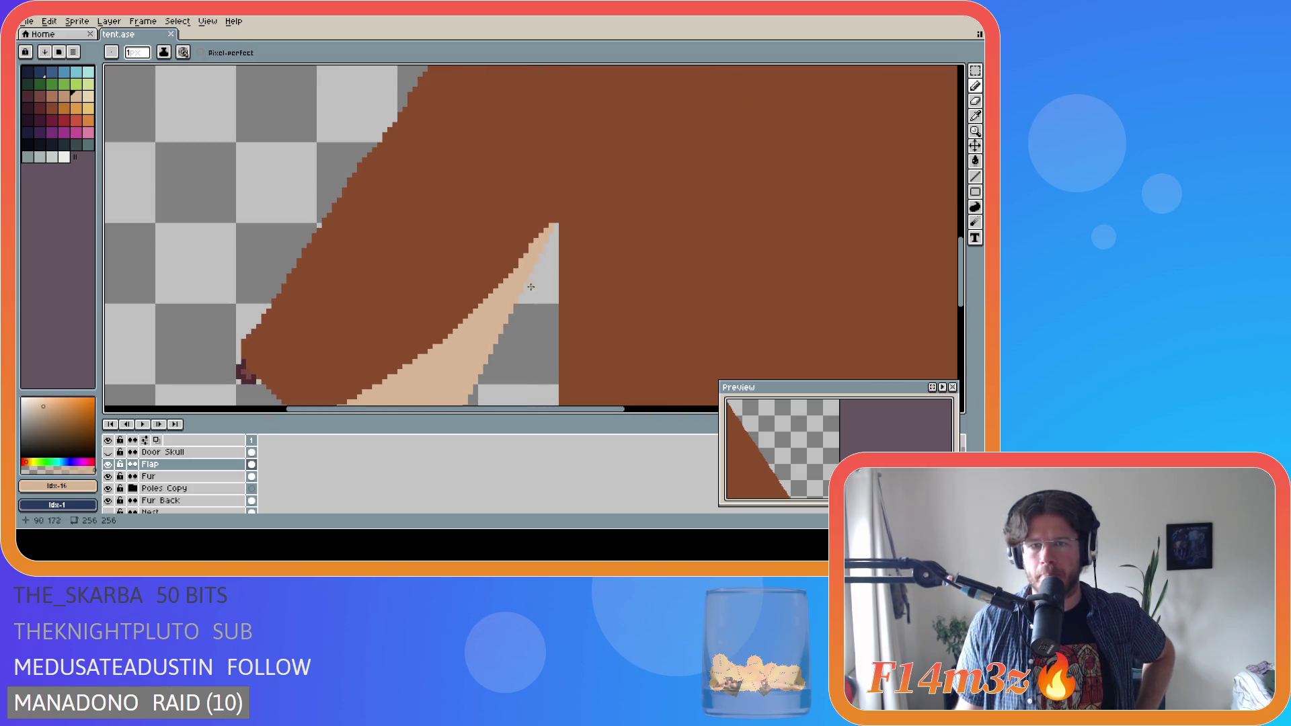
pyautogui.click(557, 220)
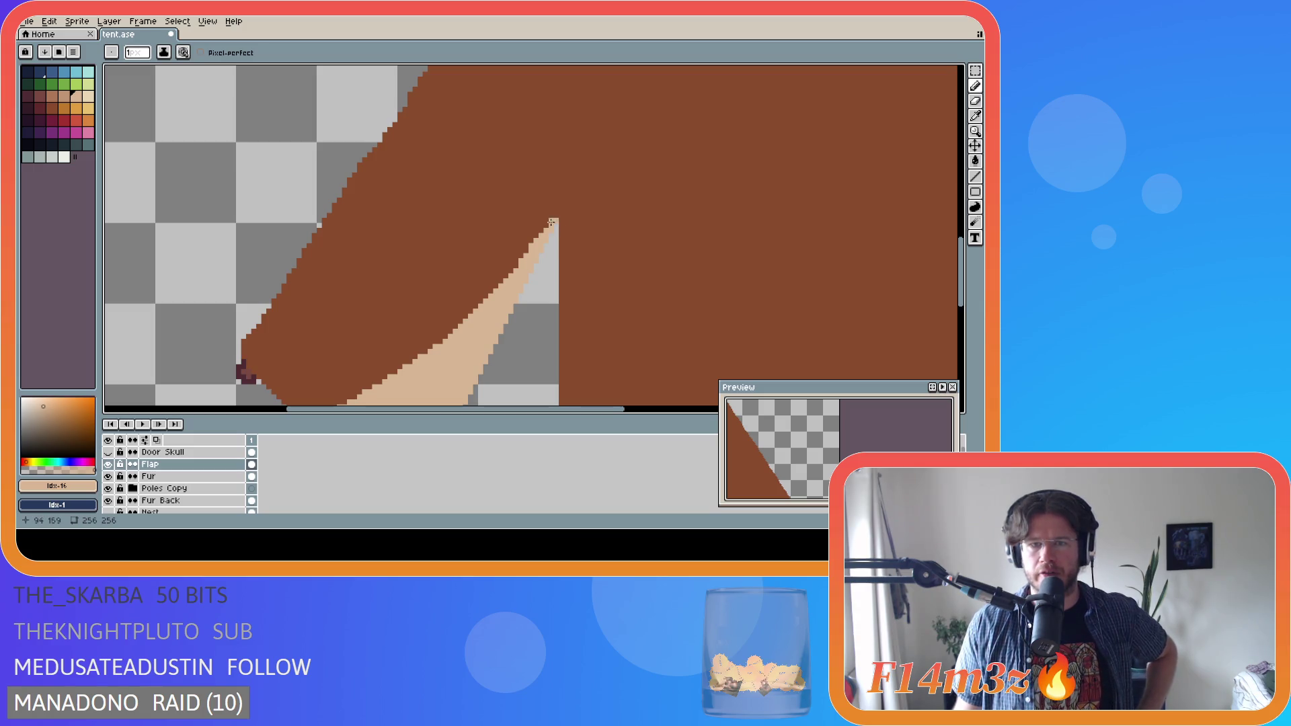
pyautogui.scroll(-3, 605, 296)
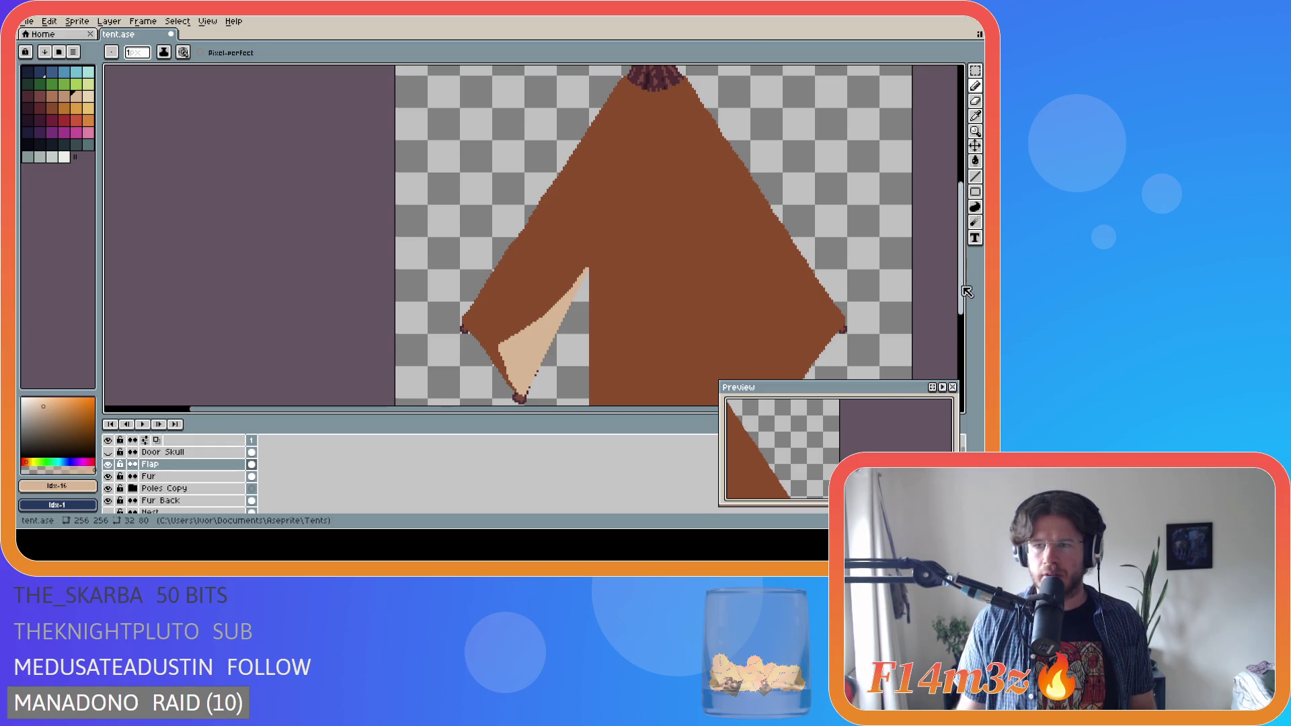
pyautogui.moveTo(960, 289); pyautogui.dragTo(960, 315)
pyautogui.press('ctrl')
pyautogui.press('b')
pyautogui.keyDown('ctrl'); pyautogui.click(849, 170); pyautogui.keyUp('ctrl')
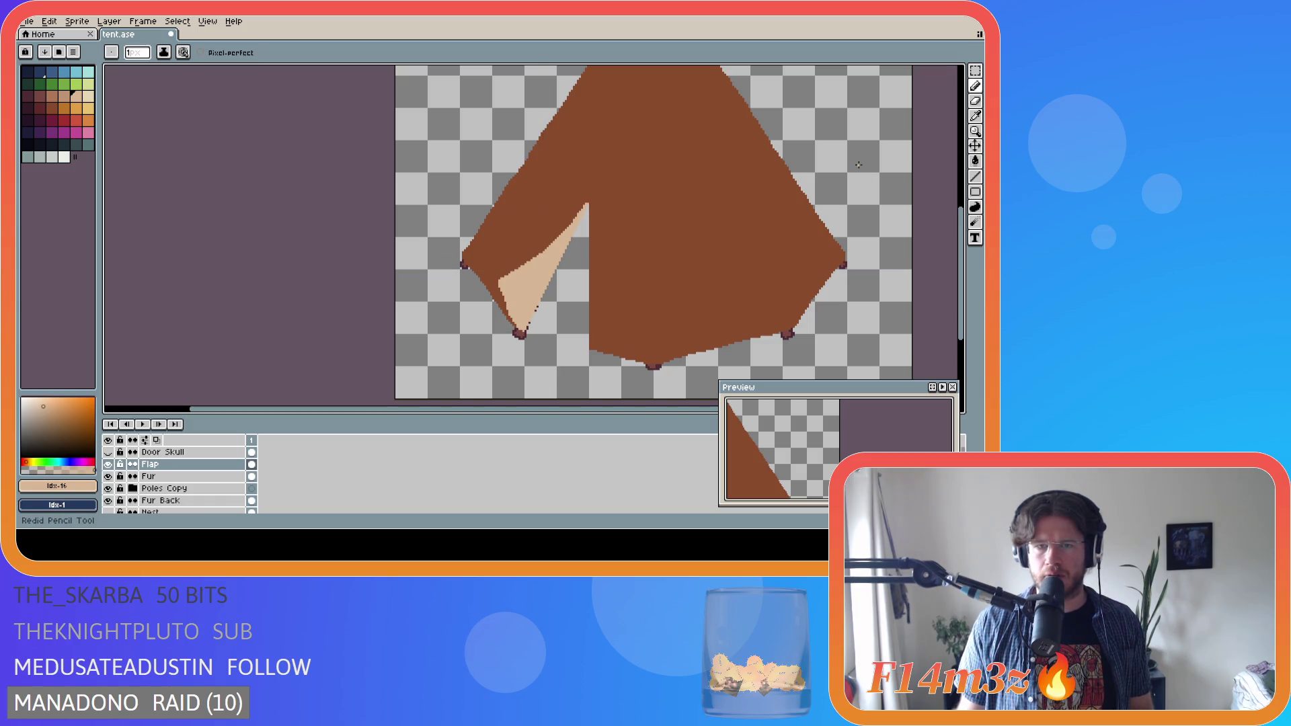
# - Check the tent zoomed in and out, then save tent.ase
pyautogui.scroll(2, 577, 211)
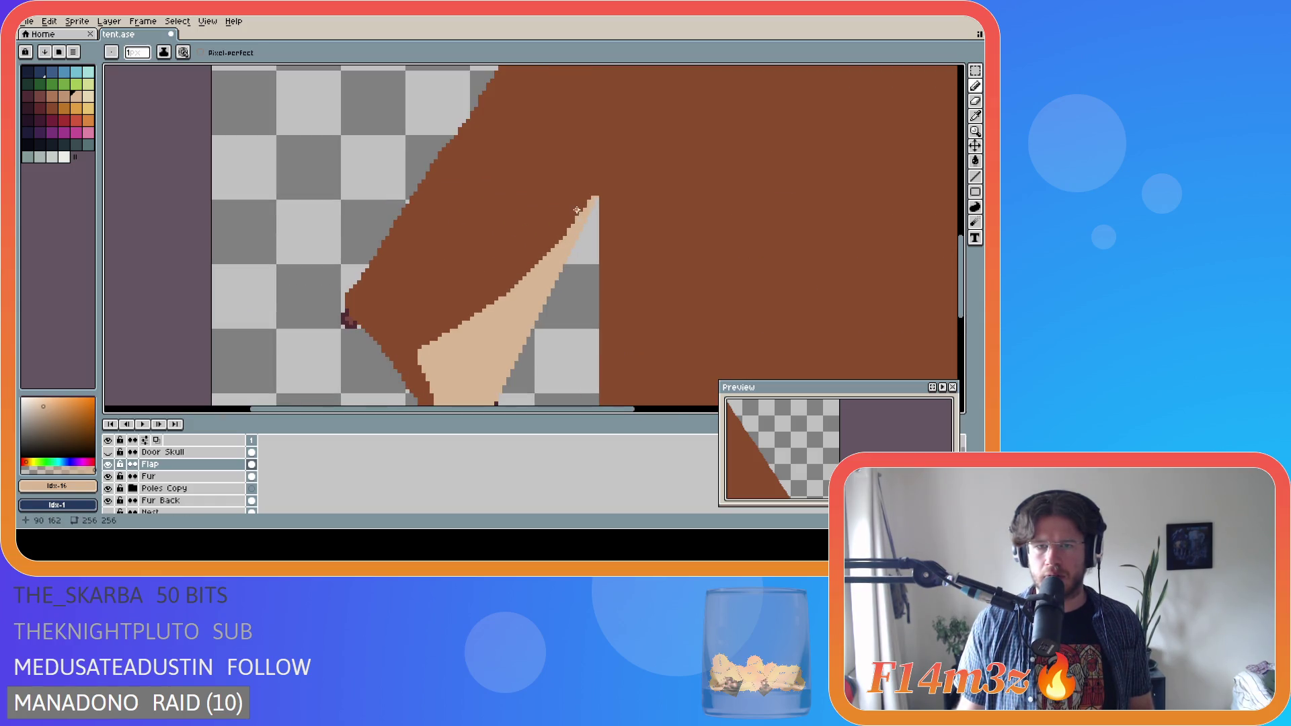
pyautogui.scroll(-2, 616, 232)
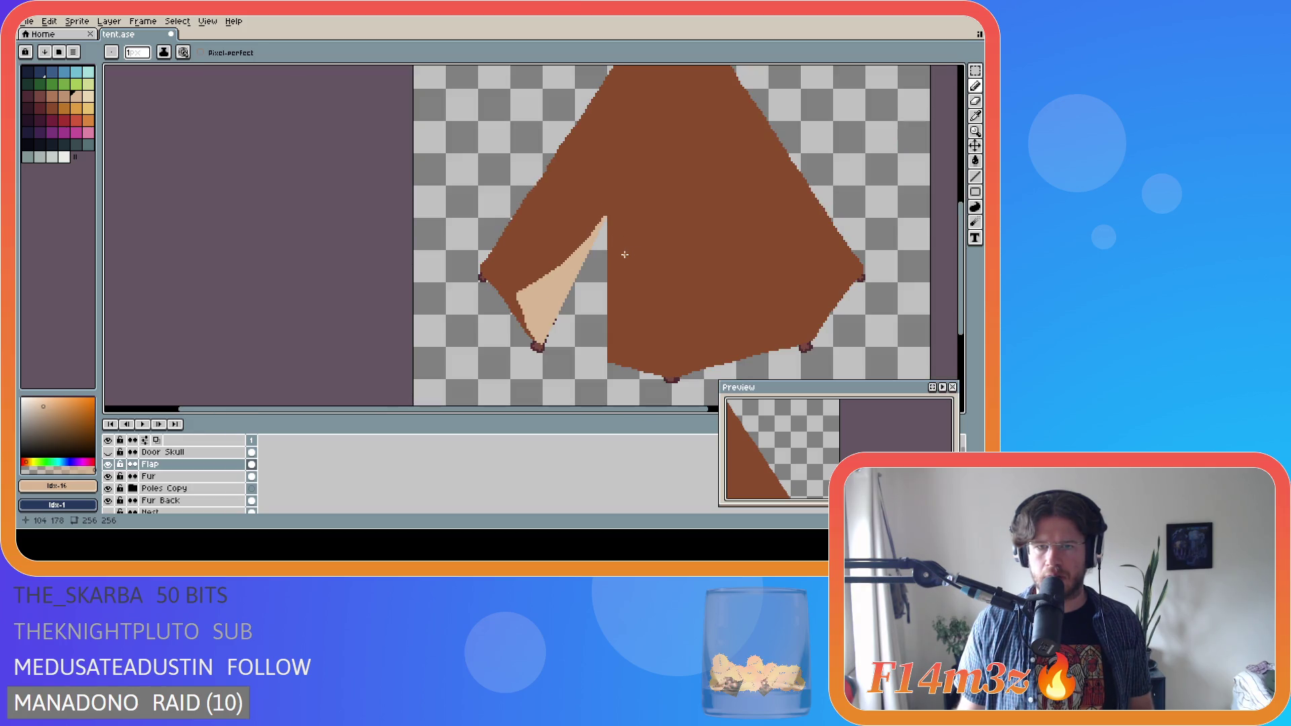
pyautogui.scroll(2, 624, 254)
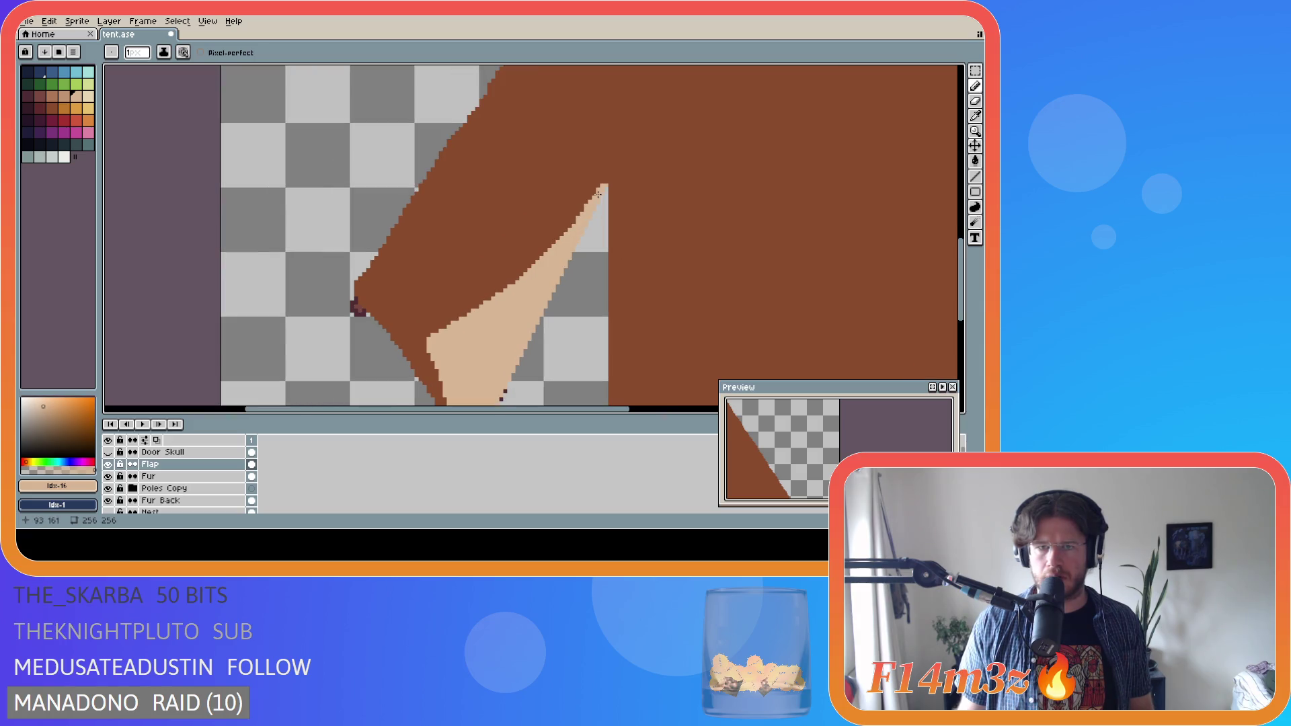
pyautogui.scroll(-2, 779, 251)
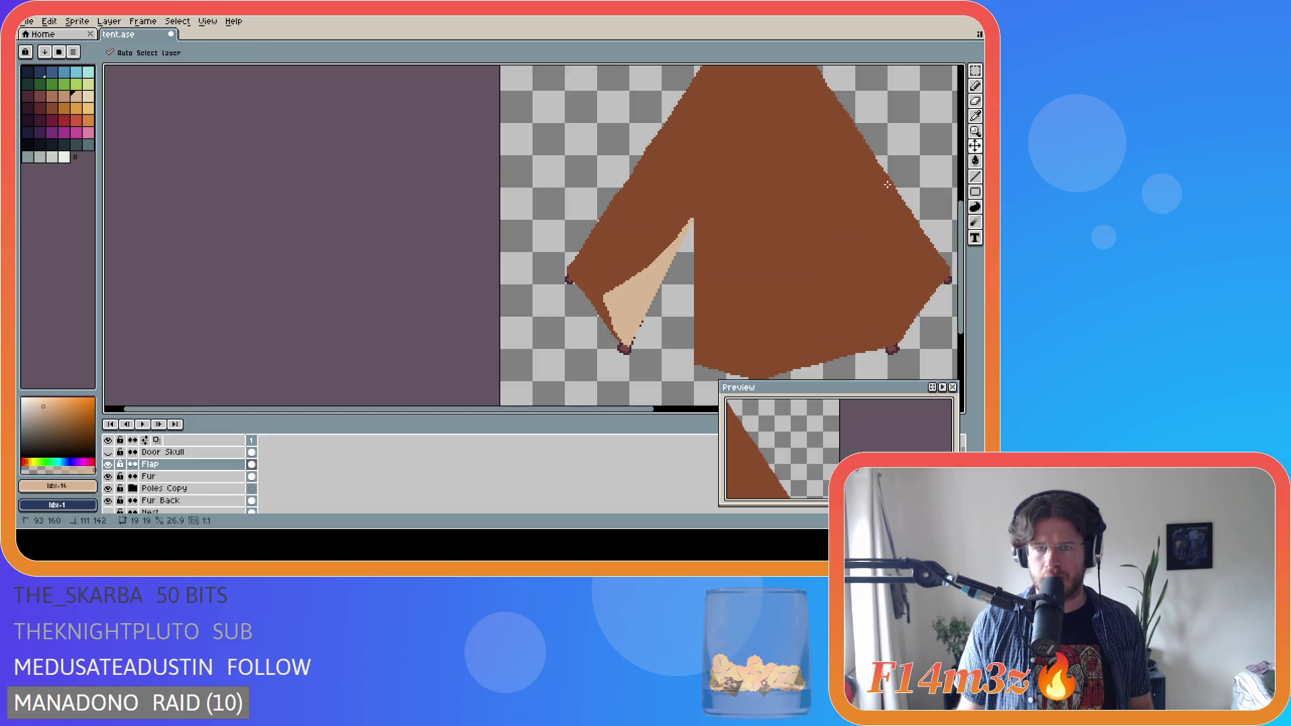
pyautogui.hotkey('ctrl', 's')
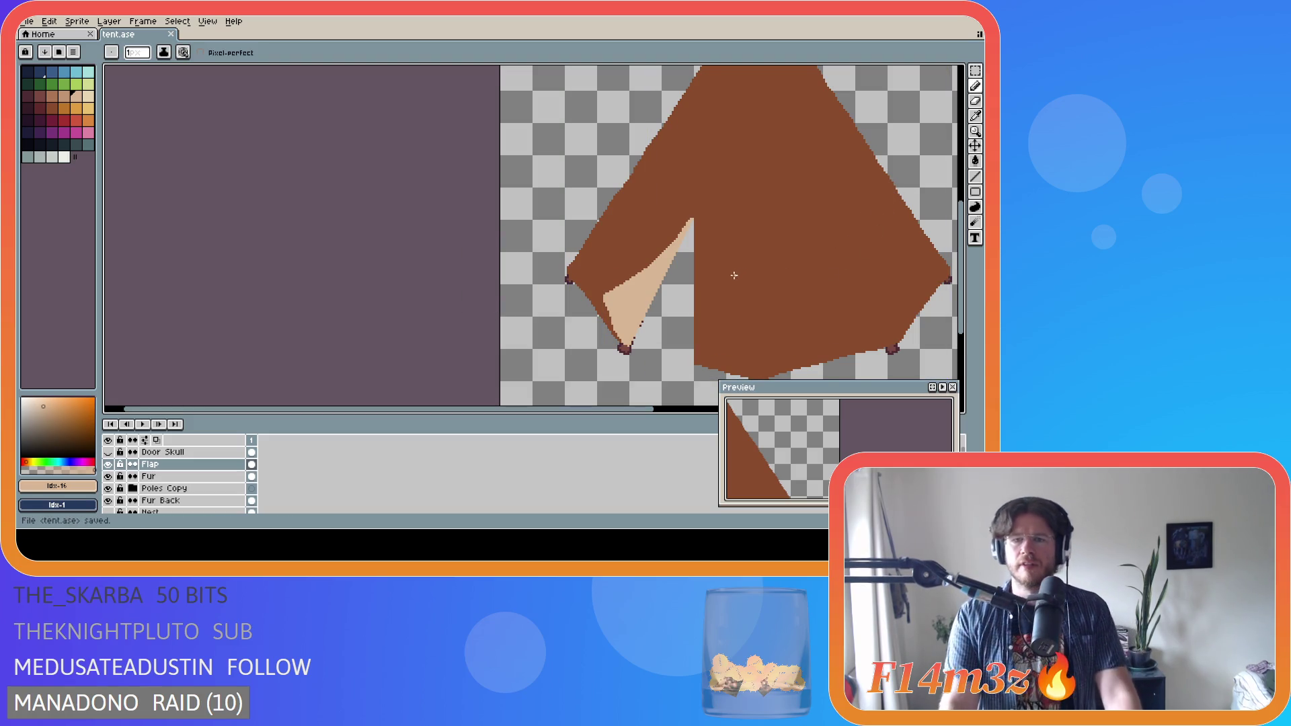
pyautogui.scroll(-2, 699, 276)
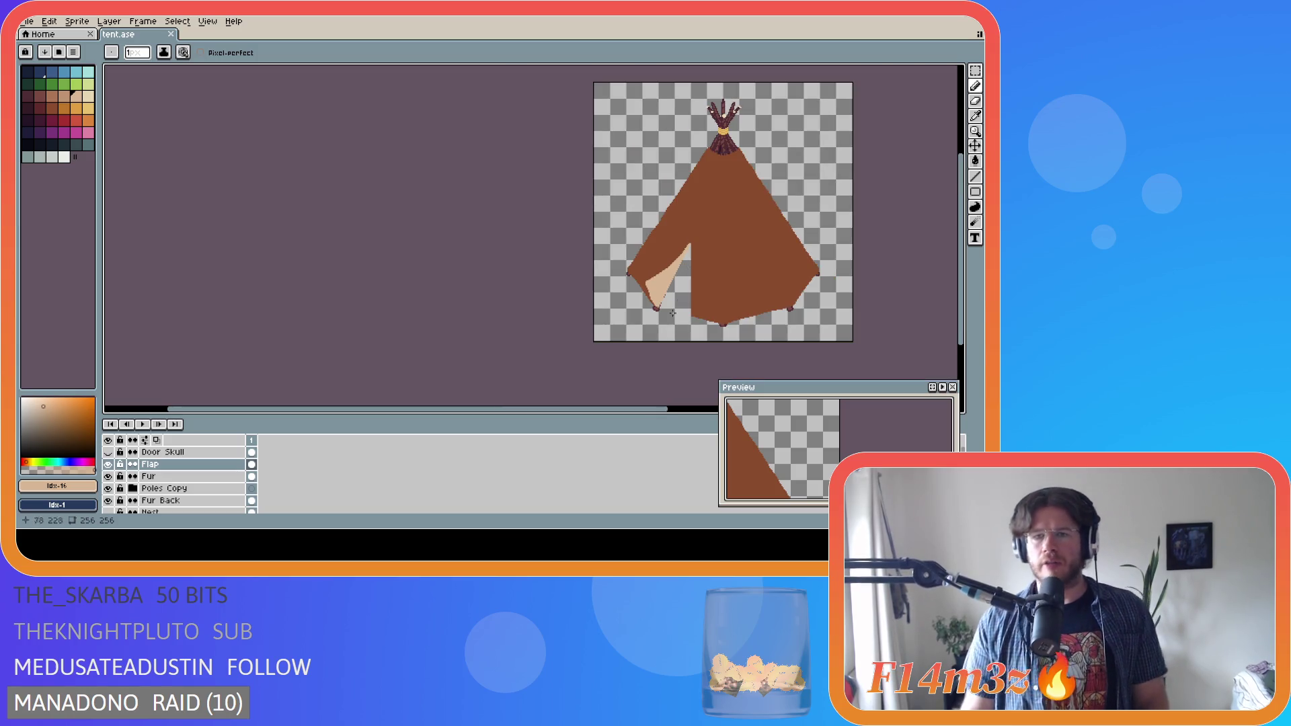
# - Duplicate the Fur layer as Fur Copy, hide the original Fur, and select Fur Copy
pyautogui.moveTo(636, 409); pyautogui.dragTo(711, 415)
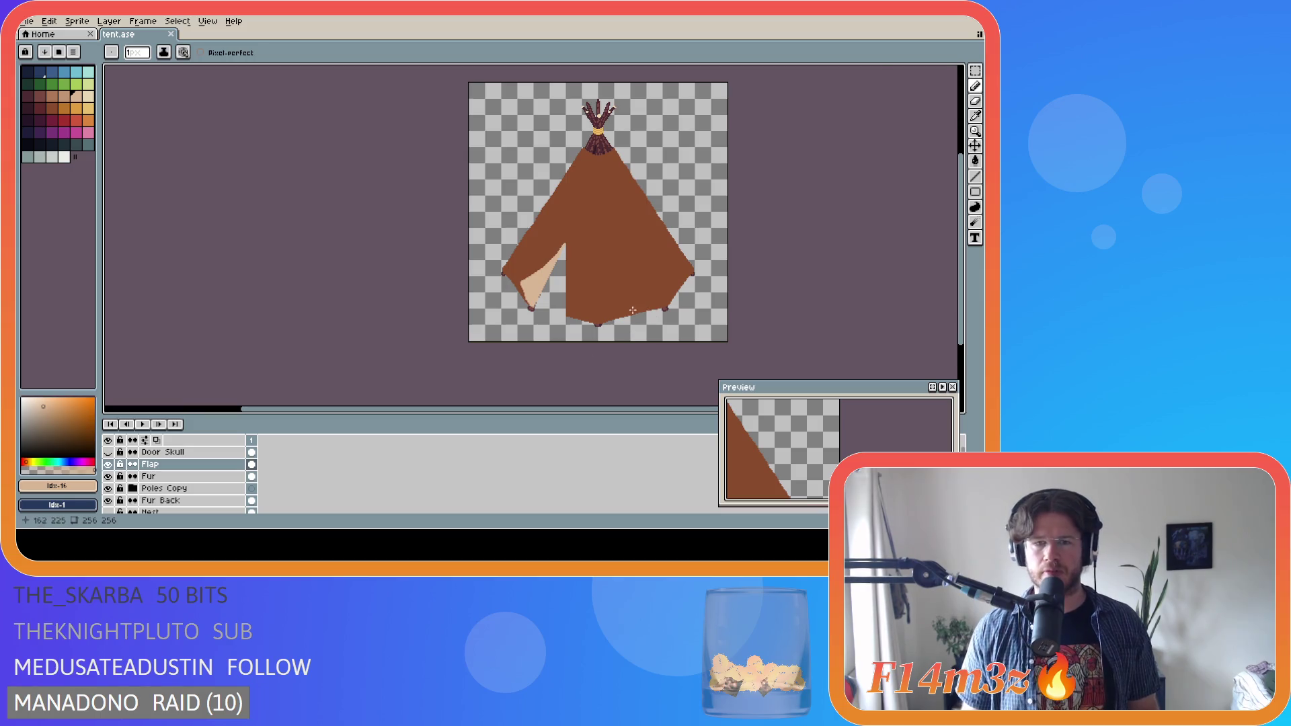
pyautogui.scroll(3, 605, 319)
pyautogui.scroll(-2, 578, 327)
pyautogui.scroll(-2, 578, 326)
pyautogui.scroll(2, 583, 317)
pyautogui.scroll(-2, 584, 317)
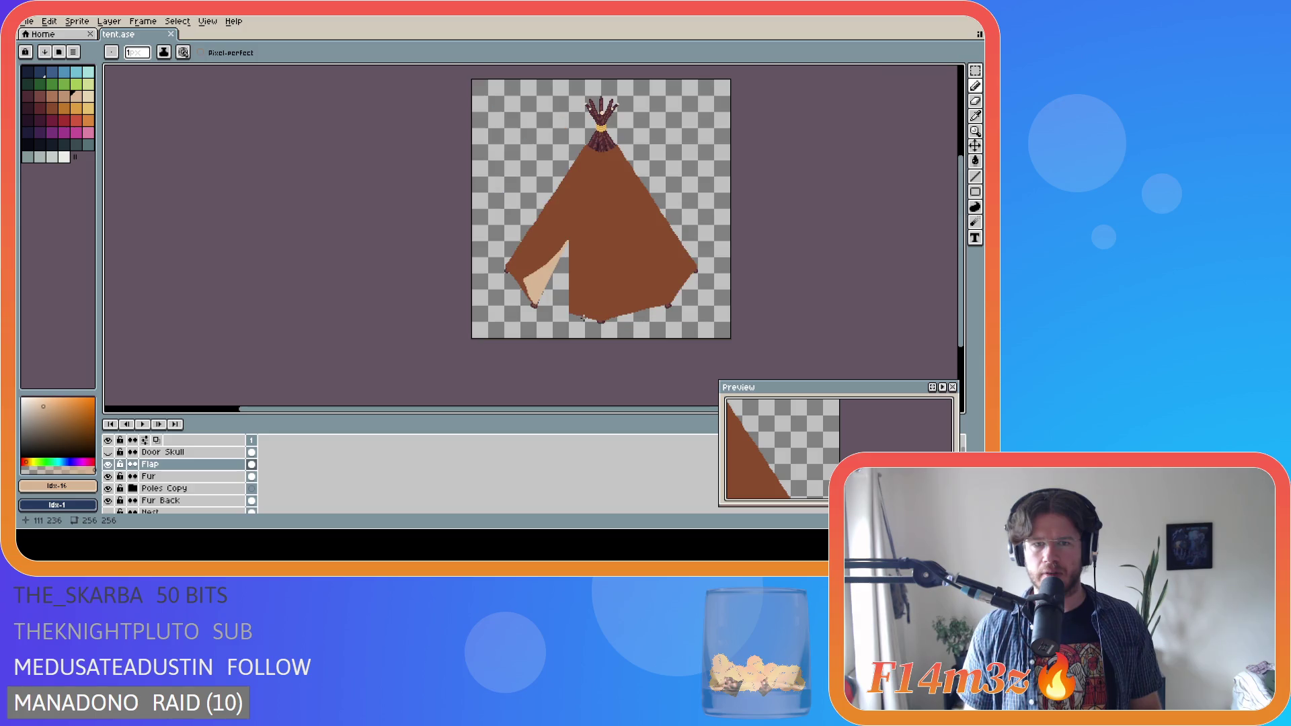
pyautogui.scroll(2, 583, 318)
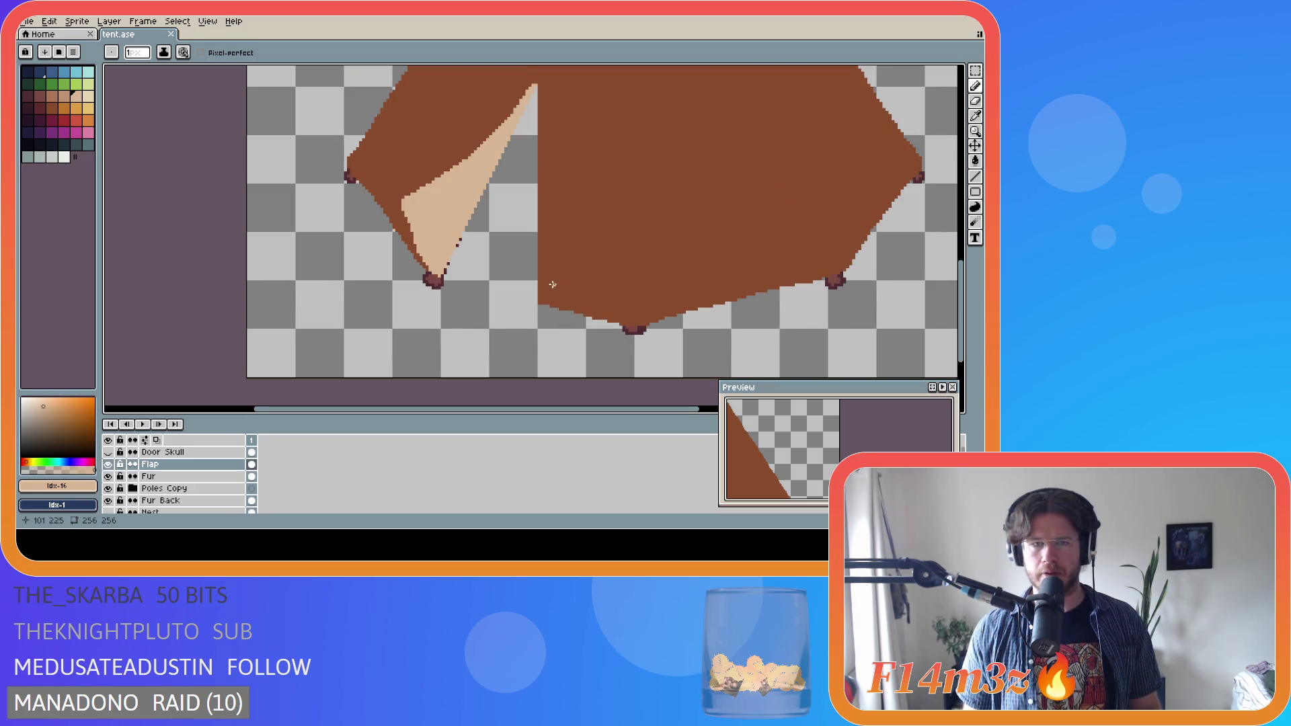
pyautogui.click(213, 477)
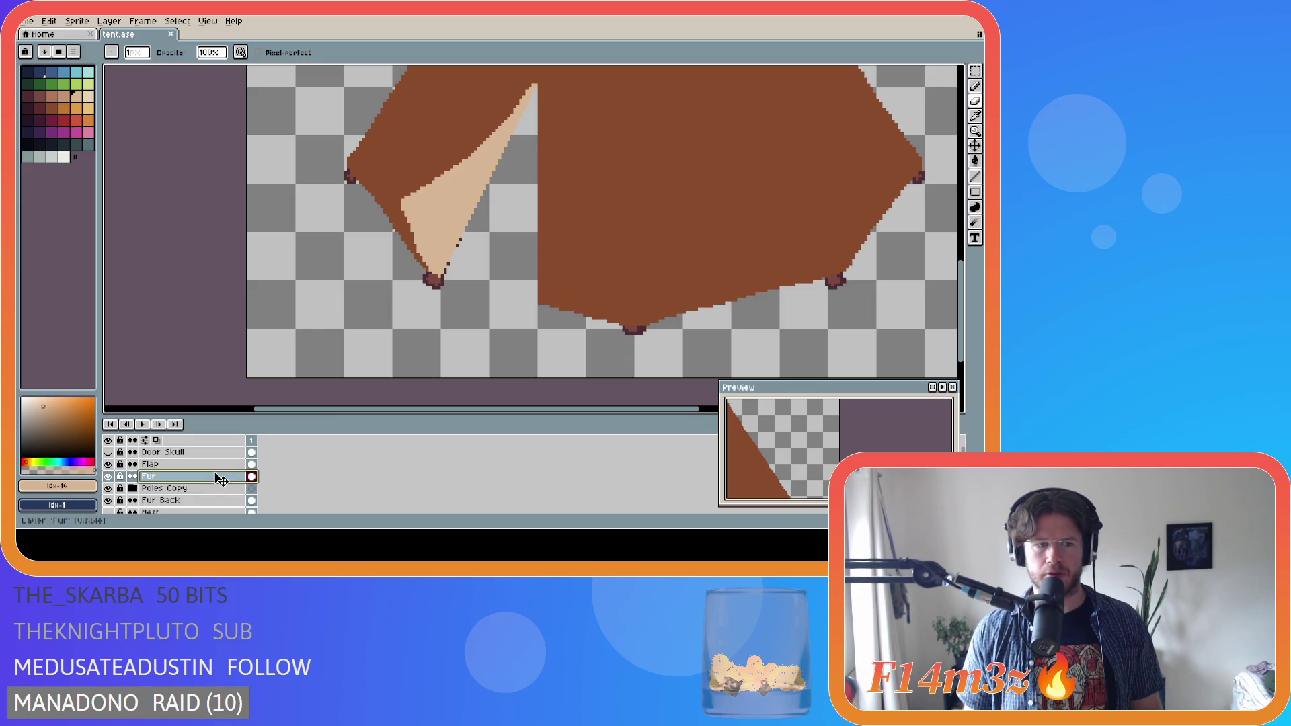
pyautogui.scroll(-3, 567, 232)
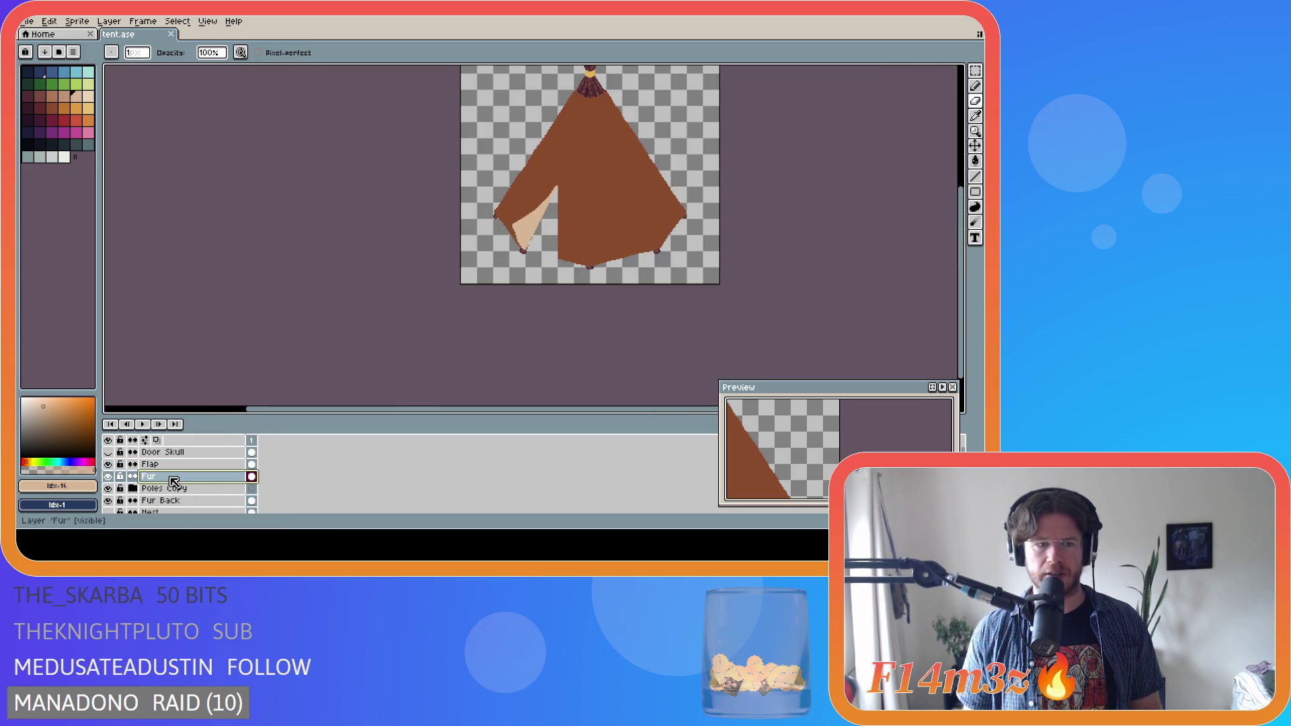
pyautogui.rightClick(175, 479)
pyautogui.click(200, 486)
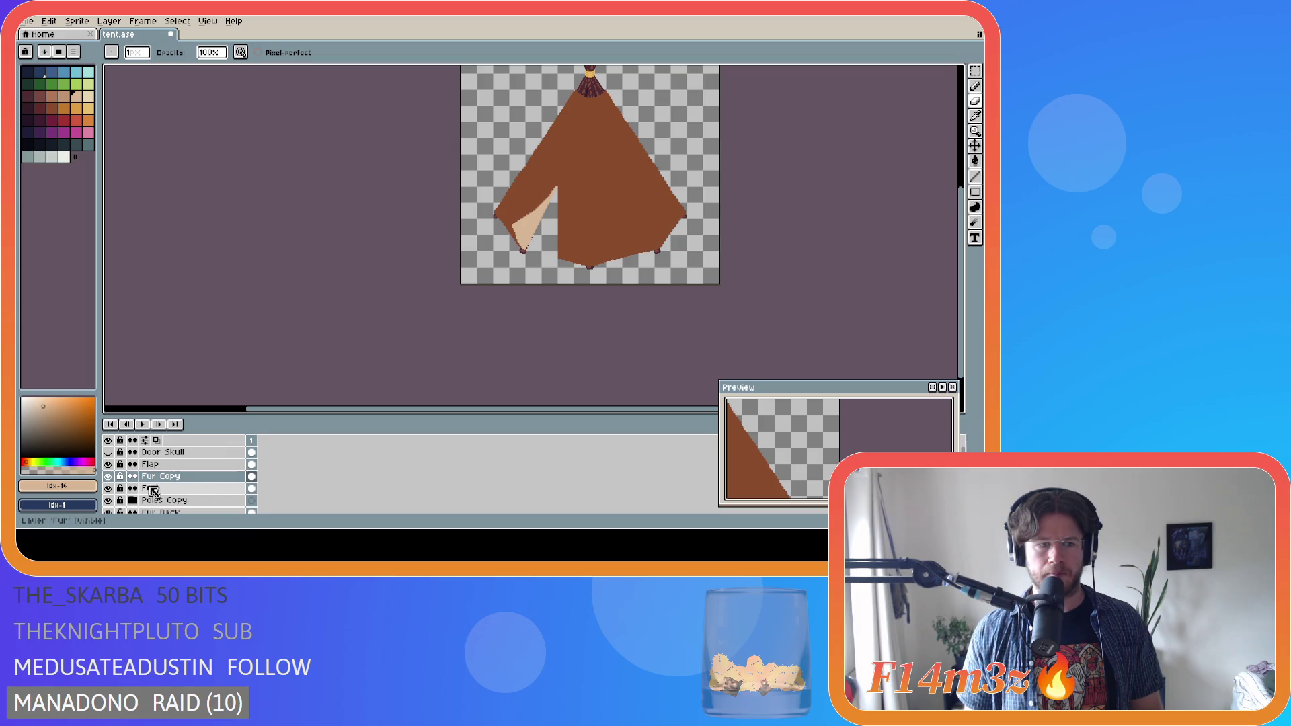
pyautogui.click(108, 488)
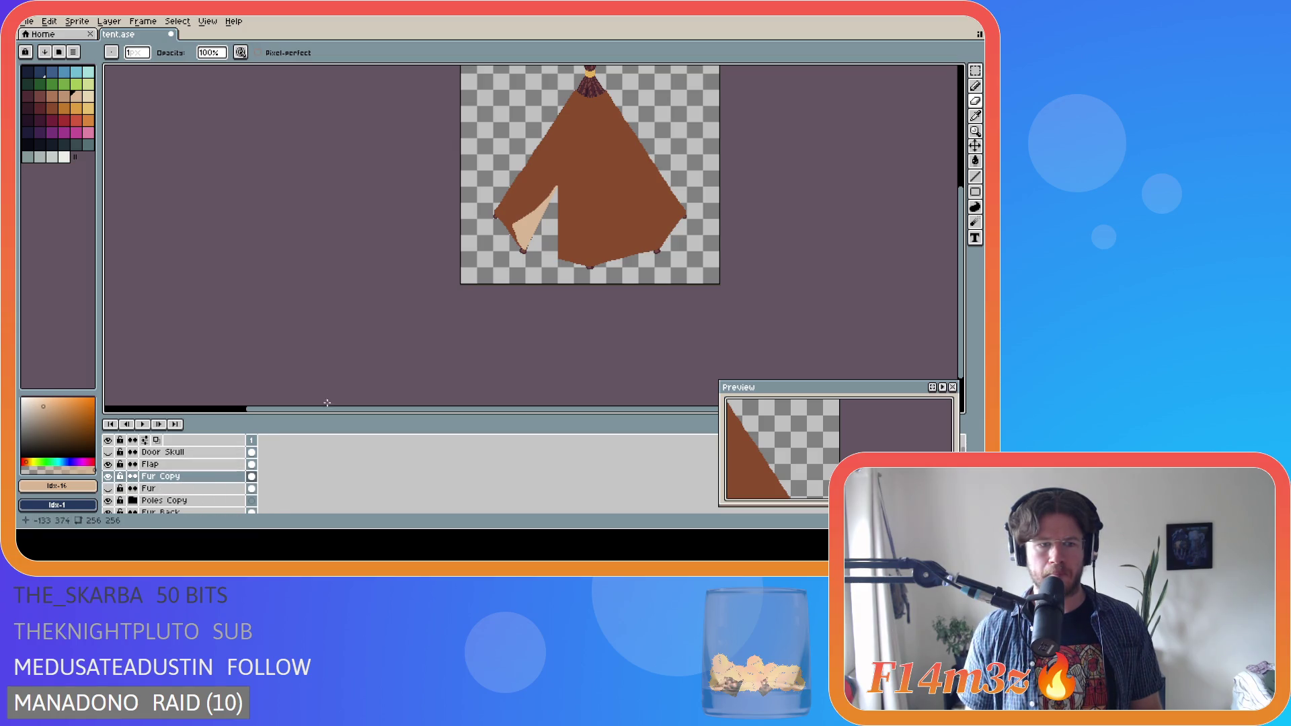
pyautogui.click(215, 476)
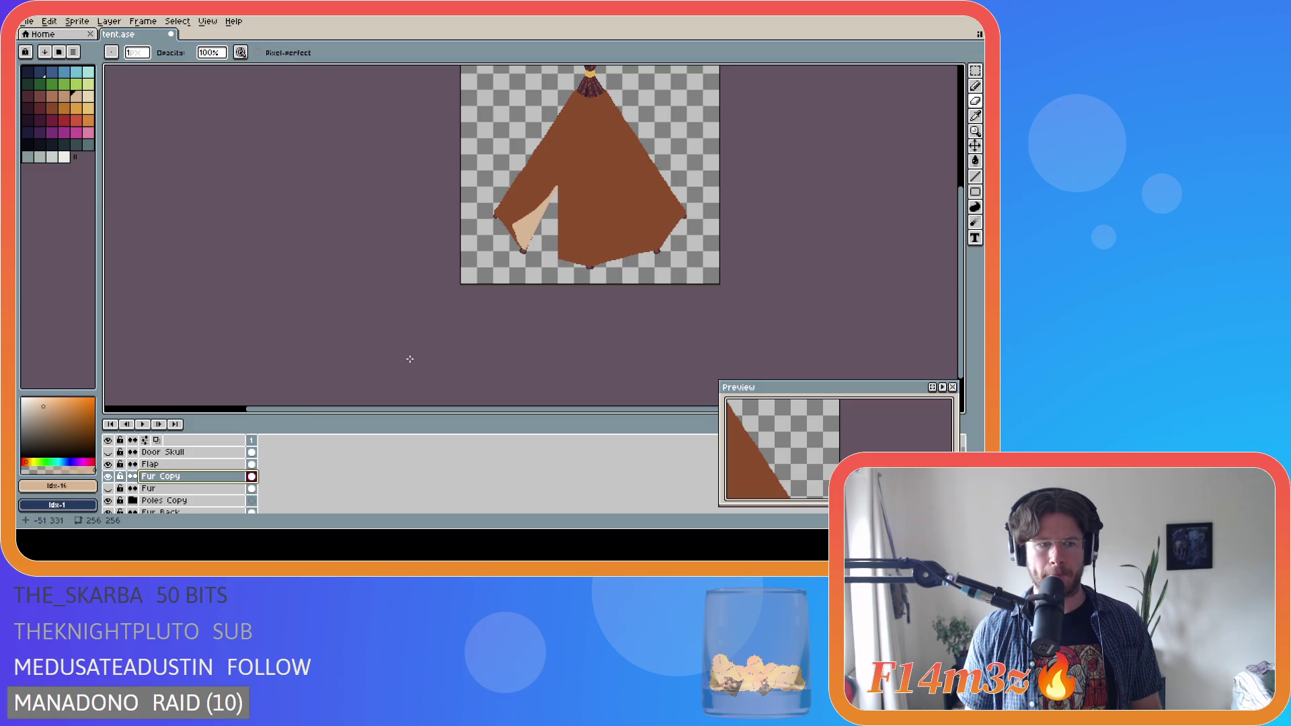
# - Draw short vertical lines along the doorway's edge on Fur Copy
pyautogui.scroll(2, 511, 201)
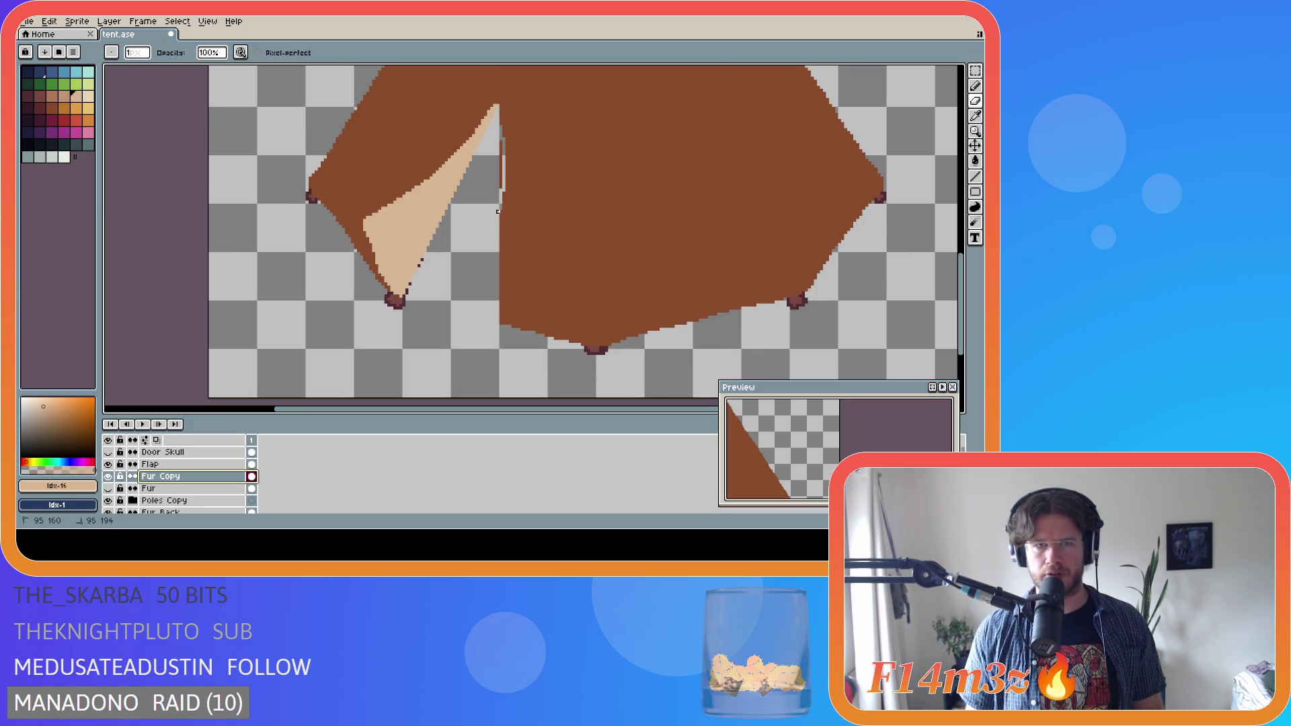
pyautogui.moveTo(497, 136)
pyautogui.mouseDown()
pyautogui.moveTo(498, 111)
pyautogui.moveTo(498, 208)
pyautogui.mouseUp()
pyautogui.moveTo(489, 278); pyautogui.dragTo(496, 265)
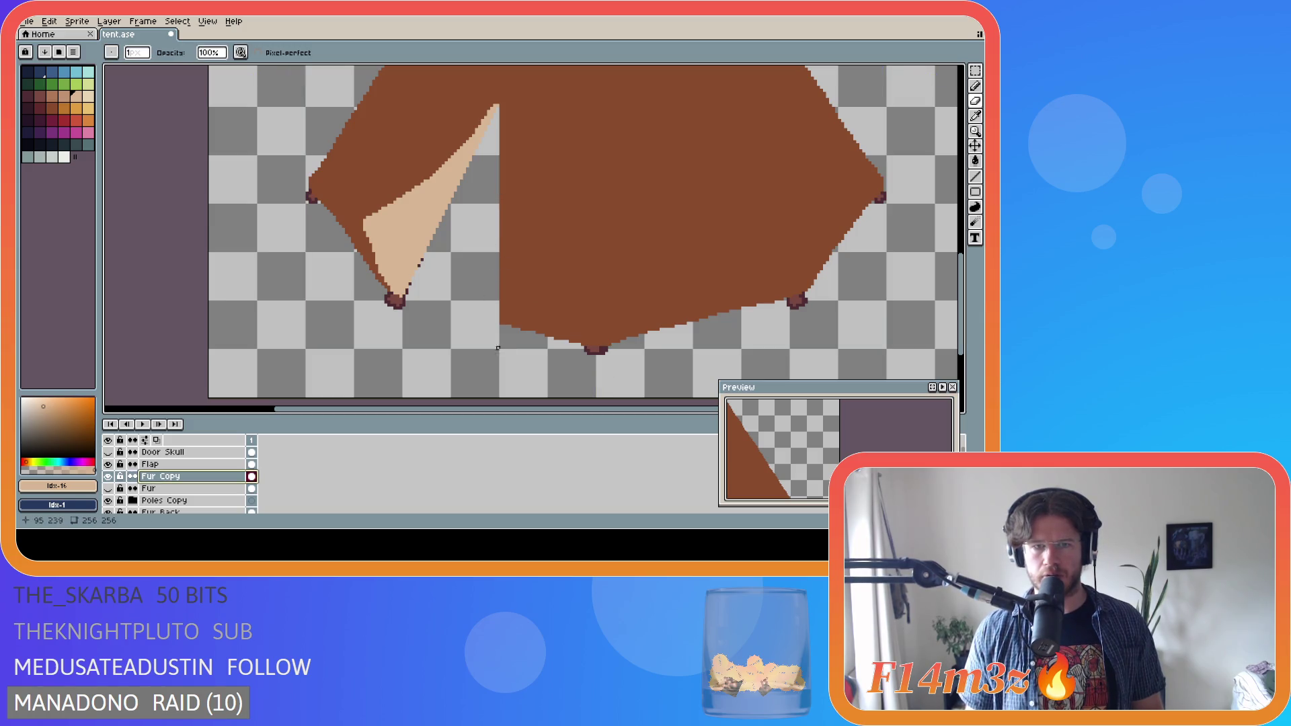
pyautogui.moveTo(497, 324)
pyautogui.mouseDown()
pyautogui.moveTo(513, 230)
pyautogui.moveTo(495, 327)
pyautogui.moveTo(500, 107)
pyautogui.moveTo(501, 156)
pyautogui.mouseUp()
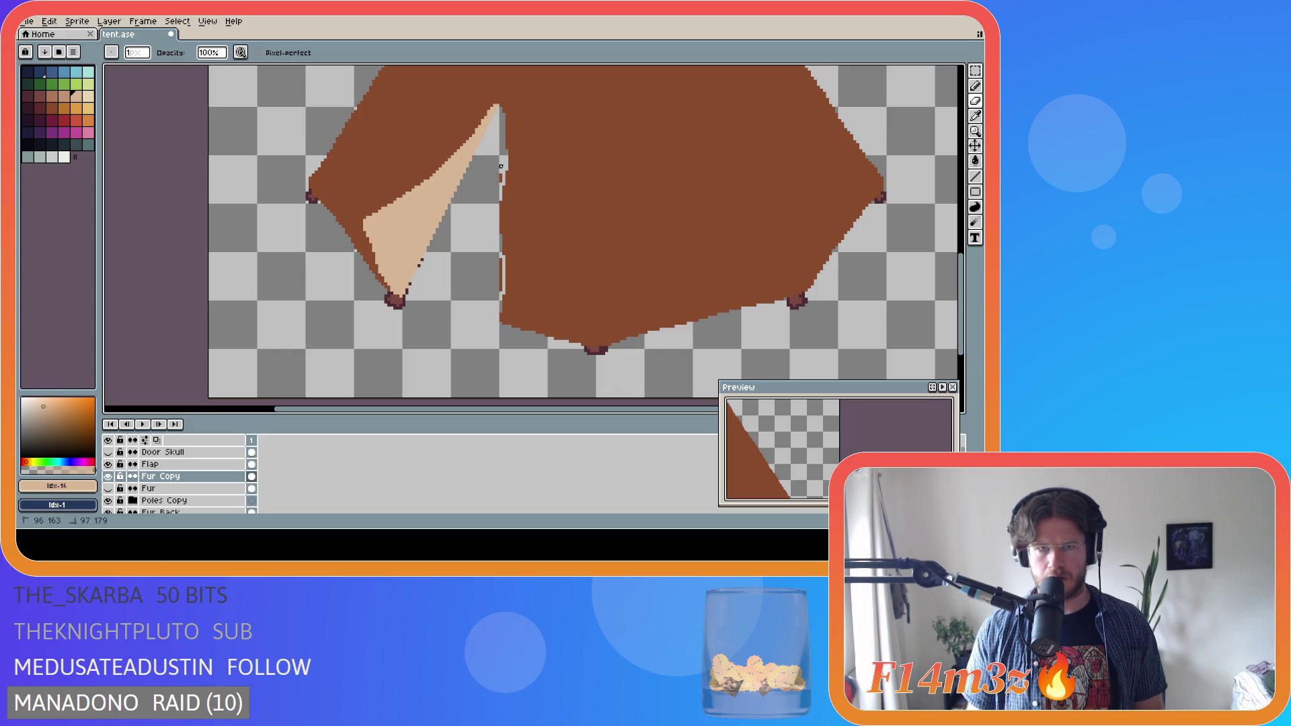
pyautogui.moveTo(501, 183); pyautogui.dragTo(501, 185)
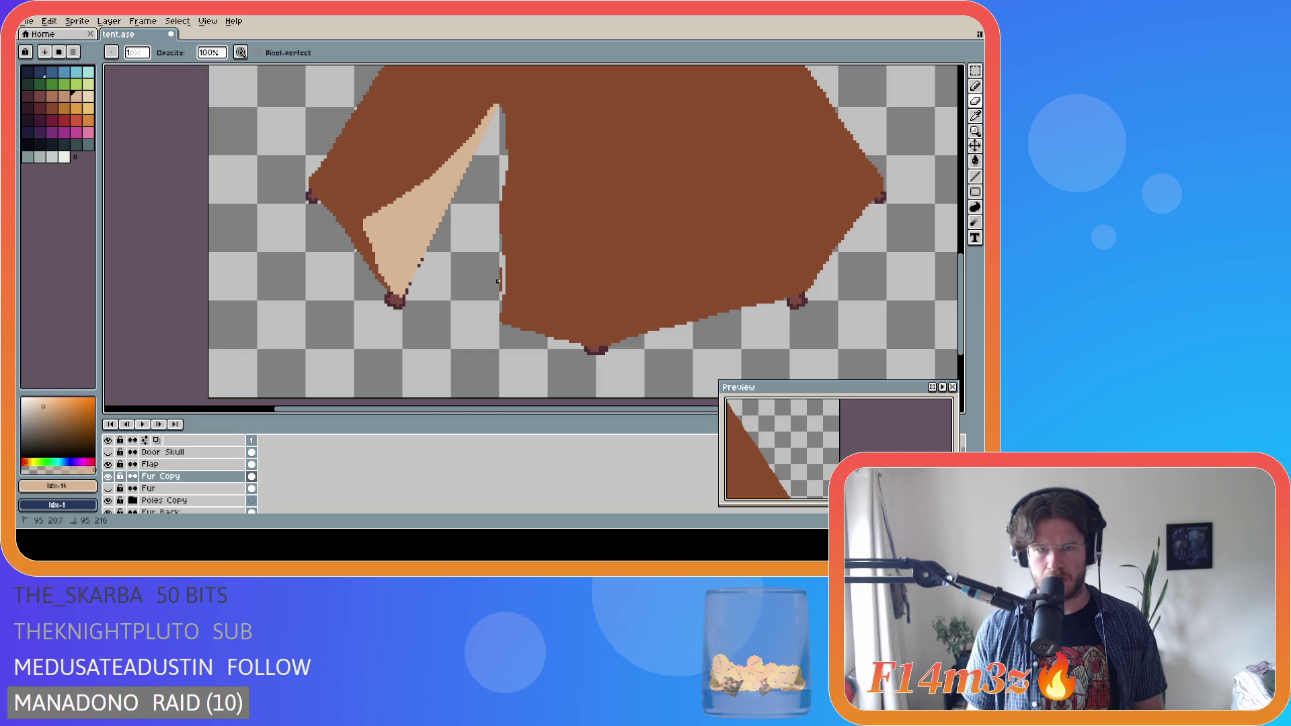
pyautogui.moveTo(501, 269); pyautogui.dragTo(501, 270)
# - Draw vertical lines up the door gap's right edge on Fur Copy
pyautogui.scroll(-4, 617, 300)
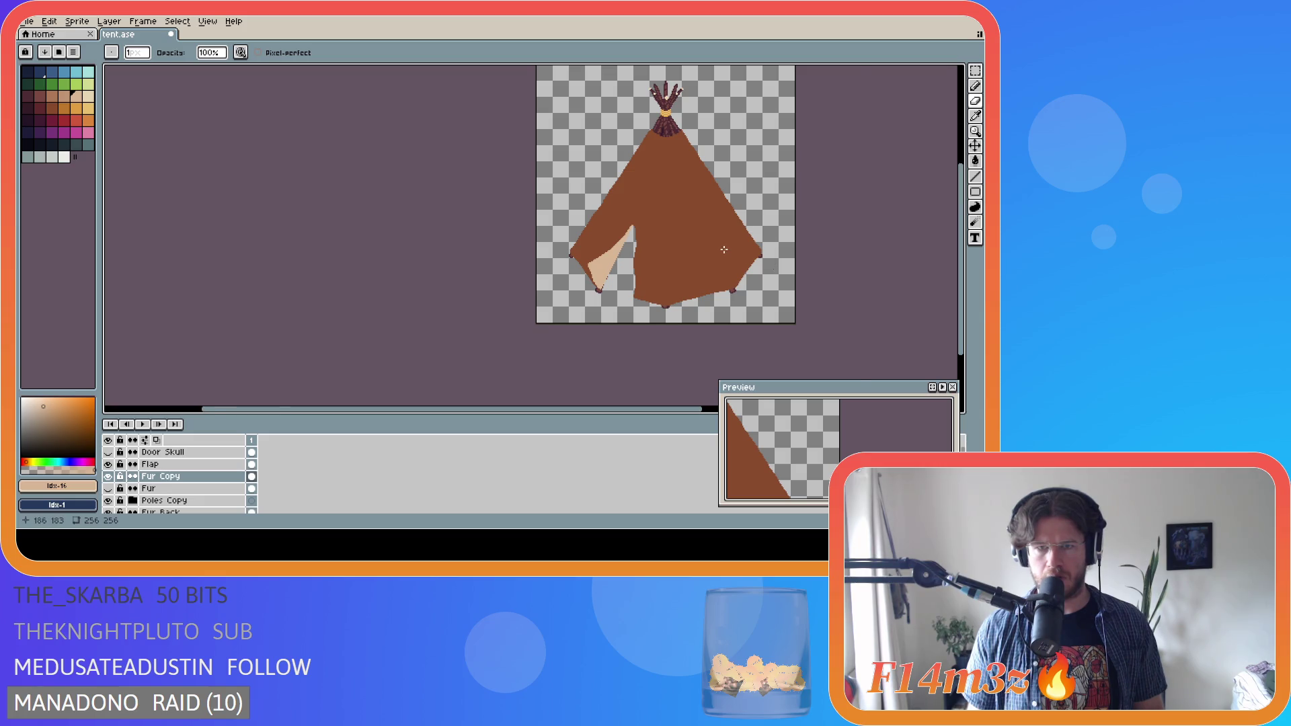
pyautogui.scroll(2, 723, 250)
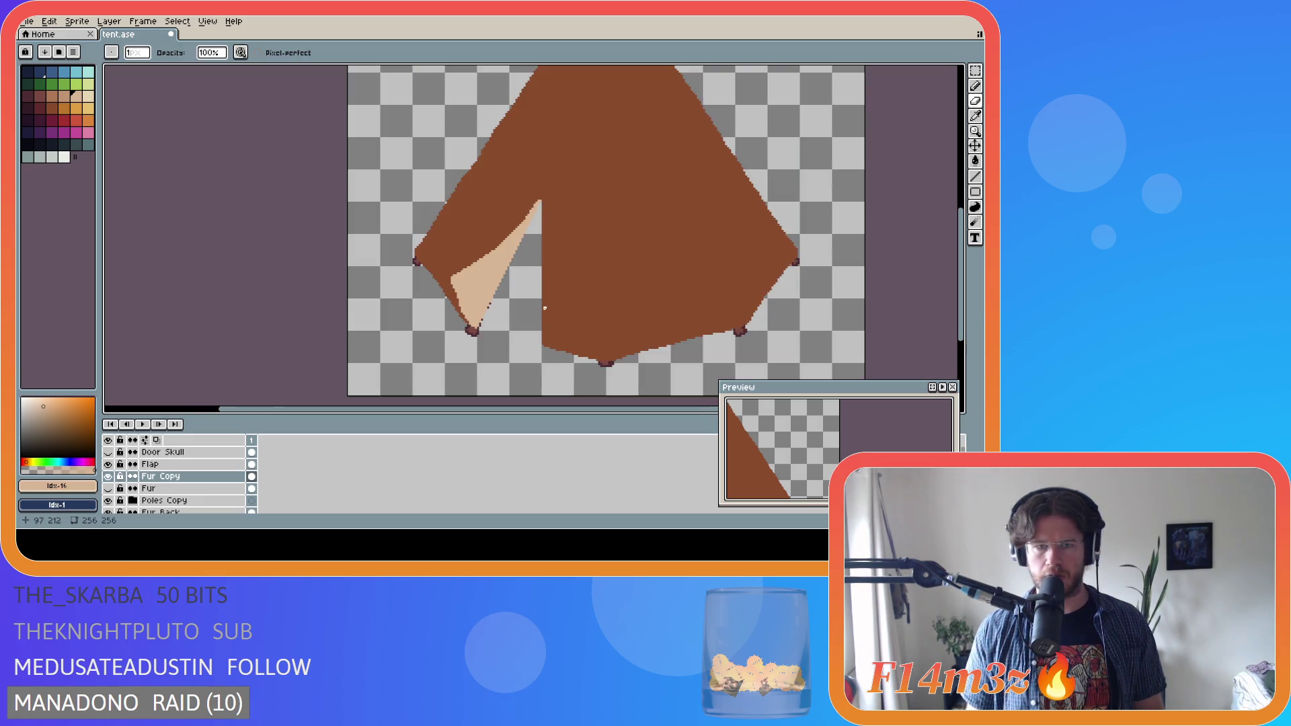
pyautogui.scroll(1, 542, 344)
pyautogui.moveTo(535, 347); pyautogui.dragTo(538, 268)
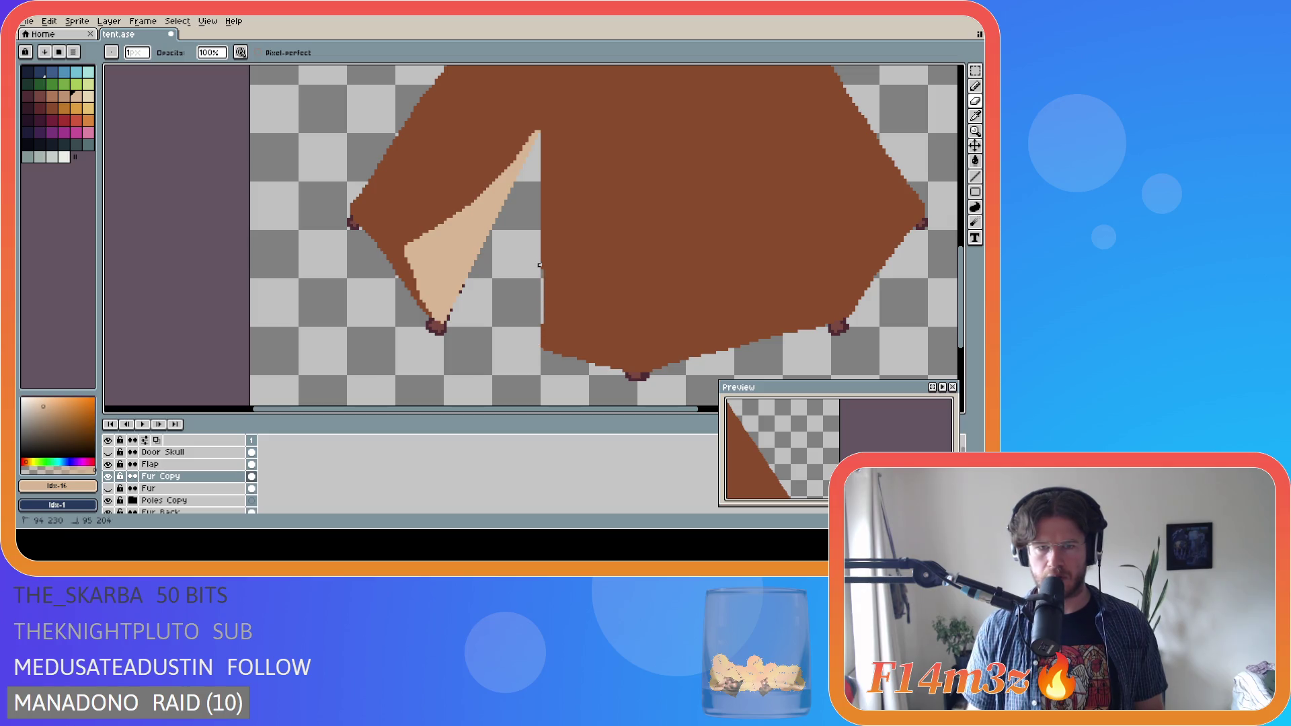
pyautogui.moveTo(539, 165); pyautogui.dragTo(540, 166)
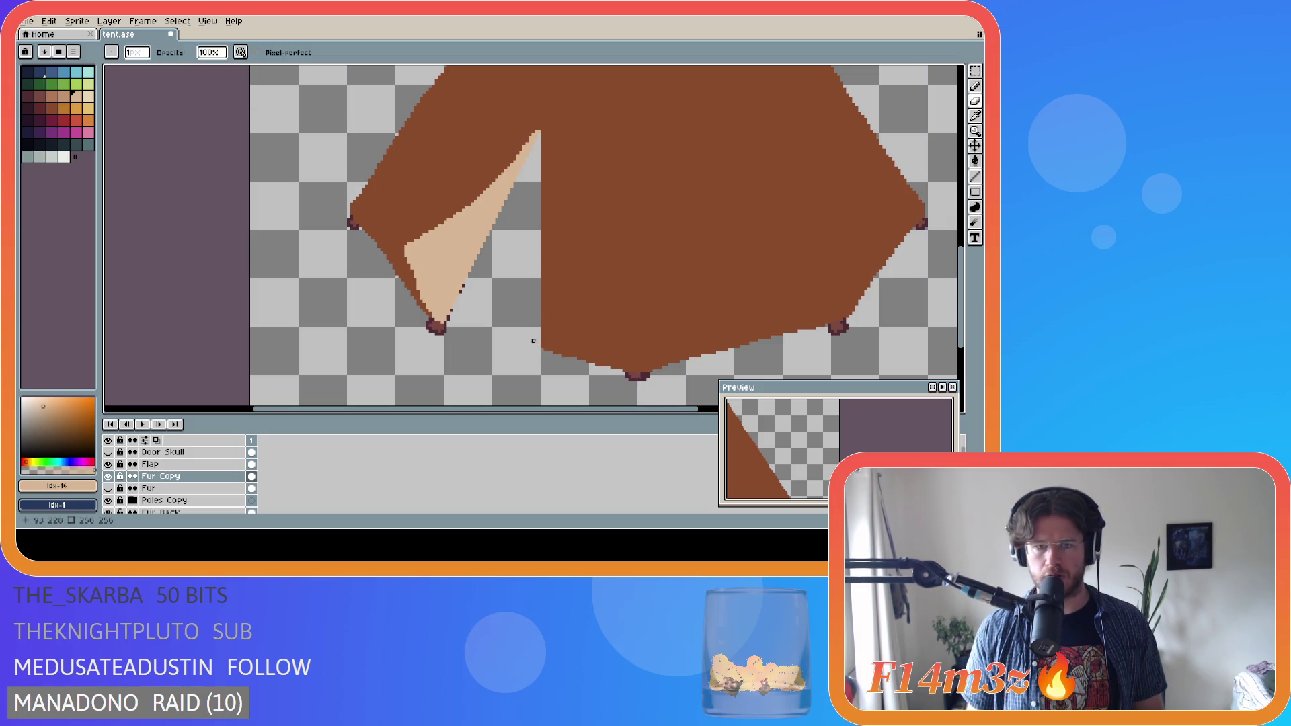
pyautogui.press('v')
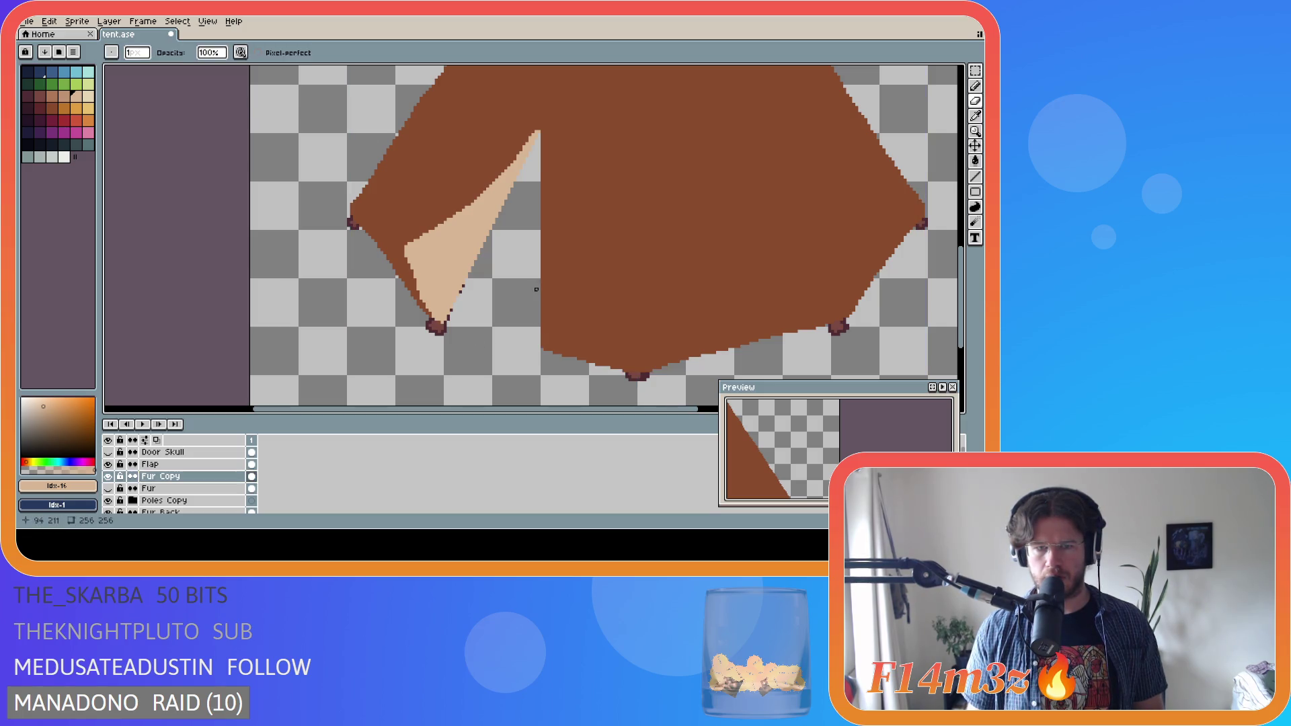
pyautogui.moveTo(543, 316); pyautogui.dragTo(539, 156)
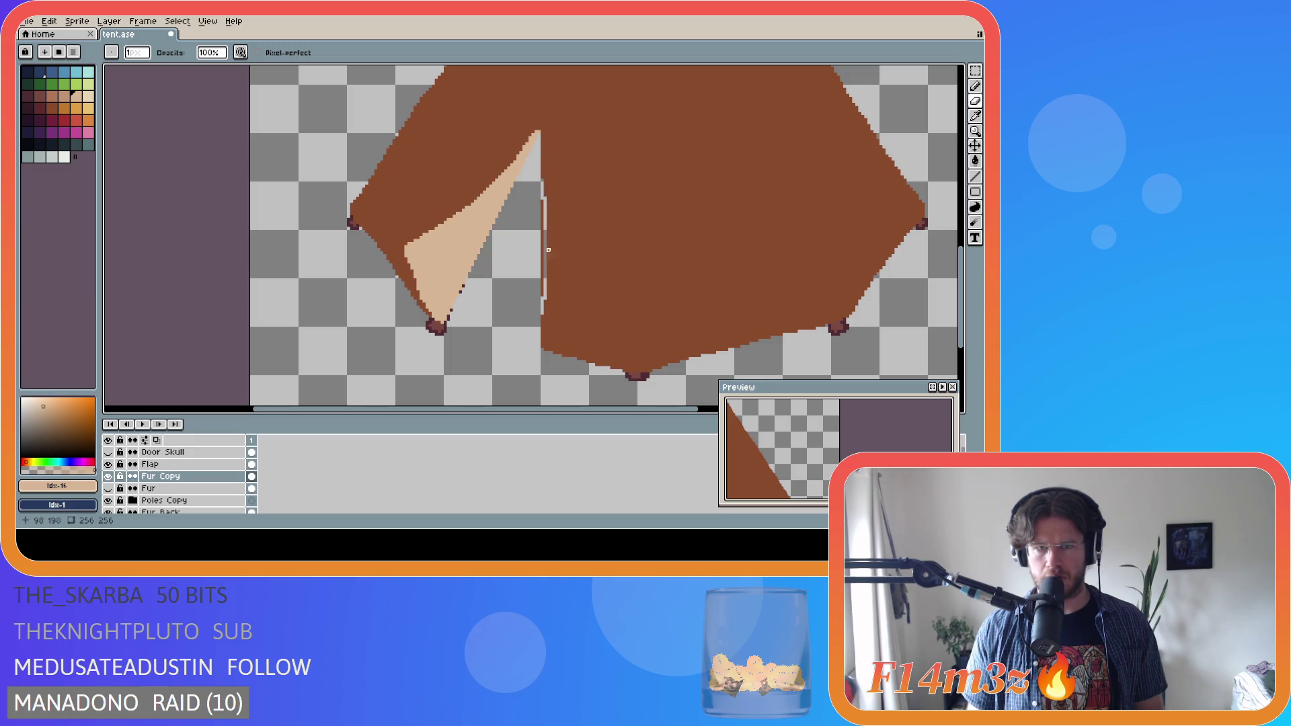
# - Add more line strokes along the door and flap edges, then undo the last stroke
pyautogui.moveTo(539, 289)
pyautogui.mouseDown()
pyautogui.moveTo(542, 240)
pyautogui.moveTo(542, 259)
pyautogui.mouseUp()
pyautogui.scroll(-4, 666, 277)
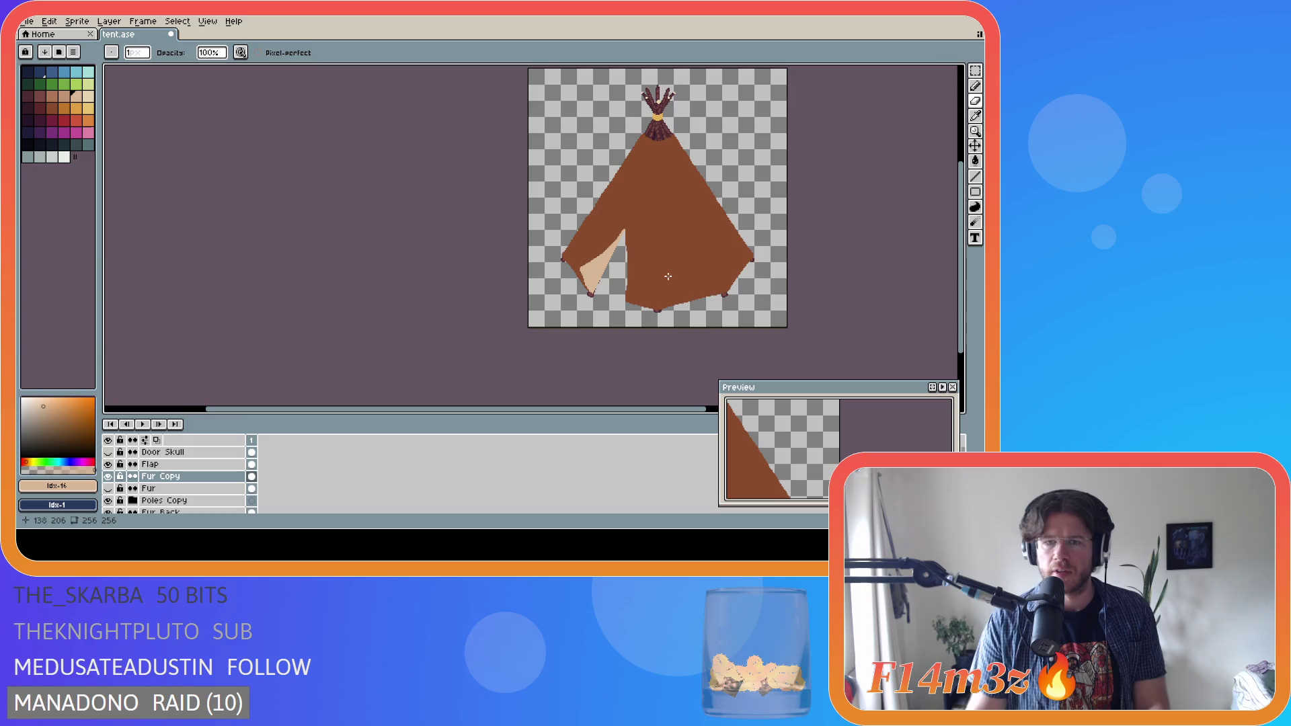
pyautogui.scroll(4, 668, 276)
pyautogui.moveTo(595, 202); pyautogui.dragTo(598, 174)
pyautogui.moveTo(596, 326); pyautogui.dragTo(598, 330)
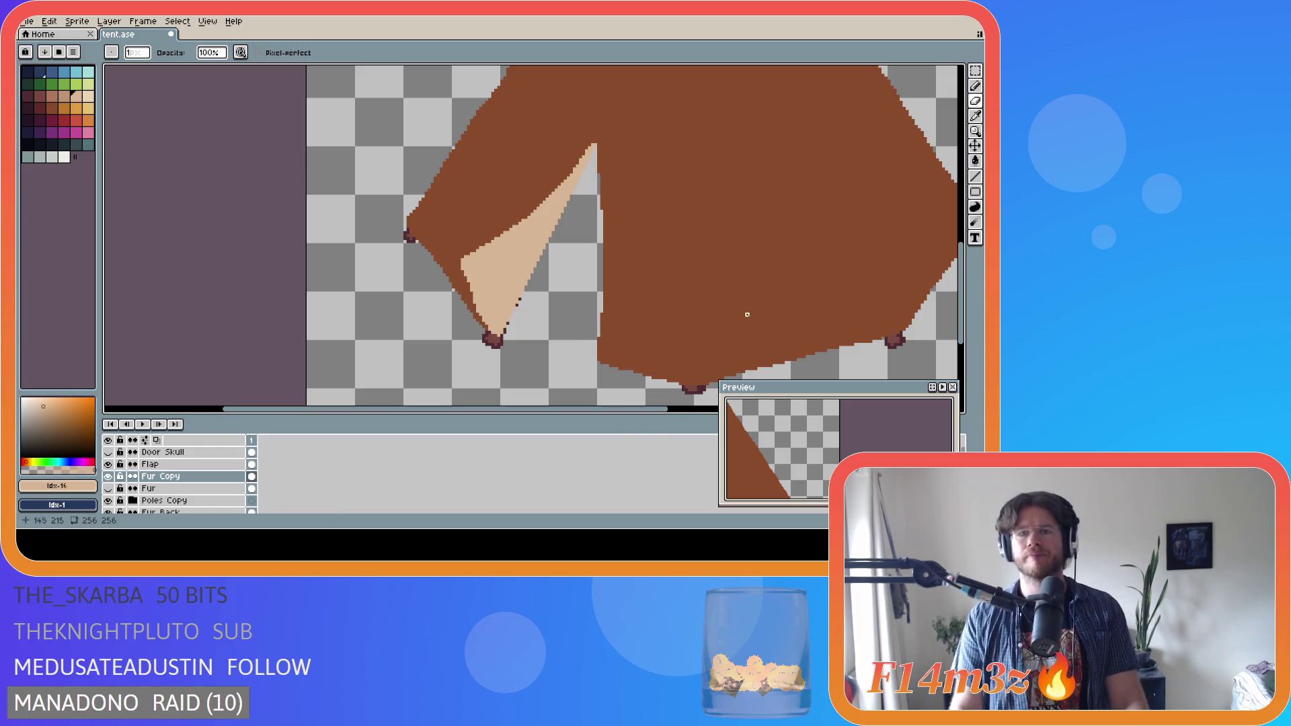
pyautogui.scroll(-1, 753, 306)
pyautogui.scroll(-3, 756, 306)
pyautogui.hotkey('ctrl', 'z')
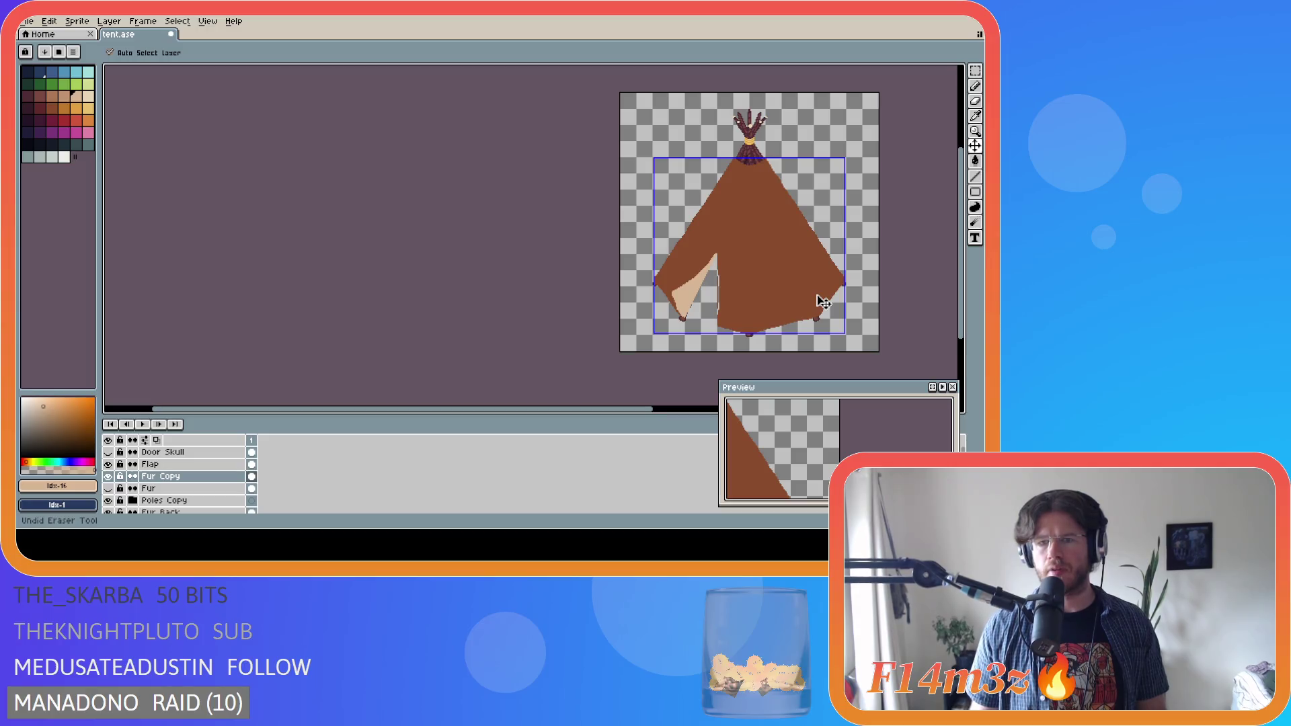
# - Save tent.ase with Ctrl+S
pyautogui.hotkey('ctrl', 's')
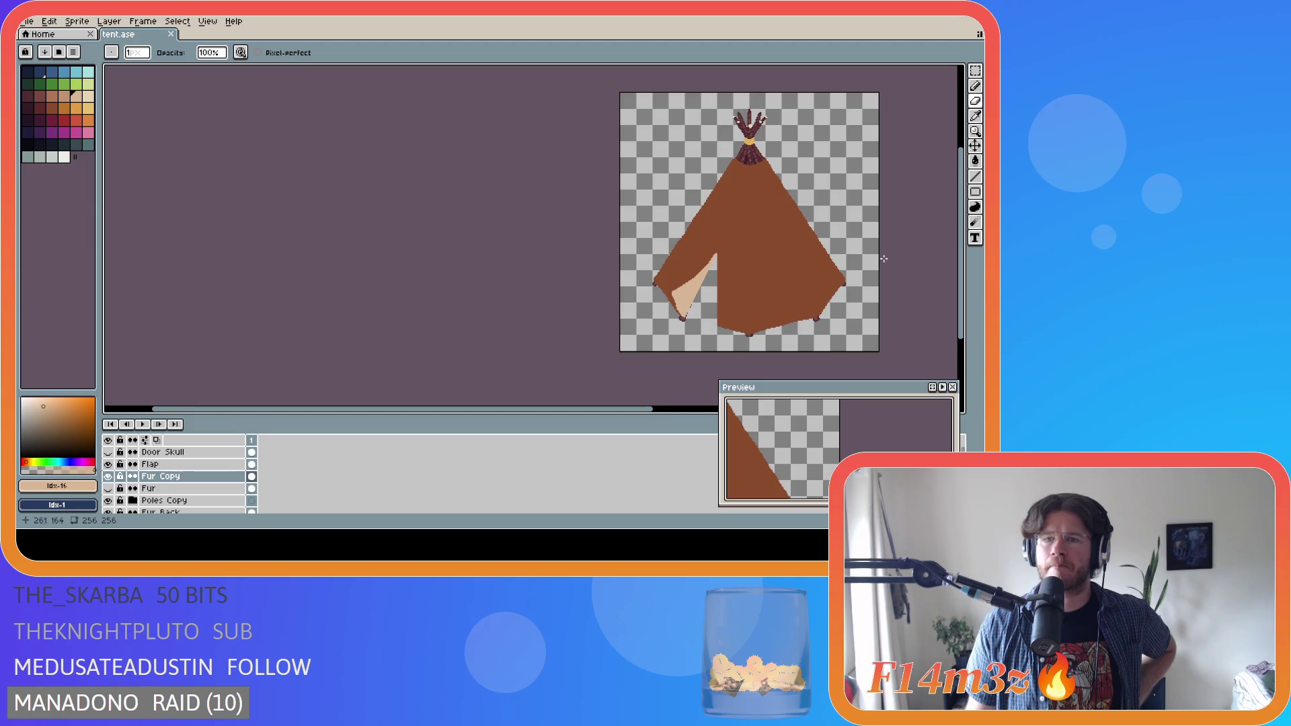
pyautogui.moveTo(960, 249); pyautogui.dragTo(960, 259)
pyautogui.moveTo(648, 408); pyautogui.dragTo(721, 408)
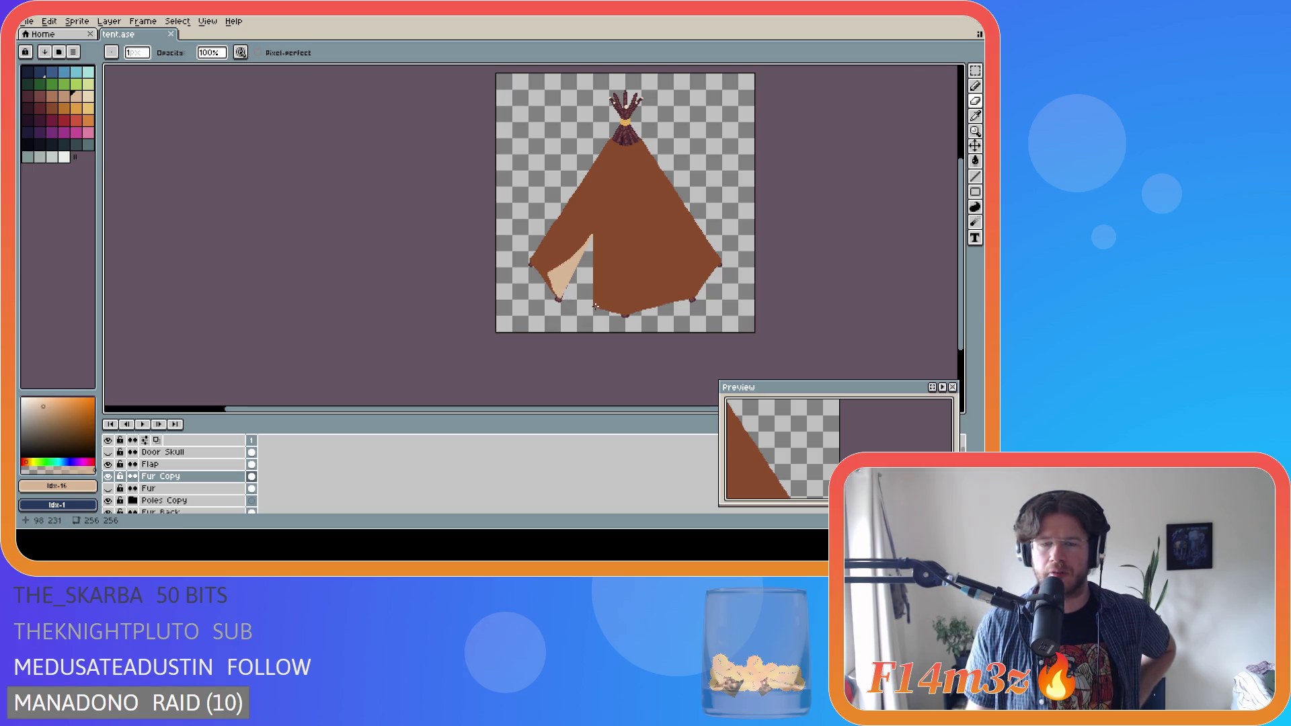
pyautogui.scroll(2, 595, 306)
pyautogui.scroll(-2, 595, 306)
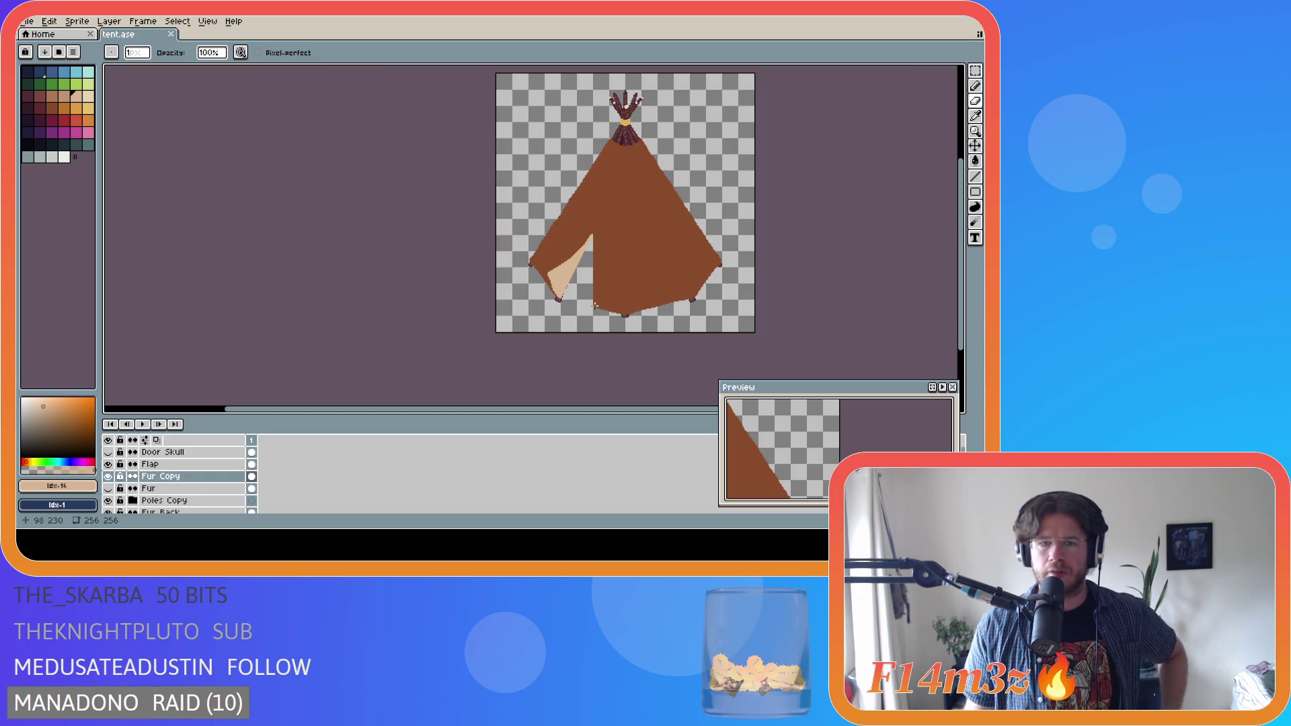
pyautogui.scroll(2, 592, 293)
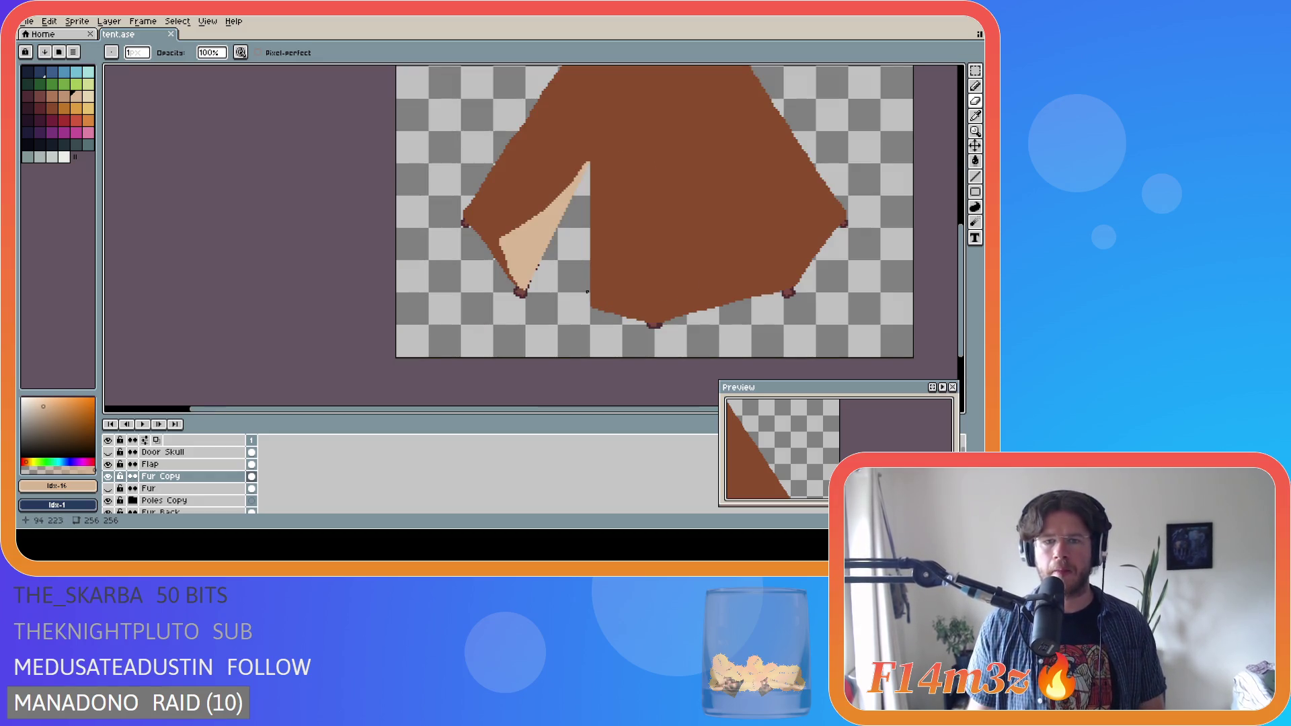
pyautogui.scroll(-2, 599, 294)
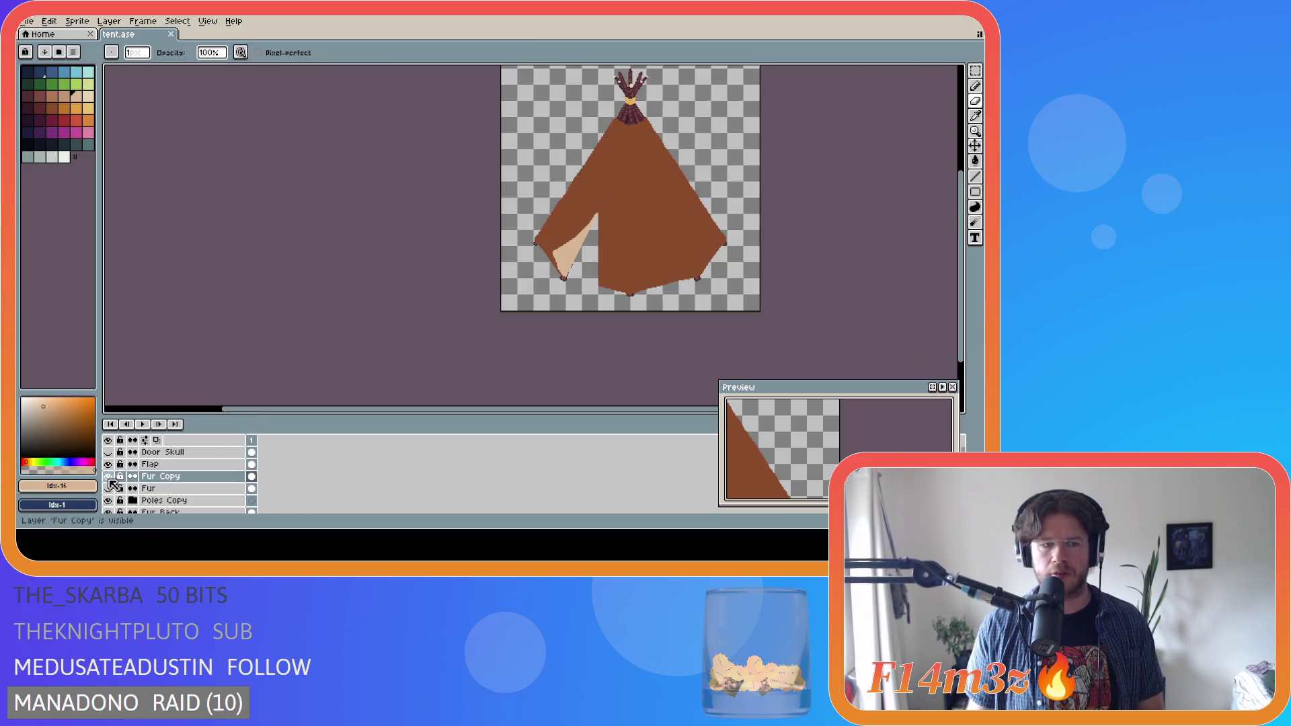
# - Toggle Fur Copy and Flap visibility to compare the fur against the poles underneath
pyautogui.click(110, 478)
pyautogui.click(110, 478)
pyautogui.click(110, 478)
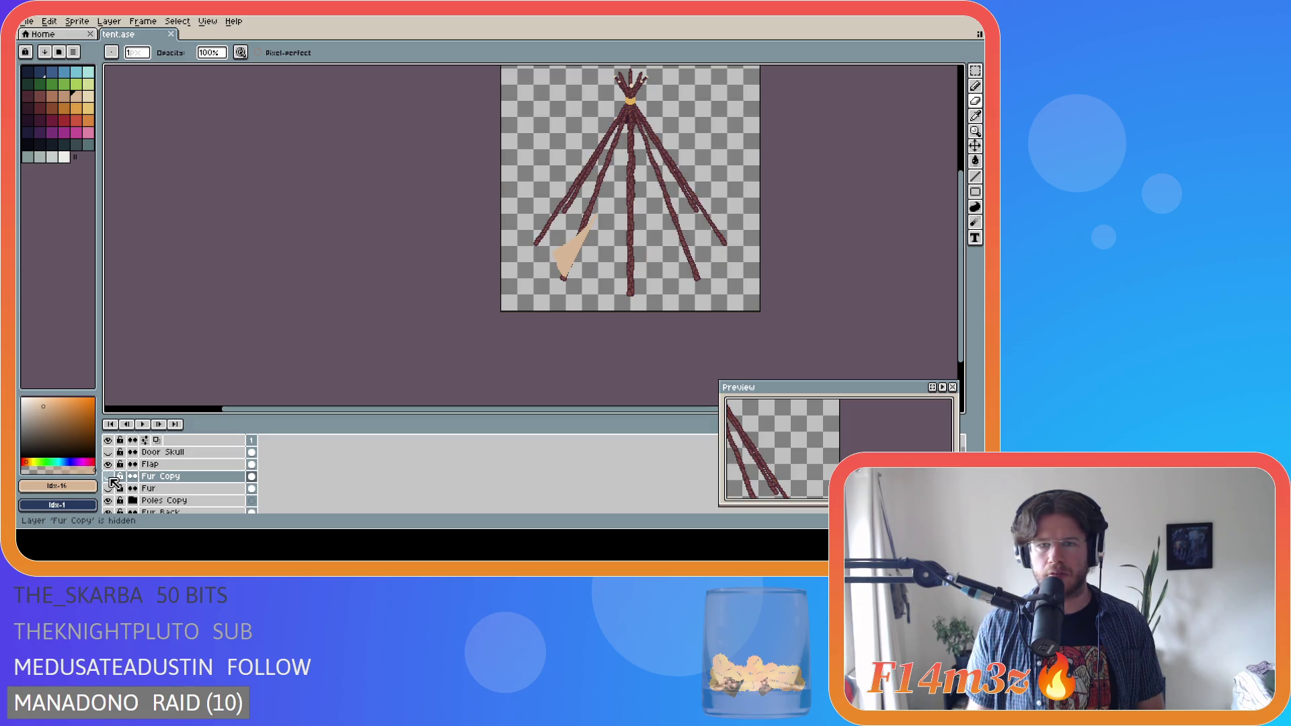
pyautogui.click(108, 464)
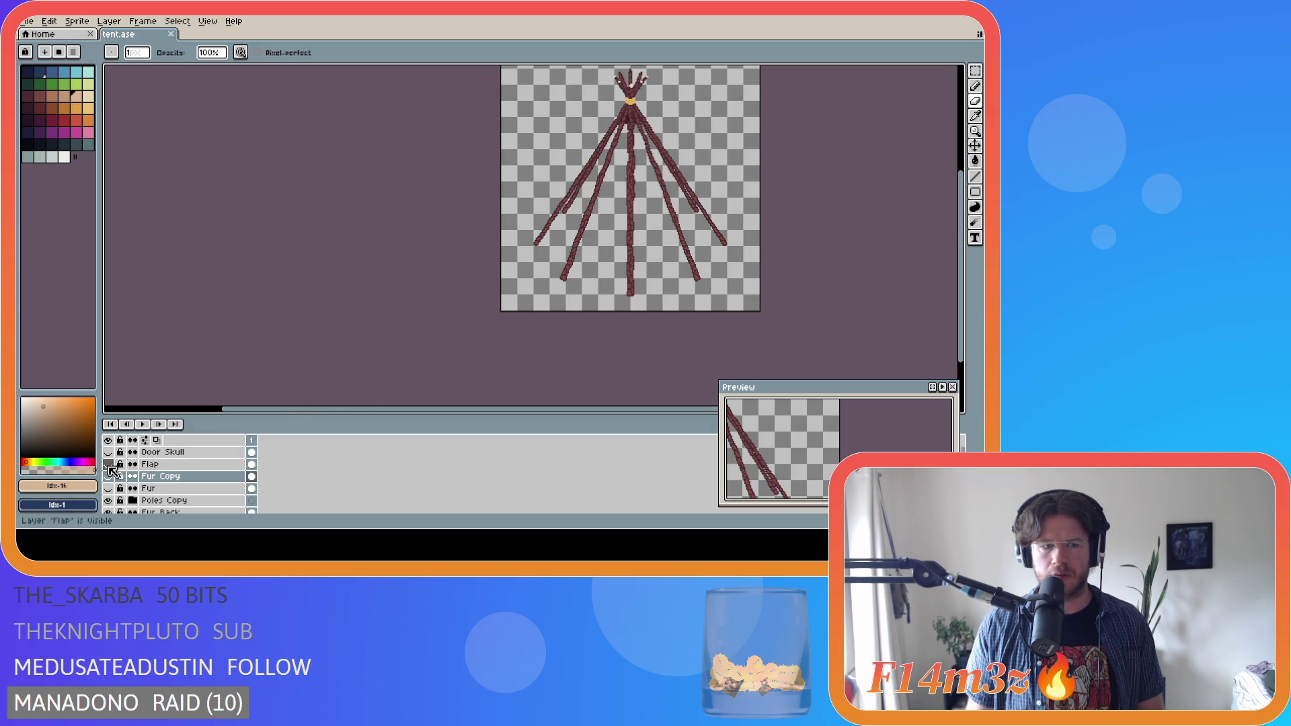
pyautogui.moveTo(960, 250); pyautogui.dragTo(959, 240)
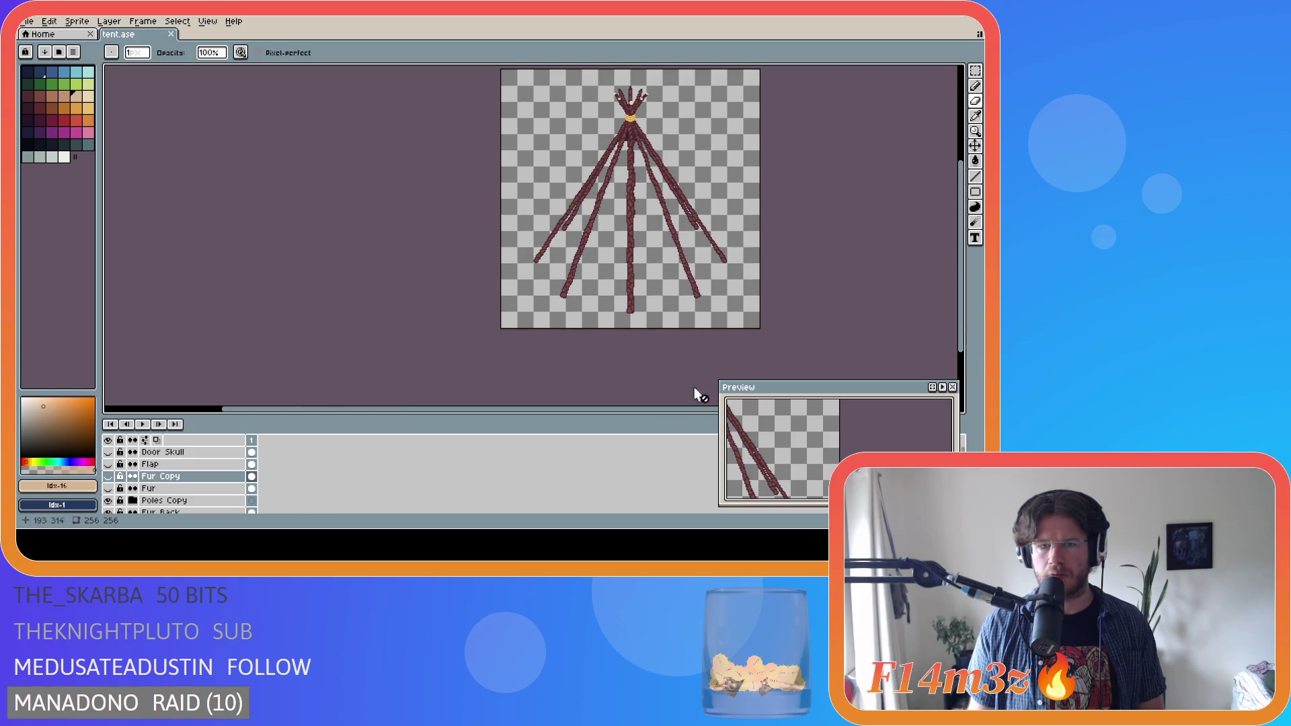
pyautogui.click(108, 477)
pyautogui.click(109, 476)
pyautogui.click(108, 477)
pyautogui.click(108, 476)
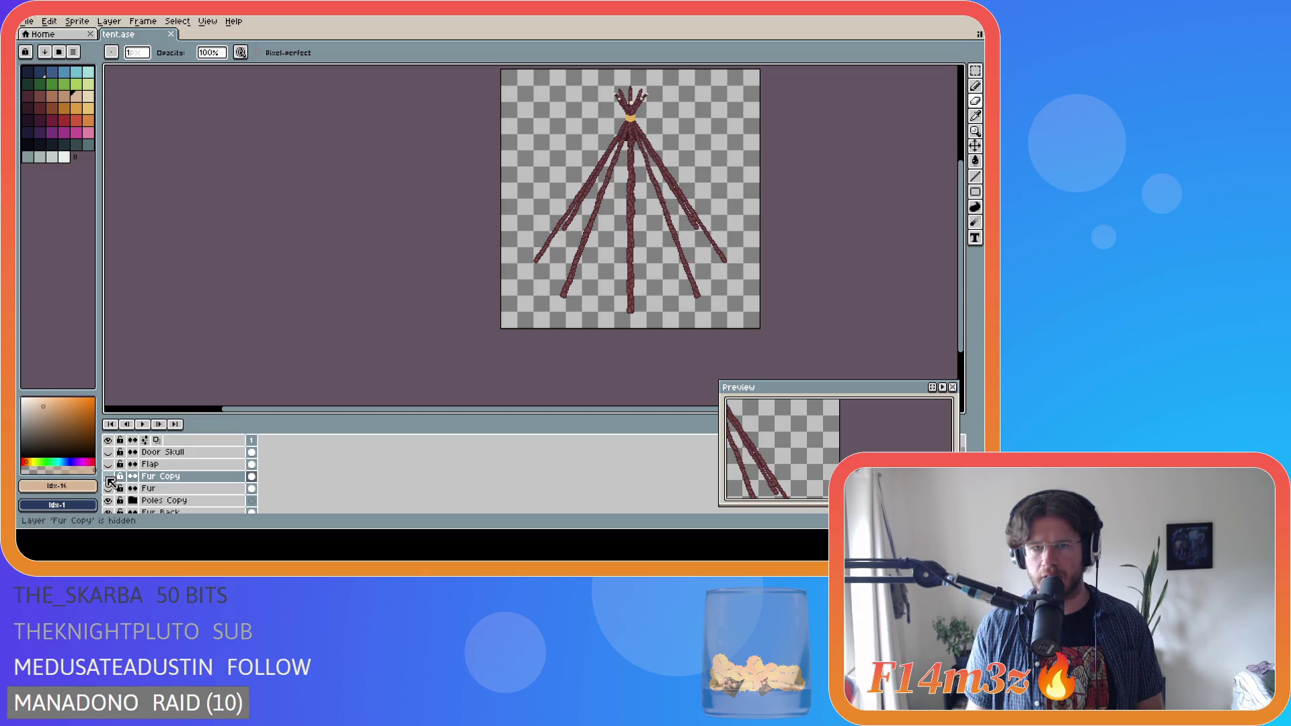
pyautogui.click(108, 476)
pyautogui.click(109, 476)
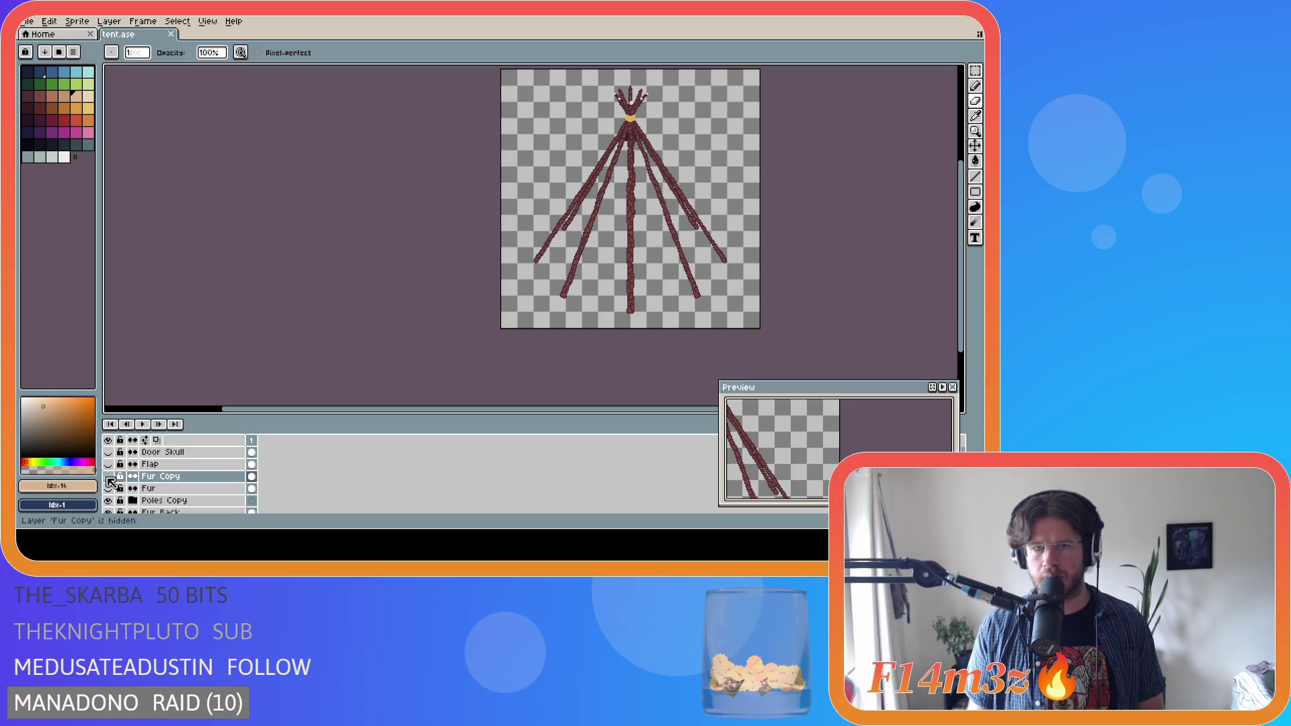
pyautogui.click(108, 476)
pyautogui.click(108, 477)
pyautogui.click(108, 477)
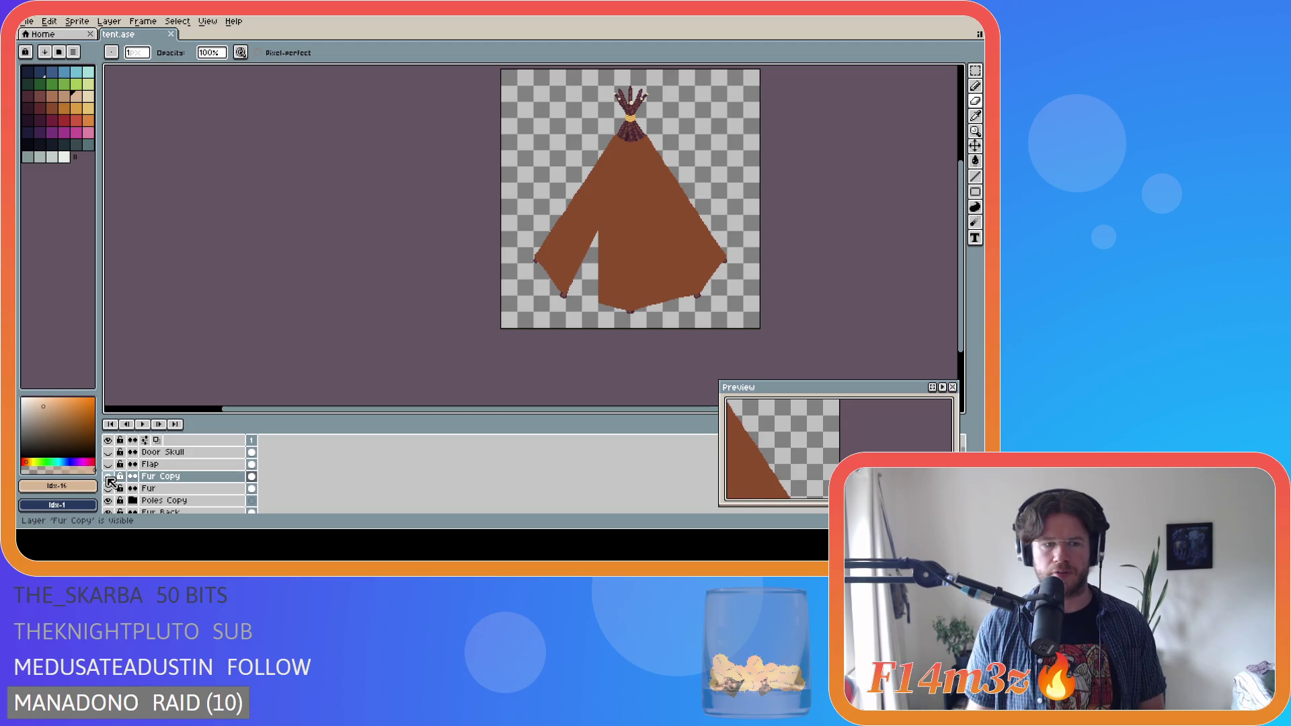
pyautogui.click(108, 477)
pyautogui.scroll(-1, 177, 490)
pyautogui.scroll(-1, 177, 490)
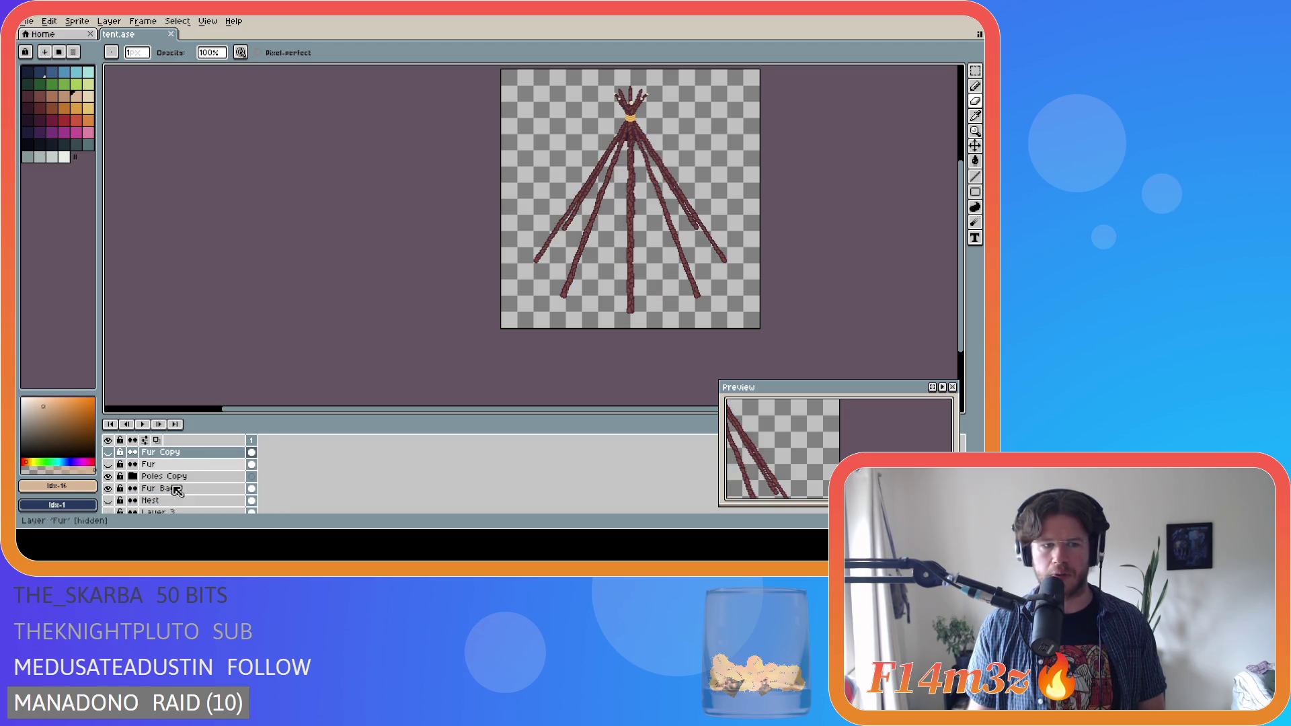
pyautogui.scroll(-1, 175, 490)
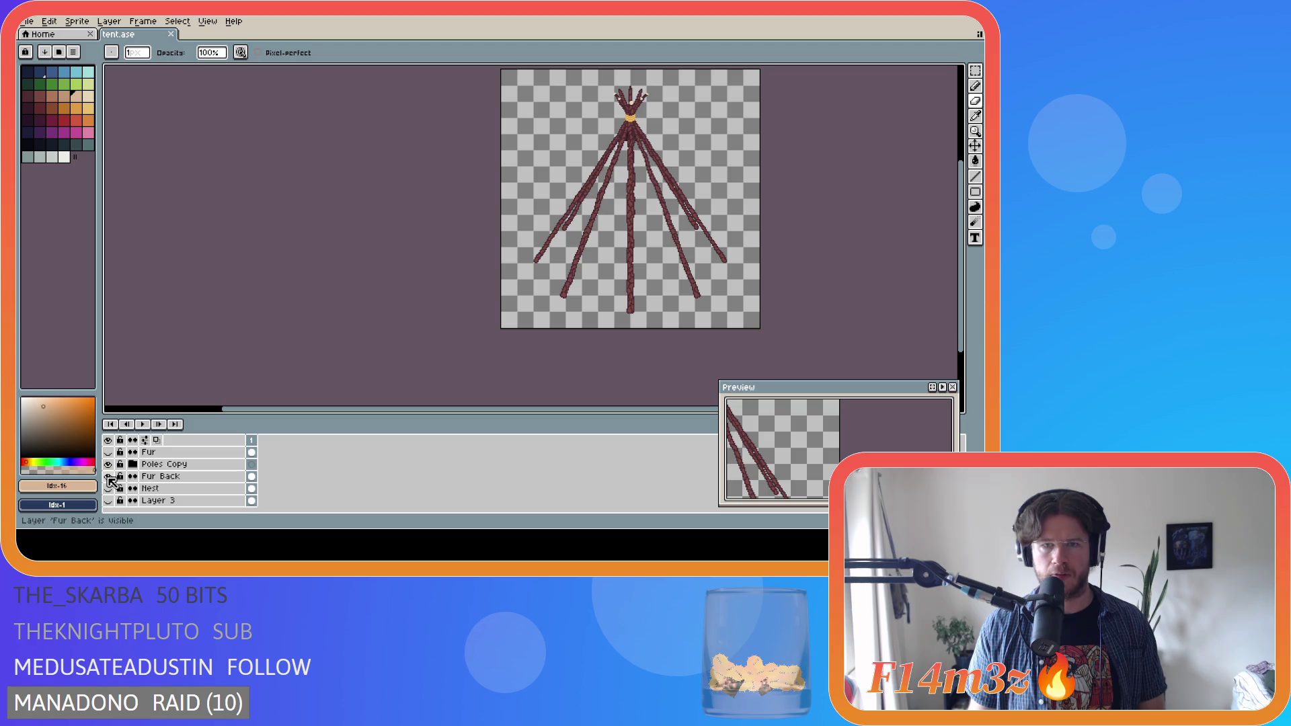
# - Unlock Fur Copy, show it and Flap again, and merge Fur Copy down into Fur
pyautogui.click(180, 477)
pyautogui.scroll(2, 663, 152)
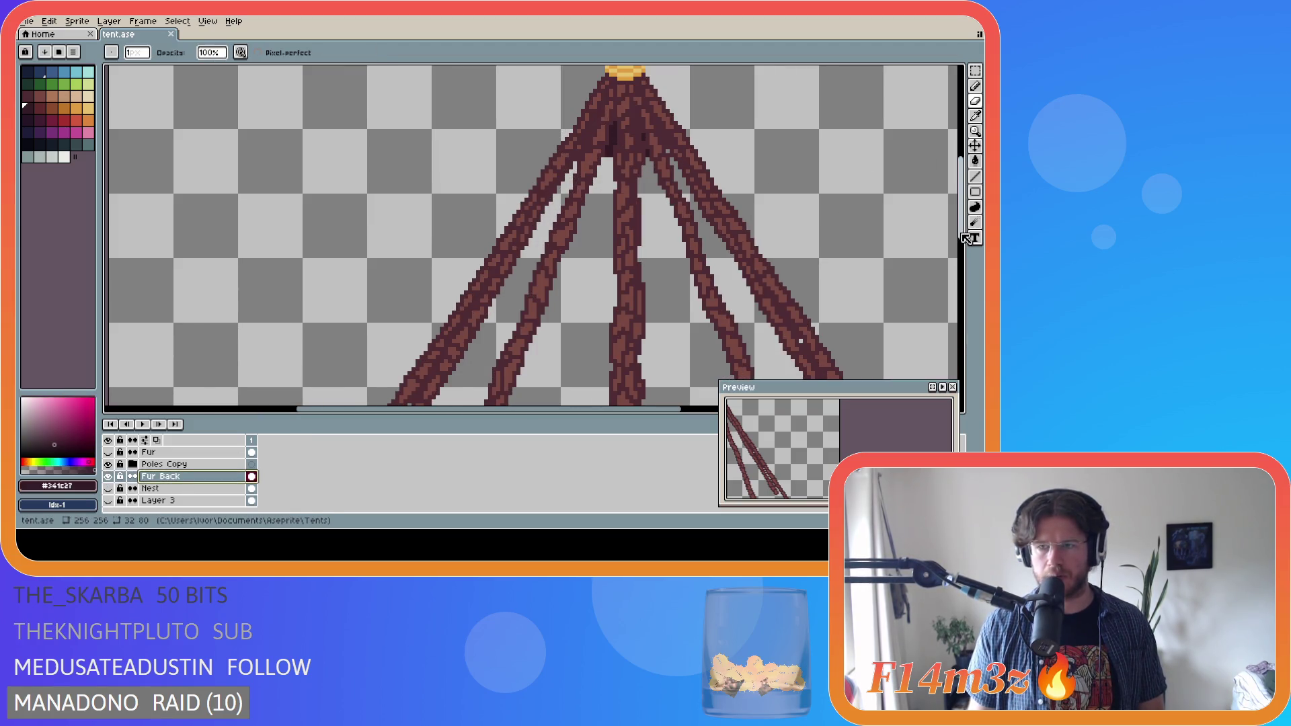
pyautogui.scroll(-5, 901, 289)
pyautogui.scroll(-1, 867, 337)
pyautogui.scroll(-1, 736, 346)
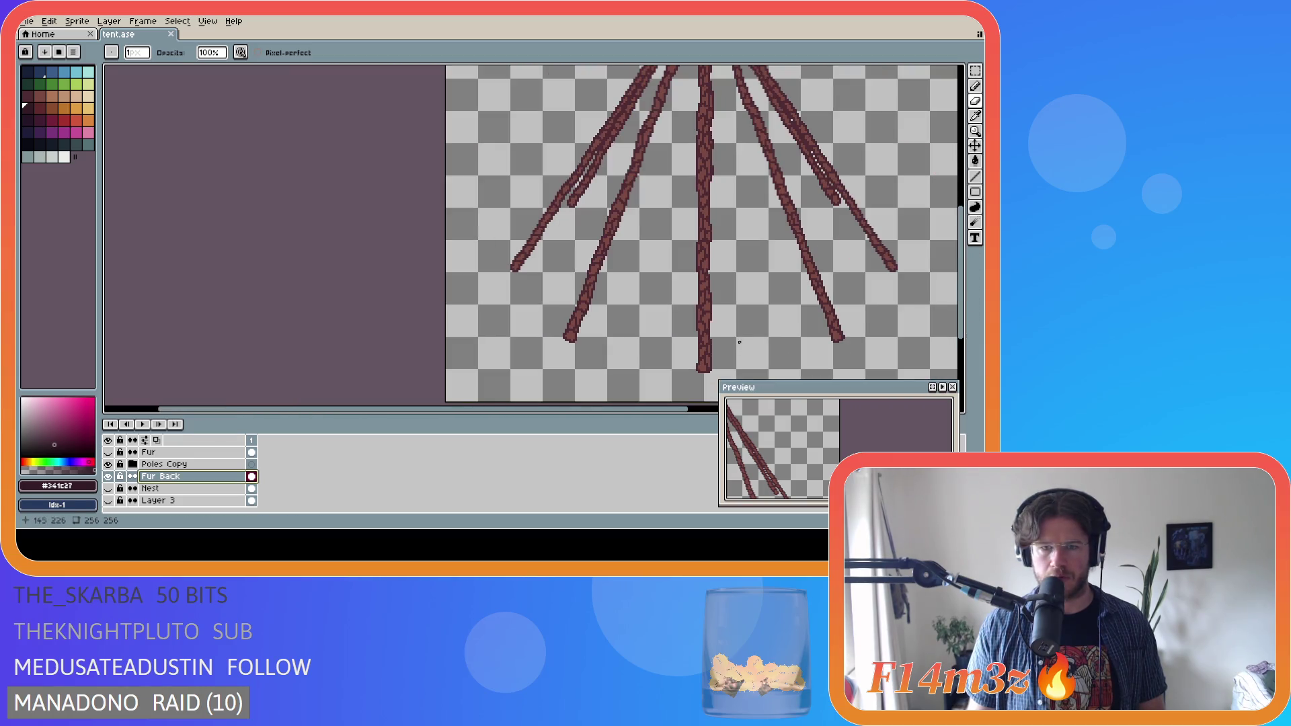
pyautogui.scroll(2, 179, 474)
pyautogui.click(129, 501)
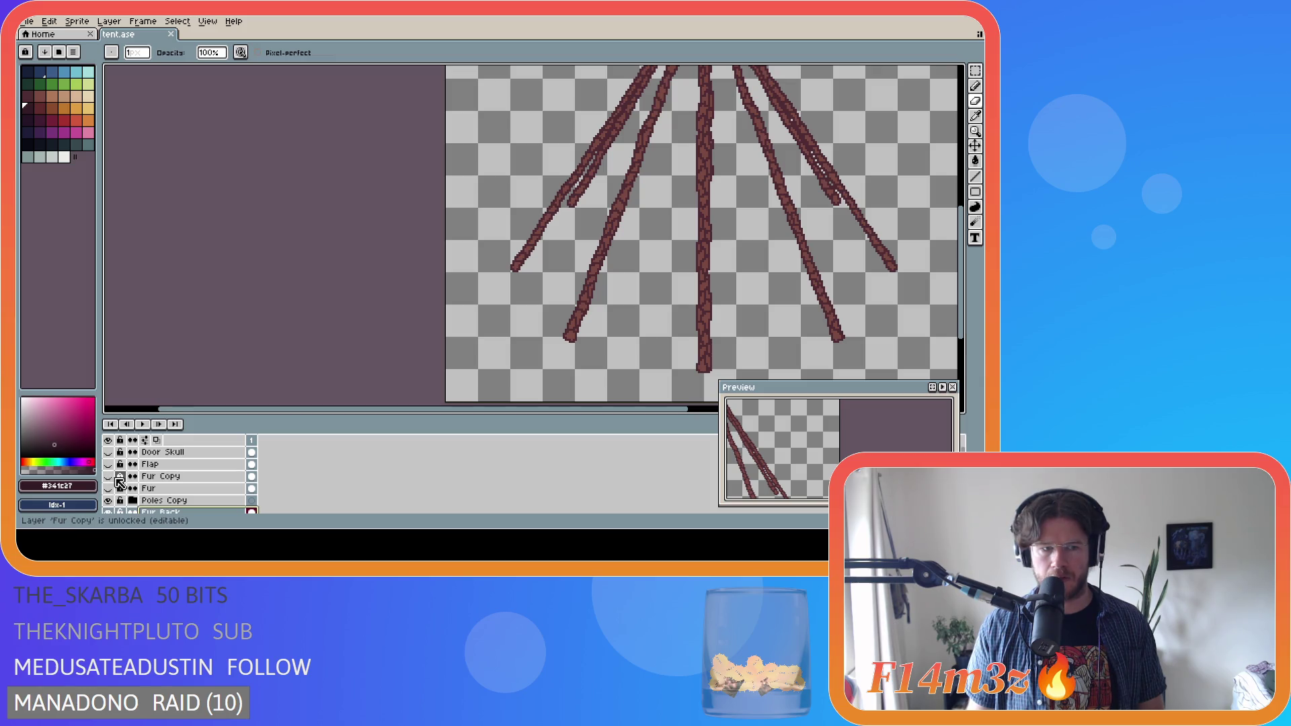
pyautogui.click(108, 476)
pyautogui.click(108, 464)
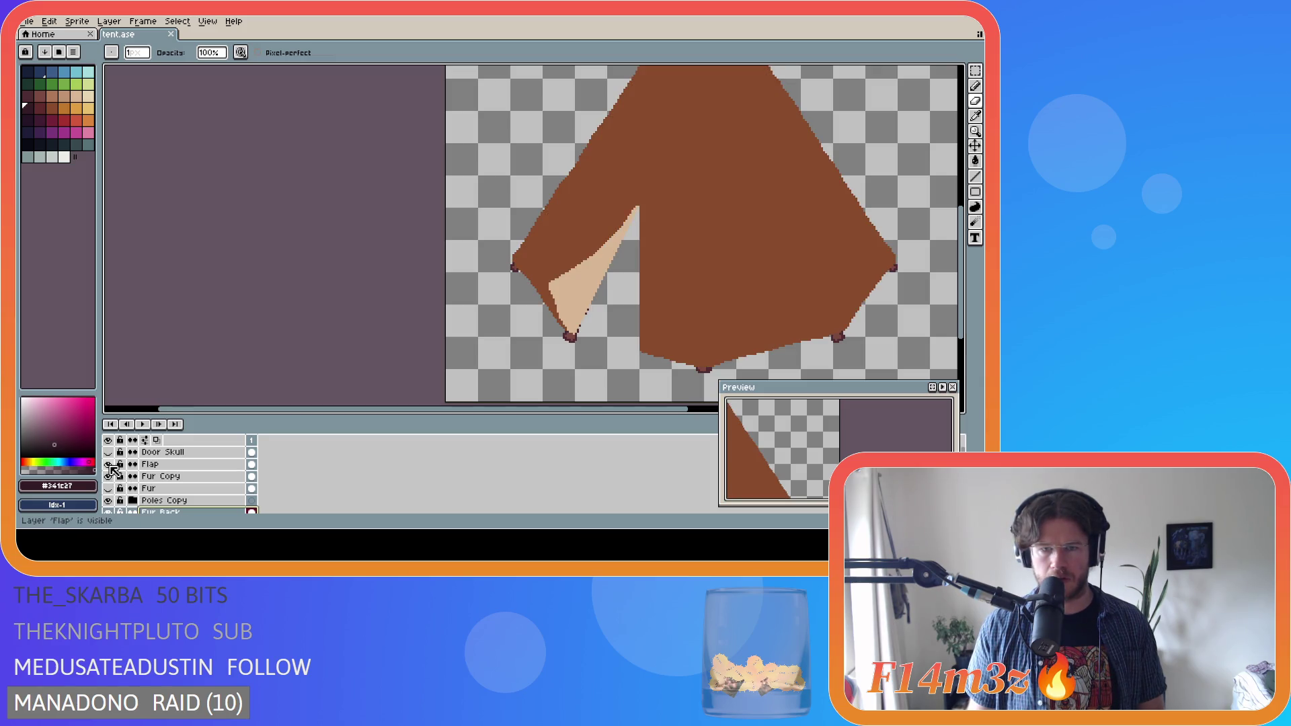
pyautogui.click(221, 478)
pyautogui.hotkey('ctrl', 'e')
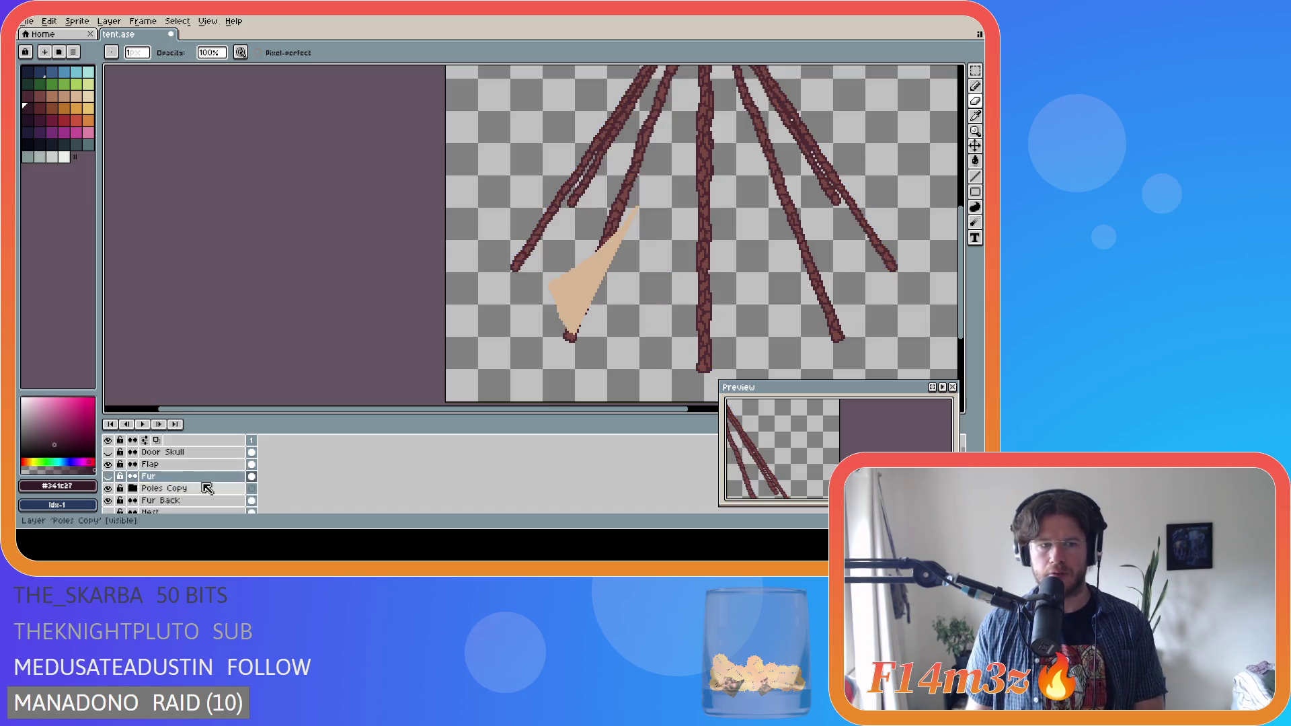
# - Show the merged Fur layer and make Fur Back the active layer
pyautogui.click(108, 476)
pyautogui.scroll(-2, 173, 491)
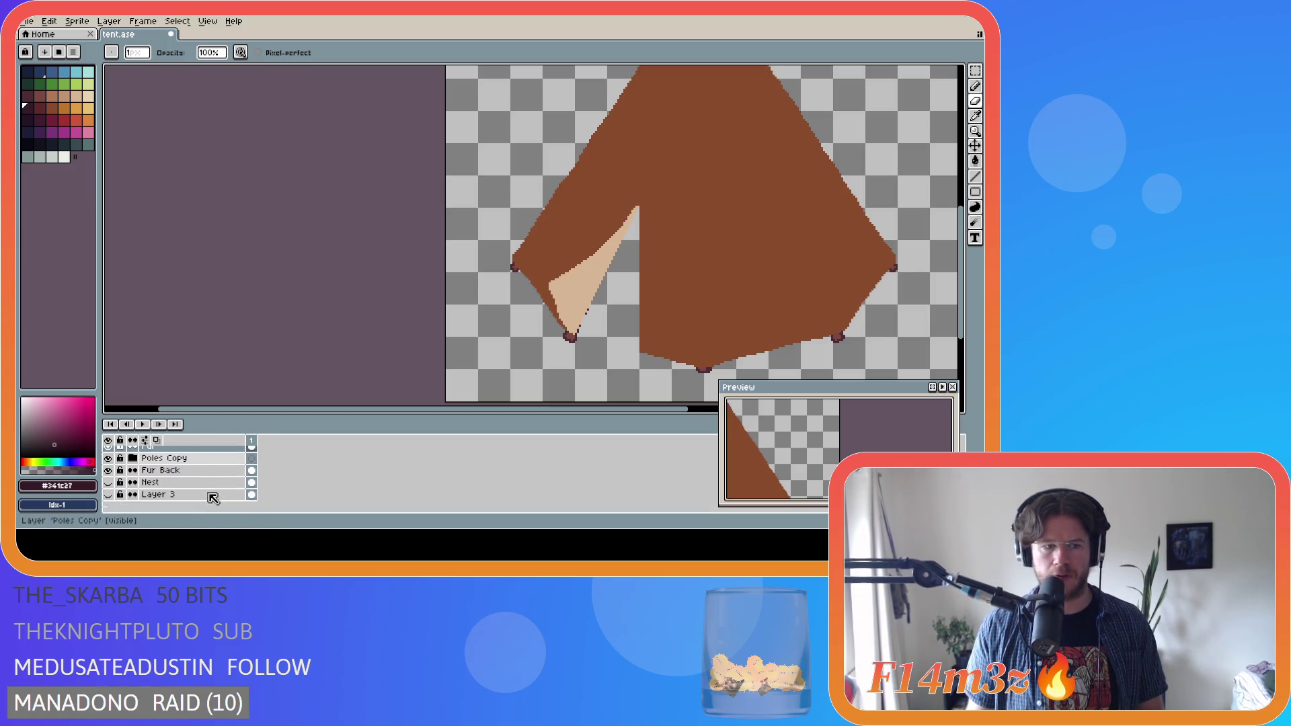
pyautogui.click(168, 470)
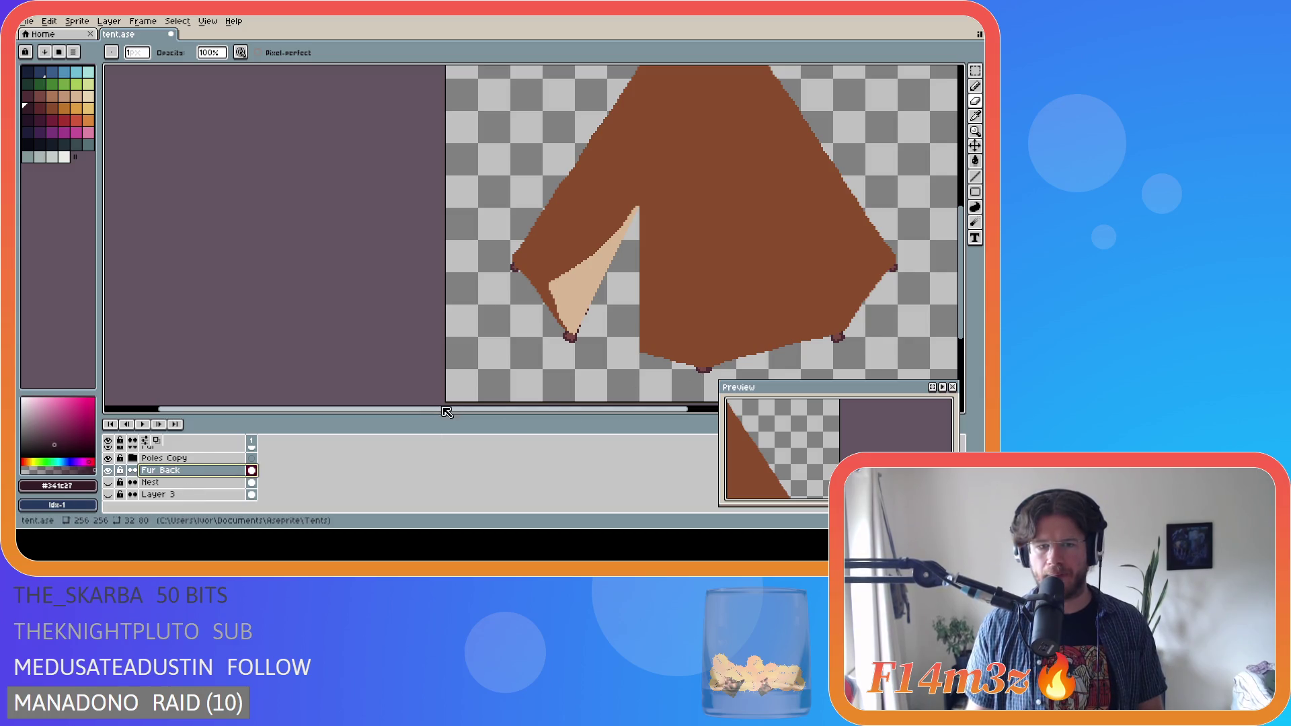
pyautogui.moveTo(433, 408); pyautogui.dragTo(609, 408)
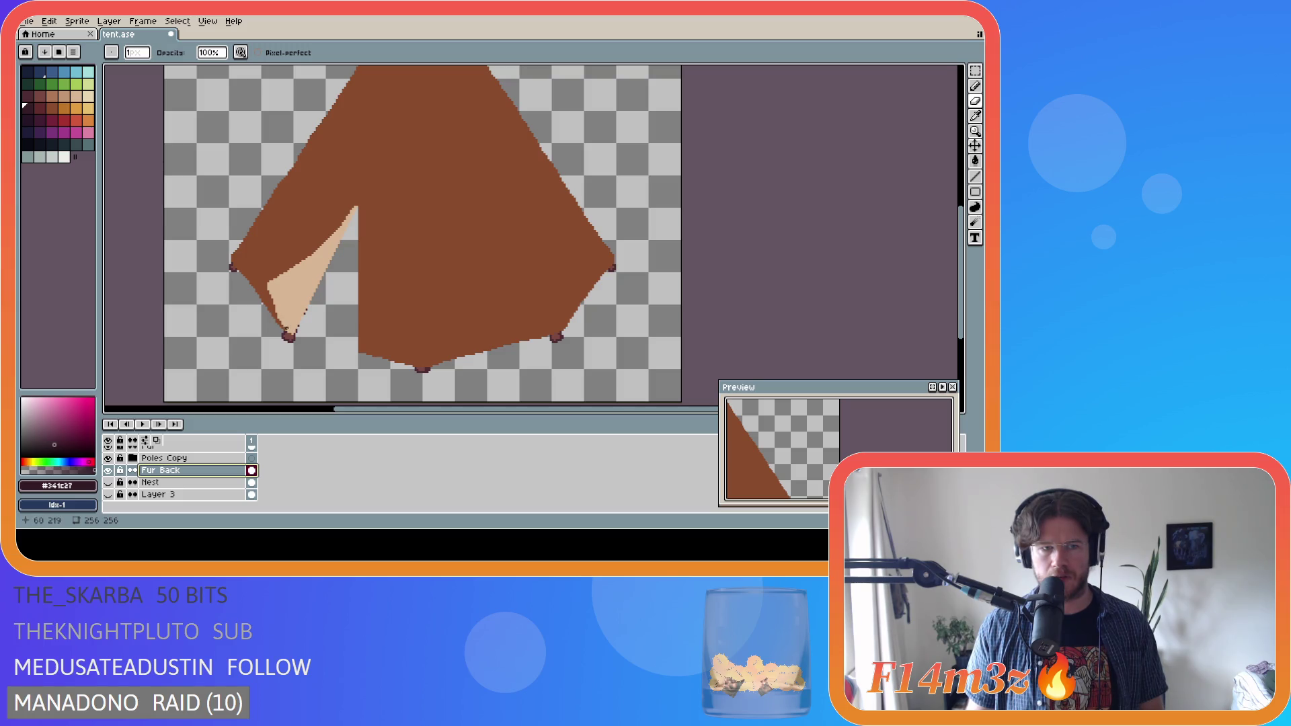
# - With Fur and Flap hidden, pencil a dark loop behind the doorway on Fur Back and fill it
pyautogui.moveTo(285, 329); pyautogui.dragTo(318, 340)
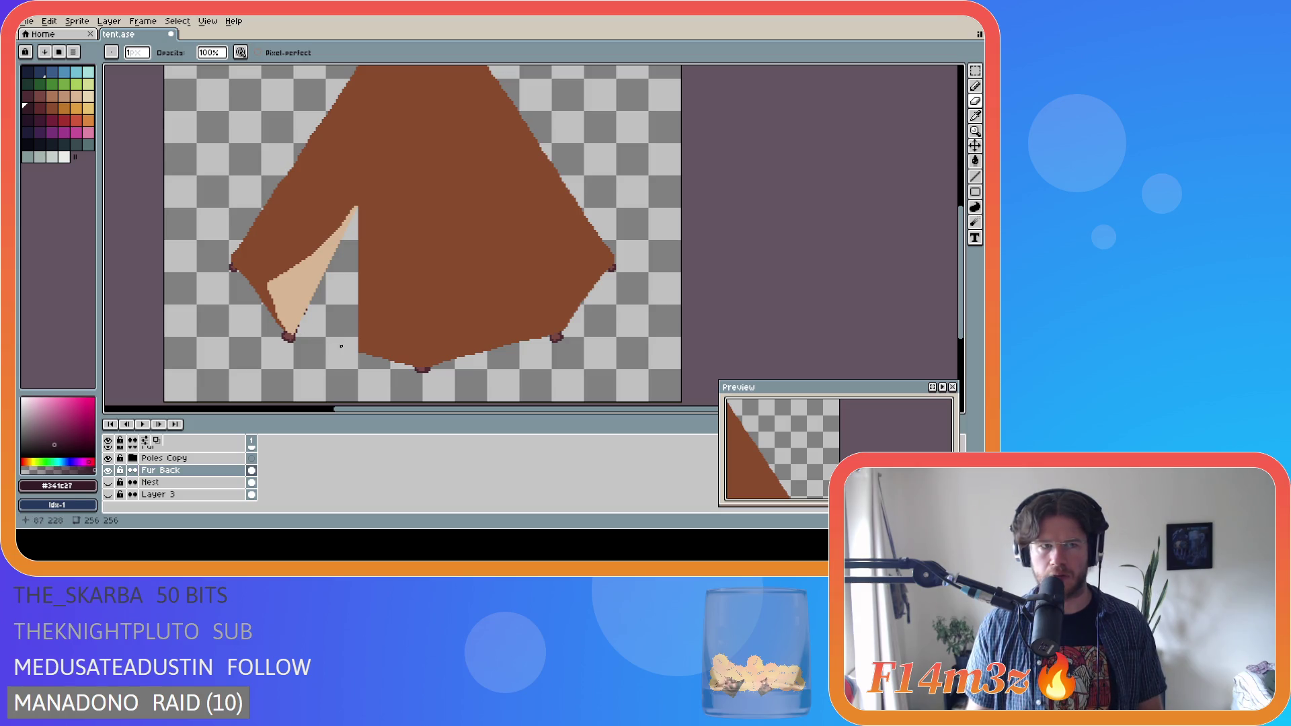
pyautogui.press('b')
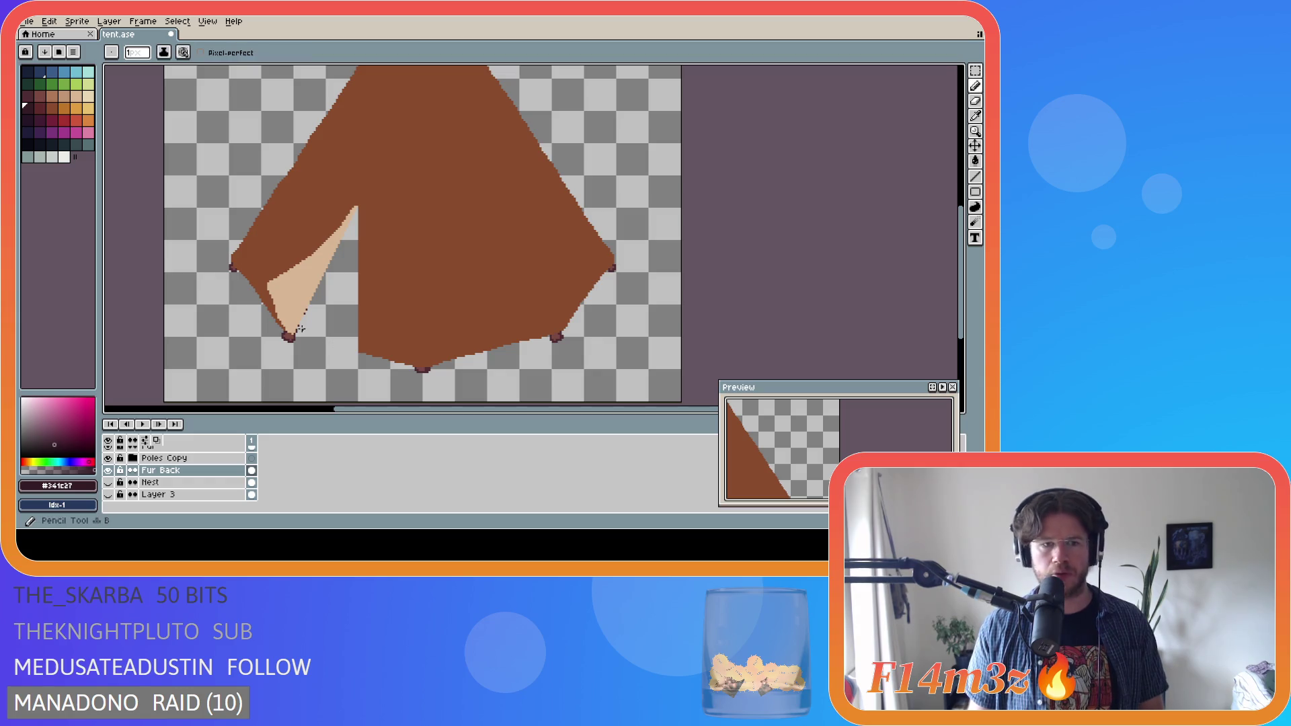
pyautogui.moveTo(283, 329); pyautogui.dragTo(362, 351)
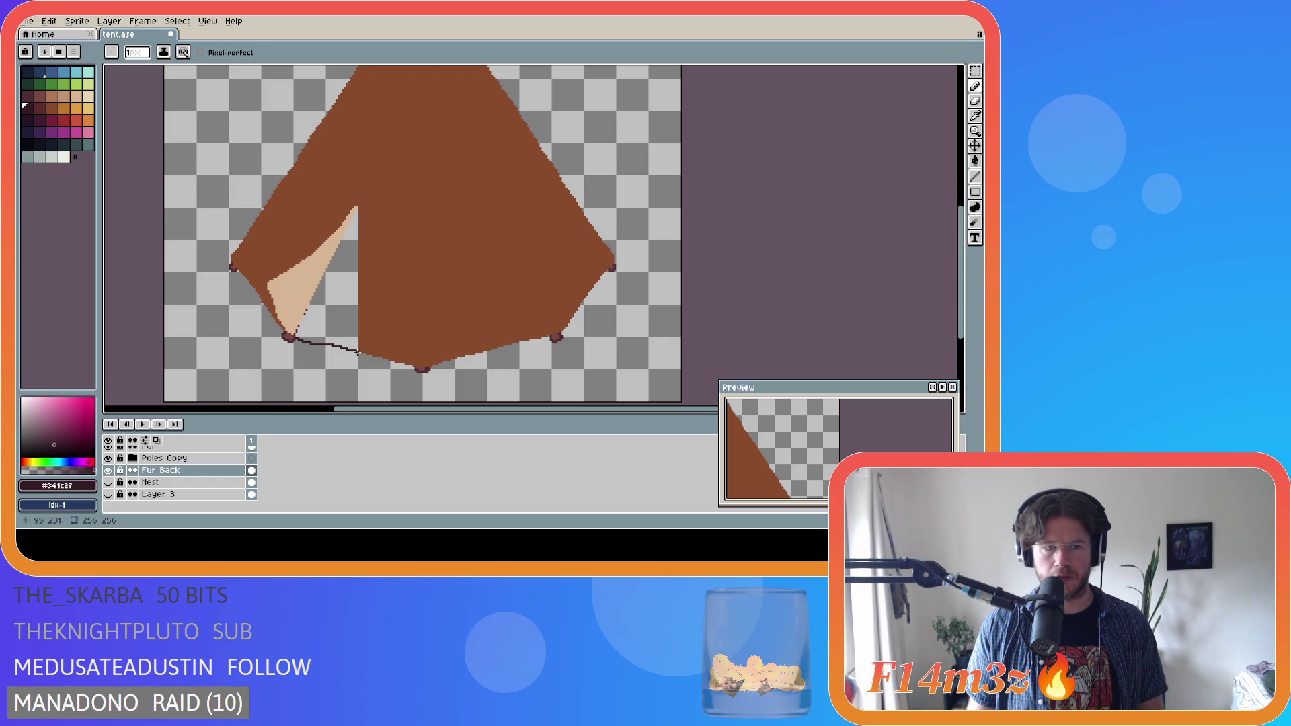
pyautogui.scroll(2, 175, 471)
pyautogui.click(108, 476)
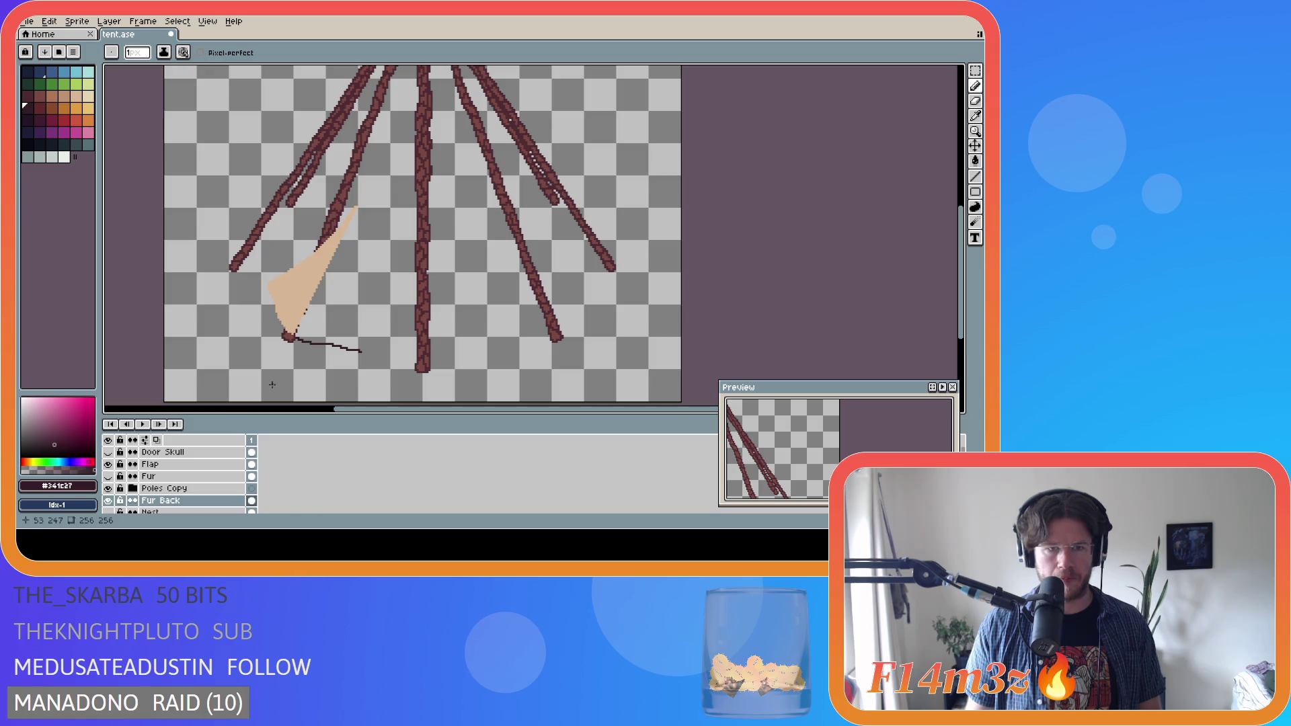
pyautogui.click(108, 464)
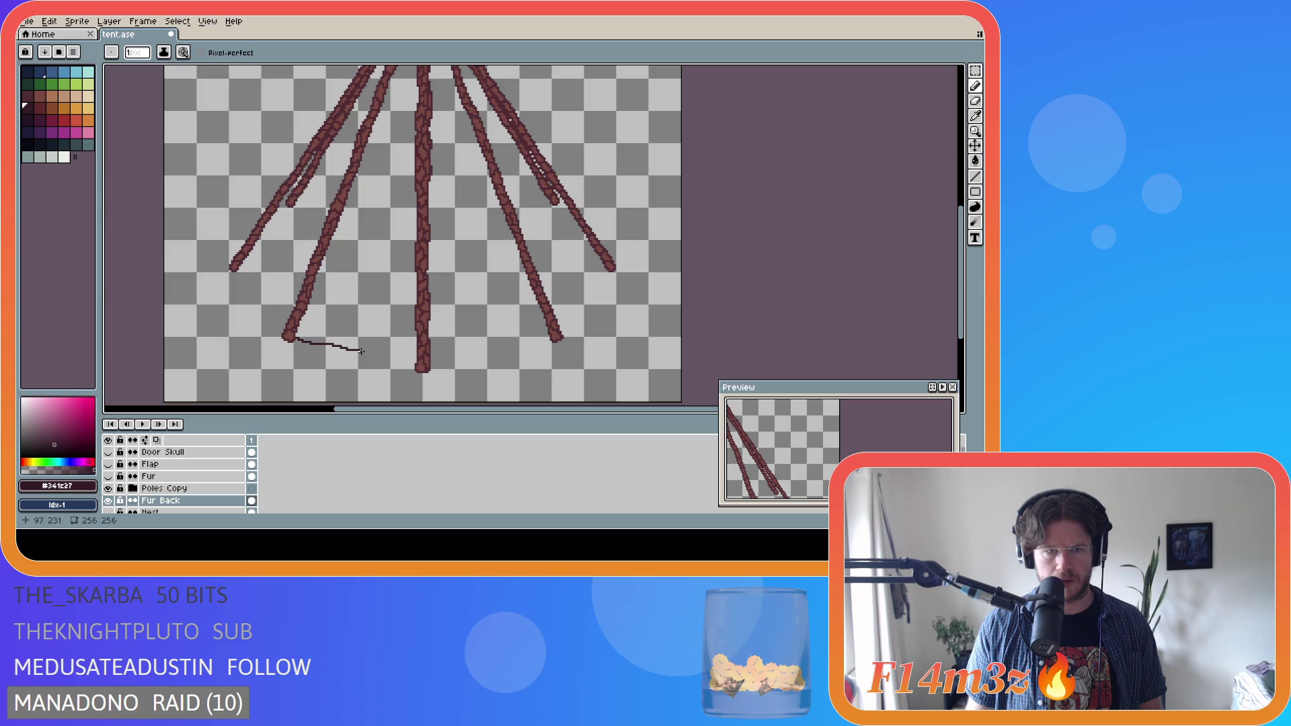
pyautogui.moveTo(361, 351)
pyautogui.mouseDown()
pyautogui.moveTo(411, 316)
pyautogui.moveTo(396, 245)
pyautogui.moveTo(356, 199)
pyautogui.moveTo(289, 246)
pyautogui.moveTo(273, 310)
pyautogui.moveTo(294, 337)
pyautogui.mouseUp()
pyautogui.press('g')
pyautogui.click(343, 328)
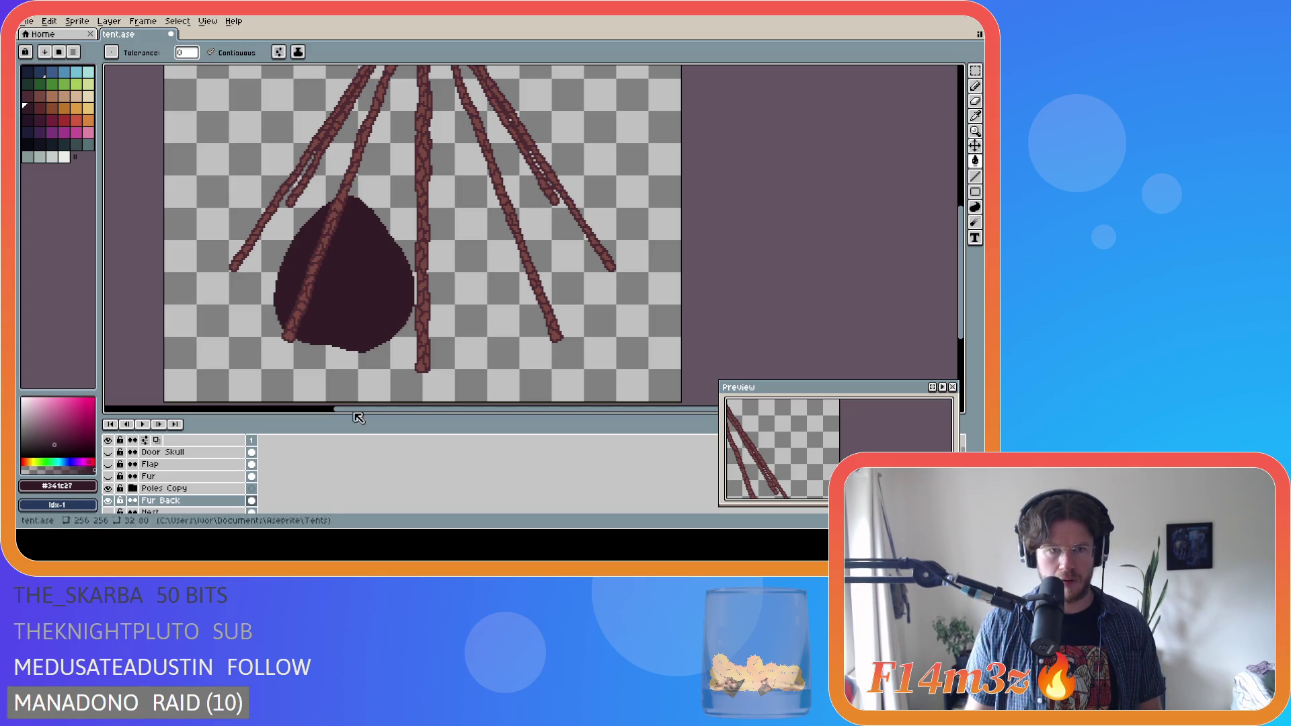
# - Show the Fur and Flap layers again over the dark interior
pyautogui.click(108, 477)
pyautogui.click(108, 464)
pyautogui.scroll(-2, 303, 365)
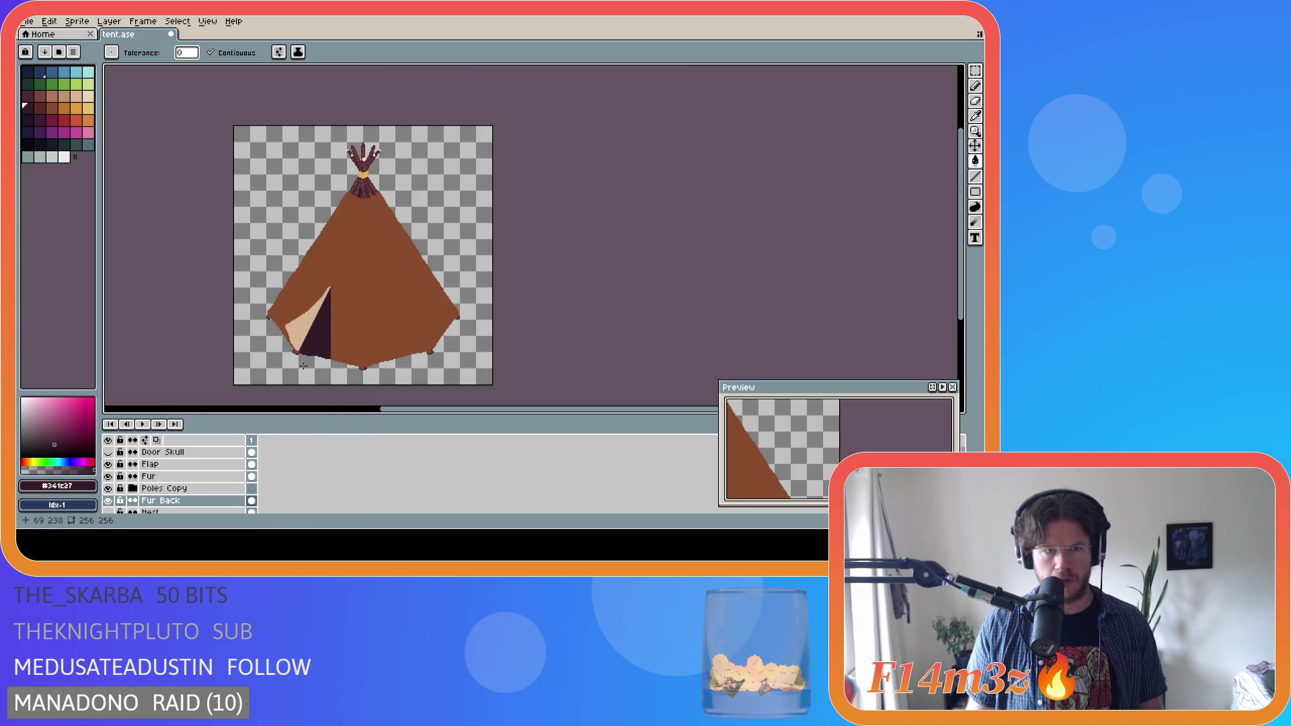
pyautogui.scroll(3, 303, 365)
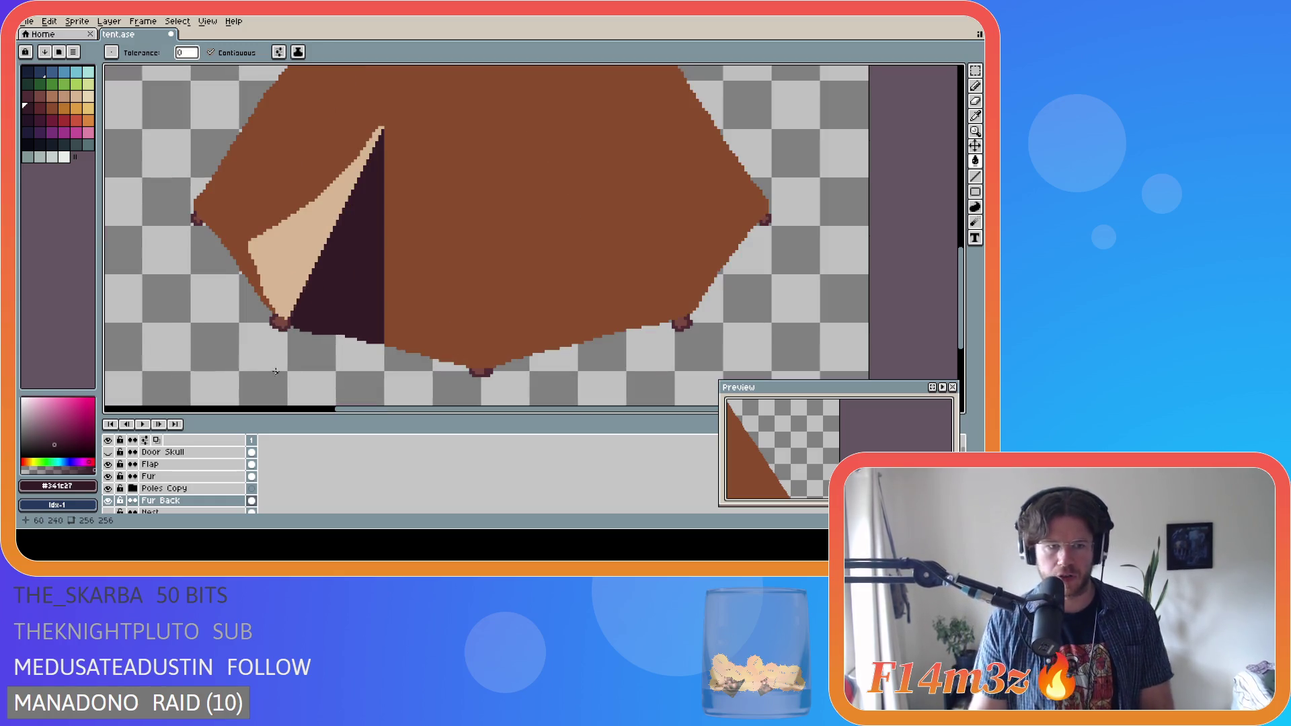
# - Pick the Fur Back cel with the Move tool, then switch to the Rectangular Marquee
pyautogui.click(975, 146)
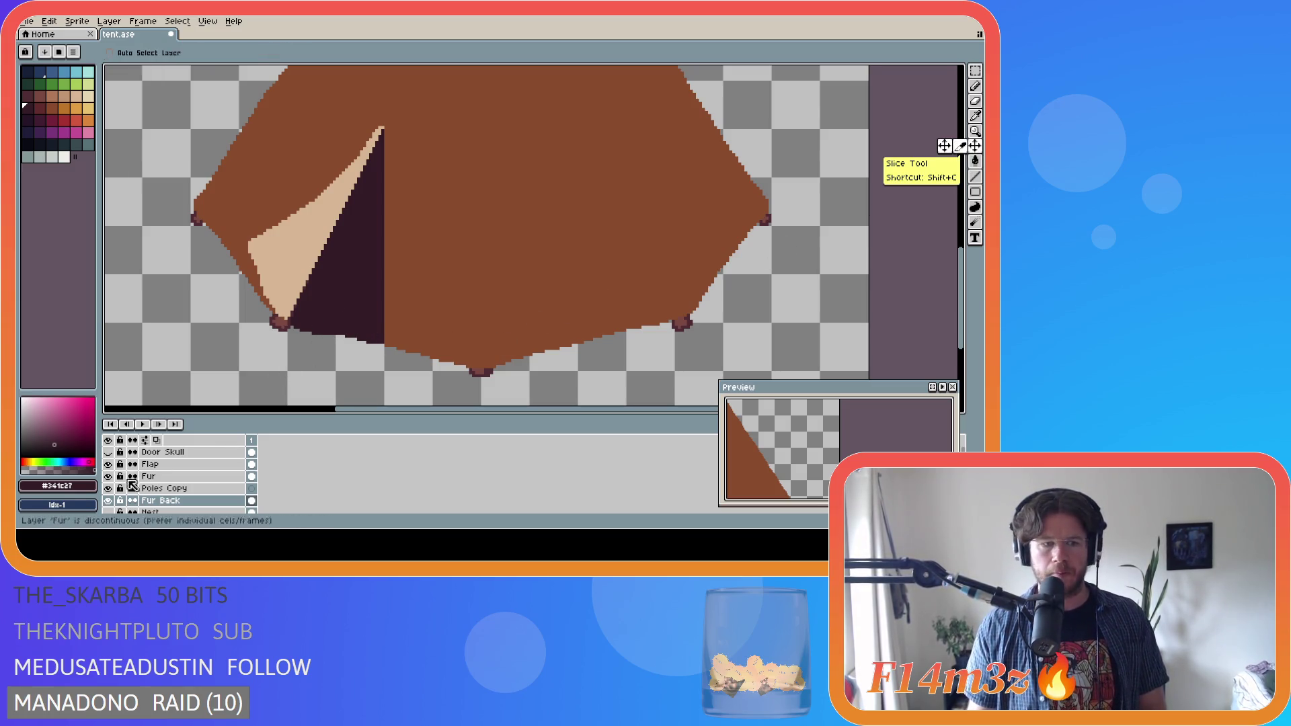
pyautogui.click(370, 313)
pyautogui.scroll(-3, 369, 313)
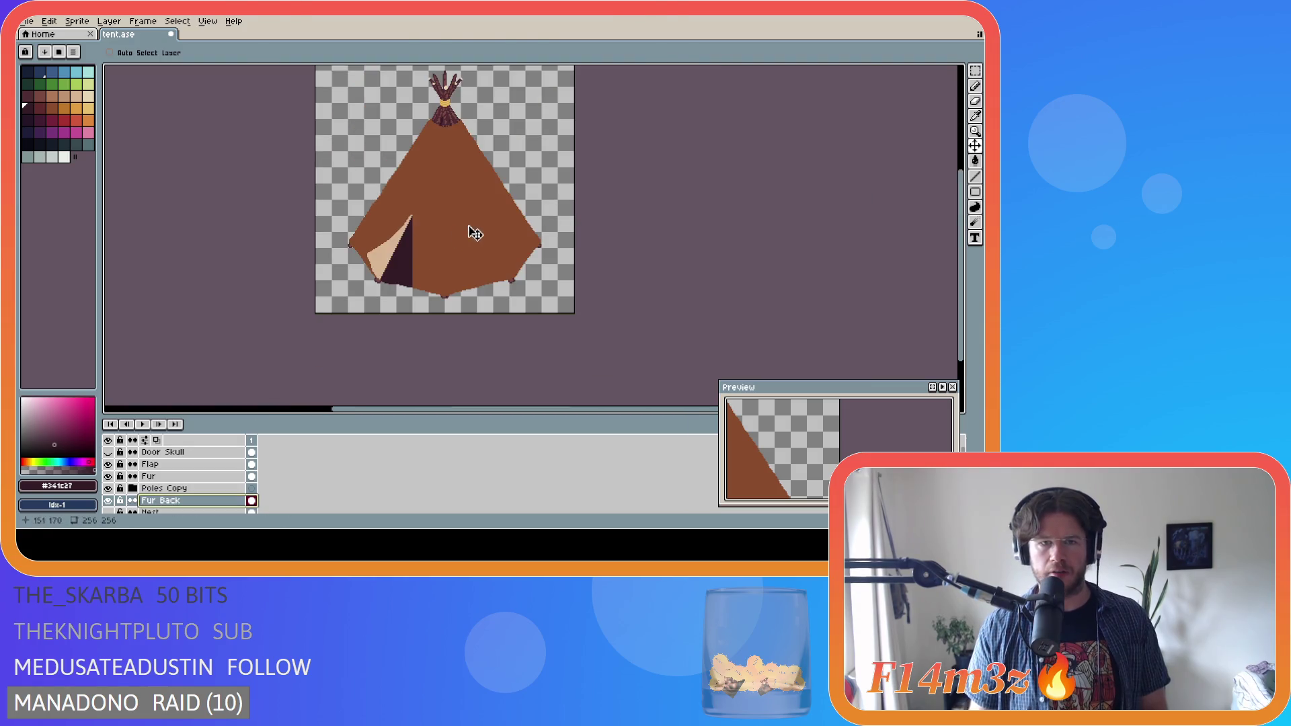
pyautogui.press('m')
pyautogui.scroll(2, 389, 270)
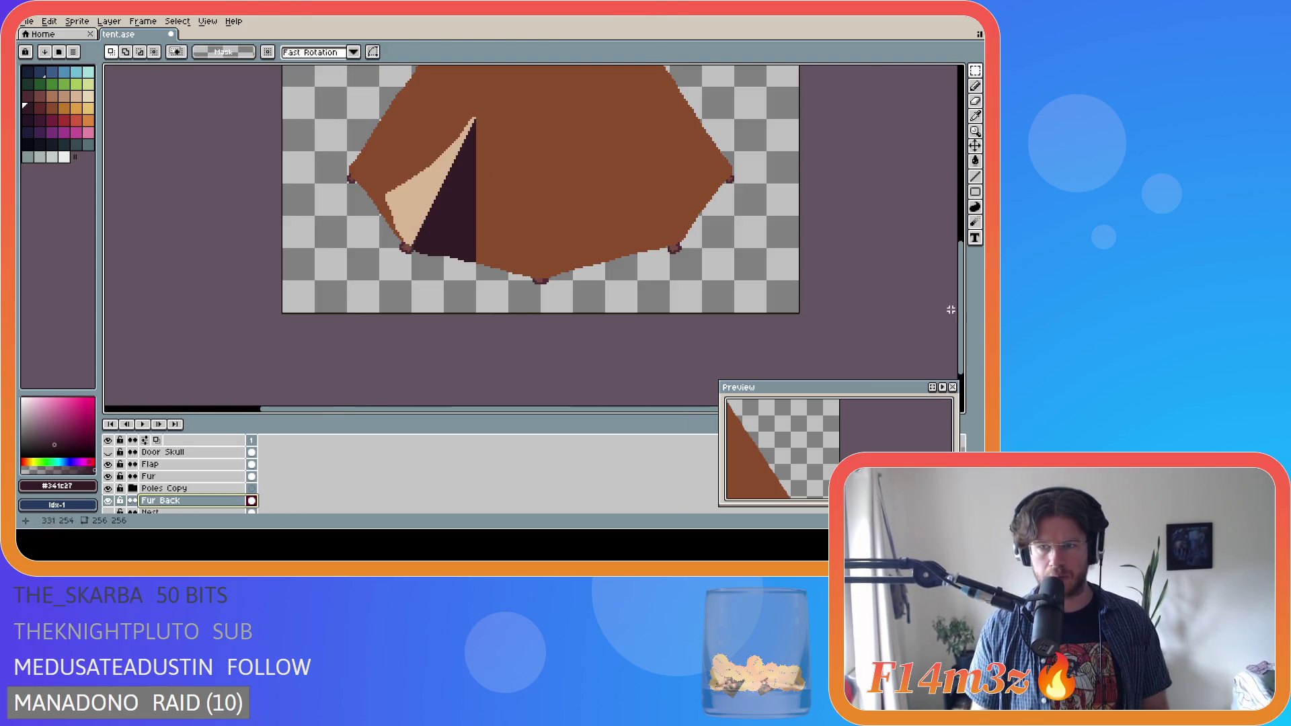
pyautogui.scroll(2, 387, 336)
# - Move the Fur Back tent body up one pixel, deselect, and save tent.ase
pyautogui.moveTo(354, 347)
pyautogui.mouseDown()
pyautogui.moveTo(530, 207)
pyautogui.moveTo(553, 154)
pyautogui.mouseUp()
pyautogui.moveTo(316, 126); pyautogui.dragTo(676, 364)
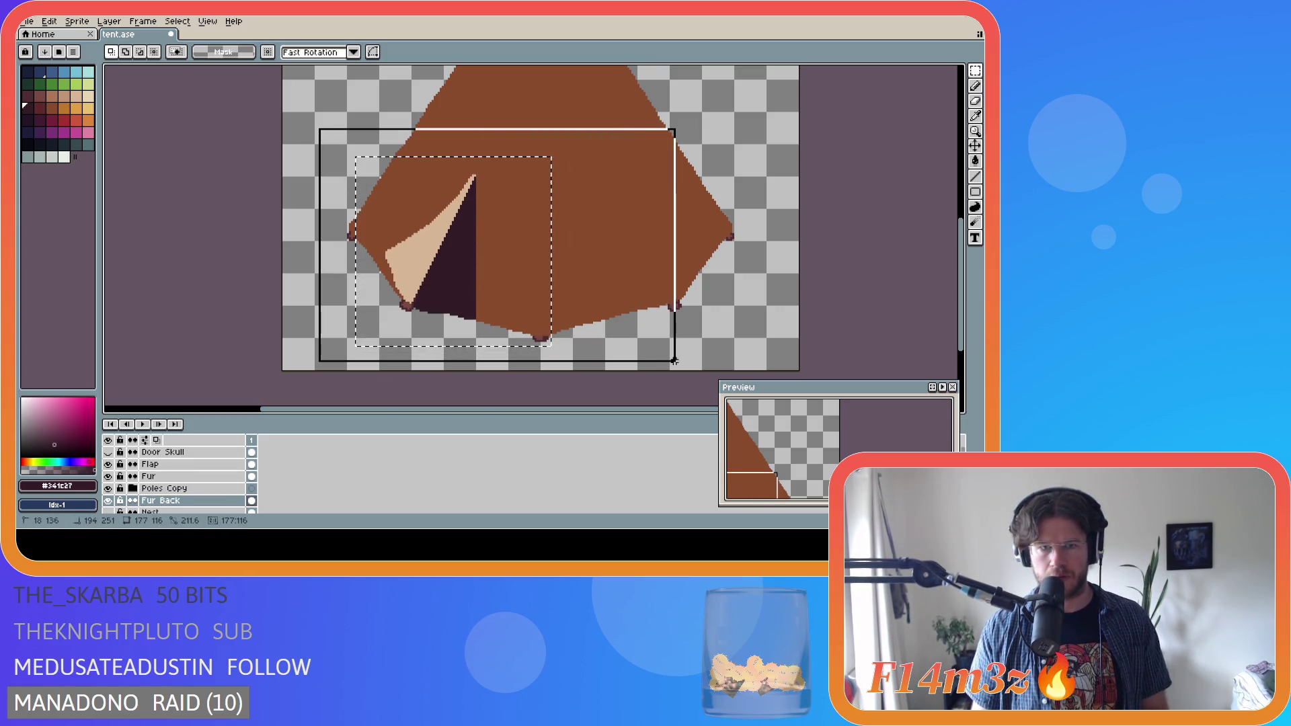
pyautogui.moveTo(463, 288); pyautogui.dragTo(465, 283)
pyautogui.press('Return')
pyautogui.hotkey('ctrl', 'd')
pyautogui.hotkey('ctrl', 's')
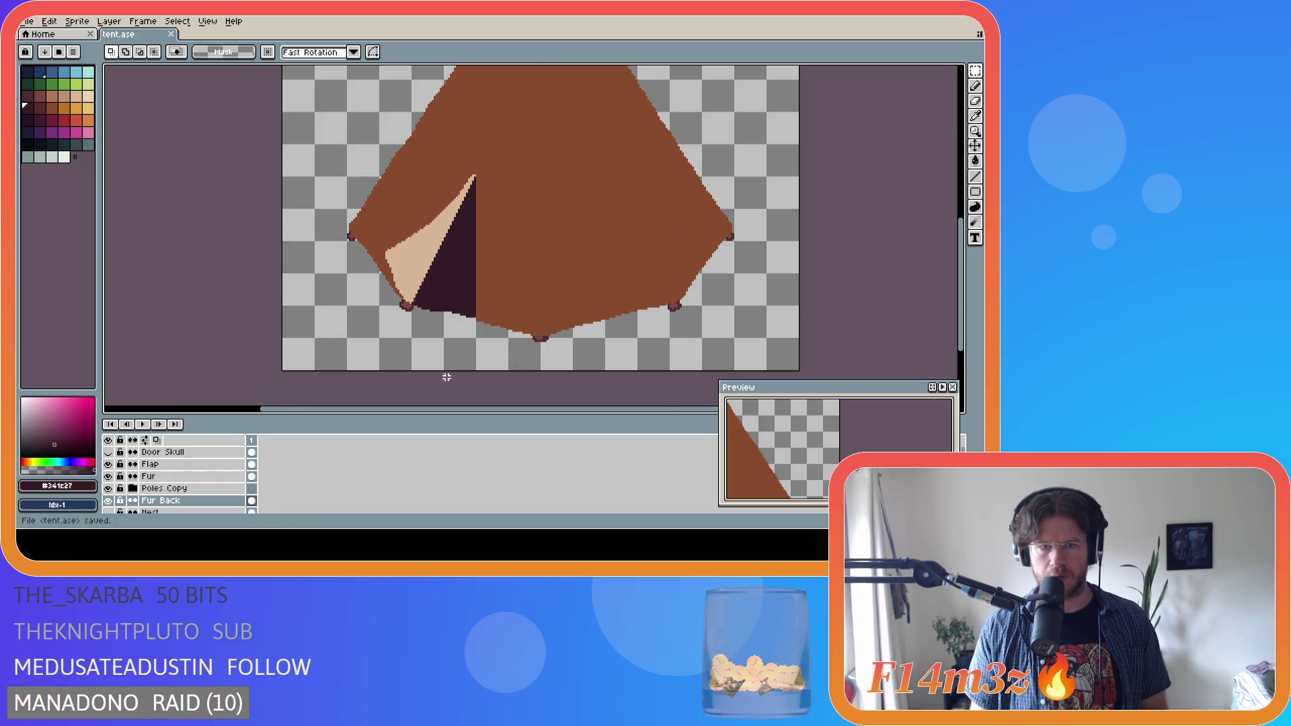
# - Make Fur the active layer with the Pencil tool and save again
pyautogui.scroll(1, 444, 371)
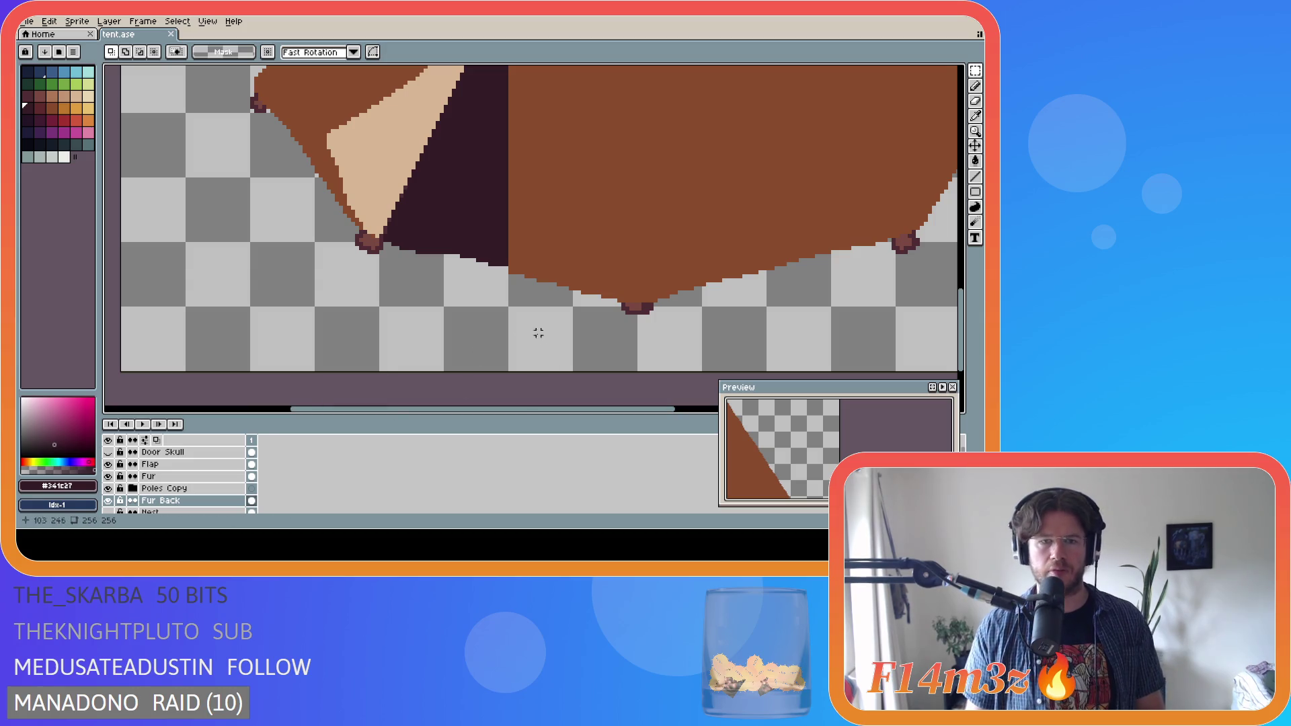
pyautogui.click(161, 476)
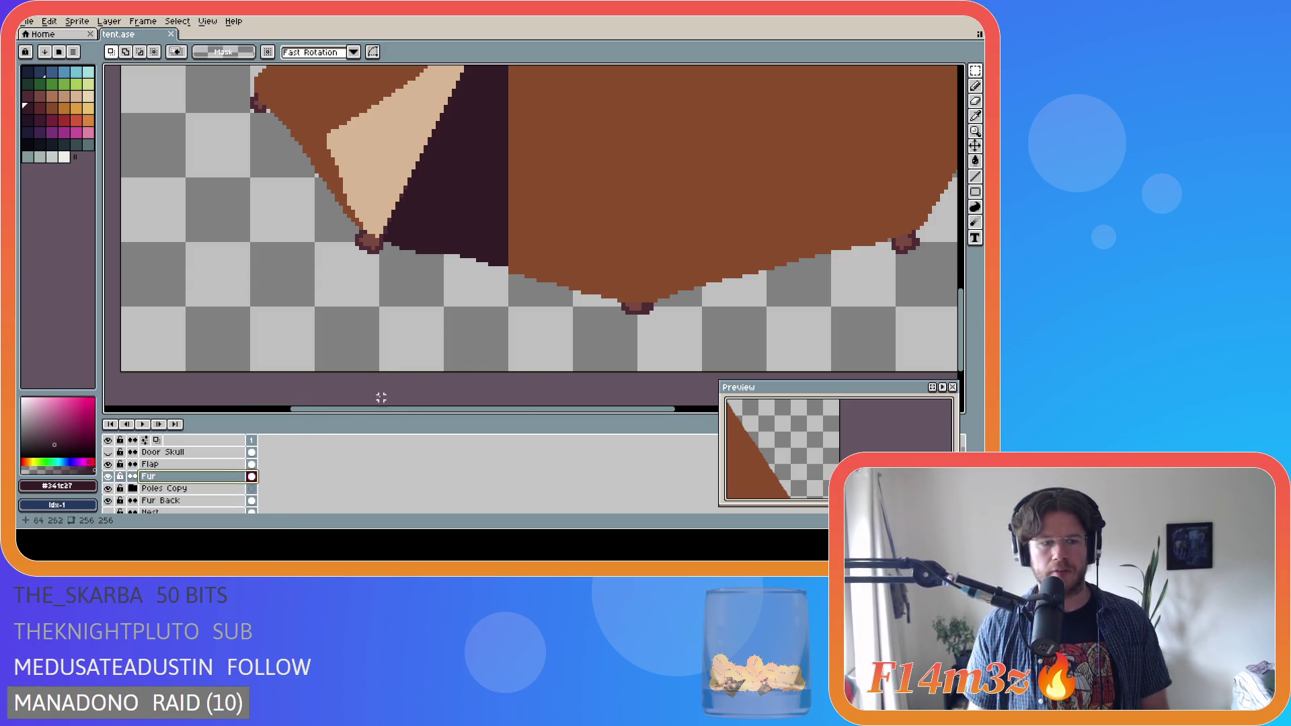
pyautogui.press('b')
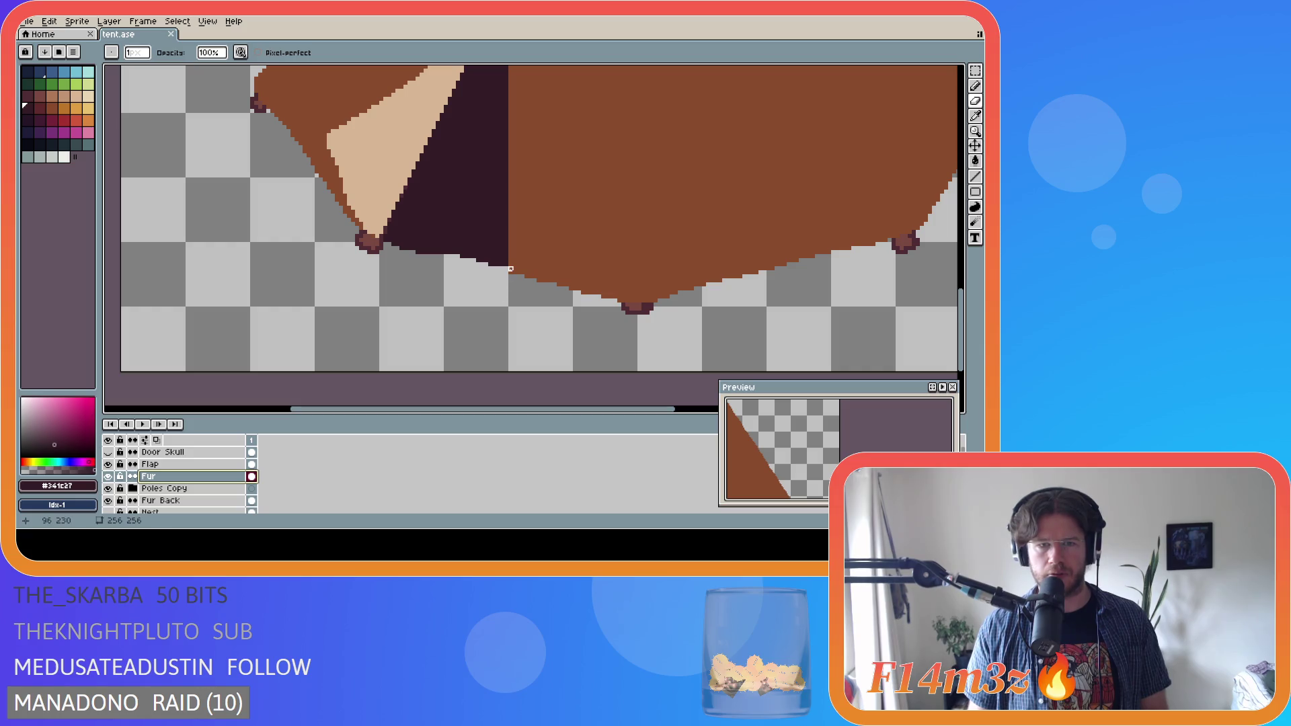
pyautogui.hotkey('ctrl', 's')
pyautogui.scroll(-3, 668, 339)
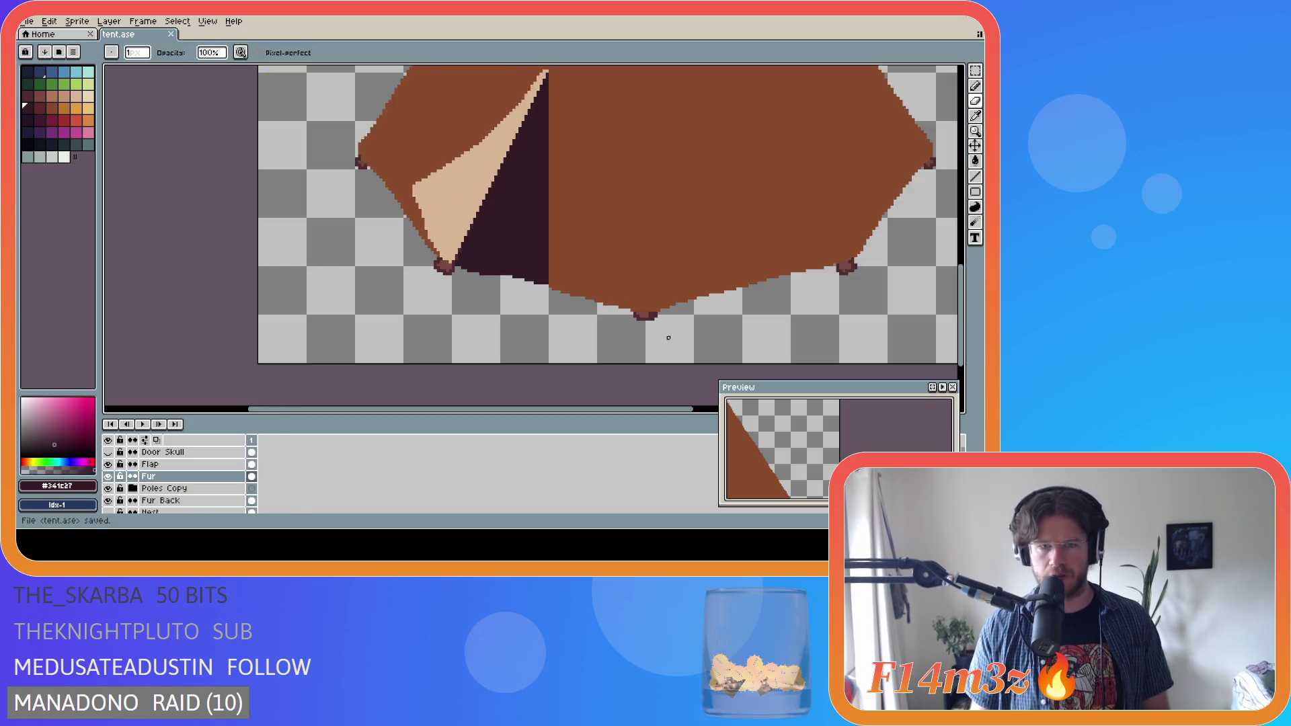
pyautogui.scroll(-2, 676, 329)
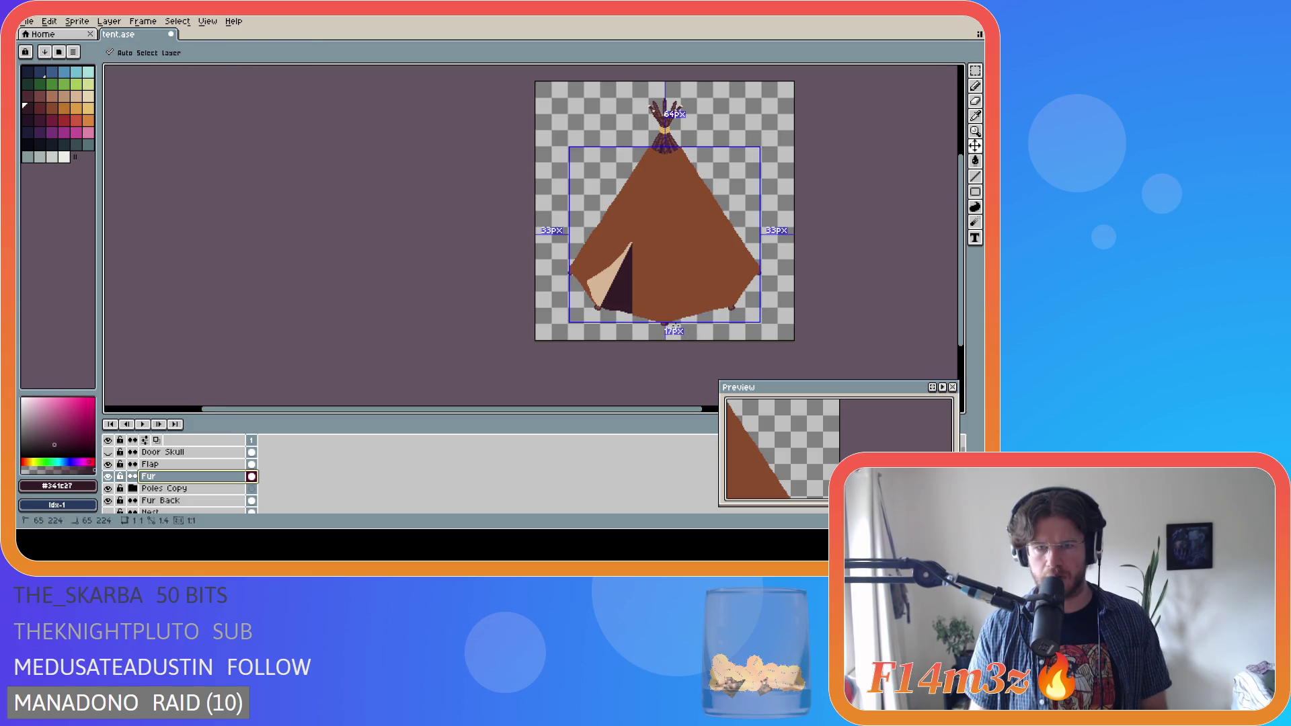
pyautogui.hotkey('ctrl', 's')
pyautogui.moveTo(546, 411); pyautogui.dragTo(668, 406)
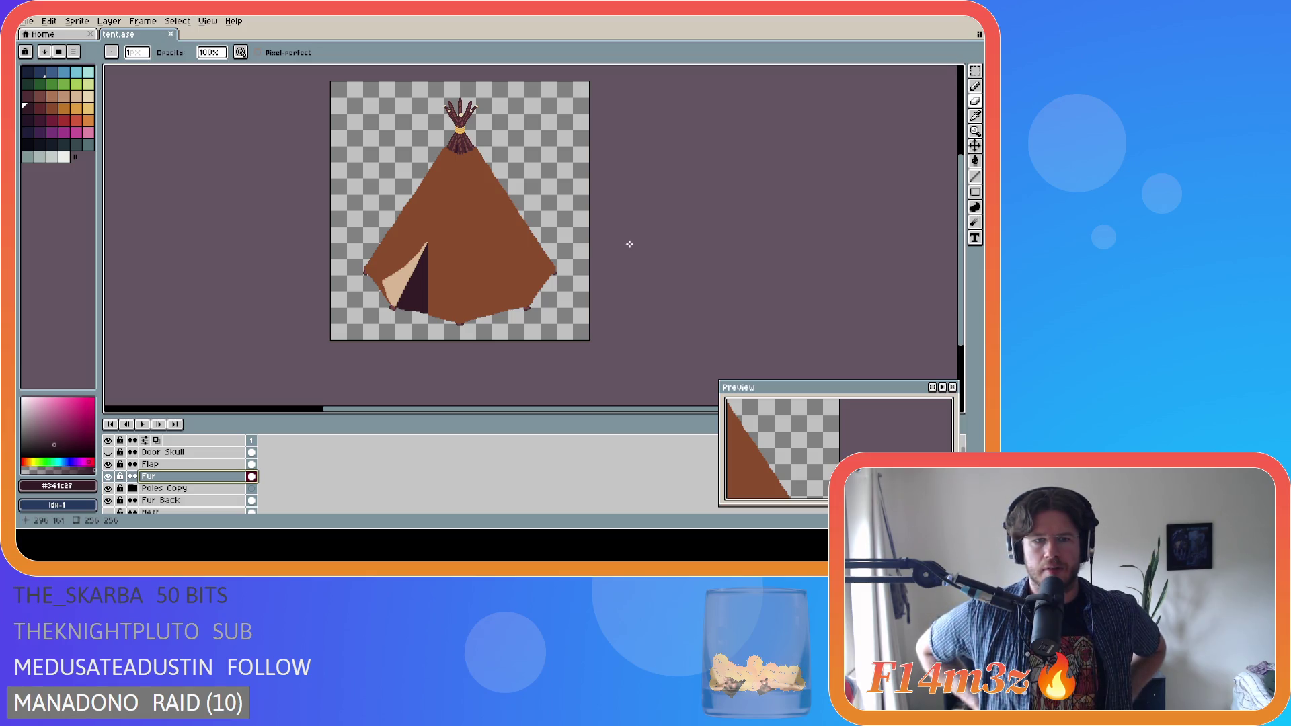
# - Marquee the tent body on Fur Back and shift it one pixel right
pyautogui.scroll(-1, 185, 495)
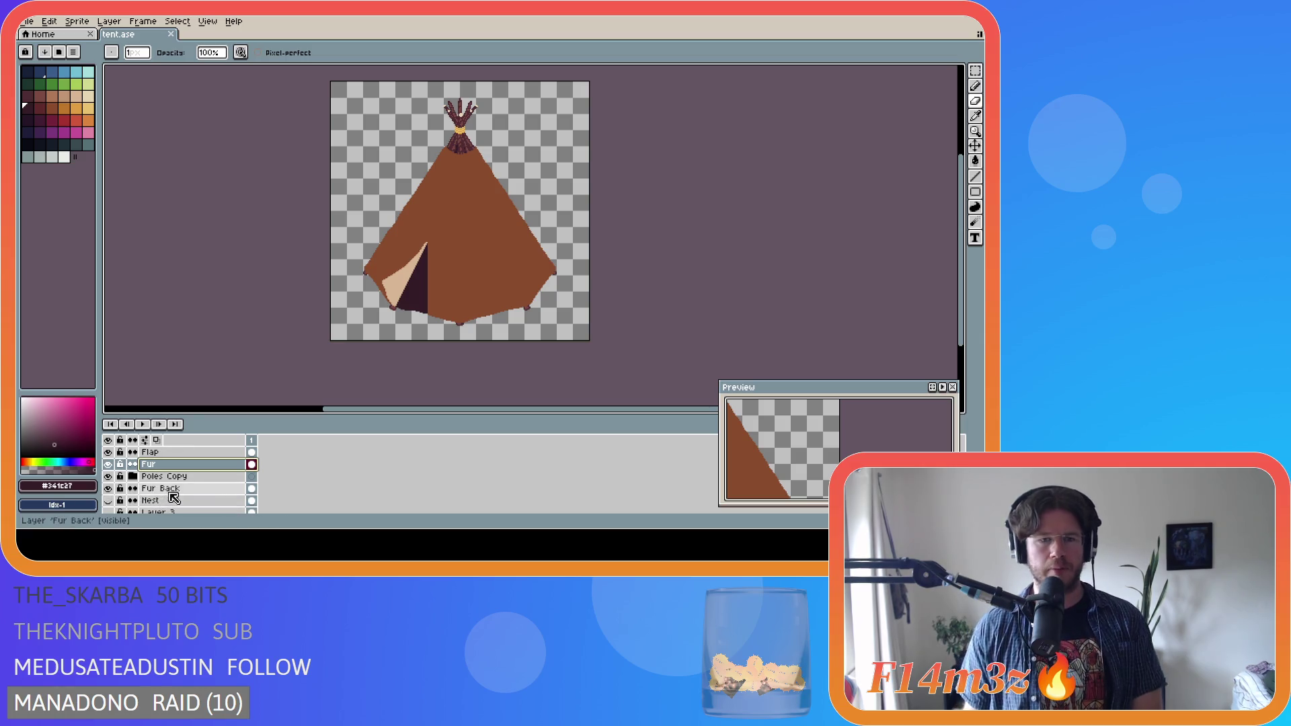
pyautogui.click(162, 489)
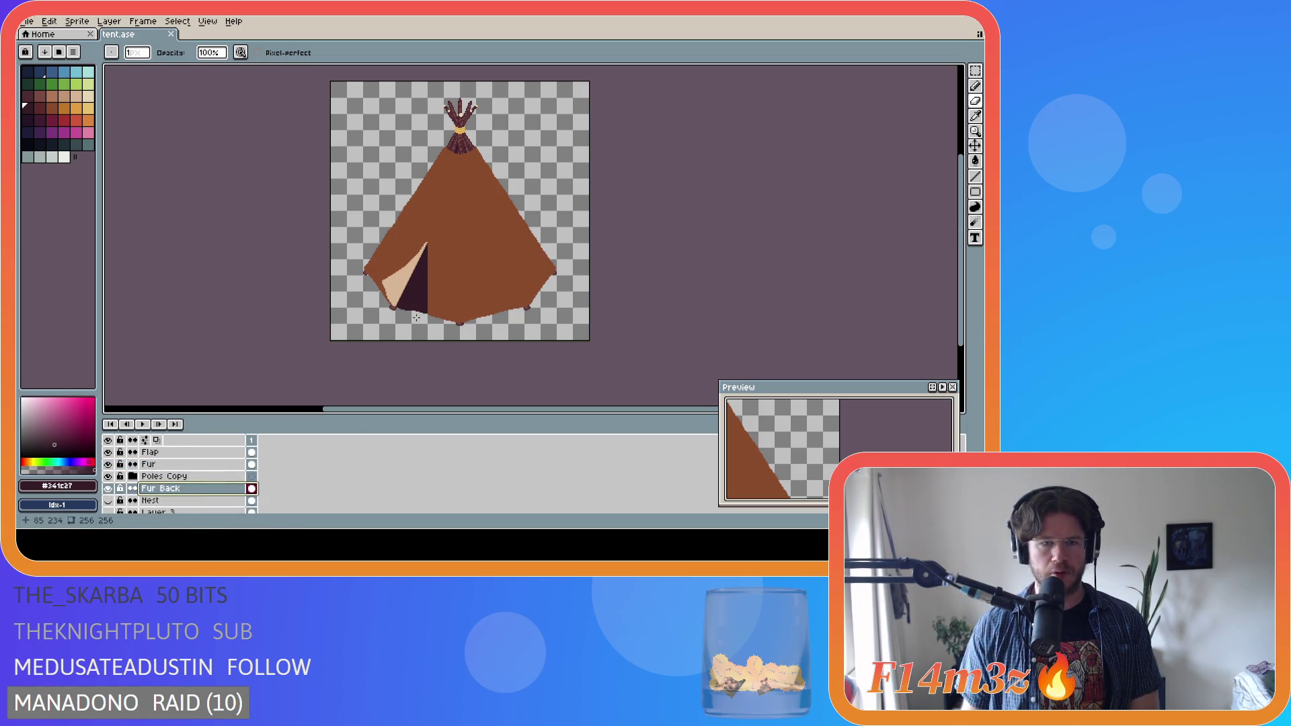
pyautogui.press('m')
pyautogui.moveTo(349, 336)
pyautogui.mouseDown()
pyautogui.moveTo(498, 178)
pyautogui.moveTo(532, 174)
pyautogui.mouseUp()
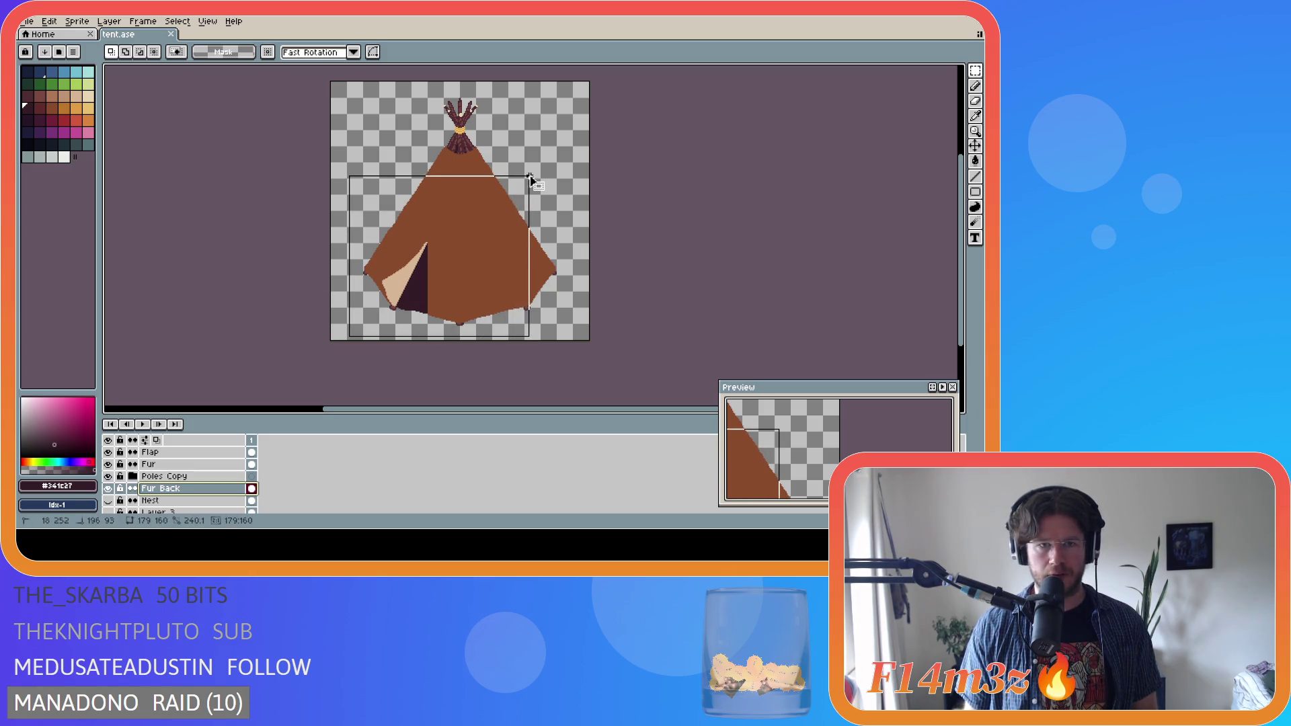
pyautogui.click(431, 287)
pyautogui.moveTo(431, 287); pyautogui.dragTo(432, 287)
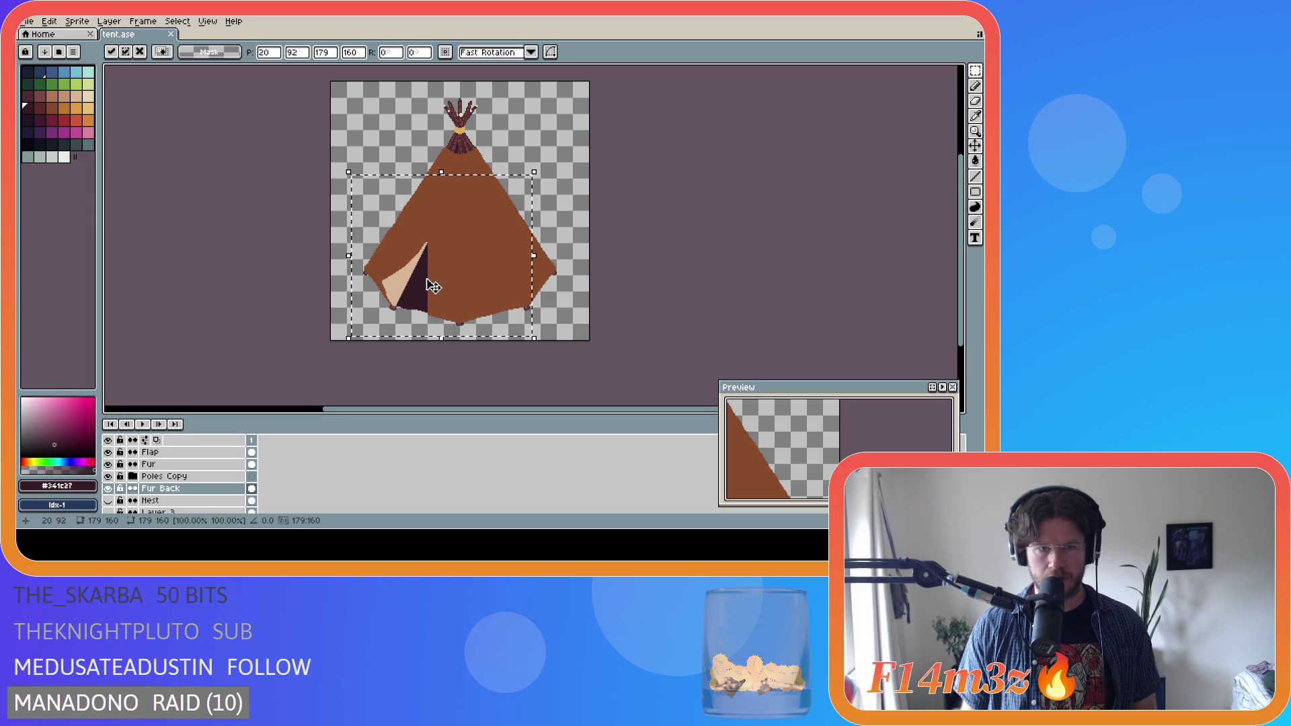
pyautogui.press('Return')
# - Nudge the back fur a pixel left and down, then up, and commit
pyautogui.click(428, 306)
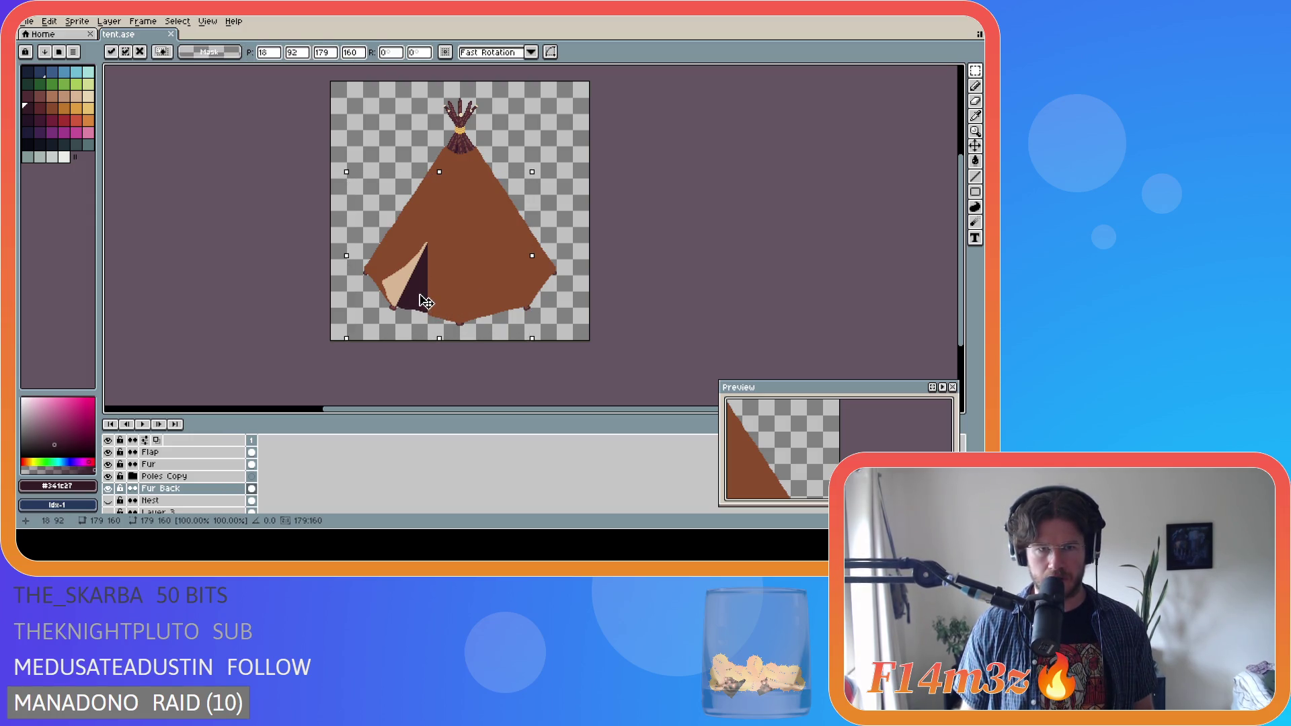
pyautogui.moveTo(427, 304); pyautogui.dragTo(424, 315)
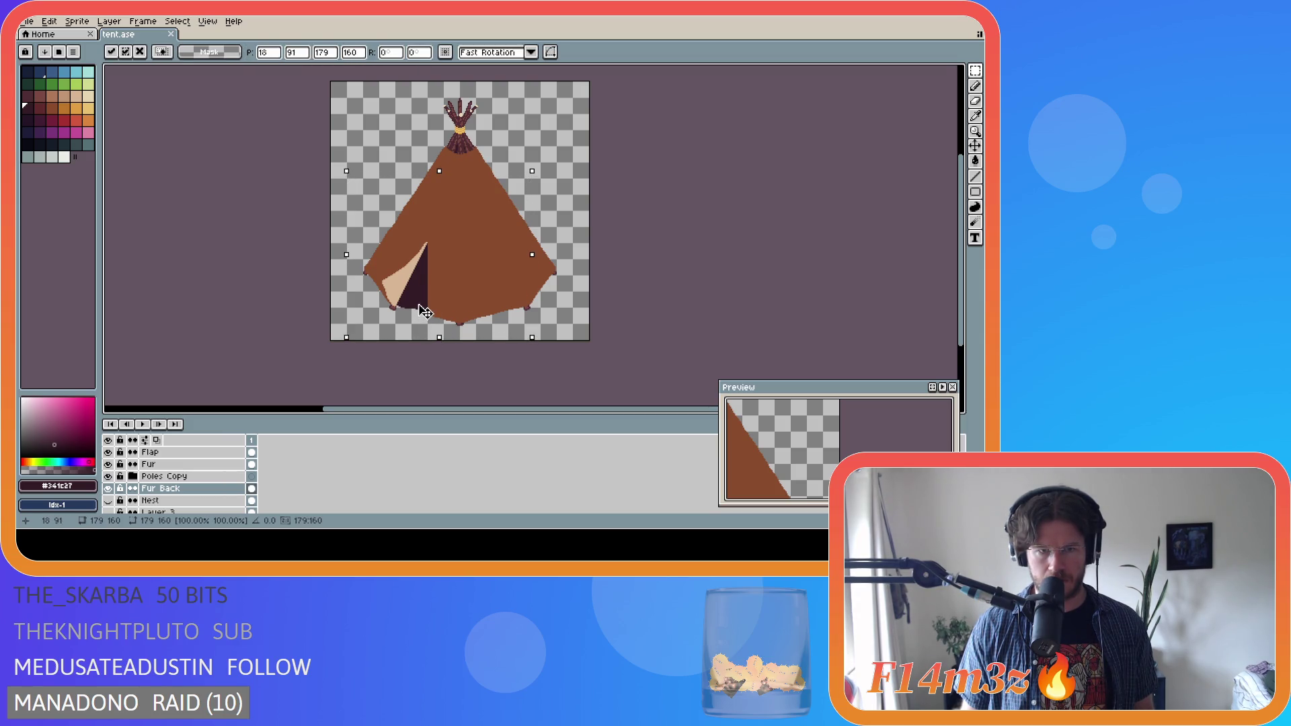
pyautogui.press('Return')
pyautogui.click(429, 285)
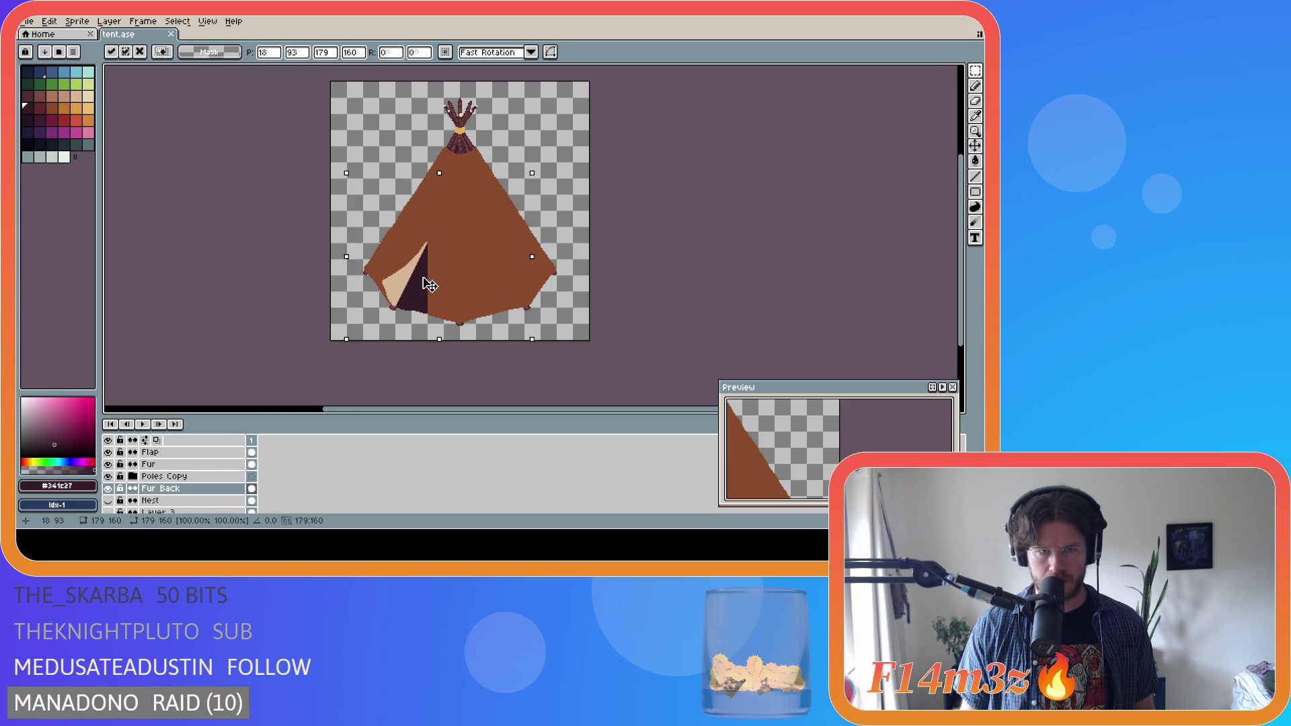
pyautogui.moveTo(424, 278); pyautogui.dragTo(430, 284)
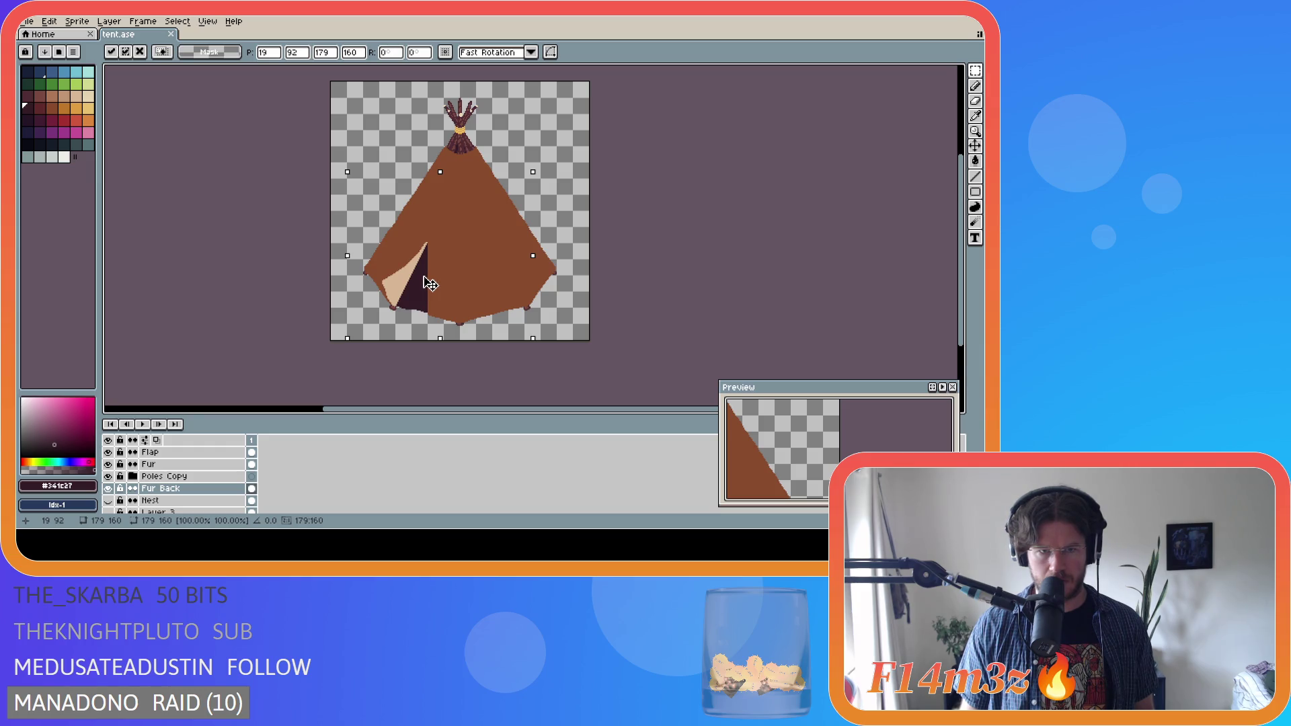
pyautogui.click(675, 320)
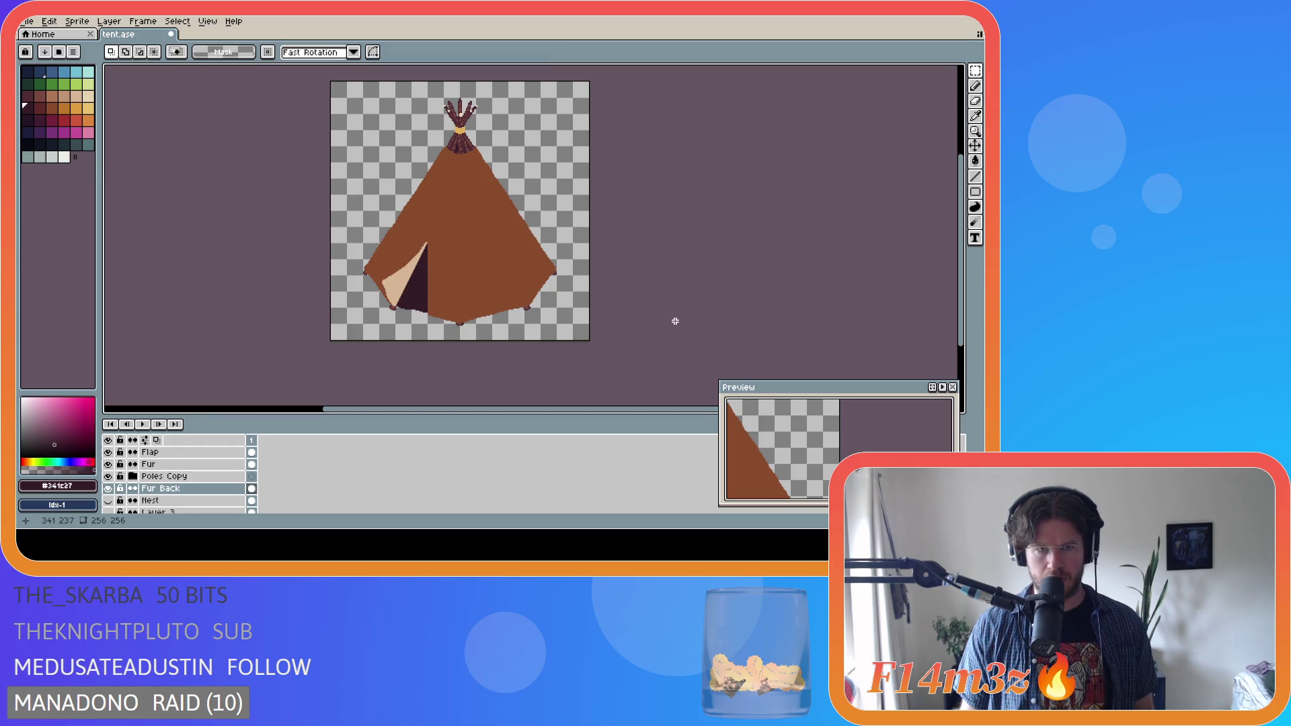
pyautogui.hotkey('ctrl', 'z')
pyautogui.hotkey('ctrl', 'y')
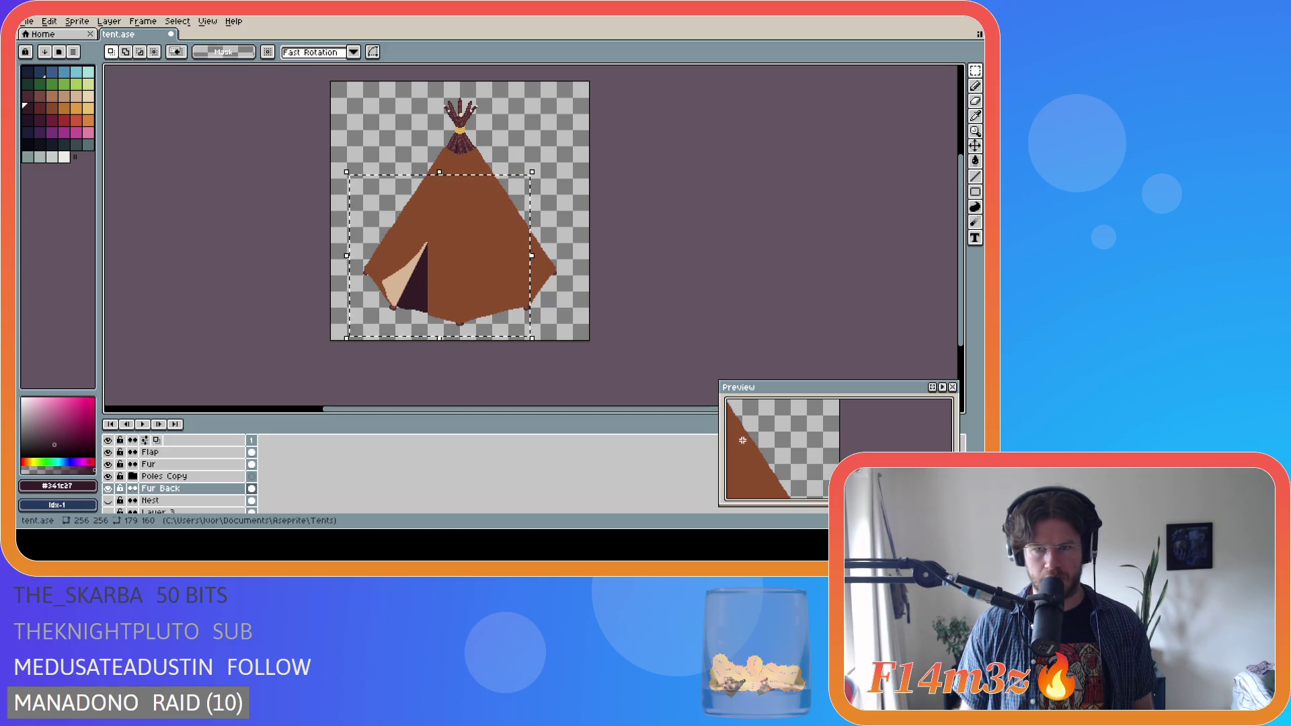
# - Compare the shift with undo/redo, keep it, deselect, and save tent.ase
pyautogui.click(796, 257)
pyautogui.hotkey('ctrl', 'y')
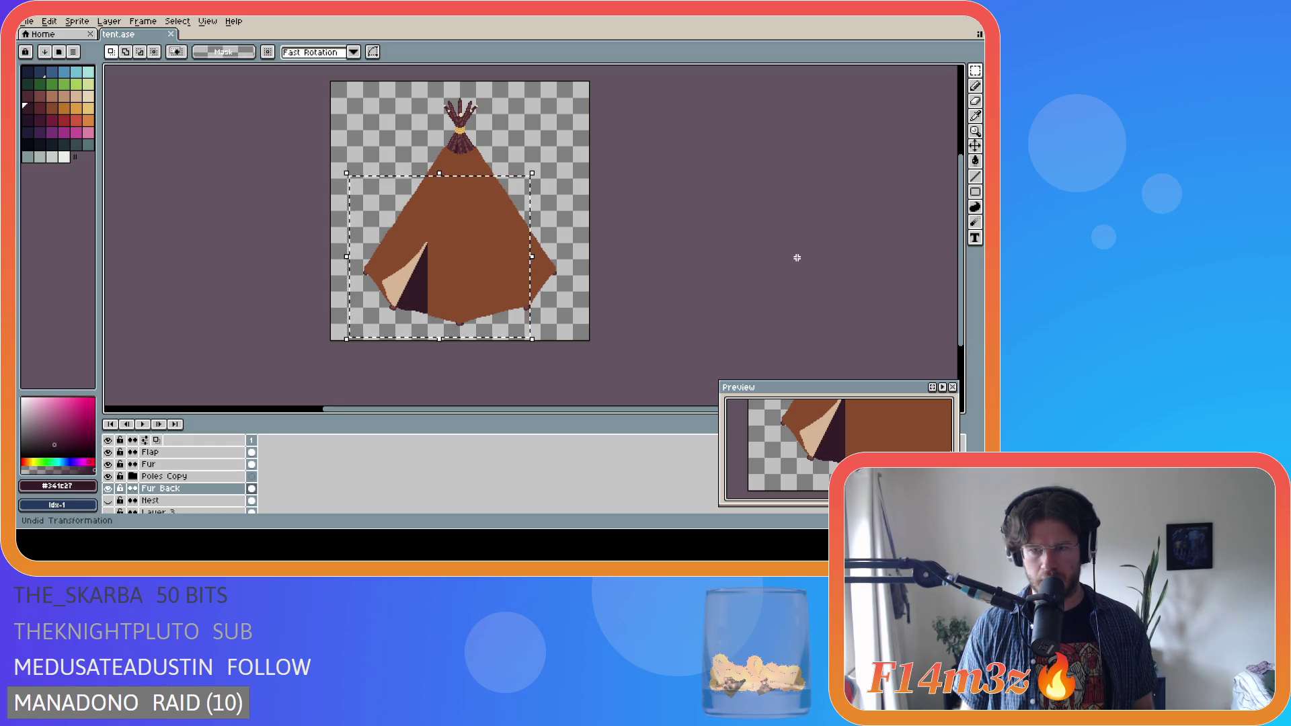
pyautogui.hotkey('ctrl', 'z')
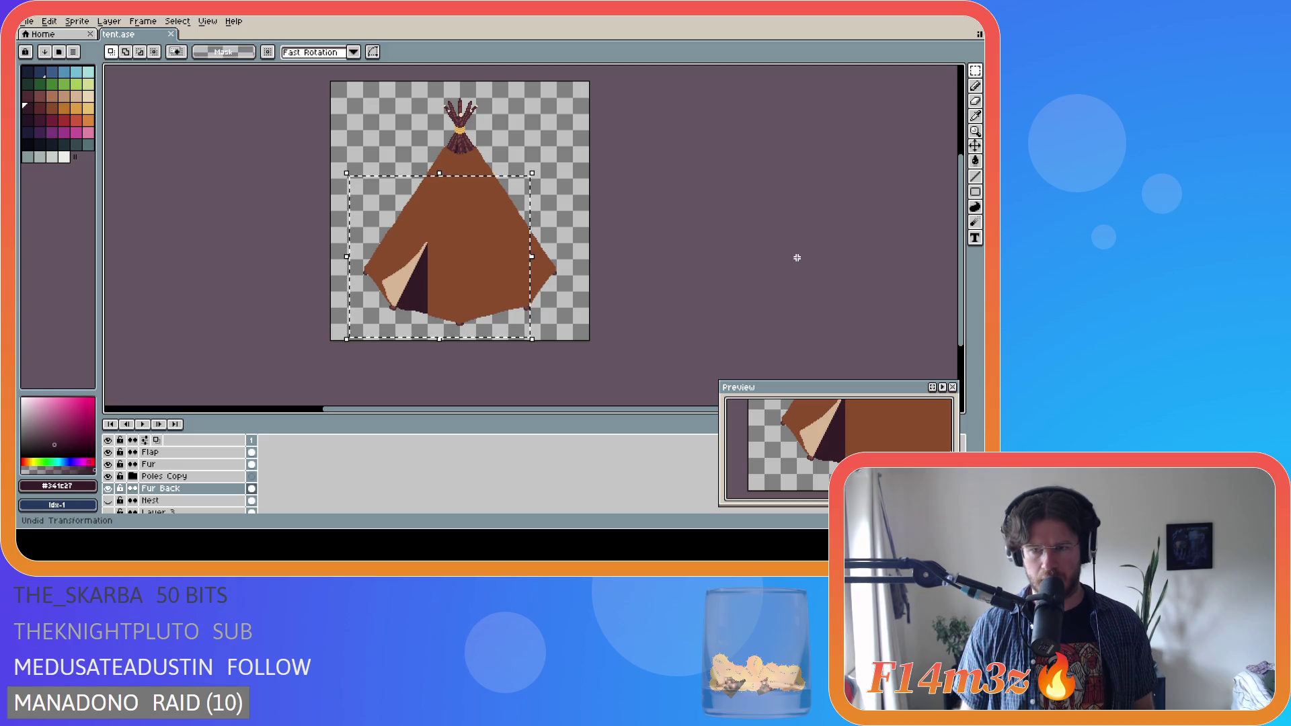
pyautogui.hotkey('ctrl', 'shift', 'z')
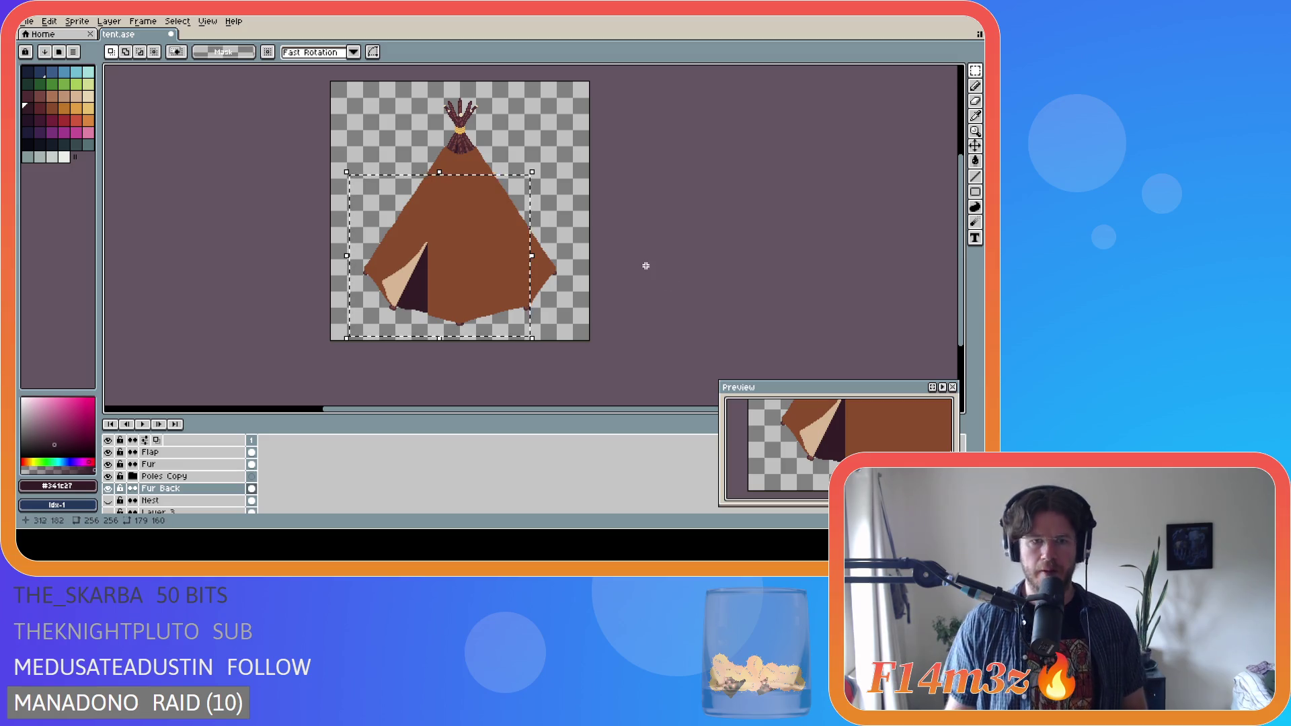
pyautogui.hotkey('ctrl', 'd')
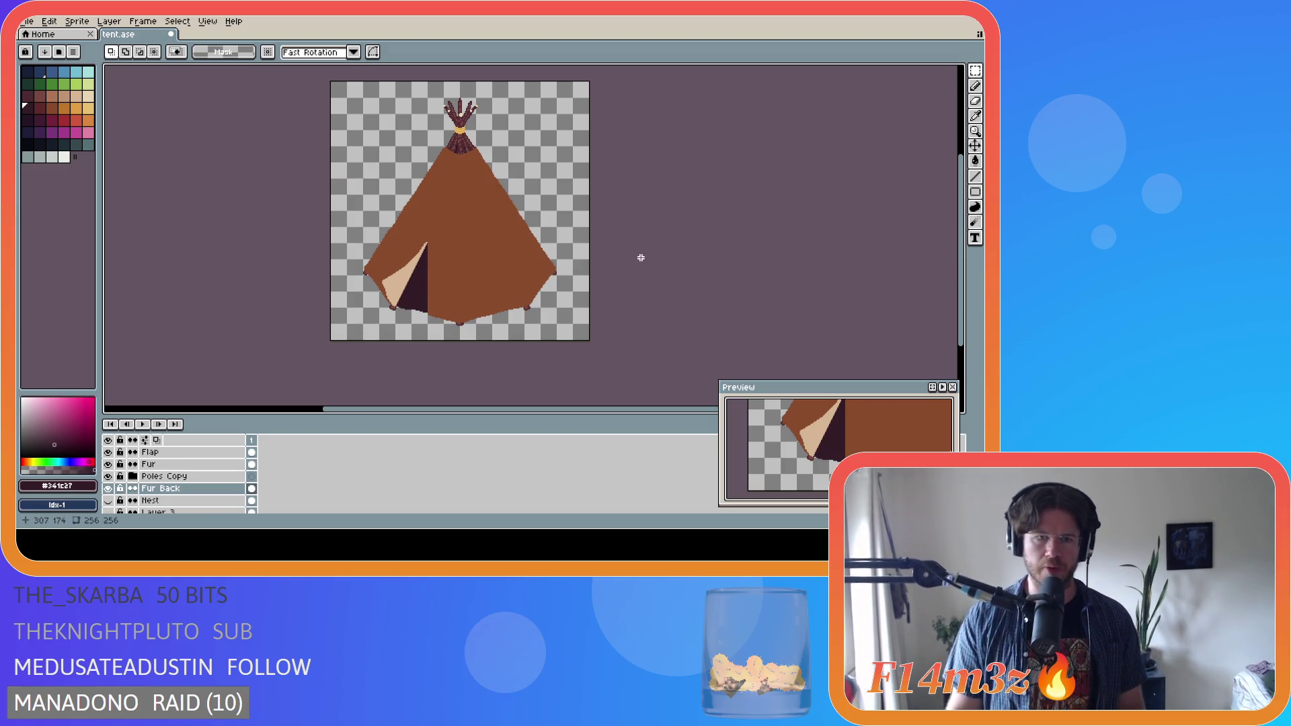
pyautogui.hotkey('ctrl', 's')
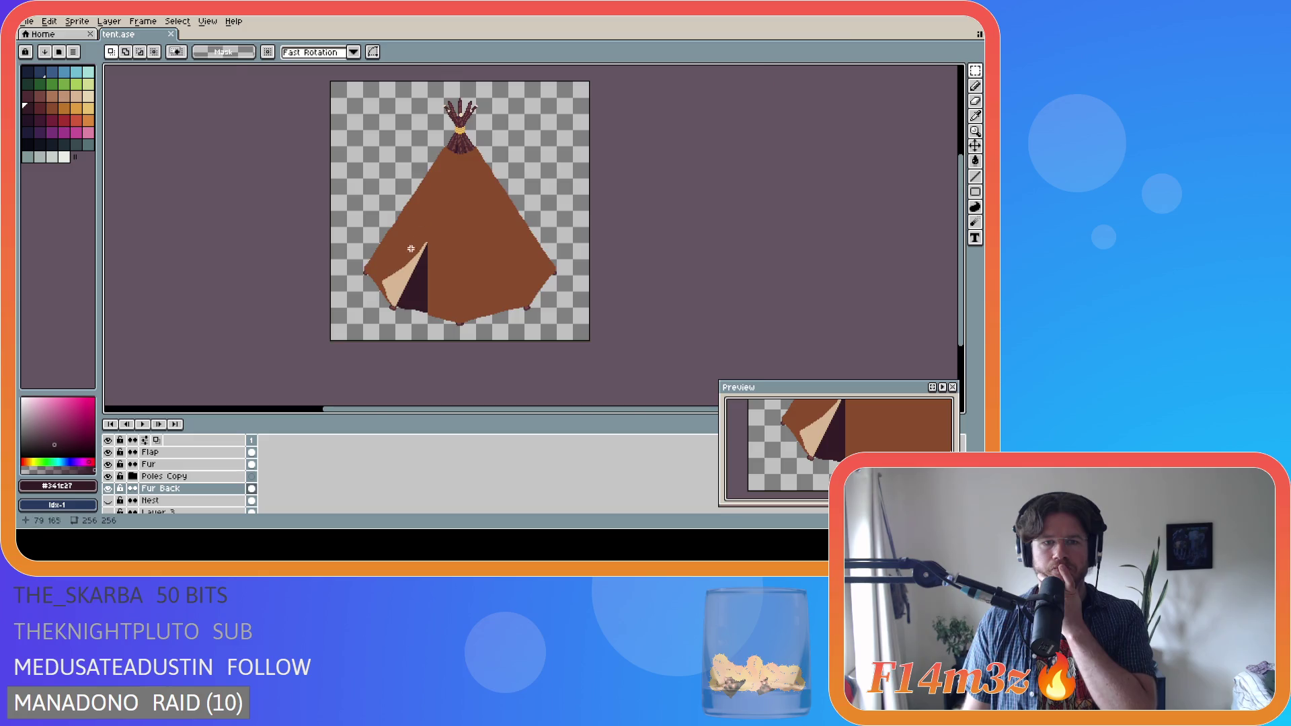
# - Zoom in and out to inspect the teepee's folded-back flap
pyautogui.scroll(3, 423, 262)
pyautogui.scroll(-3, 427, 266)
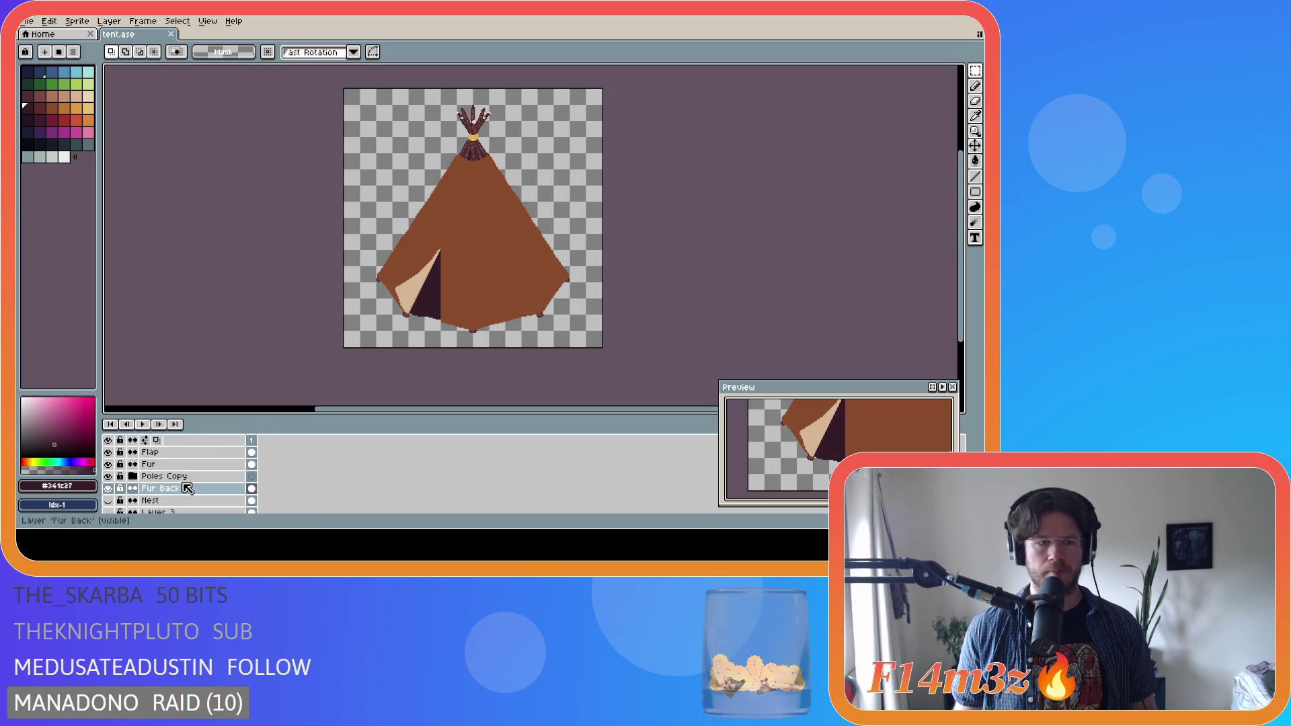
pyautogui.scroll(1, 191, 485)
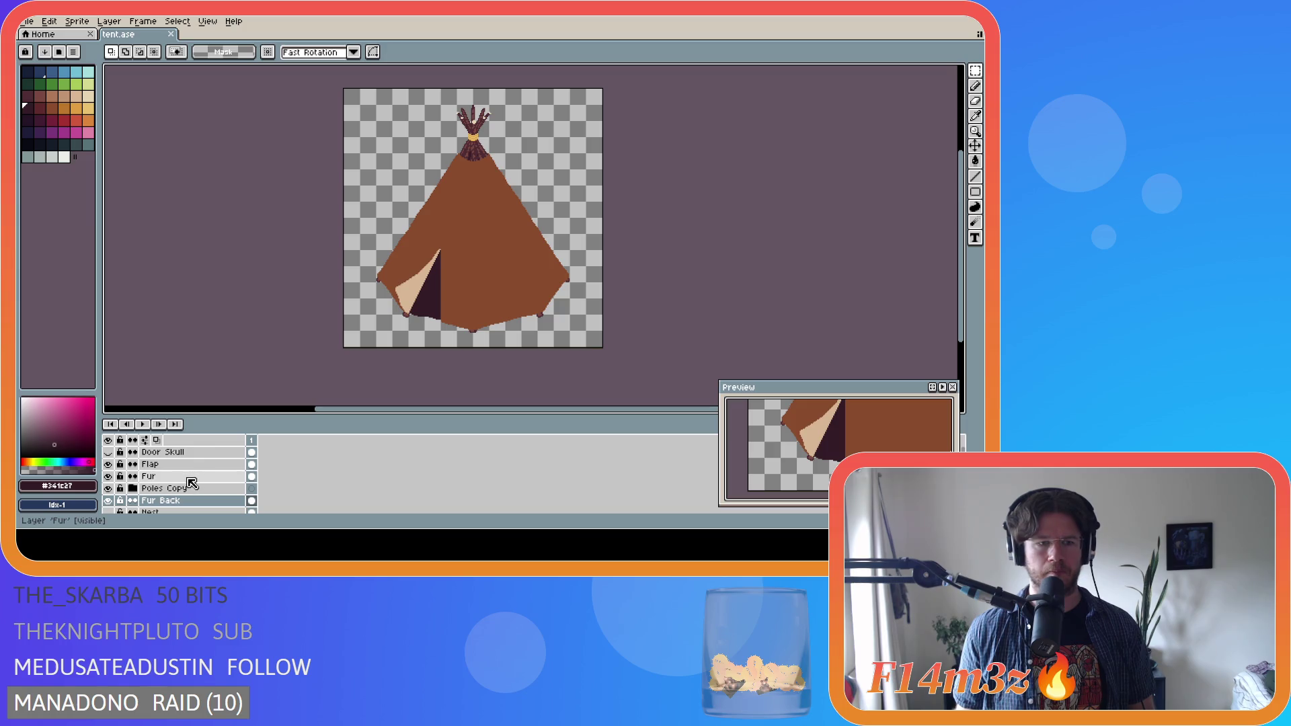
# - Select the Fur layer and save tent.ase
pyautogui.click(189, 476)
pyautogui.hotkey('ctrl', 's')
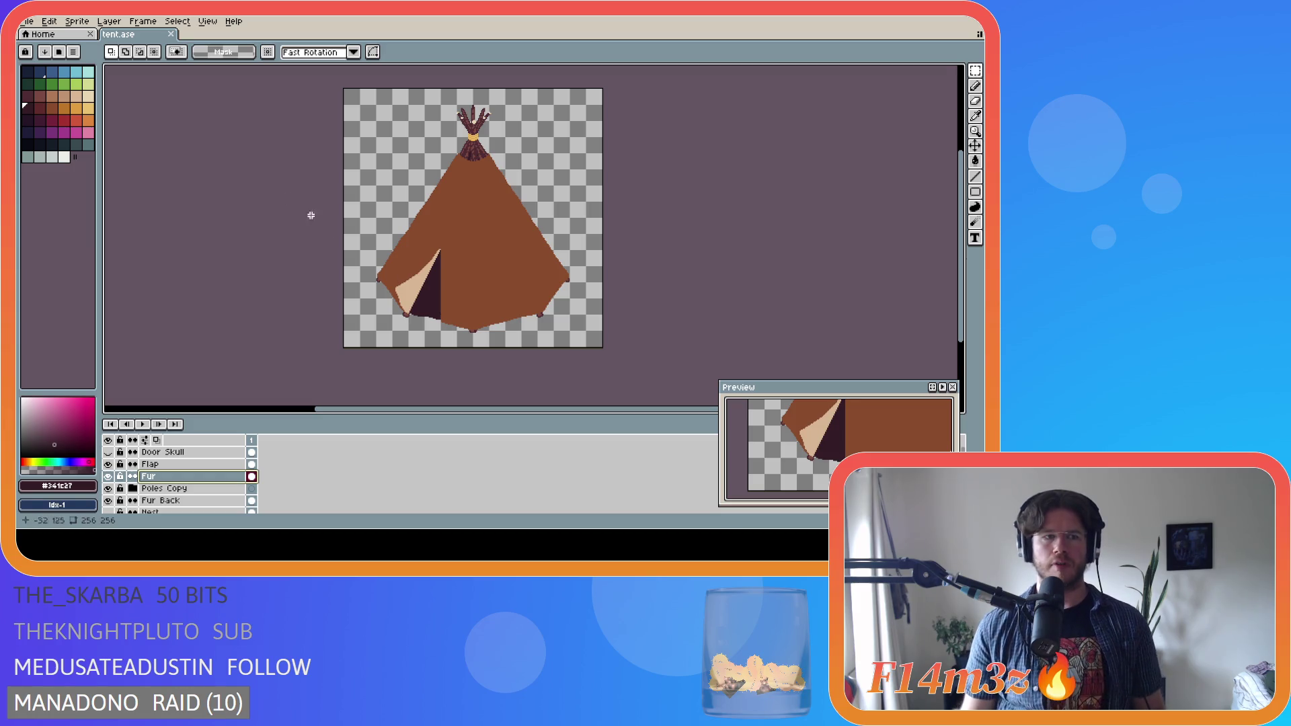
pyautogui.click(38, 113)
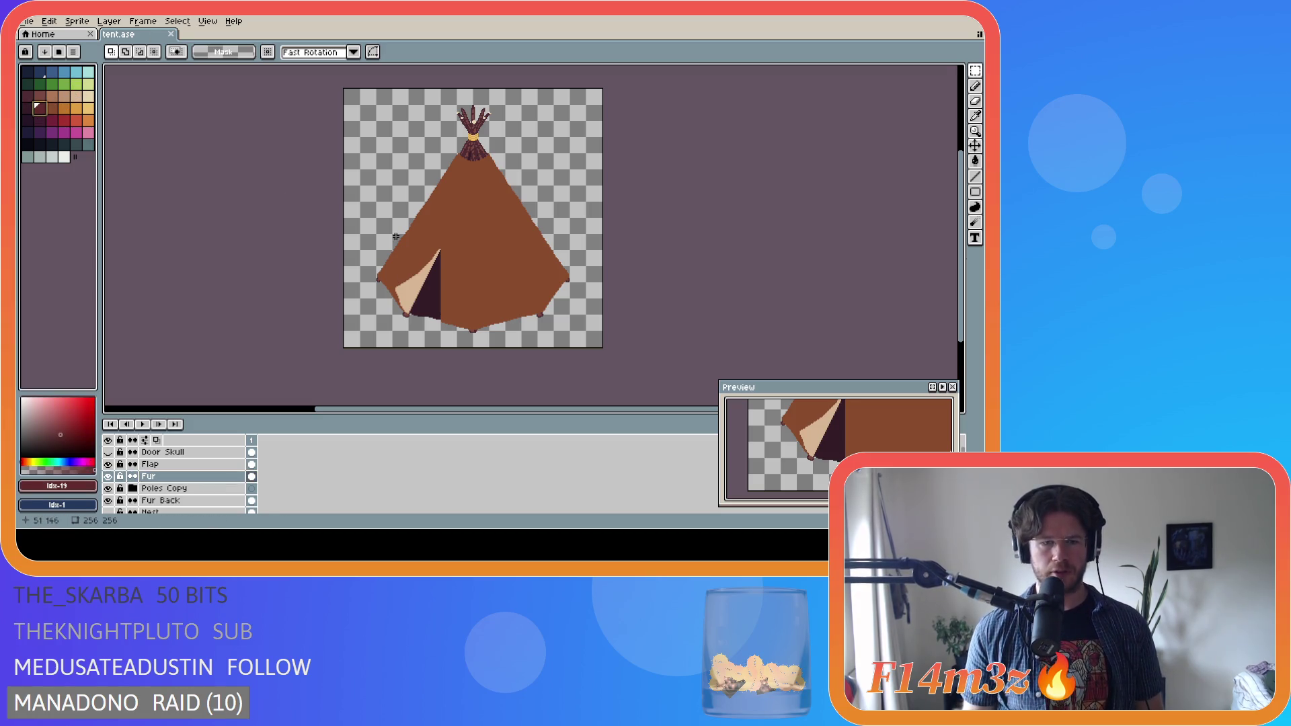
pyautogui.press('g')
pyautogui.click(484, 244)
pyautogui.hotkey('ctrl', 'z')
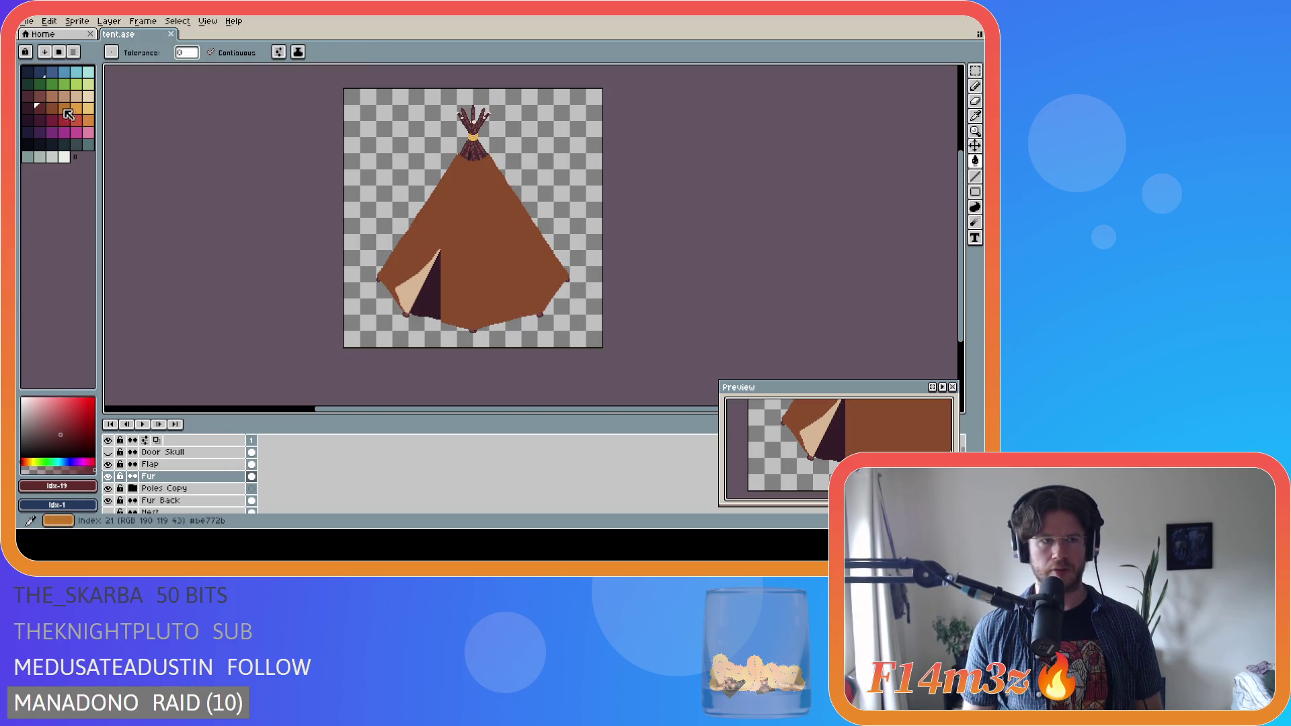
pyautogui.press(']')
pyautogui.click(495, 259)
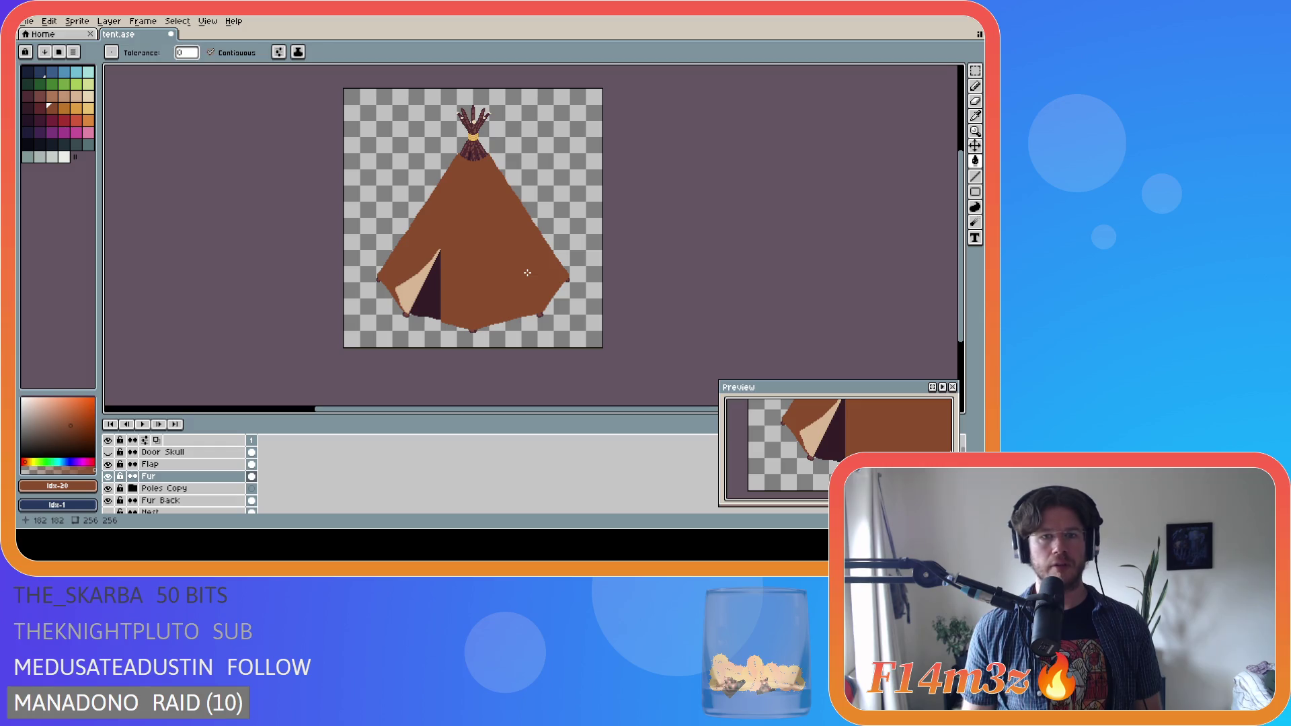
pyautogui.click(39, 107)
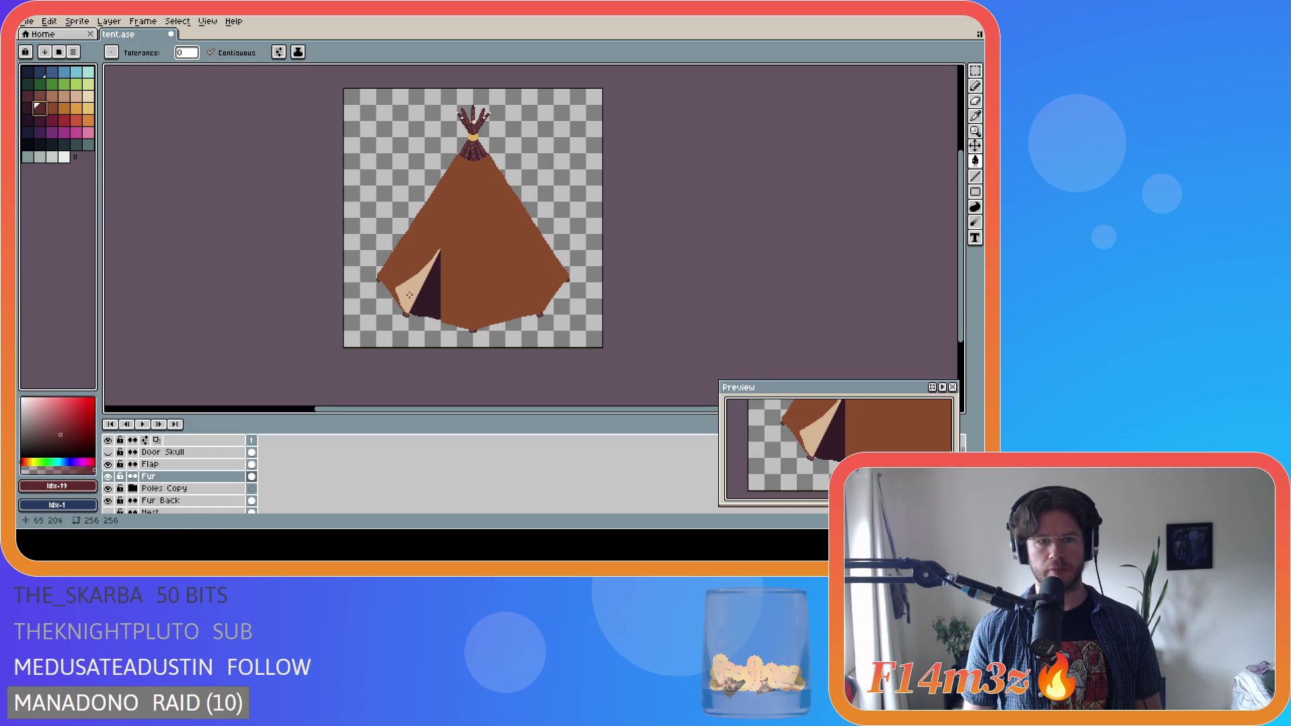
pyautogui.click(431, 300)
pyautogui.hotkey('ctrl', 'z')
pyautogui.scroll(-2, 194, 484)
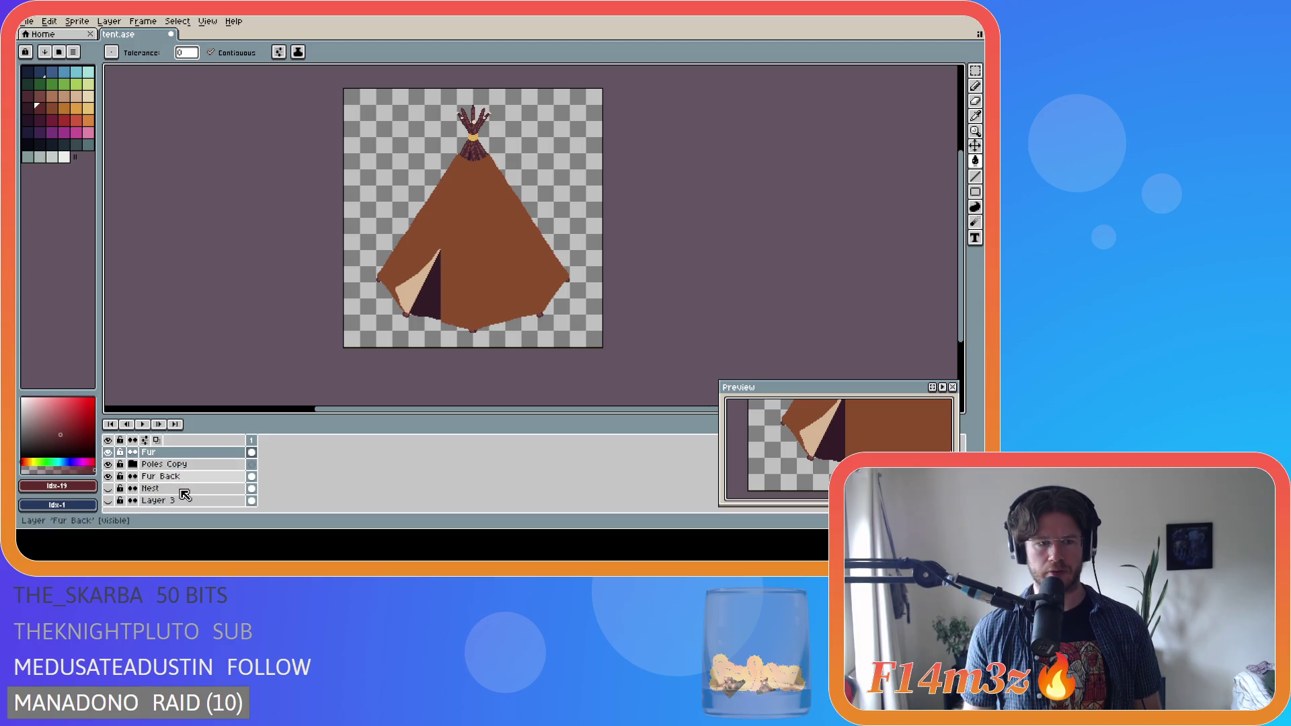
pyautogui.click(189, 478)
pyautogui.click(419, 319)
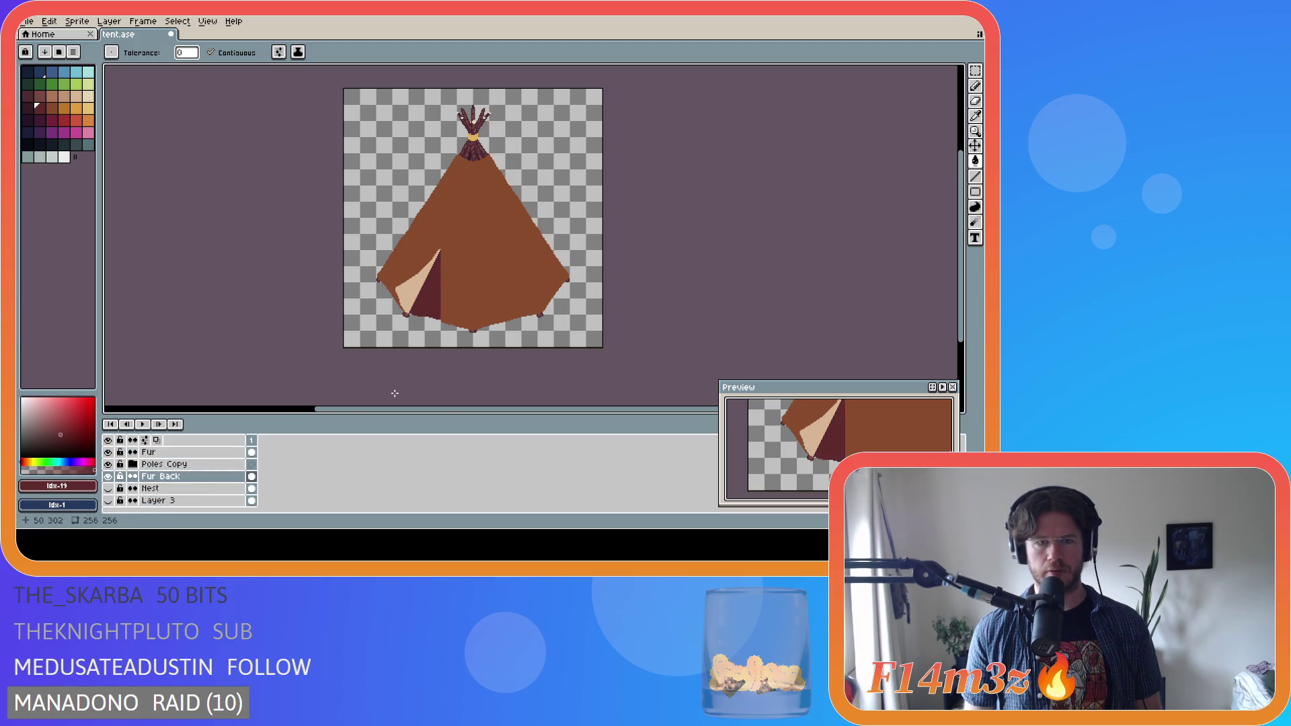
pyautogui.hotkey('ctrl', 'z')
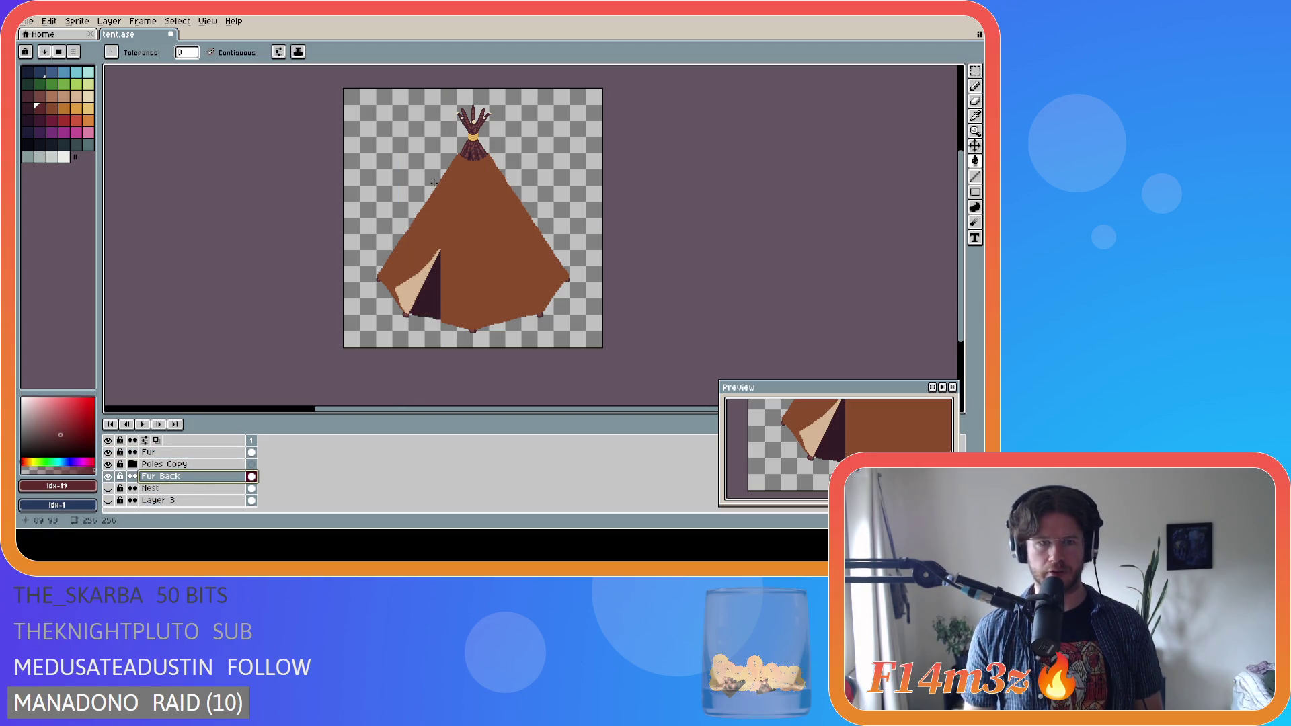
pyautogui.click(45, 109)
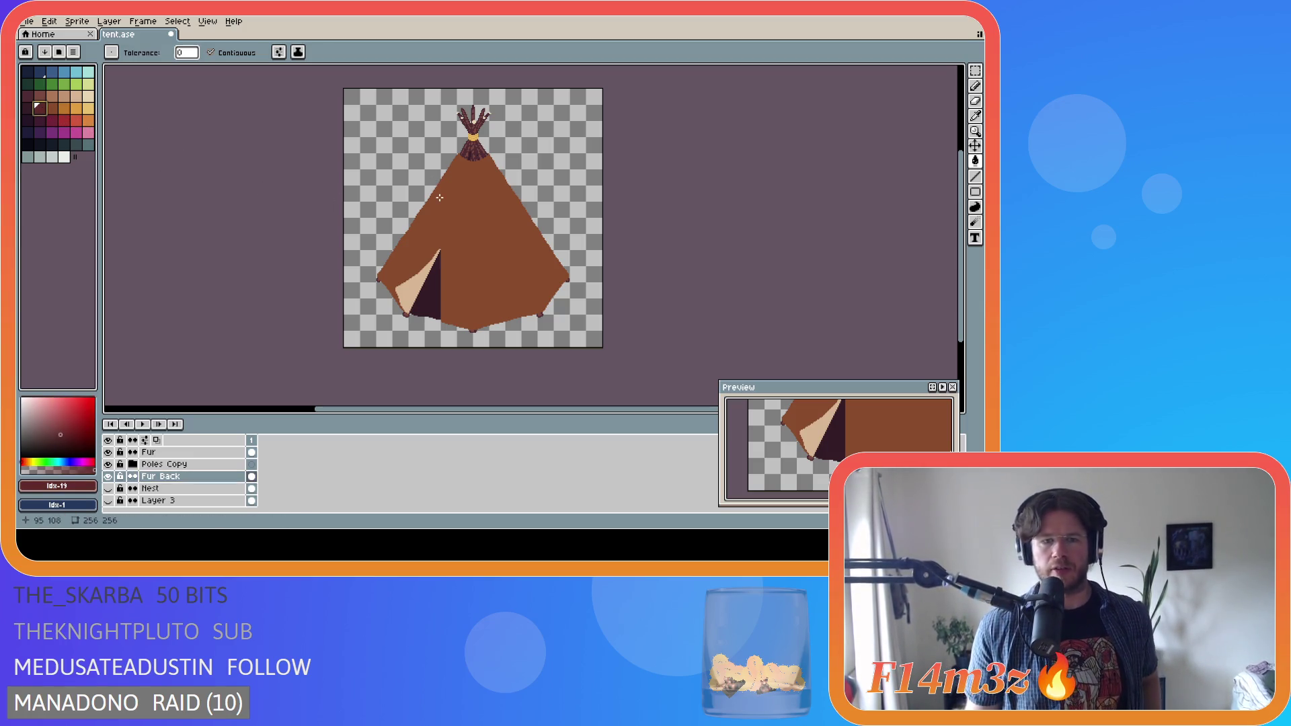
pyautogui.press('b')
# - Select the Fur layer and add a new empty layer above it with Shift+N
pyautogui.scroll(2, 530, 298)
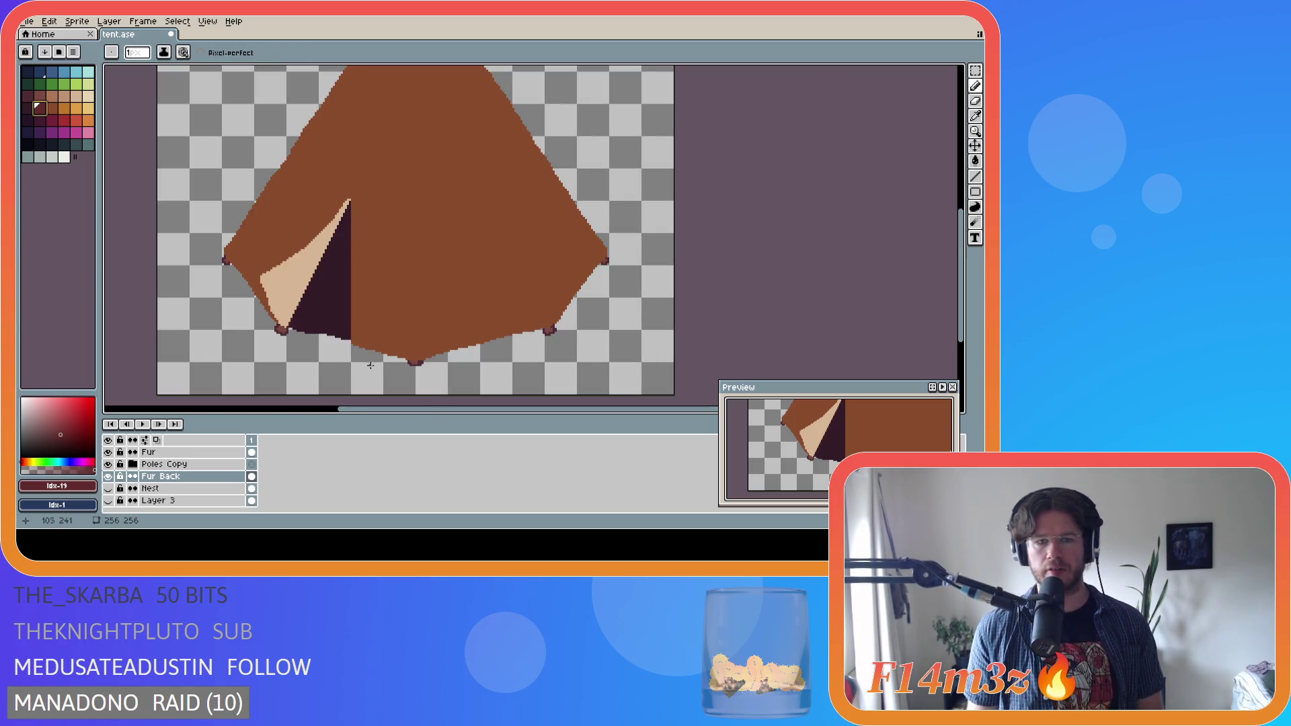
pyautogui.scroll(-2, 513, 314)
pyautogui.scroll(2, 471, 222)
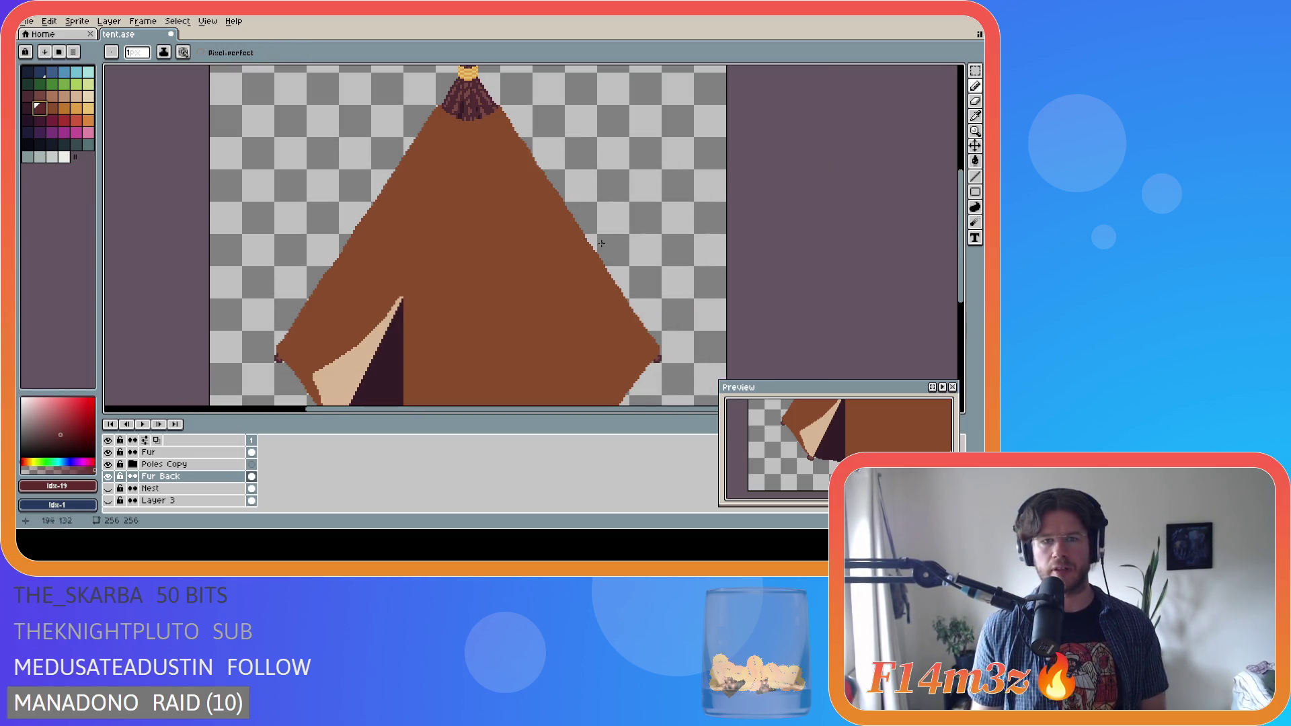
pyautogui.scroll(-2, 504, 312)
pyautogui.scroll(2, 513, 316)
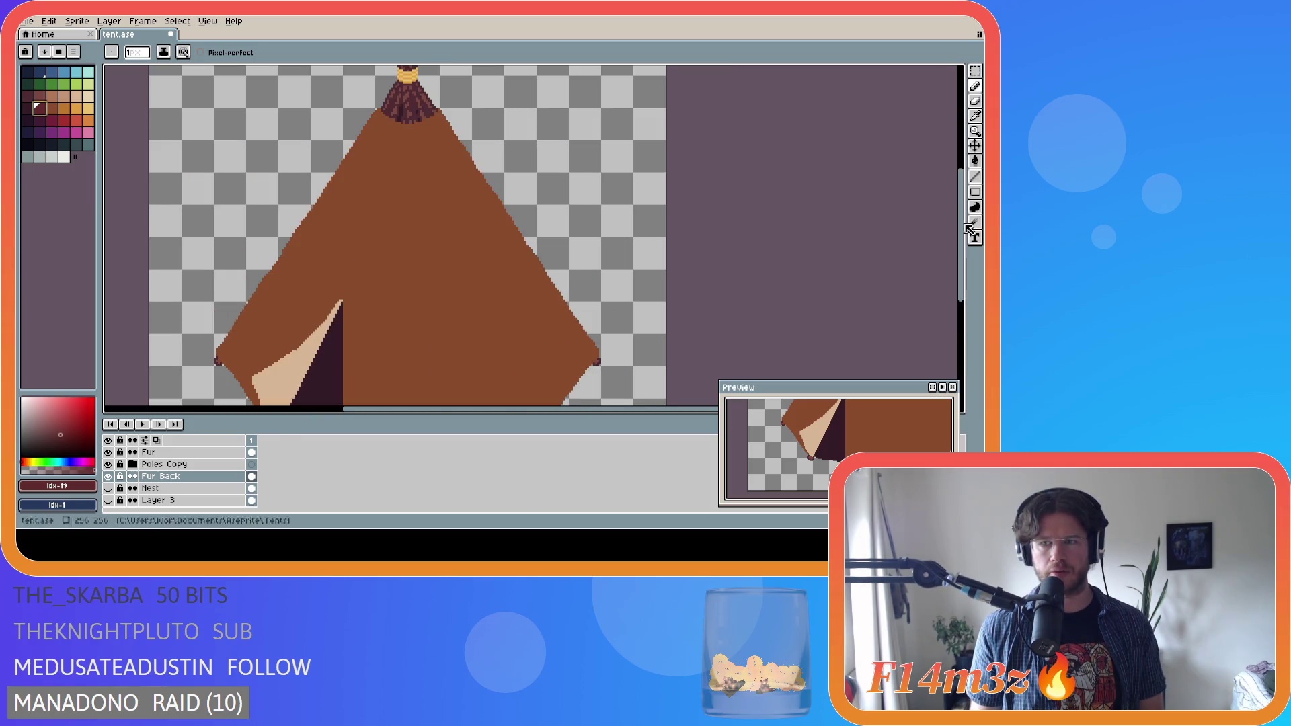
pyautogui.moveTo(966, 229); pyautogui.dragTo(968, 271)
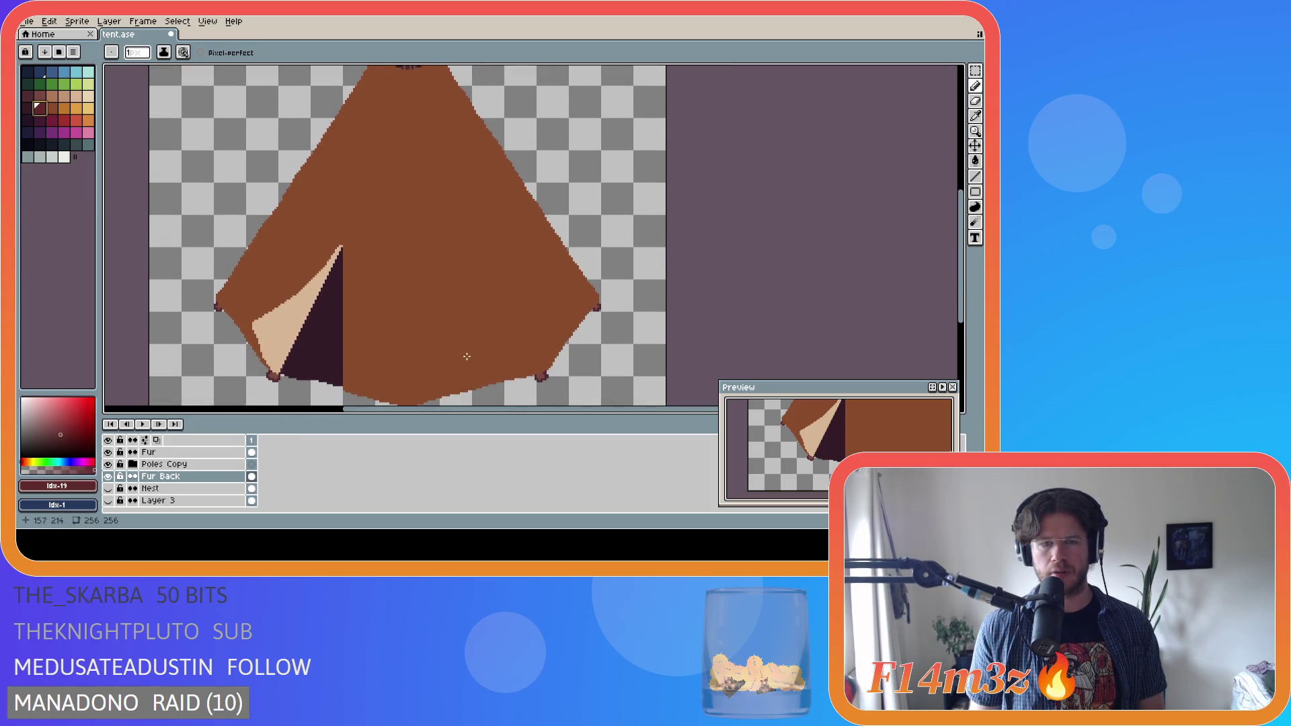
pyautogui.scroll(-2, 460, 350)
pyautogui.scroll(2, 444, 374)
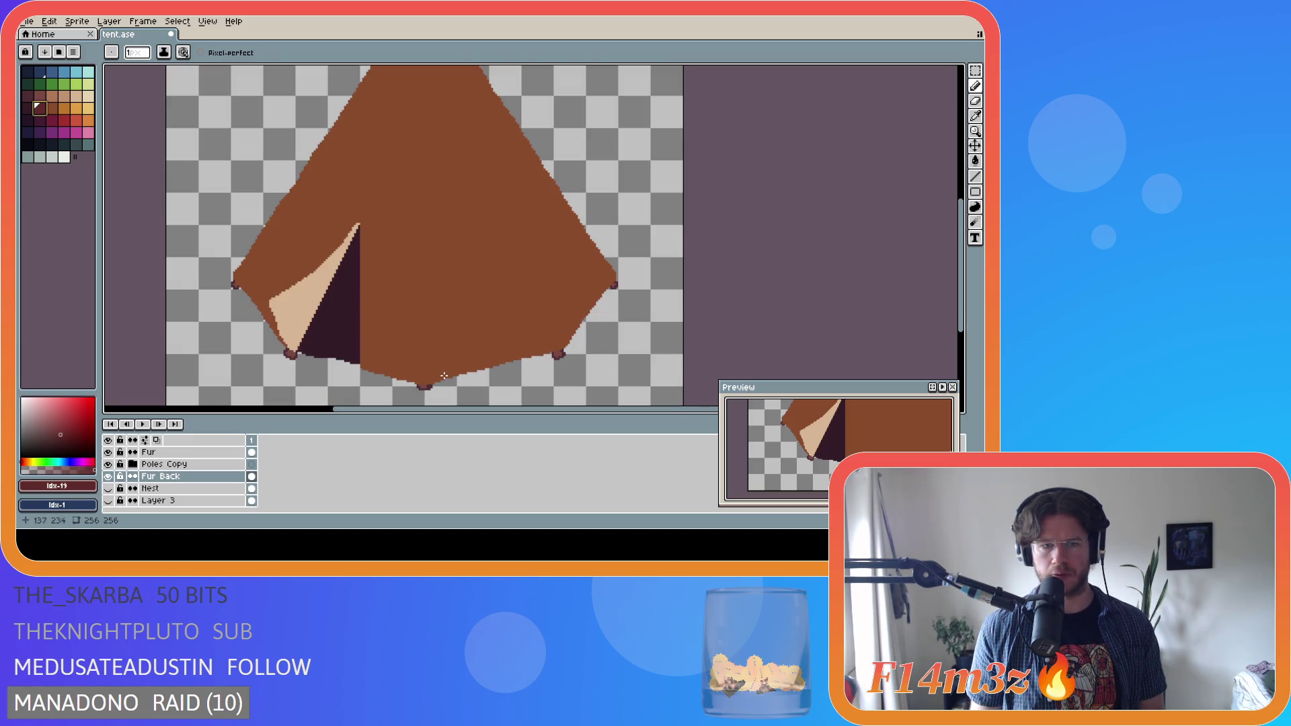
pyautogui.click(239, 449)
pyautogui.scroll(2, 239, 449)
pyautogui.hotkey('shift', 'n')
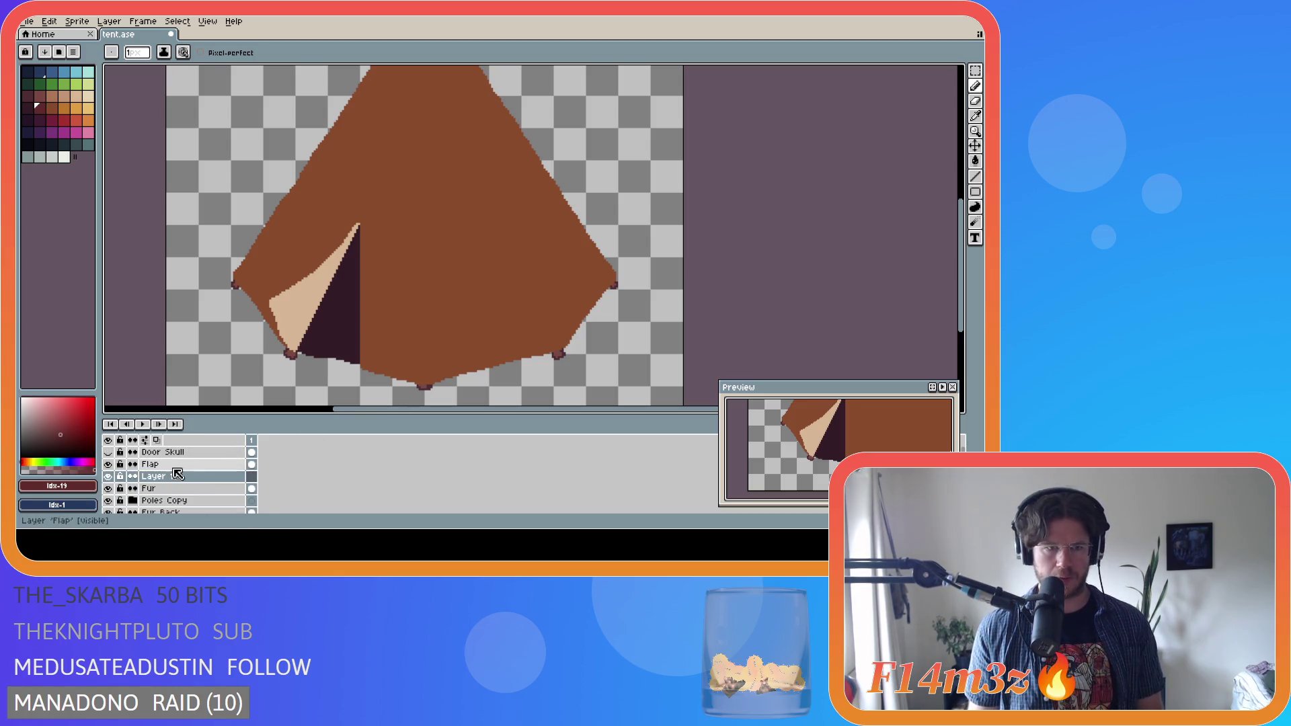
# - Rename the new layer to 'Patches', removing a stray trailing '#'
pyautogui.doubleClick(170, 478)
pyautogui.write('Patches#')
pyautogui.press('Return')
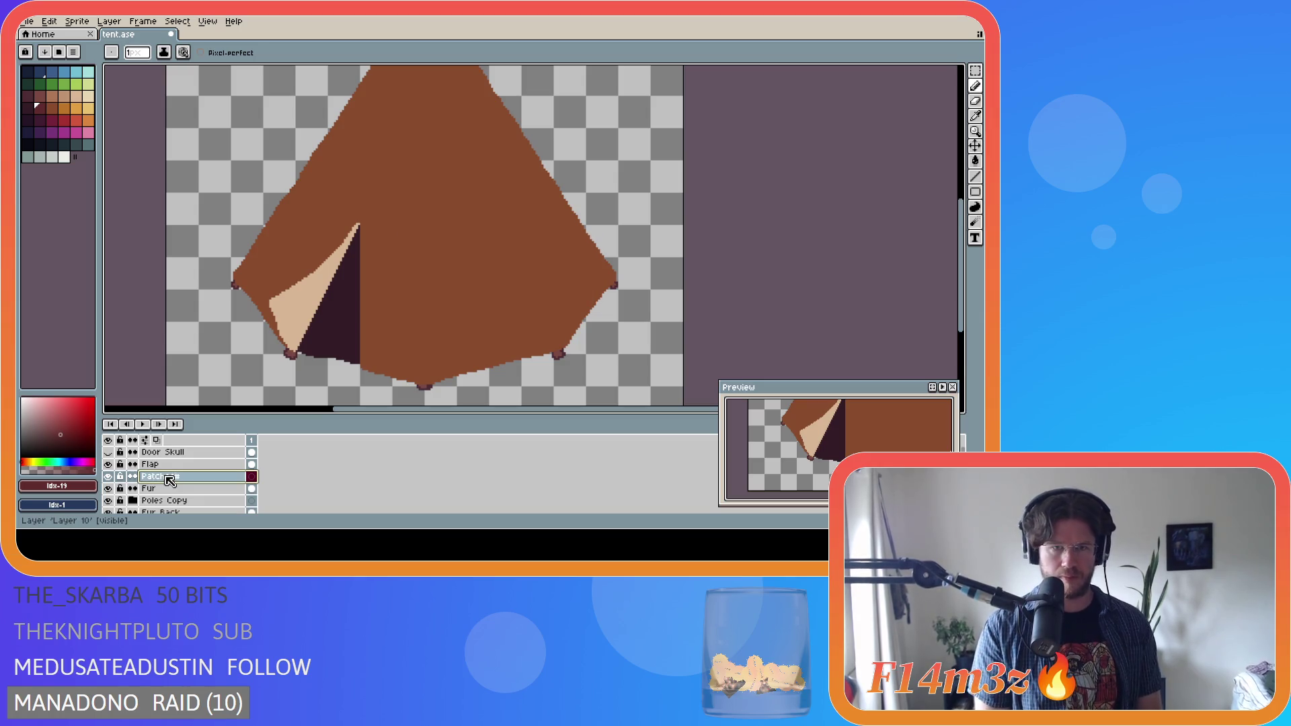
pyautogui.doubleClick(193, 479)
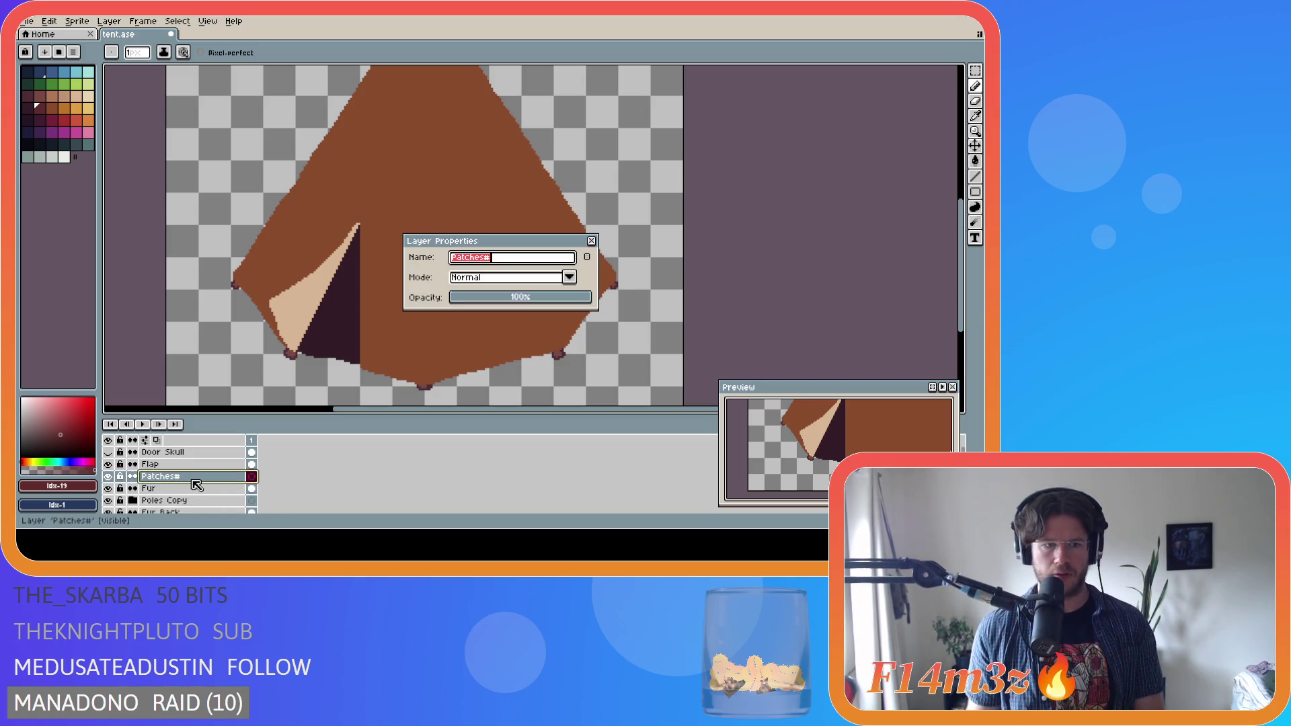
pyautogui.press('End')
pyautogui.press('BackSpace')
pyautogui.press('Return')
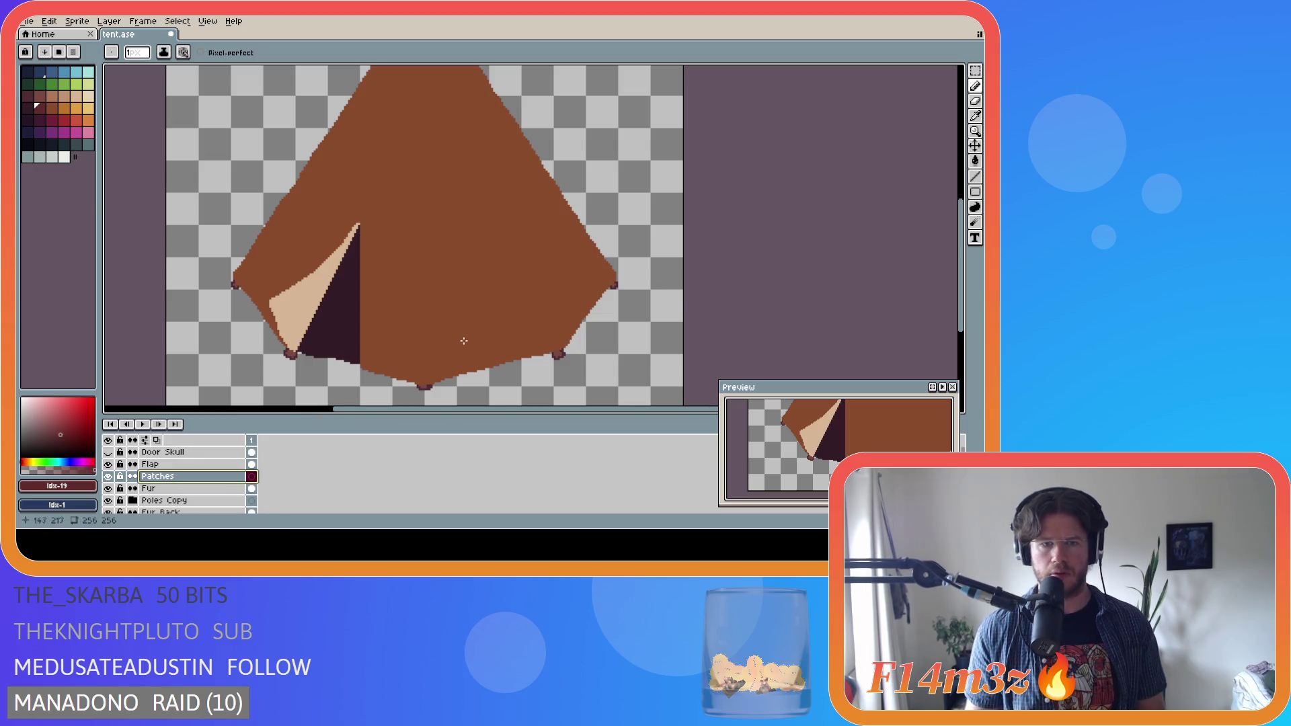
# - Draw a dark patch outline on the tent's lower-right fur
pyautogui.moveTo(449, 374)
pyautogui.mouseDown()
pyautogui.moveTo(460, 286)
pyautogui.moveTo(522, 244)
pyautogui.moveTo(556, 350)
pyautogui.mouseUp()
pyautogui.scroll(2, 569, 370)
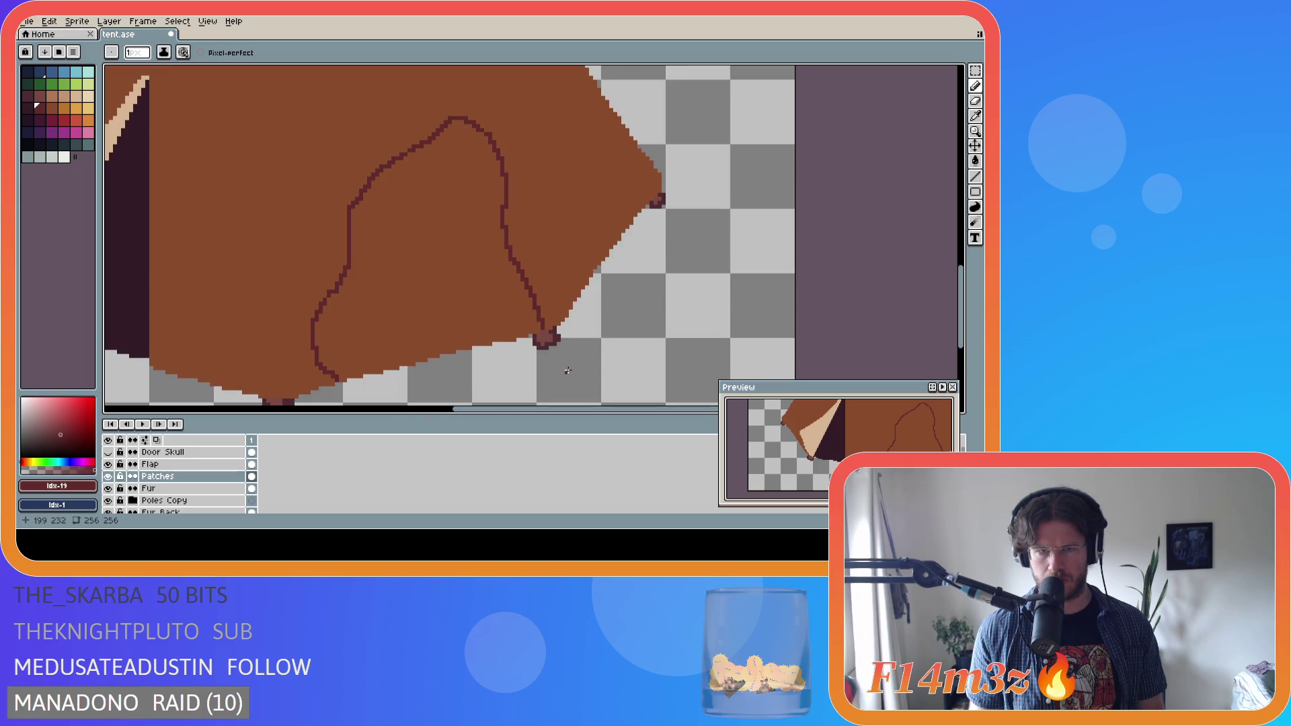
pyautogui.scroll(-2, 568, 371)
pyautogui.scroll(-2, 568, 370)
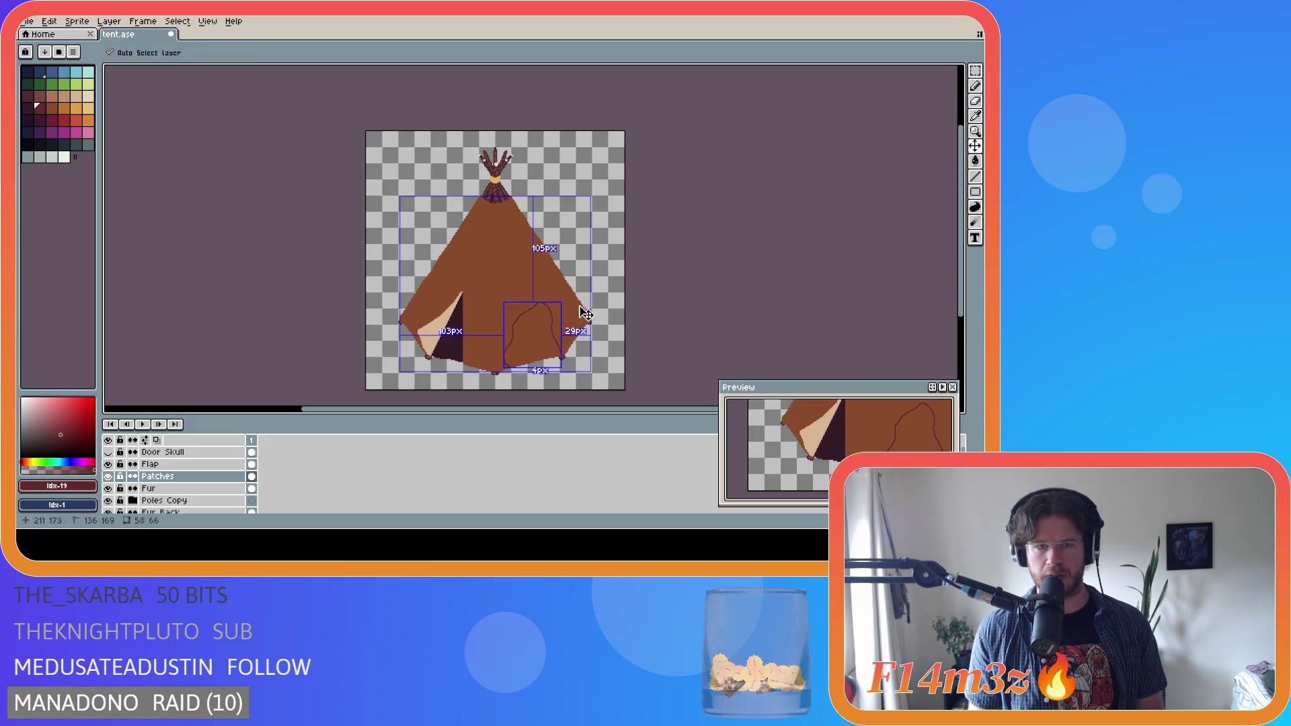
# - Delete the first patch outline and zoom in and out to review the plain tent
pyautogui.press('Delete')
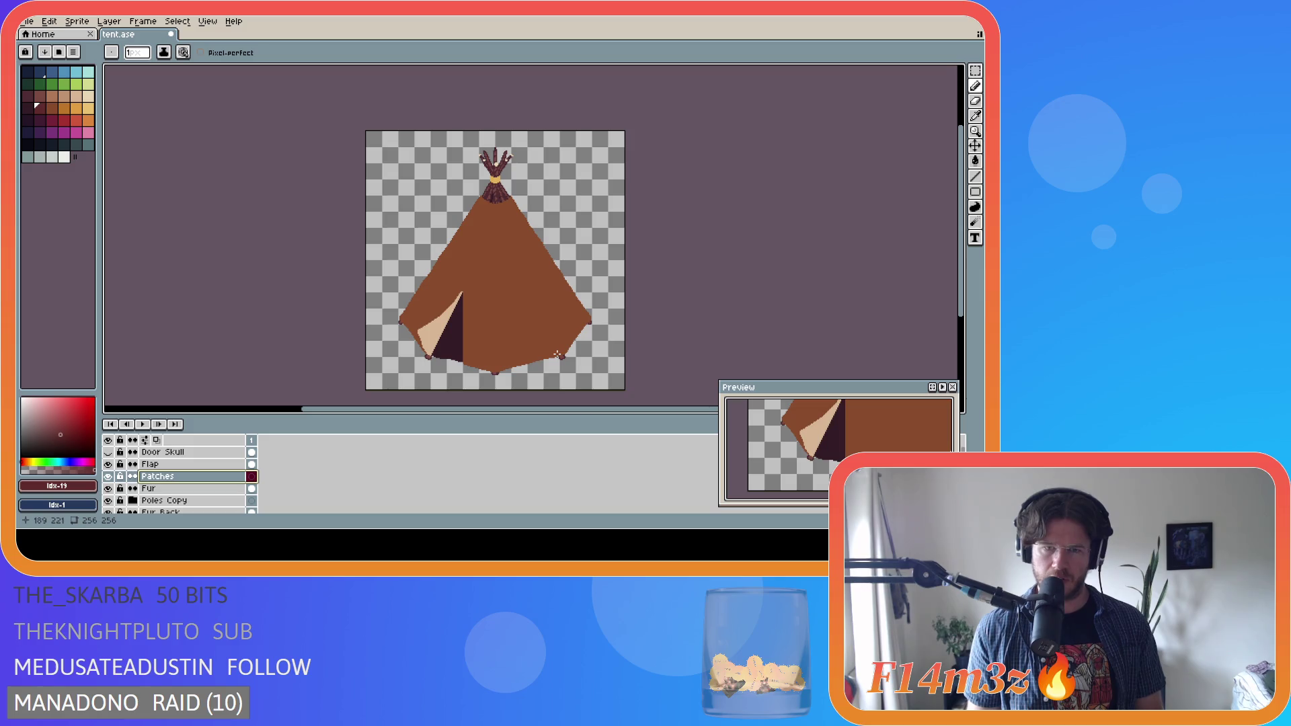
pyautogui.scroll(1, 555, 354)
pyautogui.scroll(-1, 549, 354)
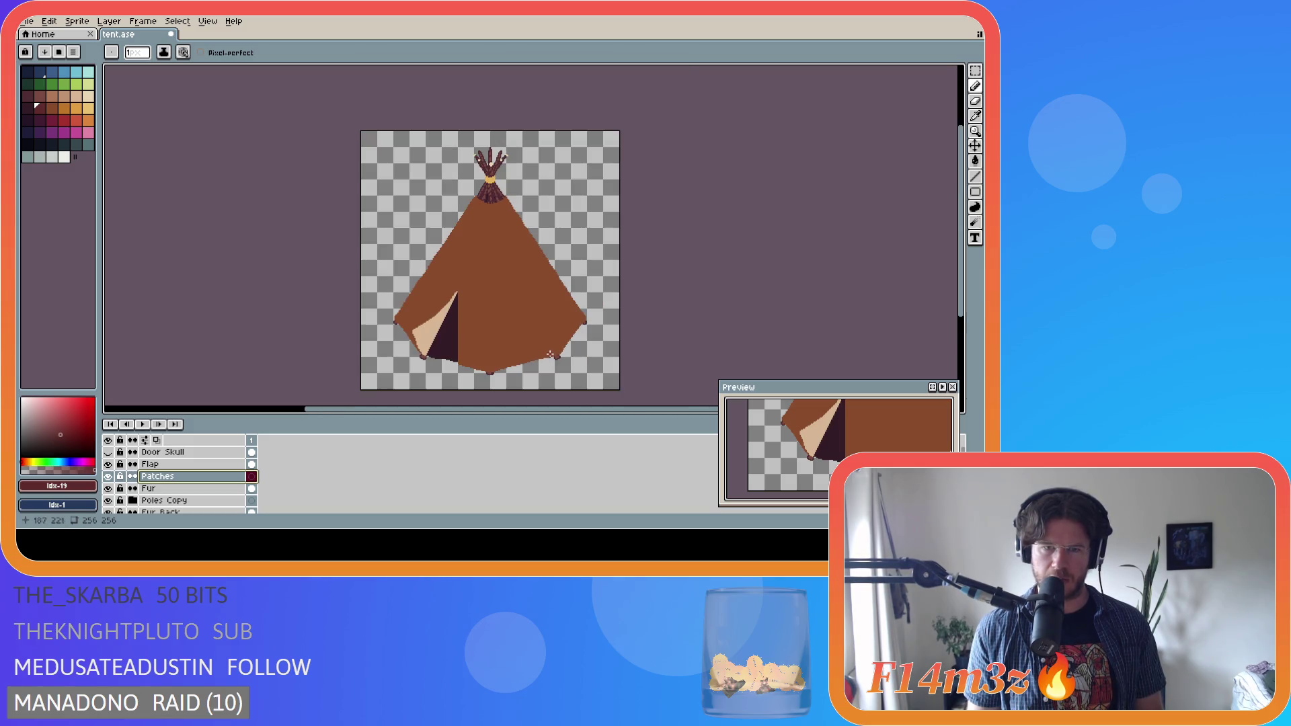
pyautogui.scroll(1, 555, 354)
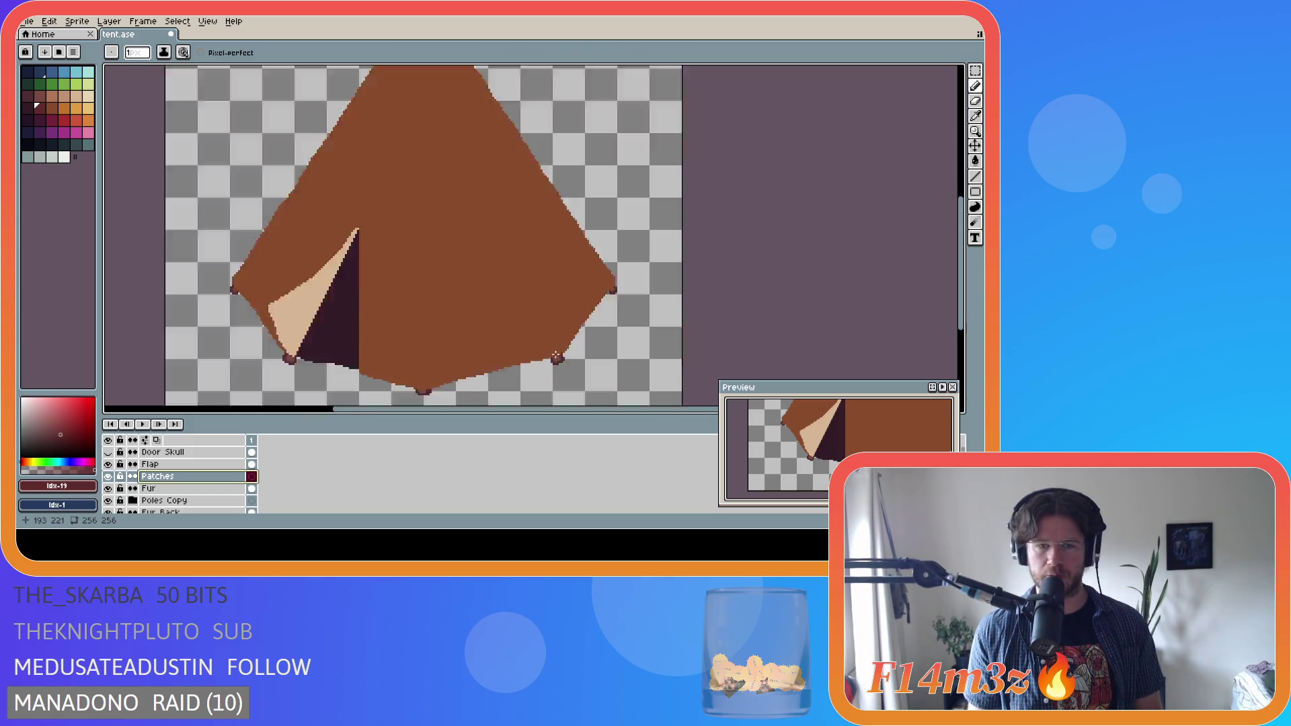
pyautogui.scroll(-1, 508, 294)
pyautogui.scroll(1, 514, 289)
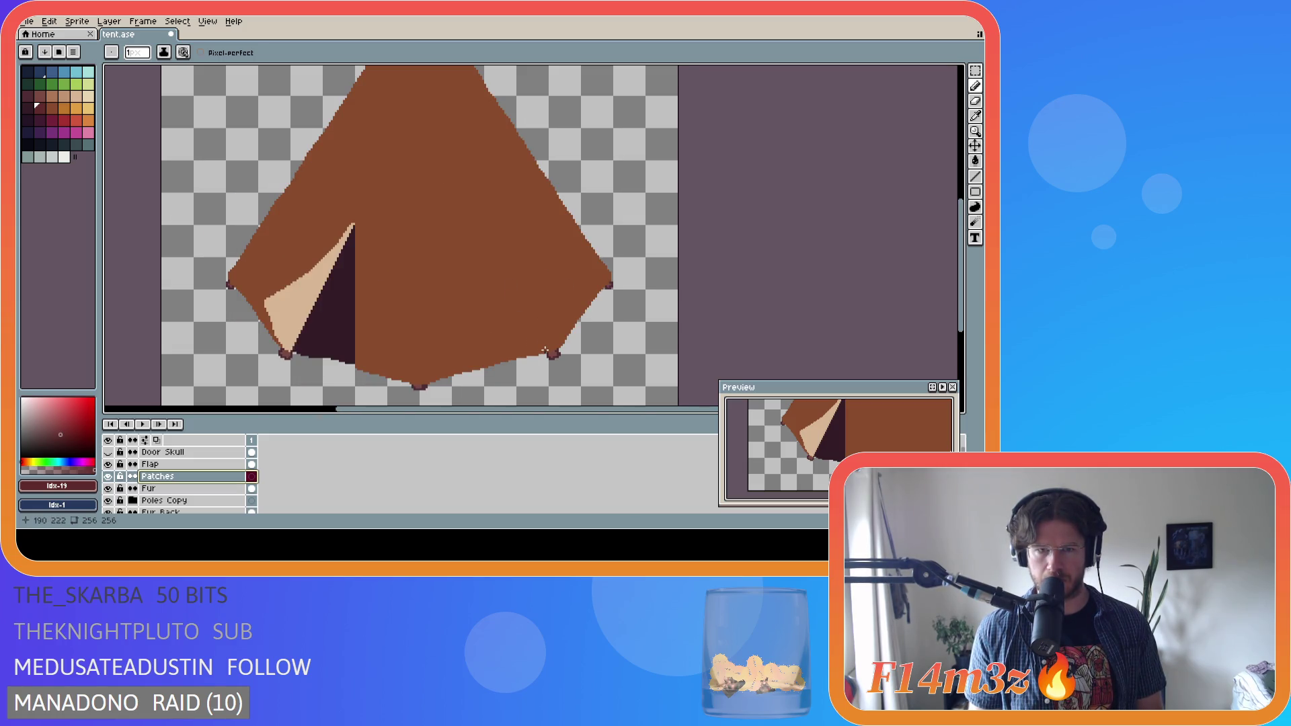
pyautogui.scroll(-1, 529, 327)
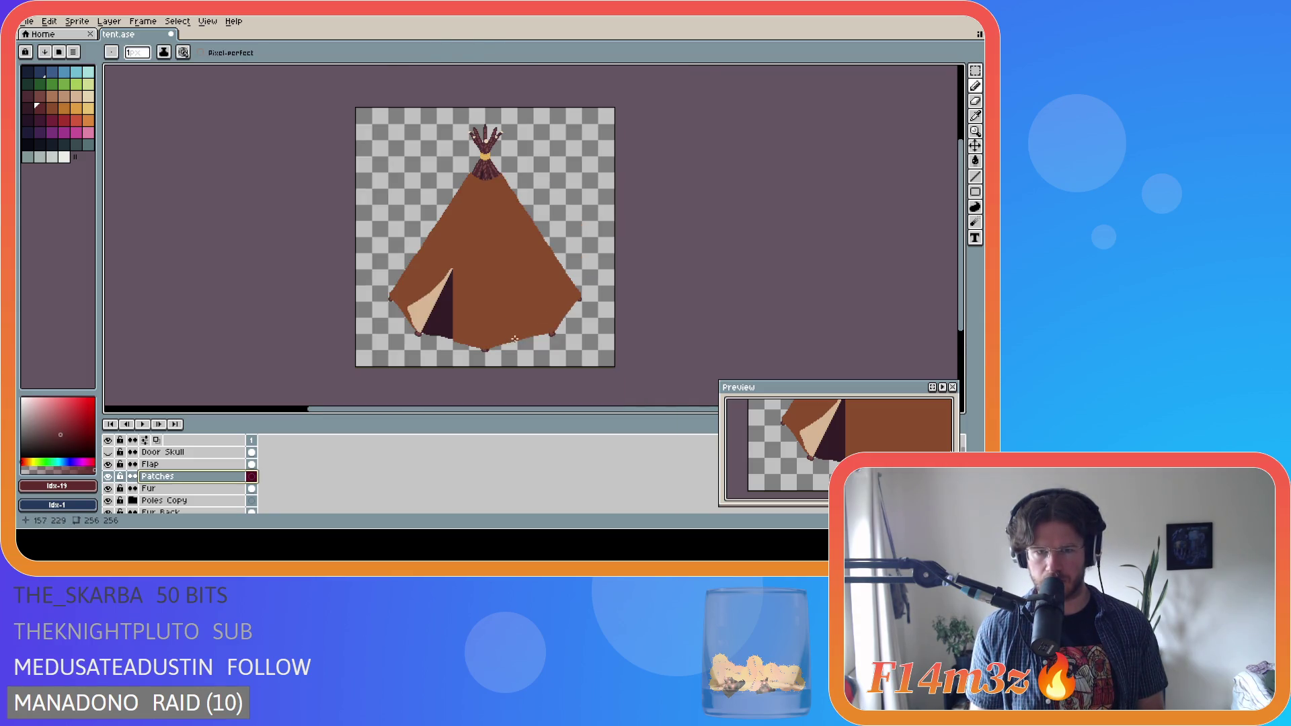
pyautogui.scroll(1, 507, 341)
pyautogui.scroll(-1, 508, 341)
pyautogui.scroll(1, 503, 342)
# - Draw a dark patch outline rising from the tent's bottom edge on the Patches layer
pyautogui.moveTo(504, 344)
pyautogui.mouseDown()
pyautogui.moveTo(474, 308)
pyautogui.moveTo(505, 198)
pyautogui.moveTo(523, 201)
pyautogui.moveTo(584, 322)
pyautogui.mouseUp()
pyautogui.scroll(3, 637, 342)
pyautogui.scroll(-5, 591, 346)
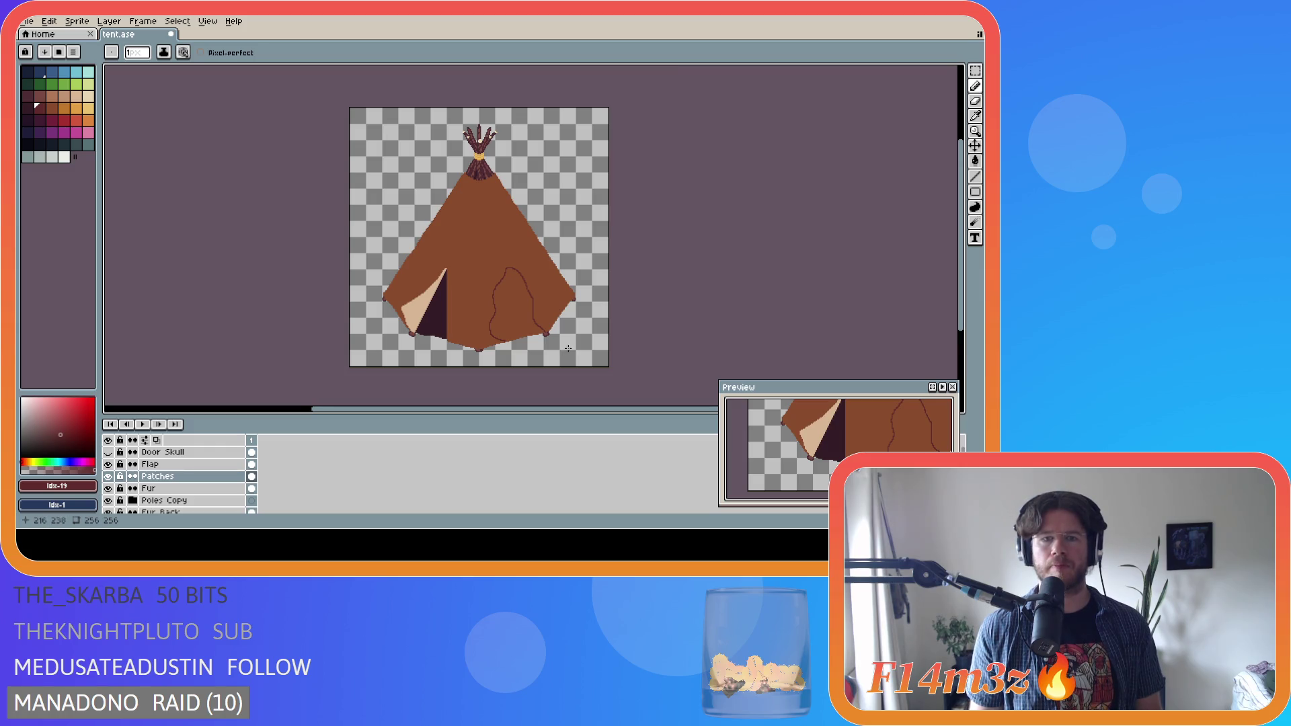
pyautogui.scroll(2, 477, 282)
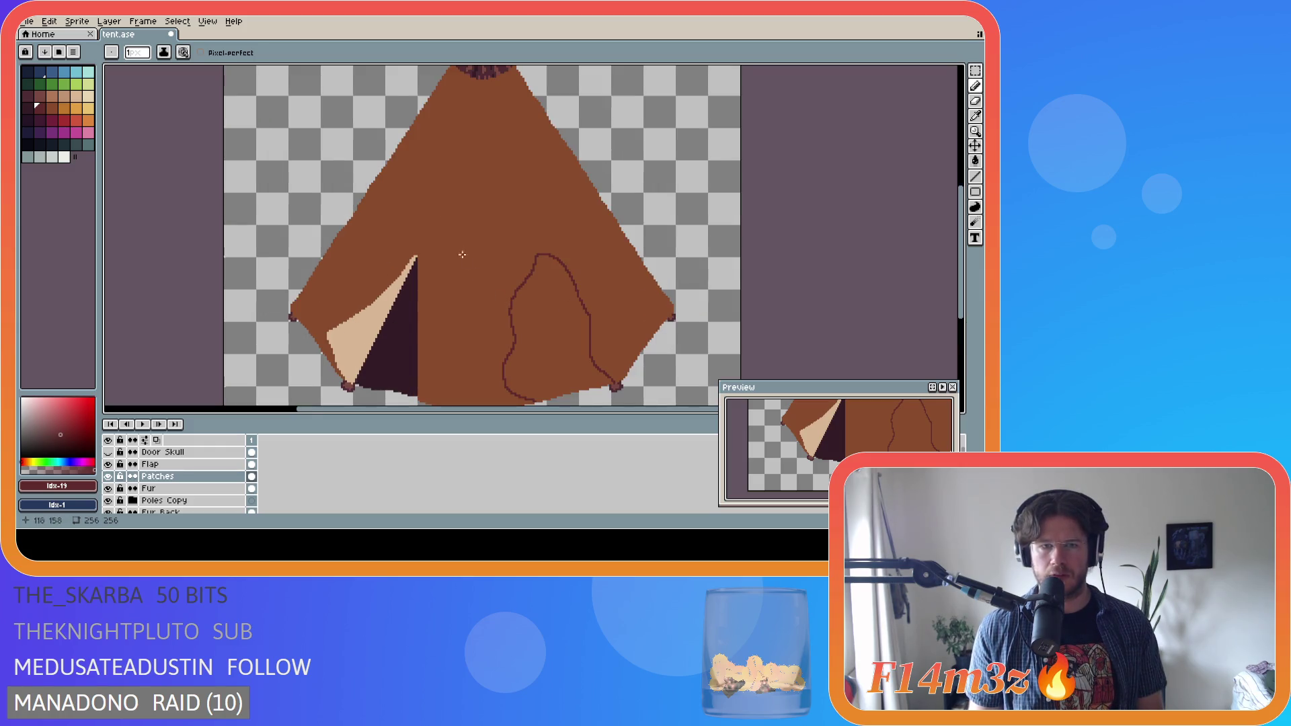
pyautogui.scroll(-2, 467, 260)
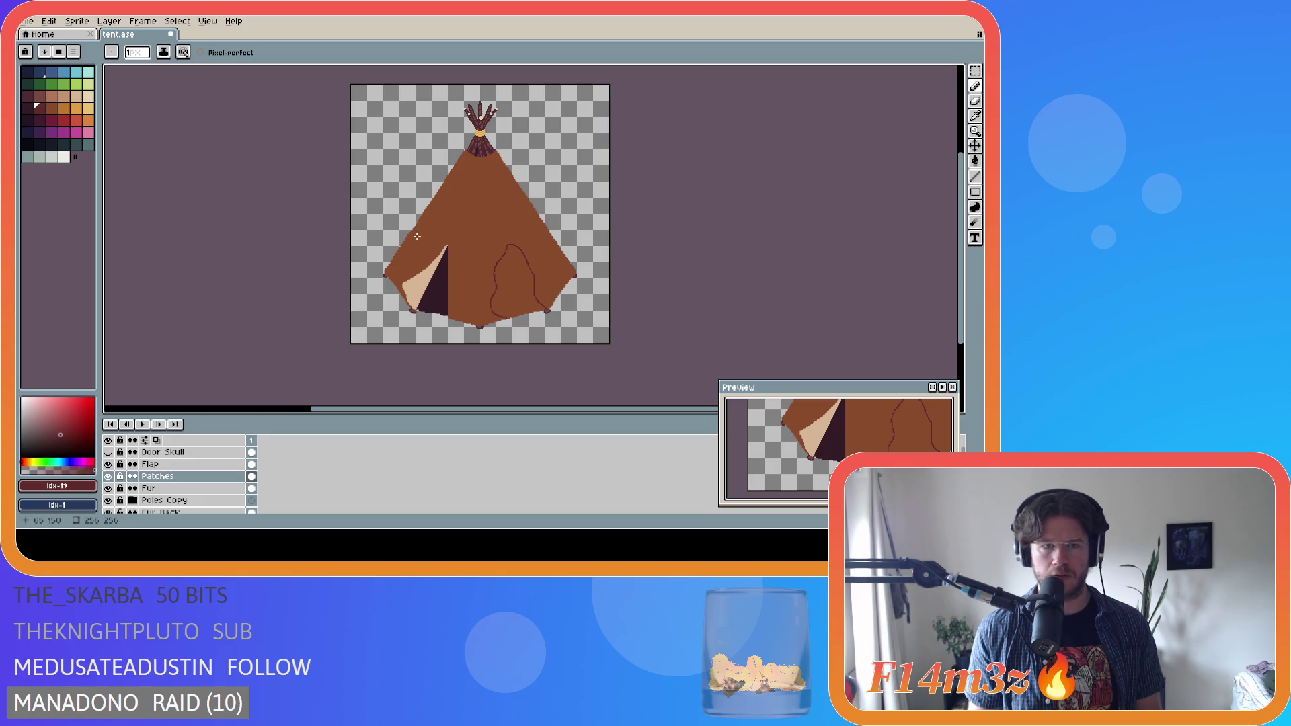
pyautogui.scroll(2, 434, 202)
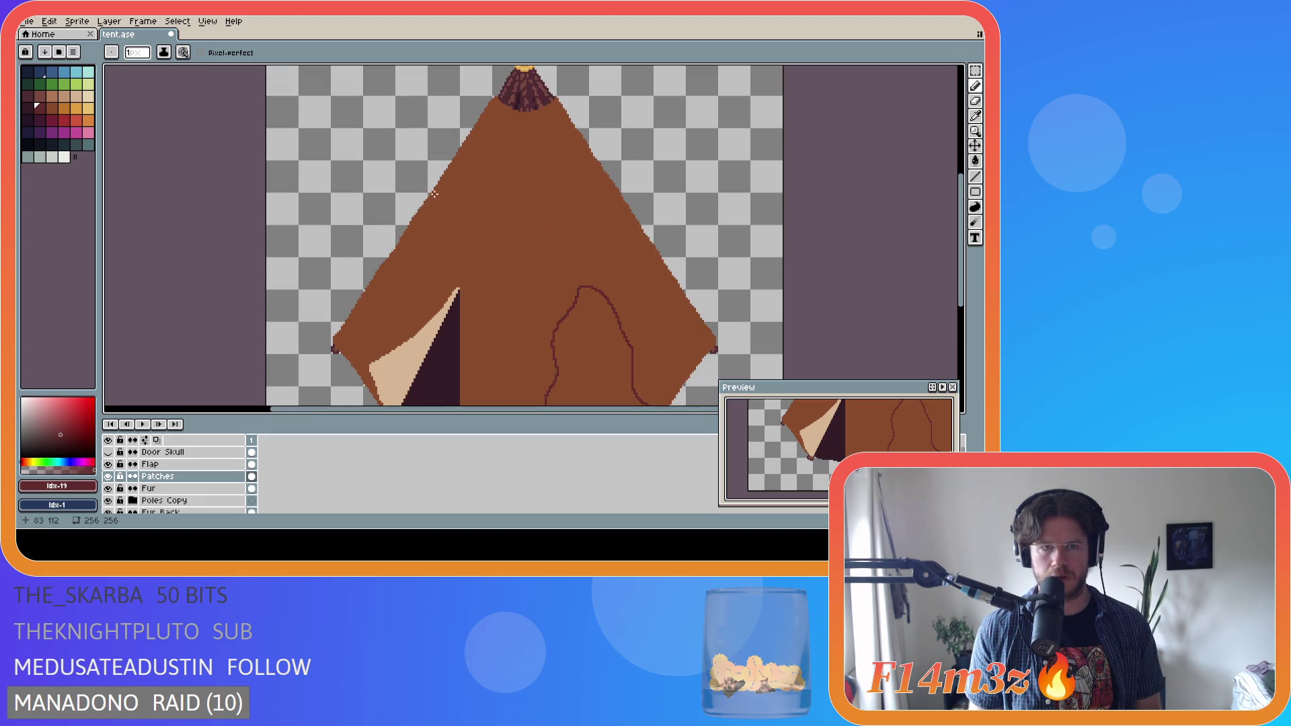
pyautogui.scroll(1, 434, 193)
# - Outline more fur patches down the tent's upper-left slope and across its front
pyautogui.moveTo(433, 191)
pyautogui.mouseDown()
pyautogui.moveTo(428, 321)
pyautogui.moveTo(342, 392)
pyautogui.moveTo(295, 390)
pyautogui.mouseUp()
pyautogui.scroll(-3, 460, 396)
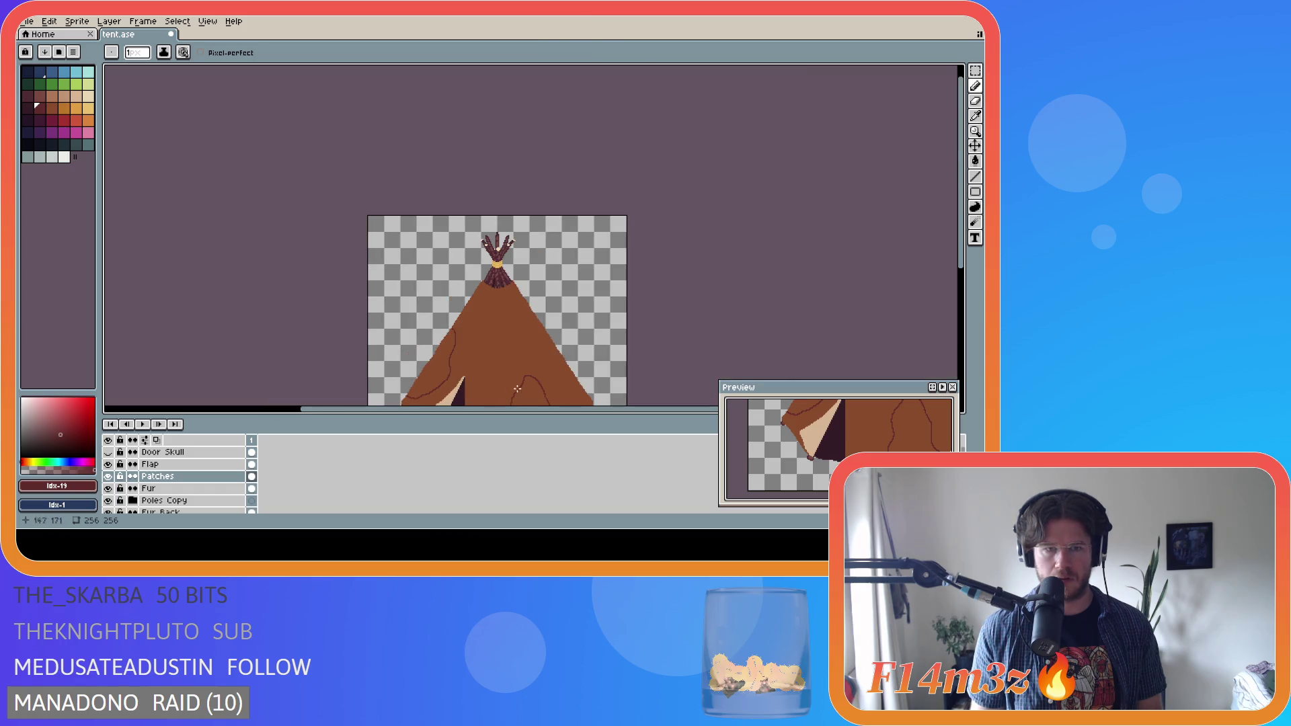
pyautogui.moveTo(955, 257); pyautogui.dragTo(956, 305)
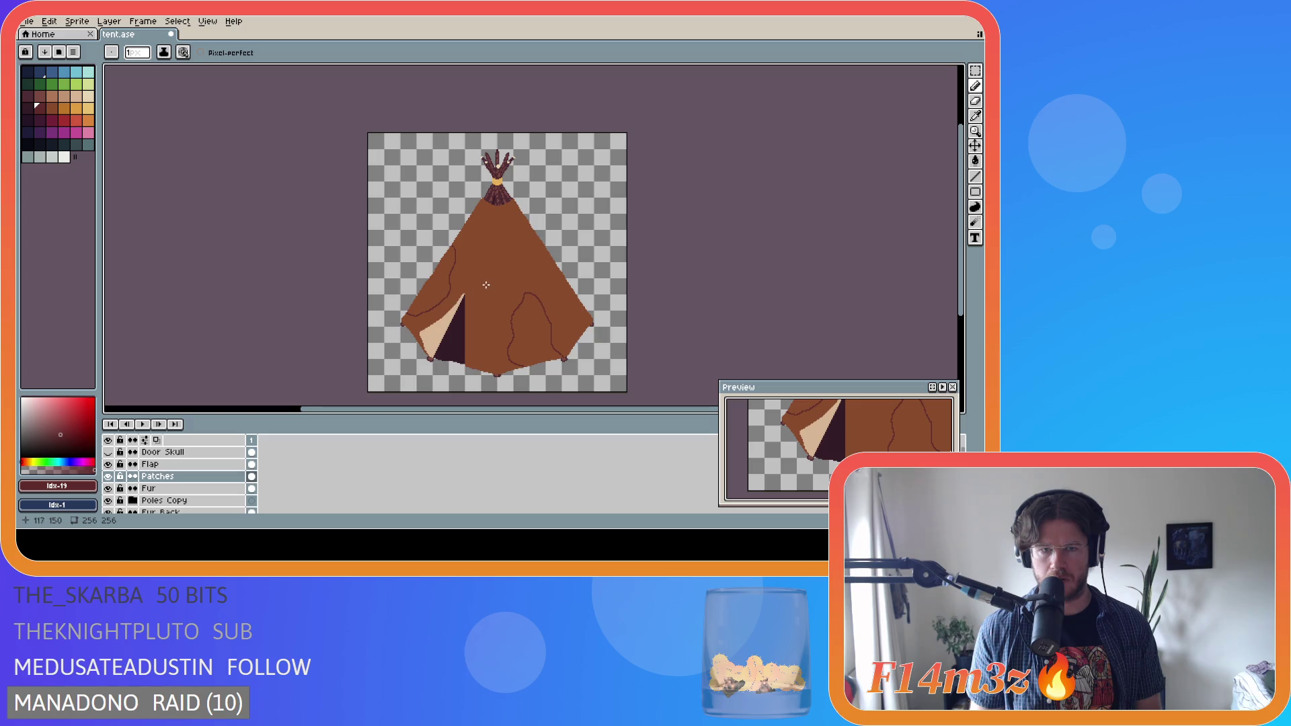
pyautogui.moveTo(491, 287)
pyautogui.mouseDown()
pyautogui.moveTo(475, 276)
pyautogui.moveTo(489, 215)
pyautogui.moveTo(517, 217)
pyautogui.moveTo(529, 276)
pyautogui.moveTo(491, 287)
pyautogui.mouseUp()
pyautogui.scroll(3, 495, 324)
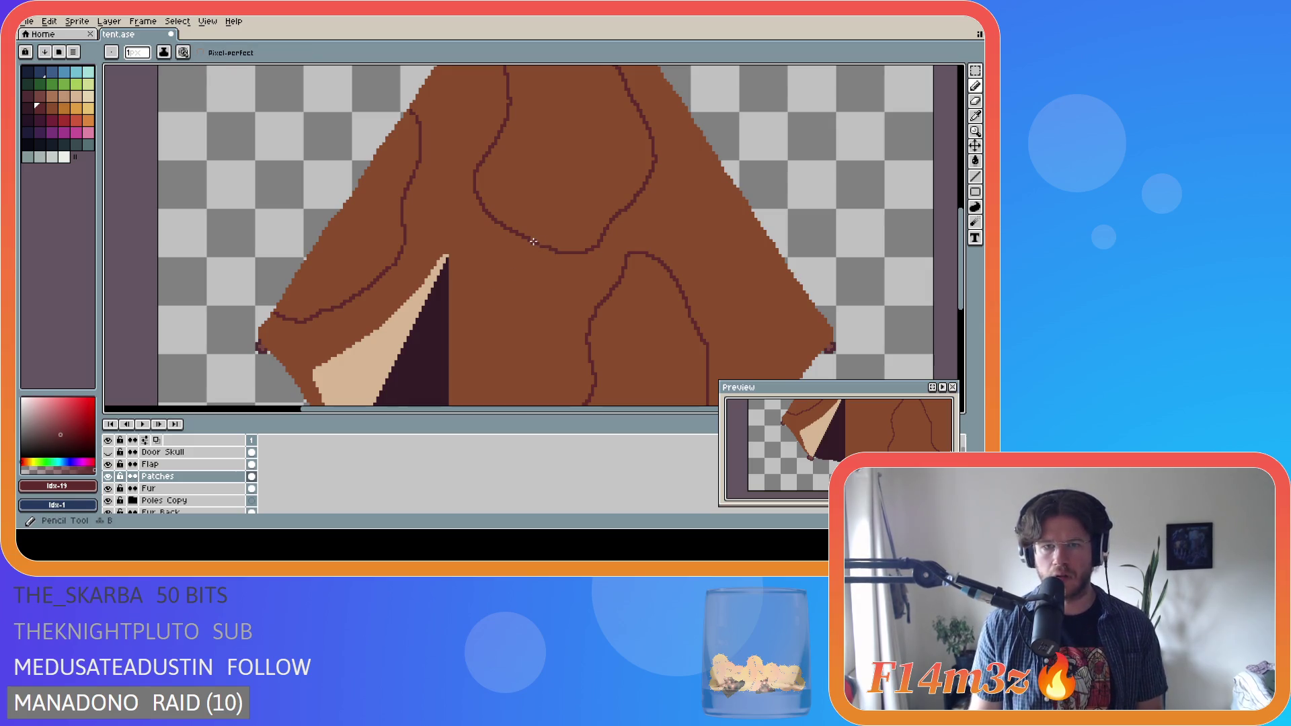
pyautogui.scroll(-4, 605, 255)
pyautogui.scroll(1, 658, 267)
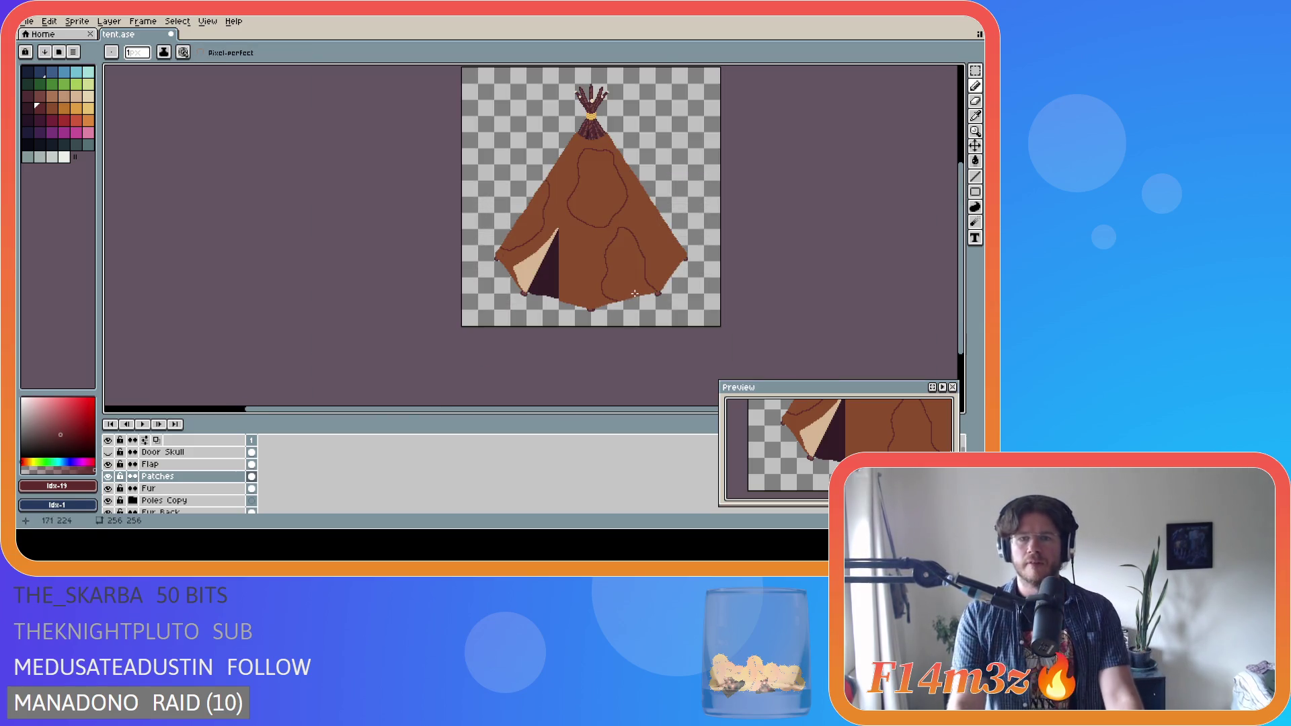
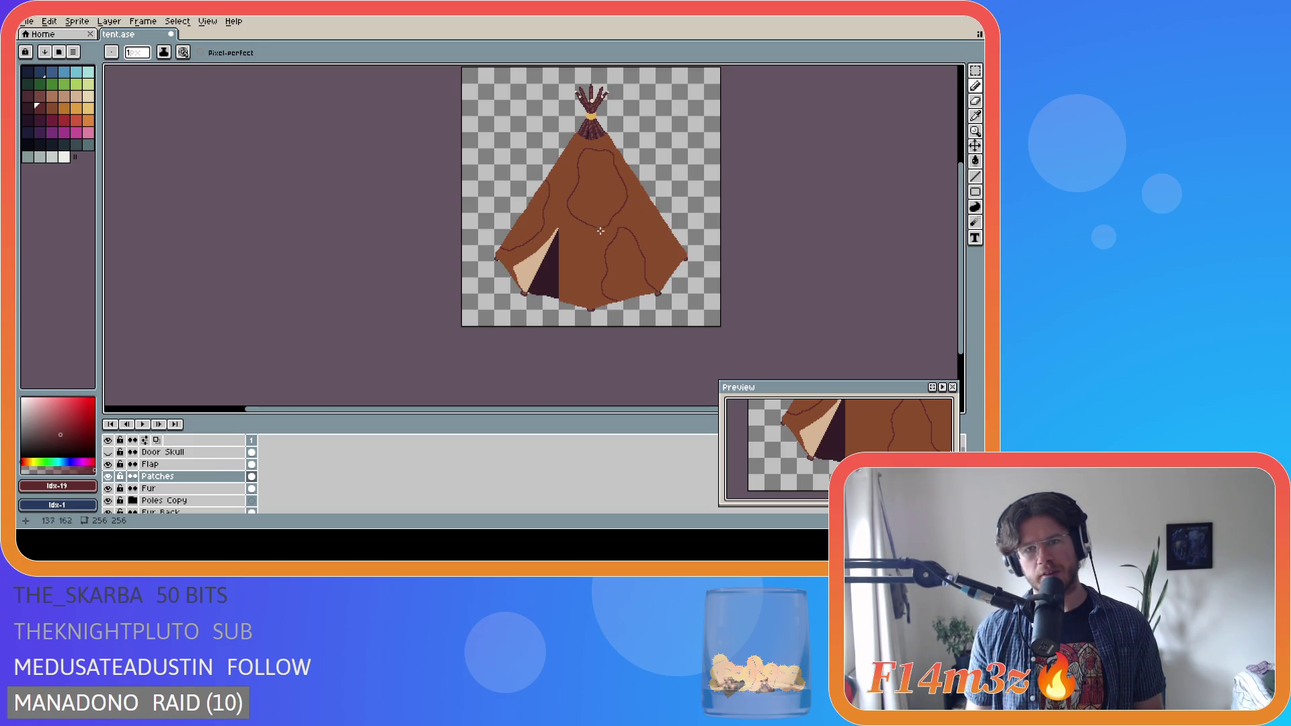
# - Undo the old upper patch outline and redraw the upper seam in dark brown
pyautogui.hotkey('ctrl', 'z')
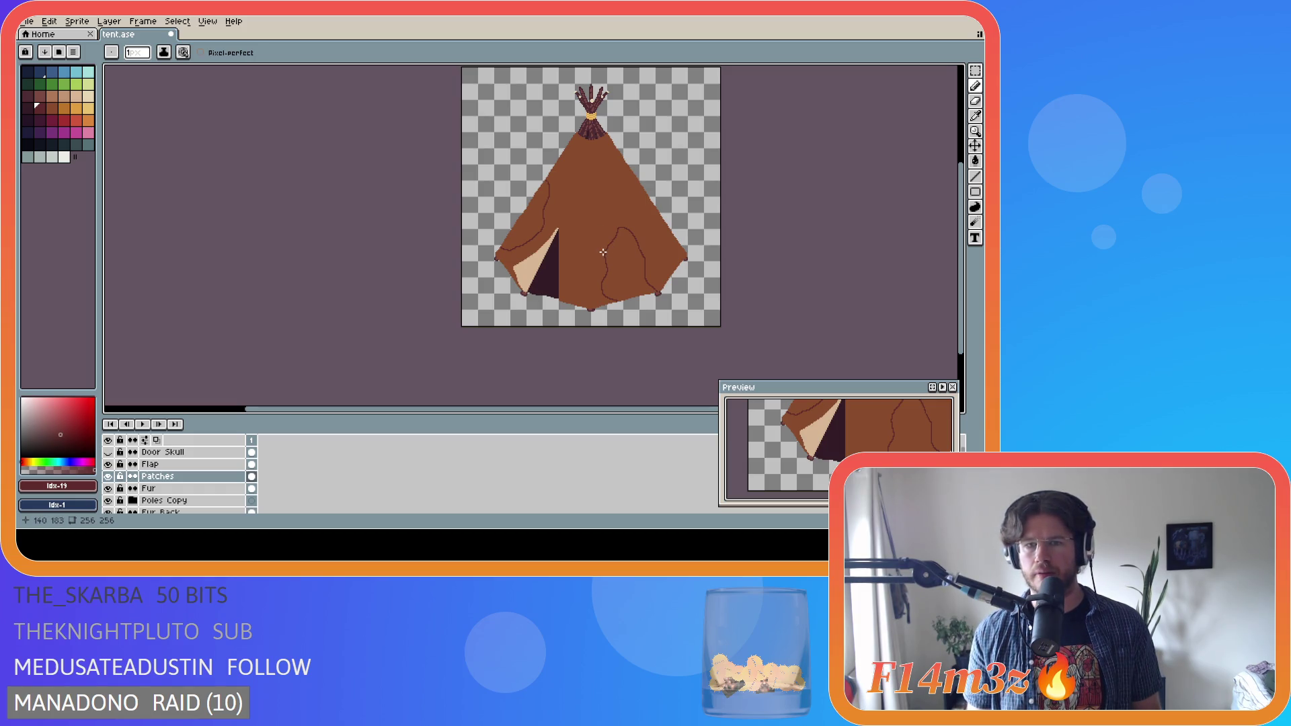
pyautogui.scroll(2, 603, 250)
pyautogui.moveTo(606, 250)
pyautogui.mouseDown()
pyautogui.moveTo(559, 220)
pyautogui.moveTo(537, 181)
pyautogui.mouseUp()
pyautogui.hotkey('ctrl', 'z')
pyautogui.scroll(-1, 640, 245)
pyautogui.scroll(1, 614, 237)
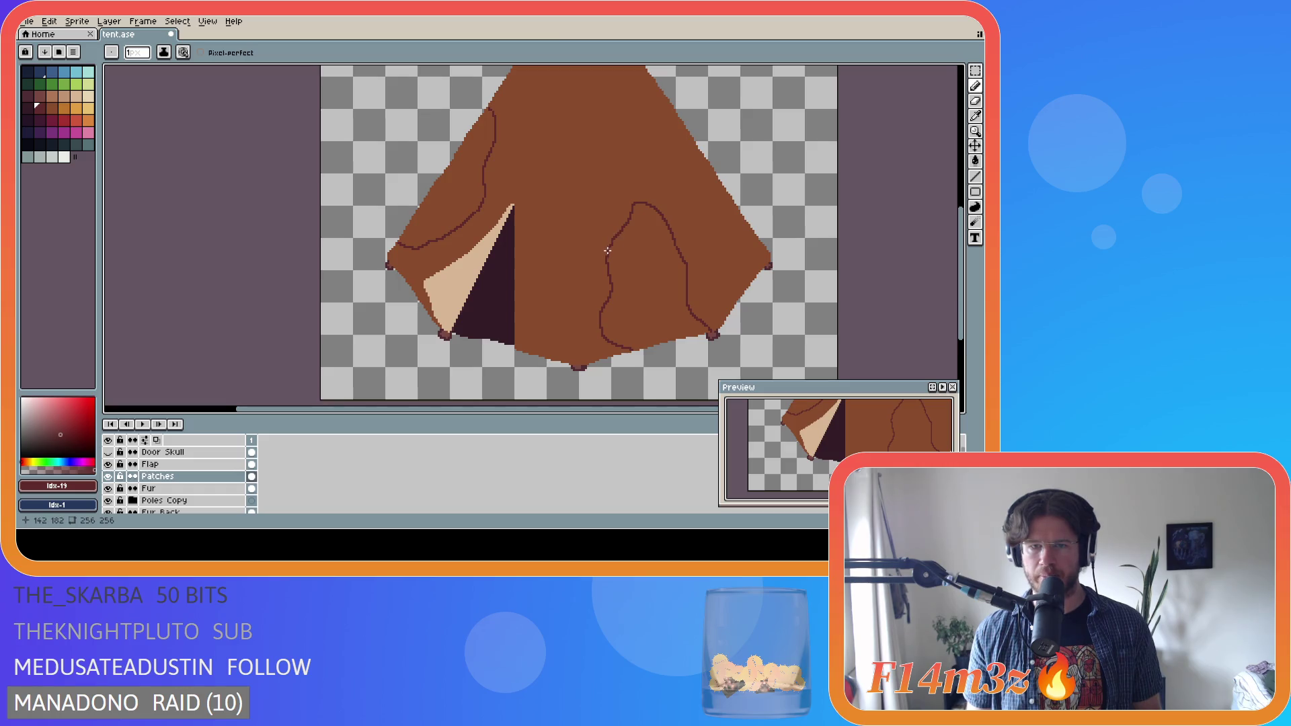
pyautogui.moveTo(607, 252)
pyautogui.mouseDown()
pyautogui.moveTo(559, 208)
pyautogui.moveTo(536, 126)
pyautogui.moveTo(584, 88)
pyautogui.moveTo(651, 100)
pyautogui.moveTo(664, 153)
pyautogui.moveTo(647, 203)
pyautogui.mouseUp()
# - Extend the patch seams down to the tent's bottom edge
pyautogui.scroll(-2, 744, 199)
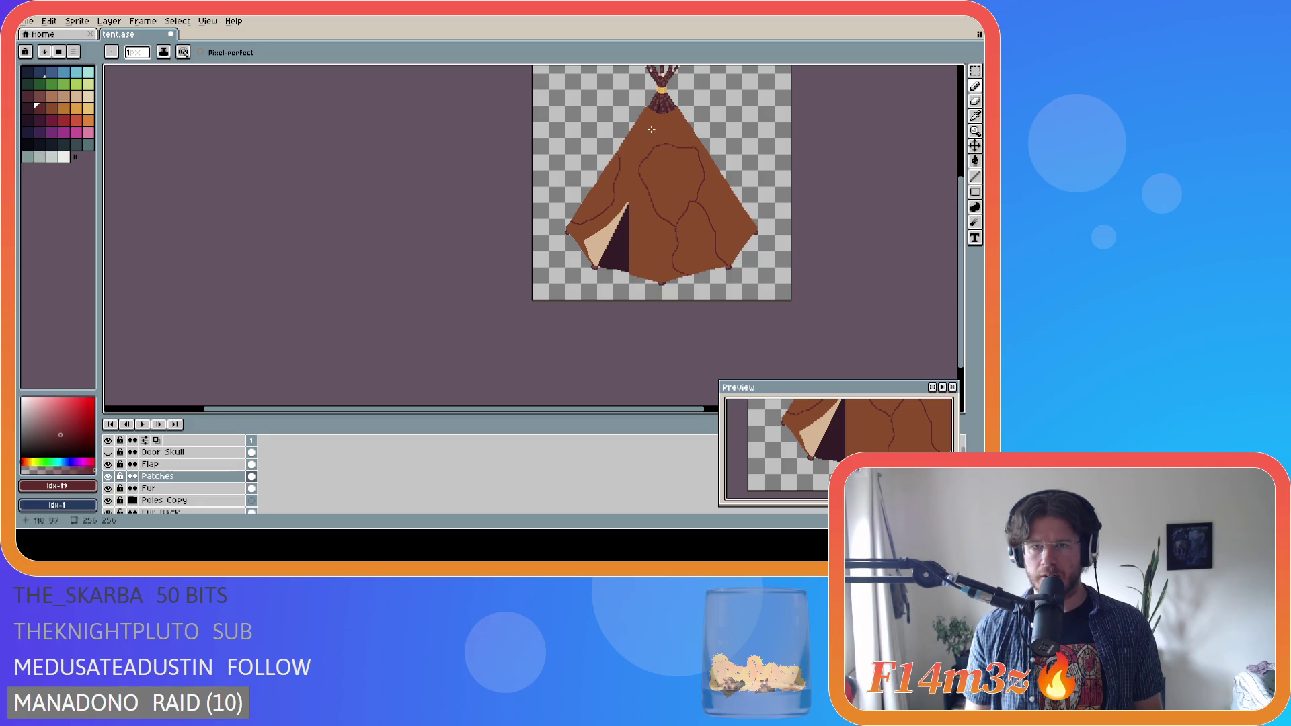
pyautogui.scroll(2, 729, 177)
pyautogui.scroll(-2, 728, 177)
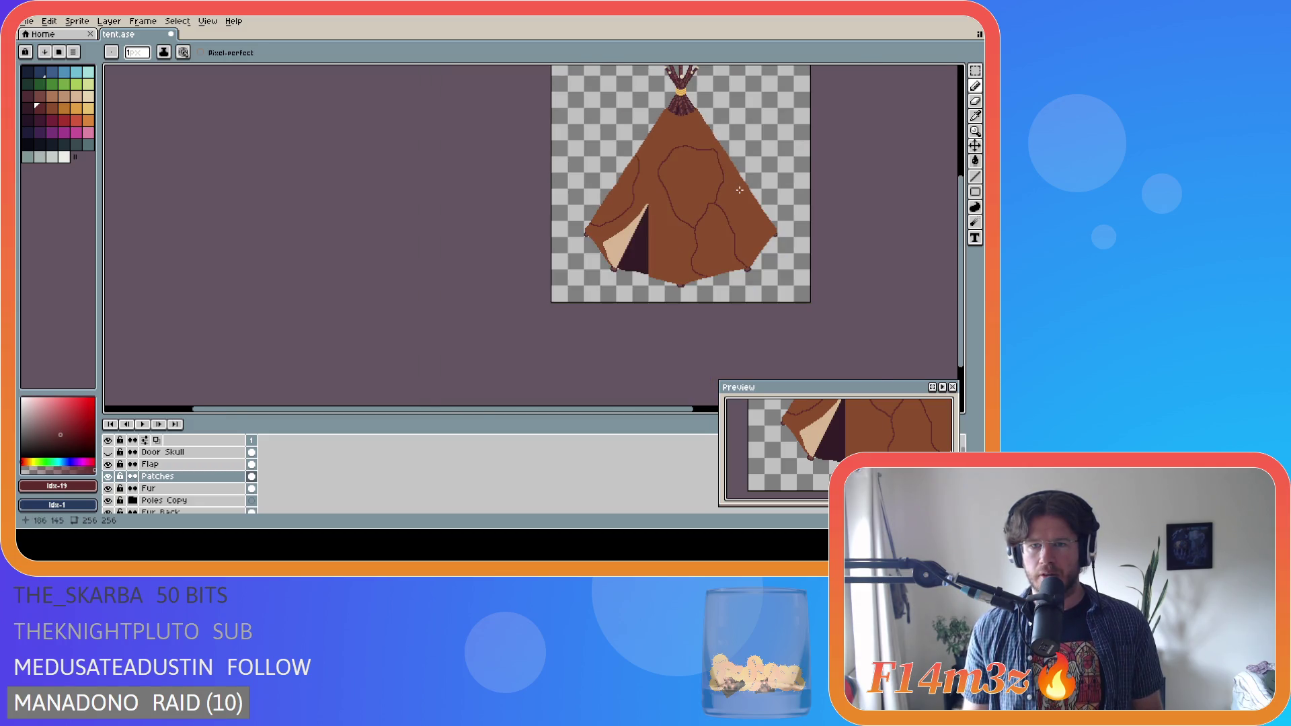
pyautogui.scroll(2, 739, 190)
pyautogui.scroll(-2, 800, 134)
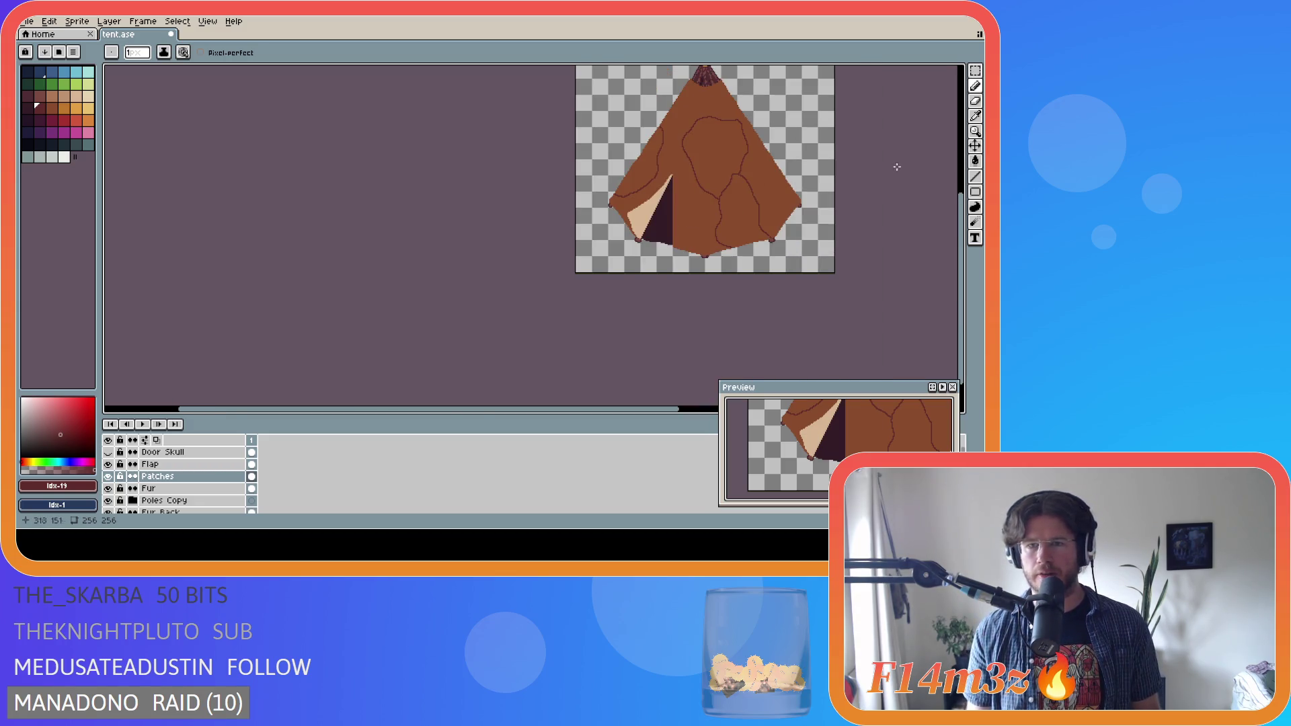
pyautogui.moveTo(960, 211); pyautogui.dragTo(960, 189)
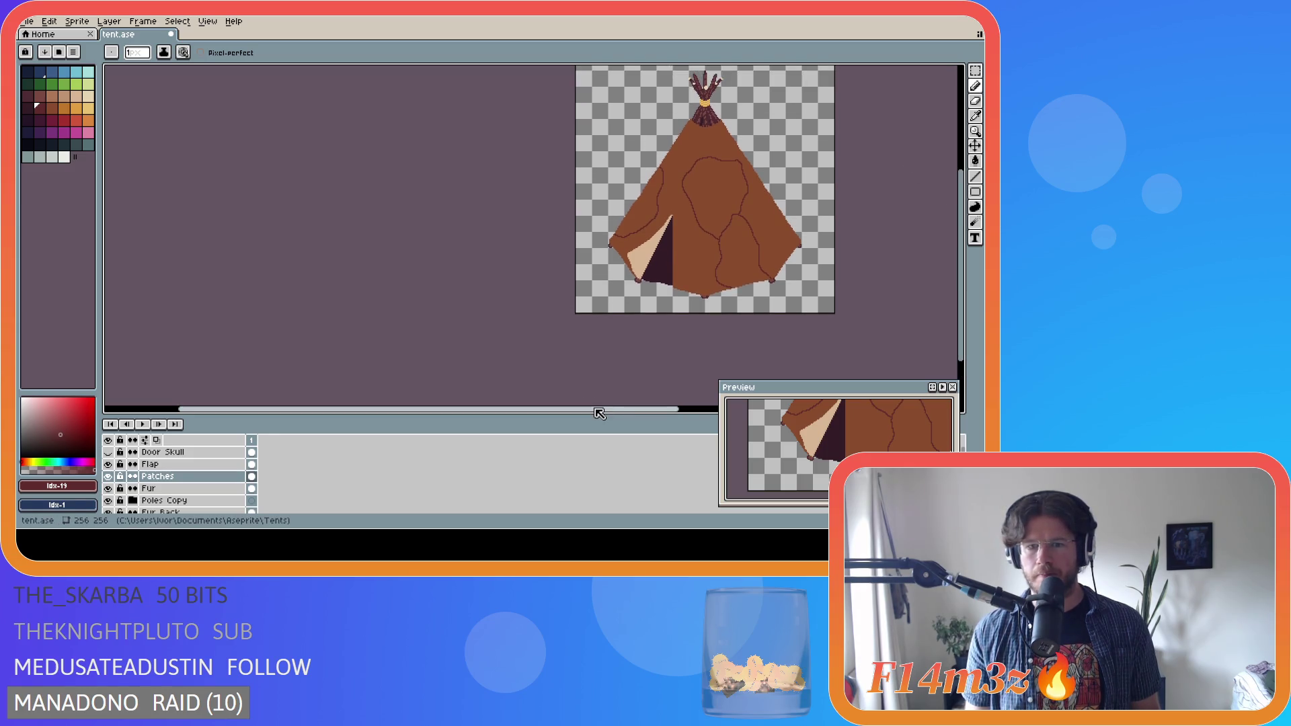
pyautogui.moveTo(599, 409); pyautogui.dragTo(693, 410)
pyautogui.scroll(2, 611, 211)
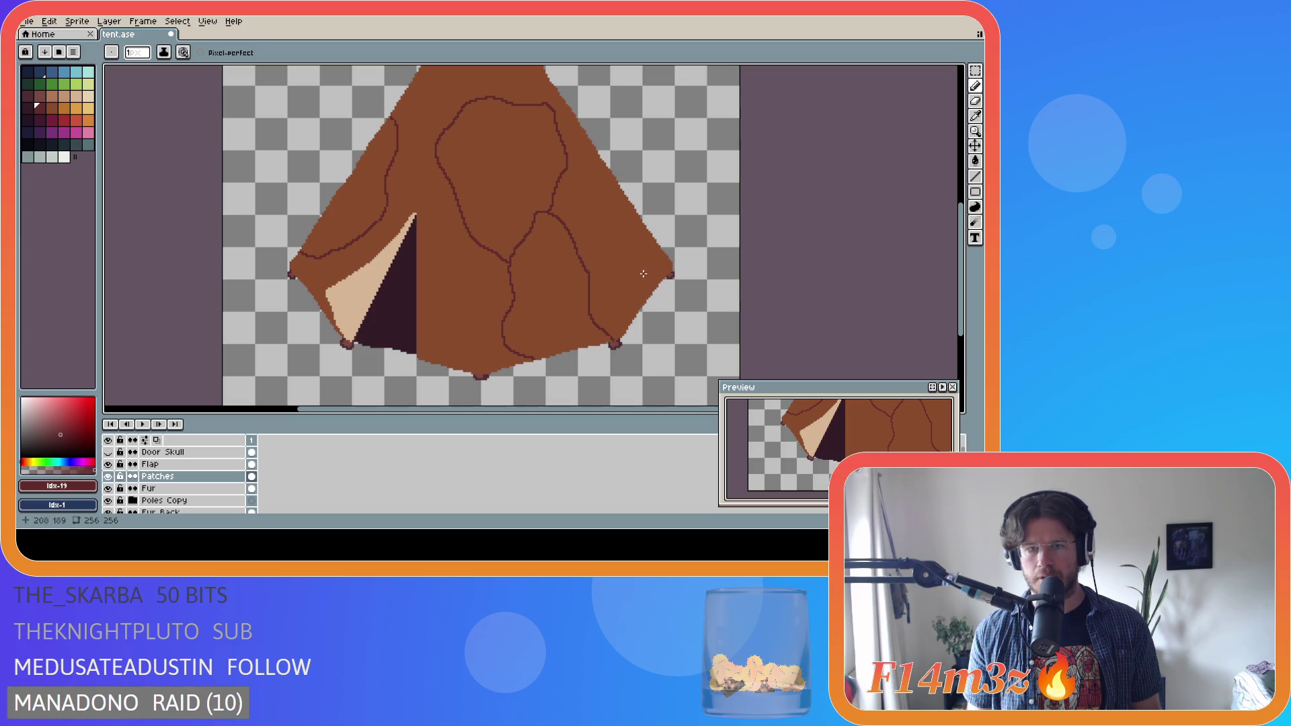
# - Draw a dark seam curving toward the tent's right corner, undoing and redoing it once
pyautogui.scroll(-3, 638, 273)
pyautogui.scroll(4, 560, 291)
pyautogui.press('e')
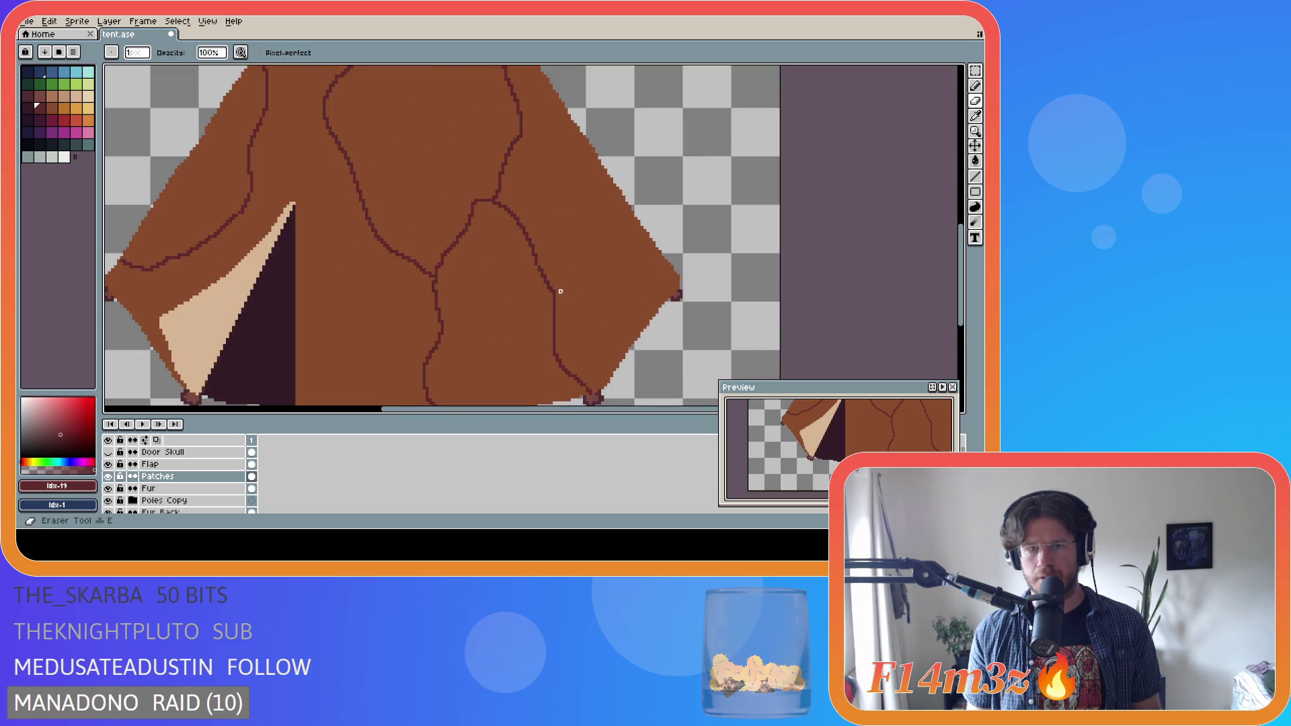
pyautogui.press('b')
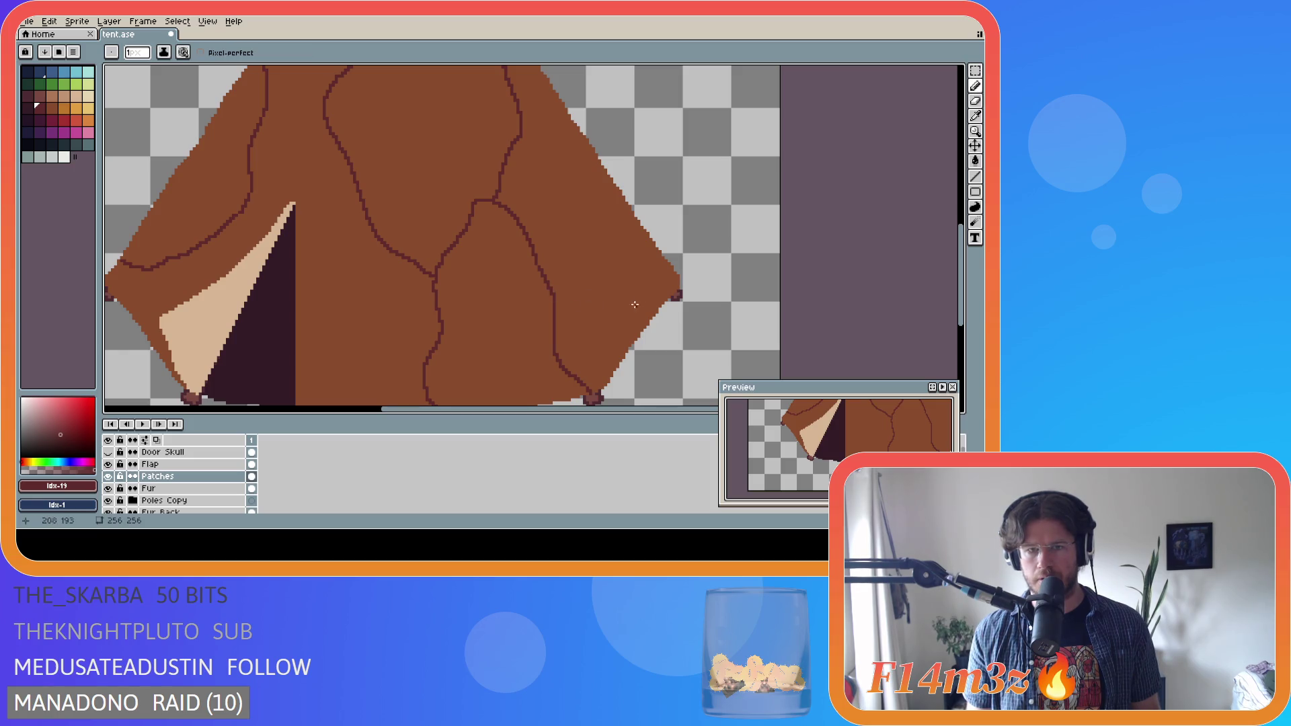
pyautogui.scroll(-2, 613, 308)
pyautogui.scroll(3, 591, 302)
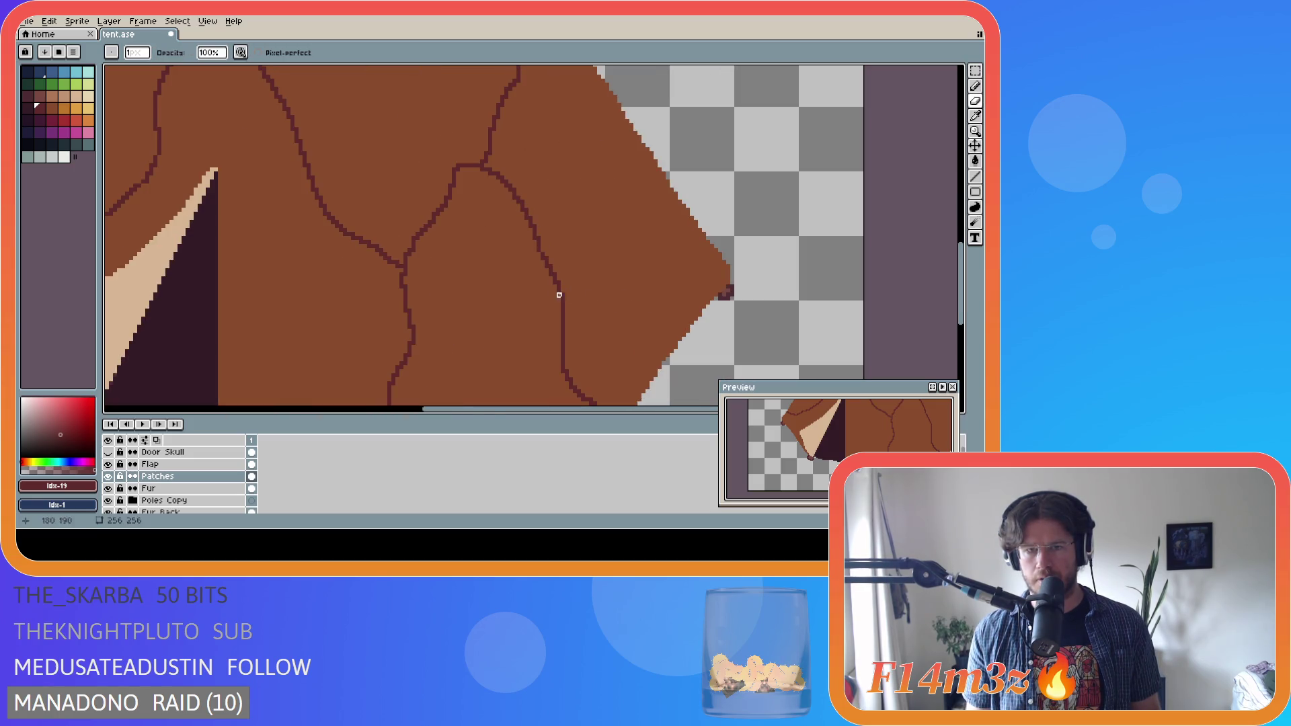
pyautogui.scroll(-2, 654, 286)
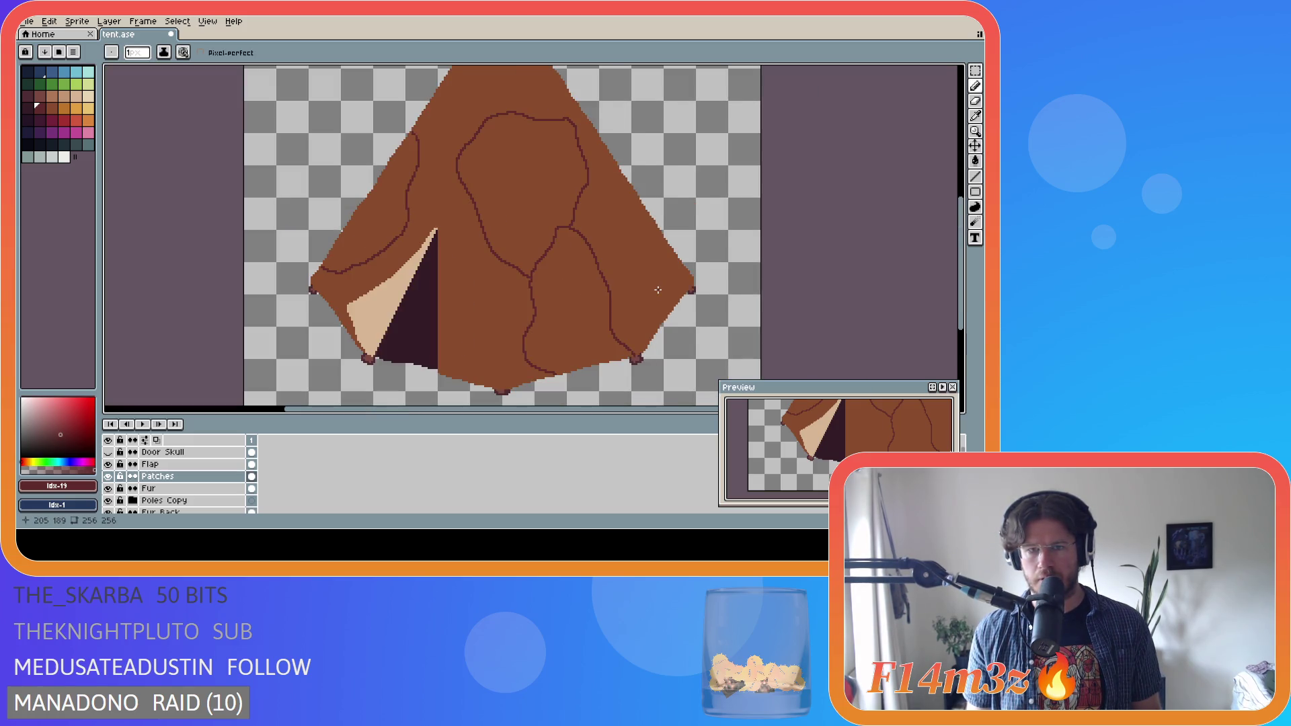
pyautogui.scroll(-2, 657, 290)
pyautogui.scroll(2, 659, 287)
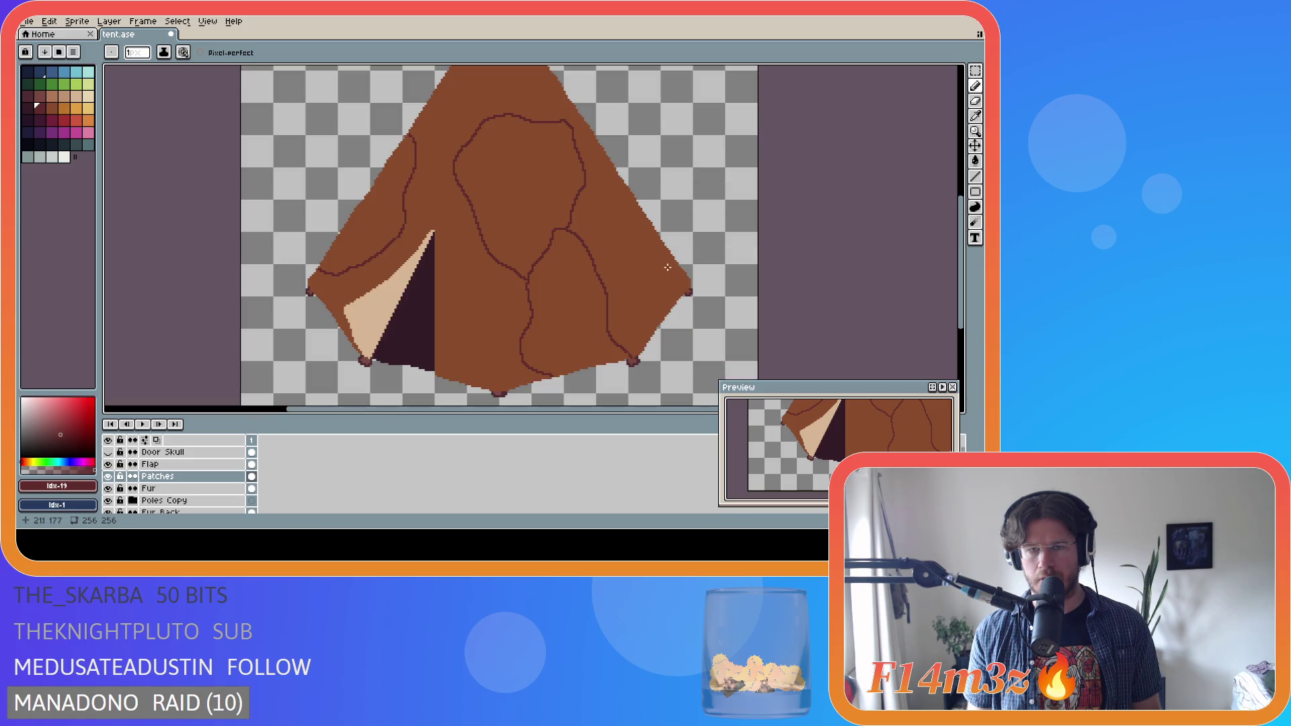
pyautogui.moveTo(590, 252)
pyautogui.mouseDown()
pyautogui.moveTo(617, 199)
pyautogui.moveTo(683, 272)
pyautogui.mouseUp()
pyautogui.scroll(1, 716, 292)
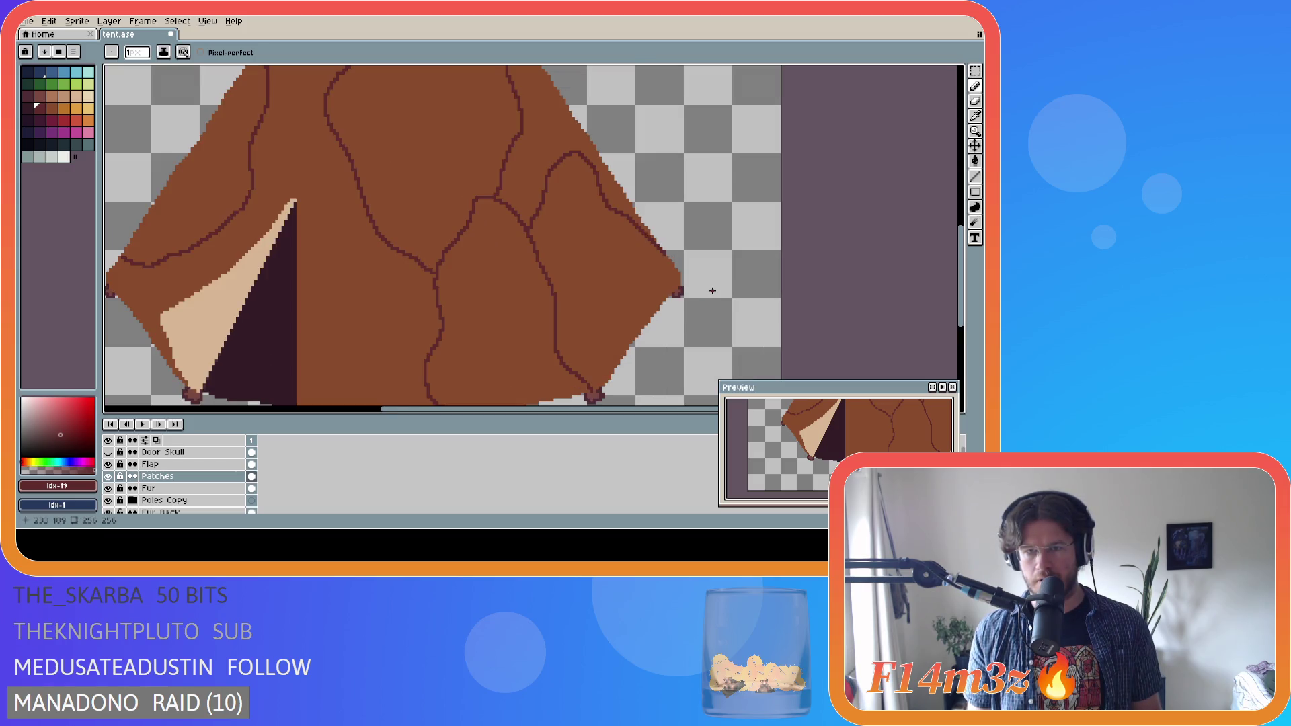
pyautogui.scroll(1, 716, 291)
pyautogui.hotkey('ctrl', 'z')
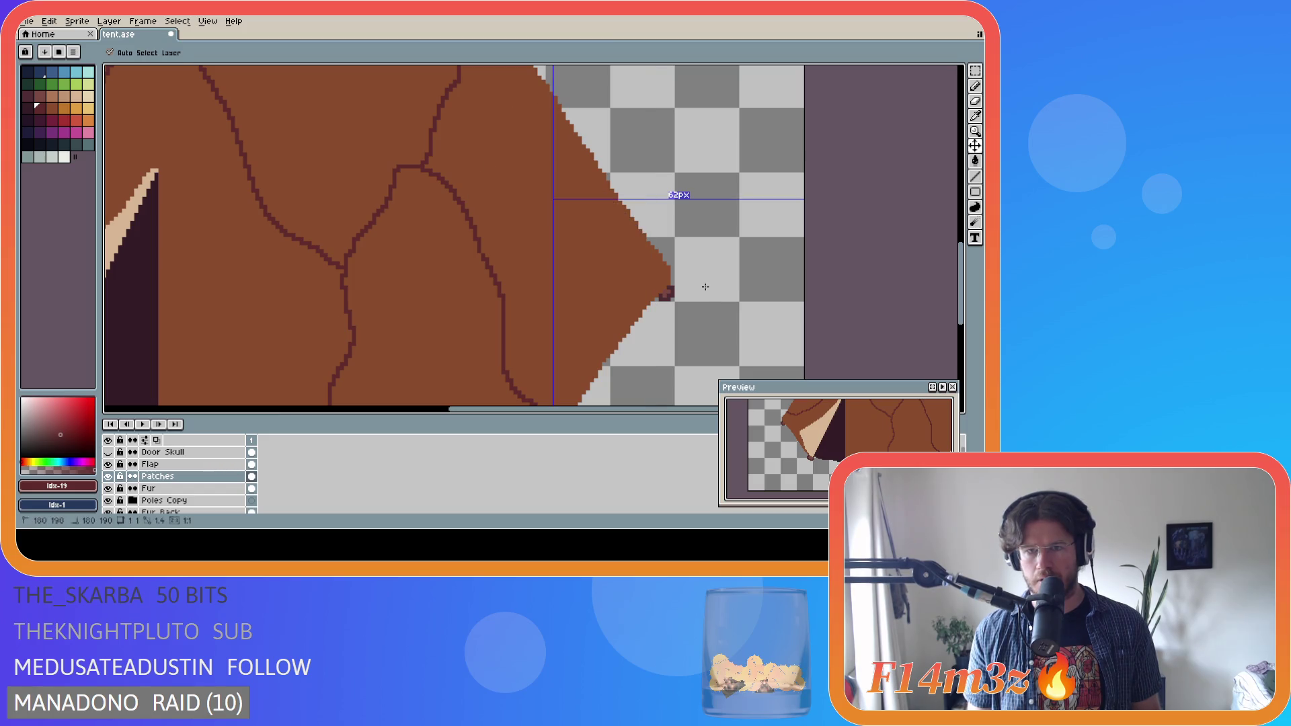
pyautogui.hotkey('ctrl', 'y')
# - Extend a short seam from just below the peak down into the upper patch outline
pyautogui.scroll(1, 645, 232)
pyautogui.press('e')
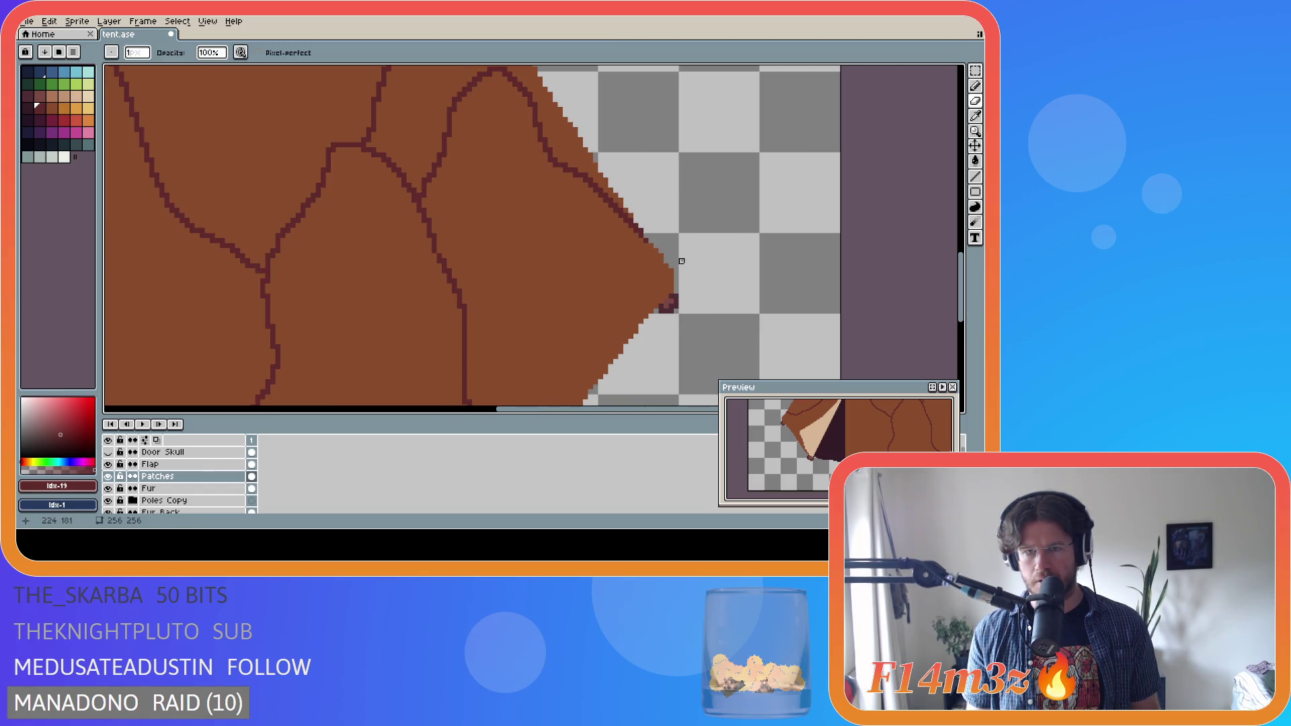
pyautogui.press('b')
pyautogui.scroll(-3, 686, 259)
pyautogui.scroll(-2, 698, 258)
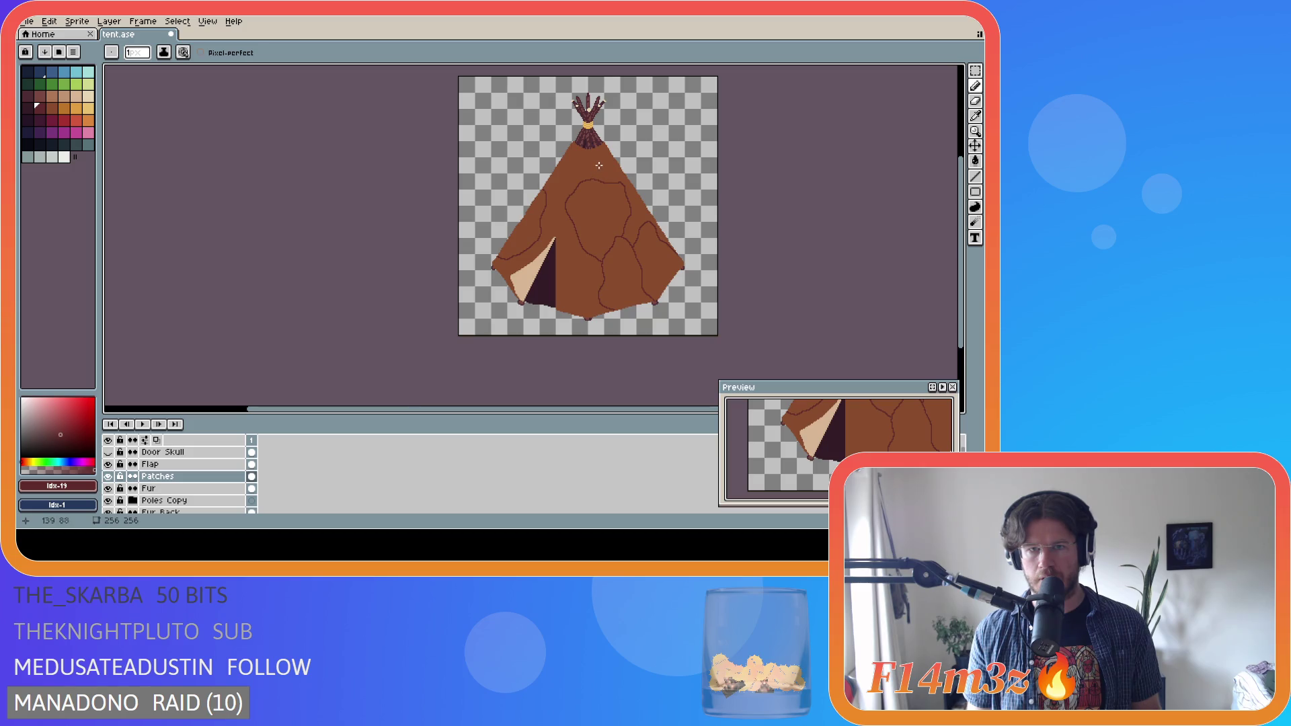
pyautogui.scroll(2, 610, 190)
pyautogui.moveTo(603, 197); pyautogui.dragTo(614, 133)
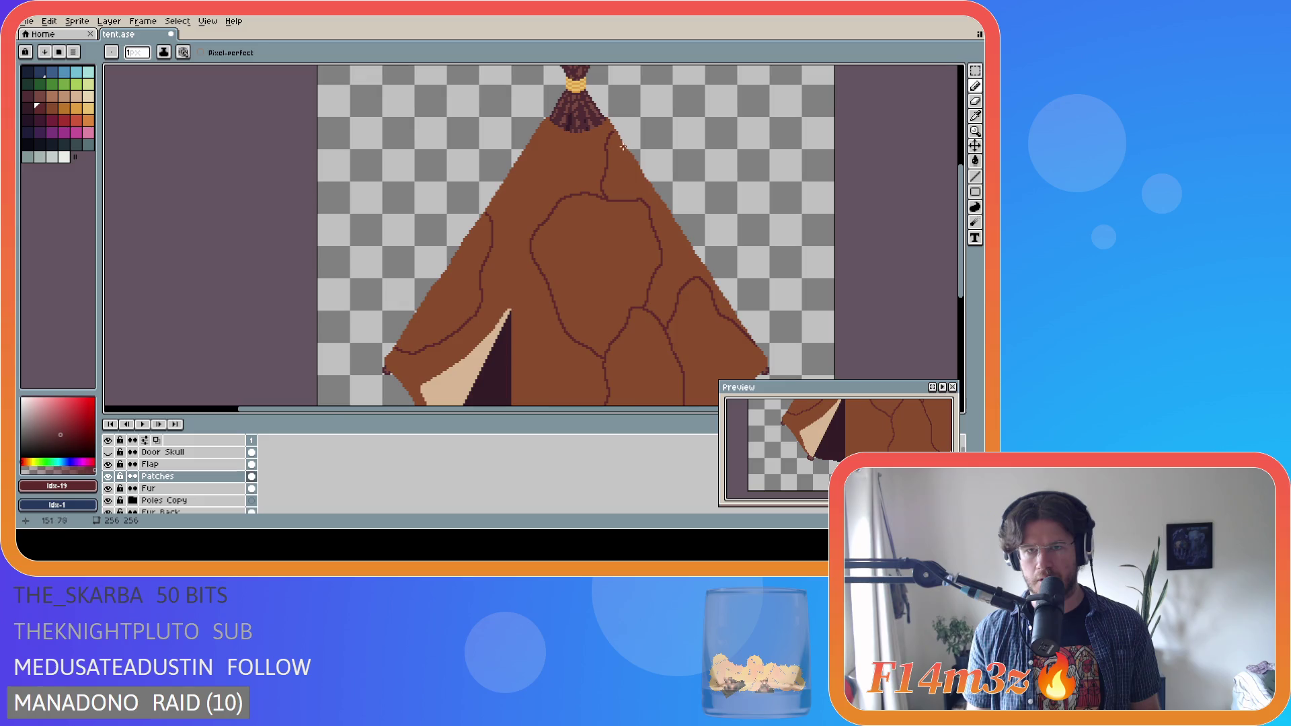
# - Draw a dark seam across the tent's upper right hide
pyautogui.scroll(2, 614, 133)
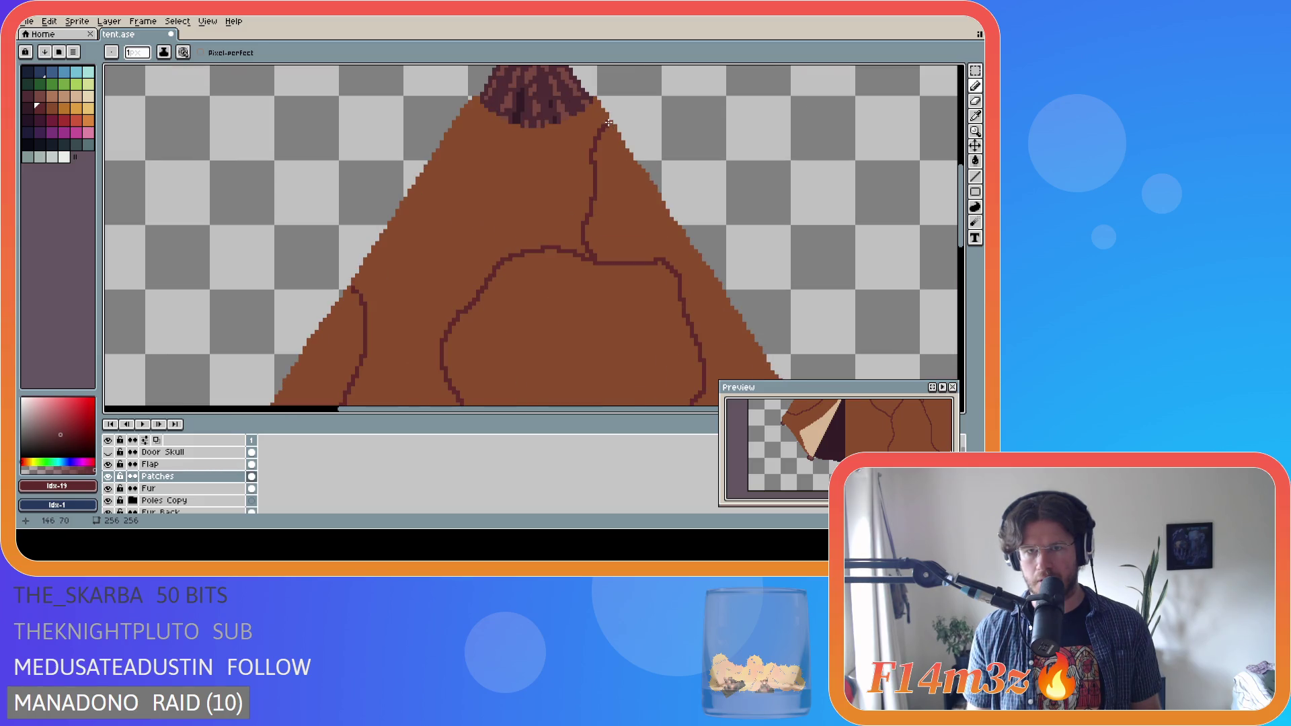
pyautogui.scroll(-4, 663, 256)
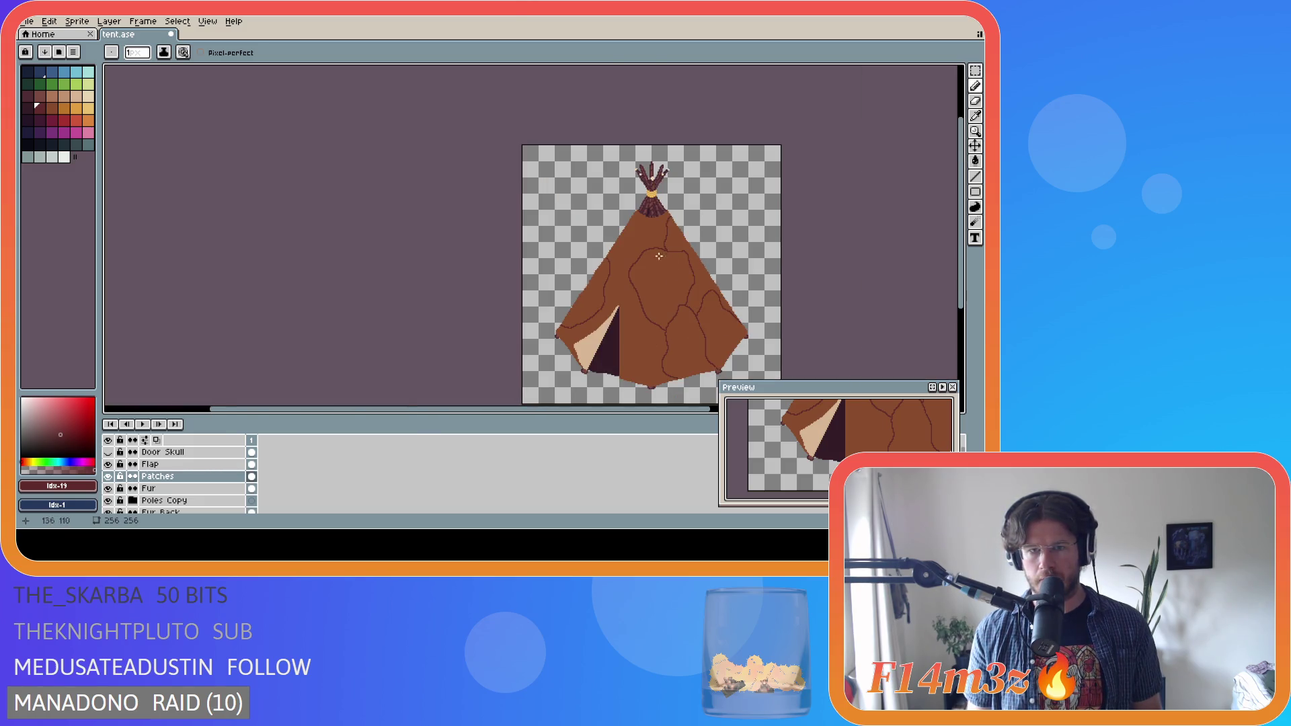
pyautogui.scroll(1, 662, 304)
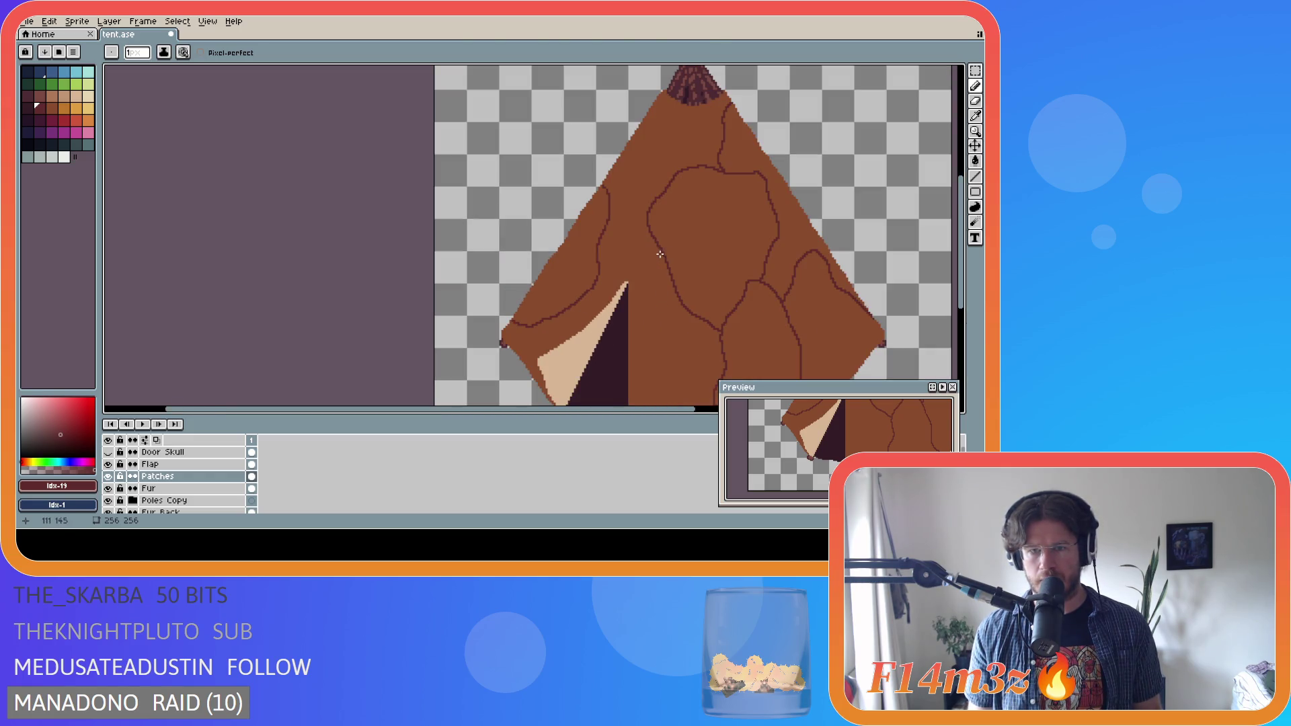
pyautogui.scroll(-3, 722, 222)
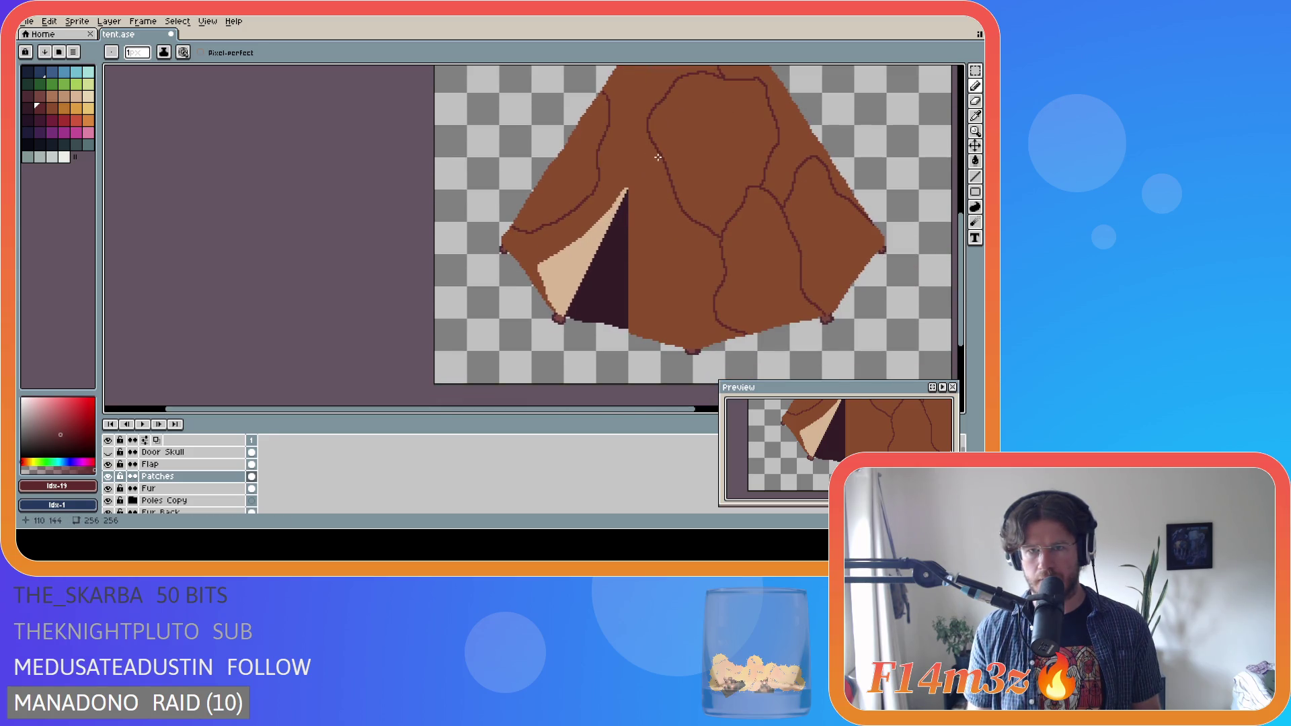
pyautogui.moveTo(661, 158); pyautogui.dragTo(626, 195)
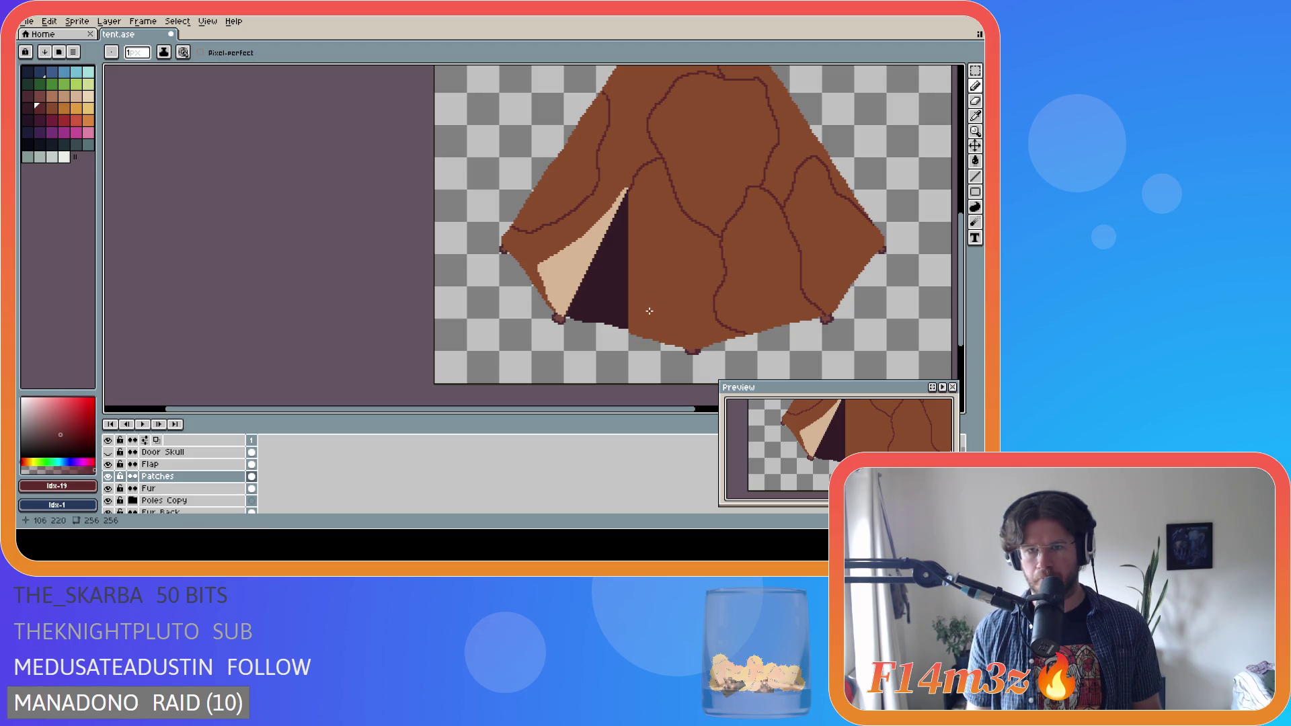
# - Try two seams across the lower patch, discard both, and review the whole tent
pyautogui.moveTo(627, 279); pyautogui.dragTo(672, 321)
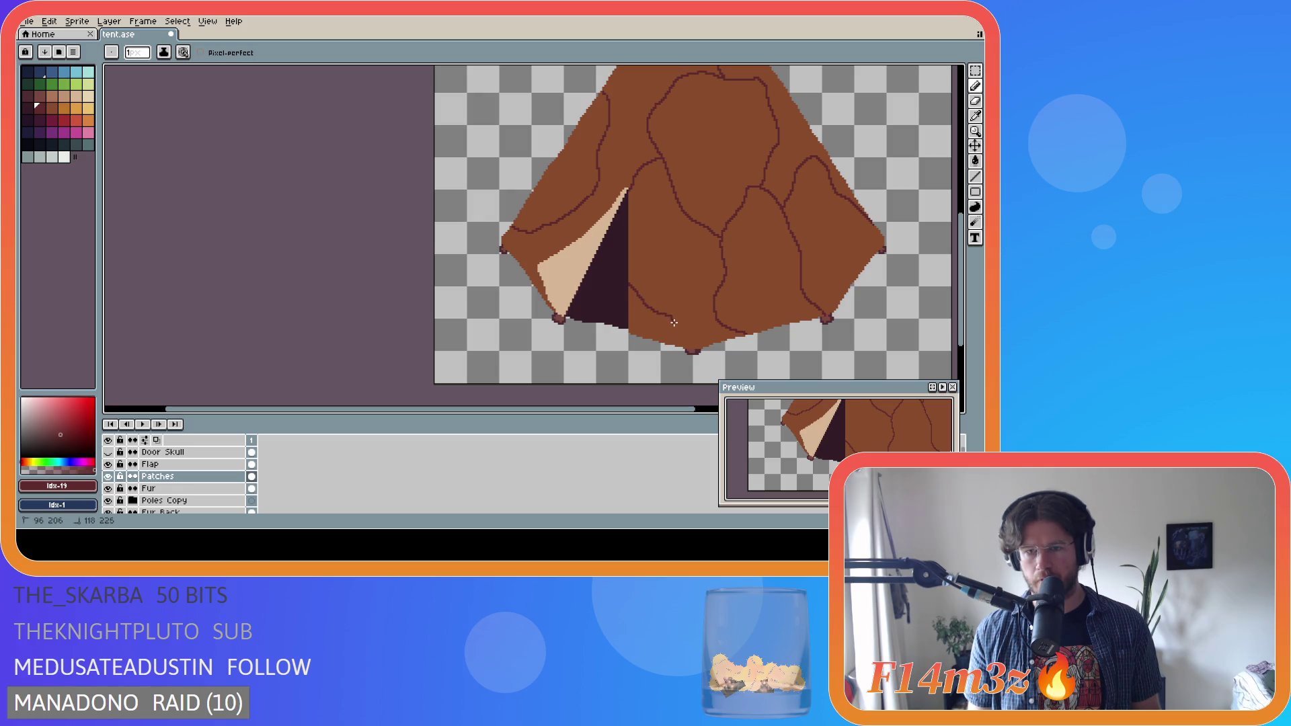
pyautogui.hotkey('ctrl', 'z')
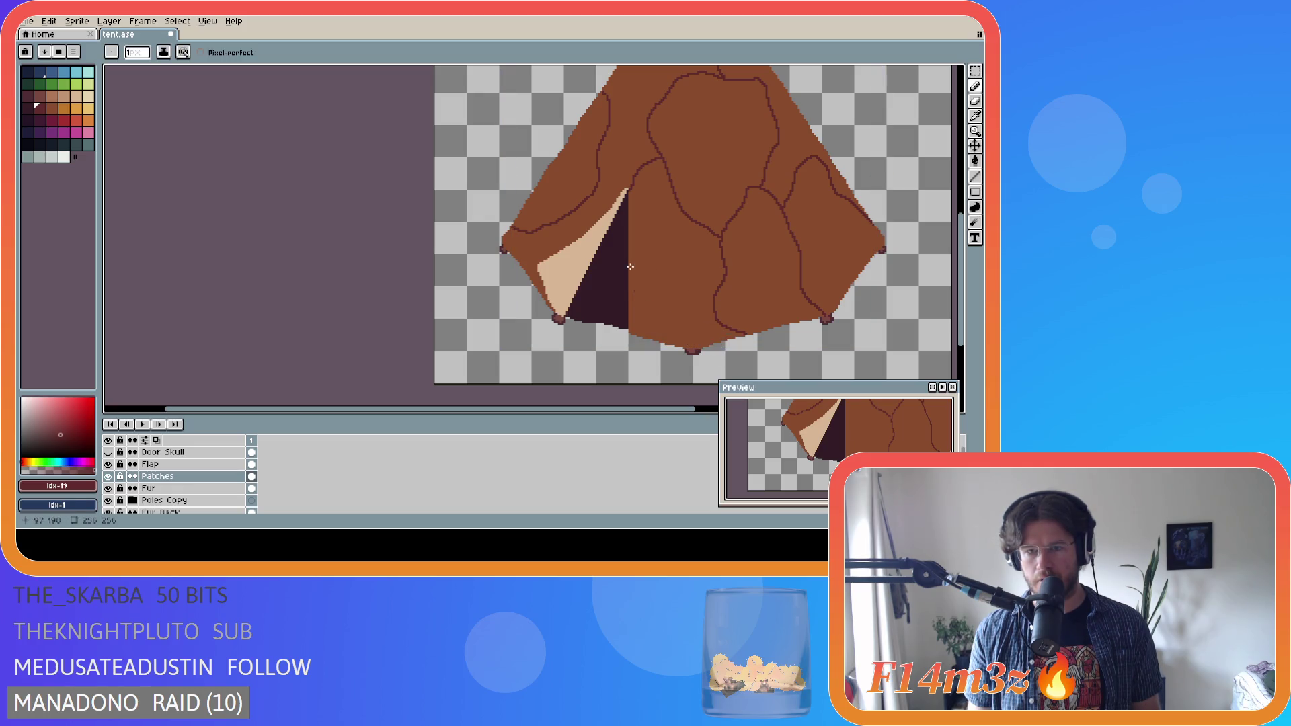
pyautogui.moveTo(630, 268)
pyautogui.mouseDown()
pyautogui.moveTo(702, 306)
pyautogui.moveTo(634, 280)
pyautogui.mouseUp()
pyautogui.hotkey('ctrl', 'z')
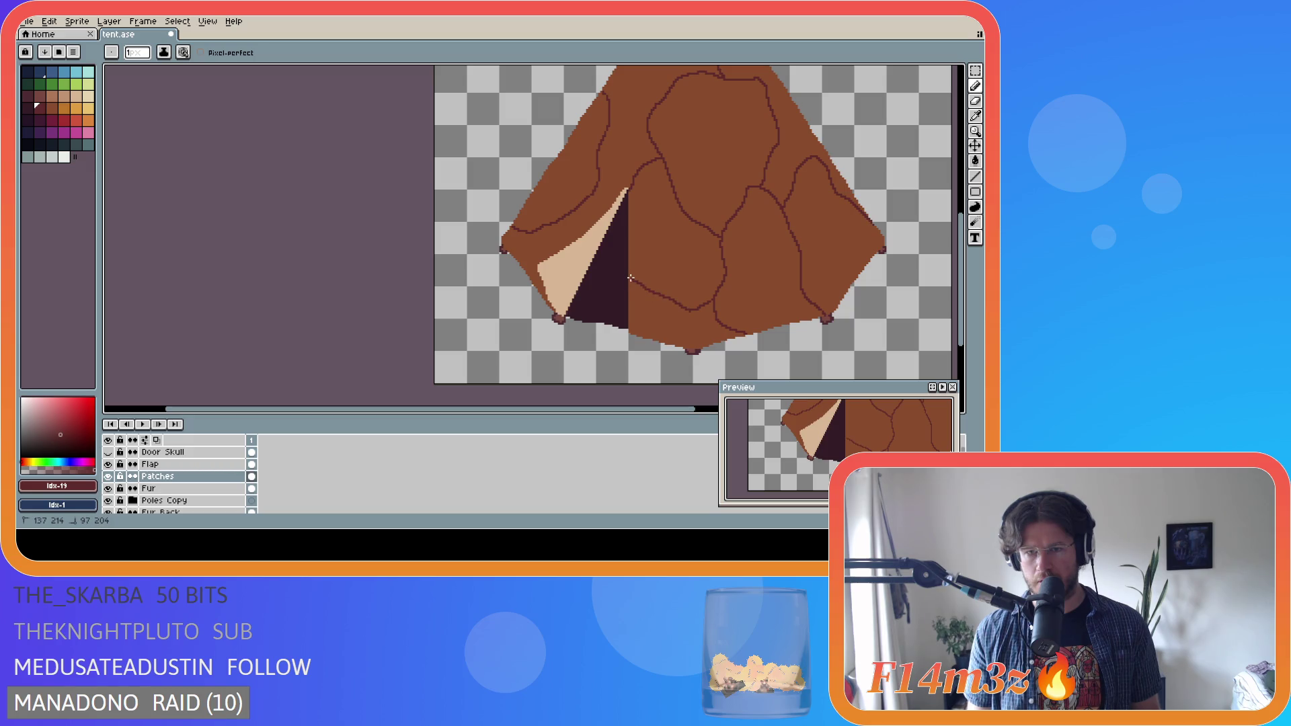
pyautogui.scroll(2, 625, 278)
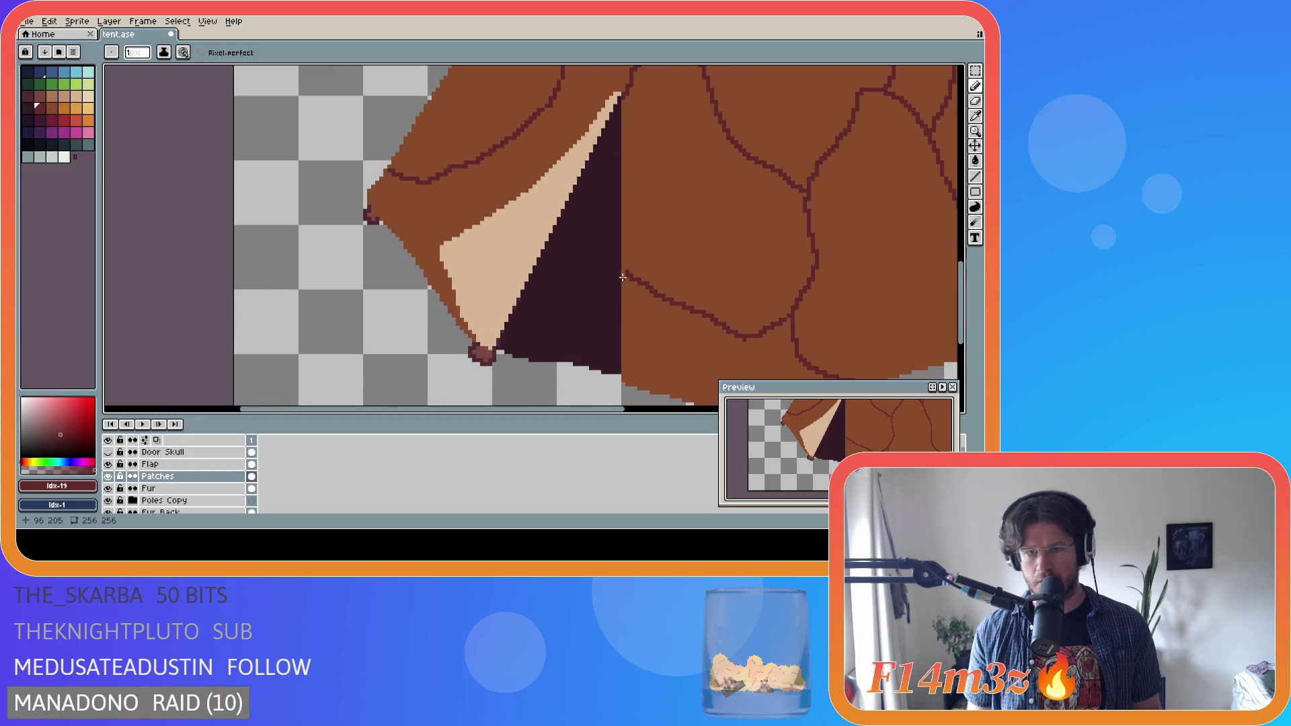
pyautogui.scroll(-1, 624, 271)
pyautogui.scroll(1, 645, 293)
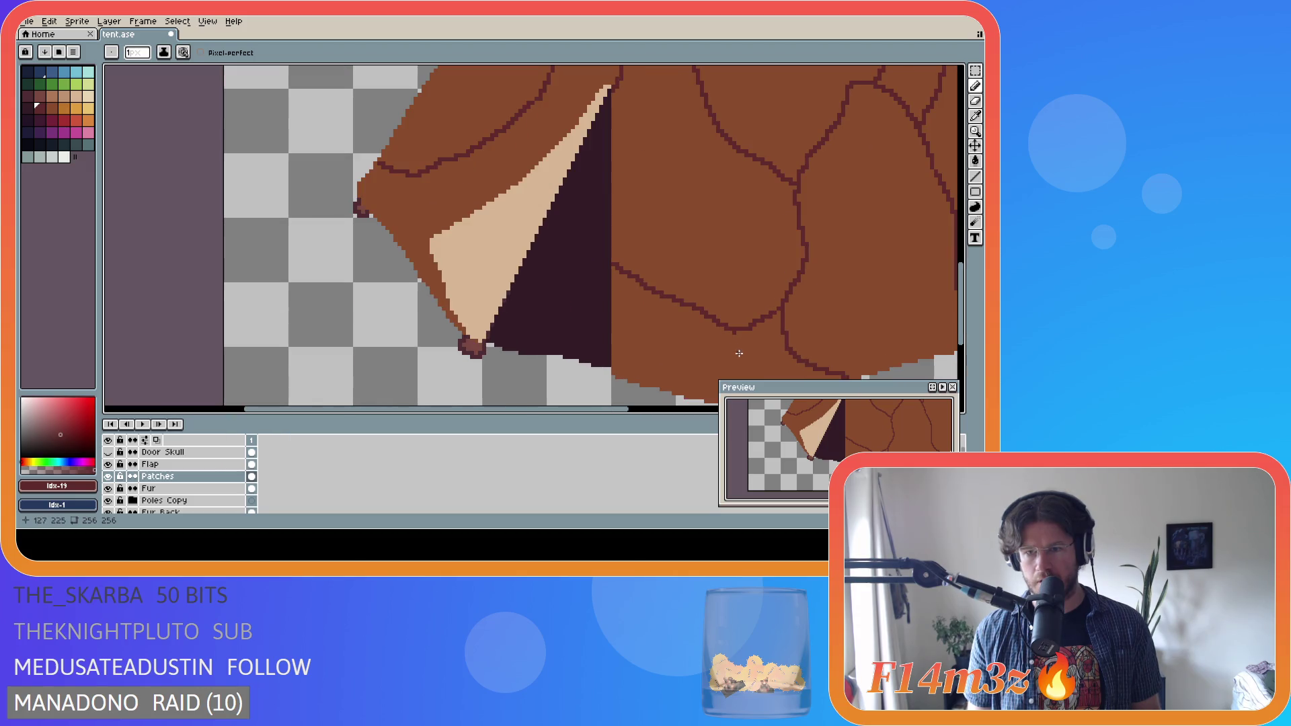
pyautogui.press('e')
pyautogui.scroll(-2, 734, 333)
pyautogui.press('b')
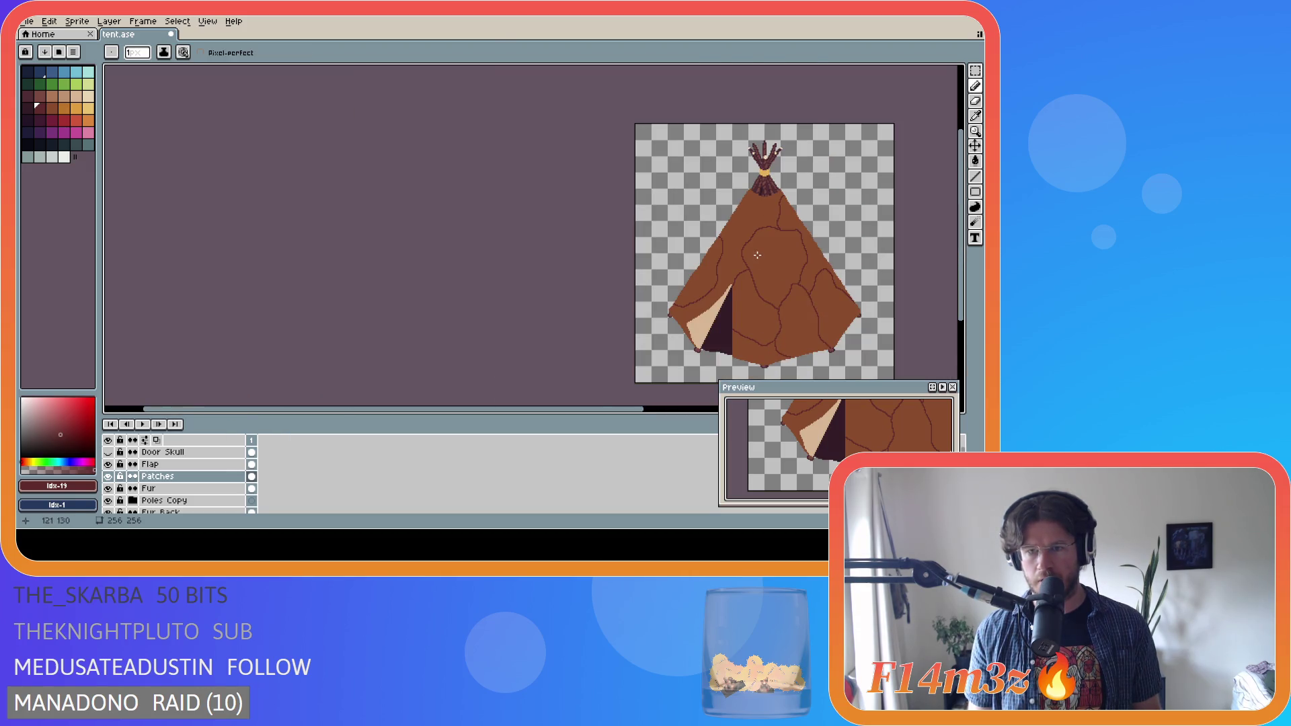
pyautogui.scroll(1, 762, 259)
pyautogui.scroll(-2, 792, 247)
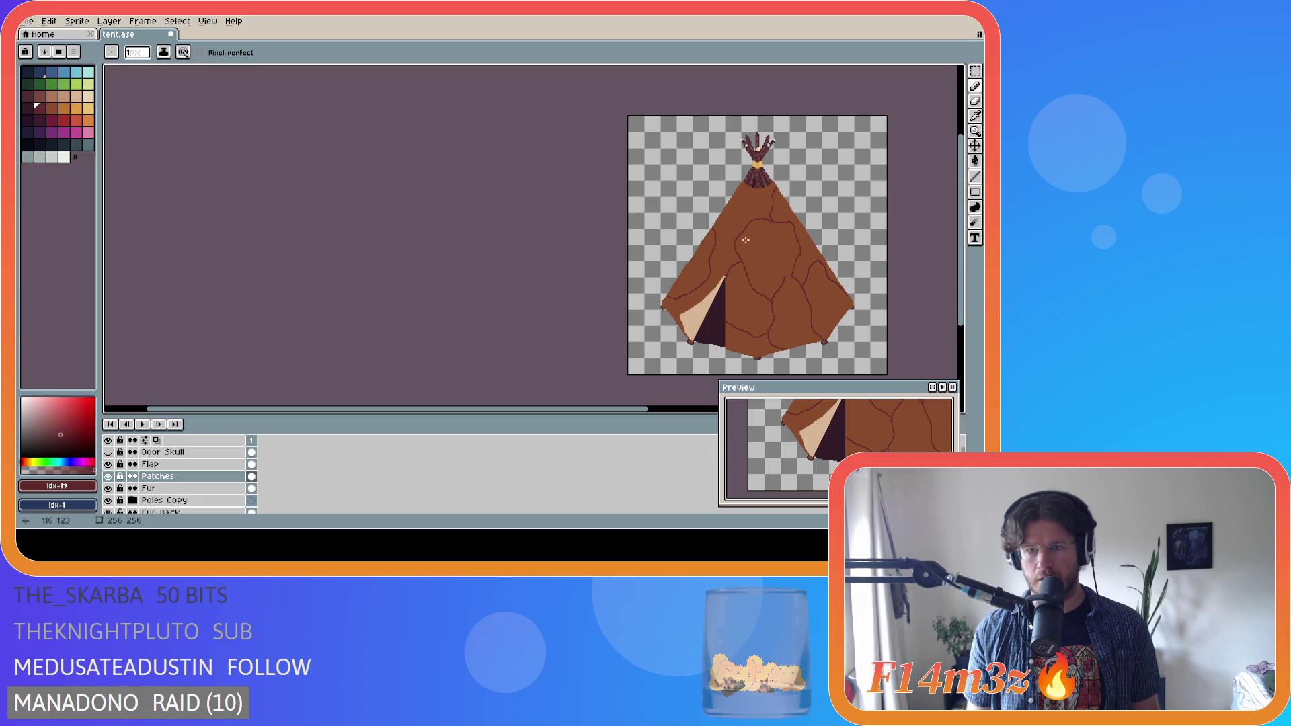
pyautogui.scroll(2, 722, 222)
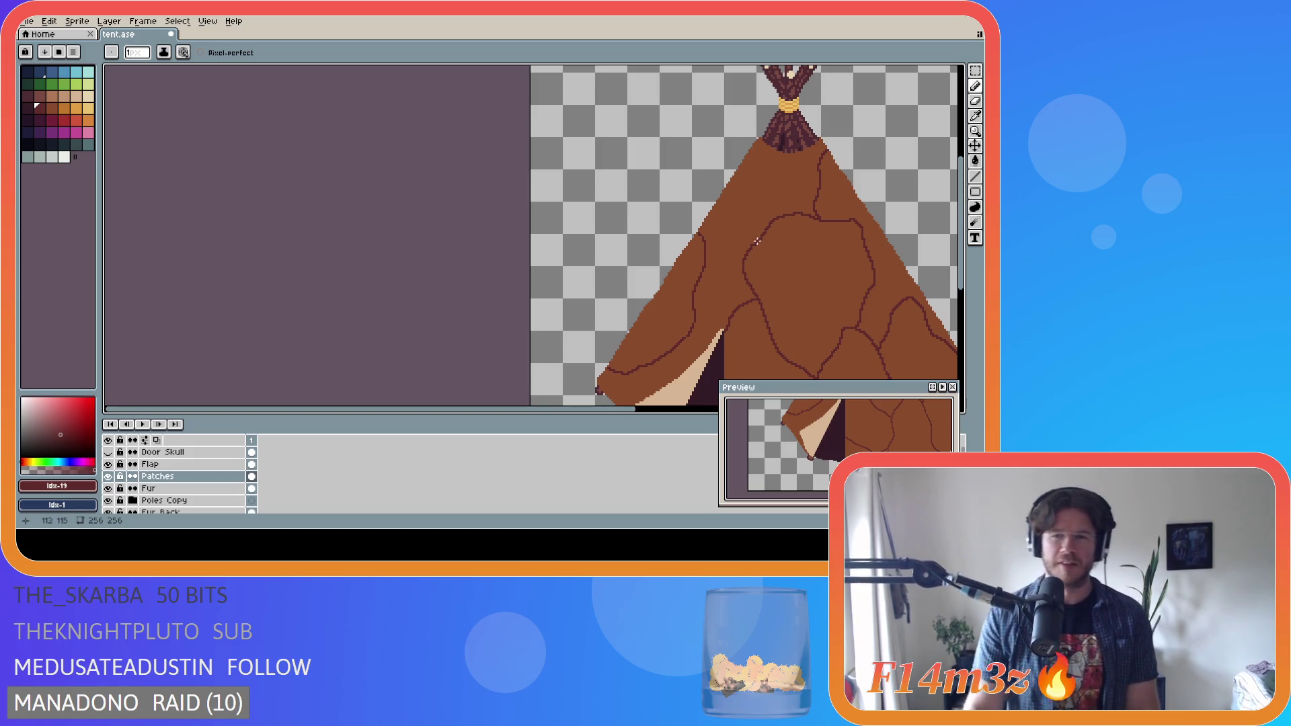
# - Save the tent file, repeating the save after small adjustments
pyautogui.hotkey('ctrl', 's')
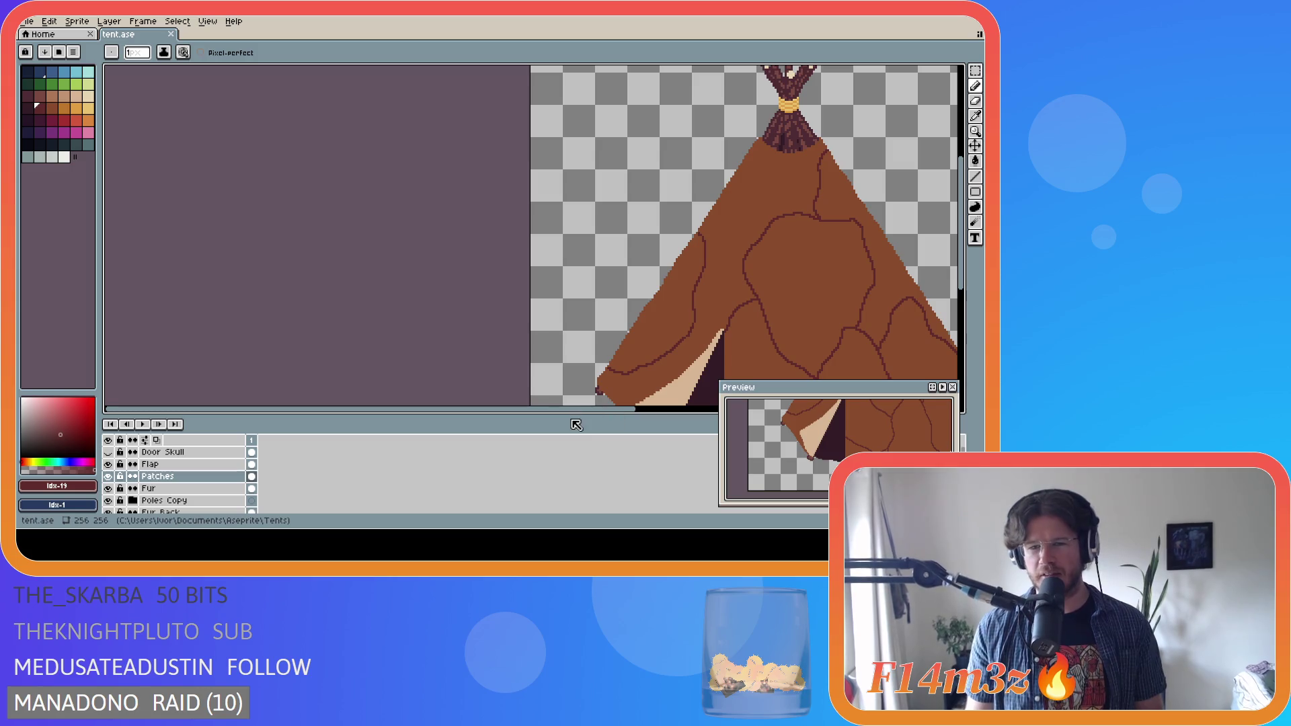
pyautogui.moveTo(591, 409); pyautogui.dragTo(708, 408)
pyautogui.moveTo(965, 264)
pyautogui.mouseDown()
pyautogui.moveTo(960, 301)
pyautogui.moveTo(958, 288)
pyautogui.mouseUp()
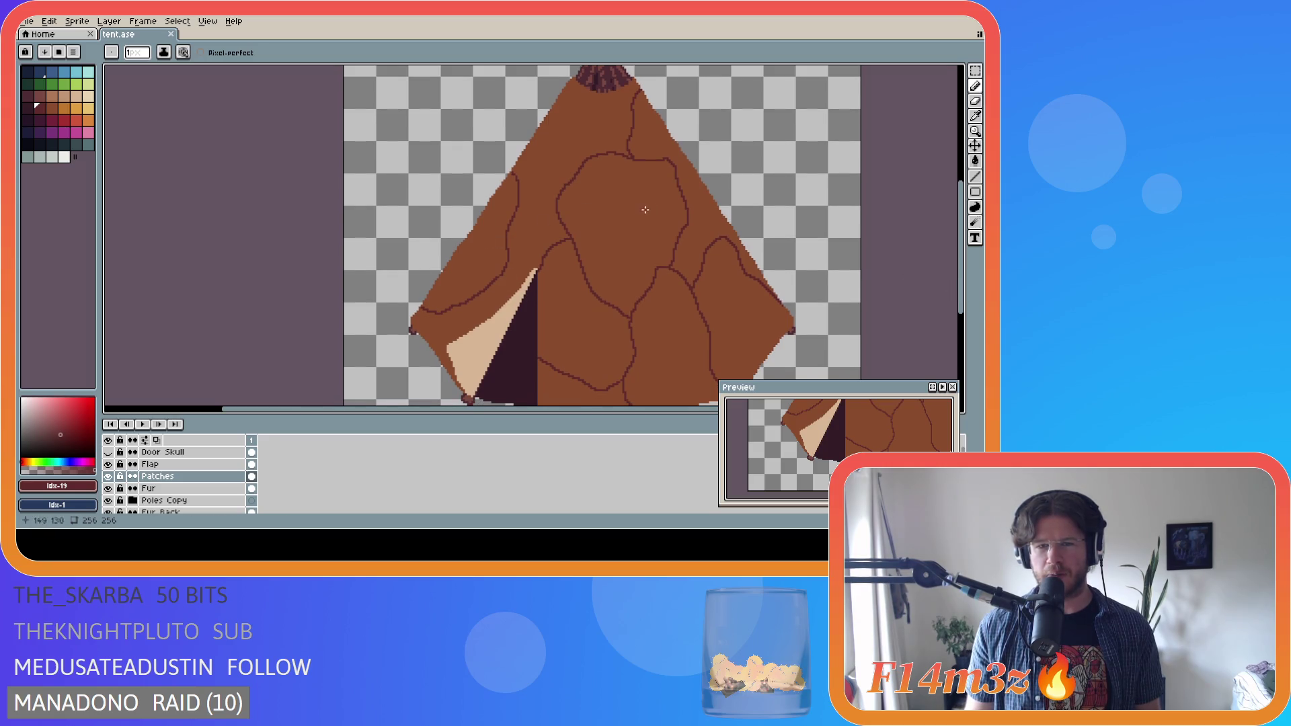
pyautogui.moveTo(962, 282)
pyautogui.mouseDown()
pyautogui.moveTo(963, 314)
pyautogui.moveTo(948, 248)
pyautogui.moveTo(942, 291)
pyautogui.moveTo(965, 289)
pyautogui.moveTo(961, 279)
pyautogui.mouseUp()
pyautogui.hotkey('ctrl', 's')
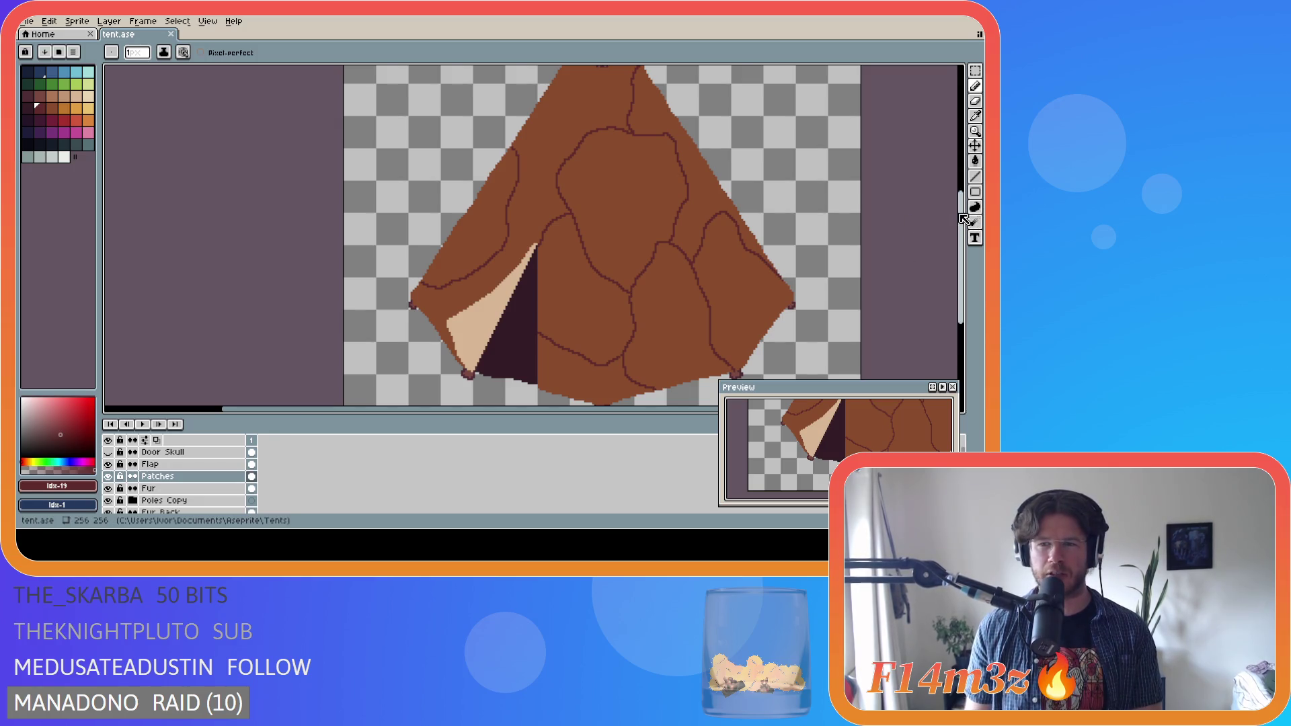
pyautogui.moveTo(965, 221); pyautogui.dragTo(967, 210)
pyautogui.hotkey('ctrl', 's')
pyautogui.moveTo(965, 230); pyautogui.dragTo(966, 224)
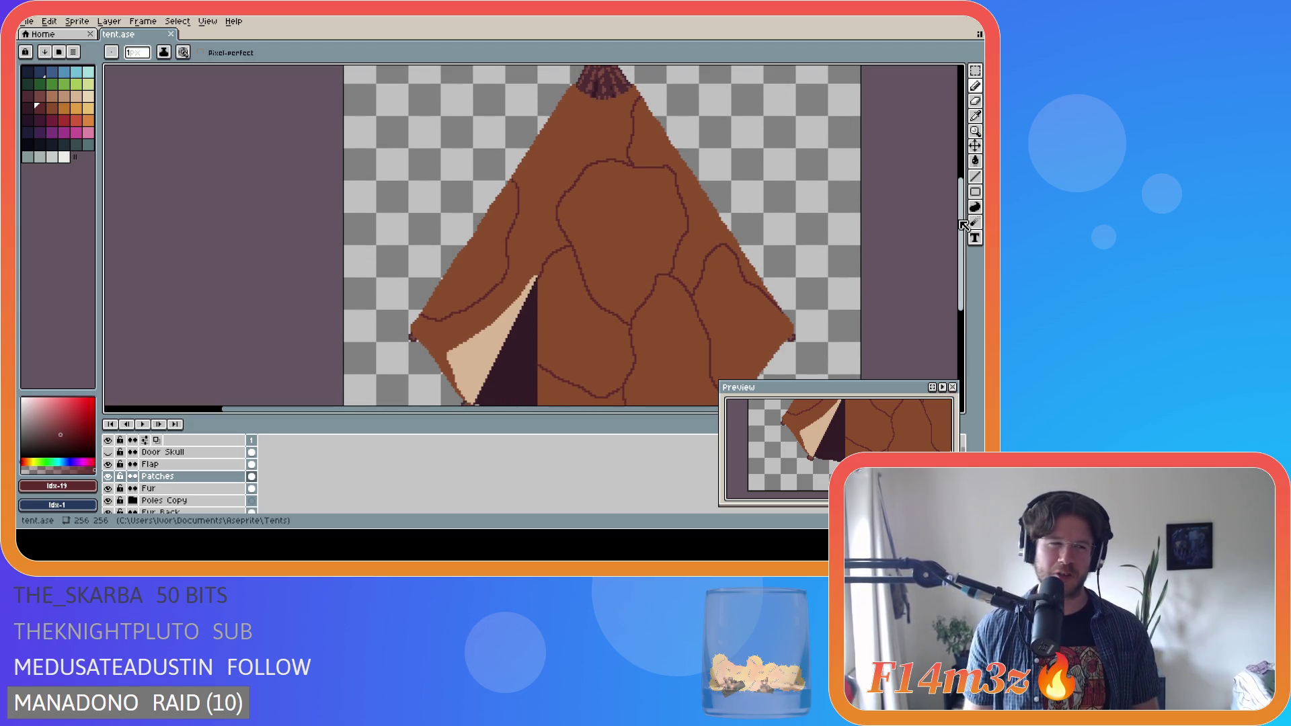
pyautogui.moveTo(964, 225); pyautogui.dragTo(964, 216)
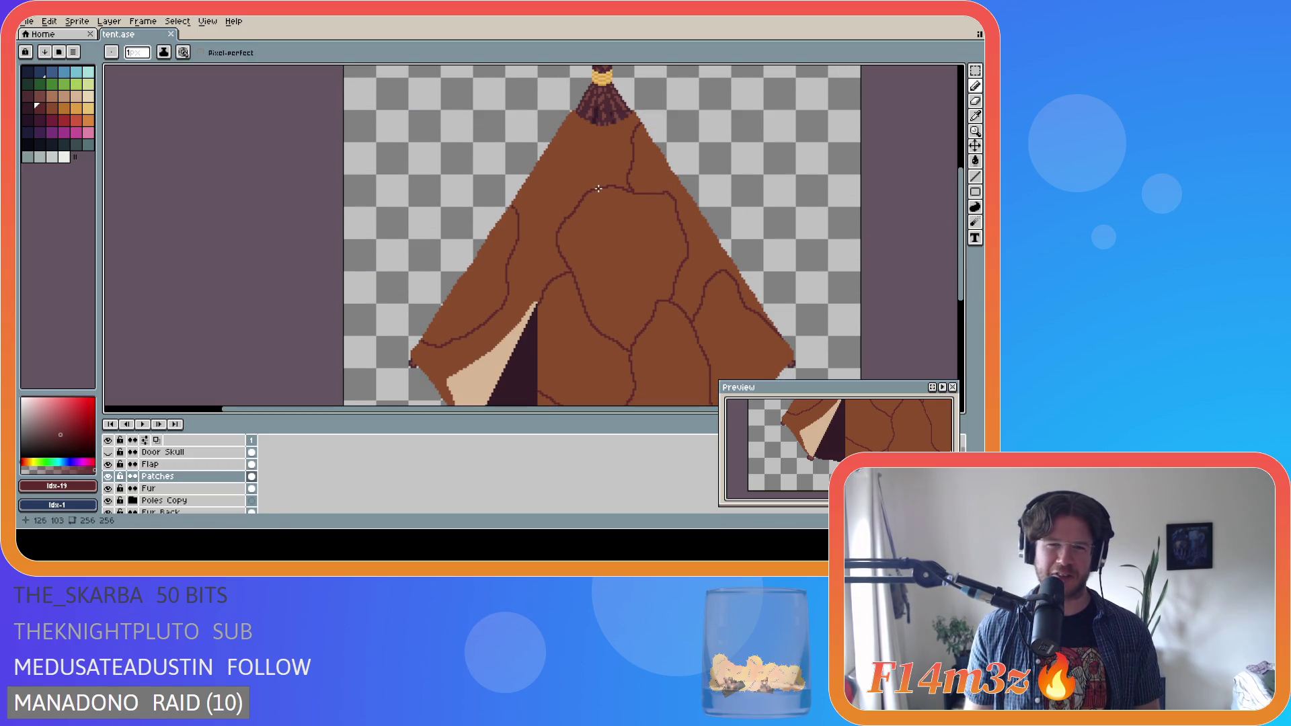
# - Draw a dark seam along the tent's upper left hide
pyautogui.moveTo(591, 189); pyautogui.dragTo(564, 125)
pyautogui.scroll(3, 563, 126)
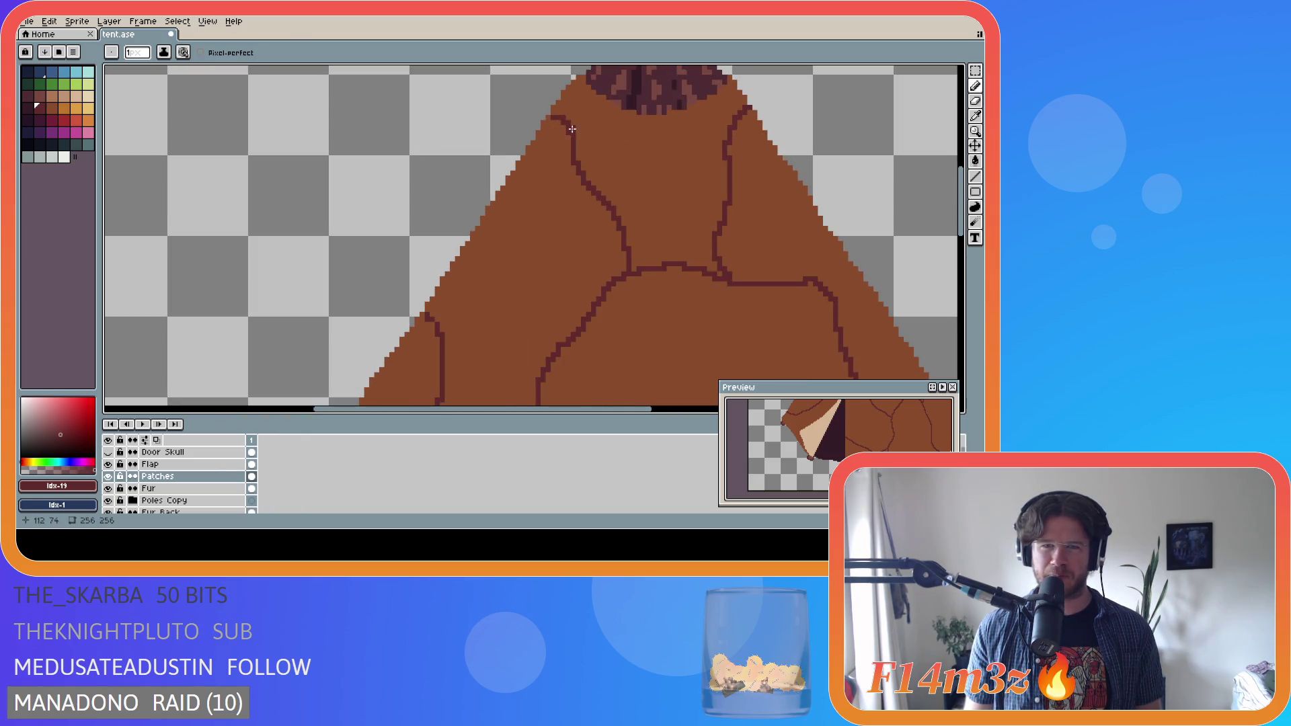
pyautogui.scroll(-5, 635, 174)
pyautogui.scroll(2, 603, 244)
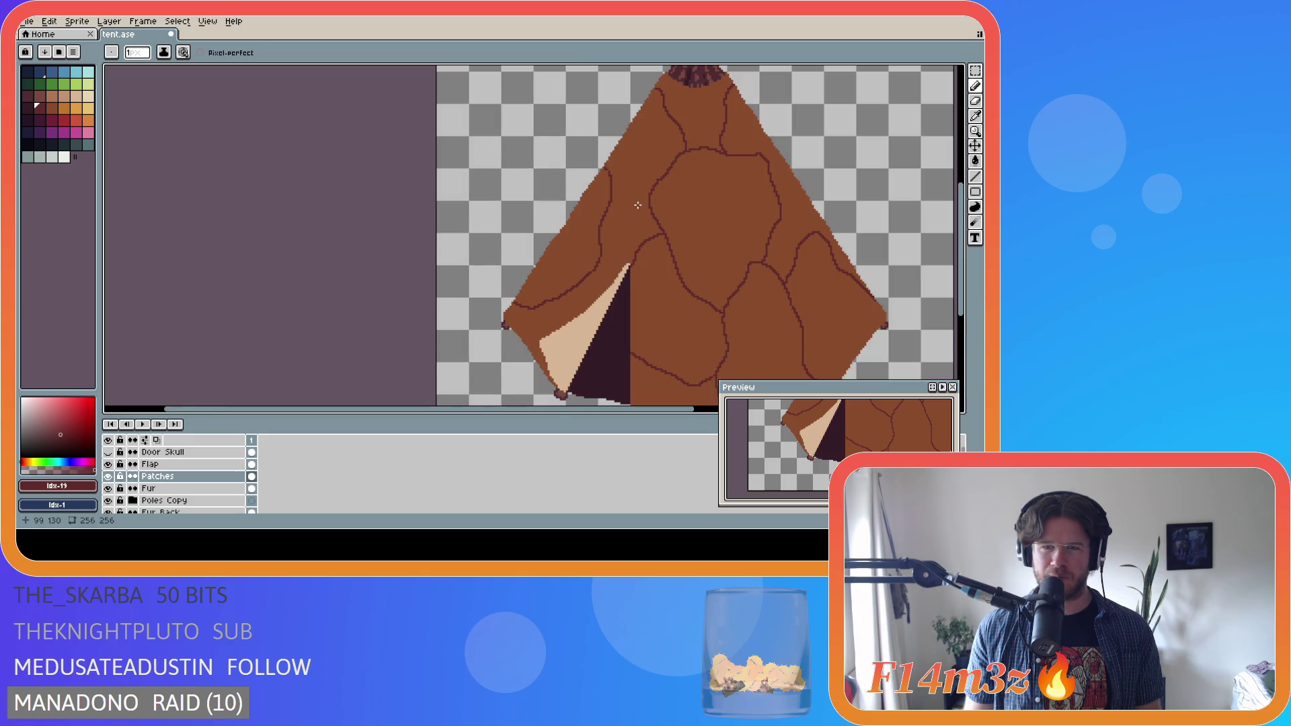
pyautogui.scroll(1, 649, 208)
pyautogui.scroll(-1, 638, 212)
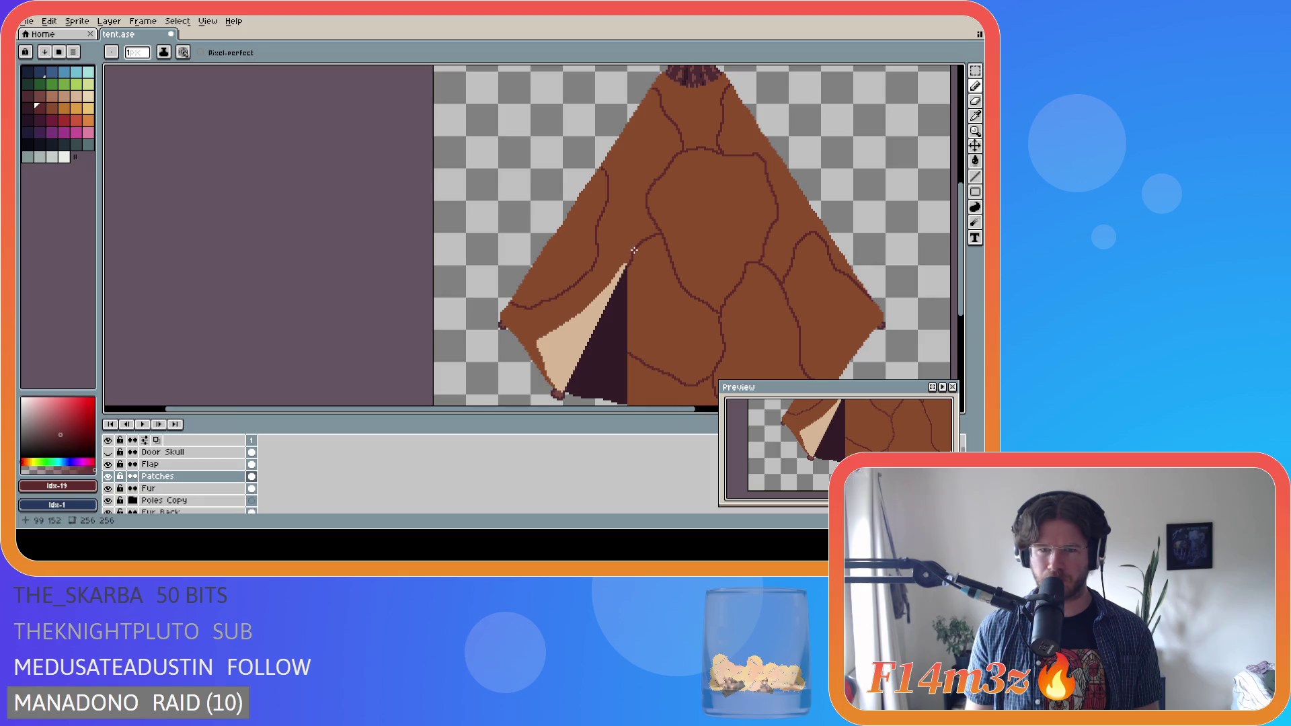
pyautogui.scroll(2, 632, 249)
pyautogui.scroll(-3, 632, 247)
pyautogui.scroll(-2, 652, 260)
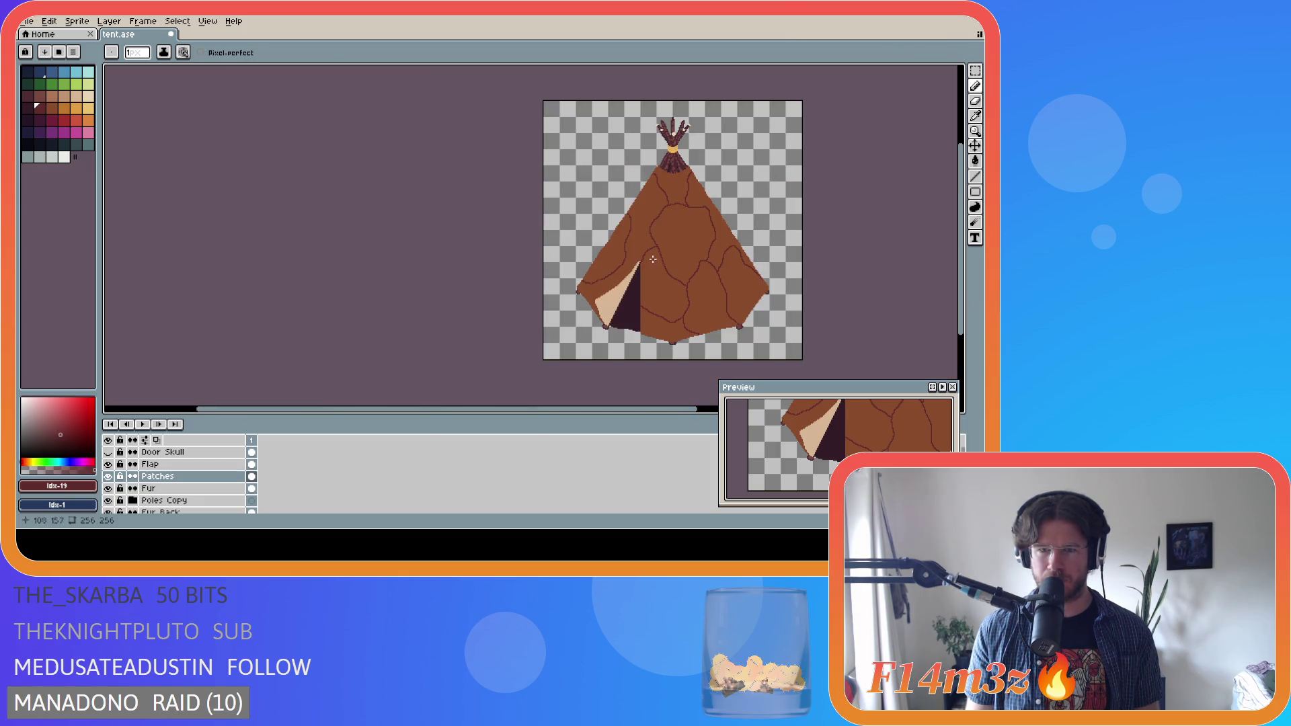
pyautogui.scroll(3, 639, 261)
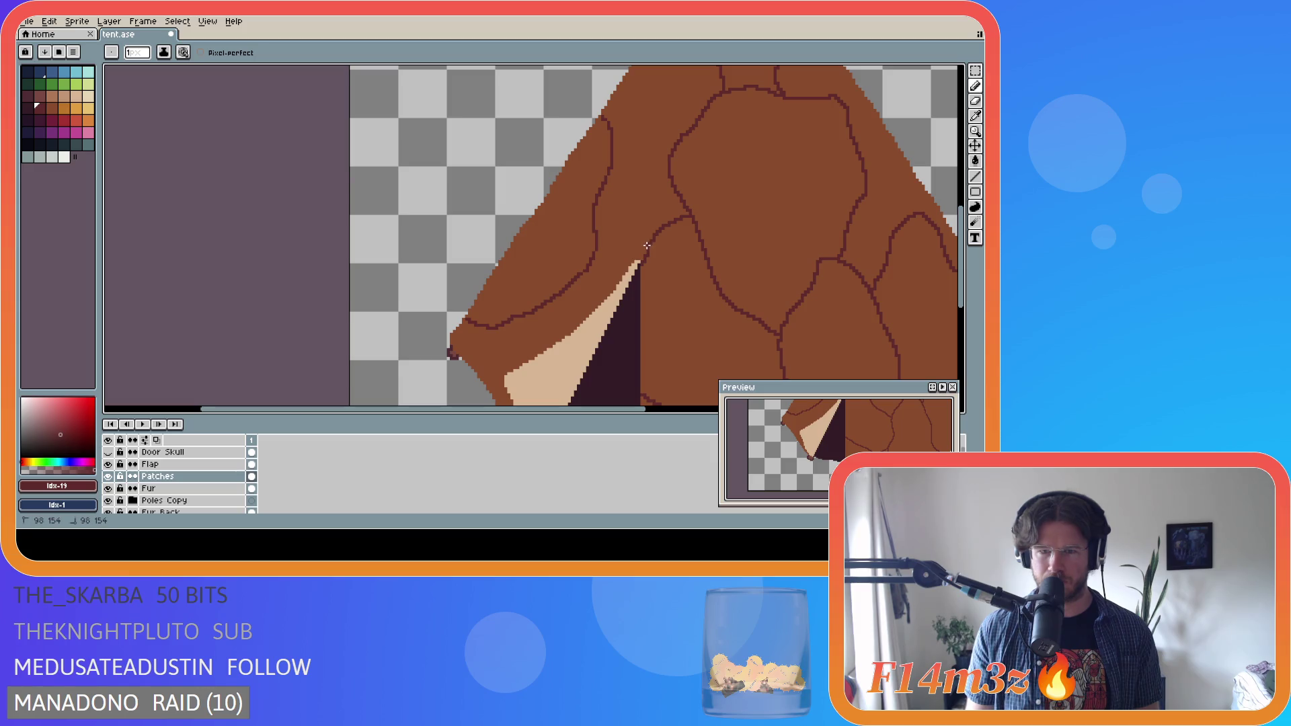
pyautogui.scroll(-3, 671, 260)
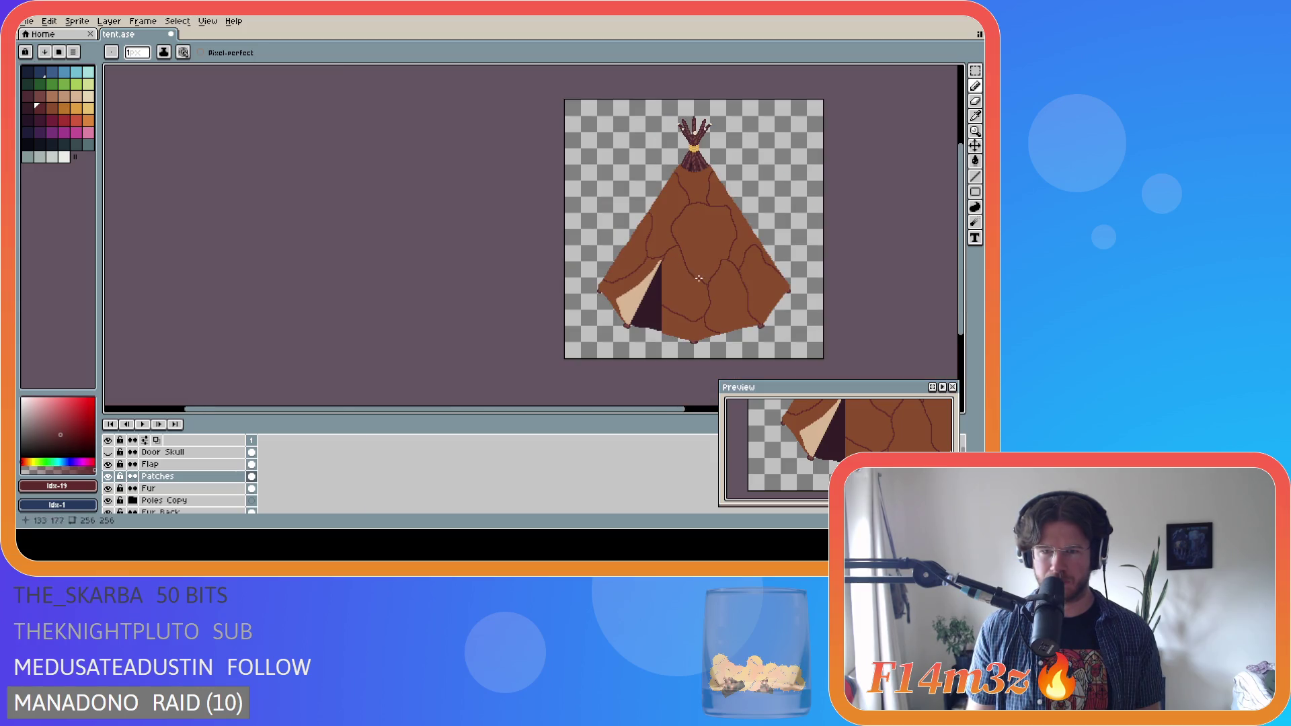
pyautogui.scroll(2, 693, 277)
pyautogui.scroll(-2, 693, 276)
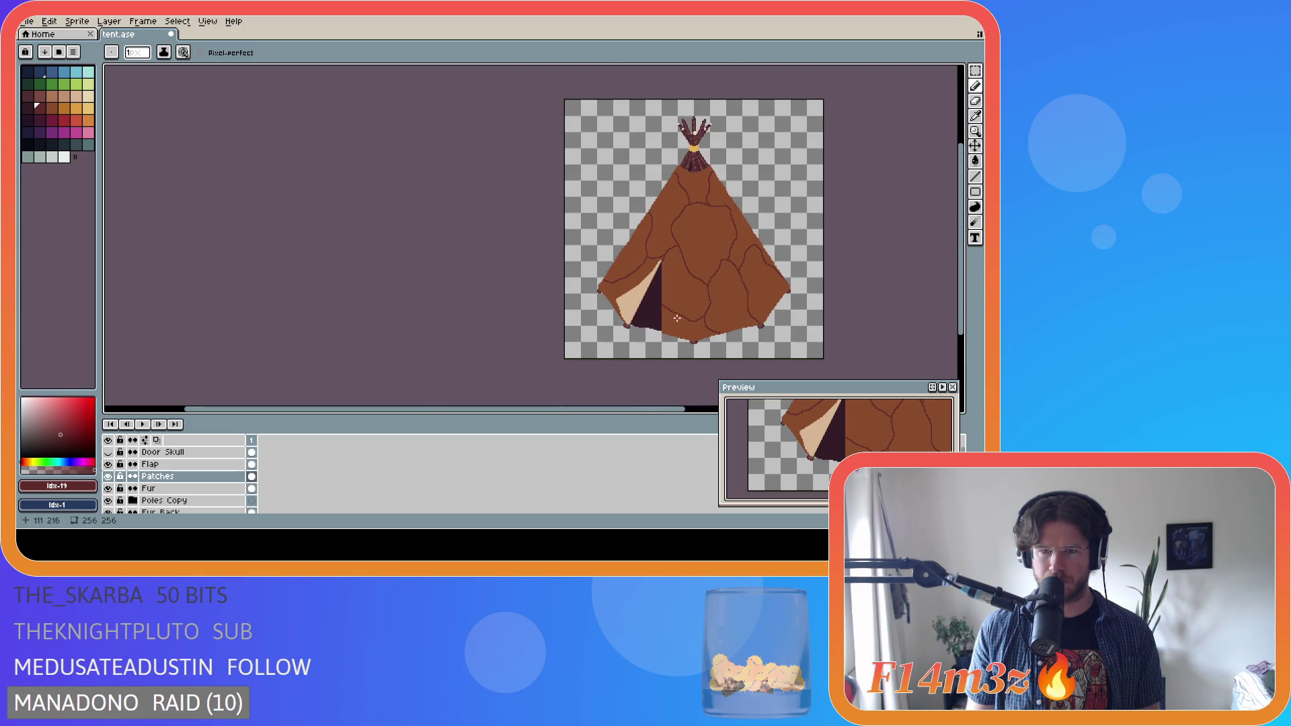
pyautogui.scroll(2, 756, 216)
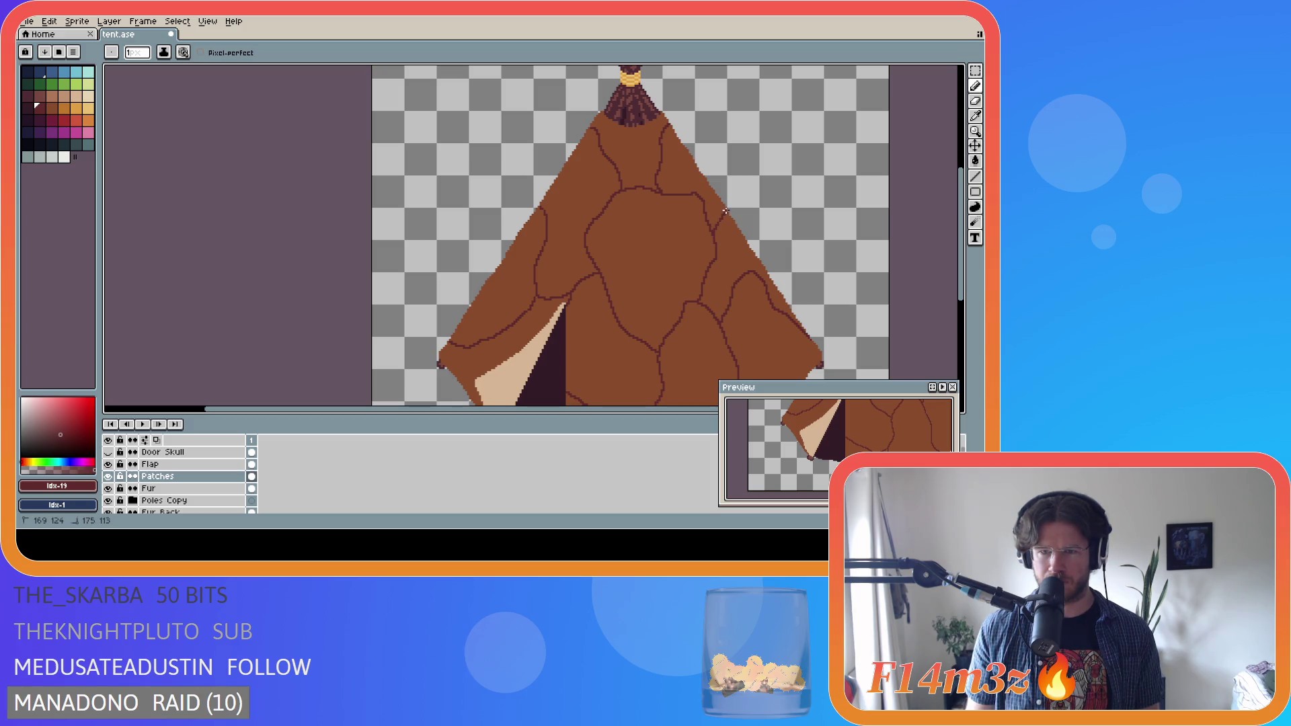
pyautogui.scroll(-2, 762, 281)
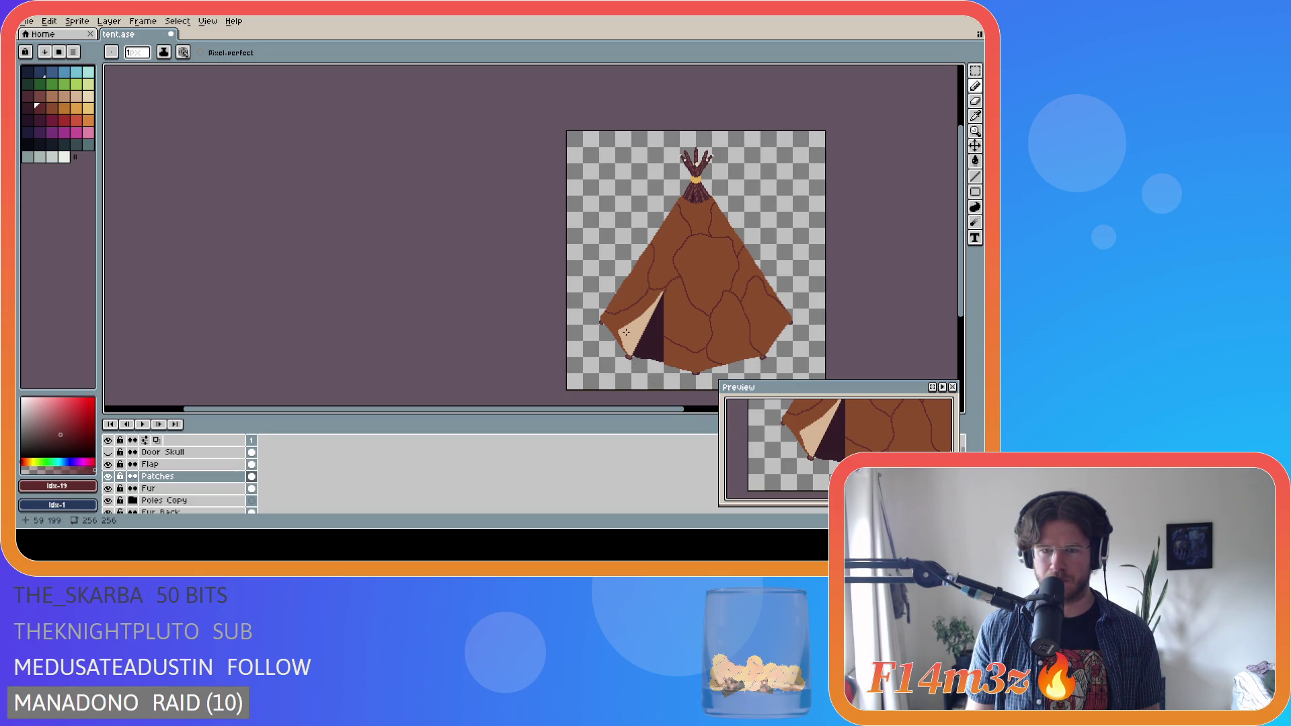
pyautogui.scroll(3, 615, 324)
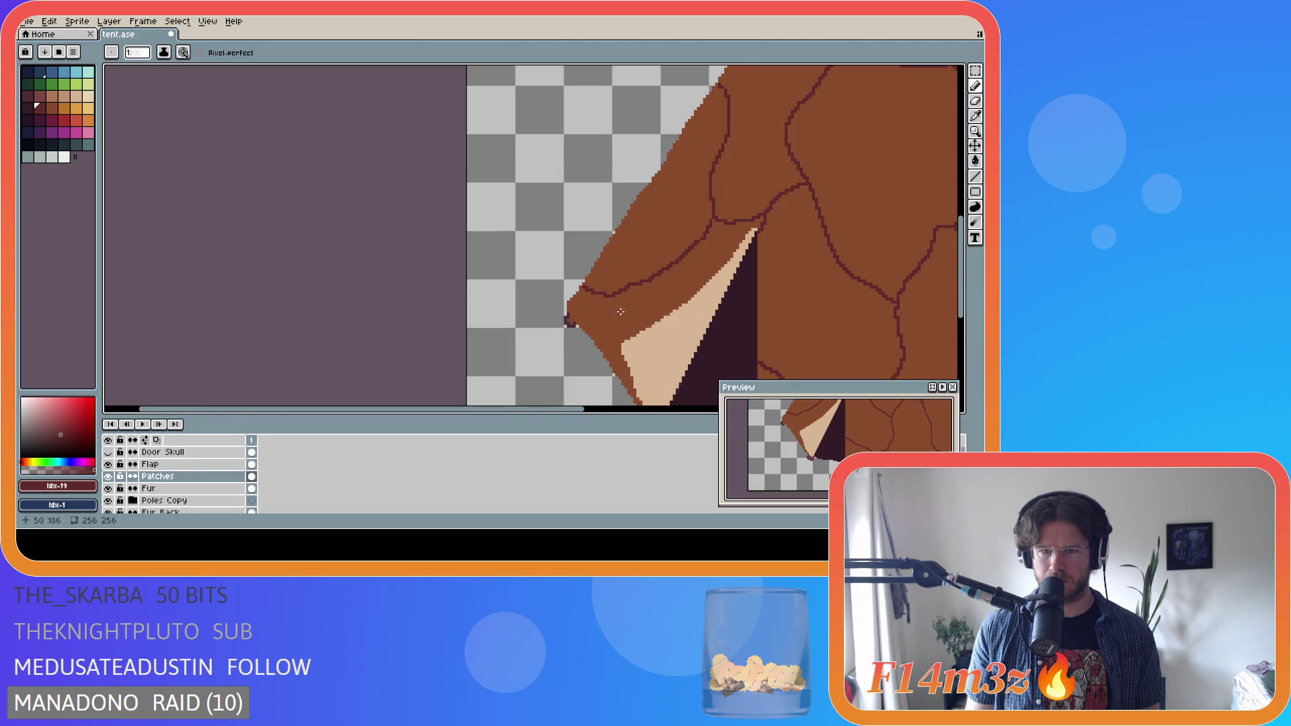
# - Draw a dark seam running down to the pale flap edge
pyautogui.moveTo(618, 296); pyautogui.dragTo(624, 338)
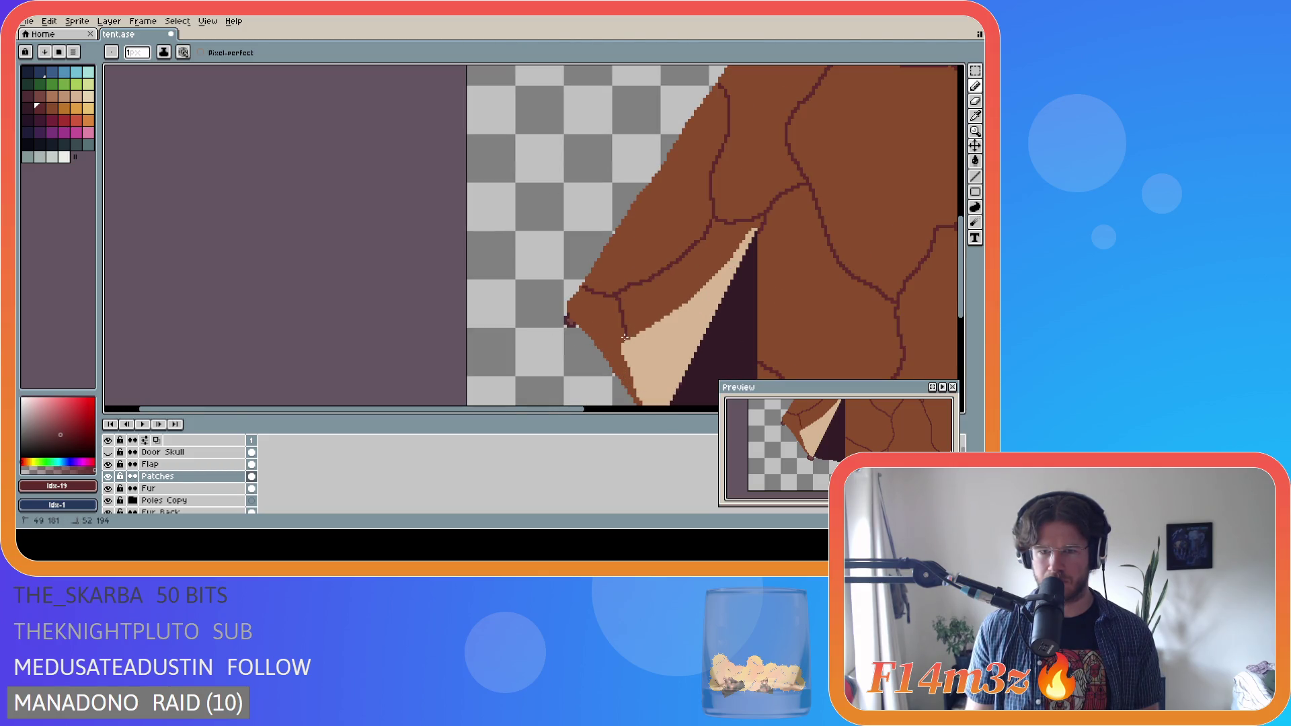
pyautogui.scroll(-3, 615, 369)
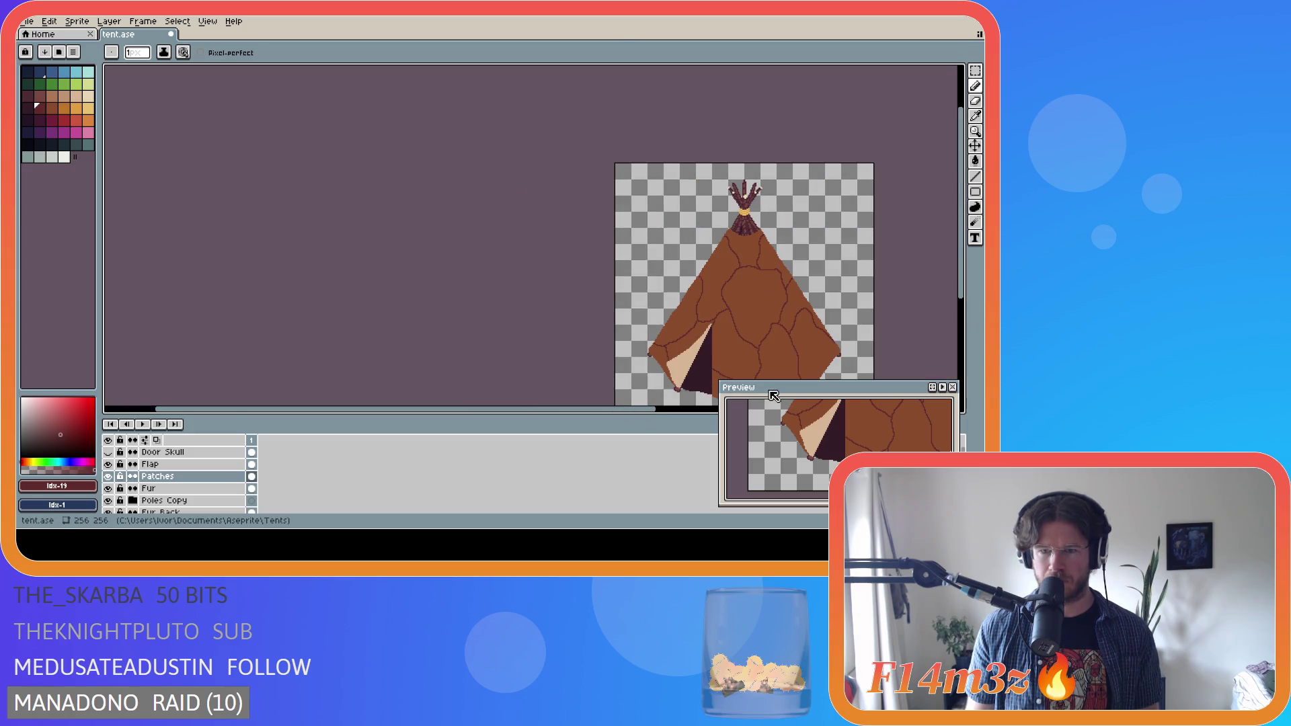
pyautogui.hscroll(4, 666, 343)
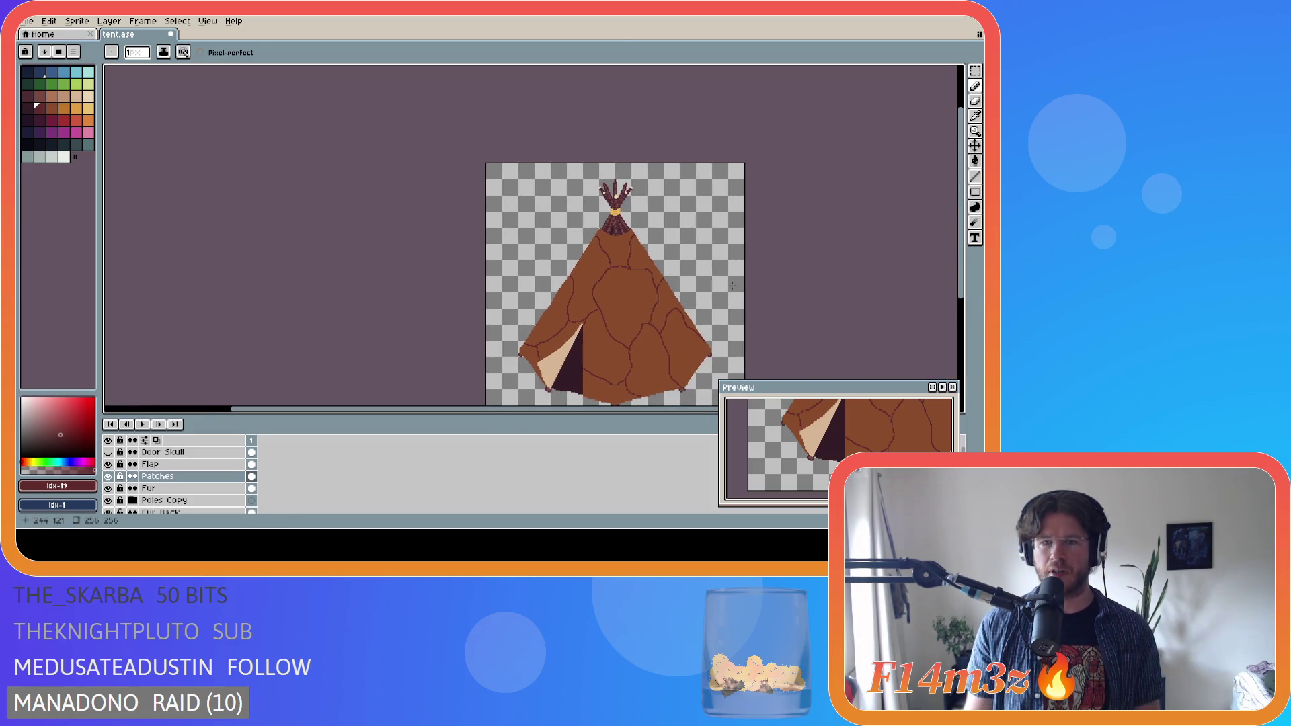
pyautogui.scroll(5, 656, 283)
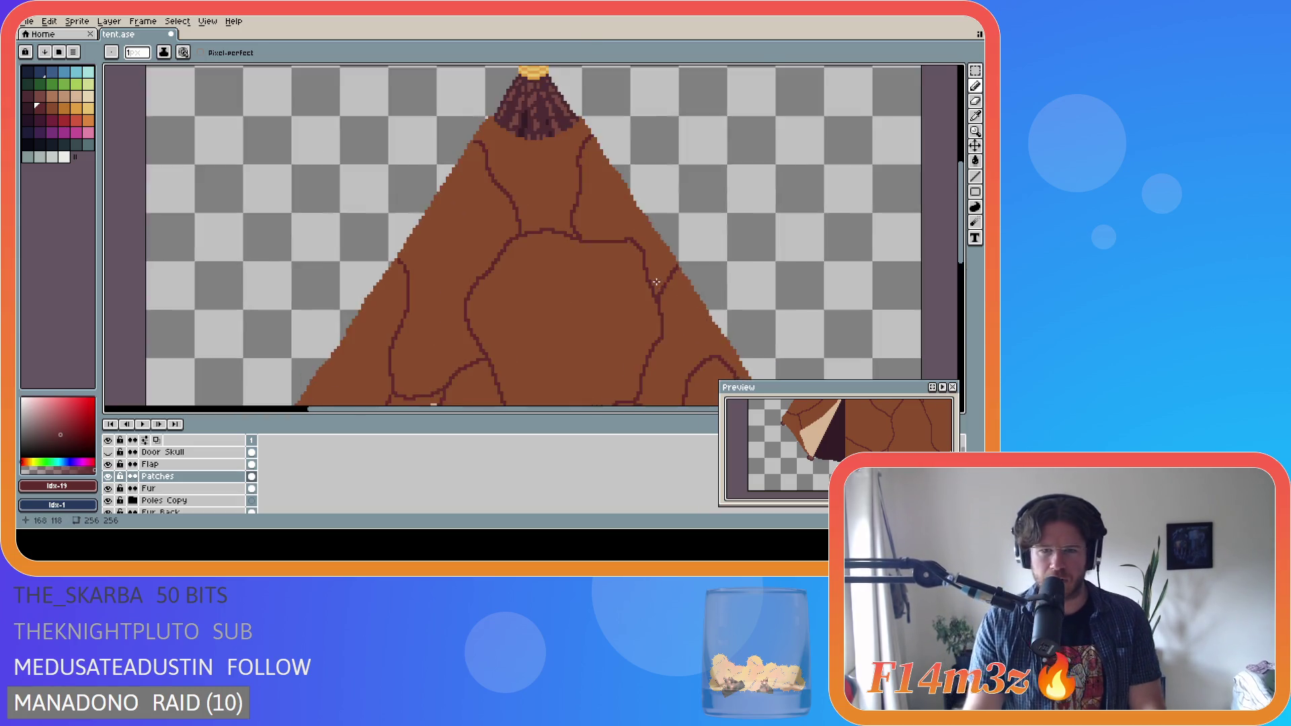
pyautogui.scroll(-4, 652, 279)
pyautogui.scroll(3, 636, 240)
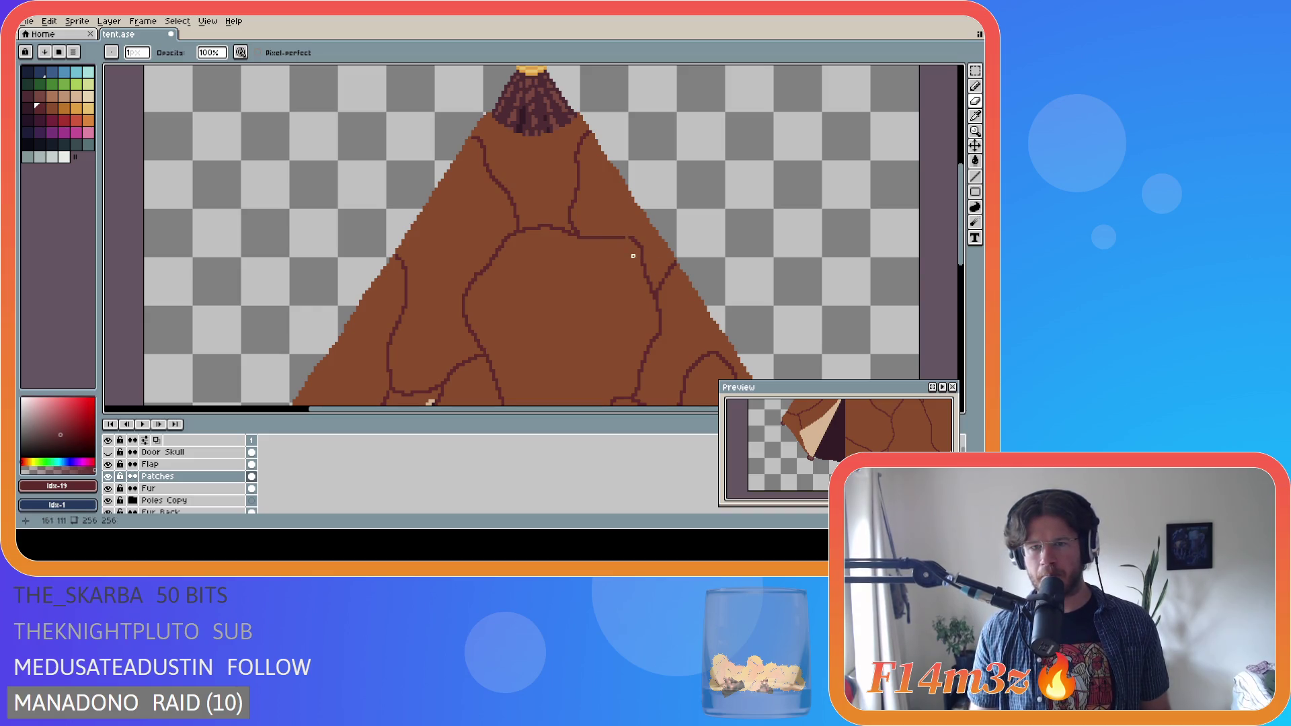
pyautogui.press('b')
pyautogui.press('e')
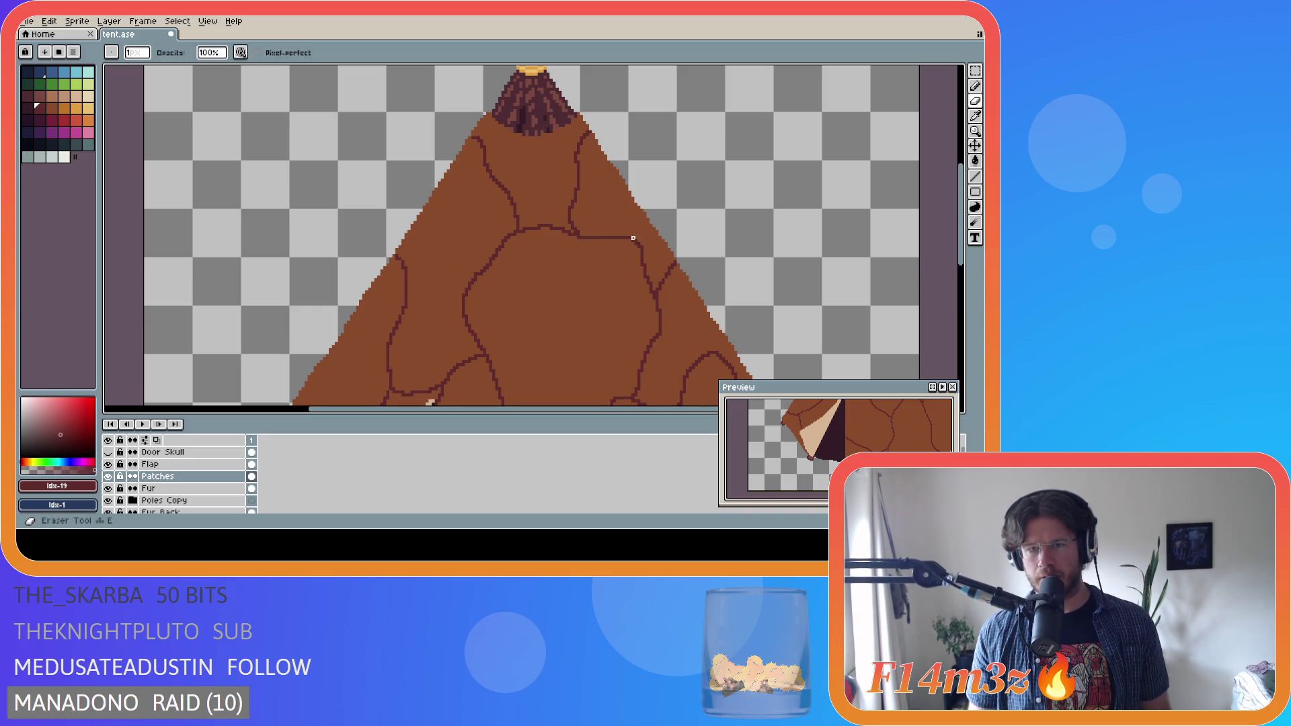
pyautogui.press('b')
pyautogui.scroll(-3, 674, 301)
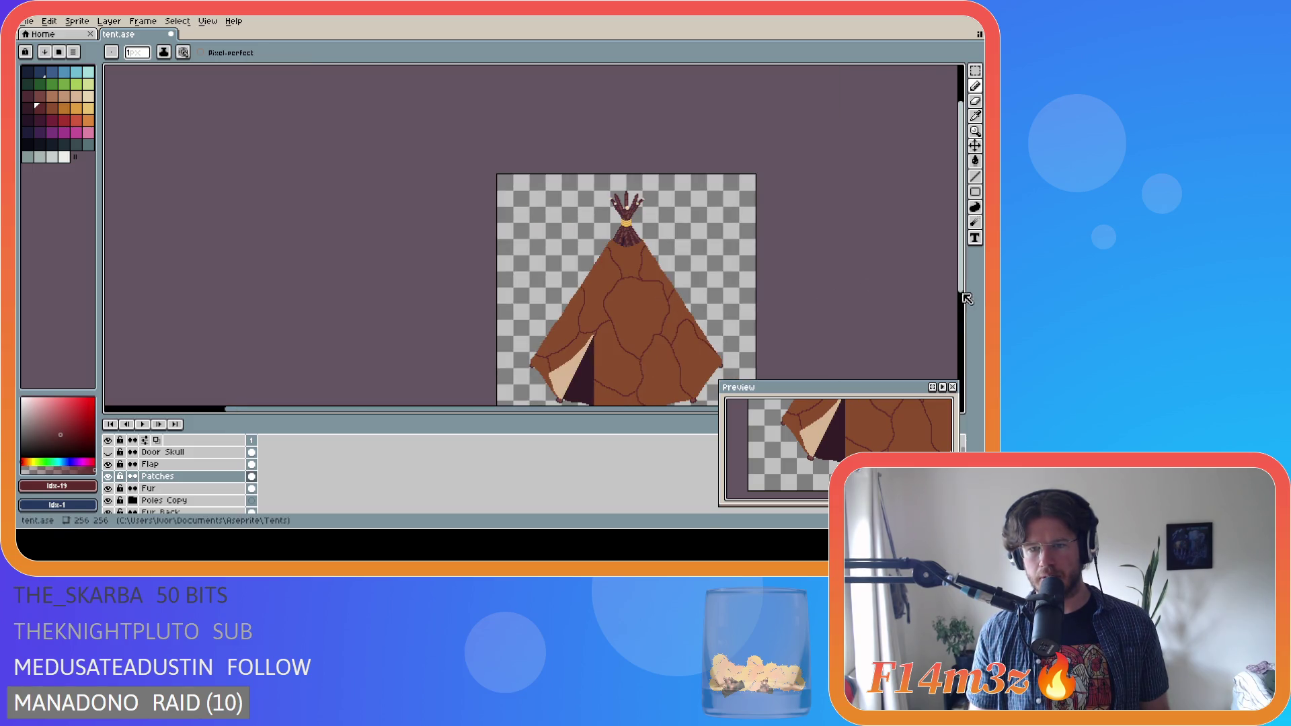
pyautogui.scroll(-2, 901, 316)
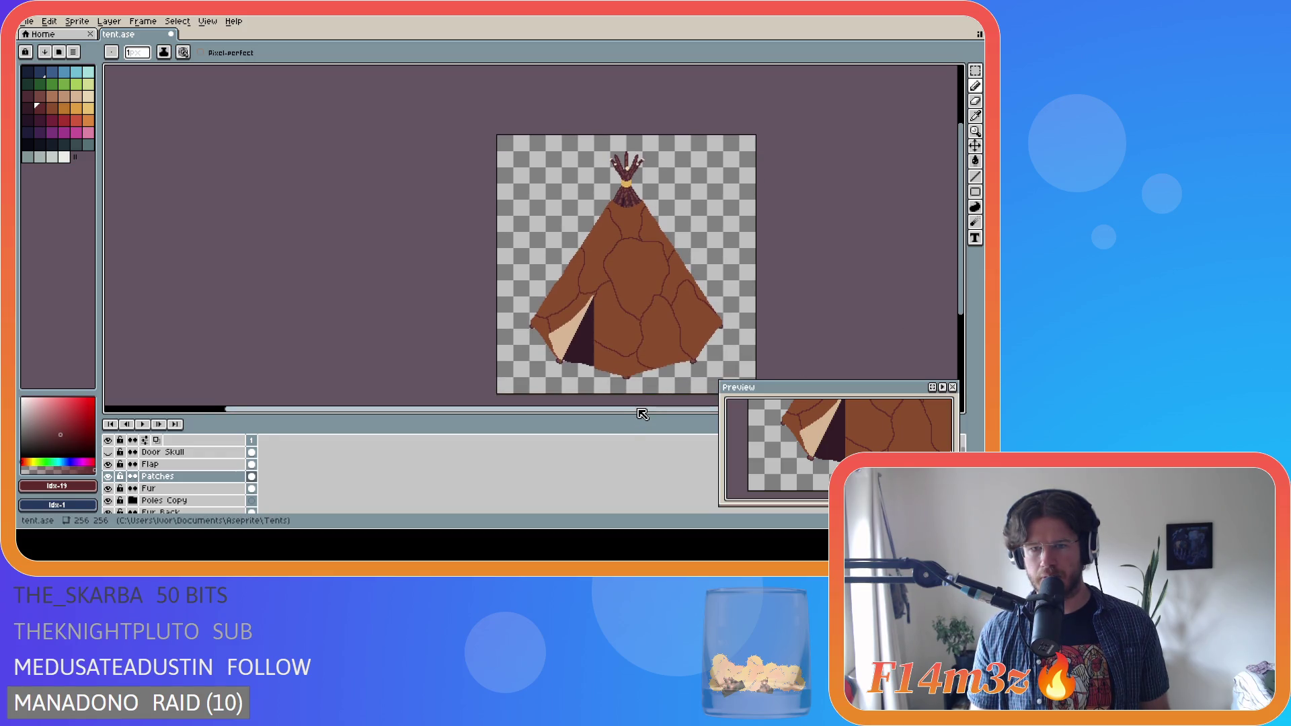
pyautogui.hscroll(2, 656, 409)
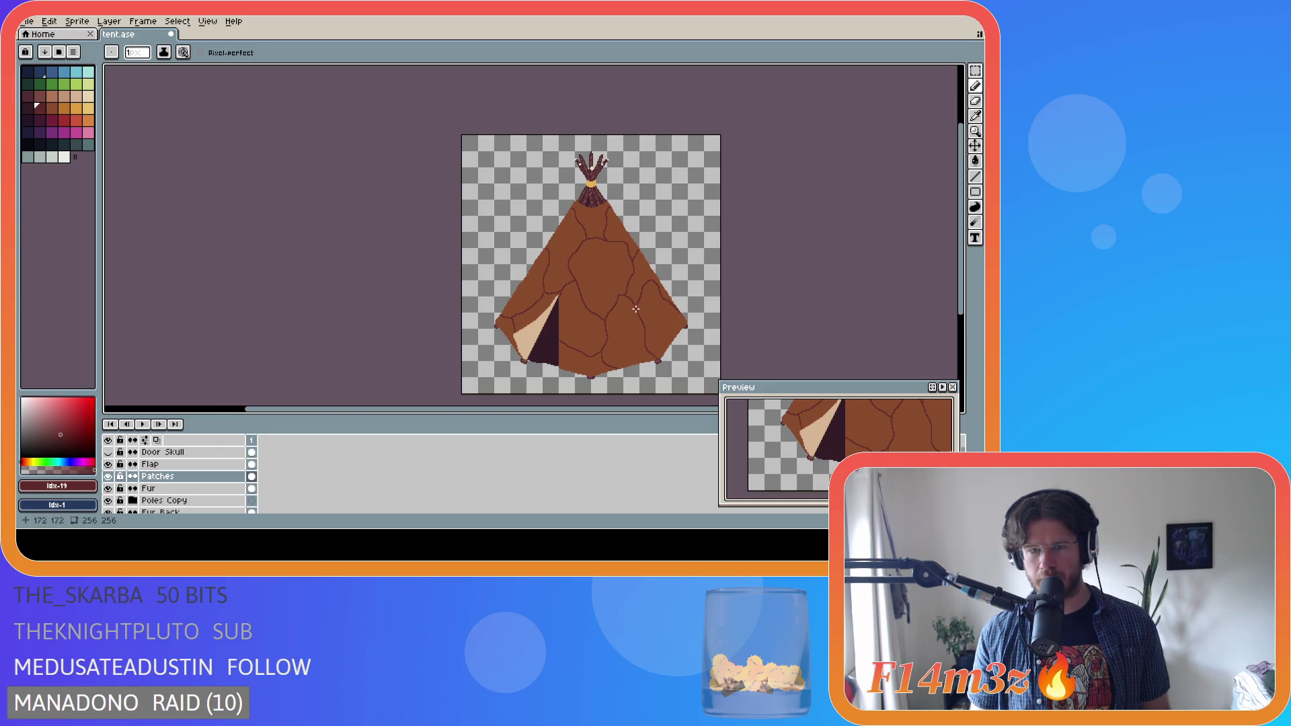
pyautogui.scroll(3, 623, 274)
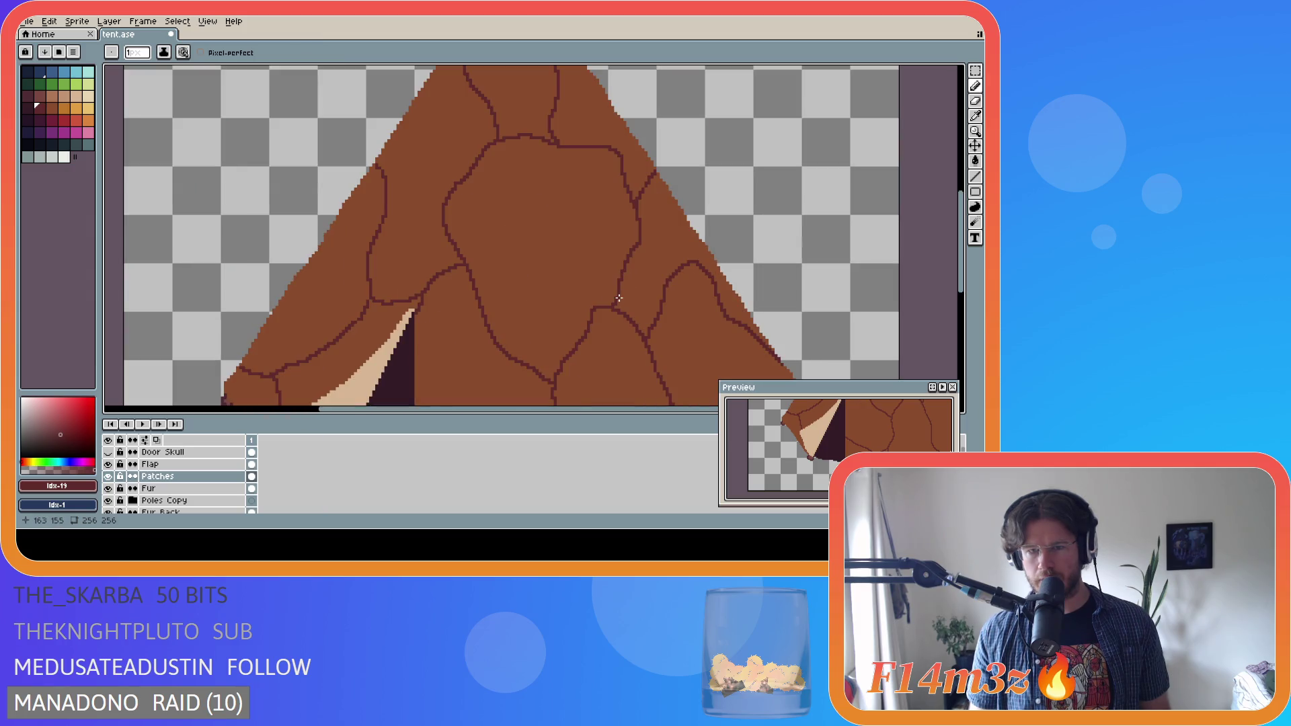
# - Add a second seam beside the existing crack after several retries, then save
pyautogui.moveTo(616, 297); pyautogui.dragTo(636, 243)
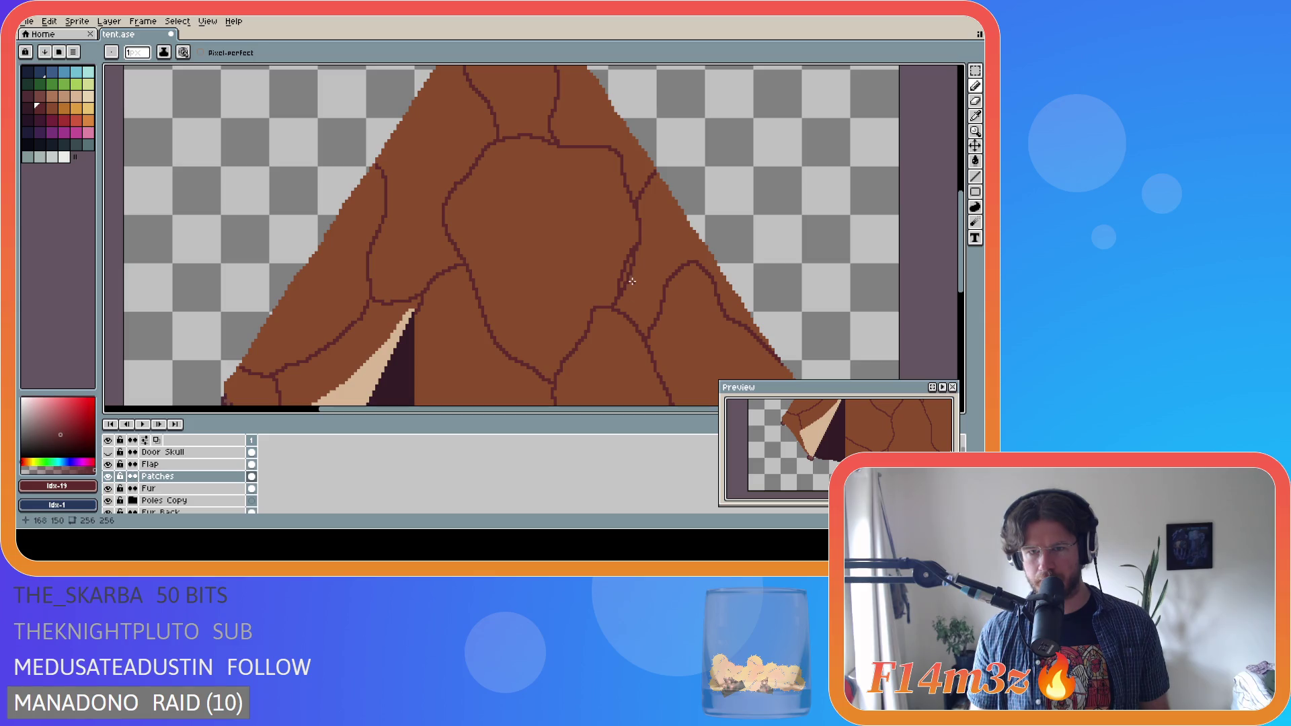
pyautogui.hotkey('ctrl', 'z')
pyautogui.moveTo(617, 297); pyautogui.dragTo(639, 240)
pyautogui.hotkey('ctrl', 'z')
pyautogui.moveTo(618, 297); pyautogui.dragTo(639, 242)
pyautogui.hotkey('ctrl', 'z')
pyautogui.moveTo(617, 296); pyautogui.dragTo(640, 242)
pyautogui.press('e')
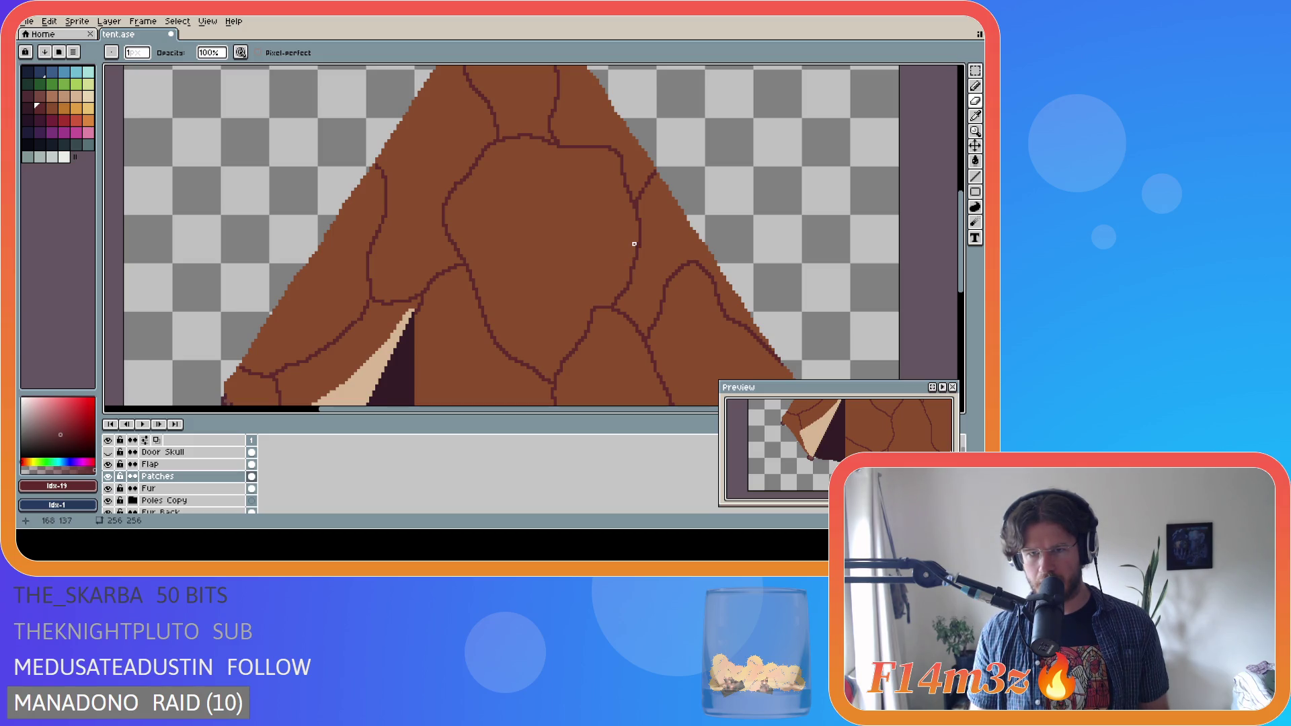
pyautogui.scroll(-3, 634, 243)
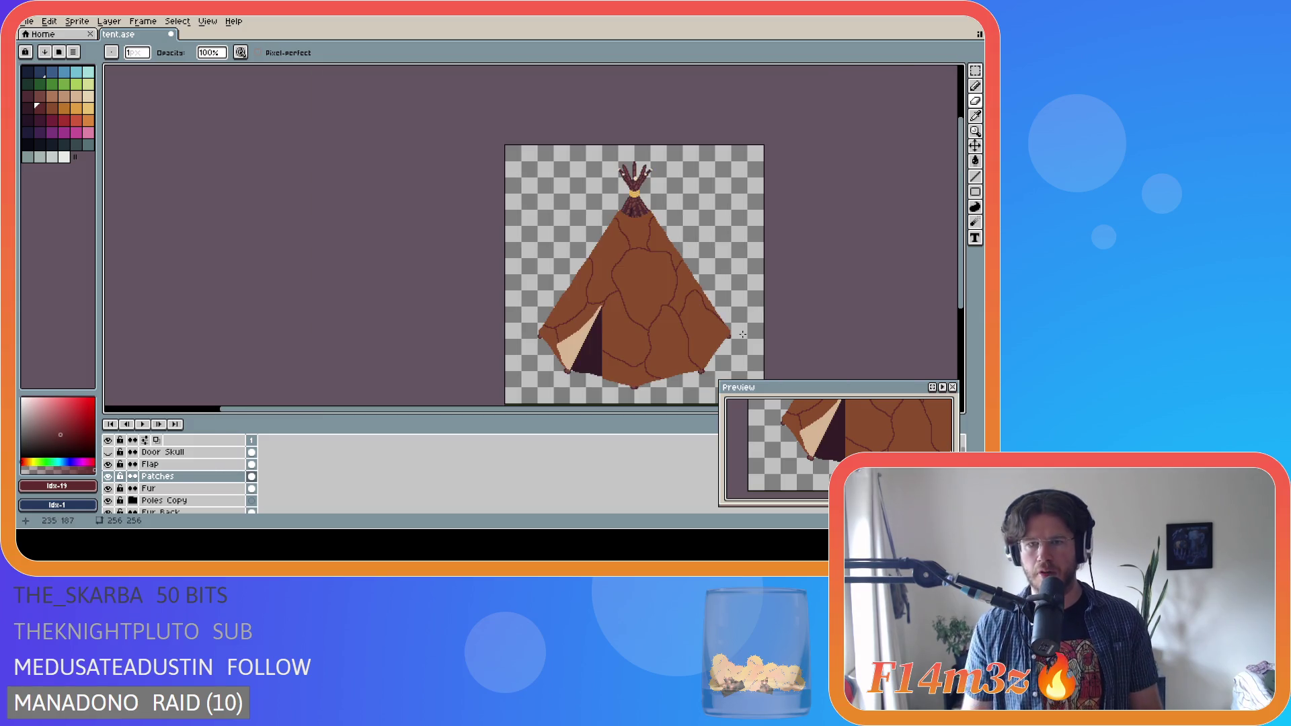
pyautogui.hotkey('ctrl', 's')
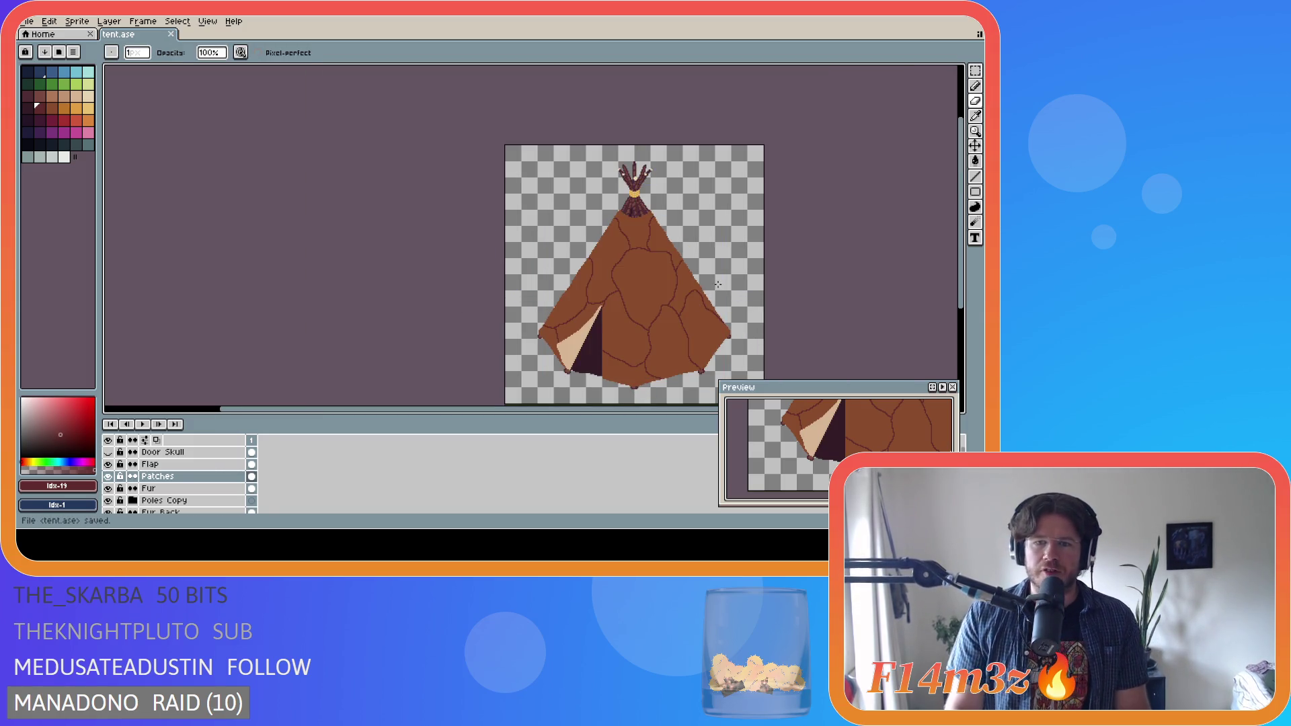
# - Select a small stretch of seam near the top and delete its pixels
pyautogui.scroll(2, 716, 283)
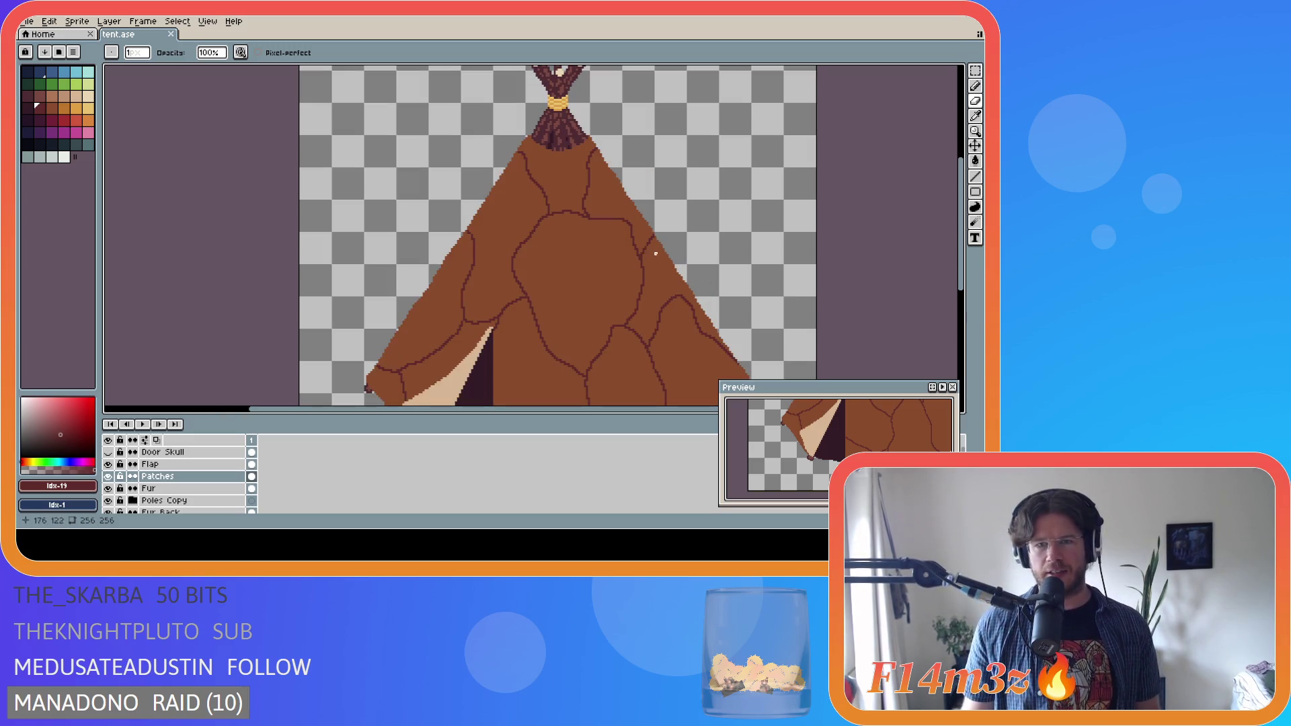
pyautogui.scroll(-1, 655, 252)
pyautogui.scroll(1, 646, 246)
pyautogui.scroll(1, 632, 238)
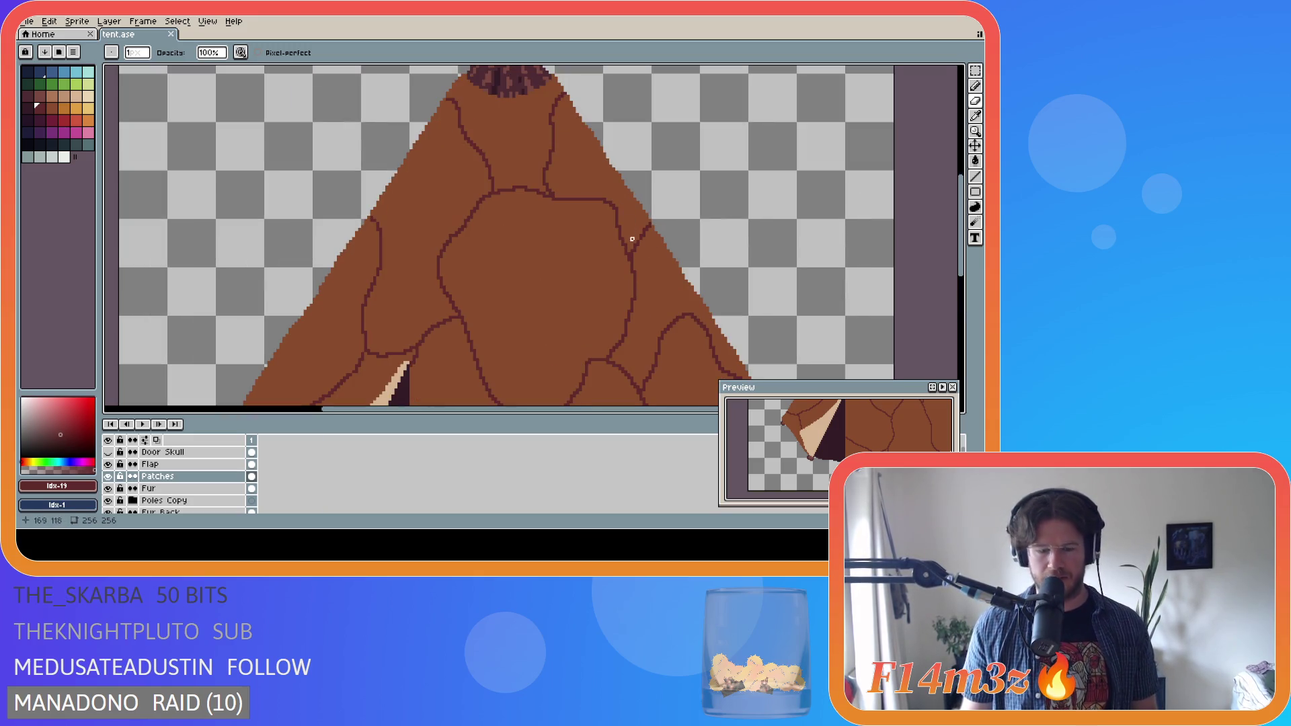
pyautogui.press('b')
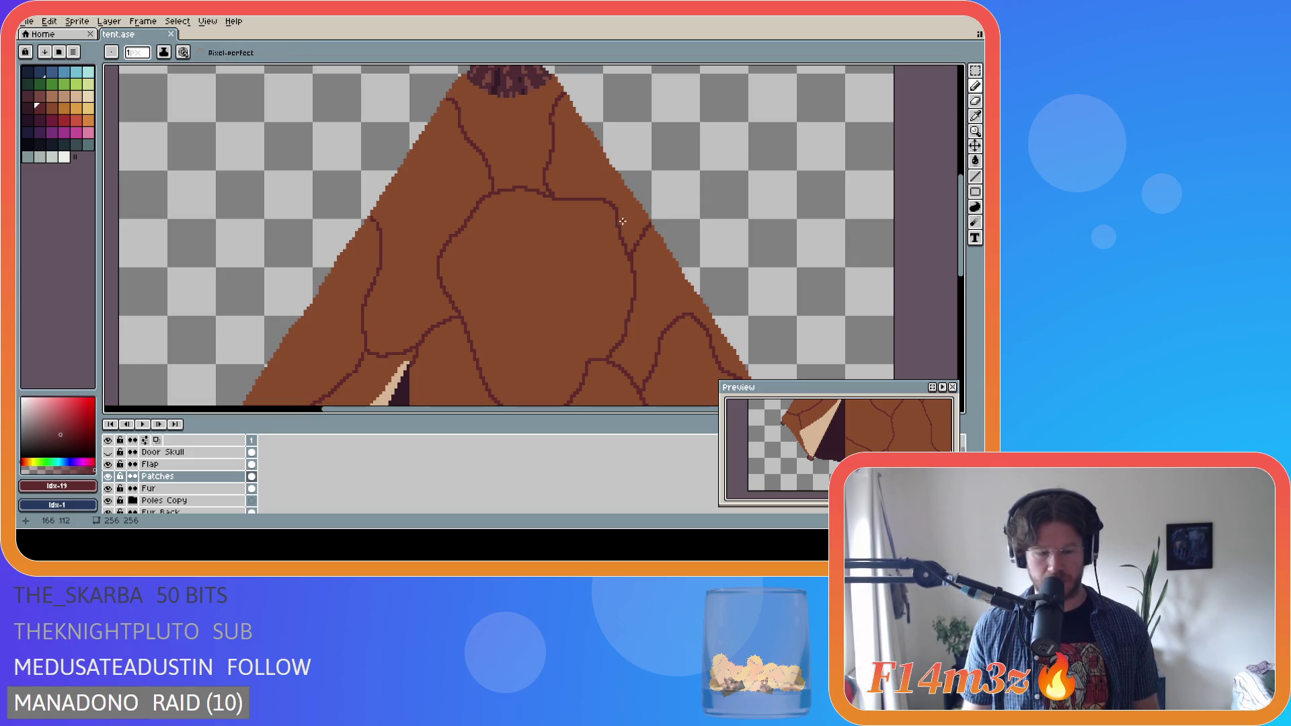
pyautogui.press('m')
pyautogui.moveTo(626, 226); pyautogui.dragTo(568, 183)
pyautogui.press('Delete')
pyautogui.hotkey('ctrl', 'd')
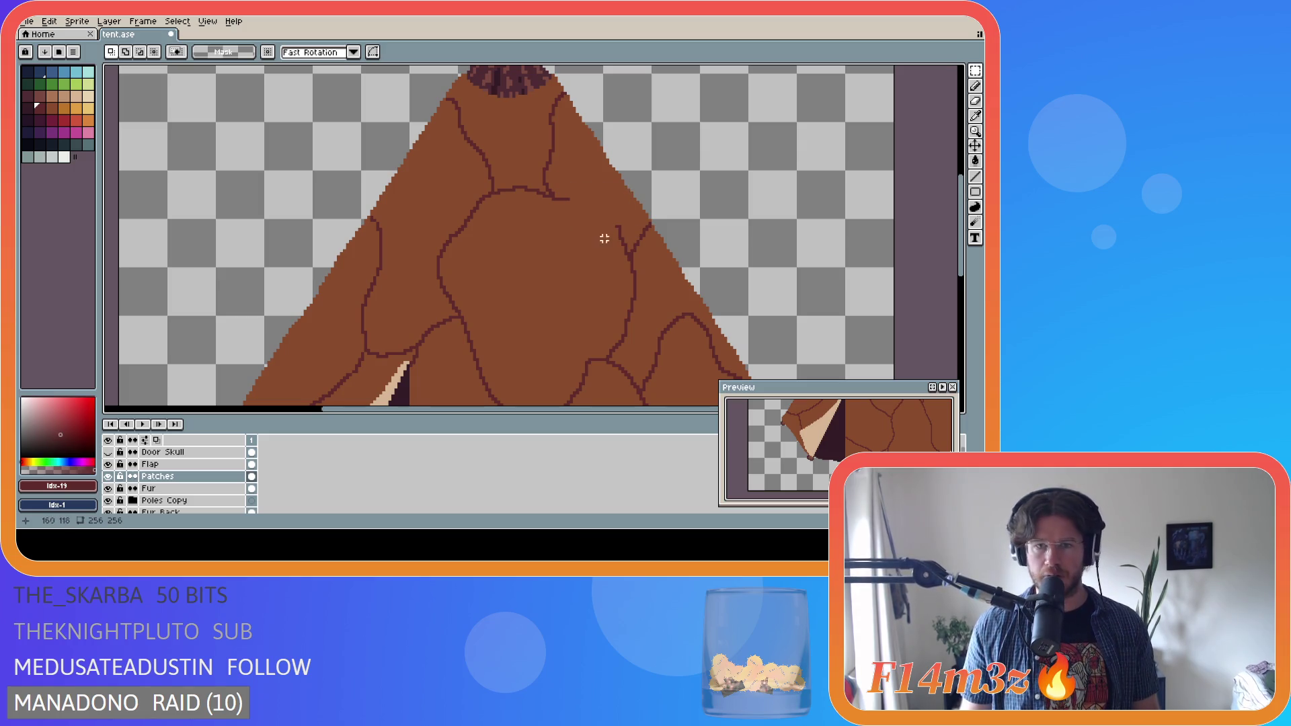
# - Redraw that seam stretch as a dark curve toward the upper left
pyautogui.press('b')
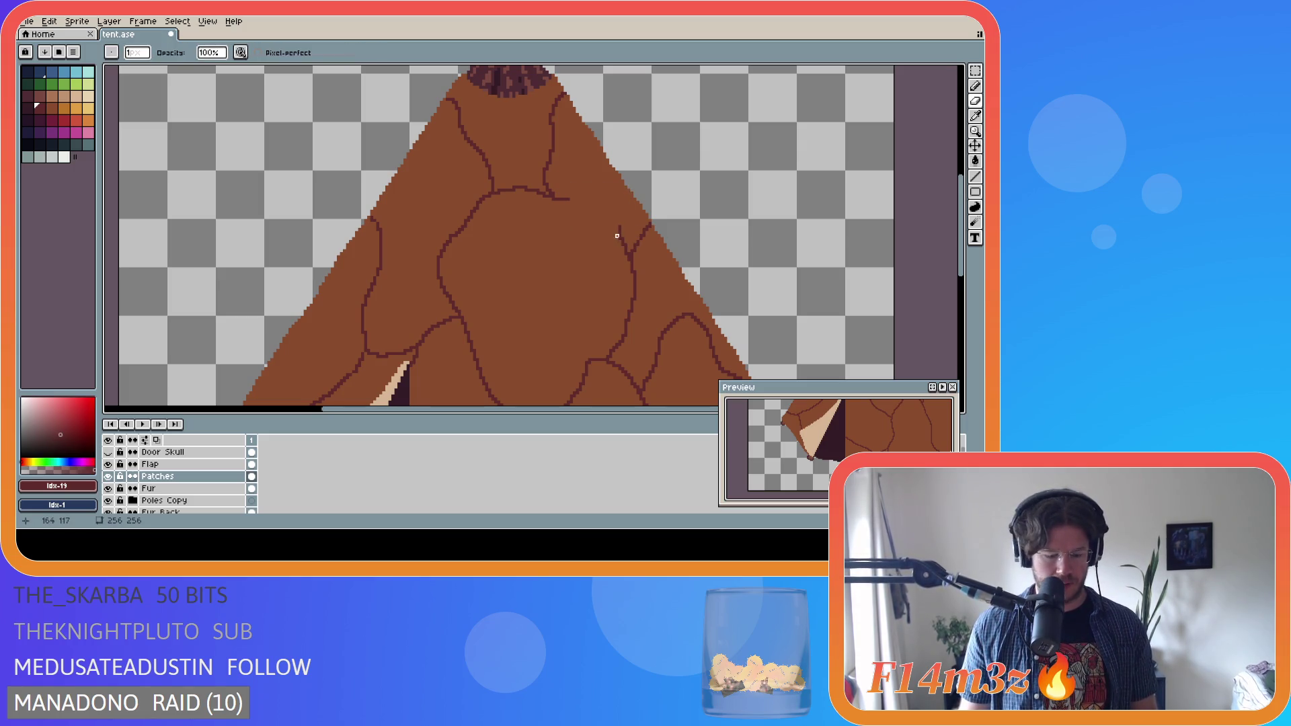
pyautogui.press('b')
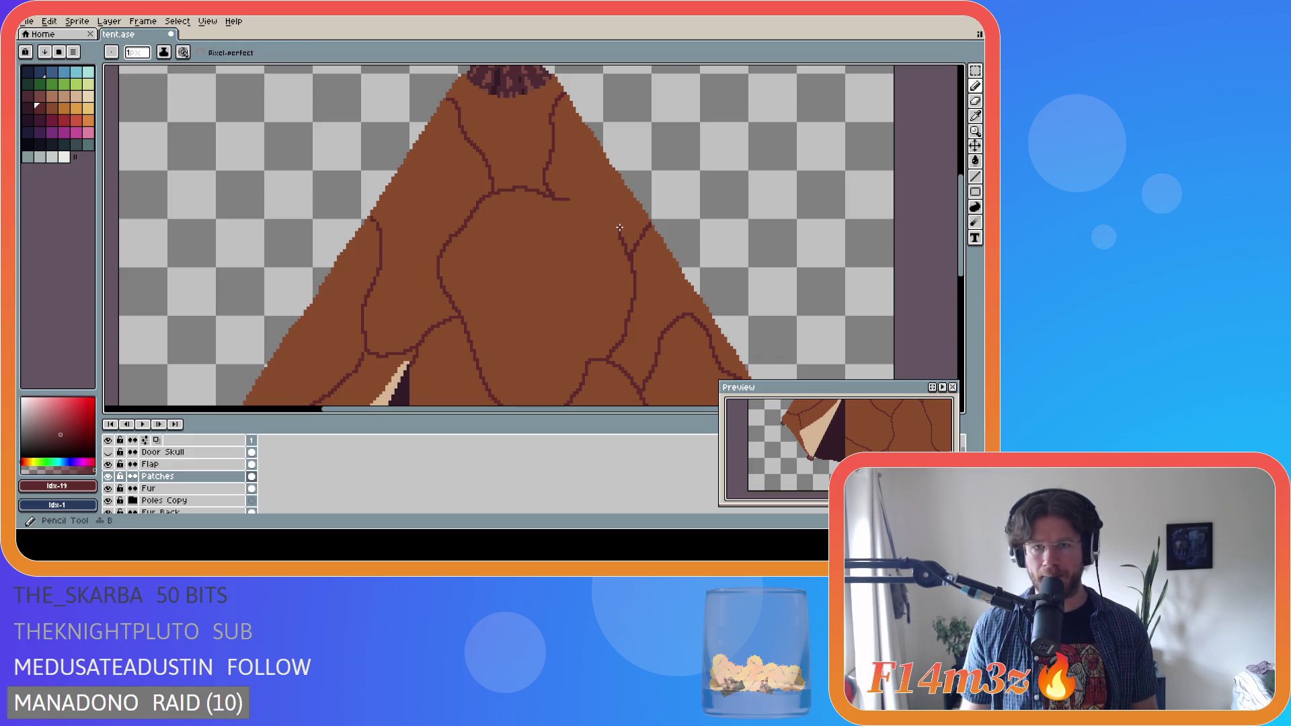
pyautogui.moveTo(619, 228)
pyautogui.mouseDown()
pyautogui.moveTo(611, 200)
pyautogui.moveTo(578, 195)
pyautogui.mouseUp()
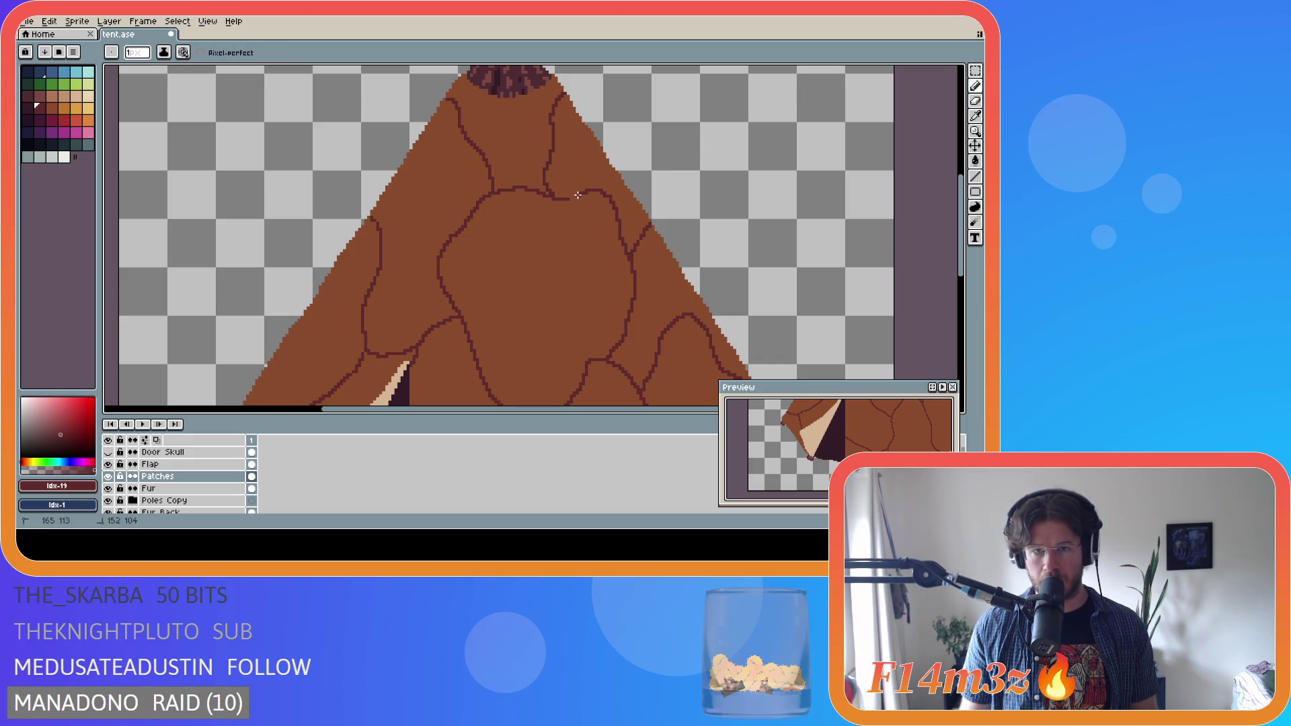
pyautogui.scroll(-4, 751, 297)
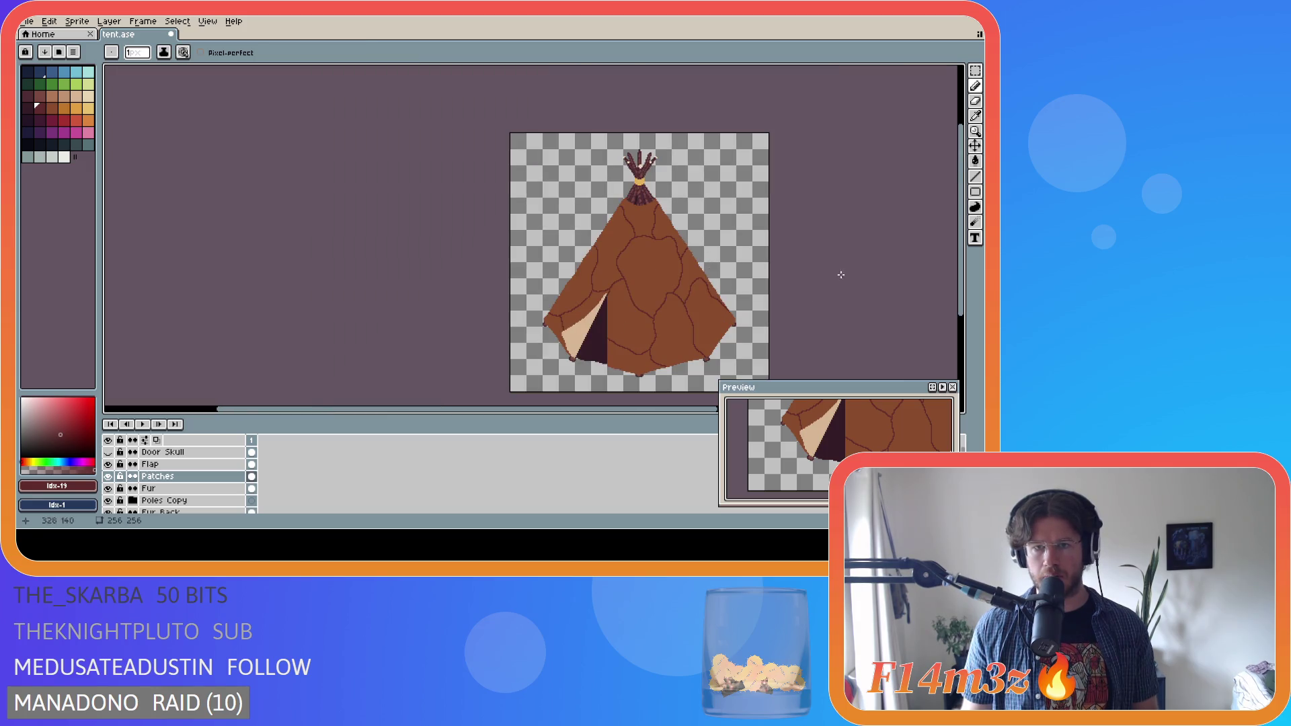
# - Inspect the patched tent at several zoom levels and save tent.ase
pyautogui.scroll(-2, 917, 252)
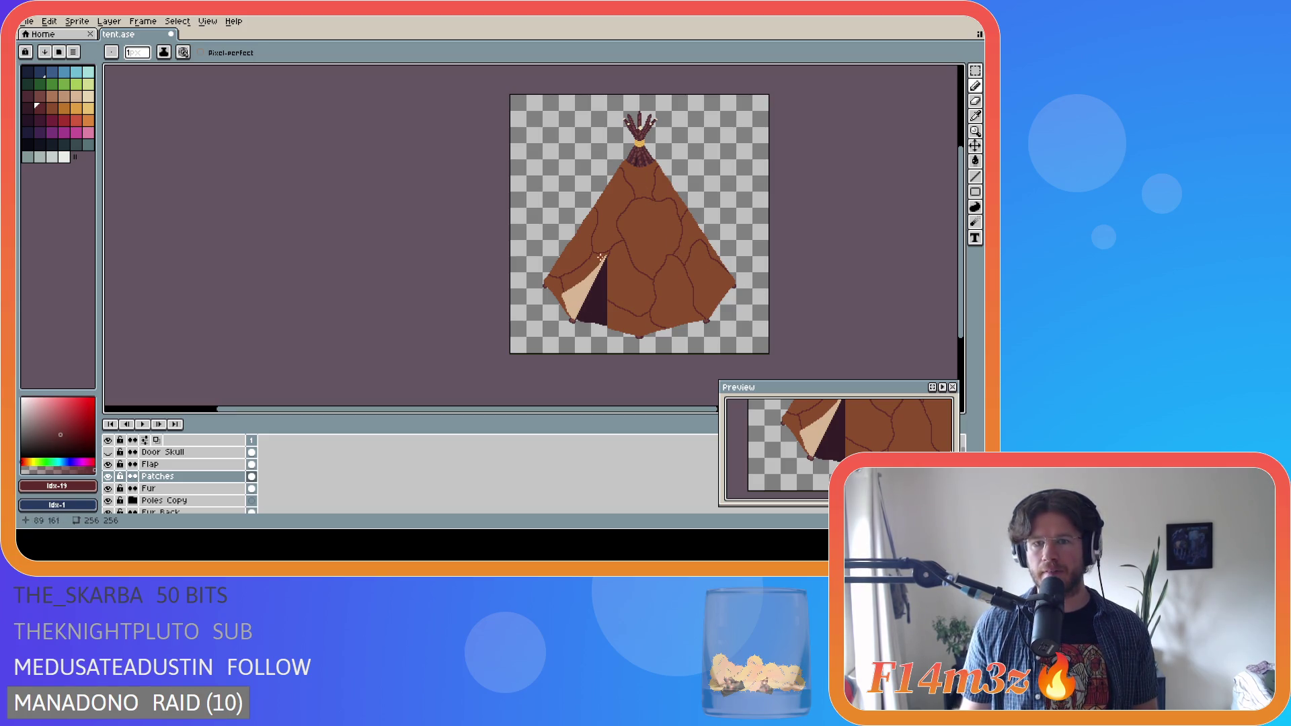
pyautogui.scroll(2, 673, 197)
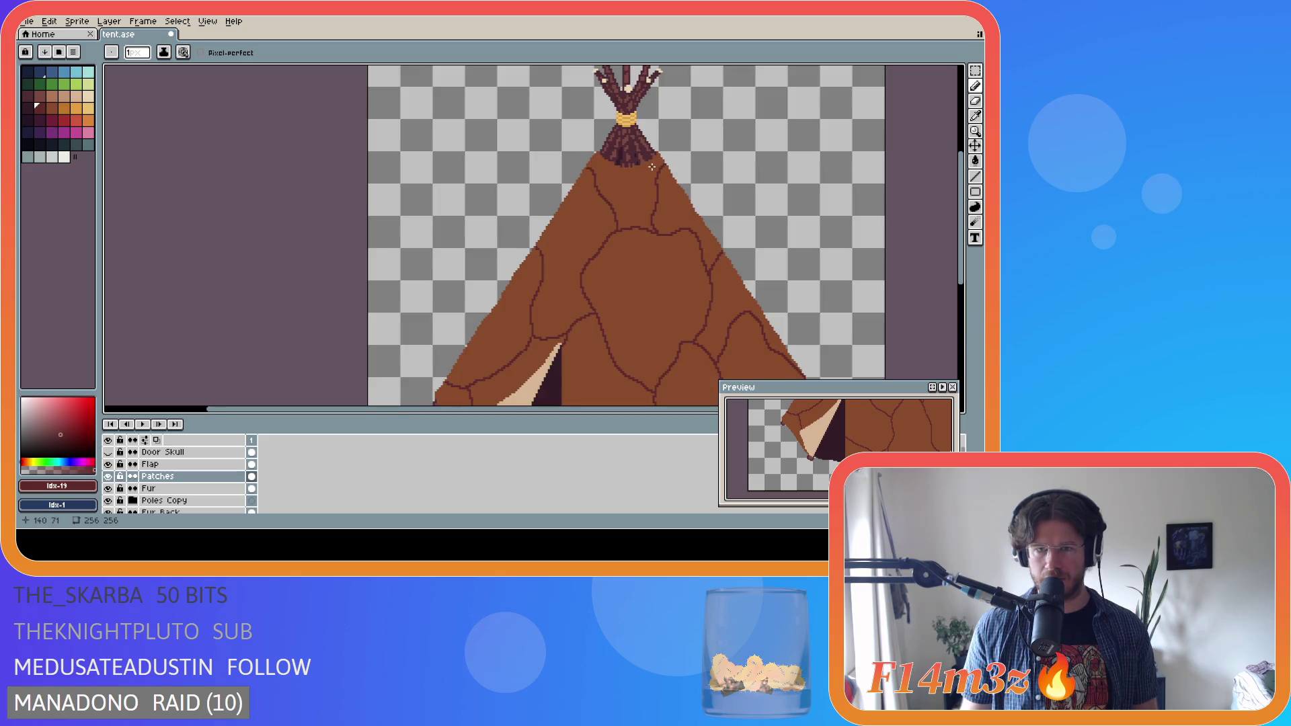
pyautogui.scroll(-2, 685, 204)
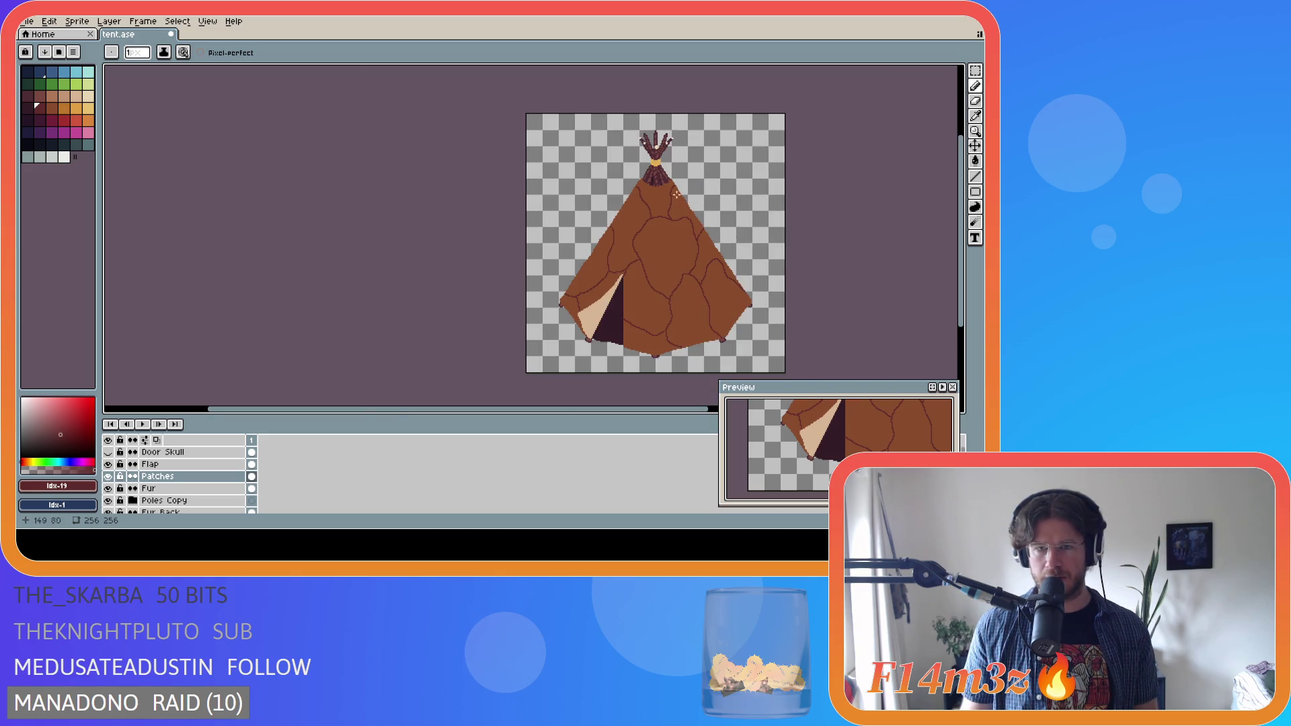
pyautogui.scroll(2, 681, 199)
pyautogui.scroll(-2, 668, 208)
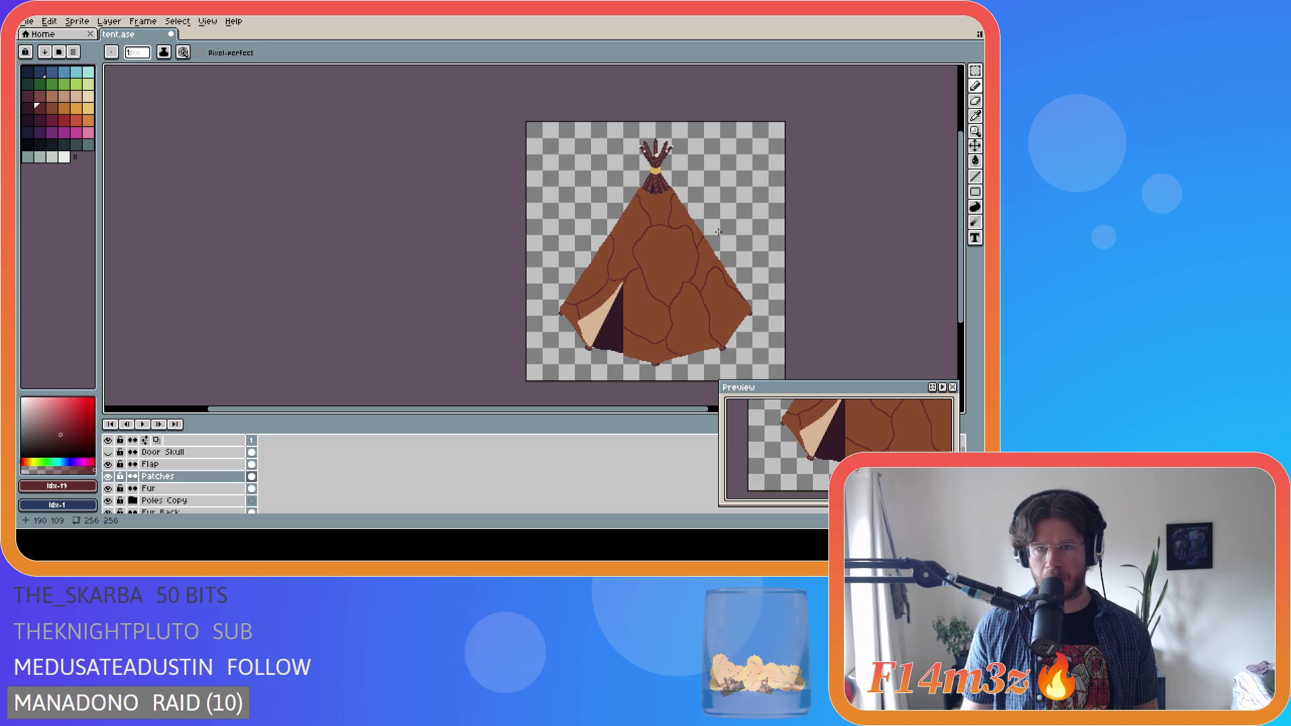
pyautogui.scroll(2, 700, 222)
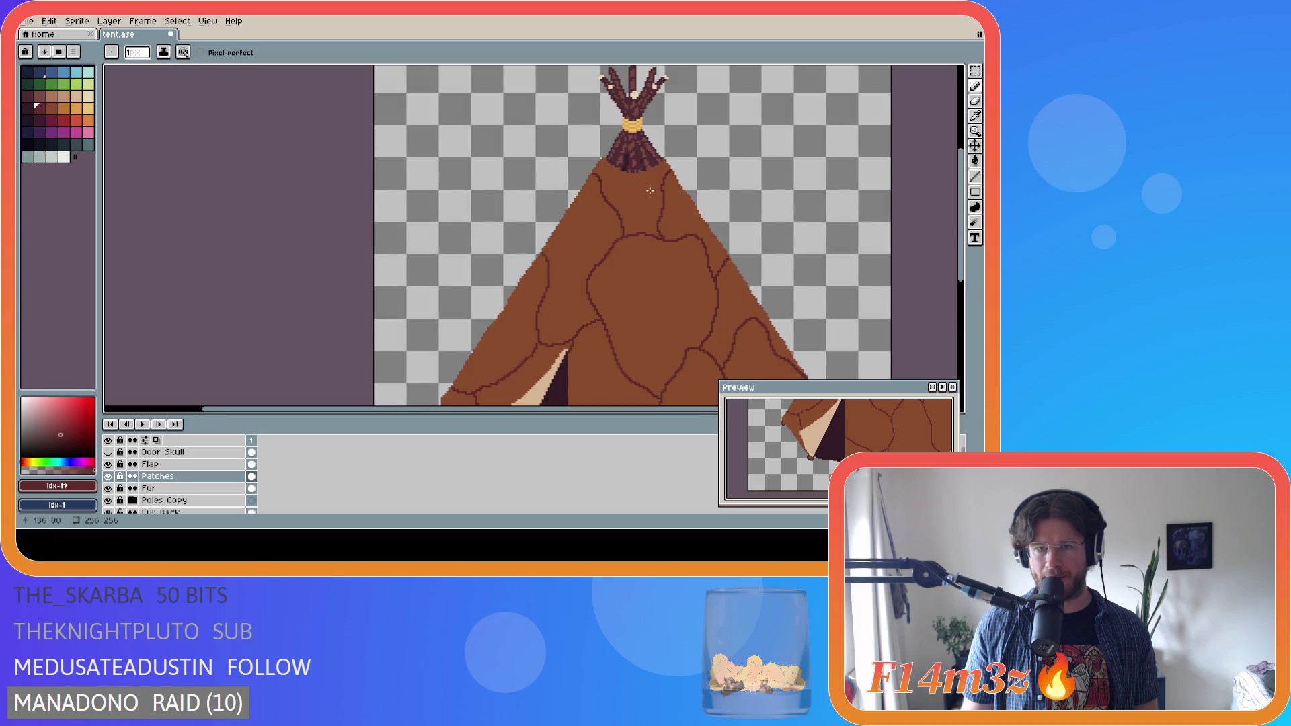
pyautogui.scroll(-2, 710, 242)
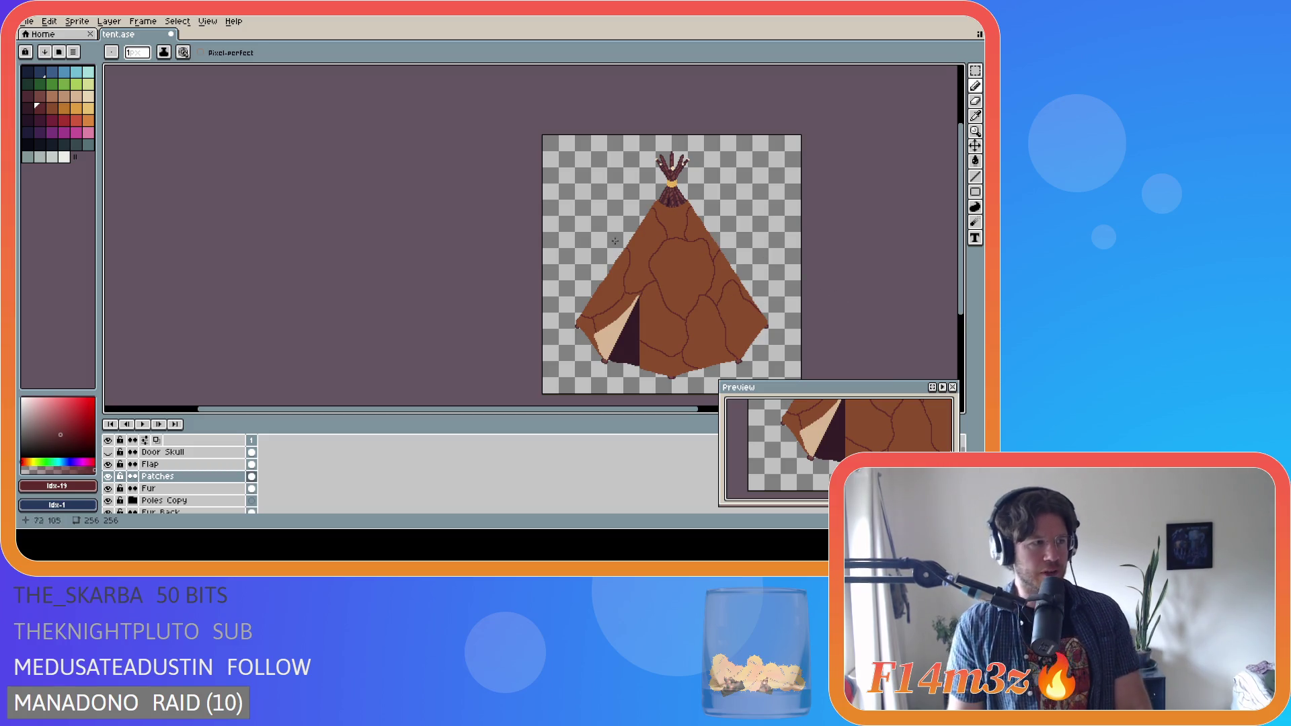
pyautogui.scroll(2, 705, 210)
pyautogui.hotkey('ctrl', 's')
pyautogui.scroll(1, 504, 197)
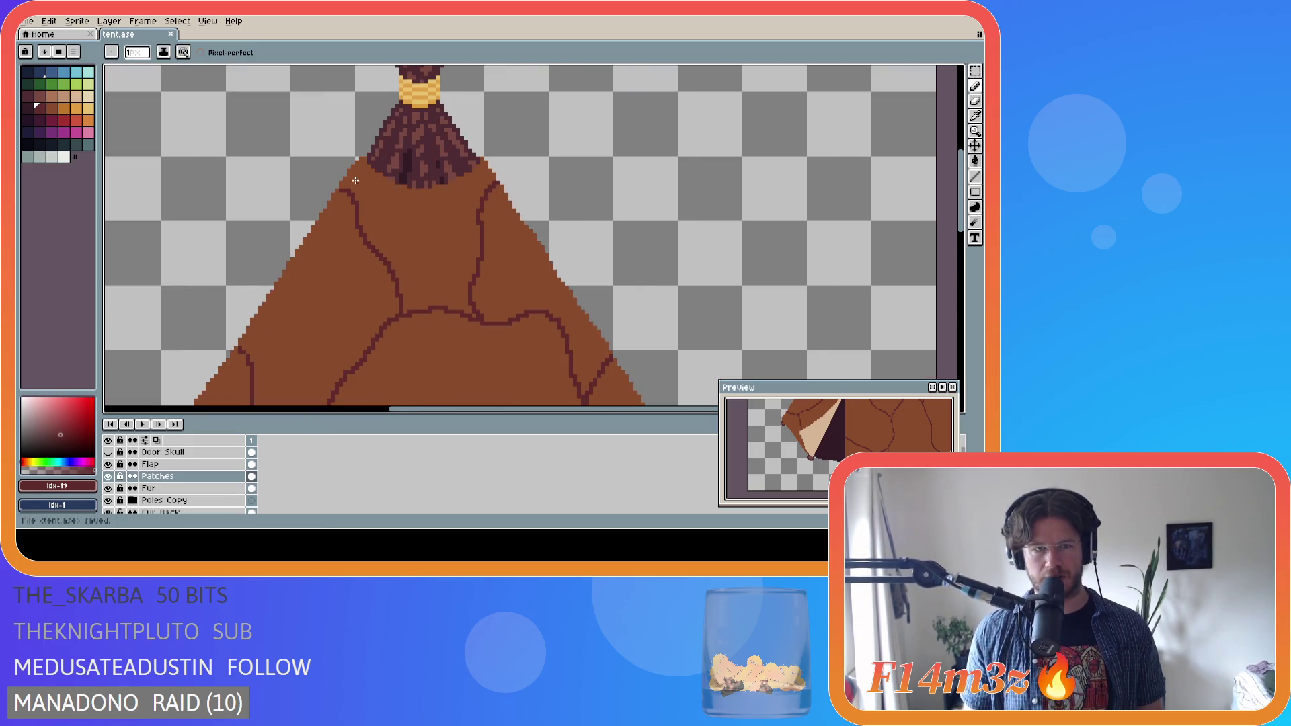
pyautogui.scroll(1, 355, 181)
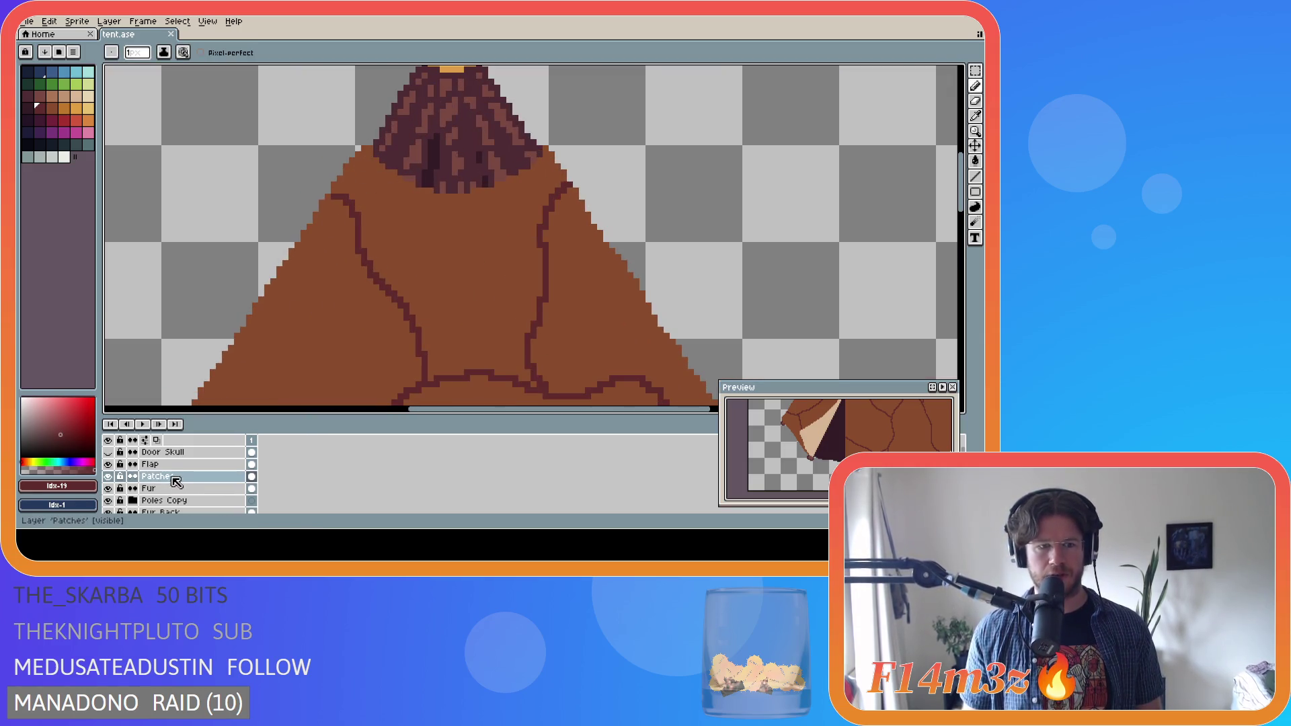
# - Add a new layer above Patches named 'Fur Outline'
pyautogui.hotkey('shift', 'n')
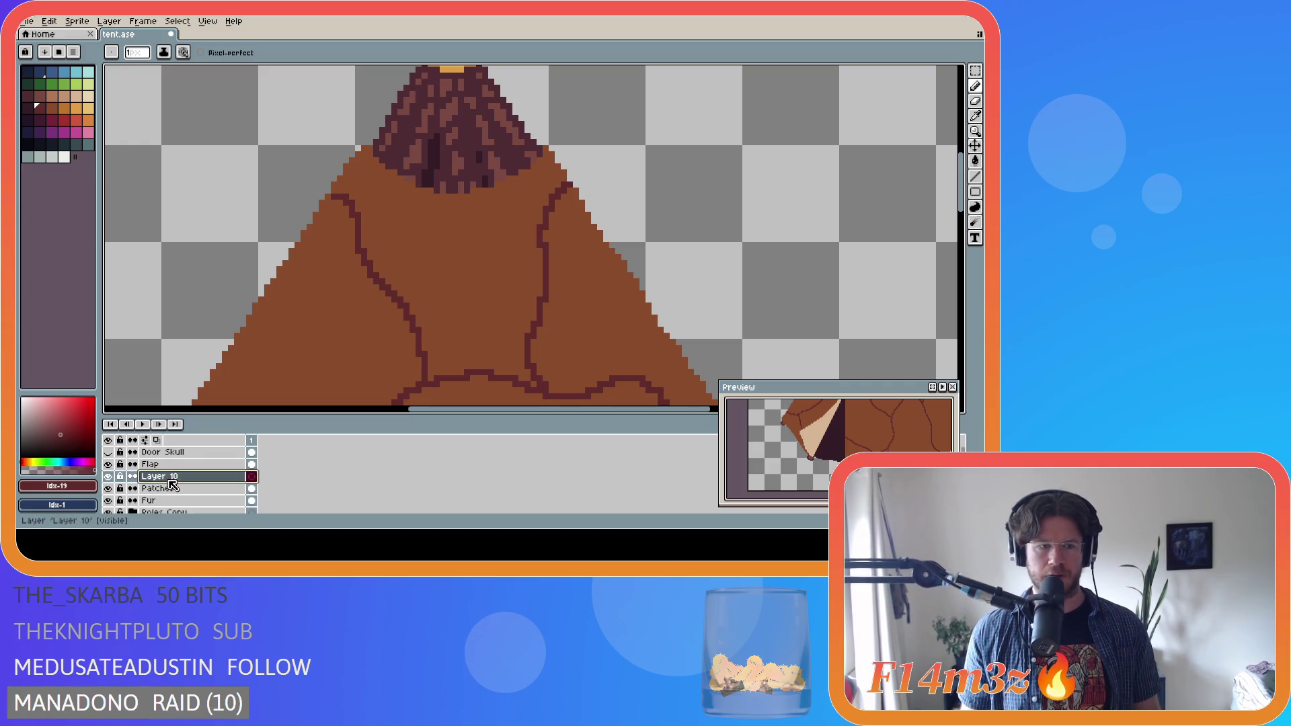
pyautogui.doubleClick(173, 478)
pyautogui.press('BackSpace')
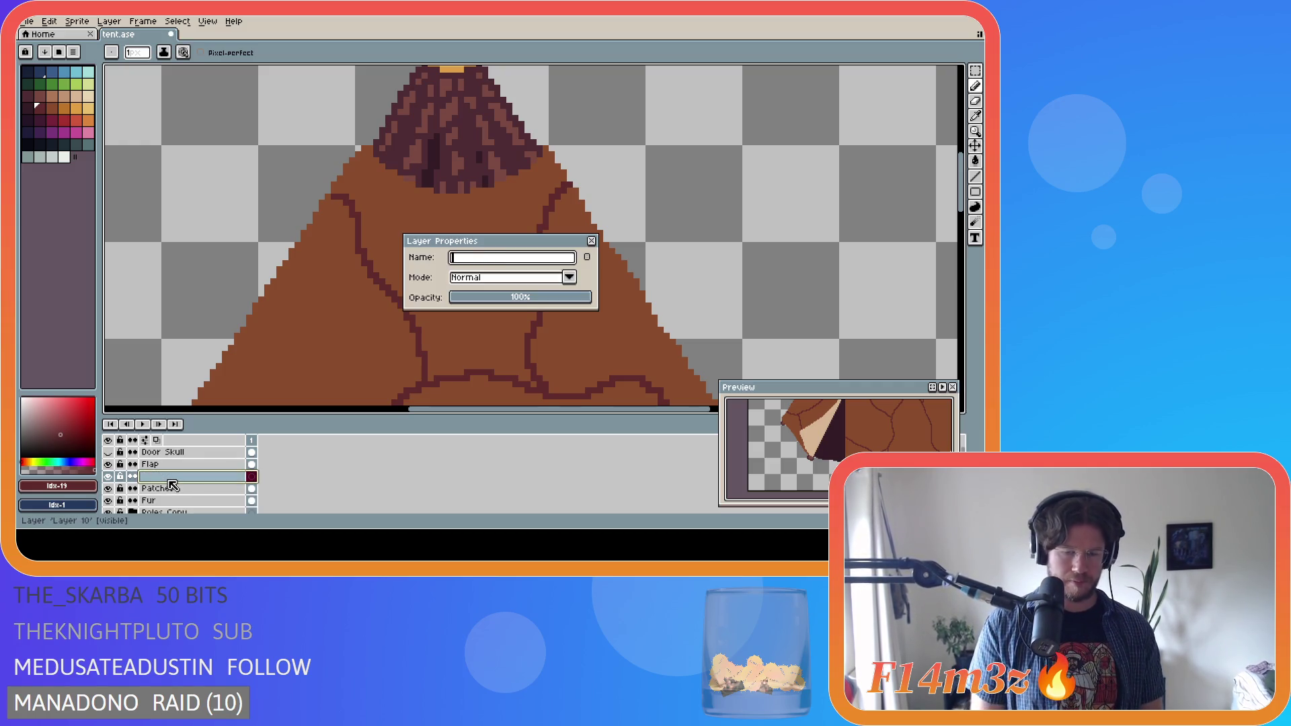
pyautogui.write('Fur Out')
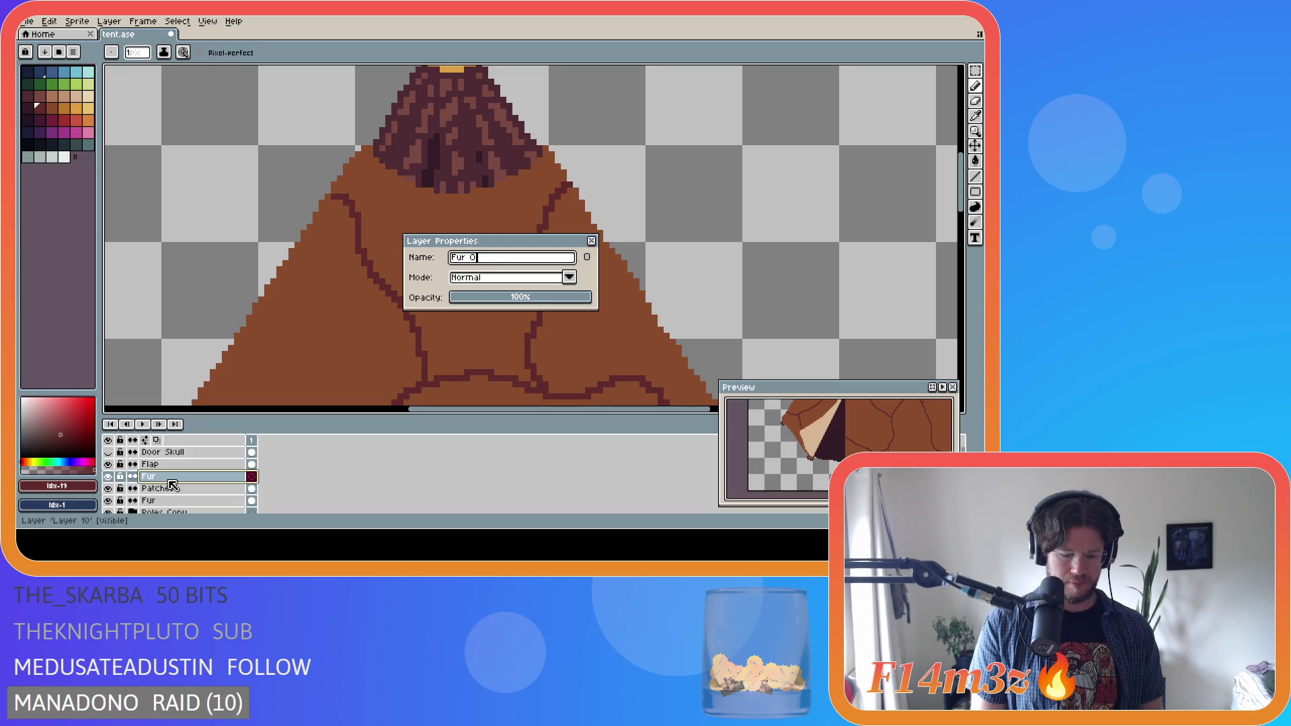
pyautogui.write('line')
pyautogui.press('Return')
pyautogui.scroll(-2, 559, 297)
pyautogui.scroll(-1, 559, 298)
pyautogui.moveTo(965, 269); pyautogui.dragTo(965, 316)
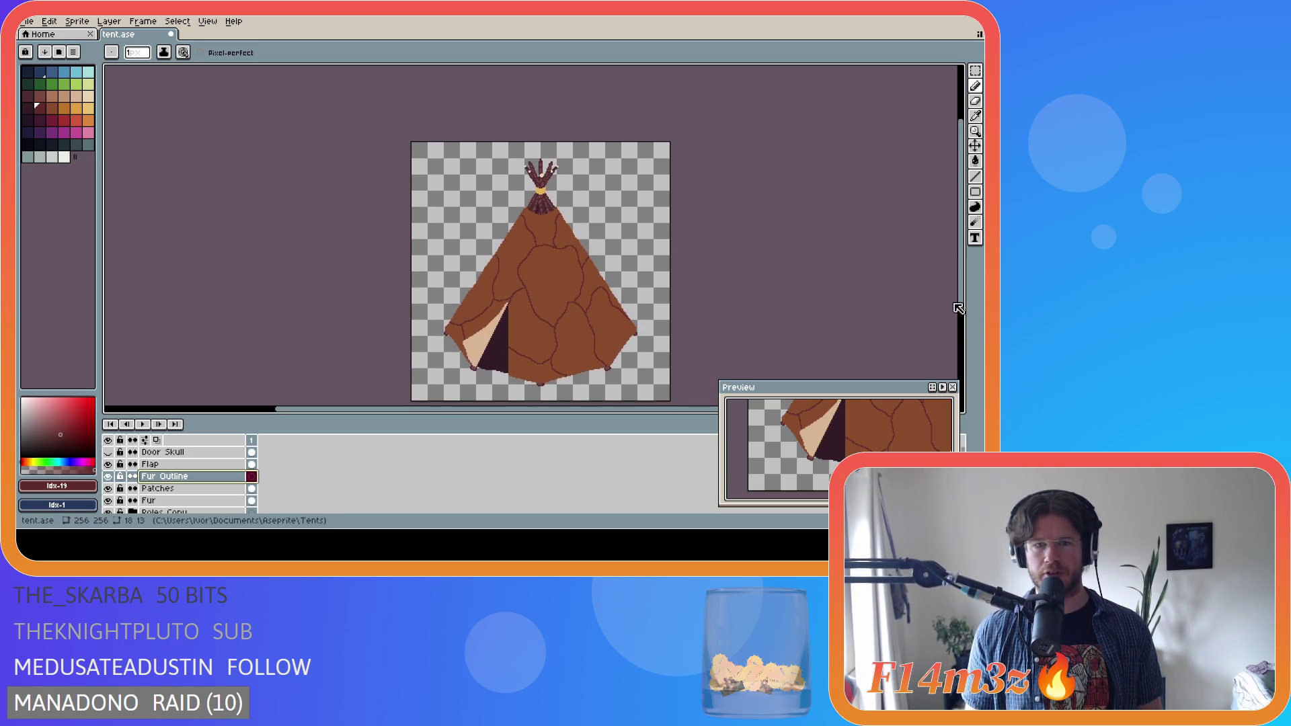
pyautogui.scroll(4, 446, 117)
# - Pencil dark outline pixels from the tent top along the fur's lower and right edges
pyautogui.click(445, 108)
pyautogui.moveTo(452, 116); pyautogui.dragTo(453, 119)
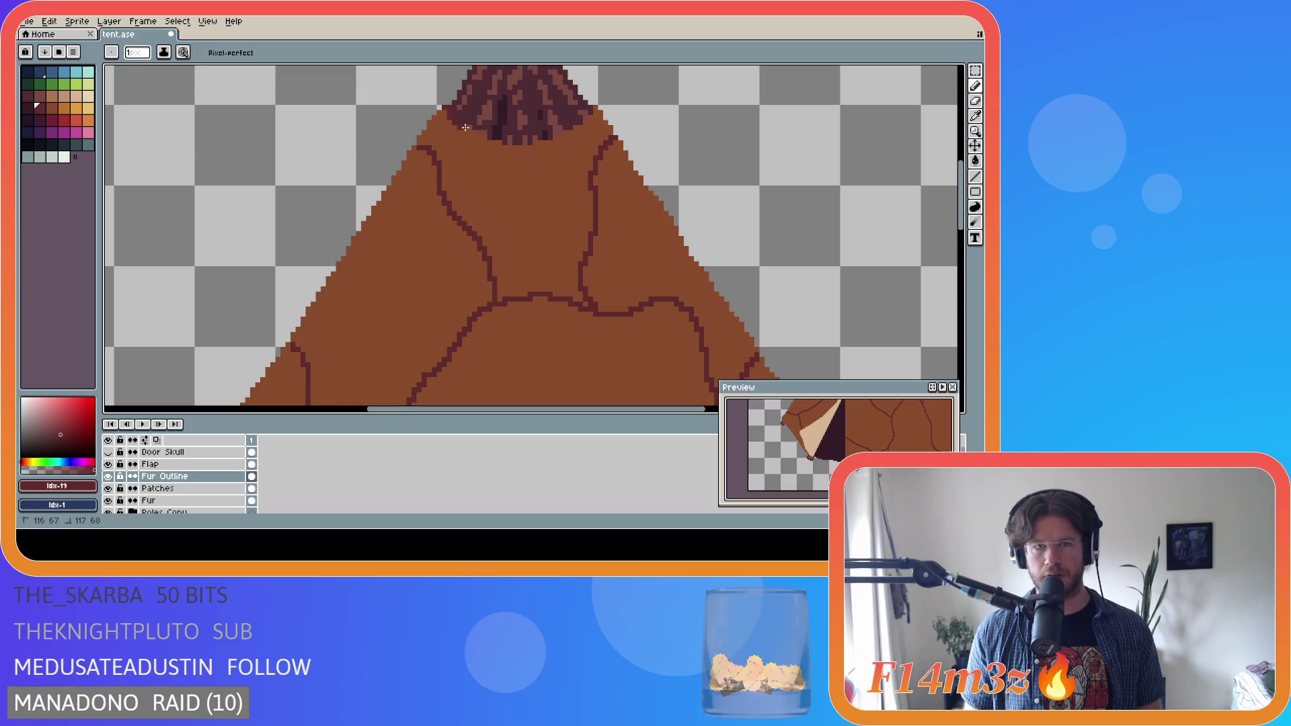
pyautogui.click(473, 133)
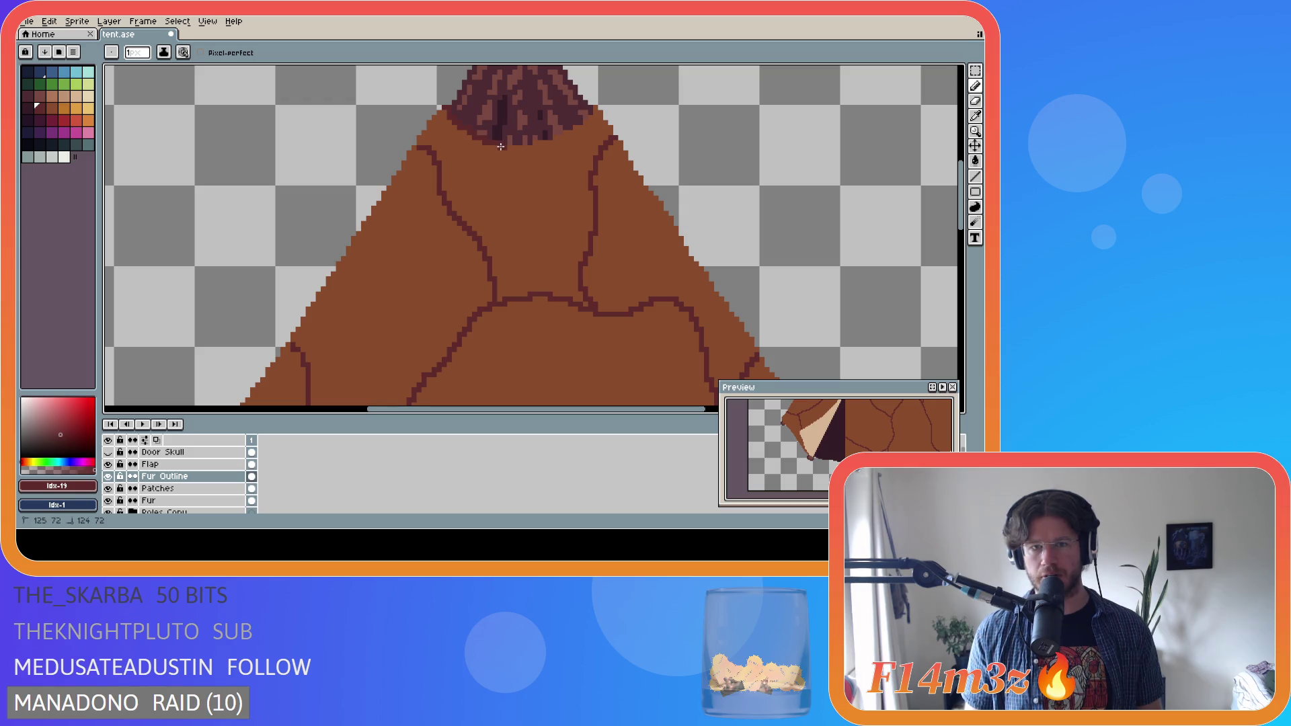
pyautogui.moveTo(508, 147); pyautogui.dragTo(535, 144)
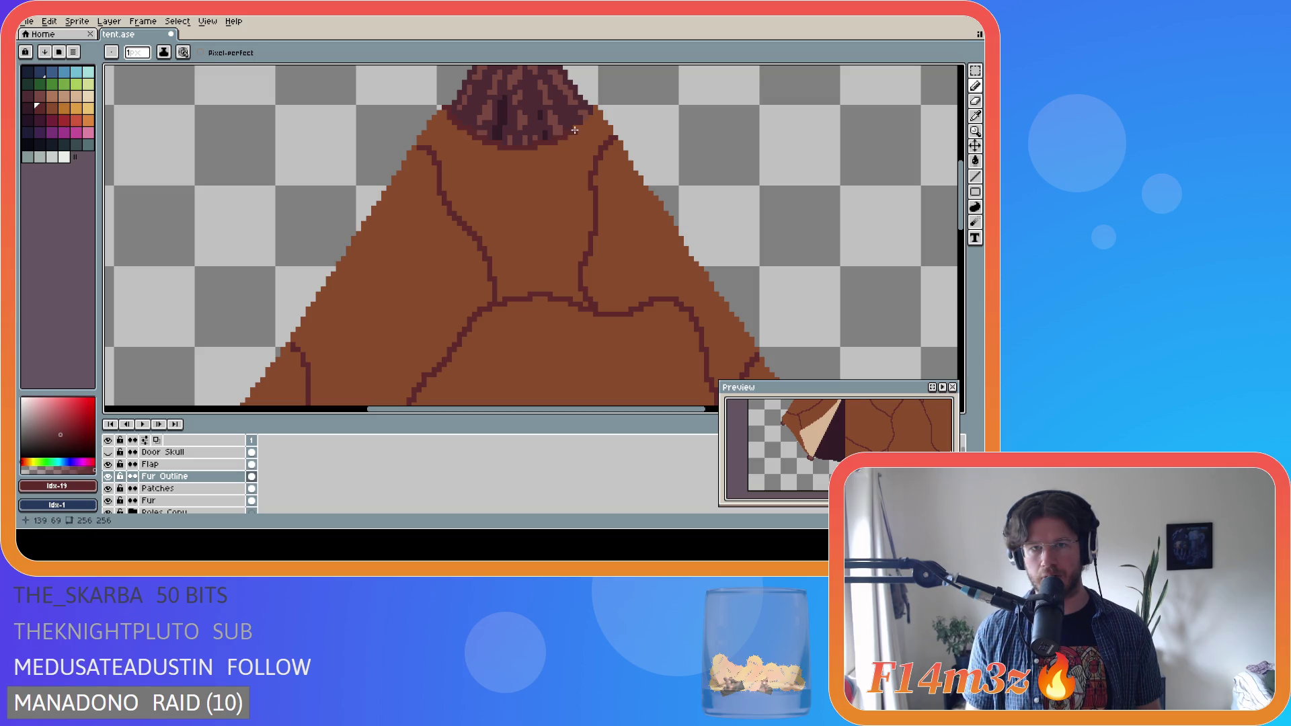
pyautogui.moveTo(587, 127); pyautogui.dragTo(595, 113)
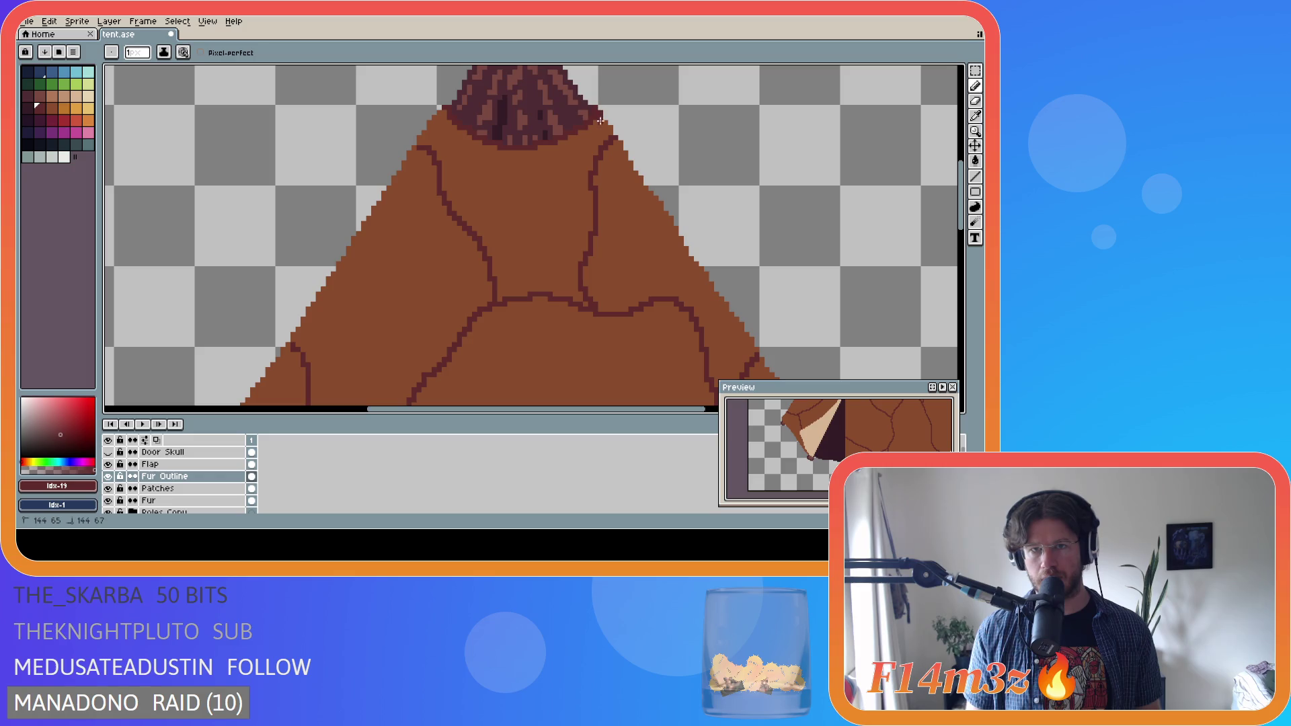
pyautogui.click(605, 123)
pyautogui.moveTo(608, 127); pyautogui.dragTo(622, 152)
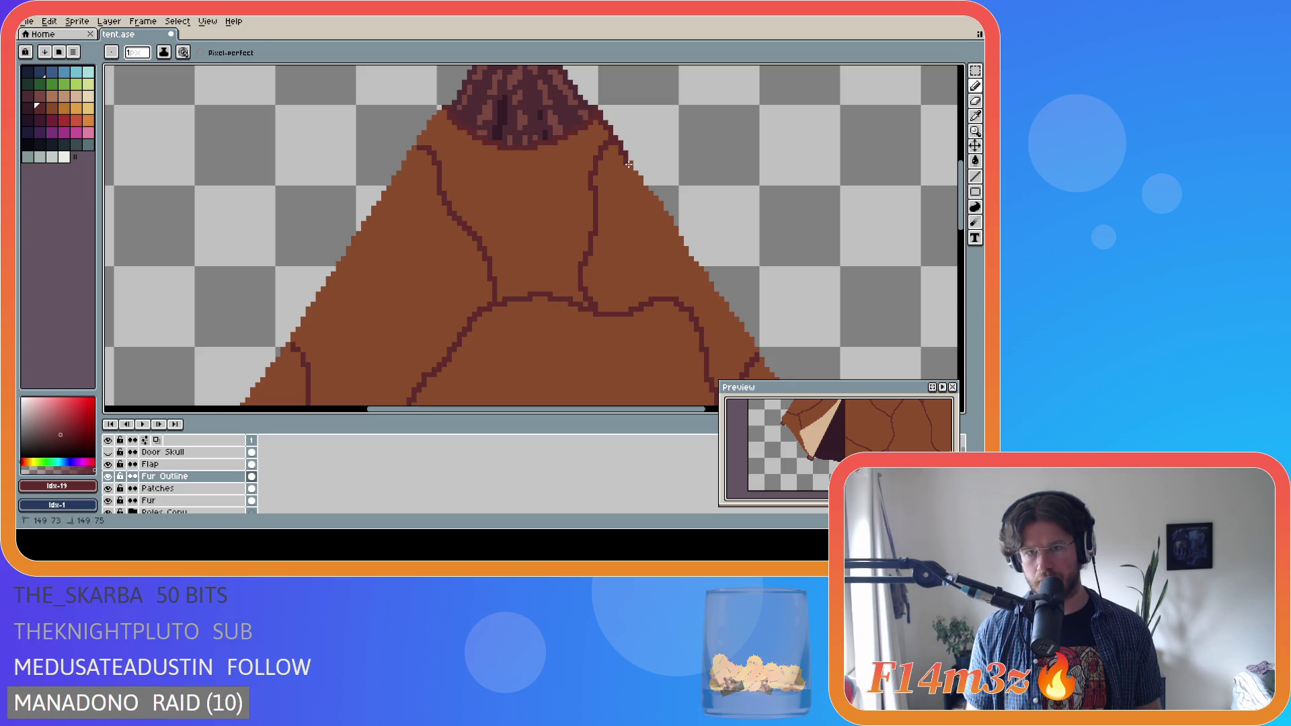
pyautogui.click(635, 174)
pyautogui.moveTo(639, 178); pyautogui.dragTo(642, 185)
pyautogui.click(644, 190)
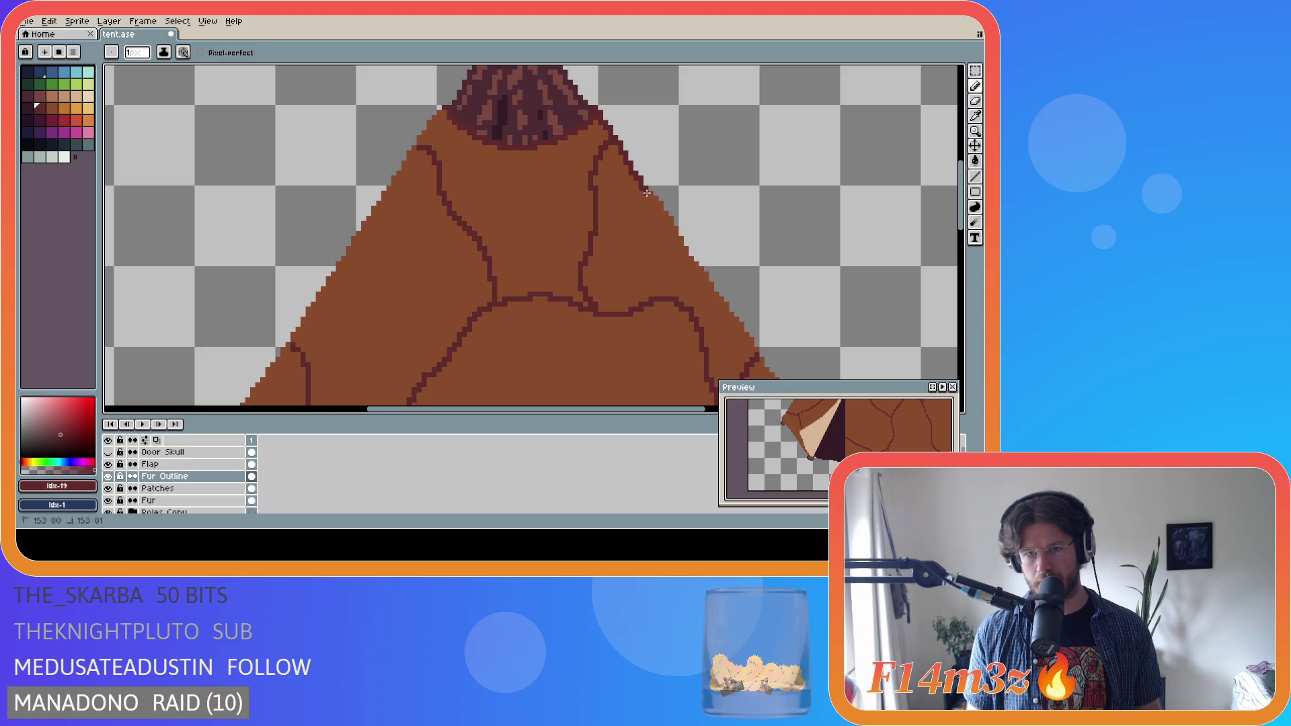
pyautogui.moveTo(620, 409); pyautogui.dragTo(684, 417)
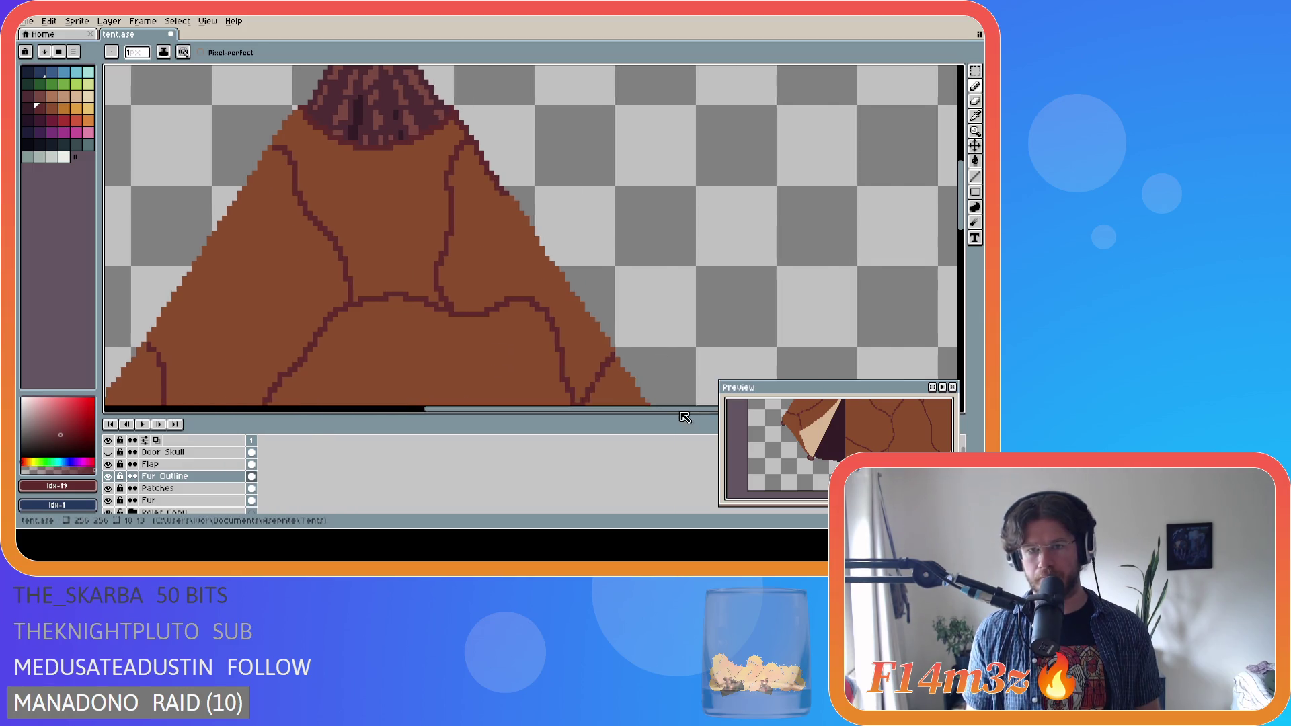
pyautogui.scroll(-1, 490, 191)
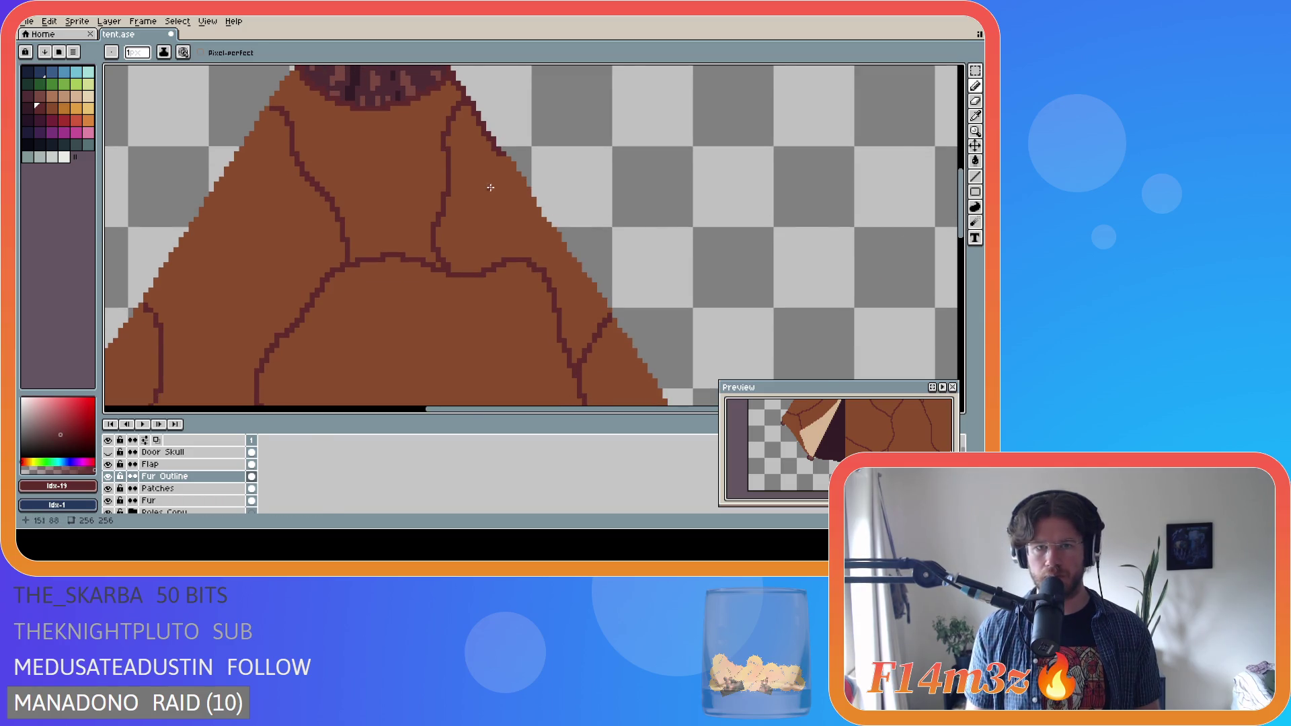
pyautogui.scroll(2, 491, 191)
# - Continue the outline pixel by pixel down the right staircase edge, fixing a slip with undo/redo
pyautogui.moveTo(515, 163); pyautogui.dragTo(529, 180)
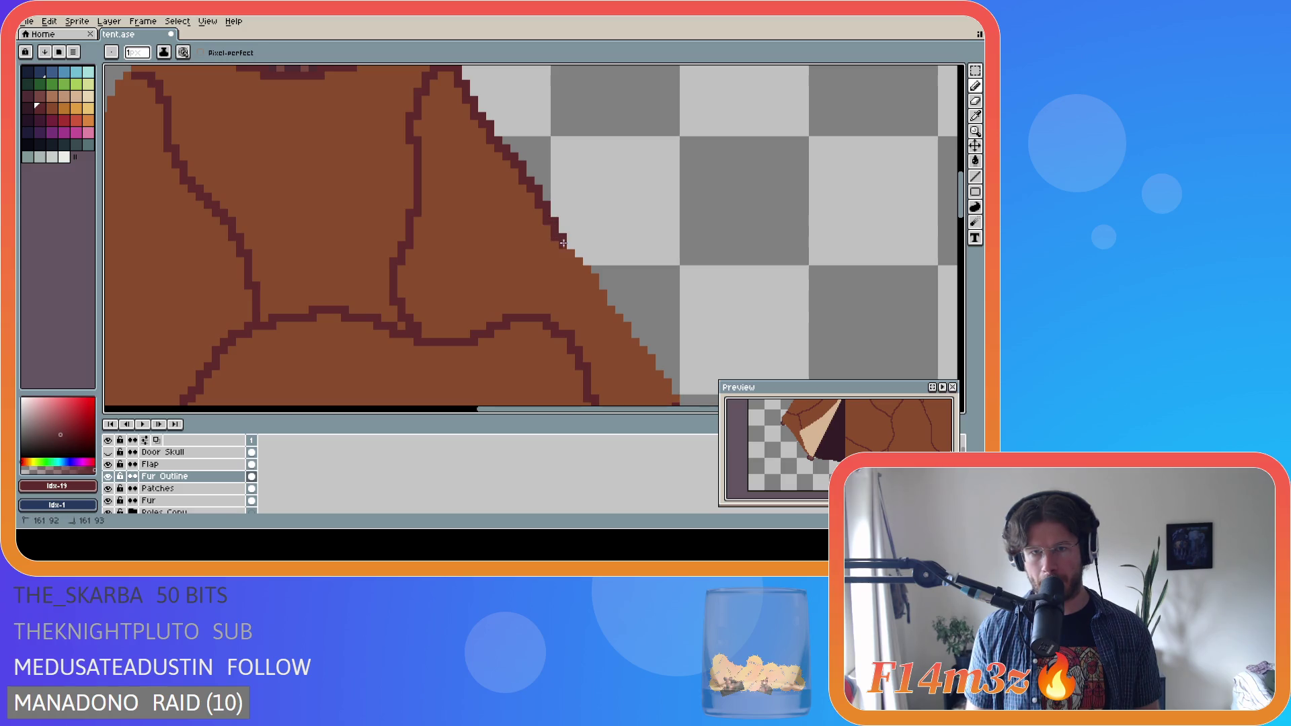
pyautogui.click(579, 265)
pyautogui.click(584, 271)
pyautogui.click(592, 292)
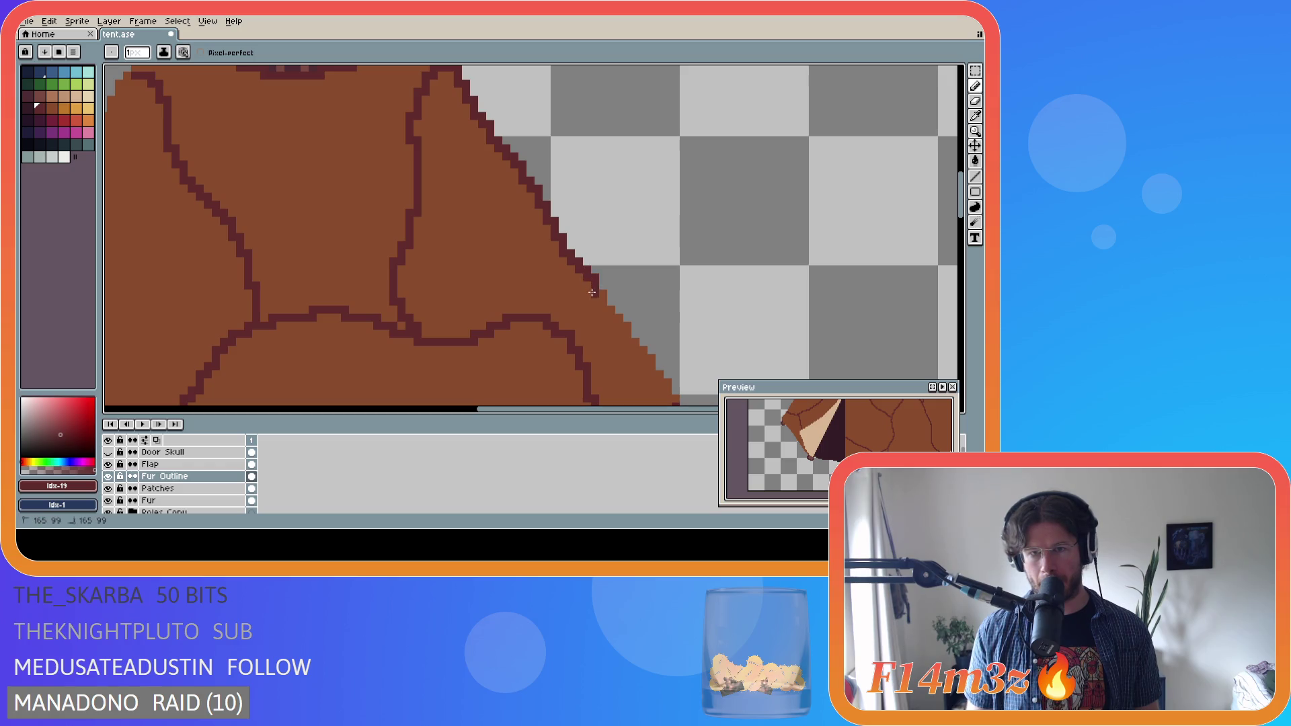
pyautogui.click(600, 297)
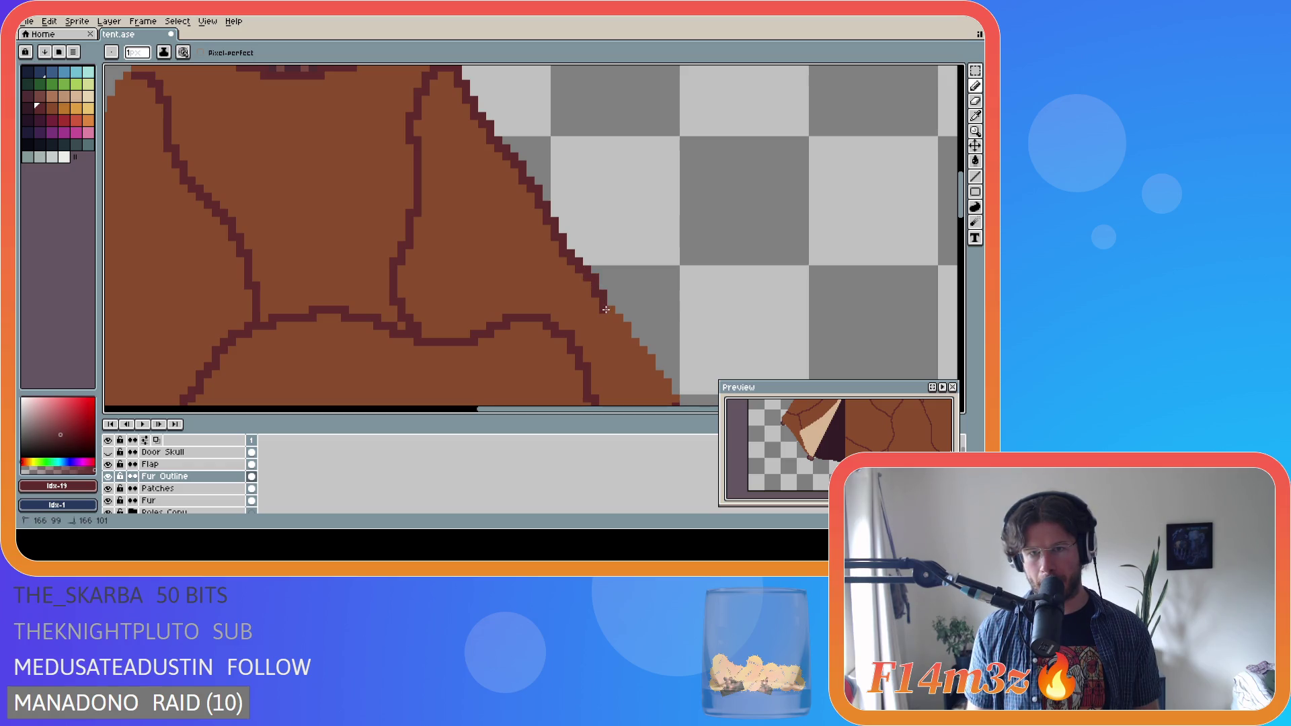
pyautogui.click(611, 314)
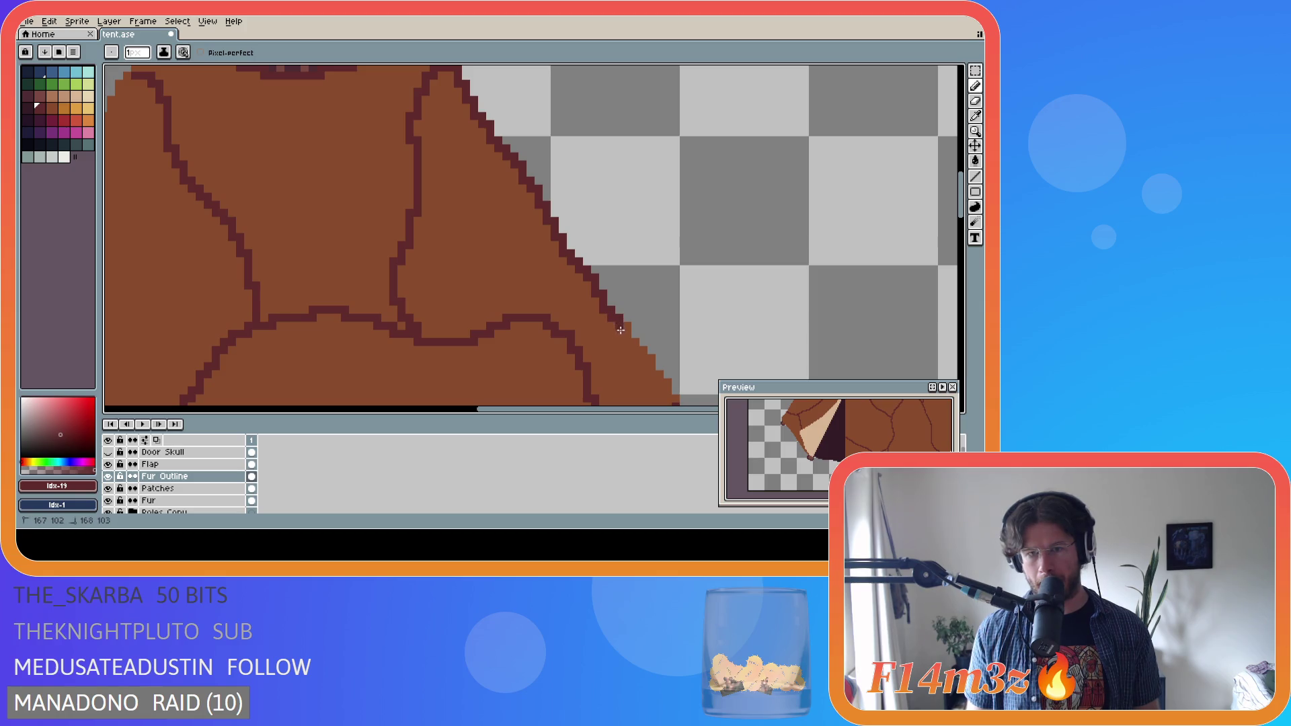
pyautogui.press('e')
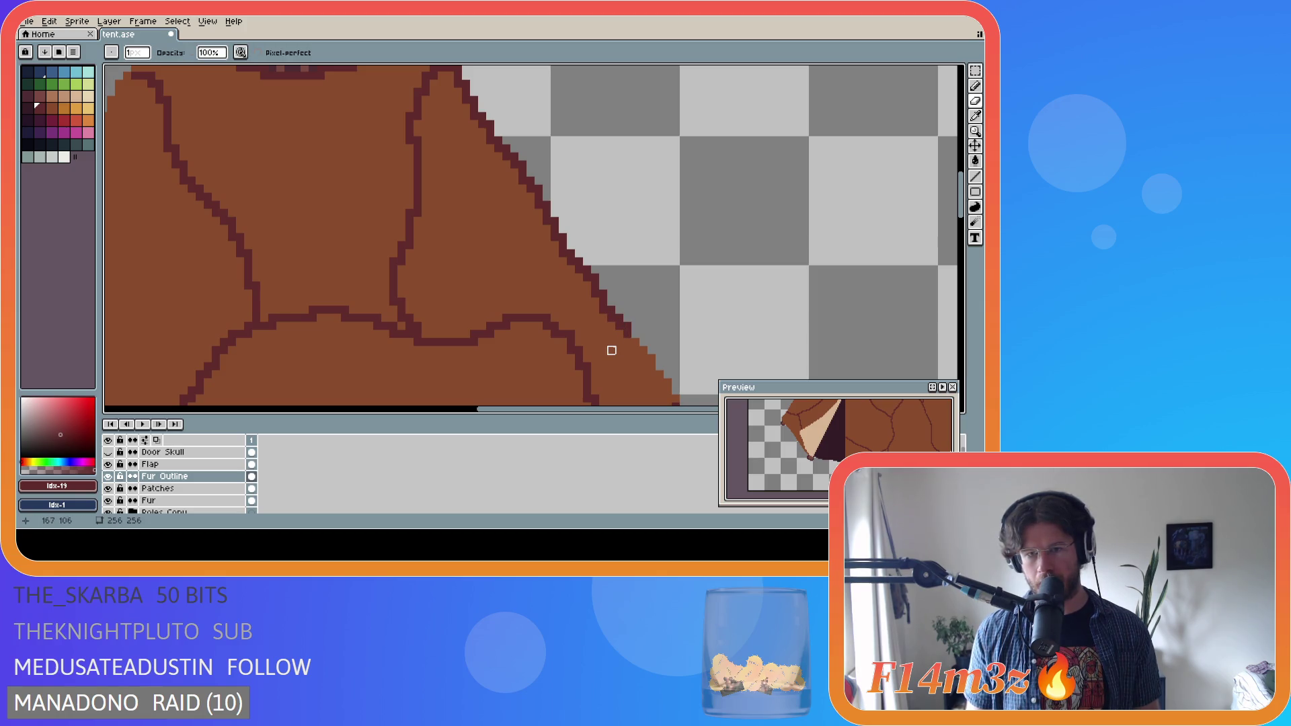
pyautogui.press('b')
pyautogui.click(631, 336)
pyautogui.click(636, 347)
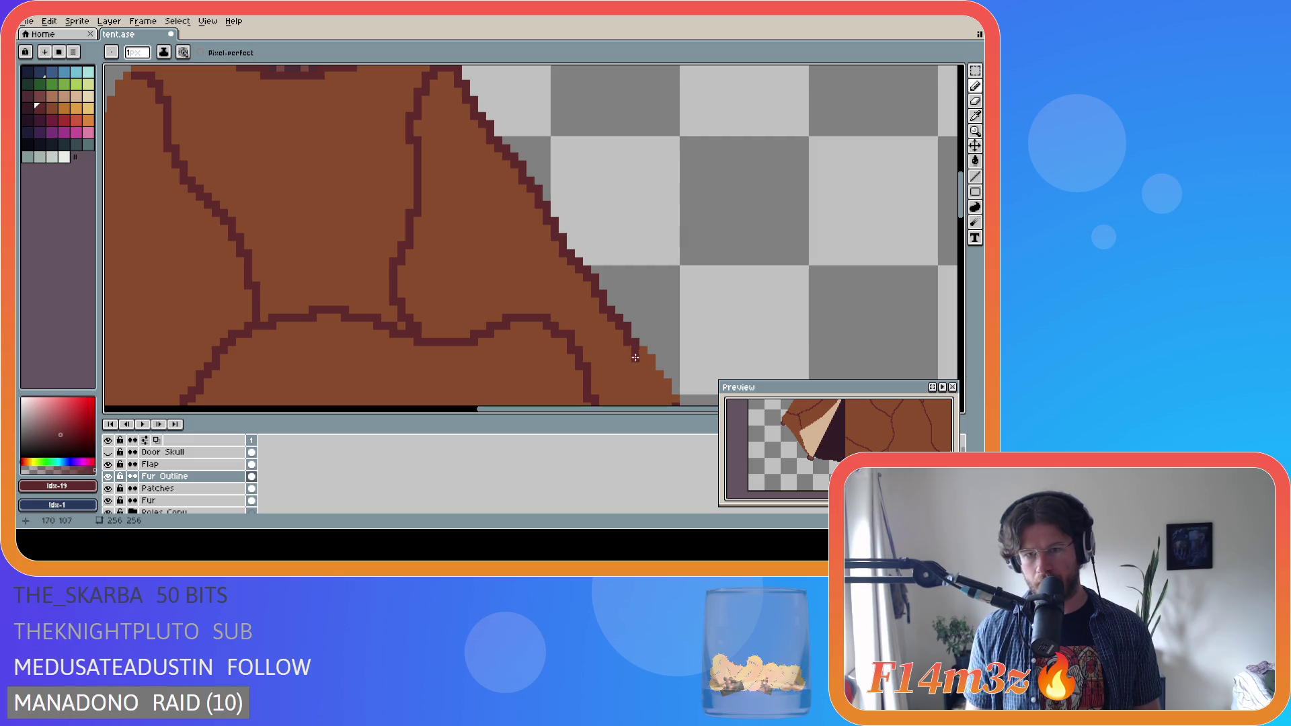
pyautogui.hotkey('ctrl', 'z')
pyautogui.hotkey('ctrl', 'z')
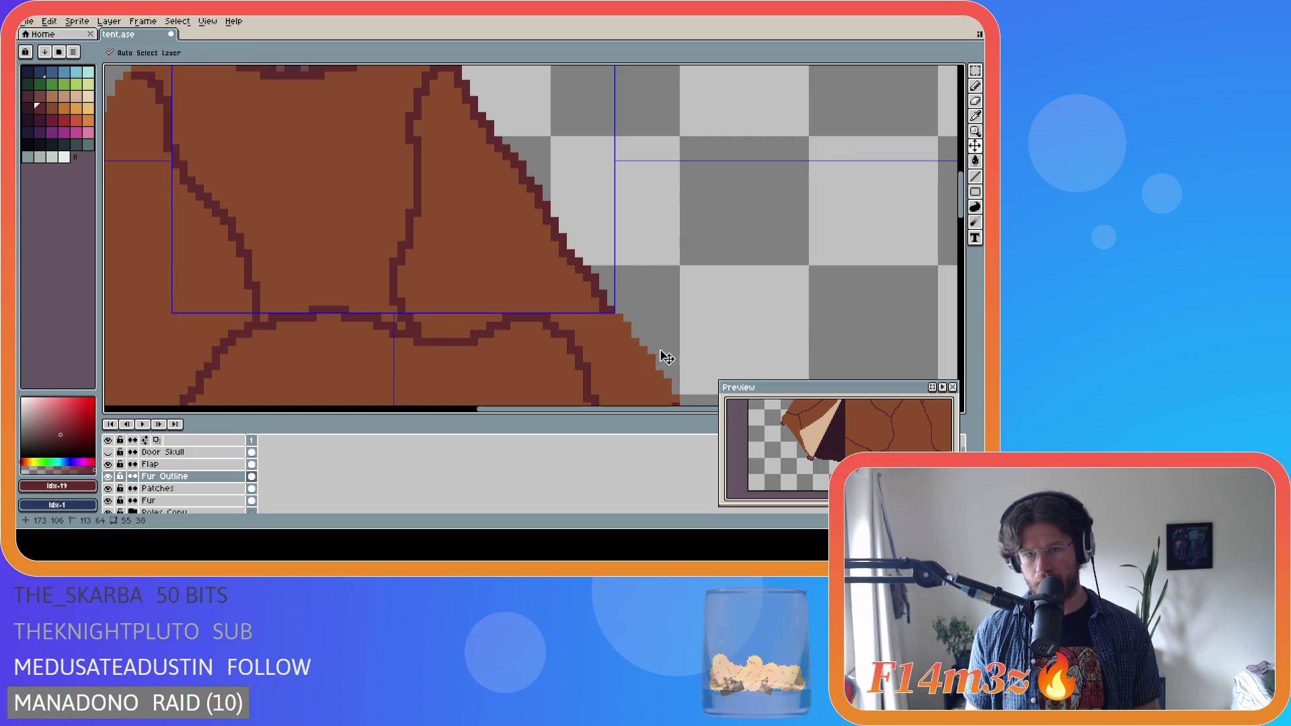
pyautogui.hotkey('ctrl', 'y')
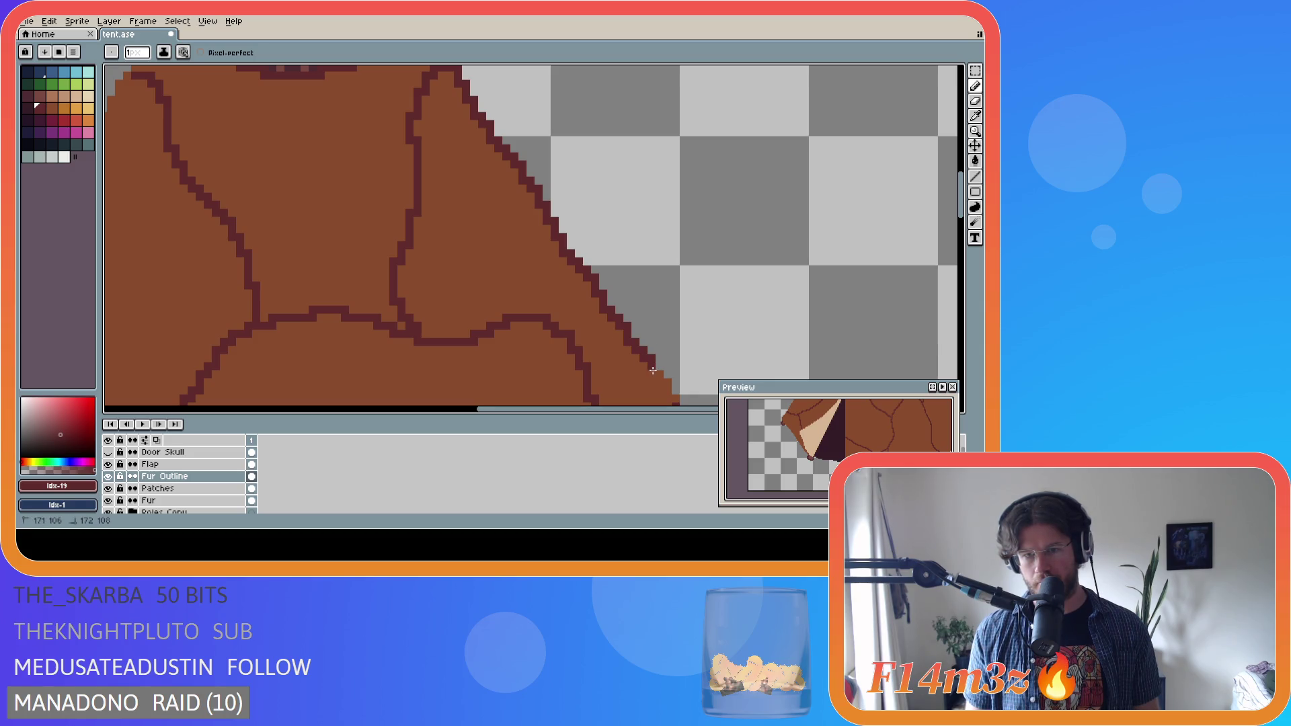
pyautogui.moveTo(618, 409); pyautogui.dragTo(677, 409)
pyautogui.moveTo(960, 214); pyautogui.dragTo(960, 252)
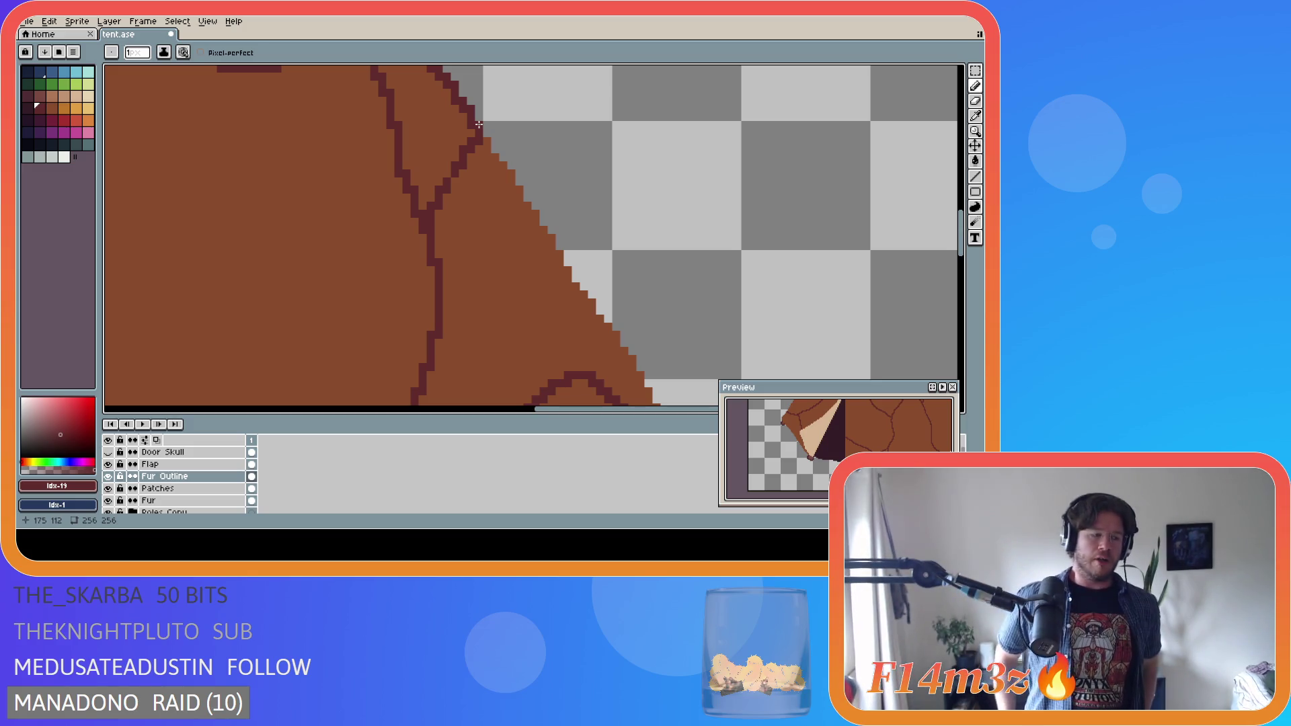
# - Draw three long dark outline strokes down-right along the brown fur edge
pyautogui.scroll(1, 479, 124)
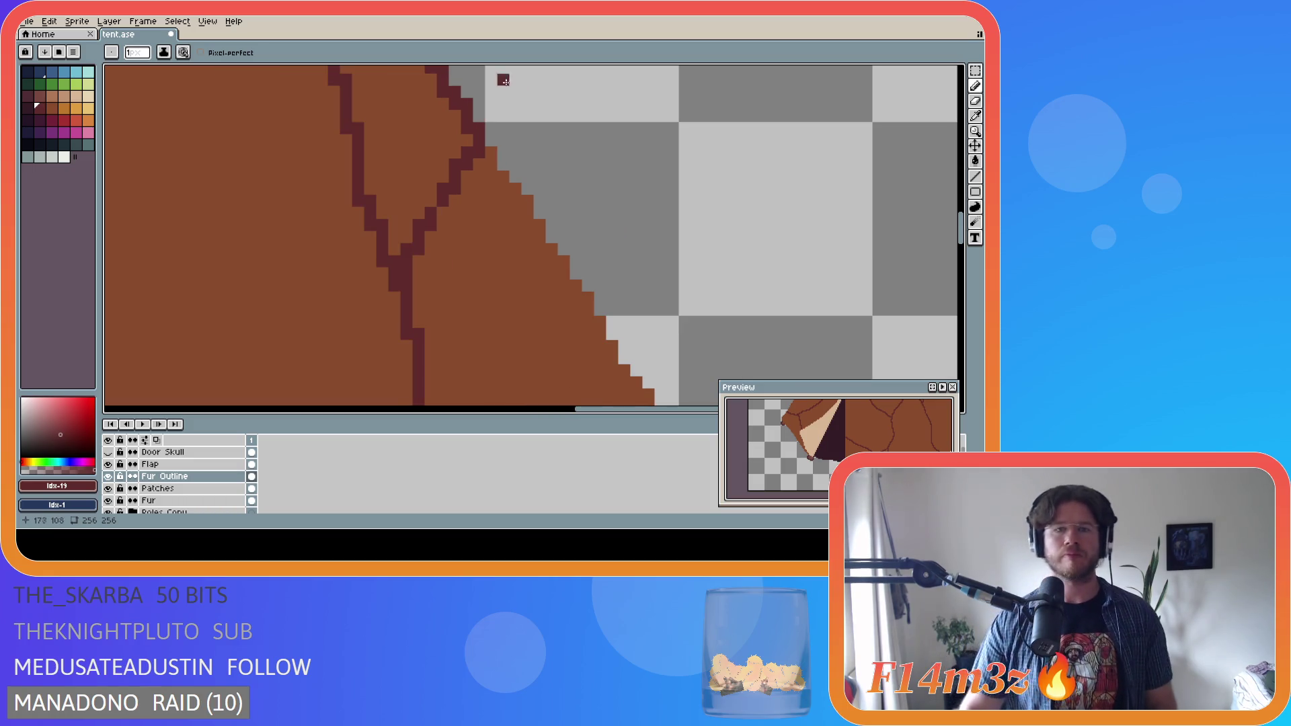
pyautogui.moveTo(489, 152); pyautogui.dragTo(613, 369)
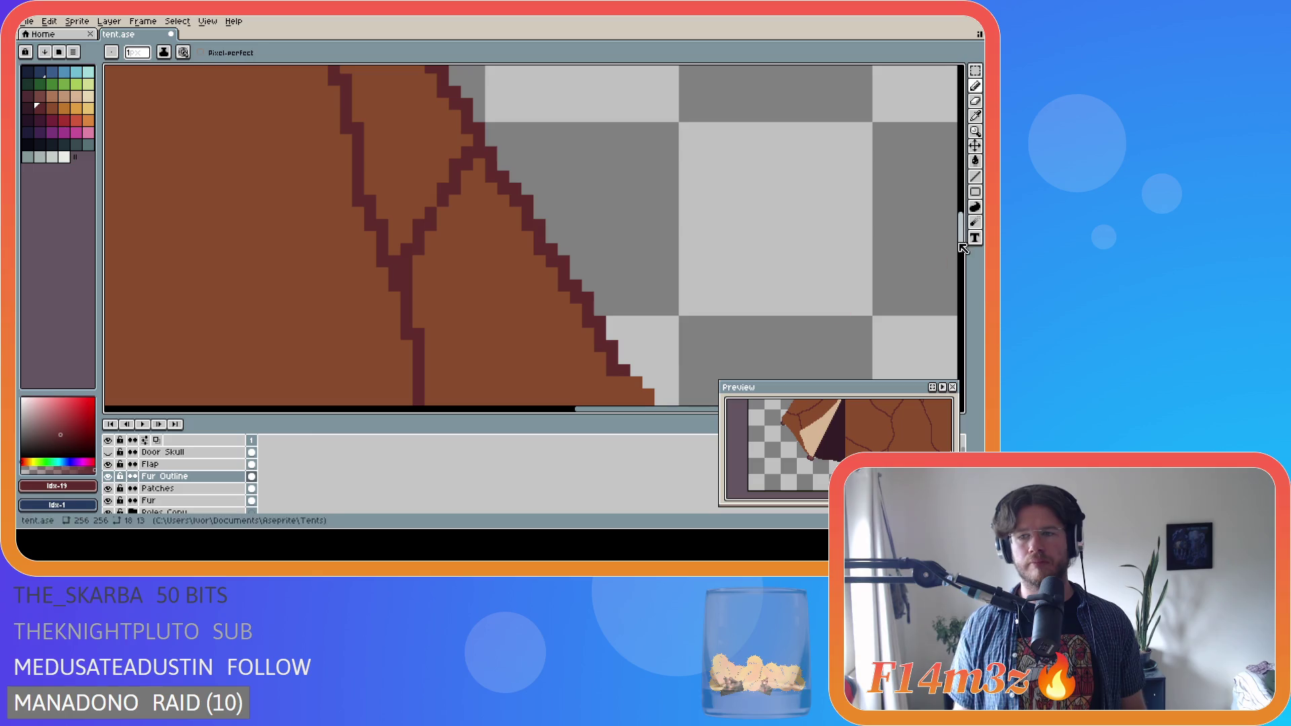
pyautogui.scroll(-5, 791, 199)
pyautogui.moveTo(624, 138); pyautogui.dragTo(783, 363)
pyautogui.scroll(-5, 585, 303)
pyautogui.moveTo(587, 419); pyautogui.dragTo(664, 412)
pyautogui.moveTo(418, 166); pyautogui.dragTo(560, 383)
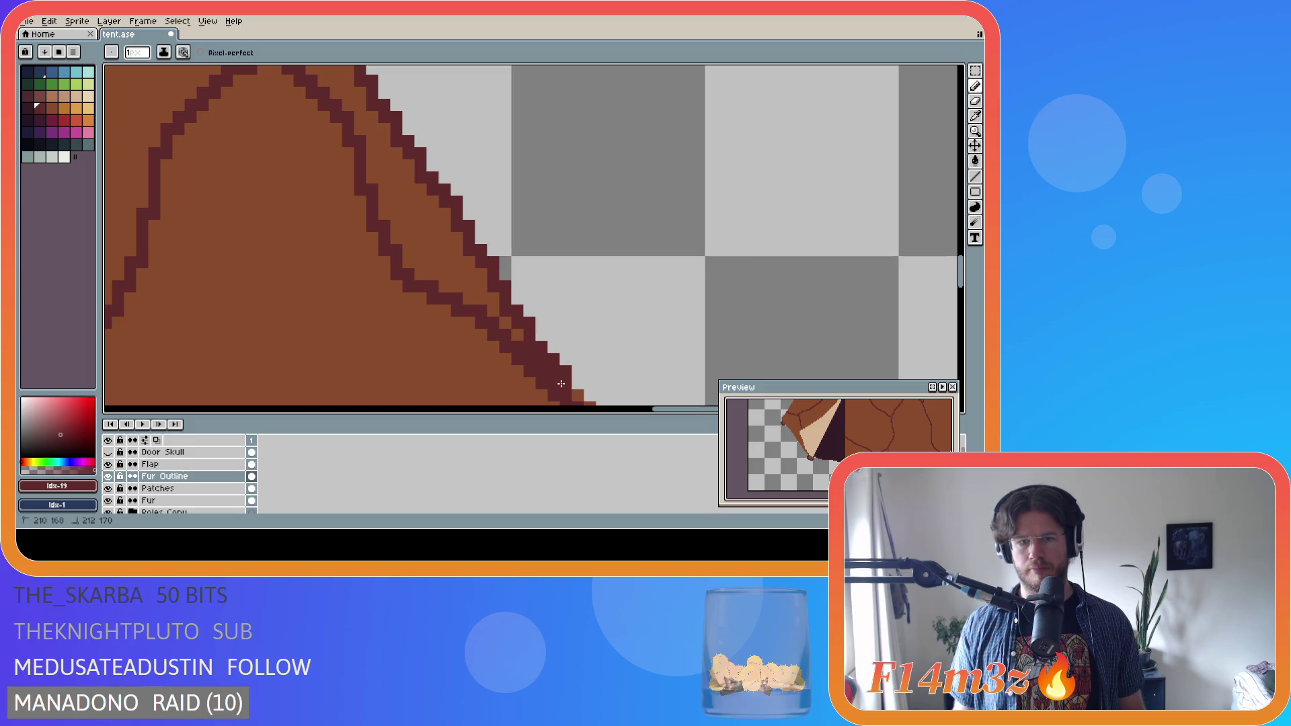
# - Wrap the outline around the hide's right corner and down the diagonal edge, undoing a stray pixel
pyautogui.moveTo(963, 283); pyautogui.dragTo(968, 312)
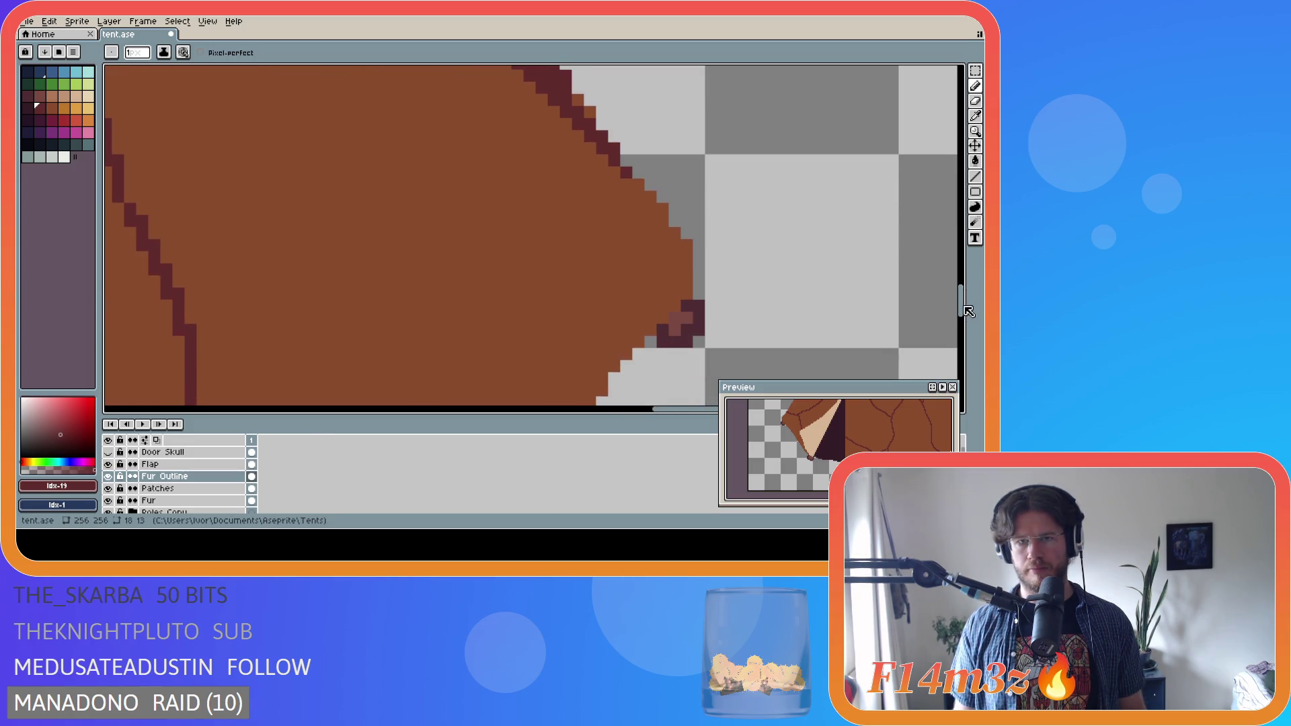
pyautogui.click(646, 193)
pyautogui.hotkey('ctrl', 'z')
pyautogui.moveTo(613, 162)
pyautogui.mouseDown()
pyautogui.moveTo(673, 235)
pyautogui.moveTo(685, 281)
pyautogui.moveTo(603, 368)
pyautogui.moveTo(602, 391)
pyautogui.mouseUp()
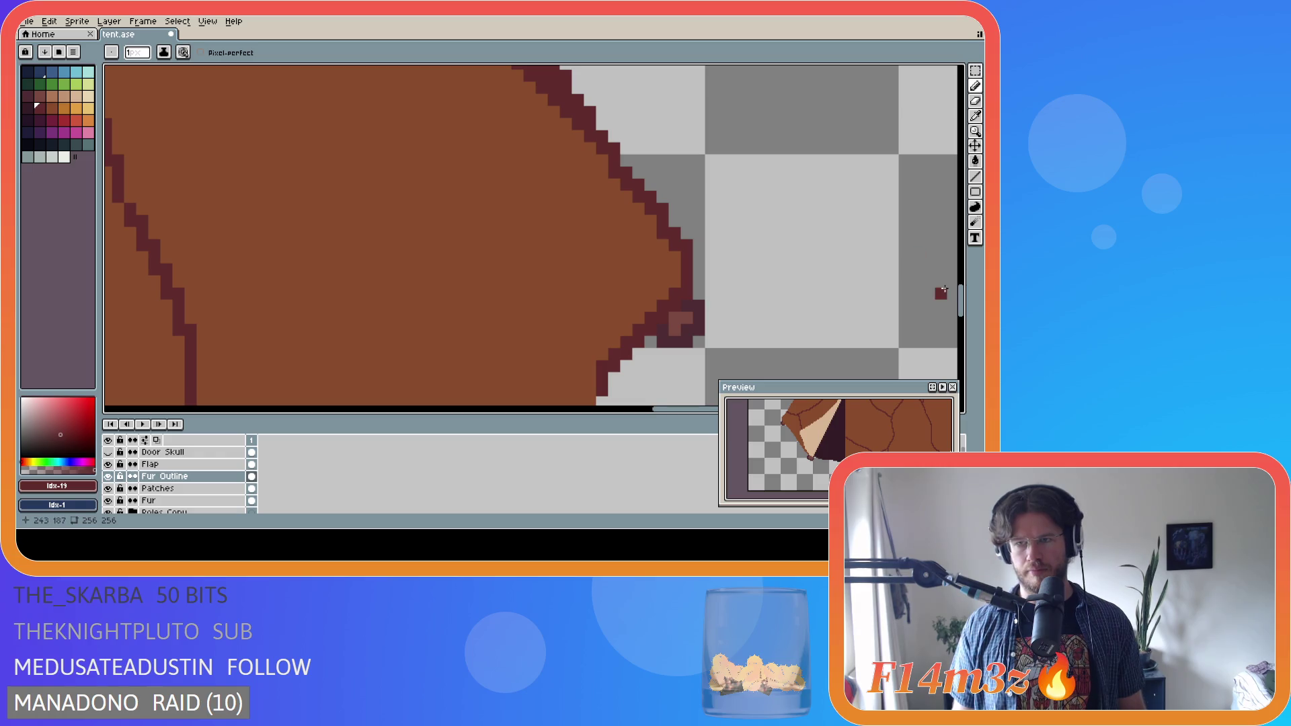
pyautogui.moveTo(963, 303); pyautogui.dragTo(962, 330)
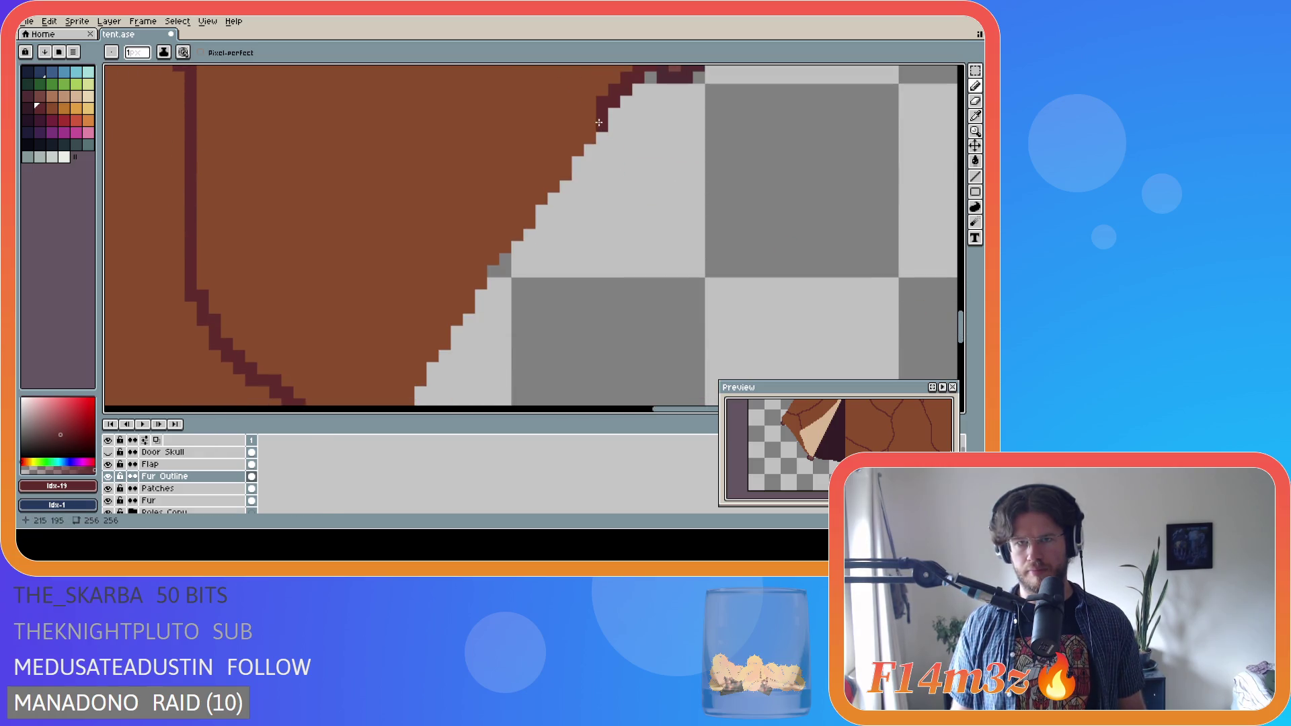
pyautogui.moveTo(594, 122); pyautogui.dragTo(408, 395)
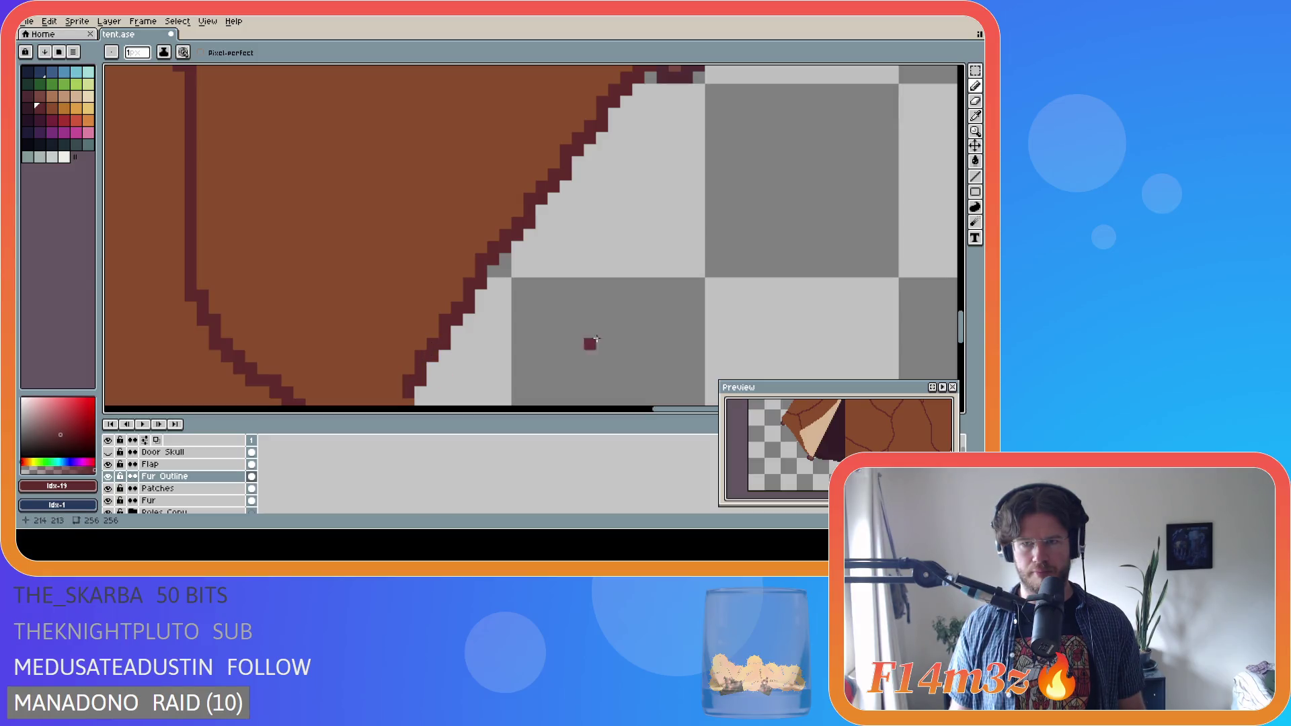
pyautogui.scroll(-3, 740, 363)
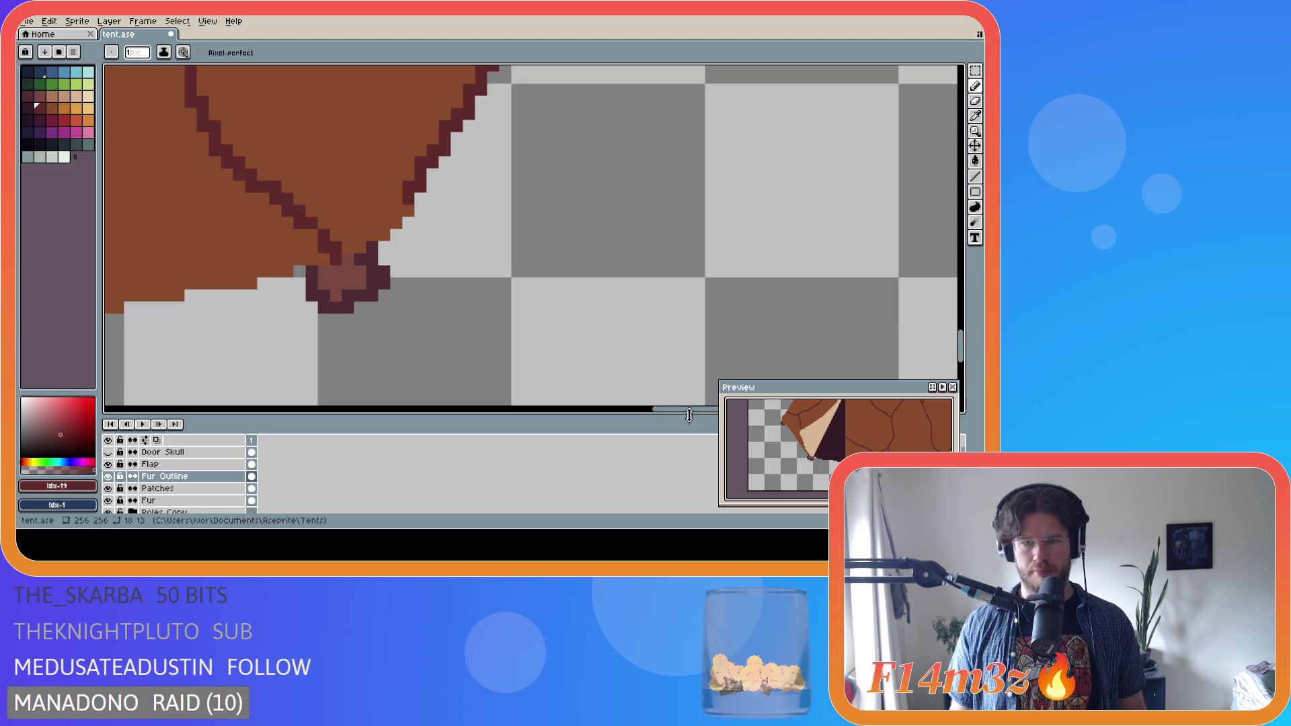
# - Outline down into the bottom V and left along the ledge, undoing stray pixels
pyautogui.hscroll(-1, 678, 417)
pyautogui.hscroll(-6, 672, 403)
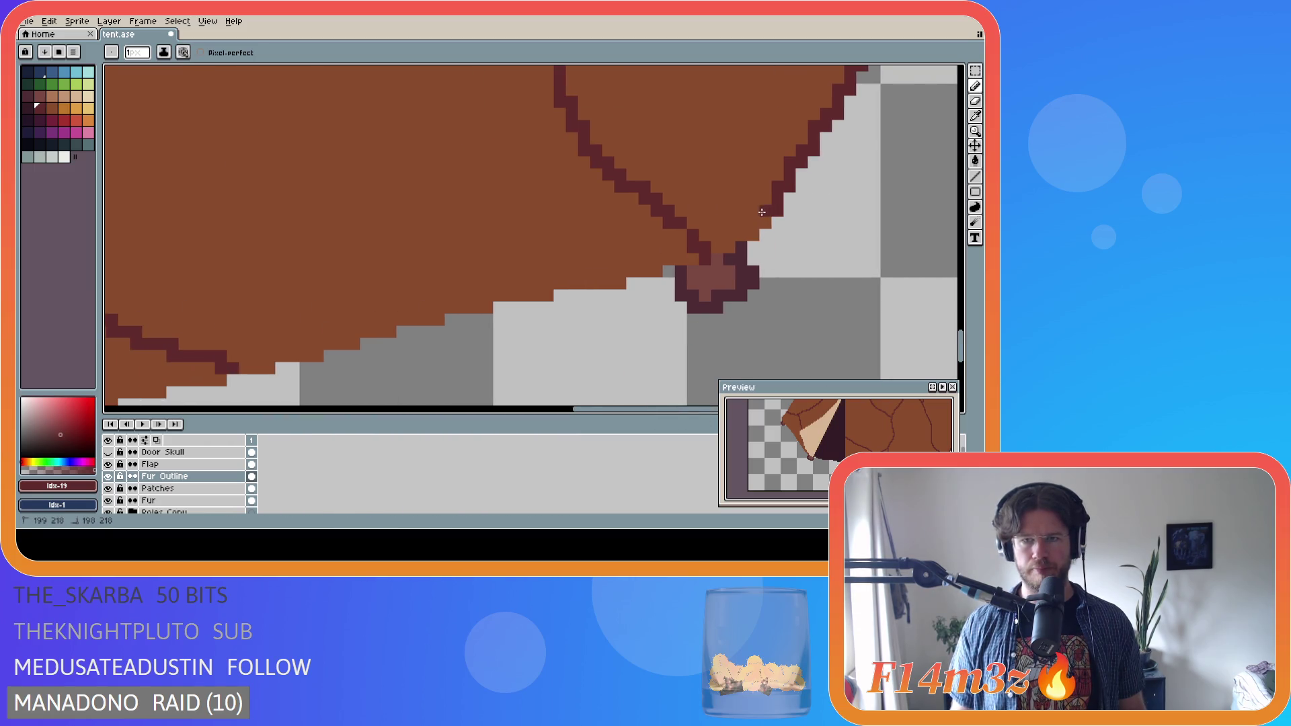
pyautogui.moveTo(757, 225)
pyautogui.mouseDown()
pyautogui.moveTo(689, 259)
pyautogui.moveTo(564, 289)
pyautogui.mouseUp()
pyautogui.click(561, 295)
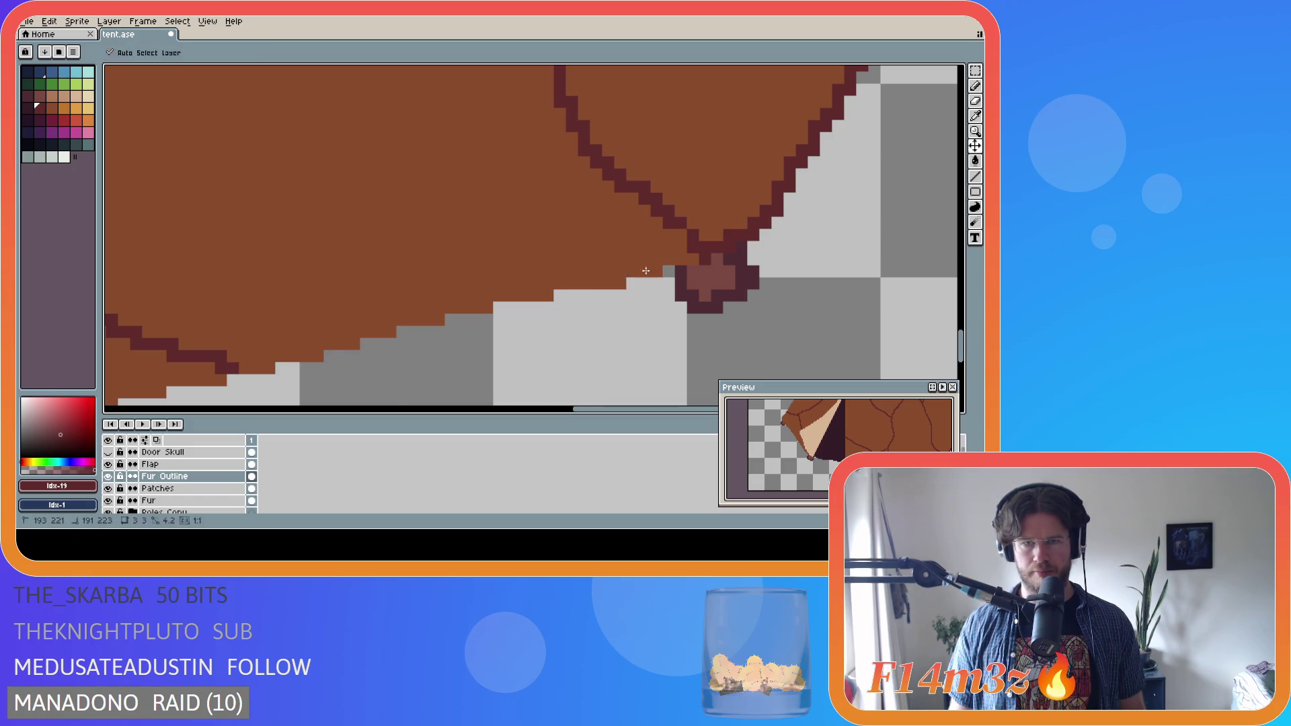
pyautogui.click(598, 293)
pyautogui.hotkey('ctrl', 'z')
pyautogui.hotkey('ctrl', 'z')
pyautogui.moveTo(553, 296); pyautogui.dragTo(485, 302)
pyautogui.moveTo(456, 306); pyautogui.dragTo(388, 328)
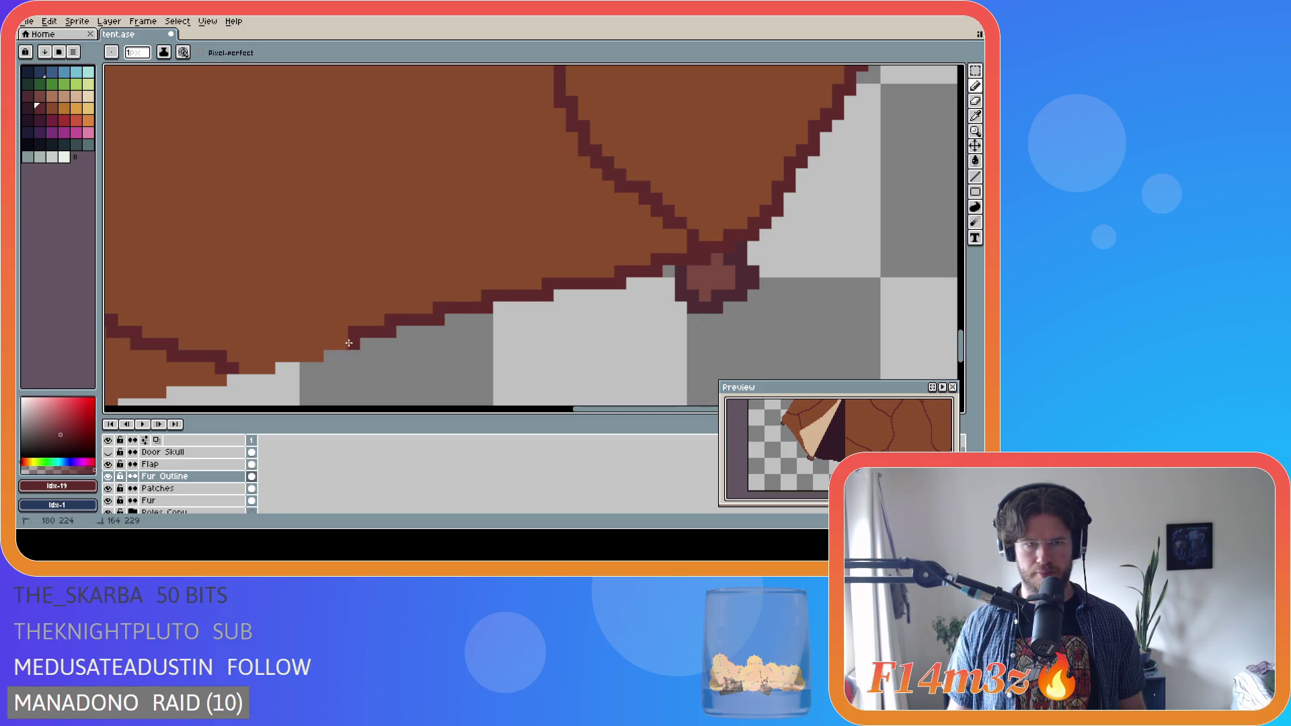
pyautogui.moveTo(316, 347); pyautogui.dragTo(237, 368)
# - Extend the dark outline further left along the tent's bottom edge
pyautogui.moveTo(583, 412); pyautogui.dragTo(451, 411)
pyautogui.moveTo(960, 343); pyautogui.dragTo(960, 354)
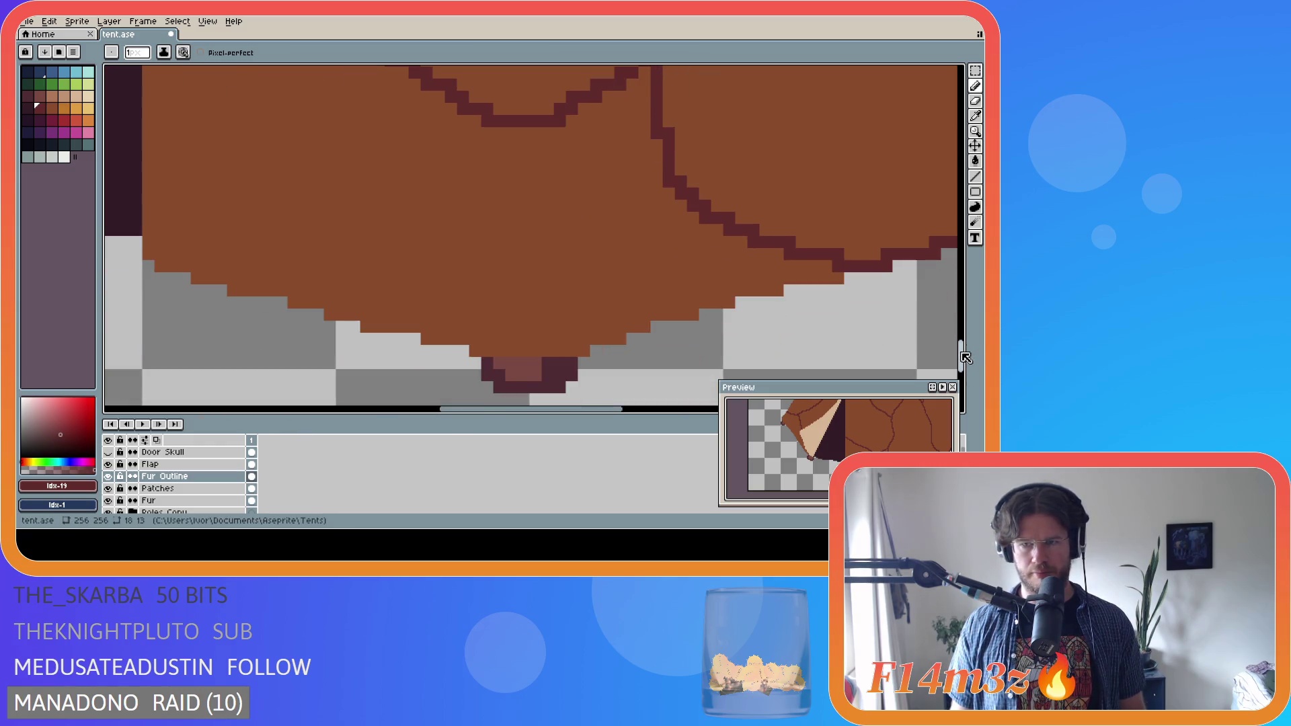
pyautogui.moveTo(825, 278); pyautogui.dragTo(687, 311)
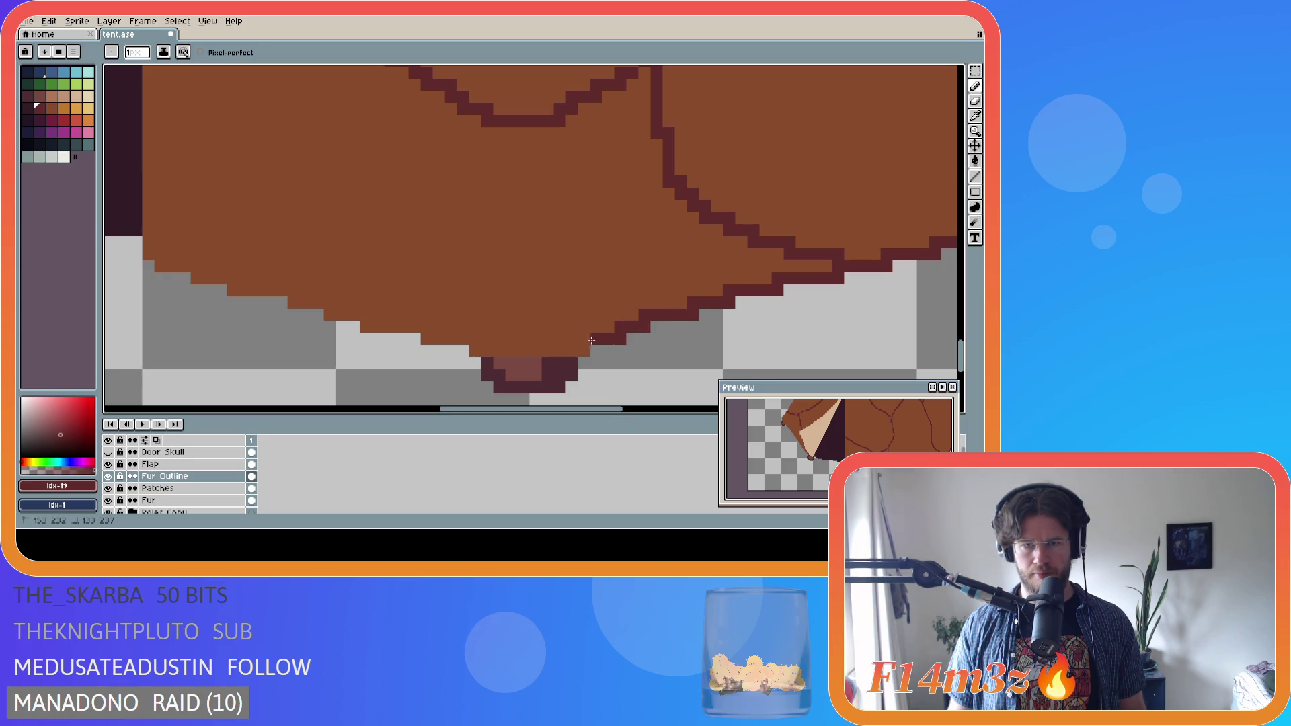
pyautogui.moveTo(582, 345); pyautogui.dragTo(488, 349)
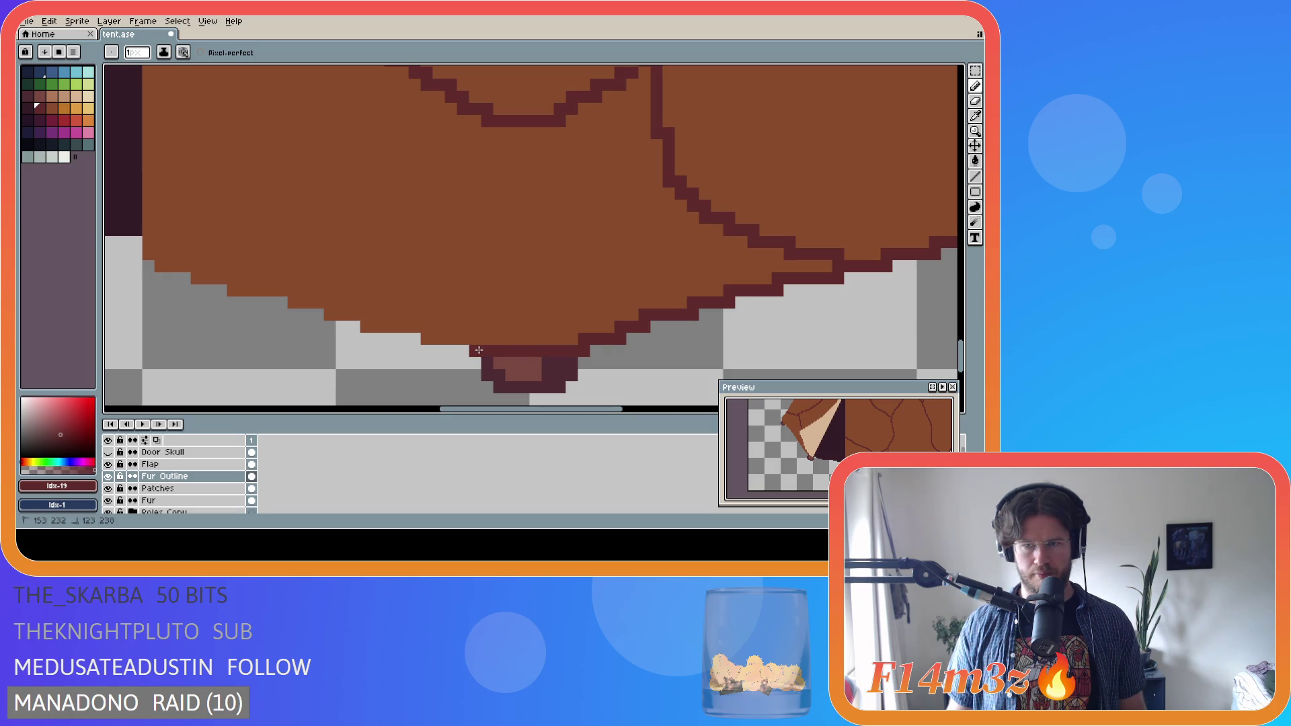
pyautogui.scroll(-6, 479, 349)
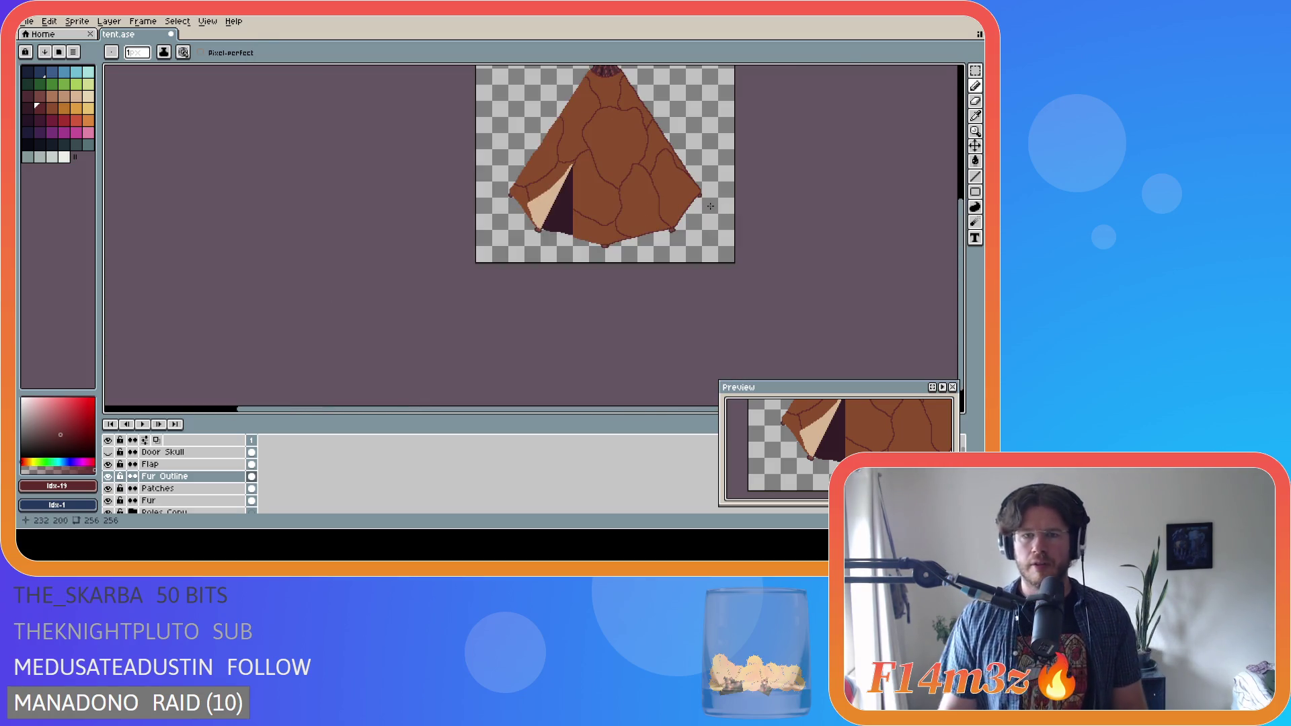
# - Finish outlining the bottom edge leftward and save the tent file
pyautogui.moveTo(964, 263); pyautogui.dragTo(964, 242)
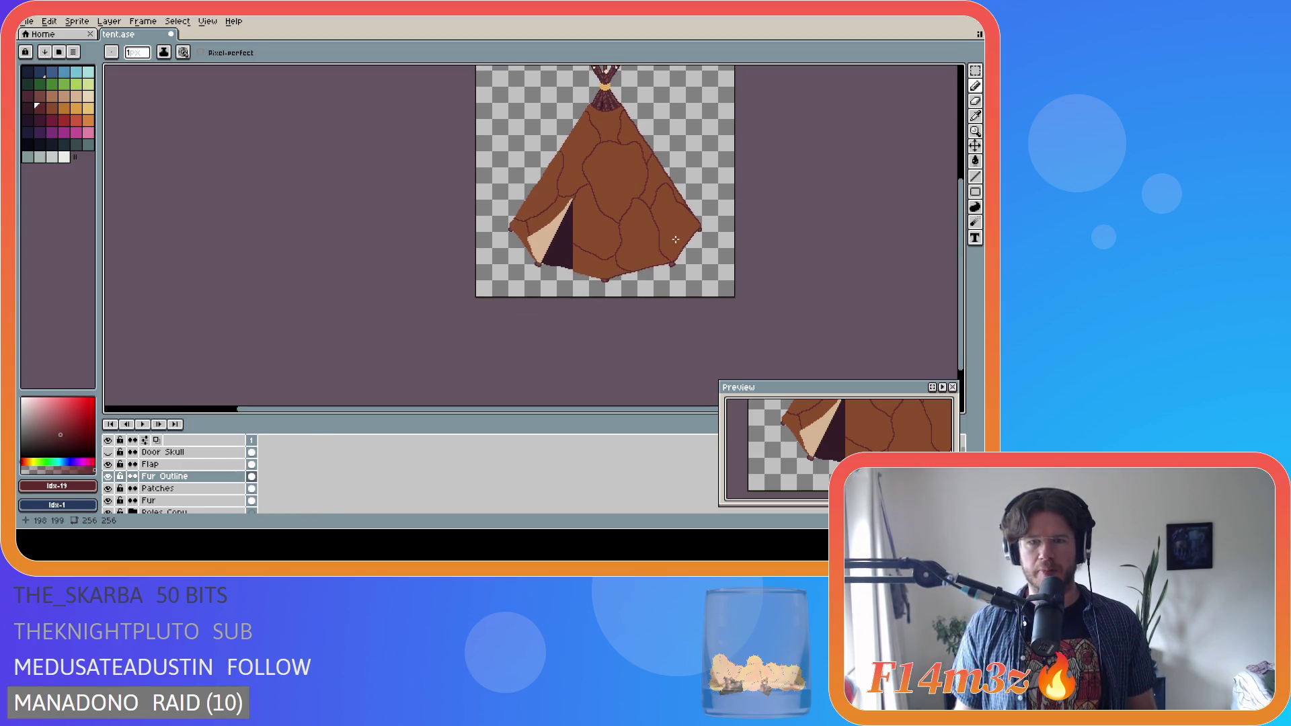
pyautogui.scroll(2, 671, 239)
pyautogui.scroll(-2, 646, 242)
pyautogui.scroll(2, 619, 245)
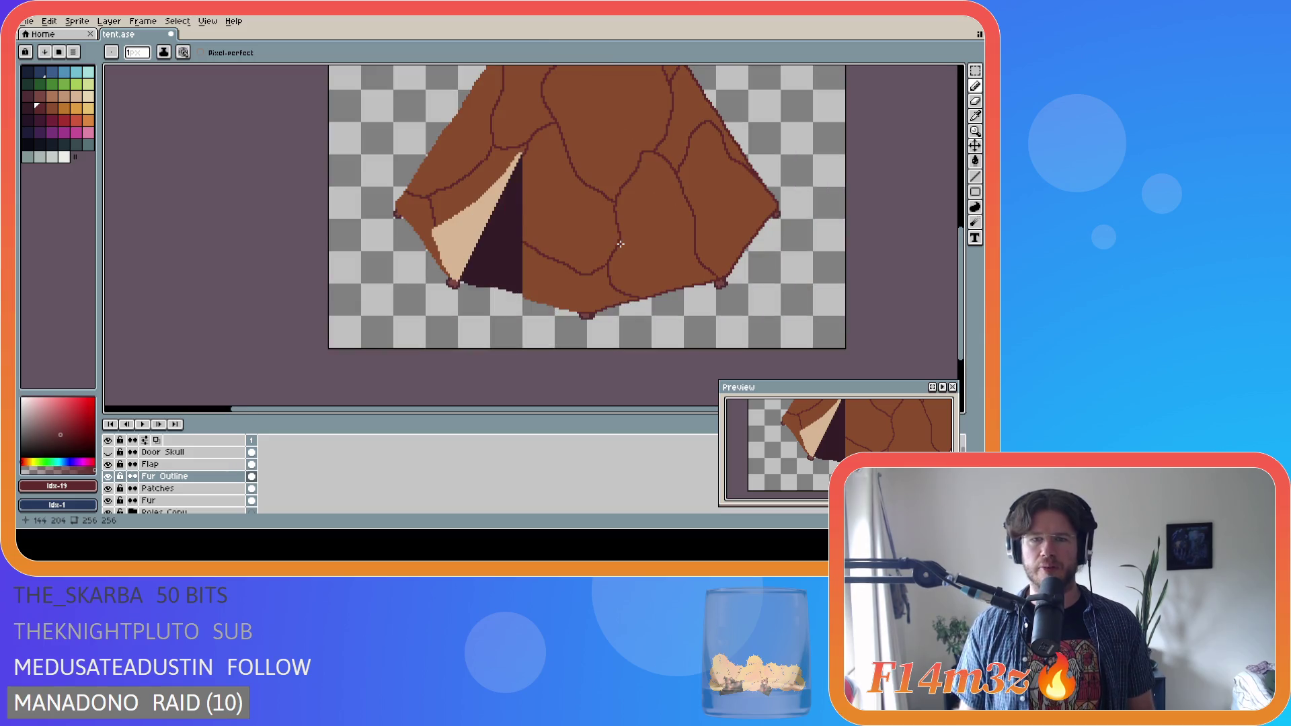
pyautogui.scroll(1, 557, 365)
pyautogui.scroll(1, 553, 333)
pyautogui.moveTo(547, 313)
pyautogui.mouseDown()
pyautogui.moveTo(446, 302)
pyautogui.moveTo(245, 240)
pyautogui.mouseUp()
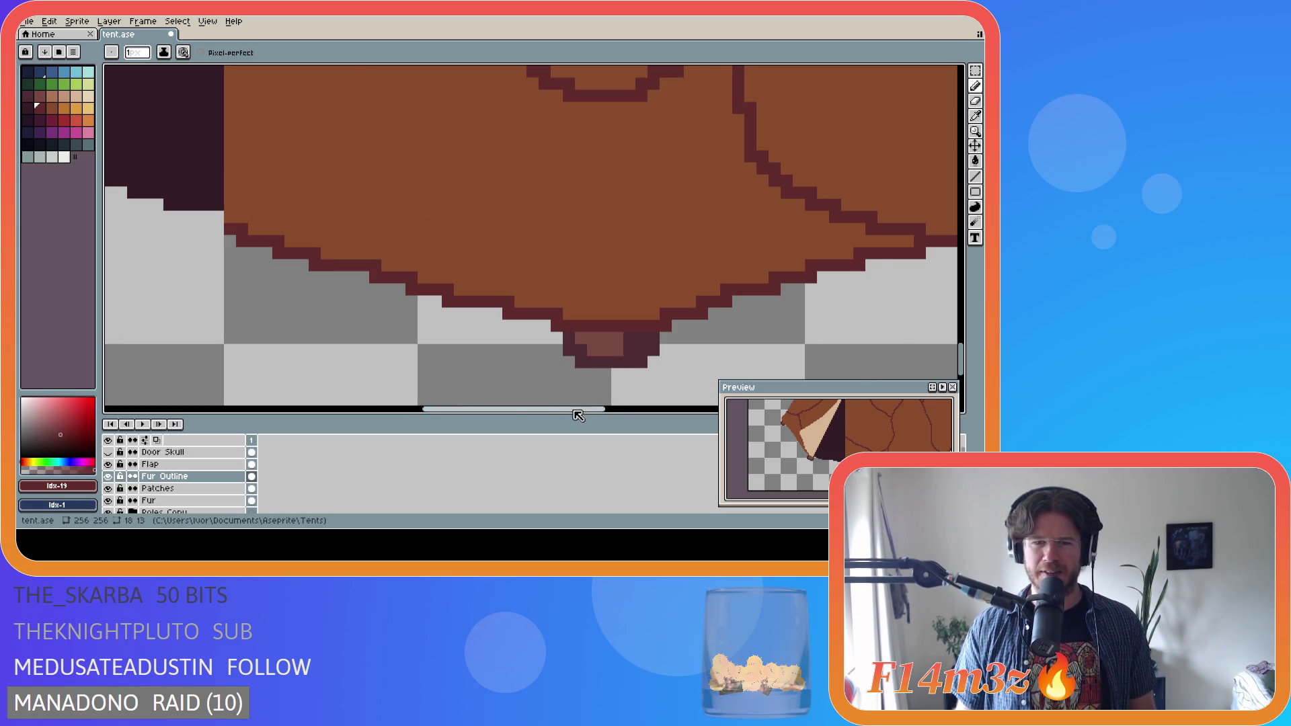
pyautogui.moveTo(591, 408); pyautogui.dragTo(521, 408)
pyautogui.hotkey('ctrl', 's')
# - Draw a vertical dark outline beside the door opening up to the flap's tip
pyautogui.moveTo(961, 347); pyautogui.dragTo(961, 320)
pyautogui.moveTo(555, 373); pyautogui.dragTo(555, 72)
pyautogui.moveTo(962, 343); pyautogui.dragTo(962, 314)
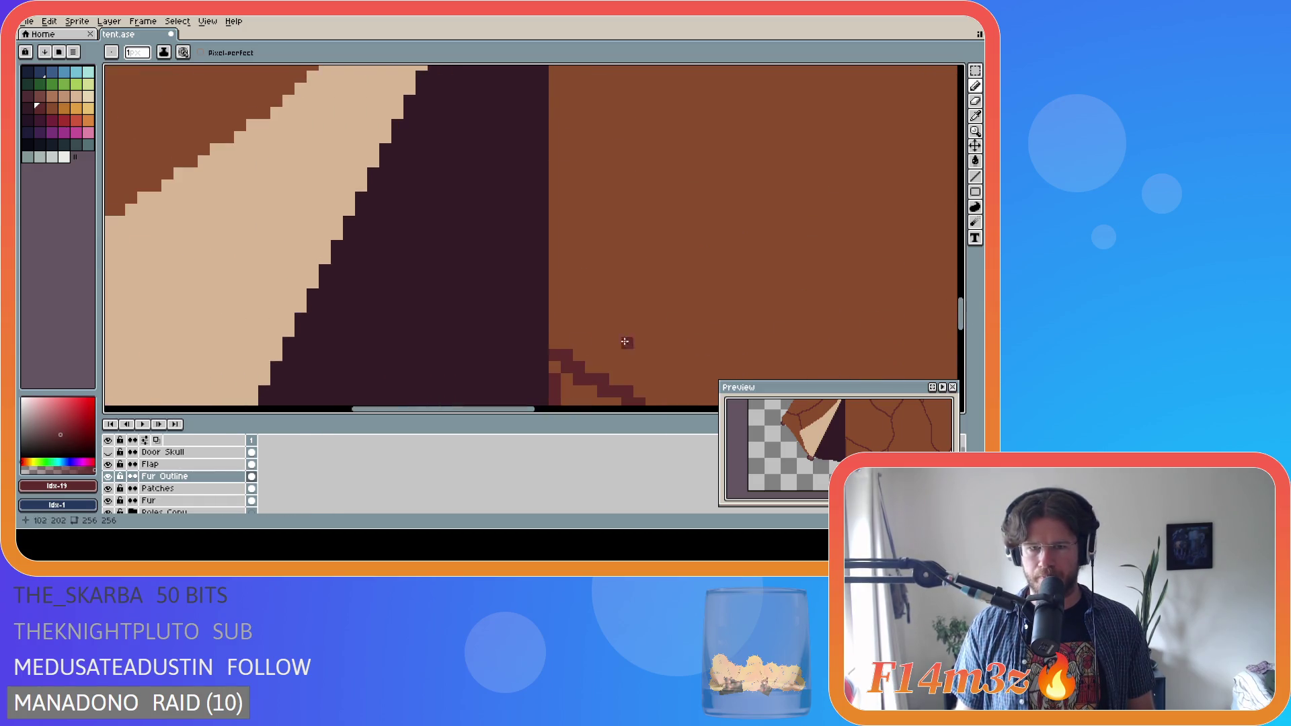
pyautogui.press('v')
pyautogui.press('b')
pyautogui.moveTo(556, 349); pyautogui.dragTo(559, 82)
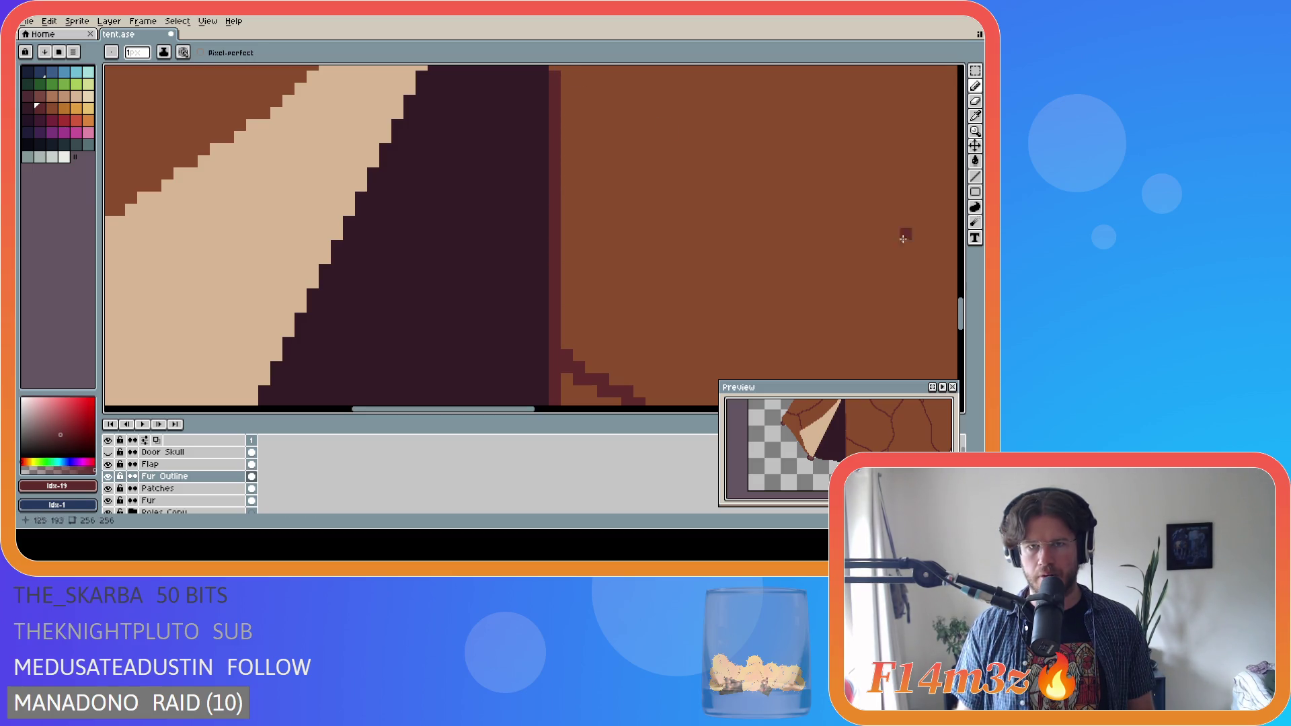
pyautogui.moveTo(961, 313); pyautogui.dragTo(949, 270)
pyautogui.moveTo(555, 396); pyautogui.dragTo(555, 157)
# - Mark the fur's bottom-left tip and outline the fur edge upward from it
pyautogui.scroll(-2, 772, 297)
pyautogui.scroll(-1, 874, 294)
pyautogui.scroll(-1, 889, 296)
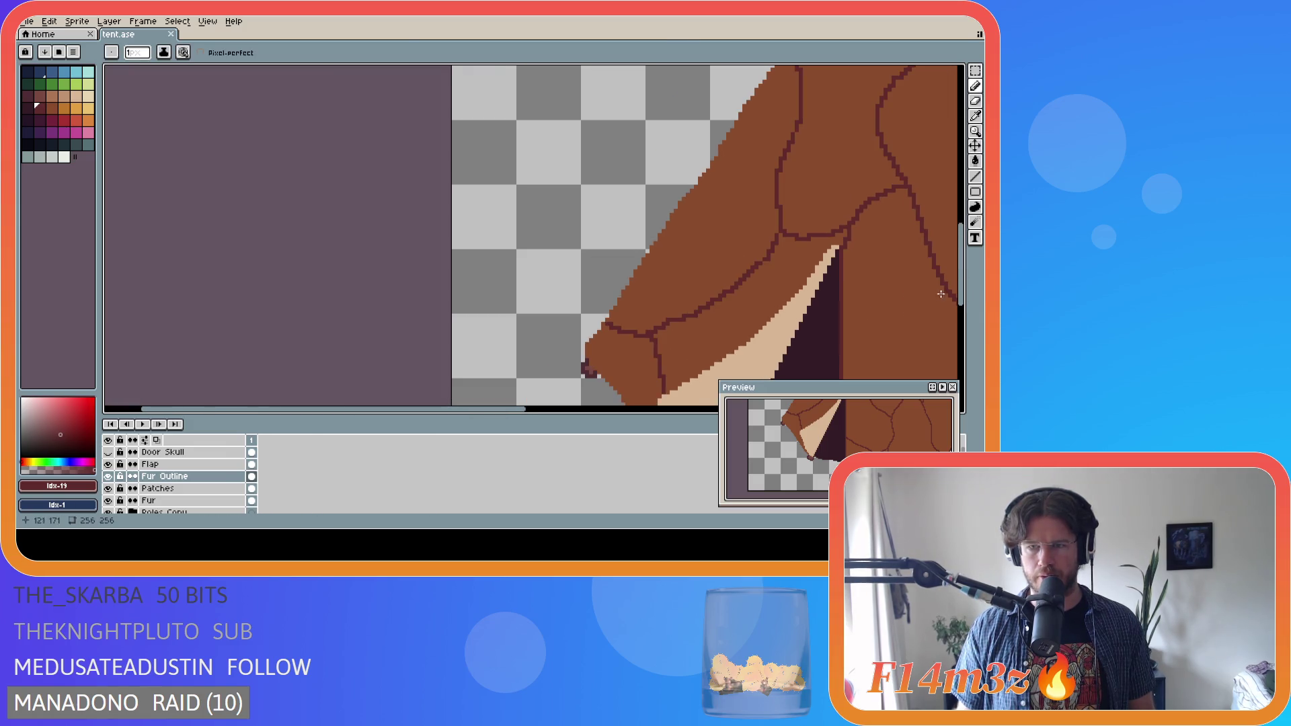
pyautogui.moveTo(962, 304); pyautogui.dragTo(964, 347)
pyautogui.scroll(1, 710, 337)
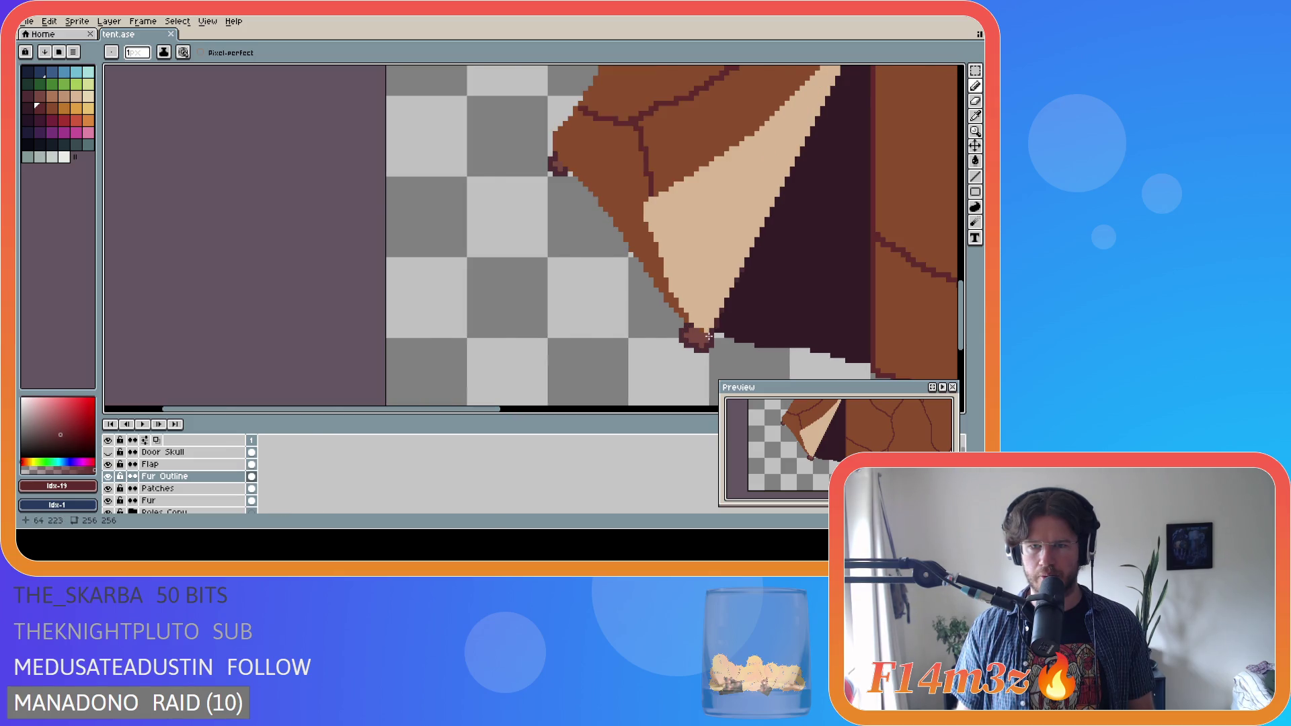
pyautogui.scroll(1, 708, 336)
pyautogui.scroll(1, 674, 314)
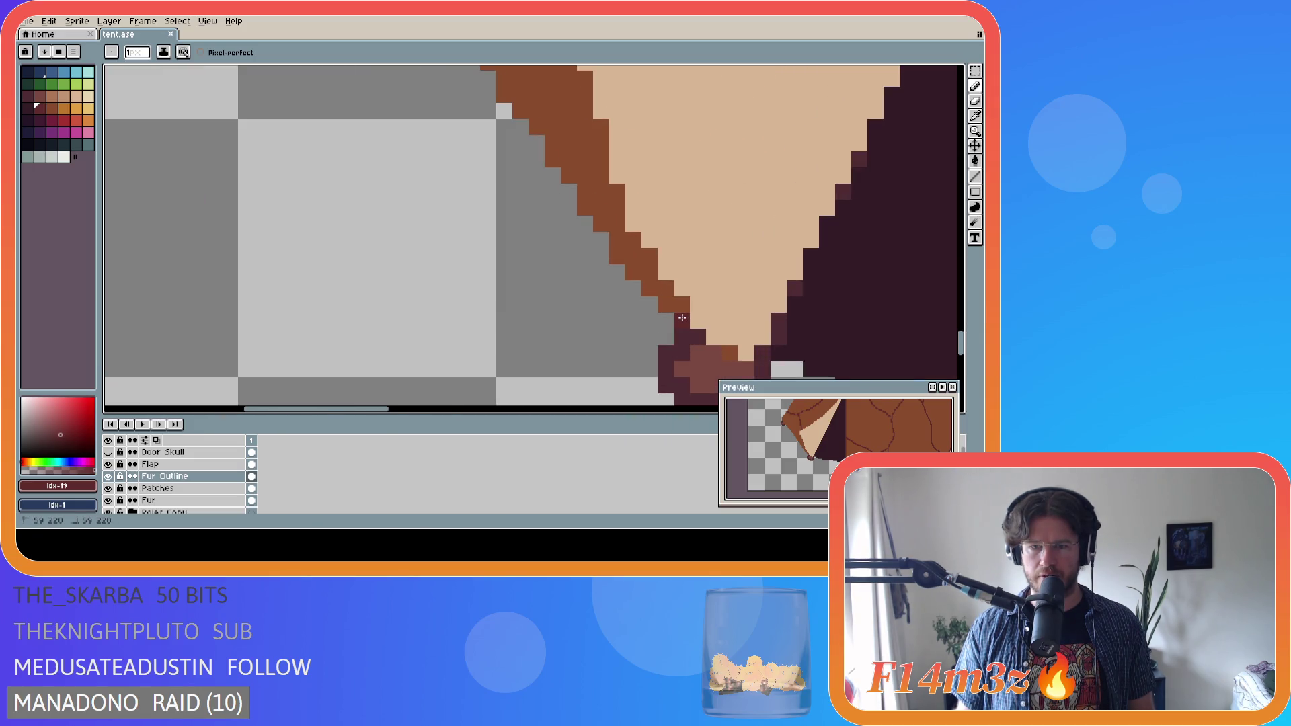
pyautogui.press('v')
pyautogui.press('b')
pyautogui.click(677, 309)
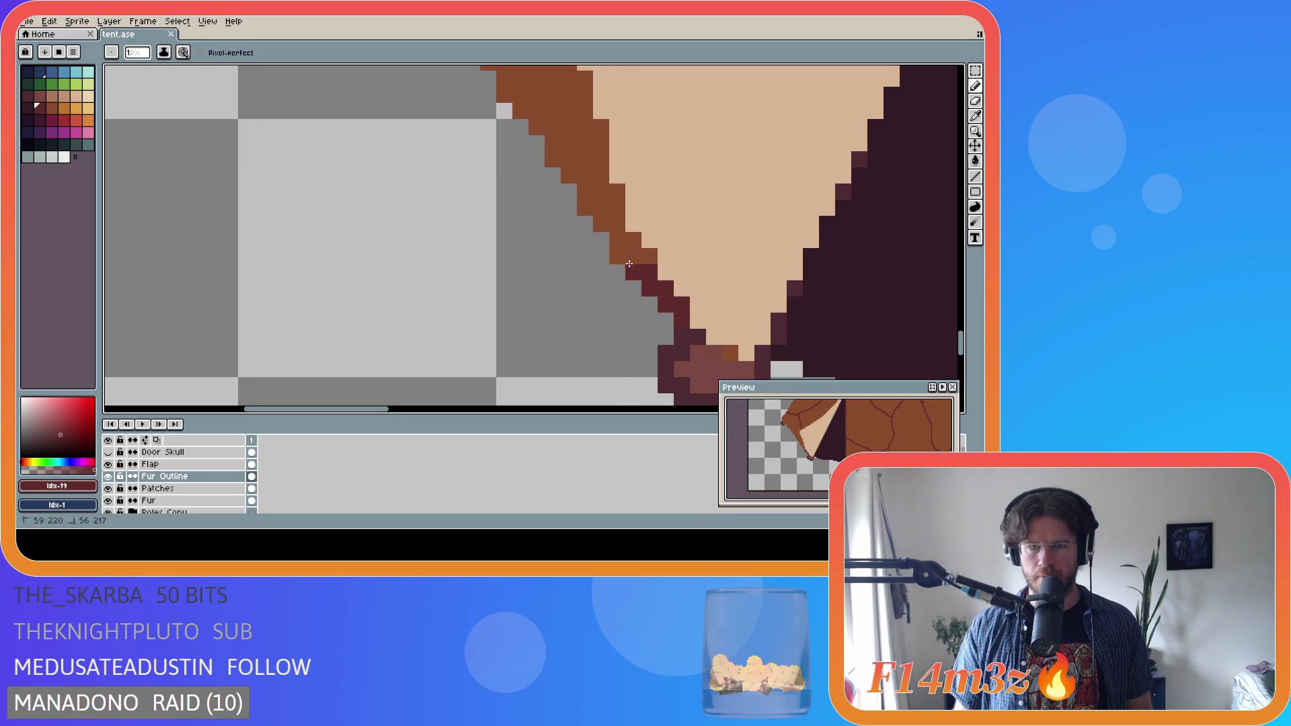
pyautogui.moveTo(618, 252); pyautogui.dragTo(607, 221)
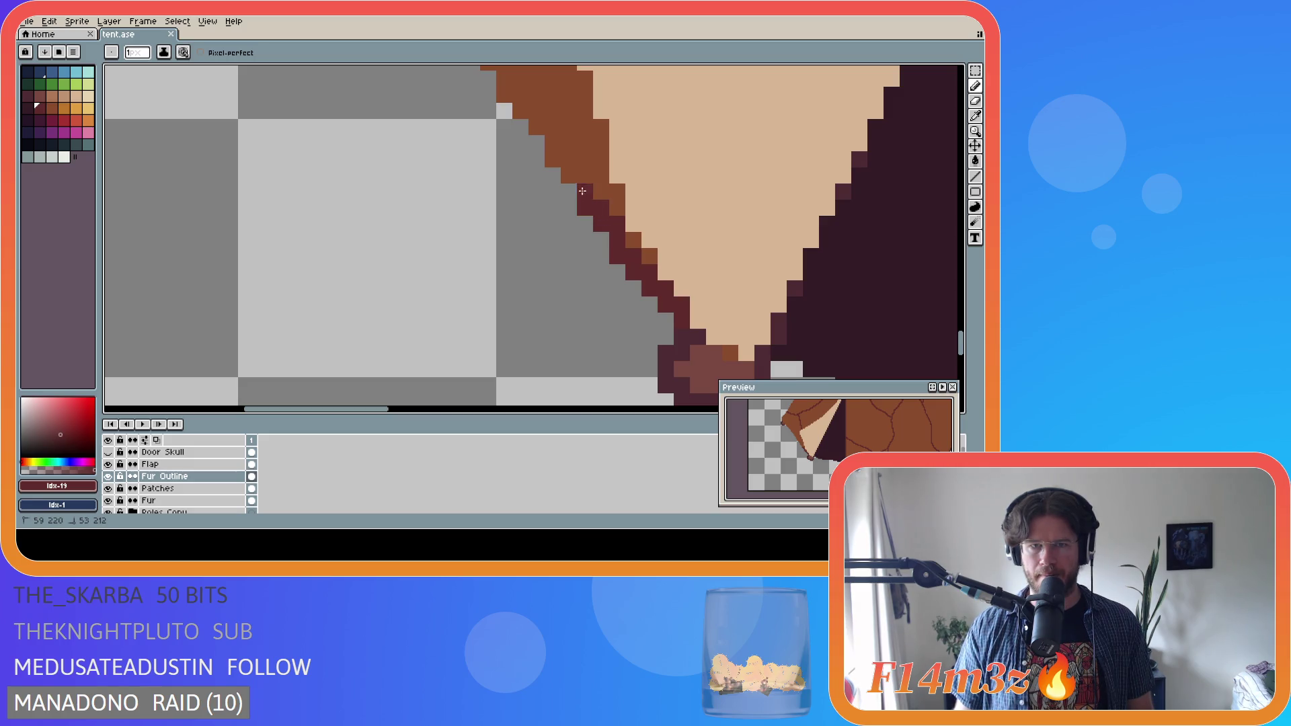
pyautogui.moveTo(569, 162)
pyautogui.mouseDown()
pyautogui.moveTo(541, 124)
pyautogui.moveTo(532, 332)
pyautogui.mouseUp()
pyautogui.click(504, 94)
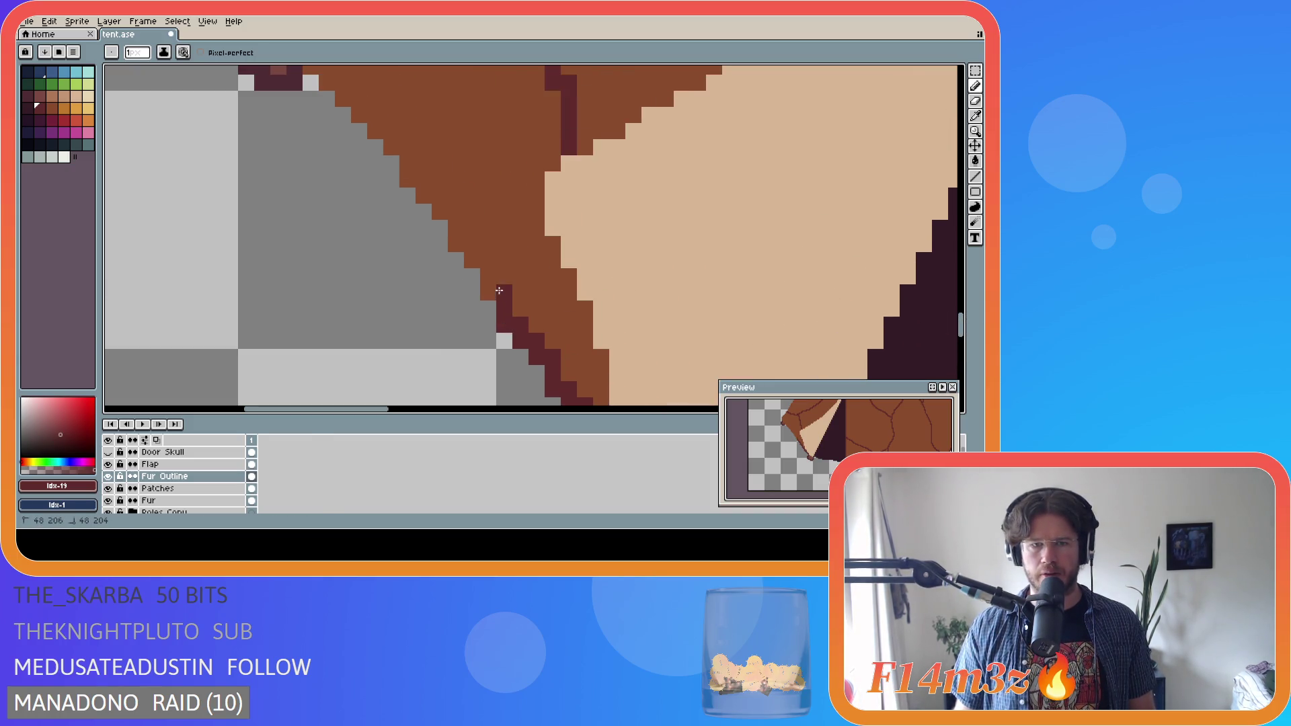
# - Extend the dark outline up and left along the hide's upper left edge
pyautogui.moveTo(455, 226); pyautogui.dragTo(443, 209)
pyautogui.moveTo(406, 150); pyautogui.dragTo(374, 127)
pyautogui.click(350, 97)
pyautogui.scroll(3, 707, 265)
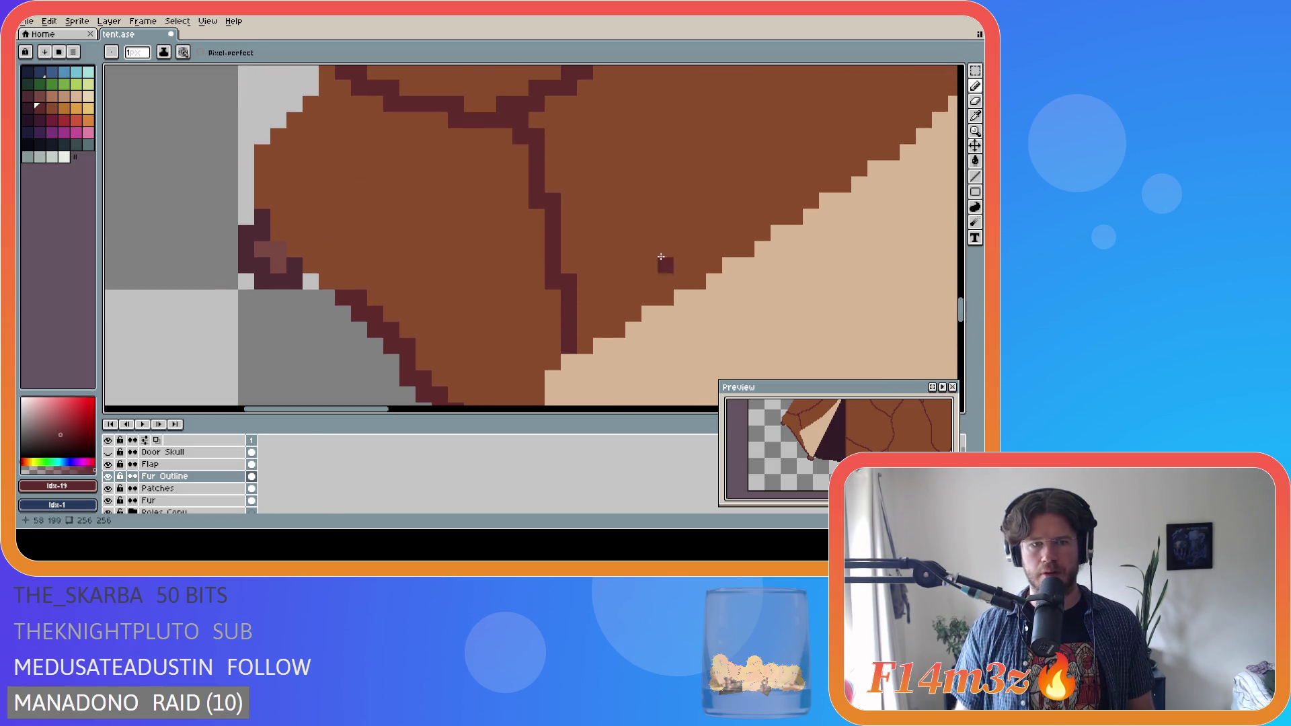
pyautogui.moveTo(342, 283)
pyautogui.mouseDown()
pyautogui.moveTo(278, 232)
pyautogui.moveTo(264, 162)
pyautogui.moveTo(327, 71)
pyautogui.mouseUp()
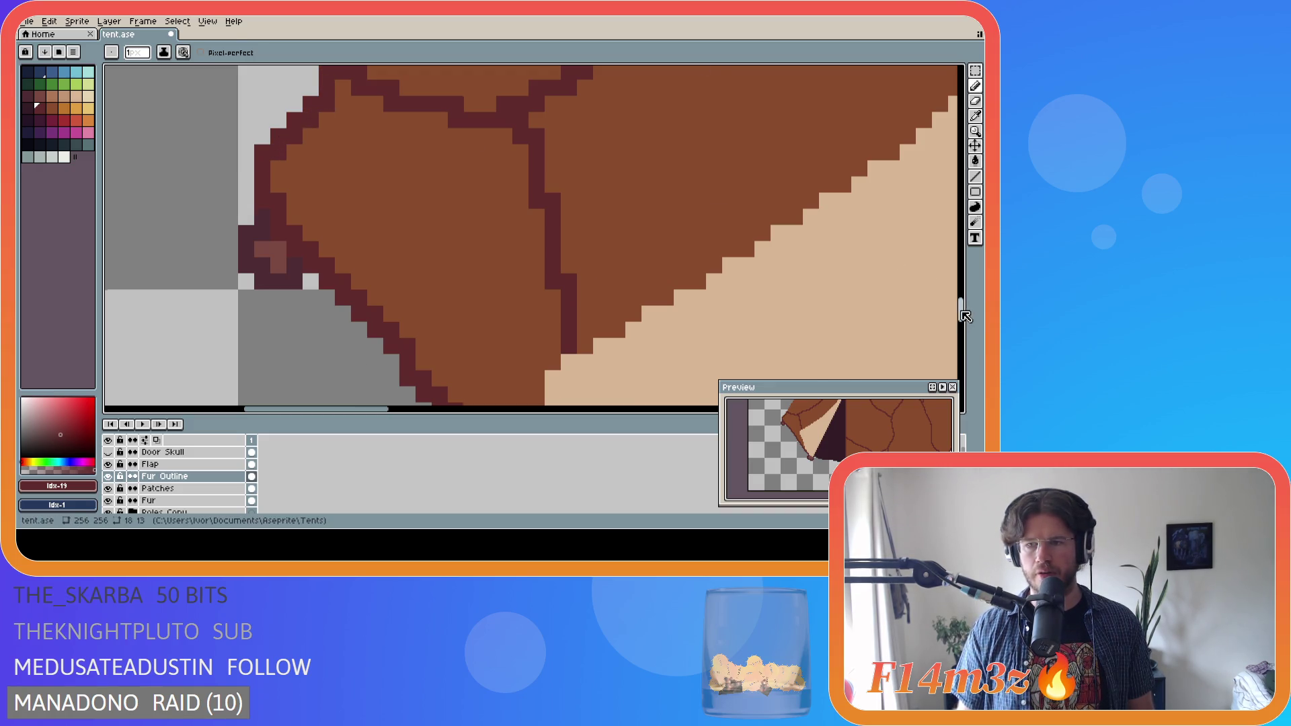
pyautogui.scroll(3, 901, 294)
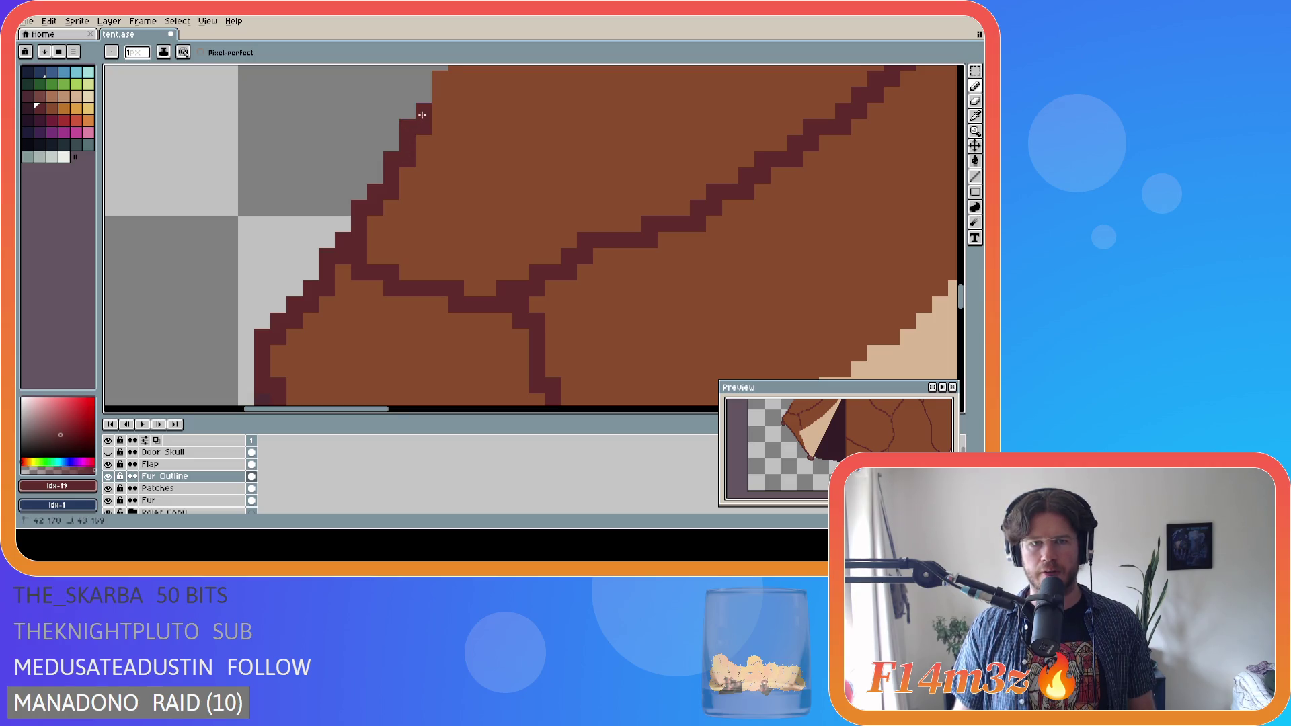
# - Outline the tent's left edge with dark pixels stepping diagonally up and right
pyautogui.moveTo(961, 300); pyautogui.dragTo(962, 292)
pyautogui.moveTo(440, 232); pyautogui.dragTo(490, 119)
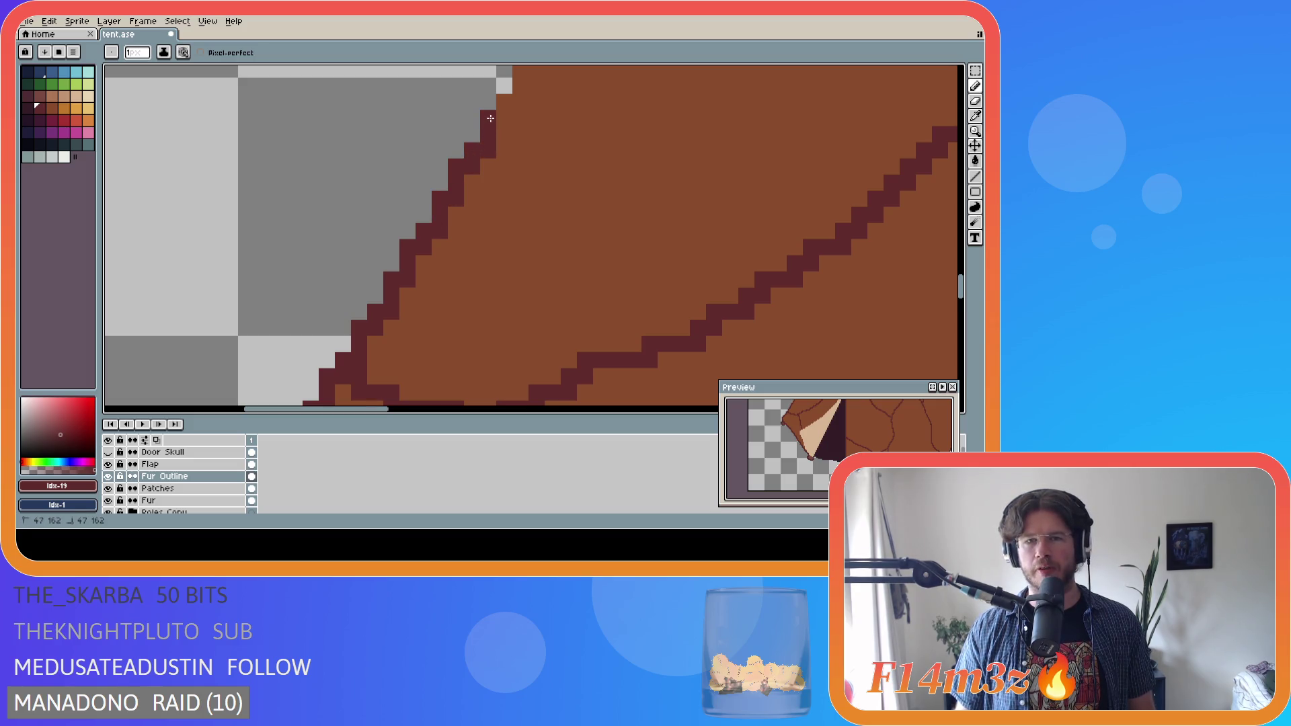
pyautogui.moveTo(960, 288); pyautogui.dragTo(960, 279)
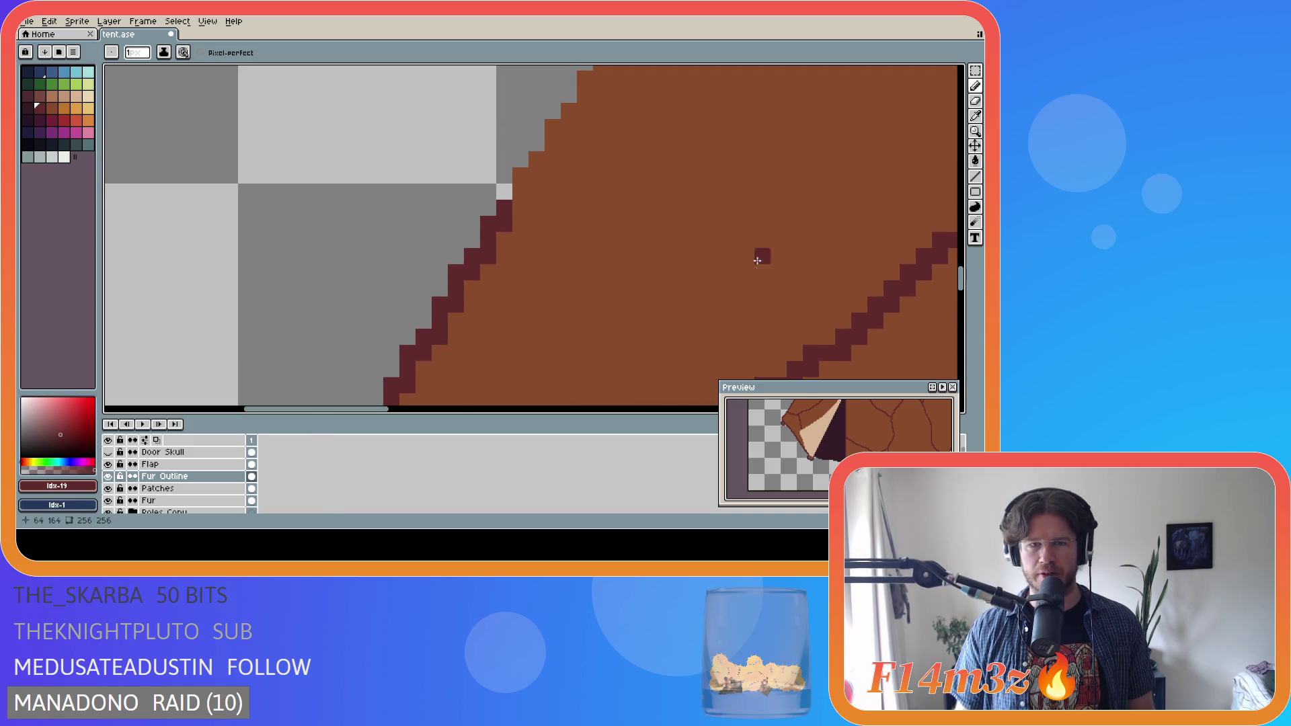
pyautogui.moveTo(502, 205); pyautogui.dragTo(517, 195)
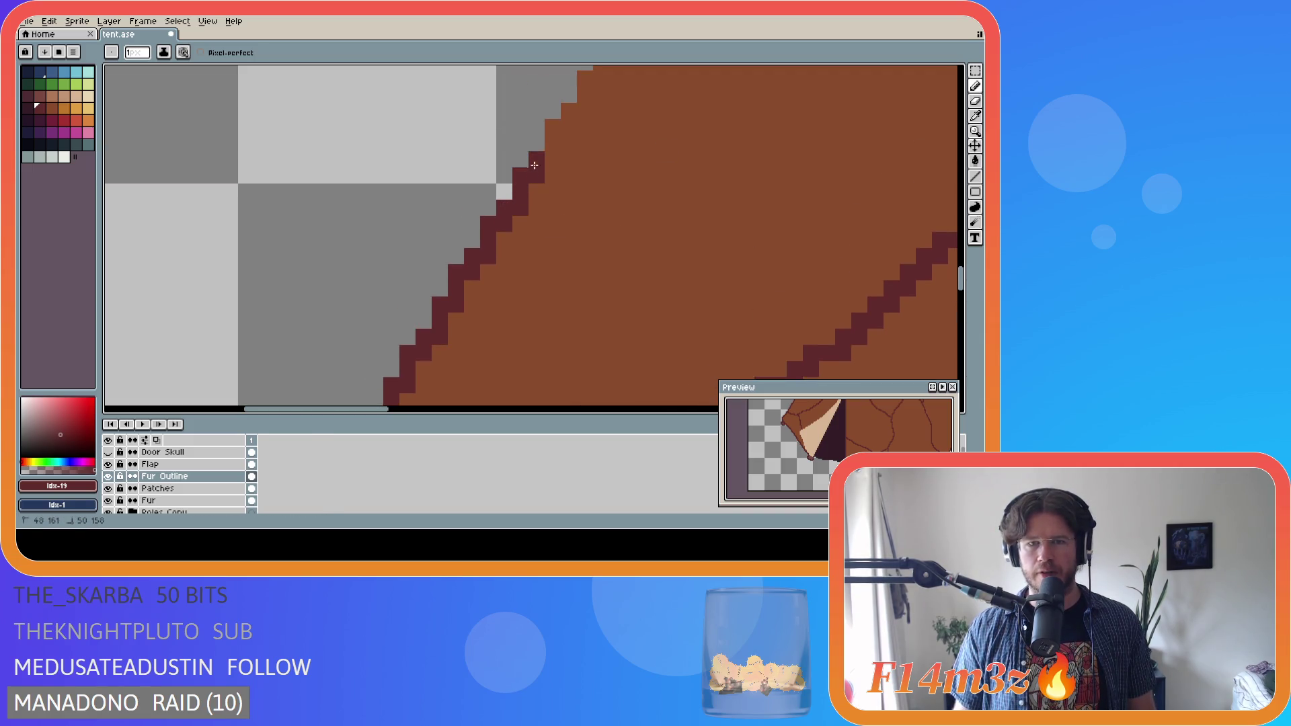
pyautogui.moveTo(561, 127); pyautogui.dragTo(585, 85)
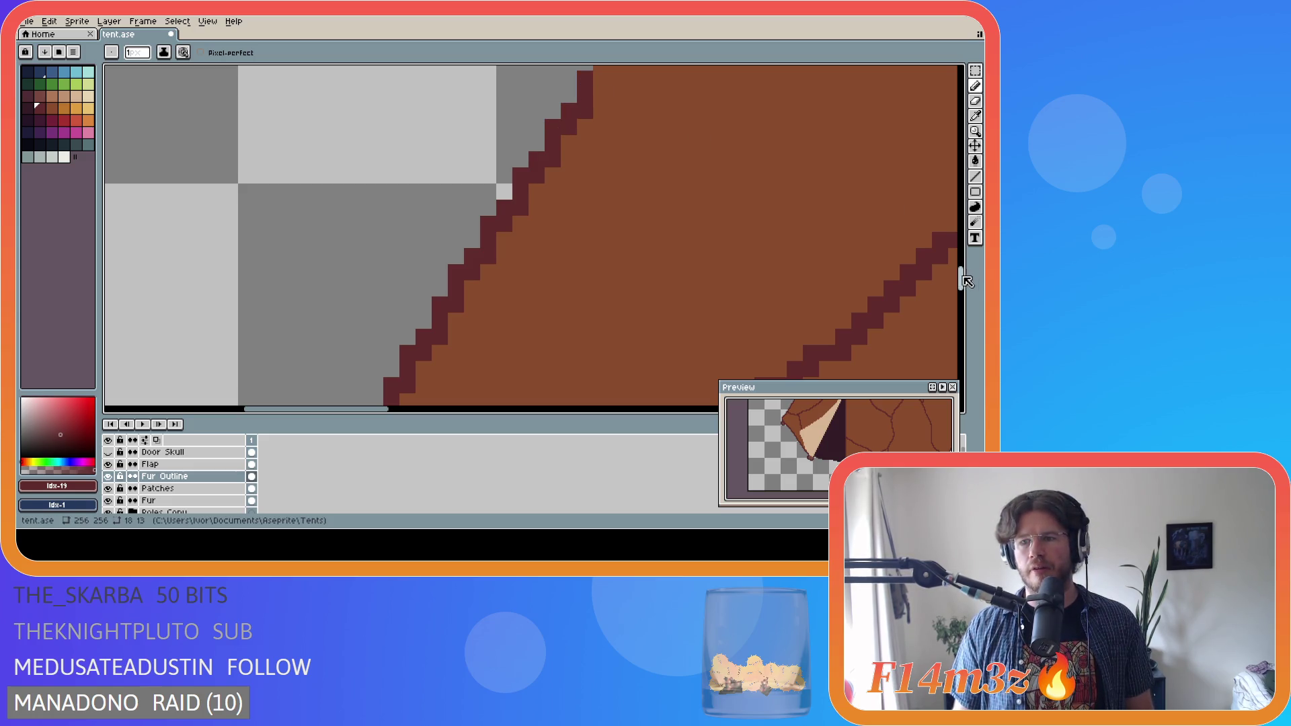
pyautogui.moveTo(960, 279); pyautogui.dragTo(960, 259)
pyautogui.click(499, 361)
pyautogui.moveTo(383, 409); pyautogui.dragTo(393, 409)
pyautogui.click(511, 340)
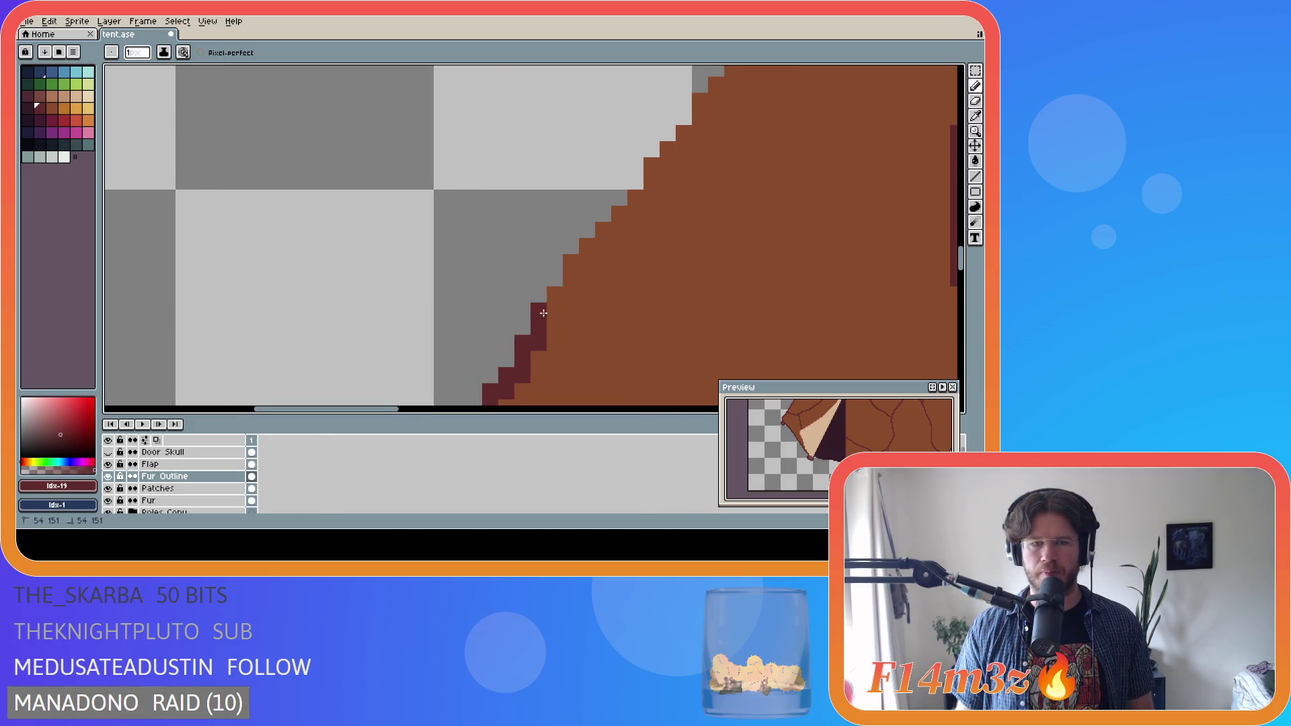
pyautogui.click(580, 262)
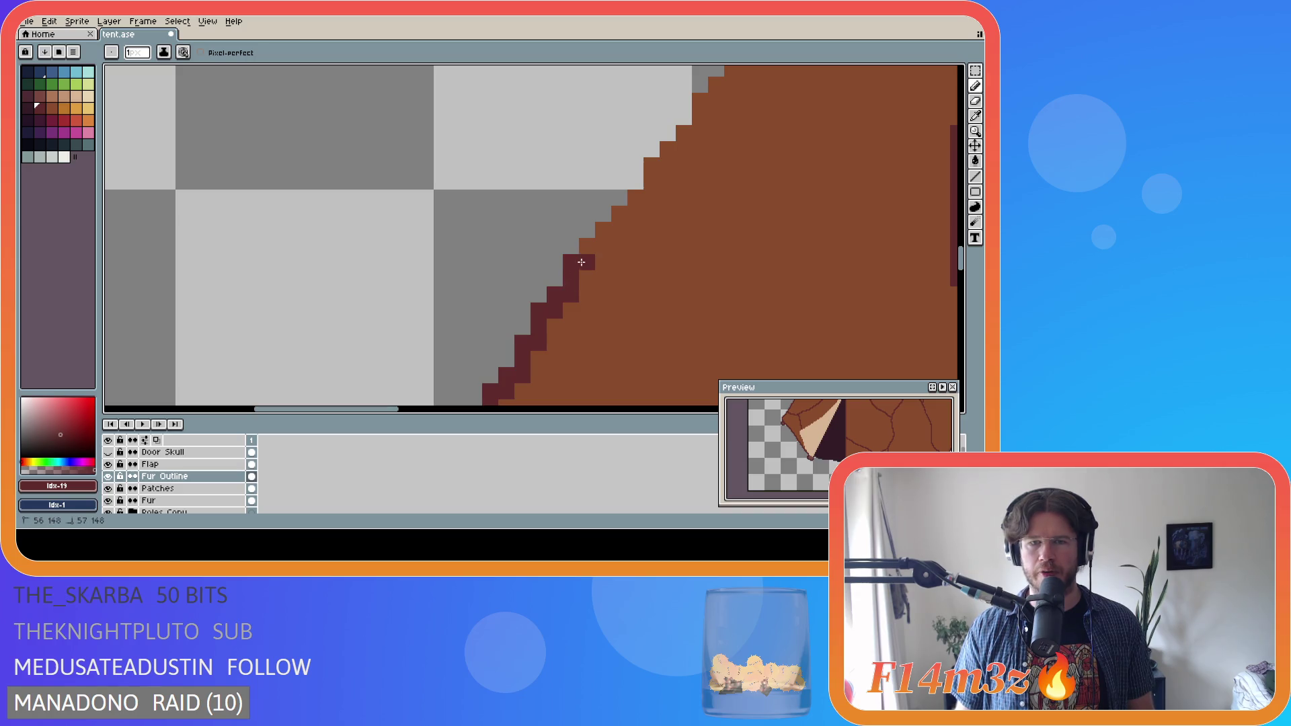
pyautogui.click(619, 214)
pyautogui.click(635, 209)
pyautogui.moveTo(640, 198); pyautogui.dragTo(672, 152)
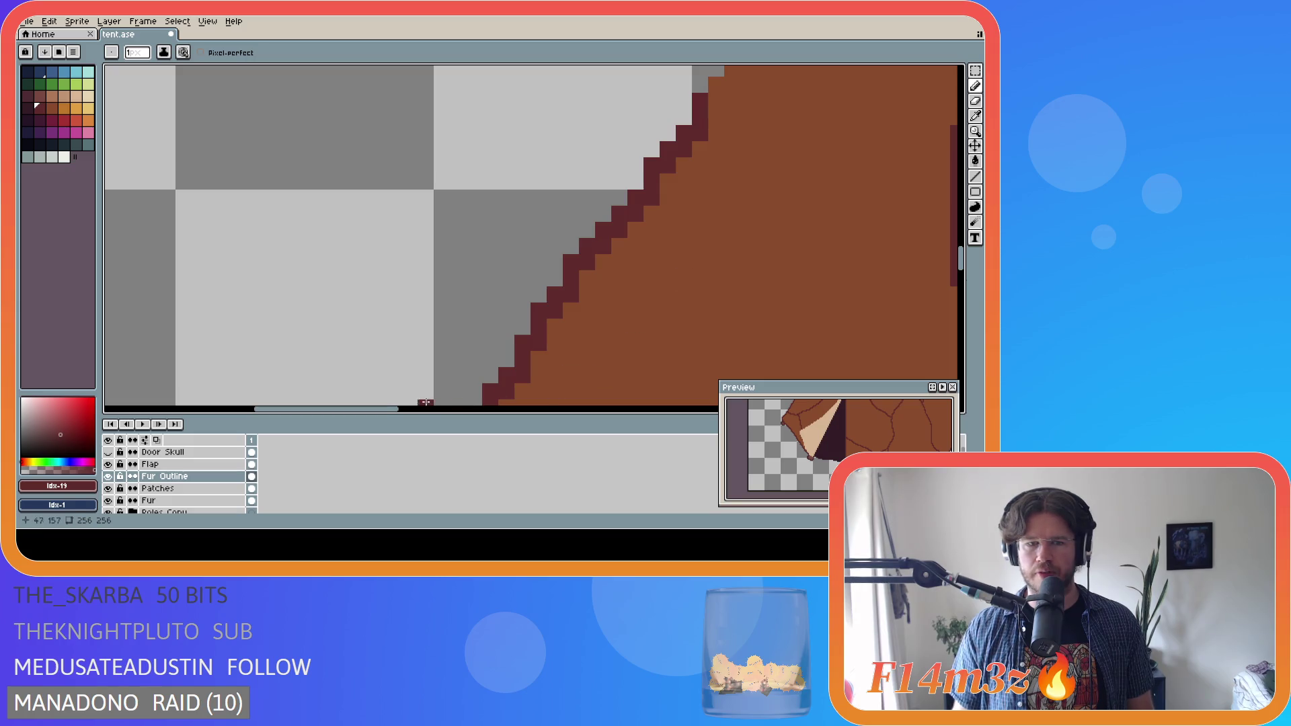
pyautogui.moveTo(394, 414); pyautogui.dragTo(446, 415)
# - Continue the outline up the brown fill's edge, erasing one stray pixel
pyautogui.moveTo(960, 258); pyautogui.dragTo(960, 248)
pyautogui.click(396, 246)
pyautogui.moveTo(390, 231); pyautogui.dragTo(455, 118)
pyautogui.moveTo(959, 249); pyautogui.dragTo(960, 239)
pyautogui.moveTo(474, 236); pyautogui.dragTo(553, 106)
pyautogui.moveTo(961, 249); pyautogui.dragTo(965, 243)
pyautogui.scroll(5, 964, 244)
pyautogui.moveTo(399, 409); pyautogui.dragTo(414, 409)
pyautogui.rightClick(421, 375)
pyautogui.moveTo(482, 267)
pyautogui.mouseDown()
pyautogui.moveTo(484, 235)
pyautogui.moveTo(546, 155)
pyautogui.moveTo(584, 138)
pyautogui.moveTo(578, 105)
pyautogui.moveTo(609, 86)
pyautogui.mouseUp()
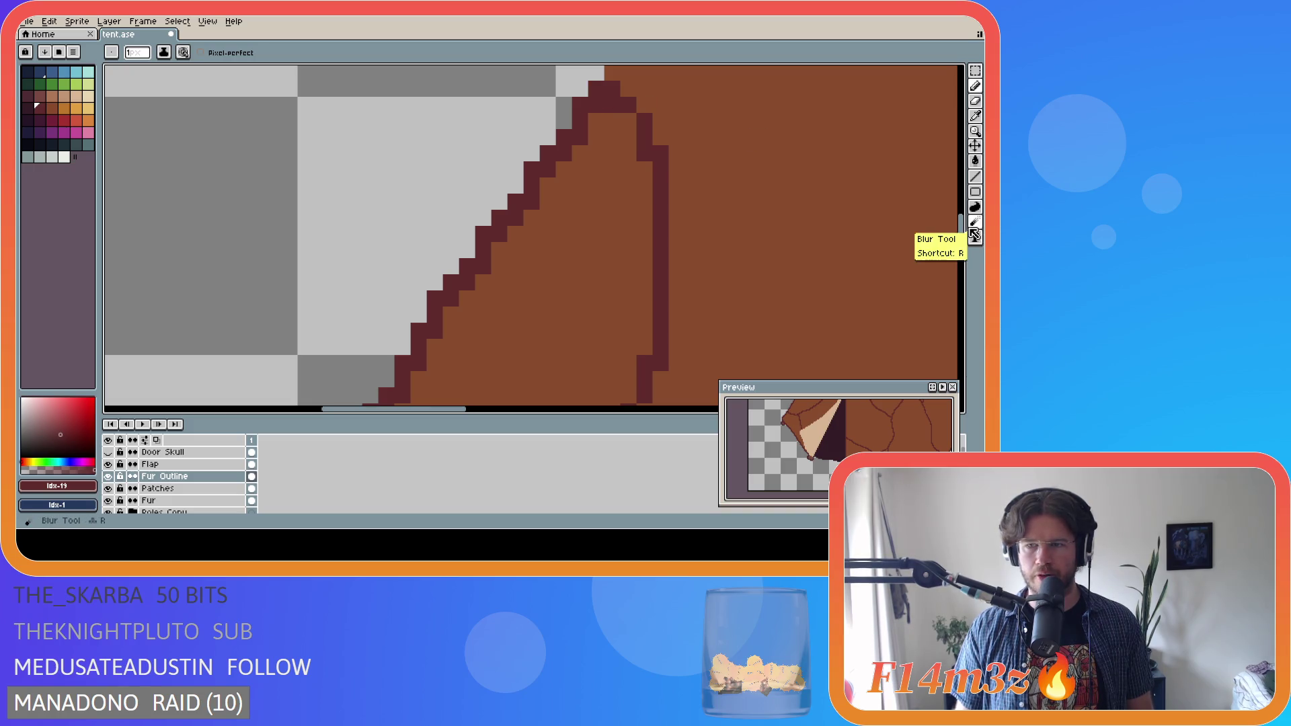
pyautogui.scroll(7, 620, 255)
pyautogui.moveTo(620, 256)
pyautogui.mouseDown()
pyautogui.moveTo(615, 242)
pyautogui.moveTo(710, 97)
pyautogui.mouseUp()
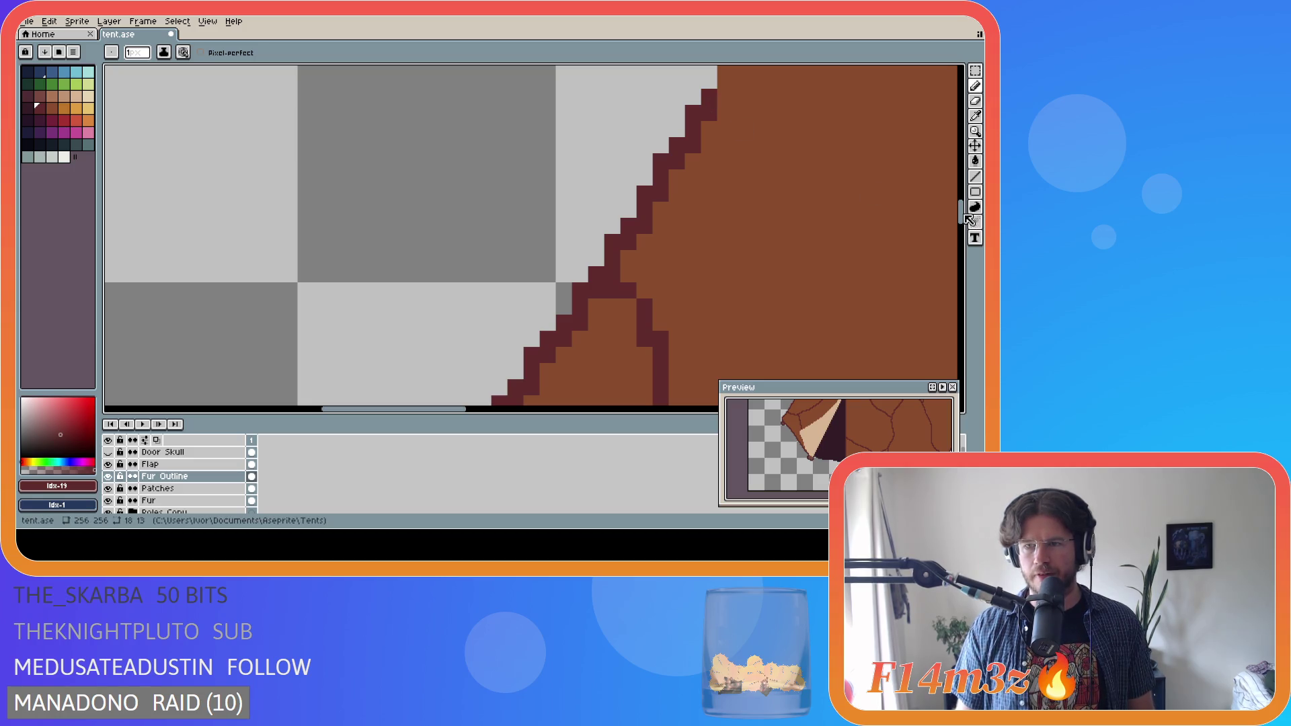
pyautogui.moveTo(964, 212); pyautogui.dragTo(965, 203)
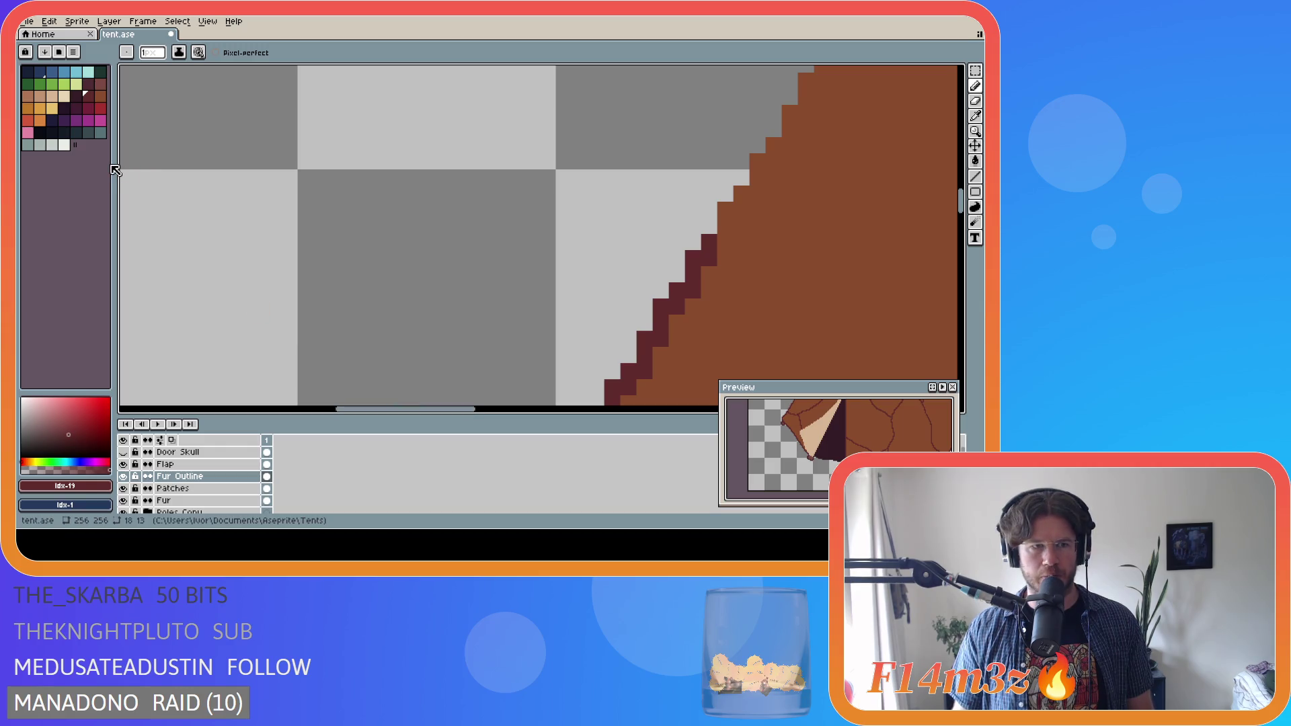
# - Resize the palette panel and redraw the staircase outline as a straight line up the edge
pyautogui.moveTo(114, 163); pyautogui.dragTo(98, 160)
pyautogui.moveTo(452, 405); pyautogui.dragTo(495, 406)
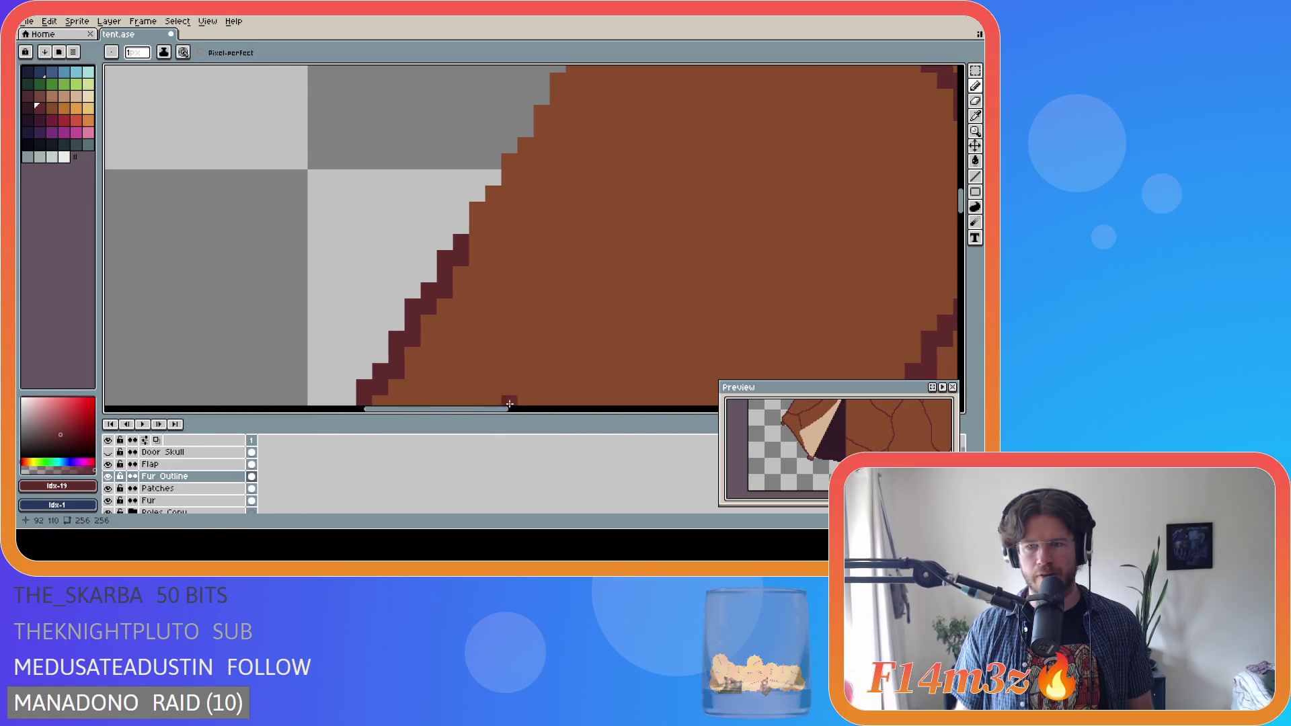
pyautogui.moveTo(962, 211); pyautogui.dragTo(961, 203)
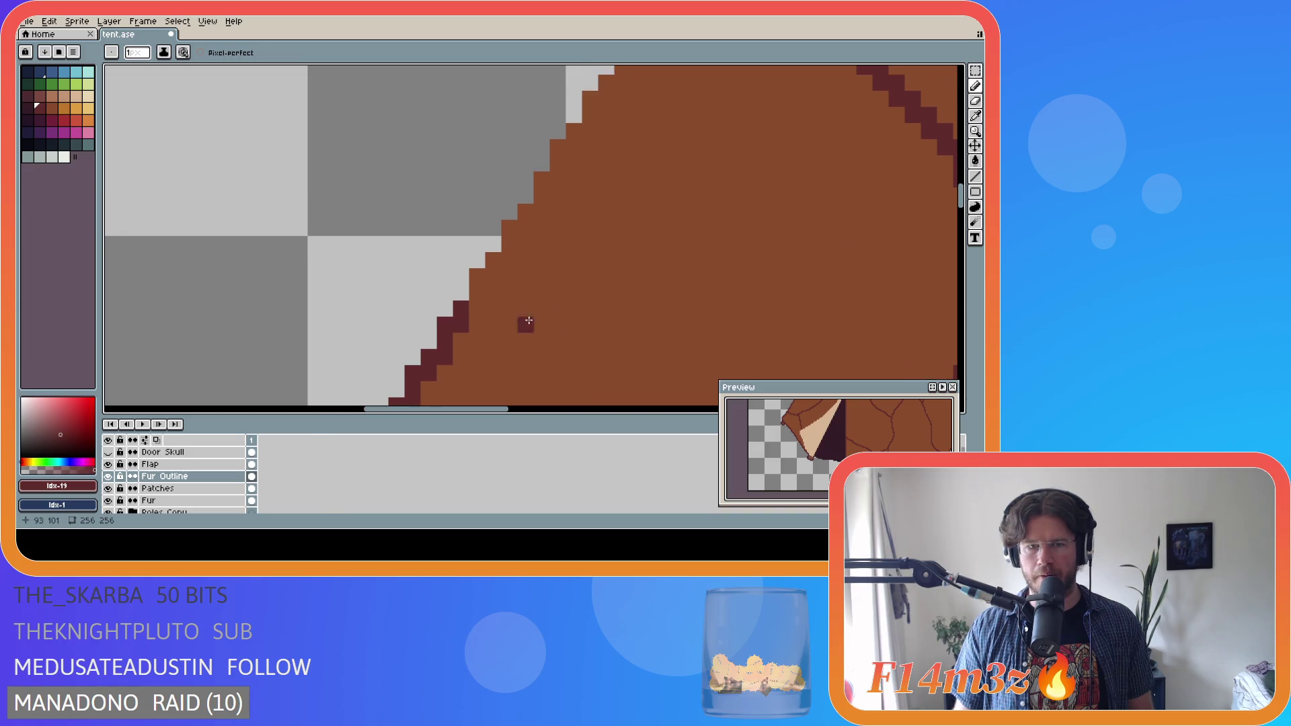
pyautogui.moveTo(458, 307); pyautogui.dragTo(492, 276)
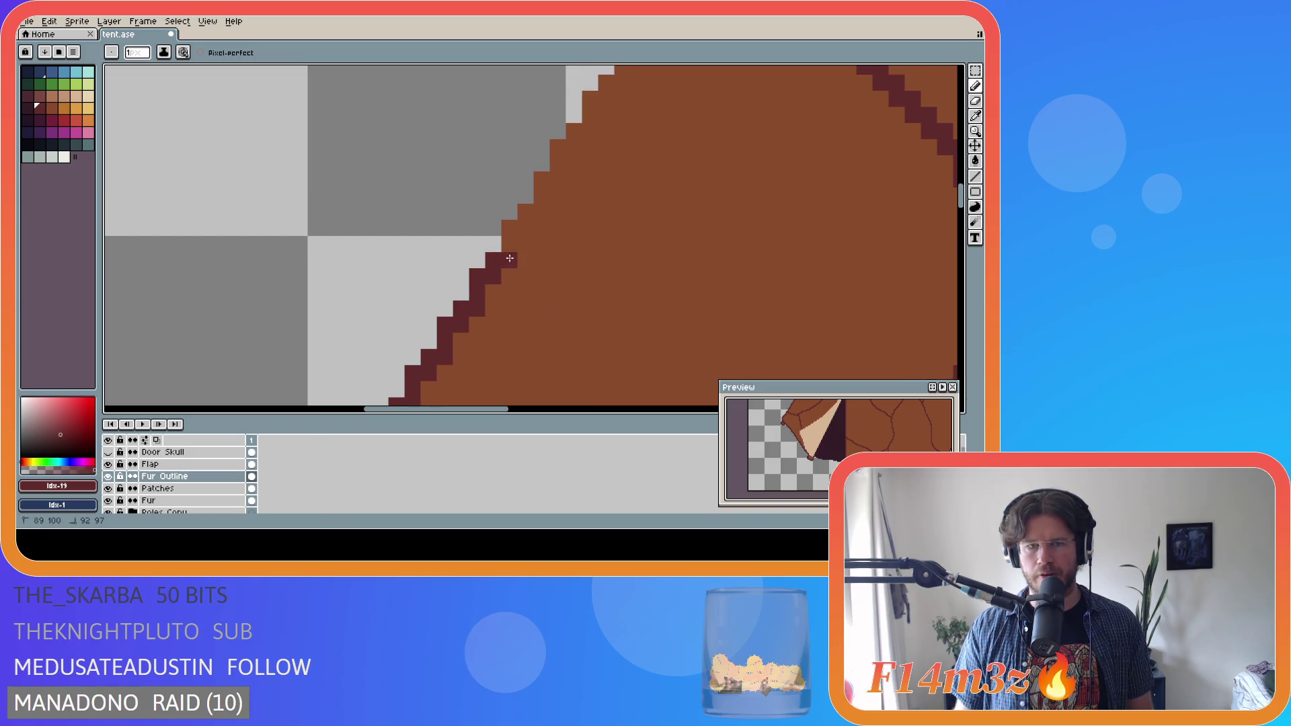
pyautogui.moveTo(511, 228); pyautogui.dragTo(558, 180)
pyautogui.hotkey('ctrl', 'z')
pyautogui.click(509, 231)
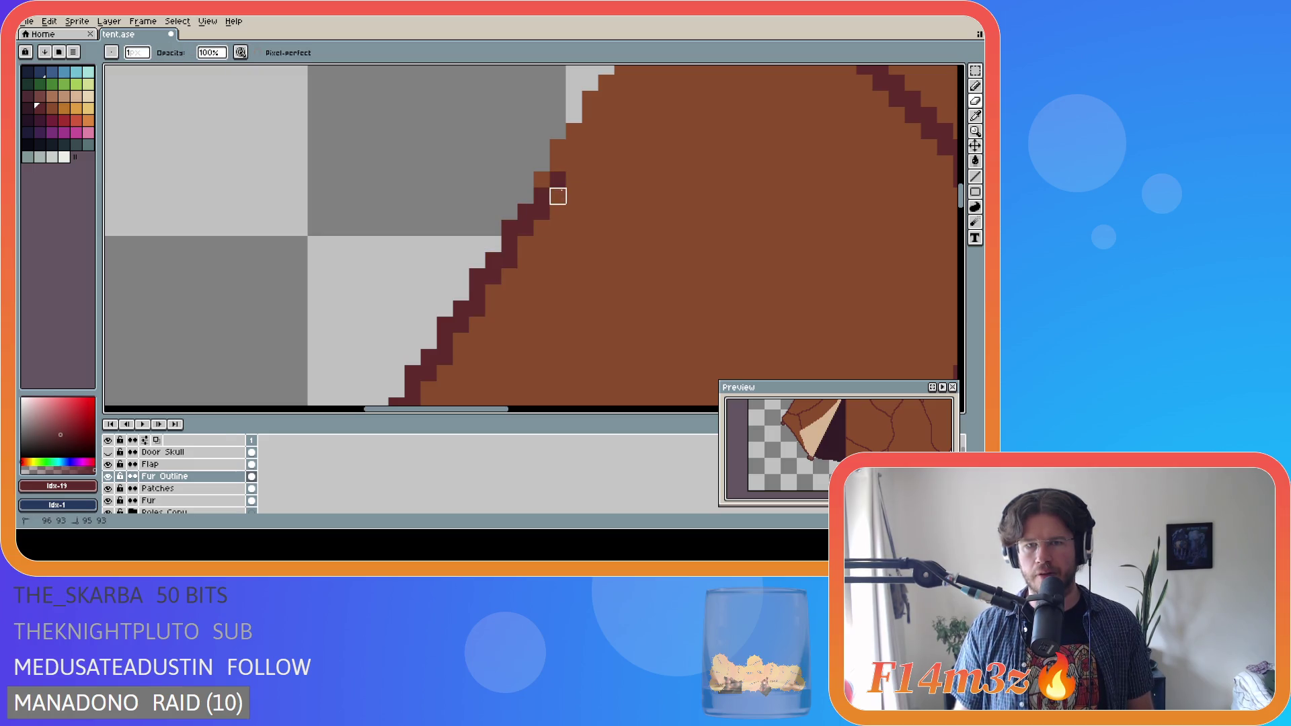
pyautogui.keyDown('shift'); pyautogui.click(562, 190); pyautogui.keyUp('shift')
pyautogui.moveTo(562, 190)
pyautogui.mouseDown()
pyautogui.moveTo(557, 155)
pyautogui.moveTo(606, 78)
pyautogui.mouseUp()
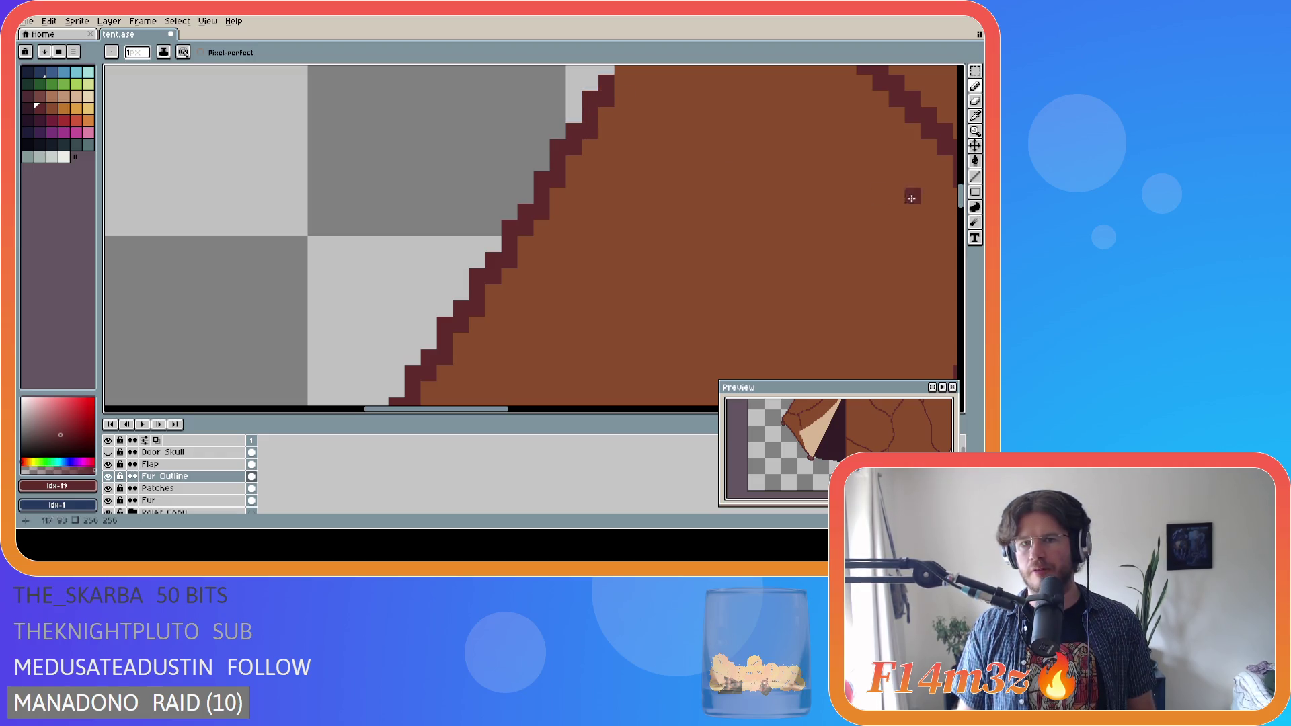
# - Redo the upper outline stroke and trace the diagonal edge to the tent top, then zoom to check
pyautogui.moveTo(960, 196); pyautogui.dragTo(960, 181)
pyautogui.moveTo(622, 281); pyautogui.dragTo(664, 216)
pyautogui.hotkey('ctrl', 'z')
pyautogui.click(649, 251)
pyautogui.hotkey('ctrl', 'z')
pyautogui.moveTo(621, 277)
pyautogui.mouseDown()
pyautogui.moveTo(614, 294)
pyautogui.moveTo(616, 269)
pyautogui.moveTo(689, 193)
pyautogui.moveTo(734, 79)
pyautogui.mouseUp()
pyautogui.hscroll(5, 466, 404)
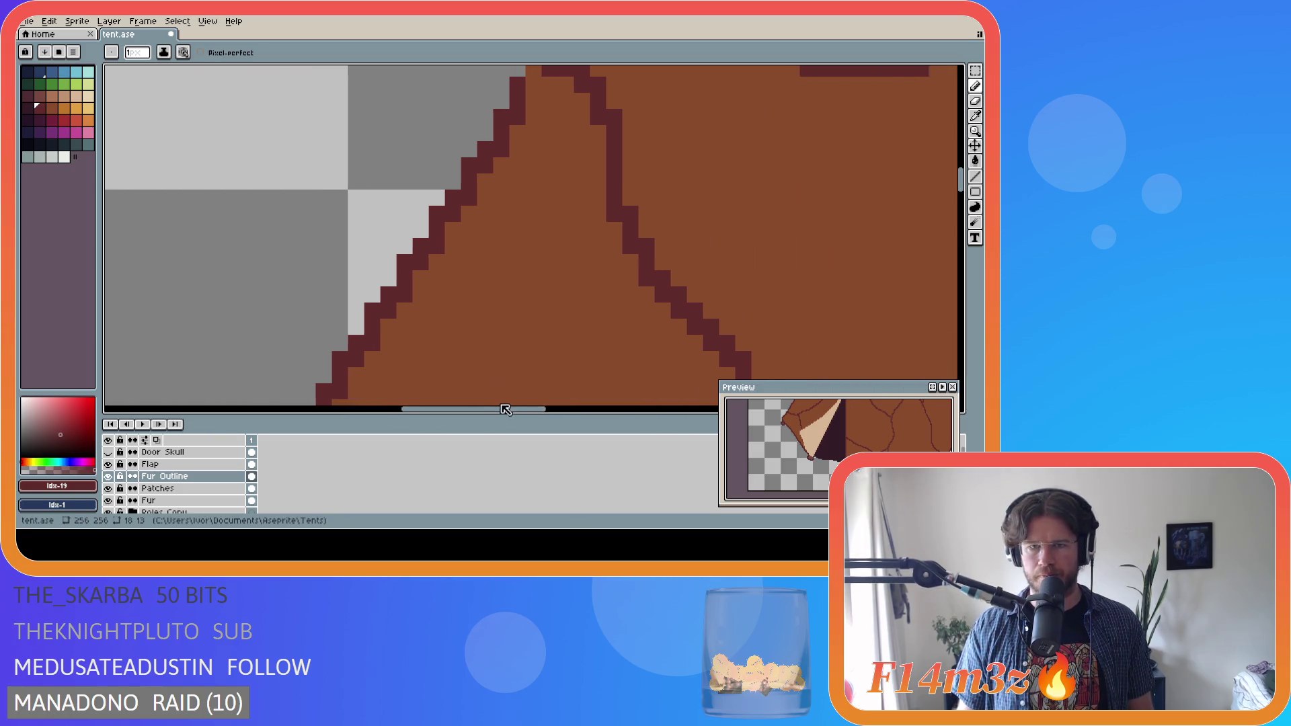
pyautogui.moveTo(962, 183); pyautogui.dragTo(962, 169)
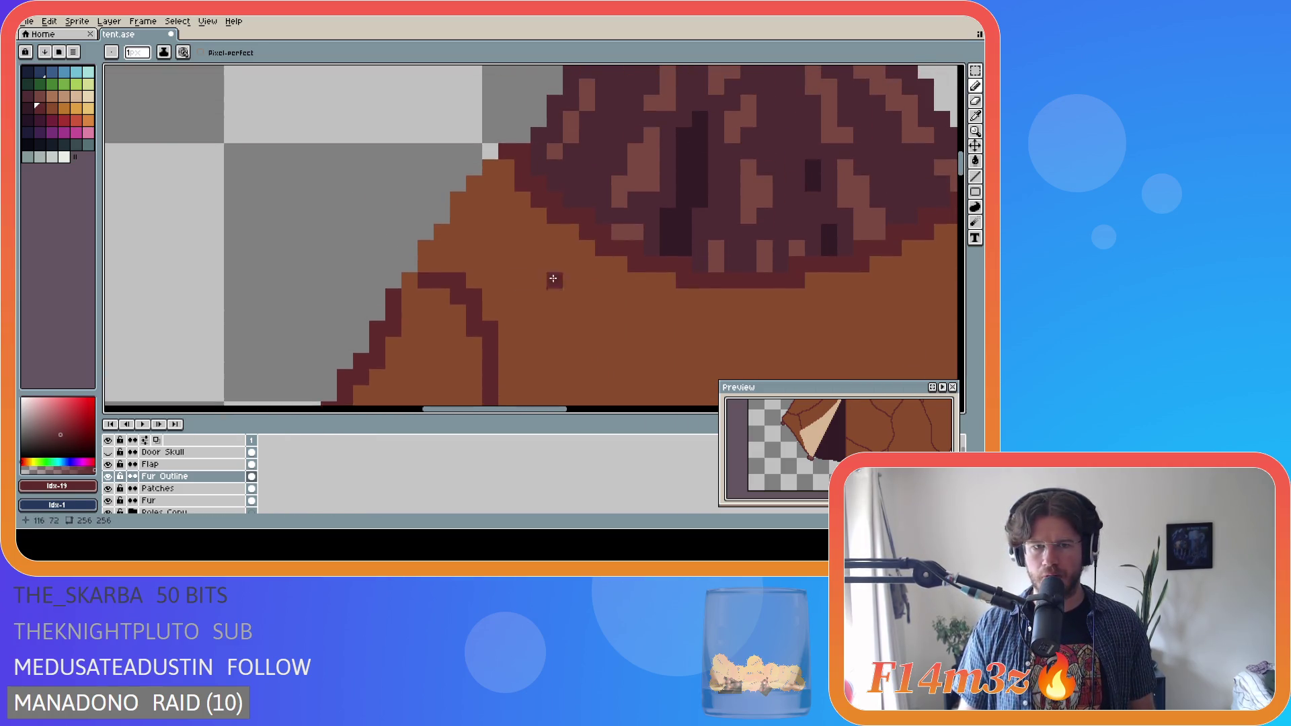
pyautogui.moveTo(426, 256); pyautogui.dragTo(510, 163)
pyautogui.scroll(-4, 682, 277)
pyautogui.scroll(-4, 682, 276)
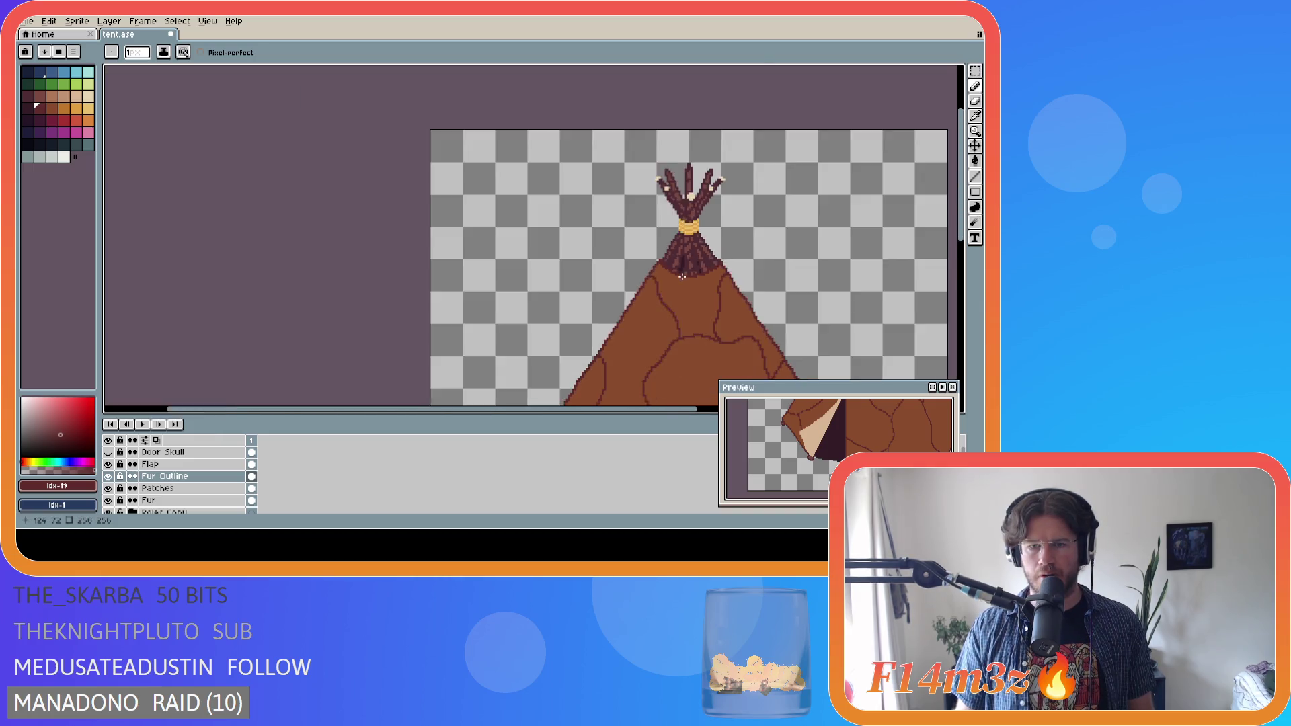
pyautogui.scroll(2, 699, 323)
# - Save the tent artwork and make the orange palette swatch the drawing colour
pyautogui.hotkey('ctrl', 's')
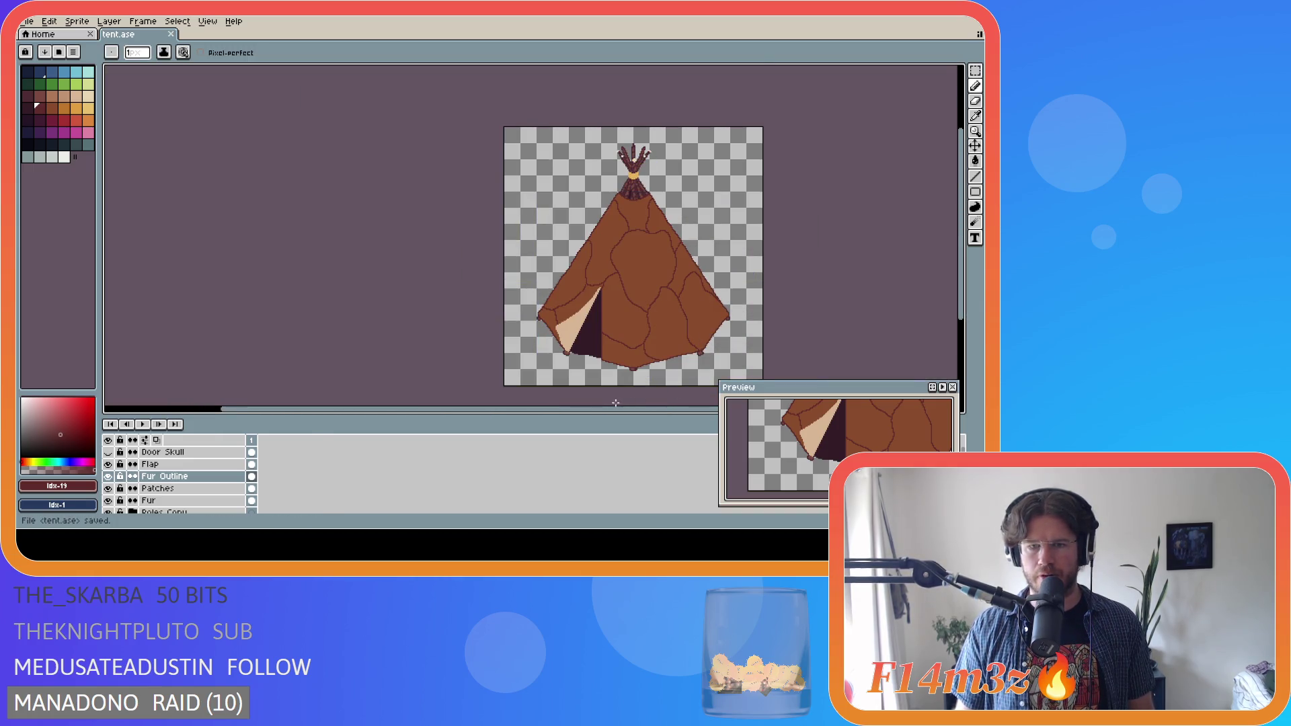
pyautogui.moveTo(616, 410); pyautogui.dragTo(696, 410)
pyautogui.moveTo(961, 286); pyautogui.dragTo(961, 316)
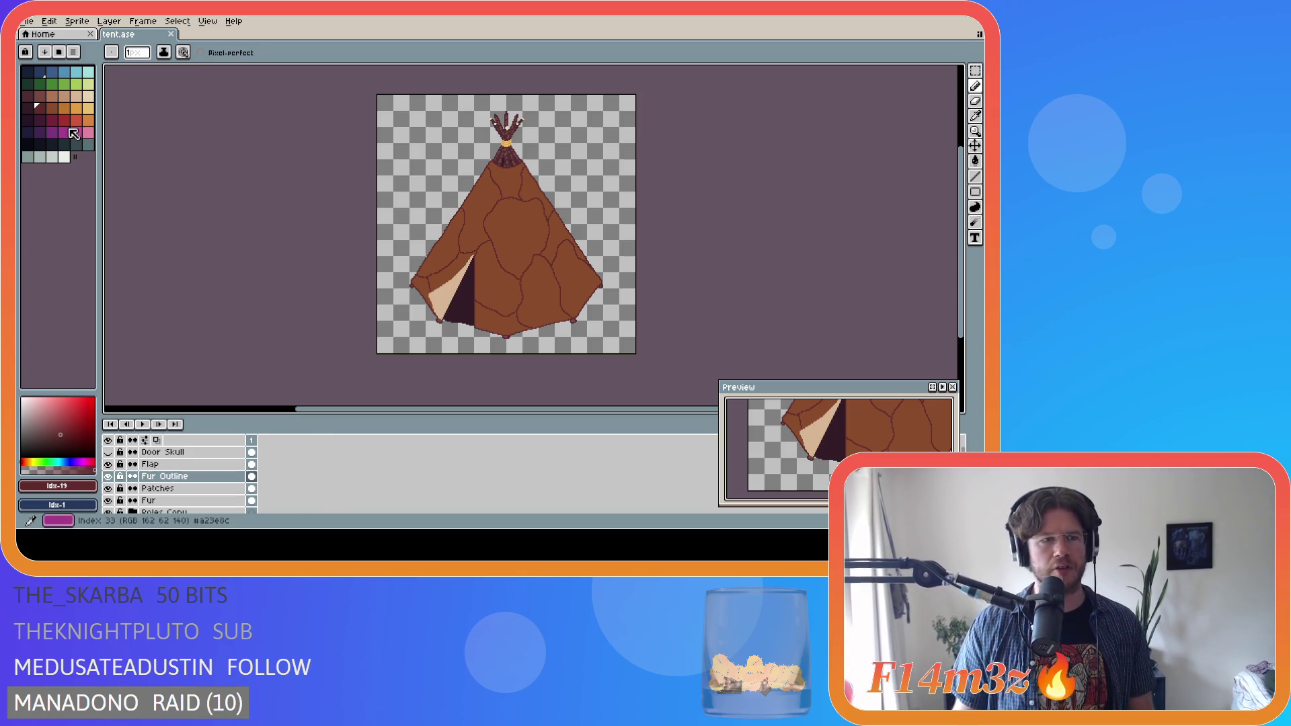
pyautogui.click(52, 108)
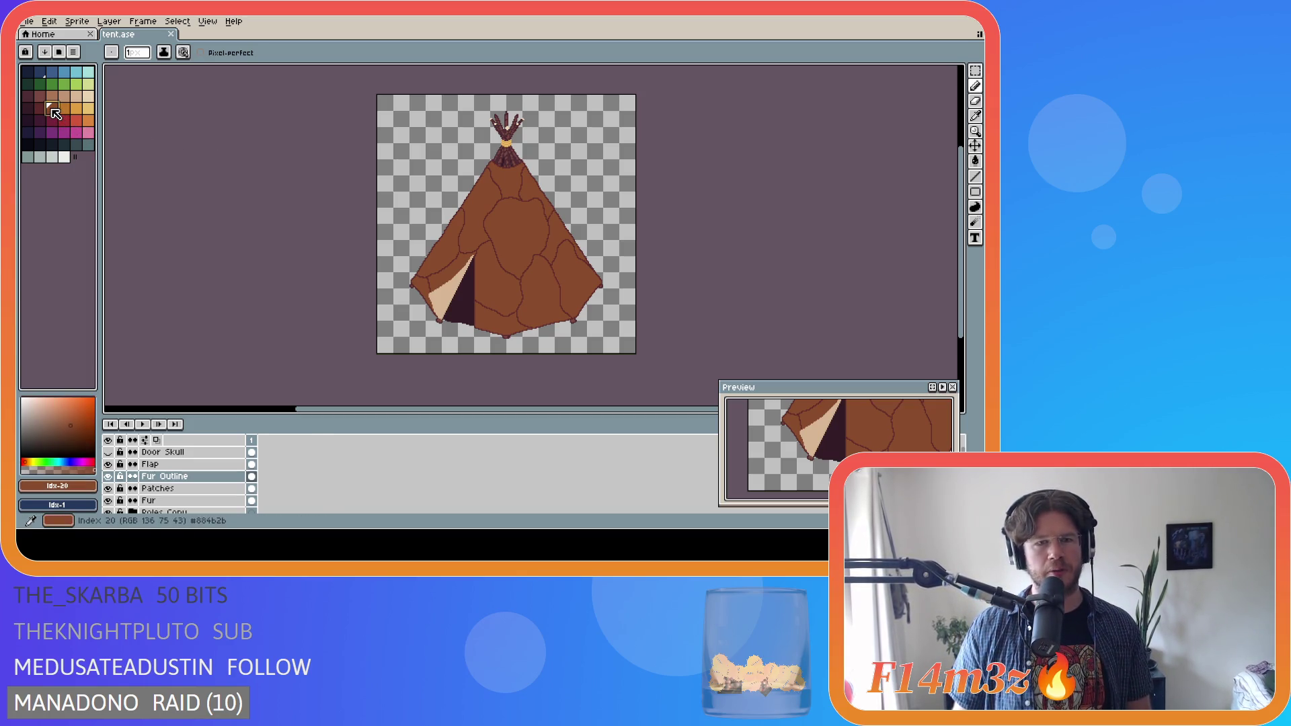
pyautogui.click(63, 109)
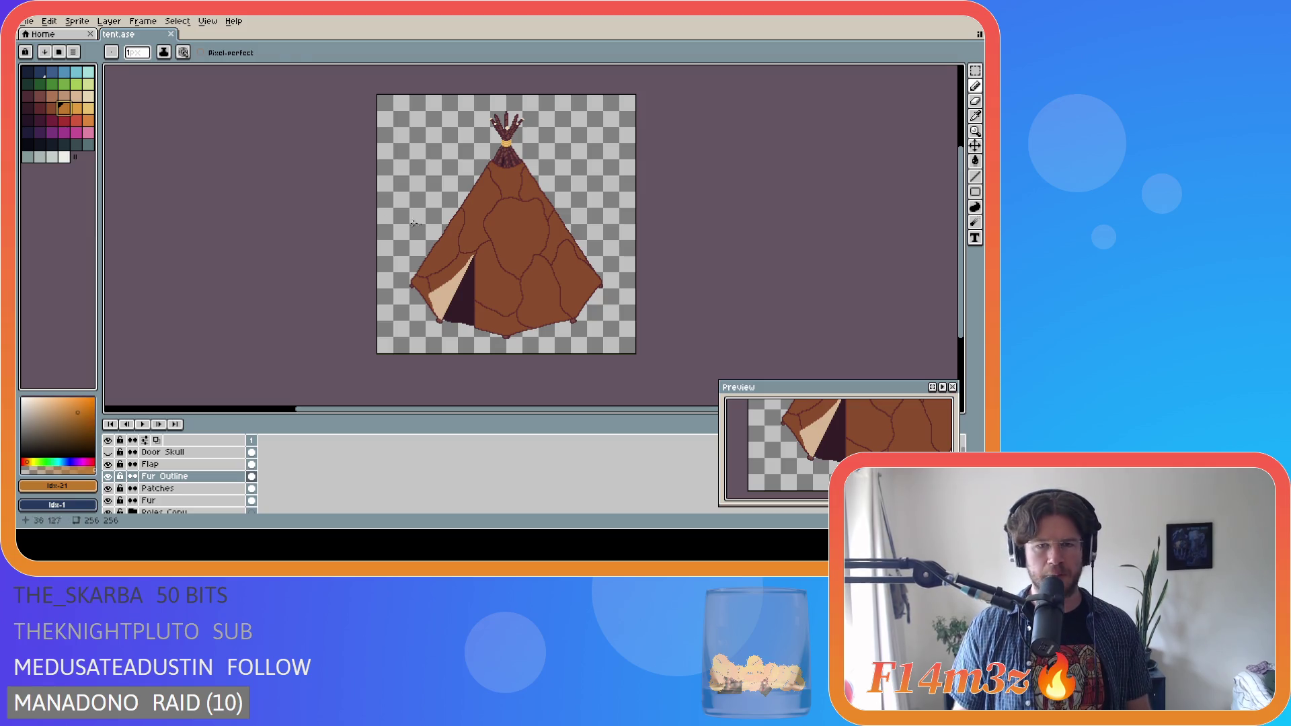
# - With the Paint Bucket on the Patches layer, test orange patch fills and undo the canvas-wide fills
pyautogui.press('g')
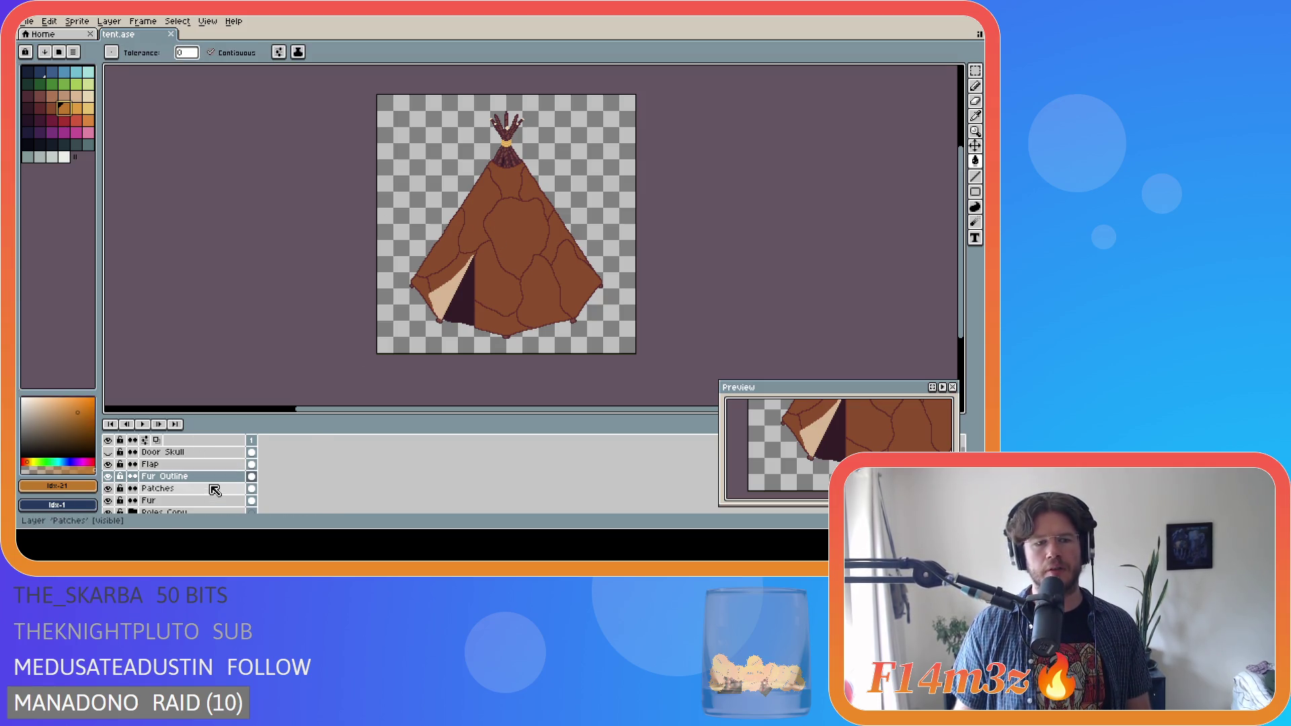
pyautogui.click(214, 490)
pyautogui.click(515, 235)
pyautogui.click(542, 287)
pyautogui.hotkey('ctrl', 'z')
pyautogui.click(446, 249)
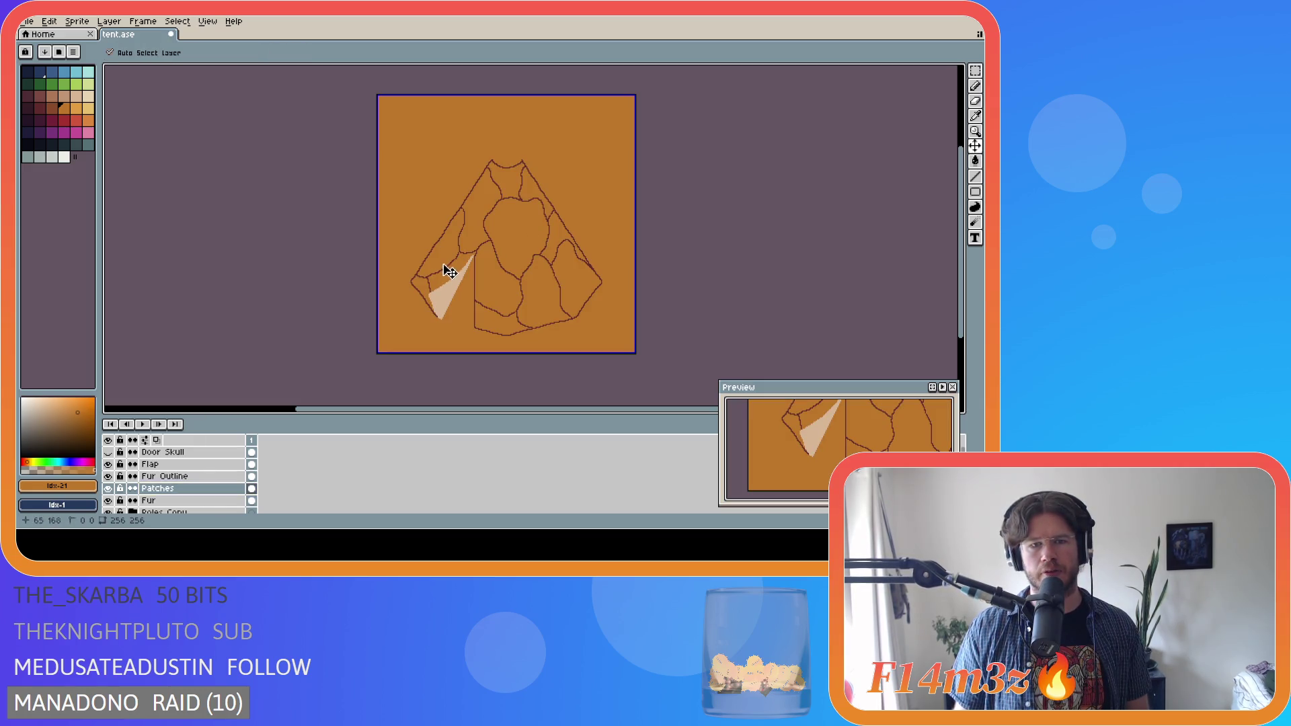
pyautogui.hotkey('ctrl', 'z')
# - Retry an orange fill on the central tent patch, then undo it
pyautogui.scroll(2, 454, 274)
pyautogui.scroll(-2, 514, 301)
pyautogui.scroll(2, 514, 301)
pyautogui.scroll(-2, 515, 301)
pyautogui.scroll(2, 514, 301)
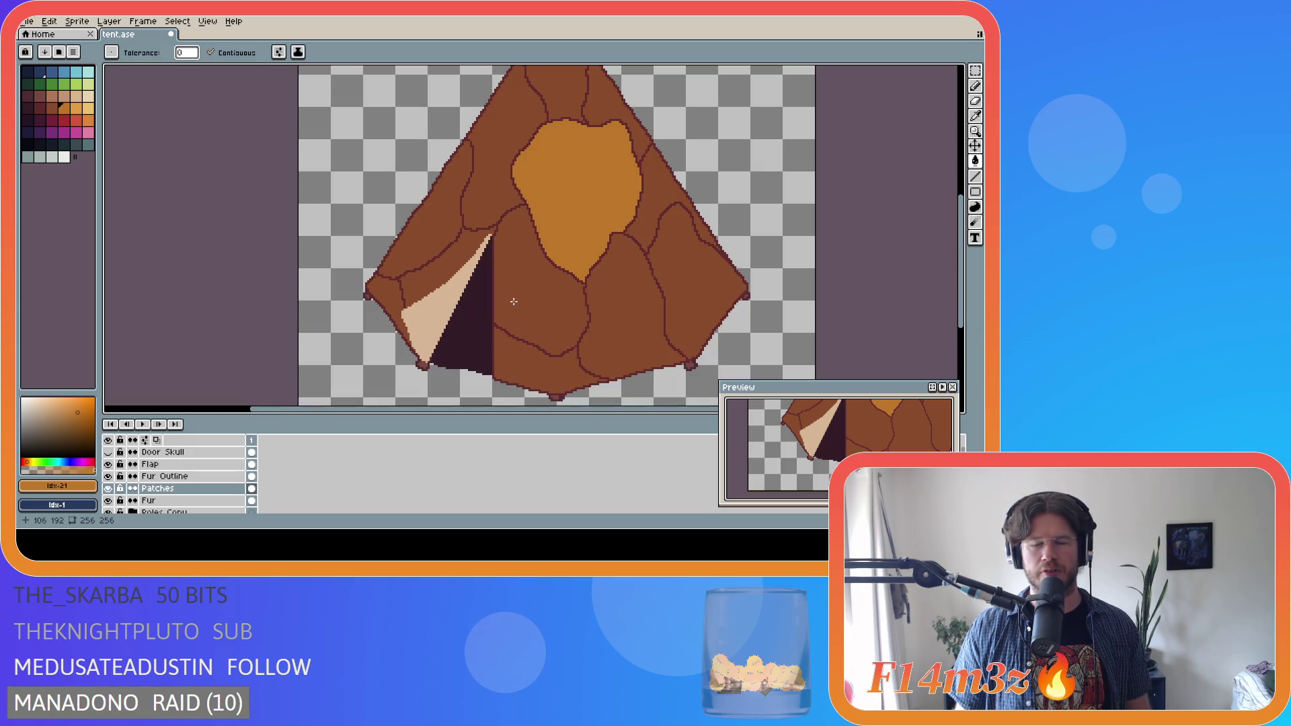
pyautogui.scroll(-2, 518, 295)
pyautogui.scroll(2, 520, 294)
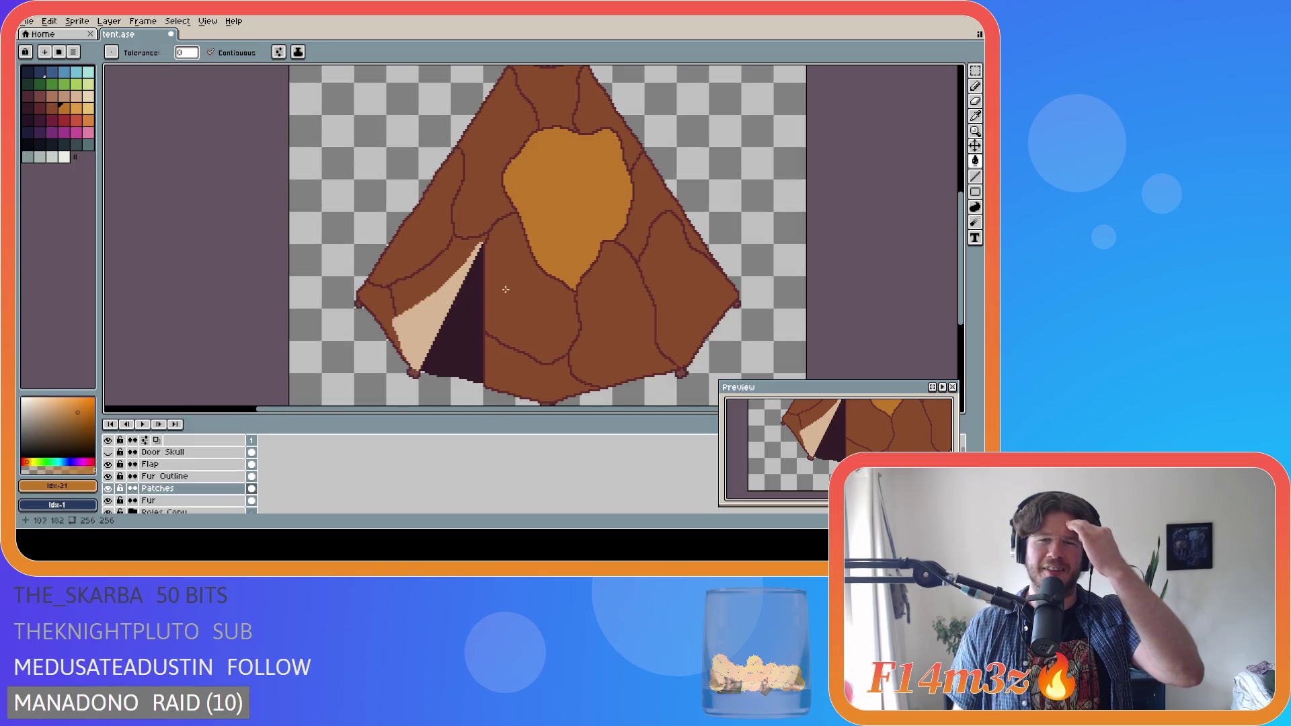
pyautogui.click(445, 284)
pyautogui.hotkey('ctrl', 'z')
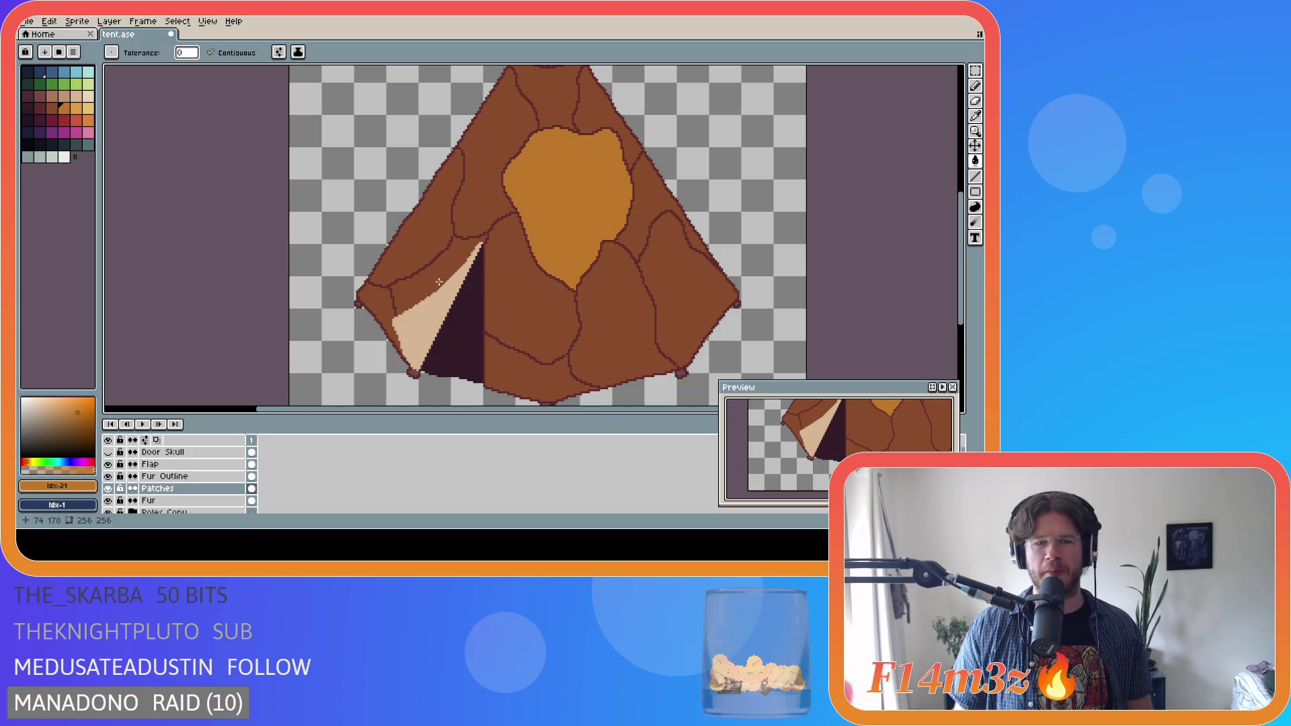
pyautogui.scroll(-2, 439, 282)
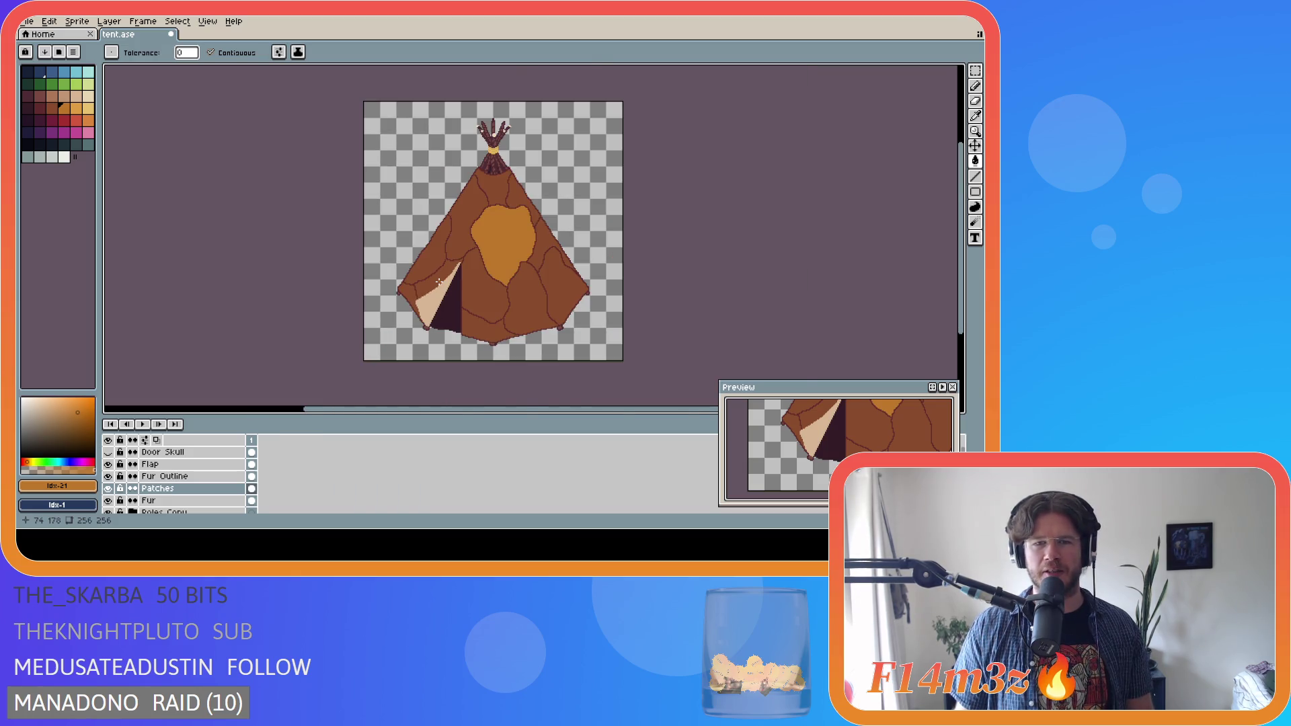
pyautogui.scroll(2, 439, 281)
pyautogui.hotkey('ctrl', 'z')
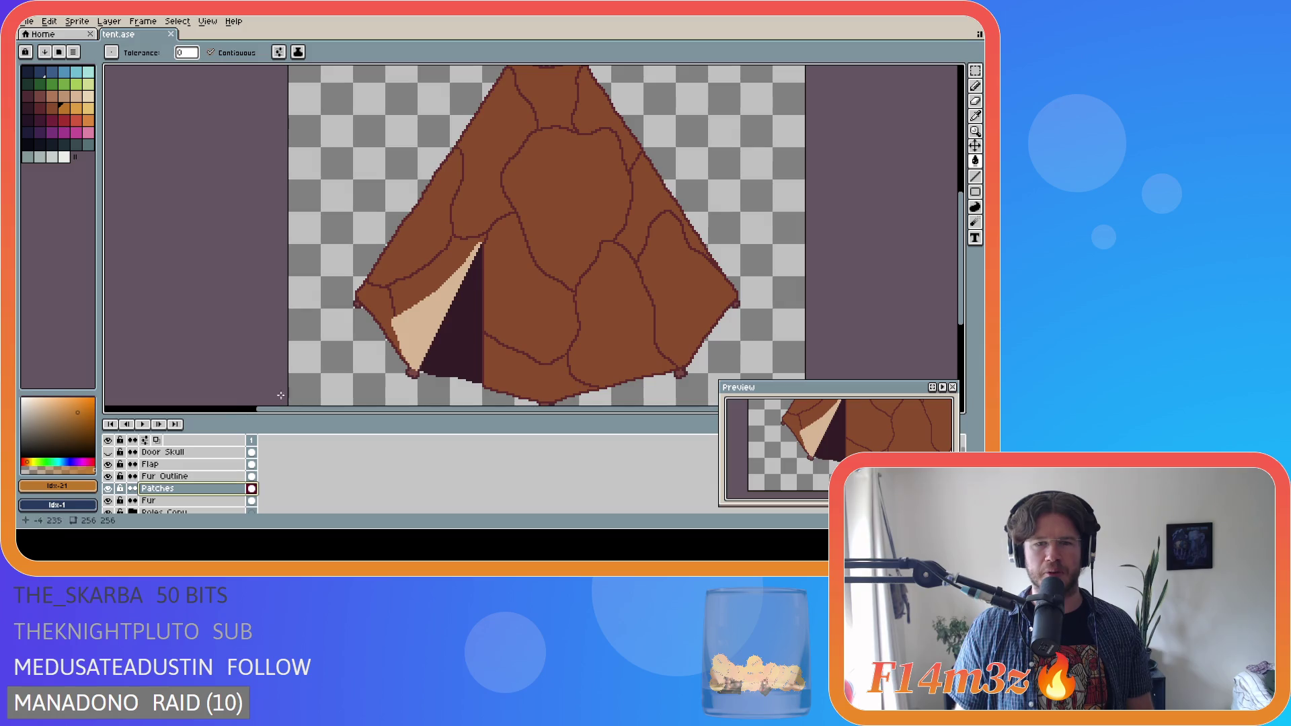
# - Select the Fur Outline and Patches layers and merge Fur Outline down into Patches
pyautogui.moveTo(192, 477); pyautogui.dragTo(192, 493)
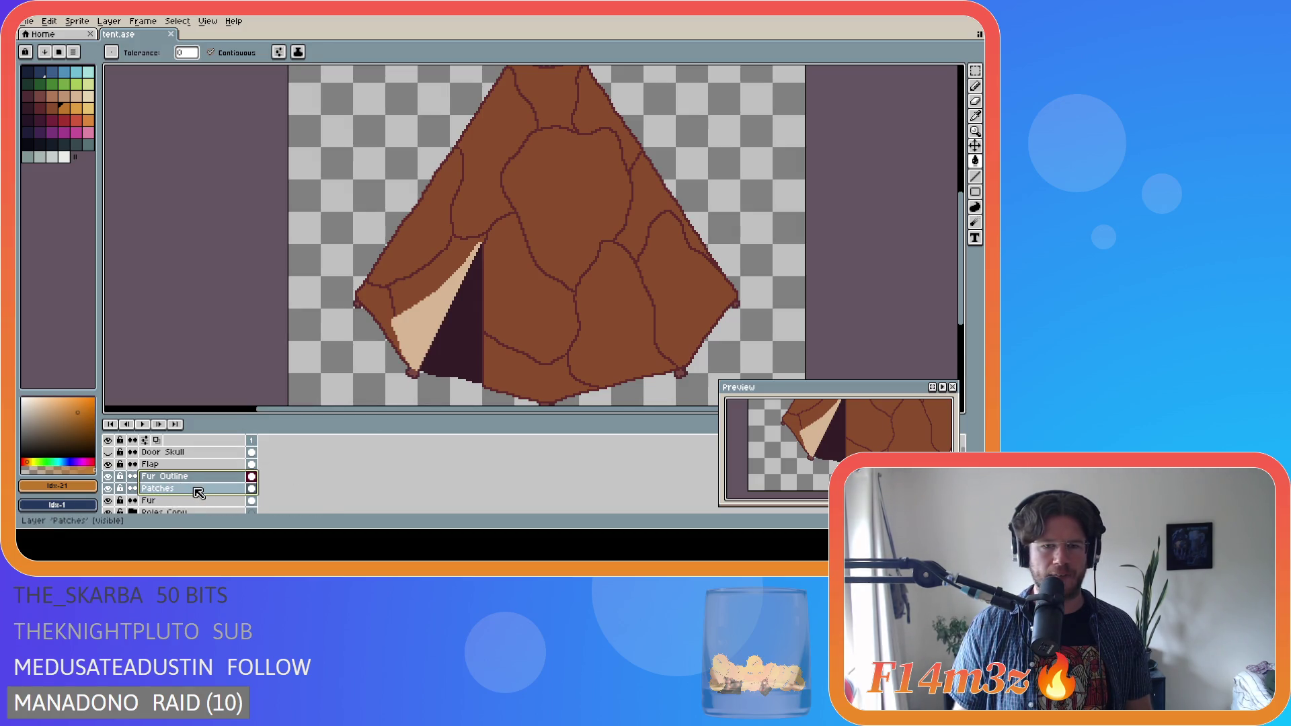
pyautogui.rightClick(196, 489)
pyautogui.click(208, 501)
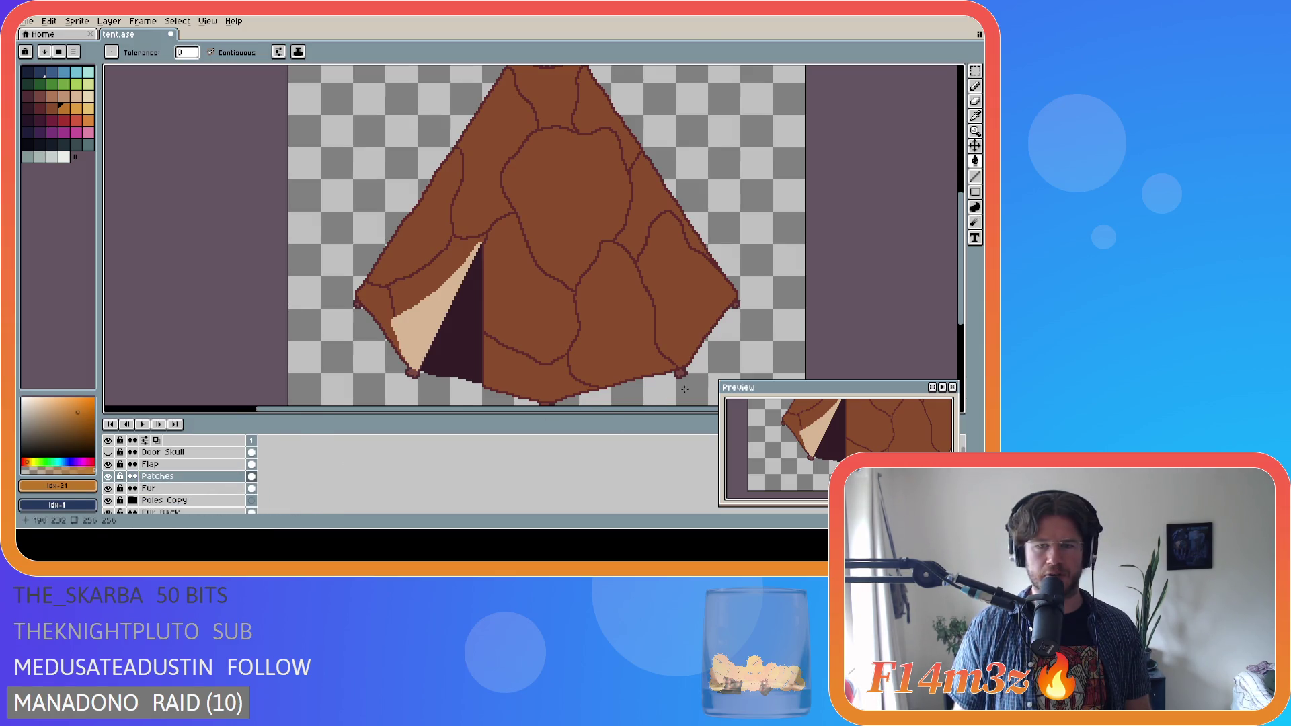
pyautogui.scroll(2, 679, 392)
pyautogui.scroll(-2, 568, 385)
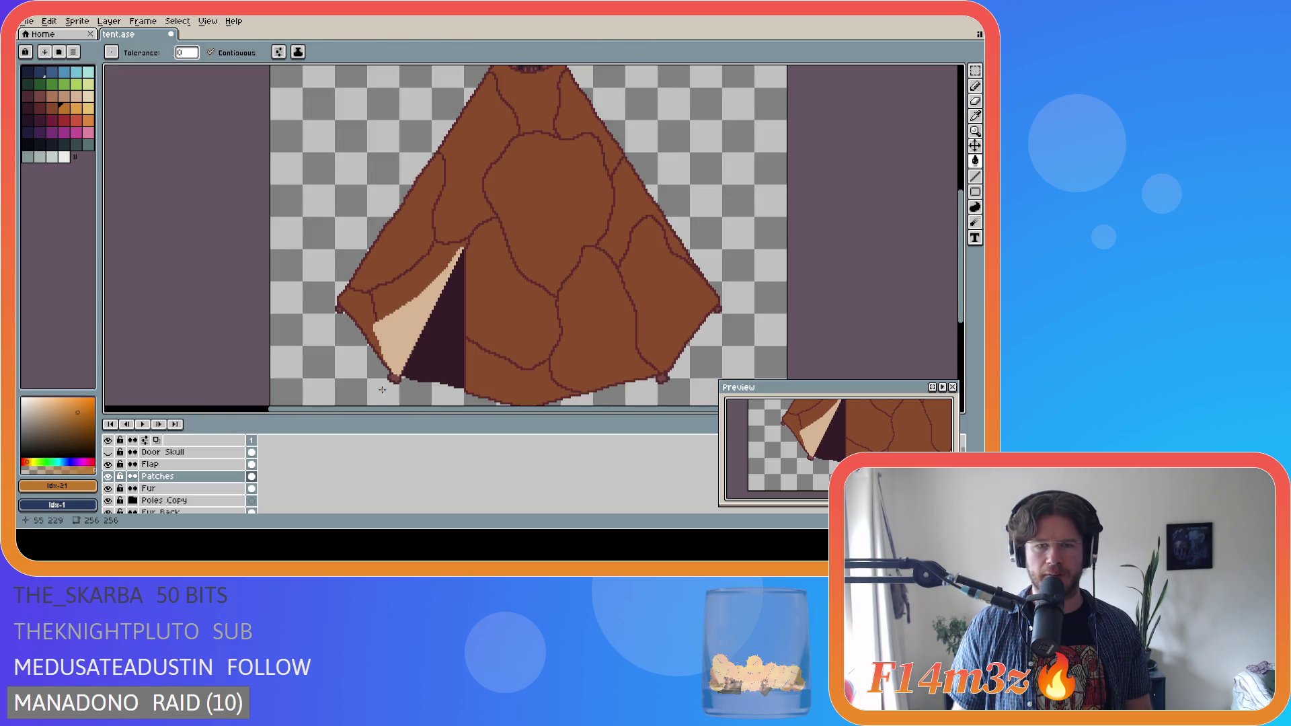
pyautogui.scroll(-2, 352, 388)
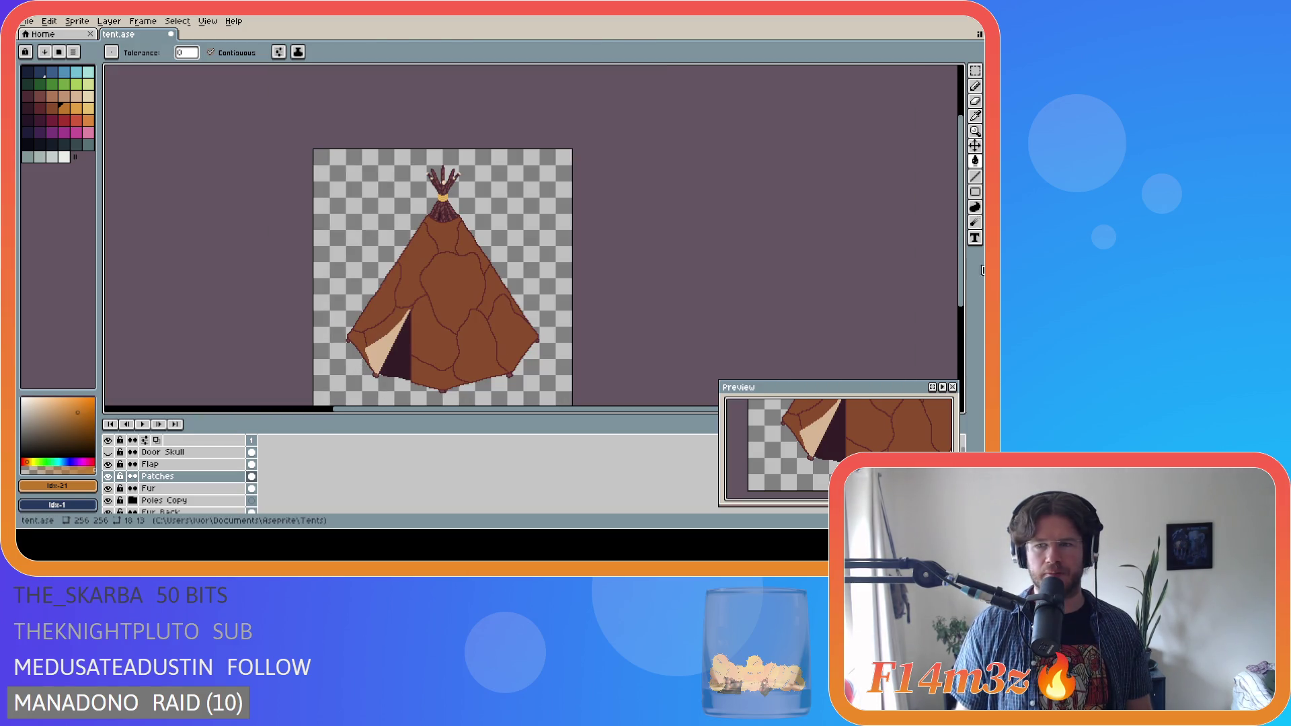
pyautogui.moveTo(960, 276); pyautogui.dragTo(960, 296)
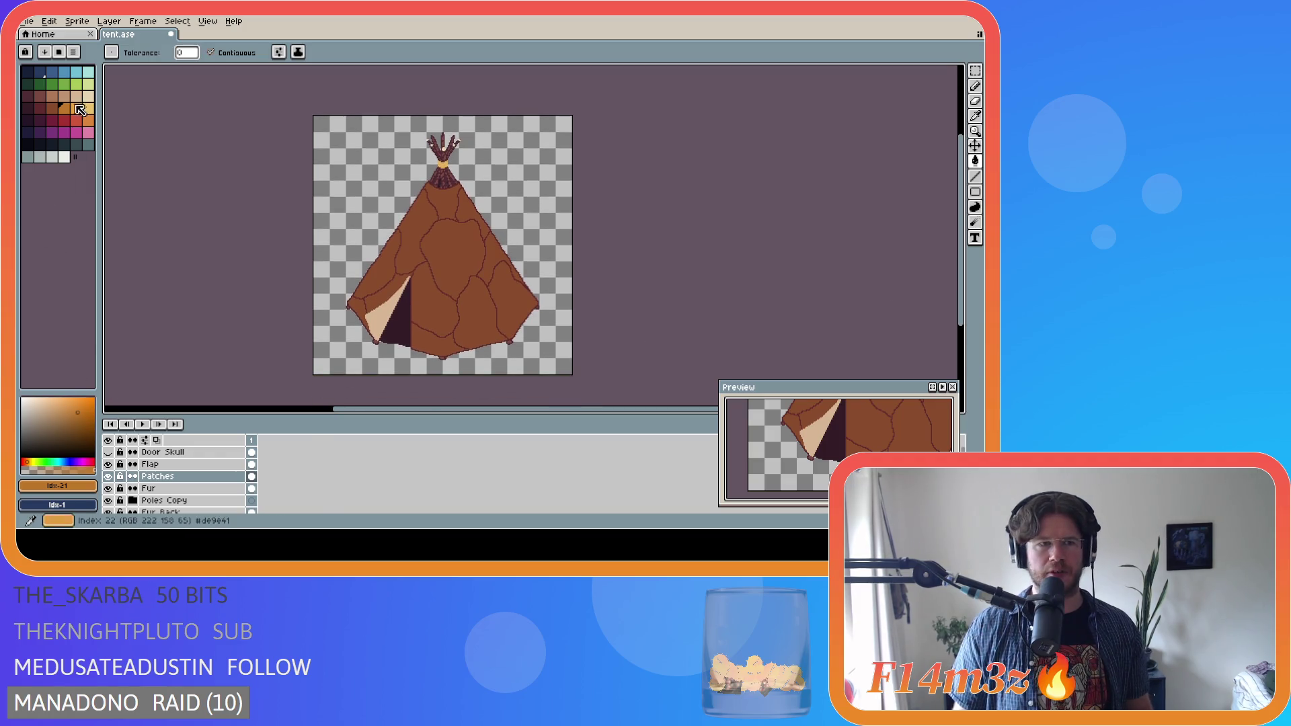
pyautogui.click(52, 108)
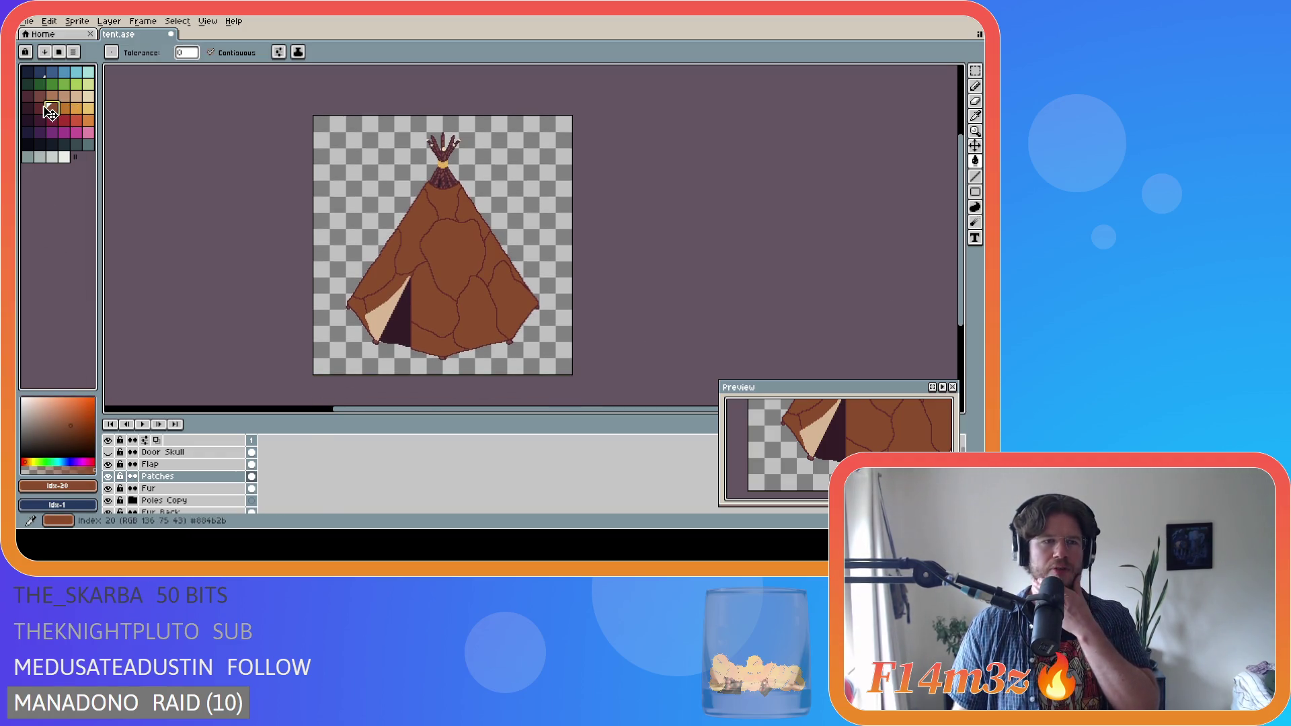
pyautogui.click(42, 111)
pyautogui.click(54, 110)
pyautogui.click(40, 108)
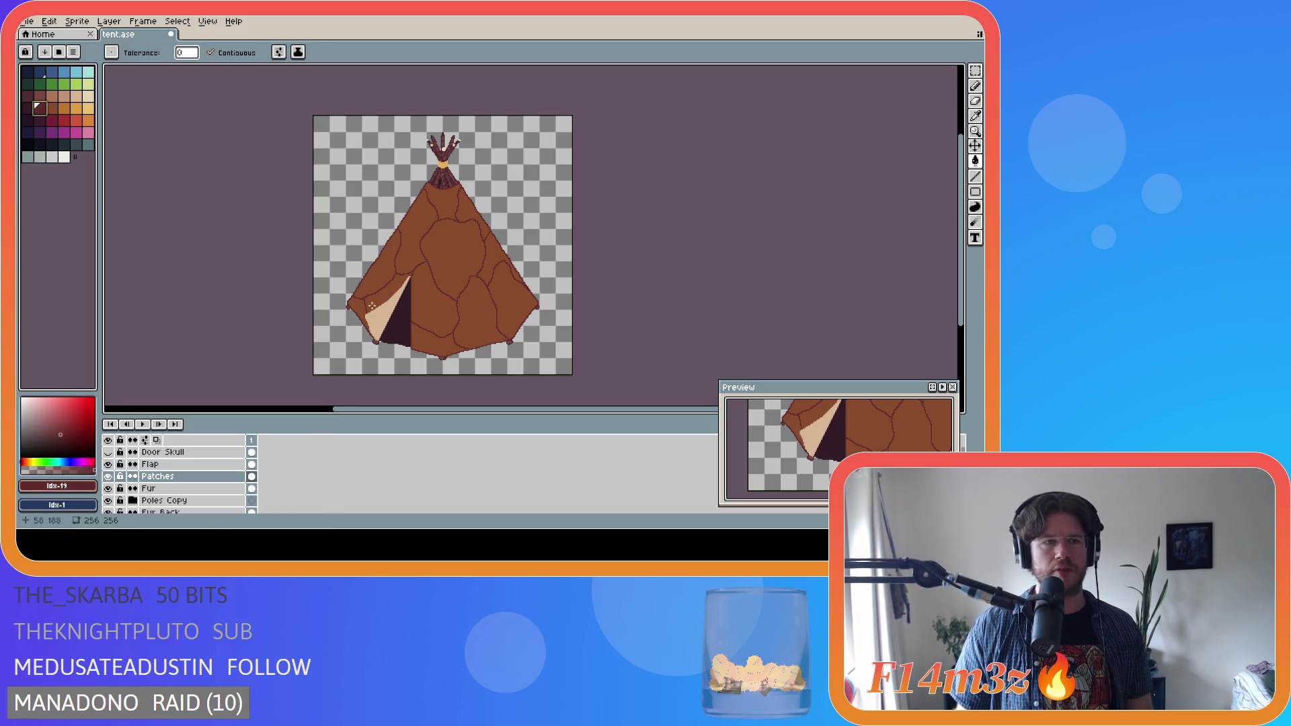
pyautogui.click(64, 108)
pyautogui.click(448, 295)
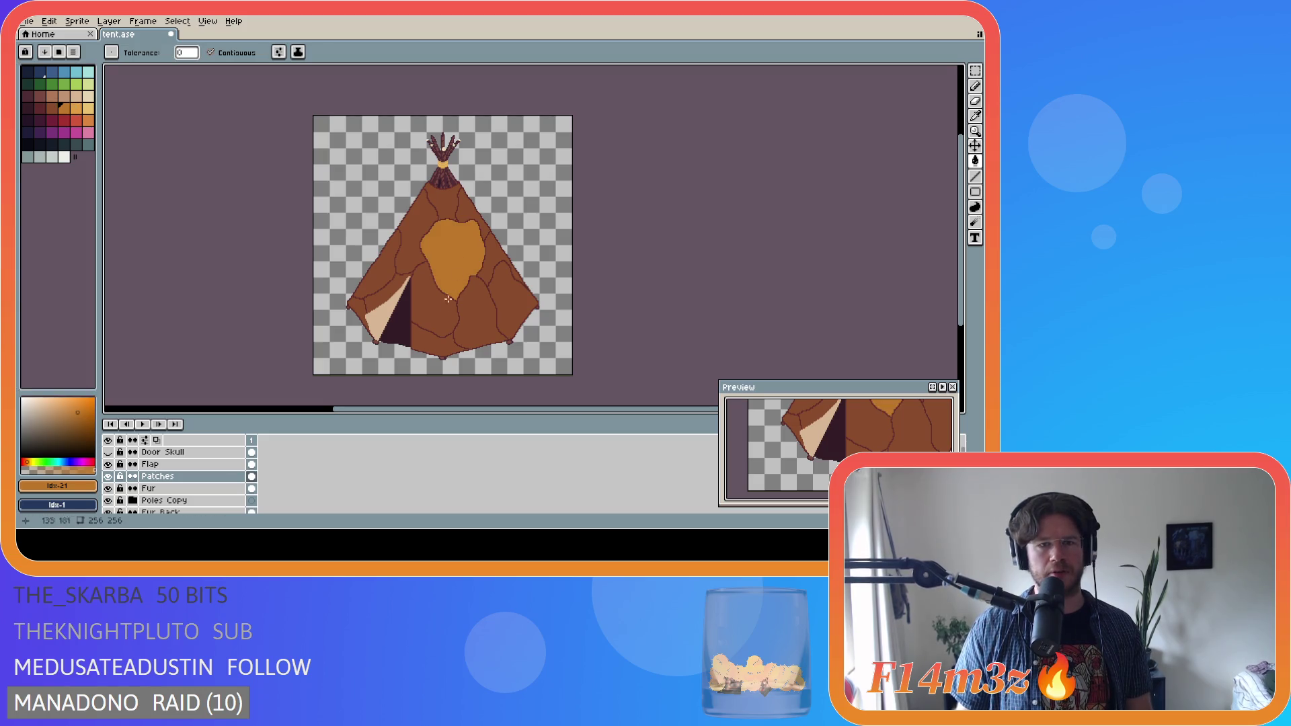
pyautogui.hotkey('ctrl', 'z')
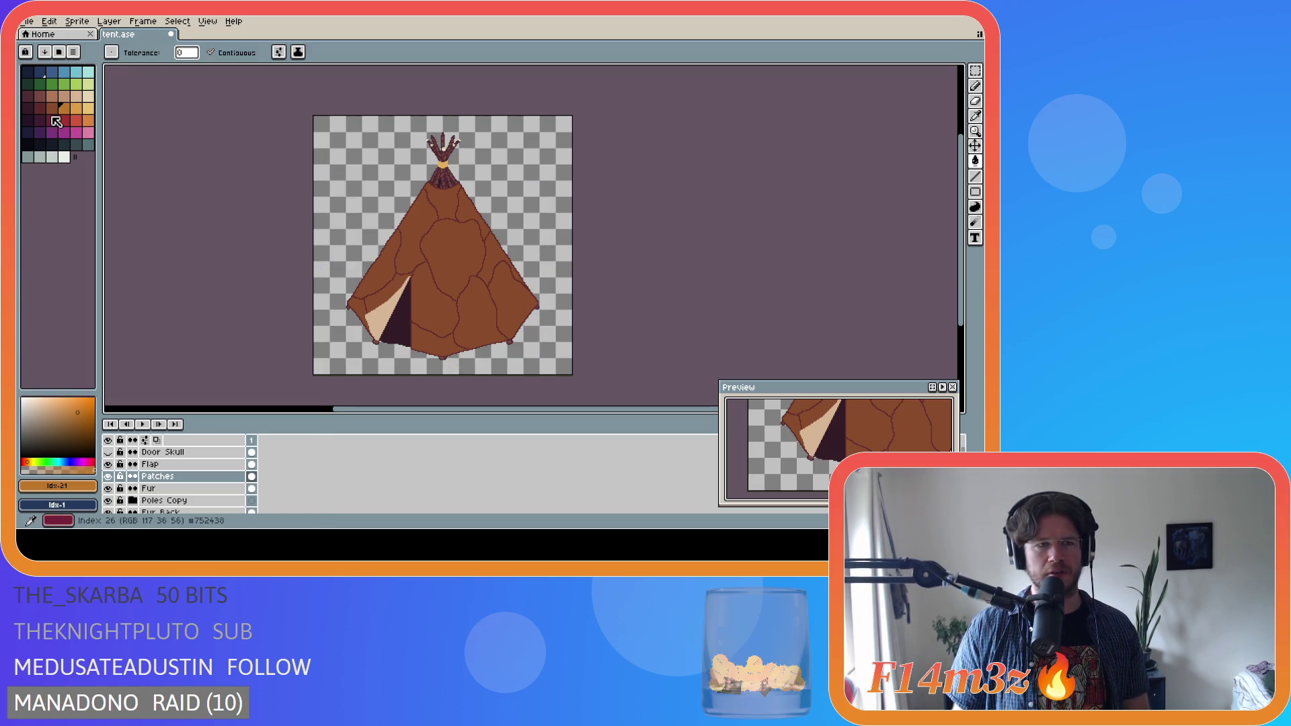
pyautogui.click(76, 107)
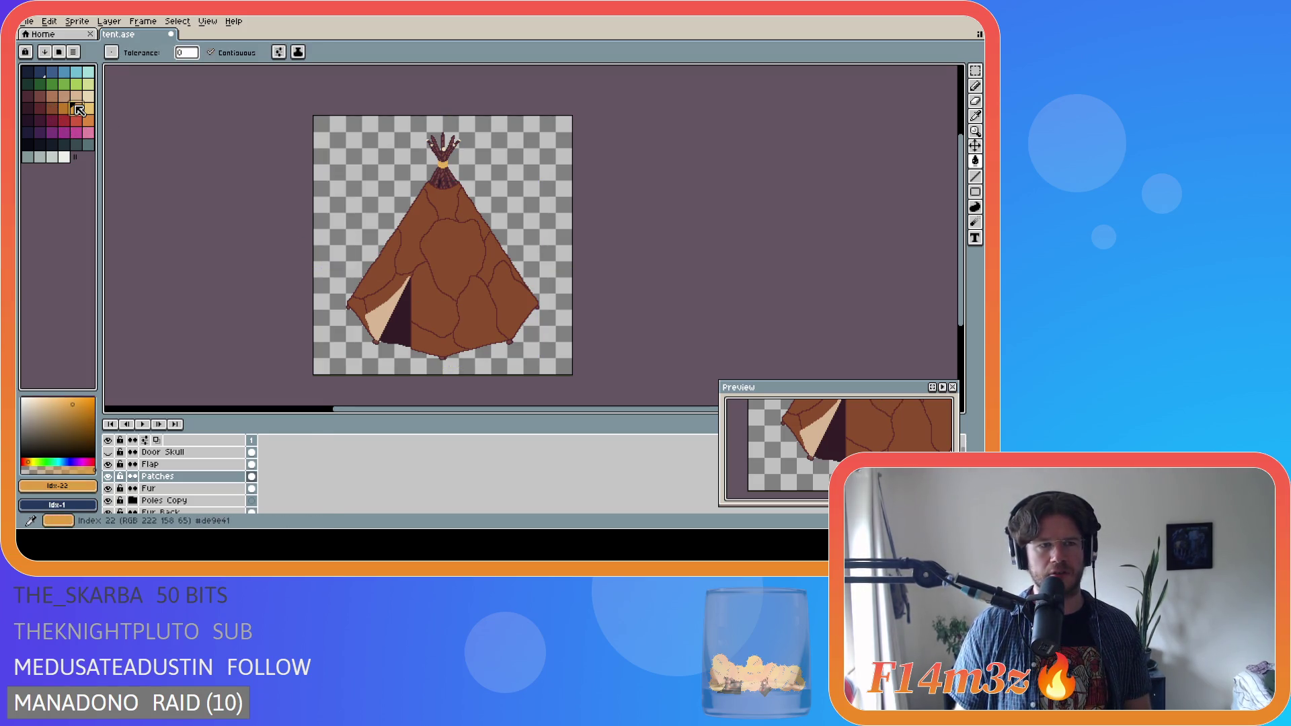
pyautogui.click(443, 260)
pyautogui.hotkey('ctrl', 'z')
pyautogui.keyDown('alt'); pyautogui.click(463, 269); pyautogui.keyUp('alt')
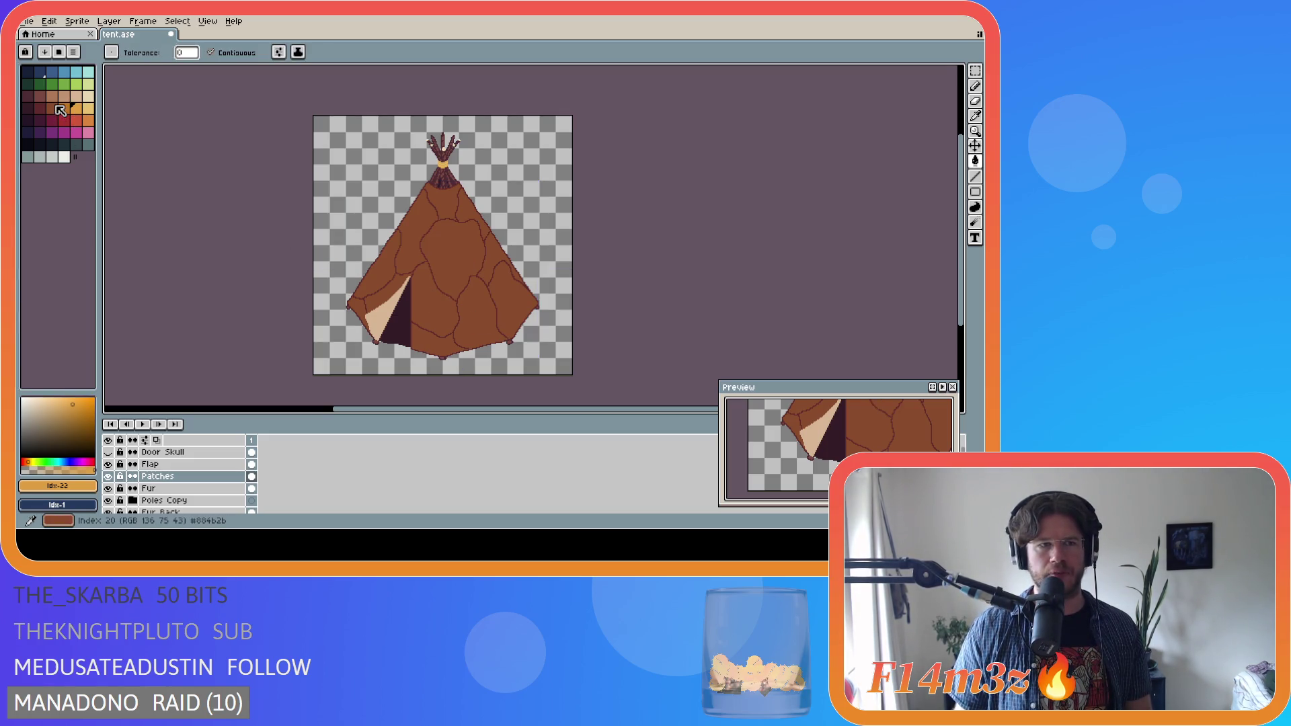
pyautogui.press(']')
pyautogui.click(449, 263)
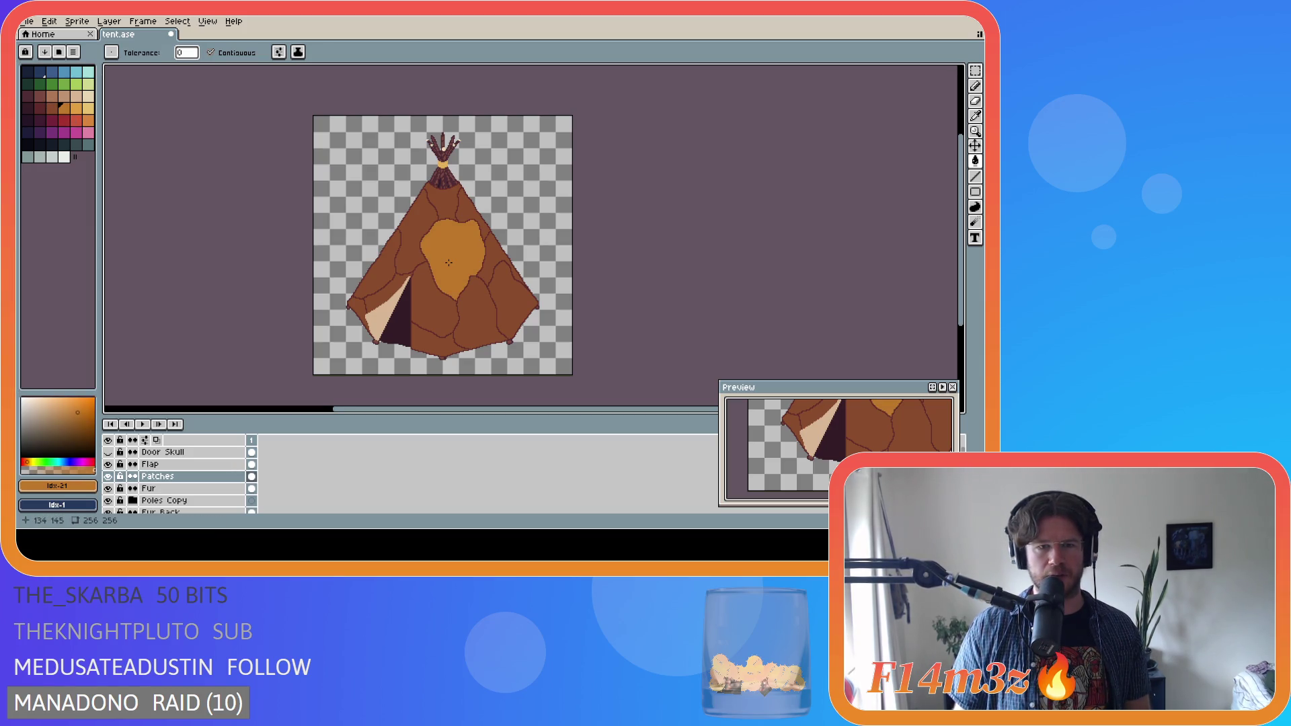
pyautogui.hotkey('ctrl', 'z')
pyautogui.click(44, 109)
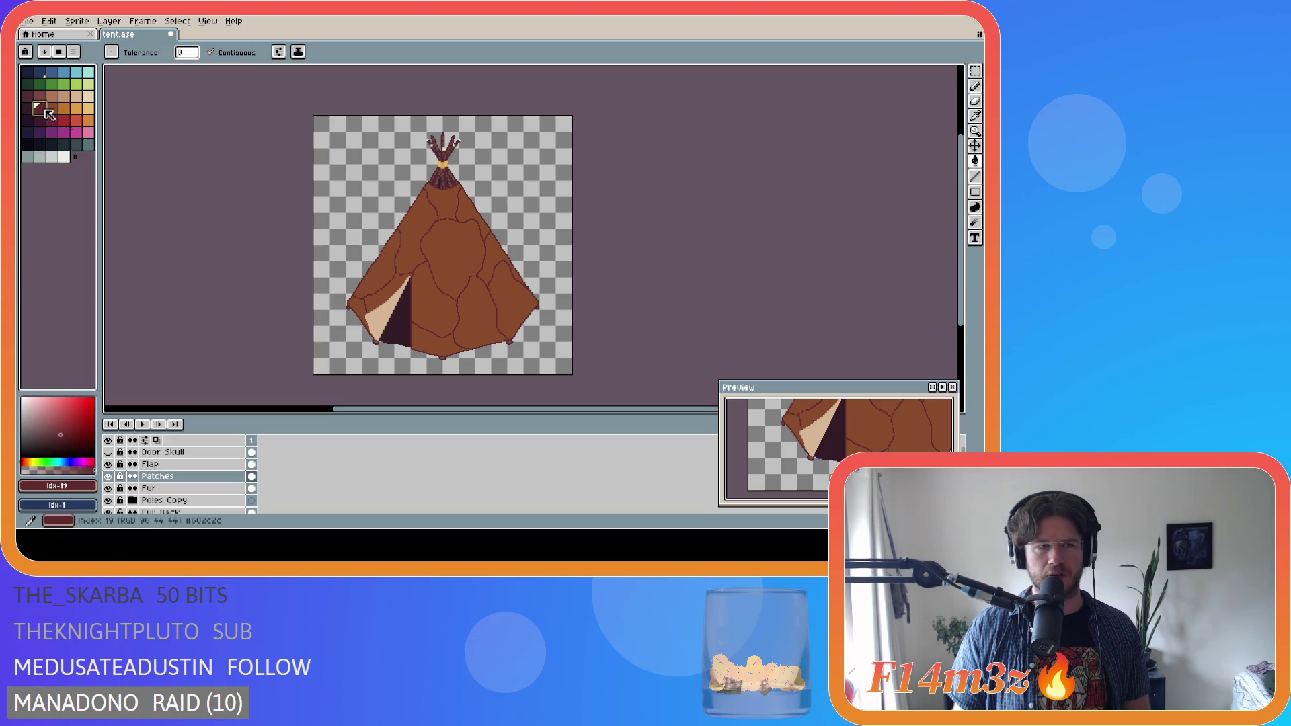
pyautogui.click(449, 259)
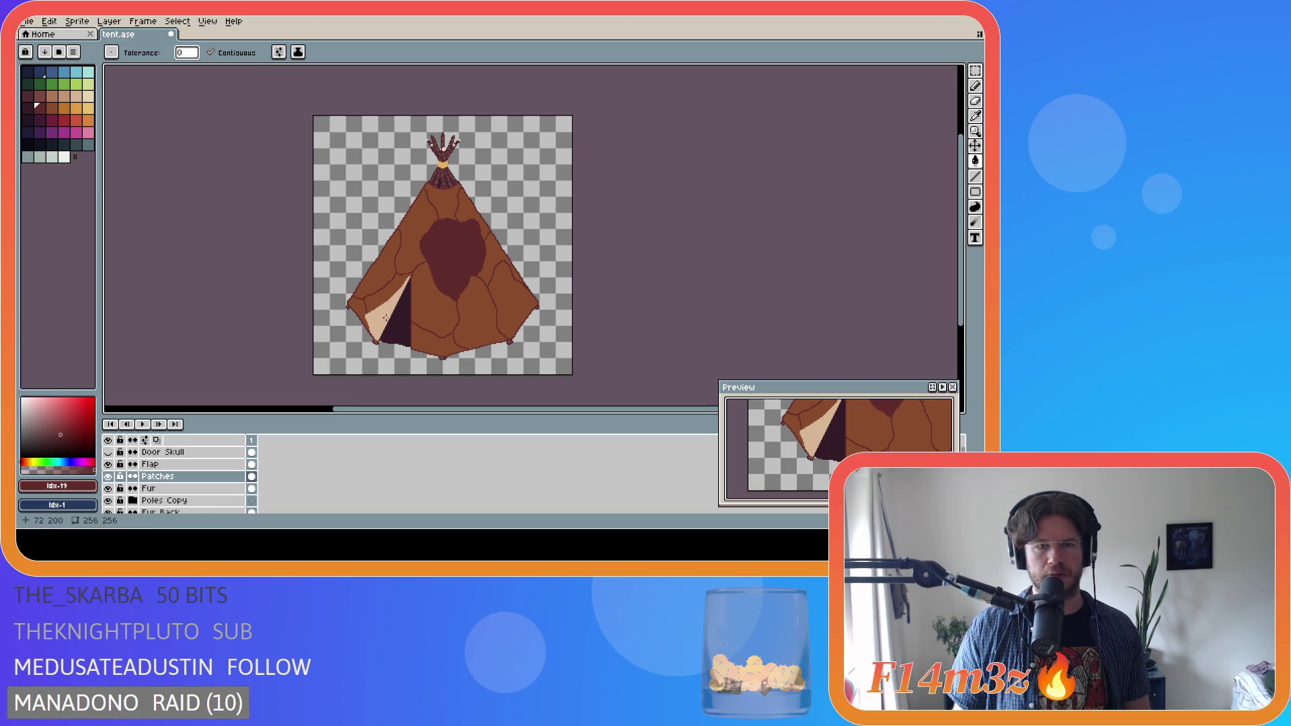
pyautogui.hotkey('ctrl', 'z')
pyautogui.hotkey('ctrl', 'y')
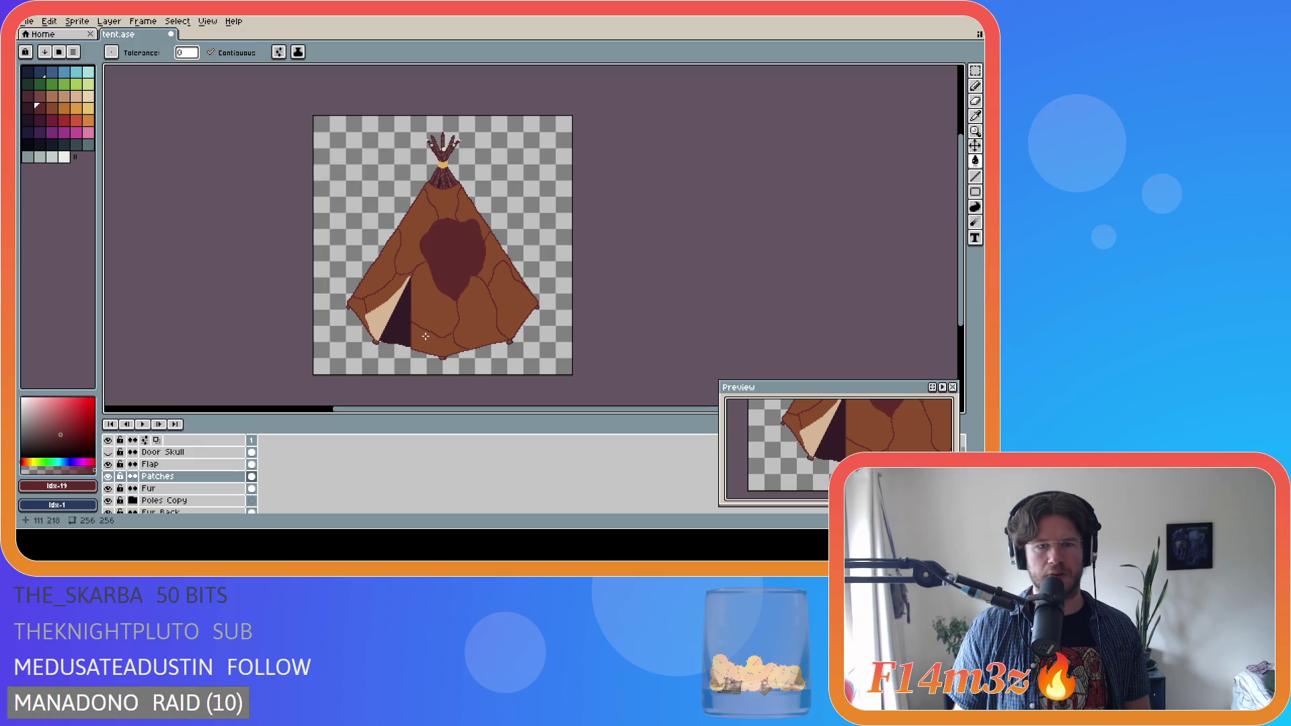
pyautogui.hotkey('ctrl', 'z')
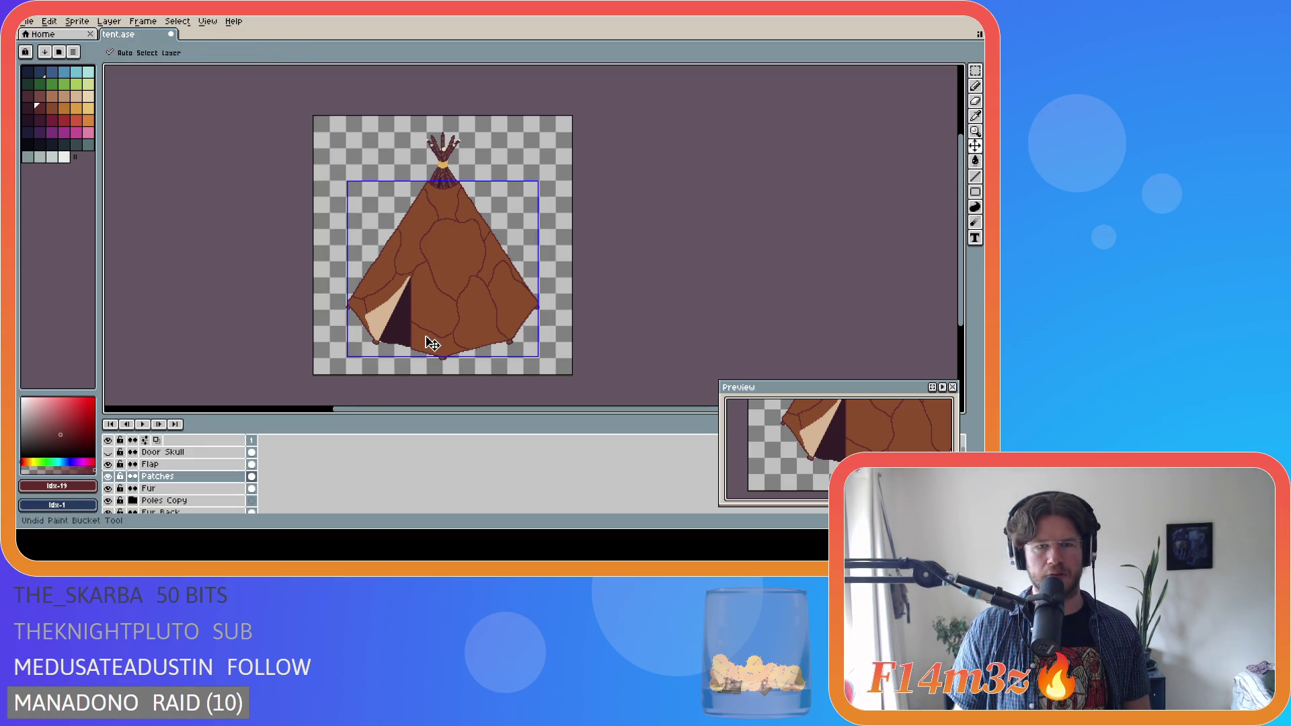
pyautogui.hotkey('ctrl', 'y')
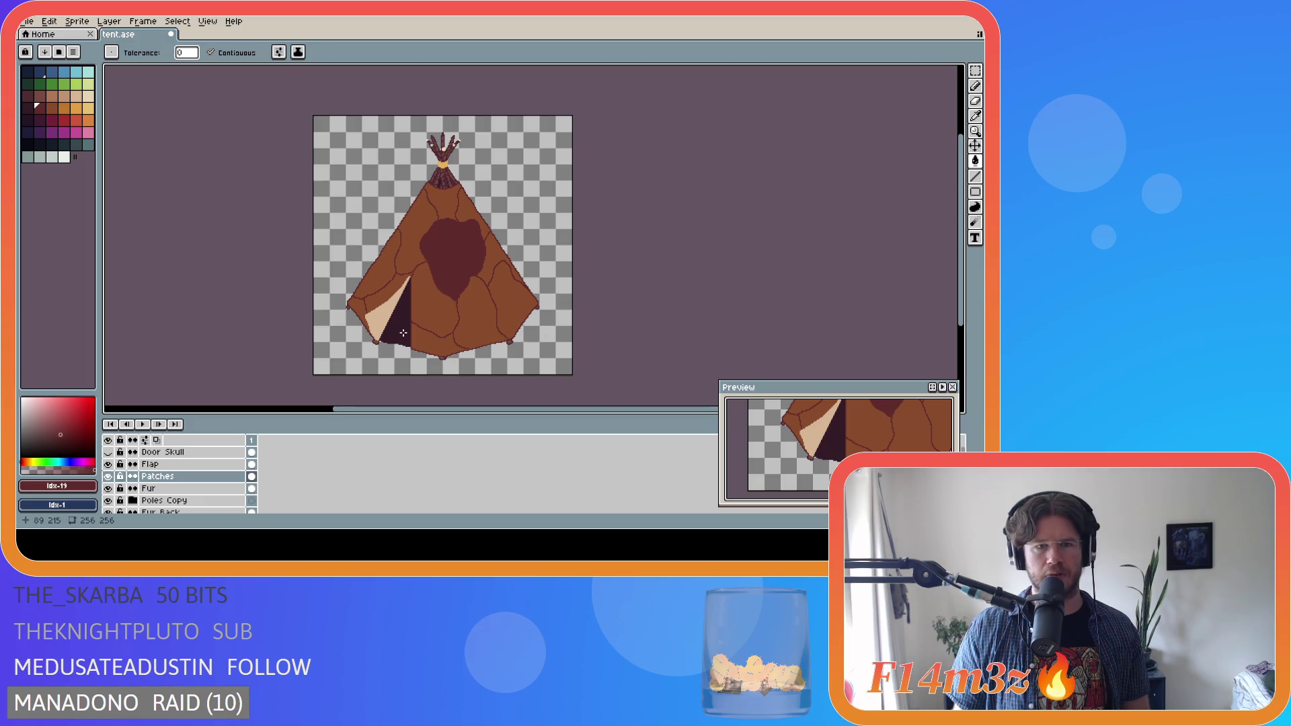
pyautogui.hotkey('ctrl', 'z')
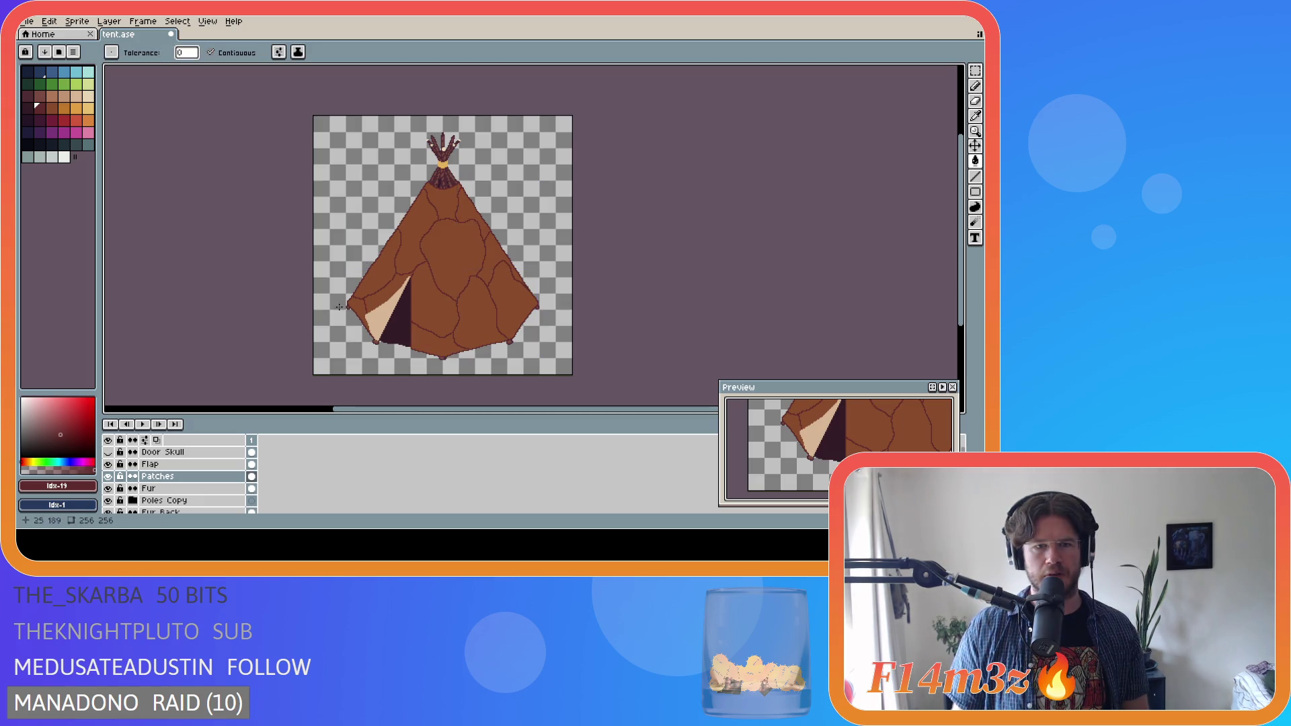
pyautogui.click(51, 107)
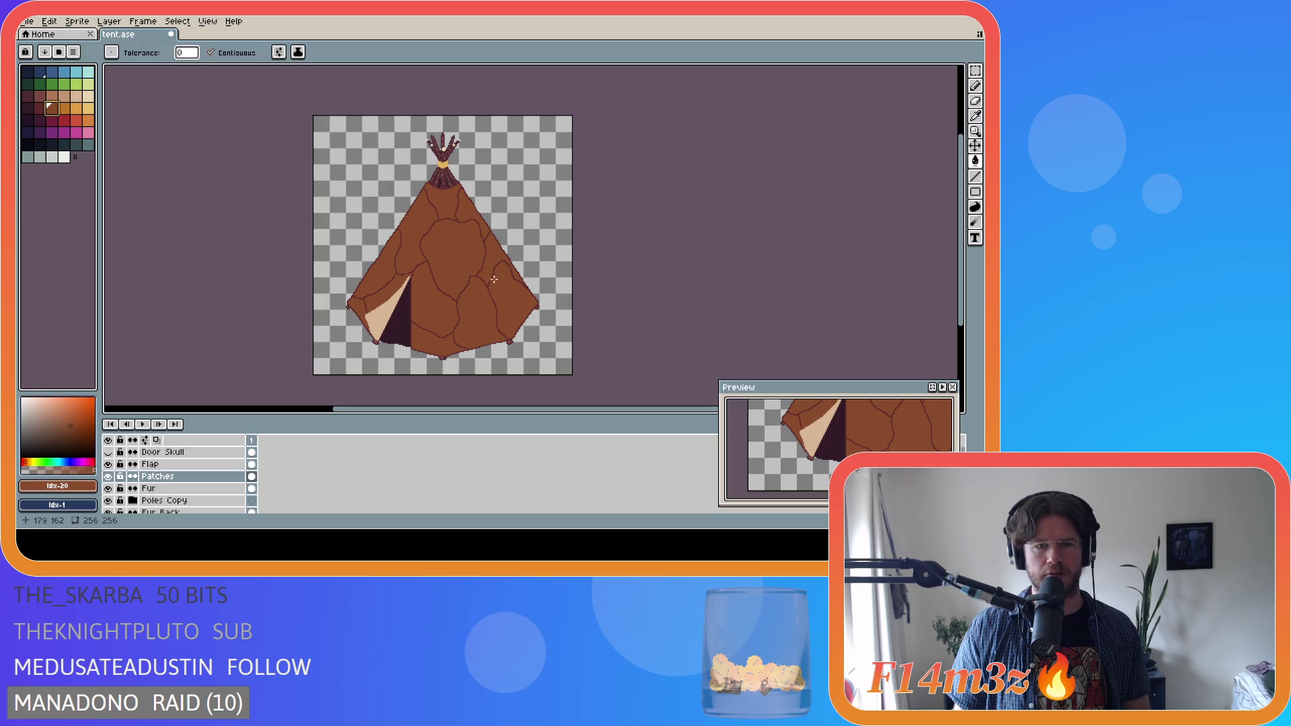
pyautogui.hotkey('ctrl', 's')
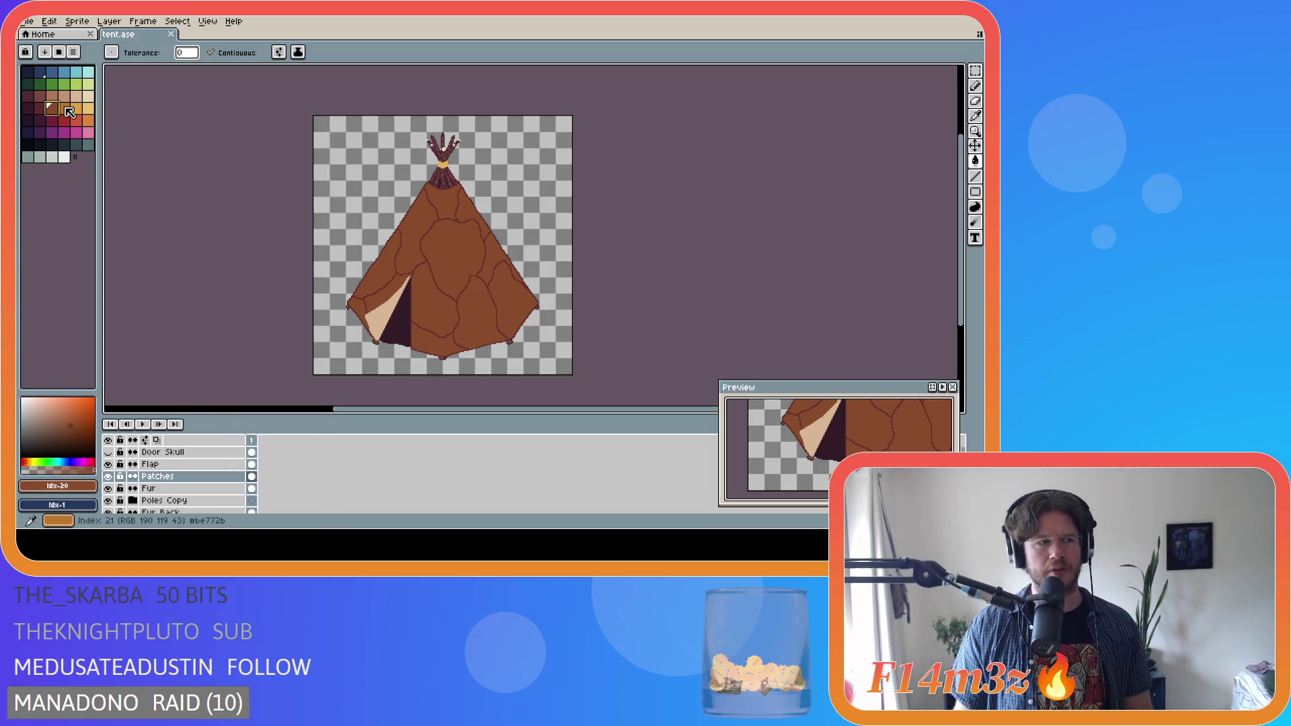
pyautogui.click(69, 112)
pyautogui.click(452, 254)
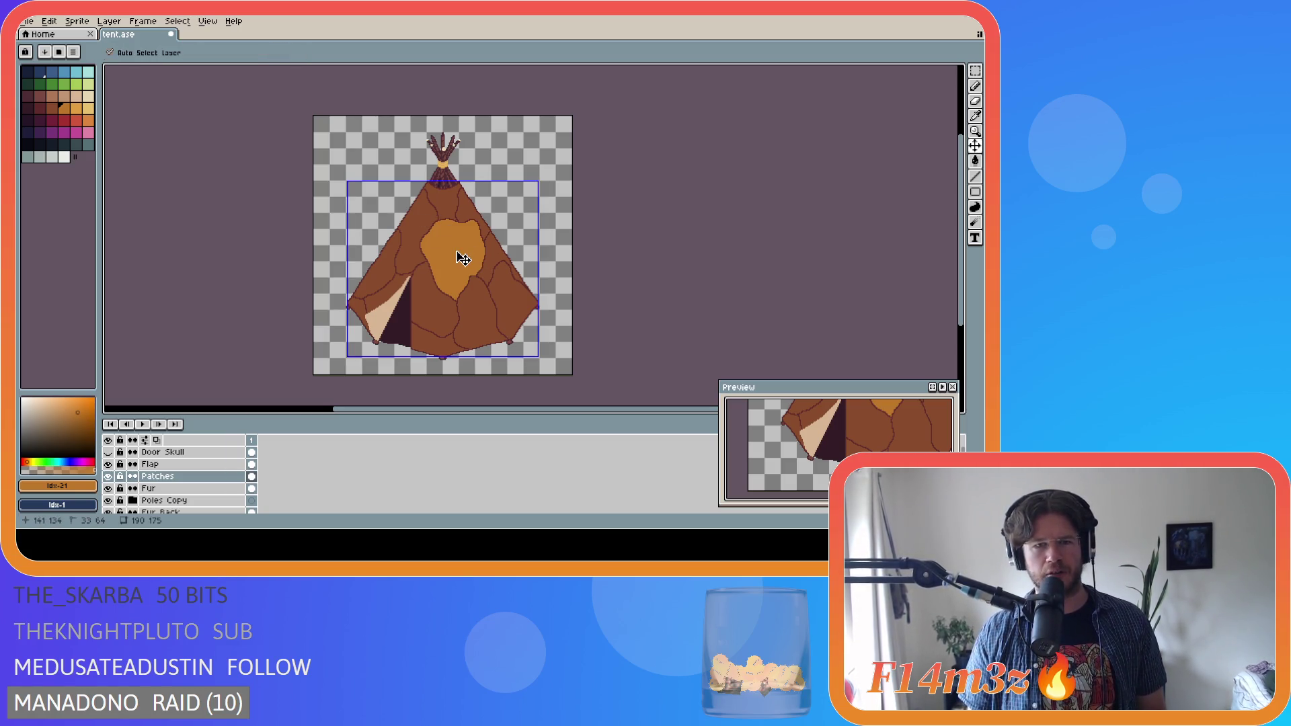
pyautogui.click(457, 252)
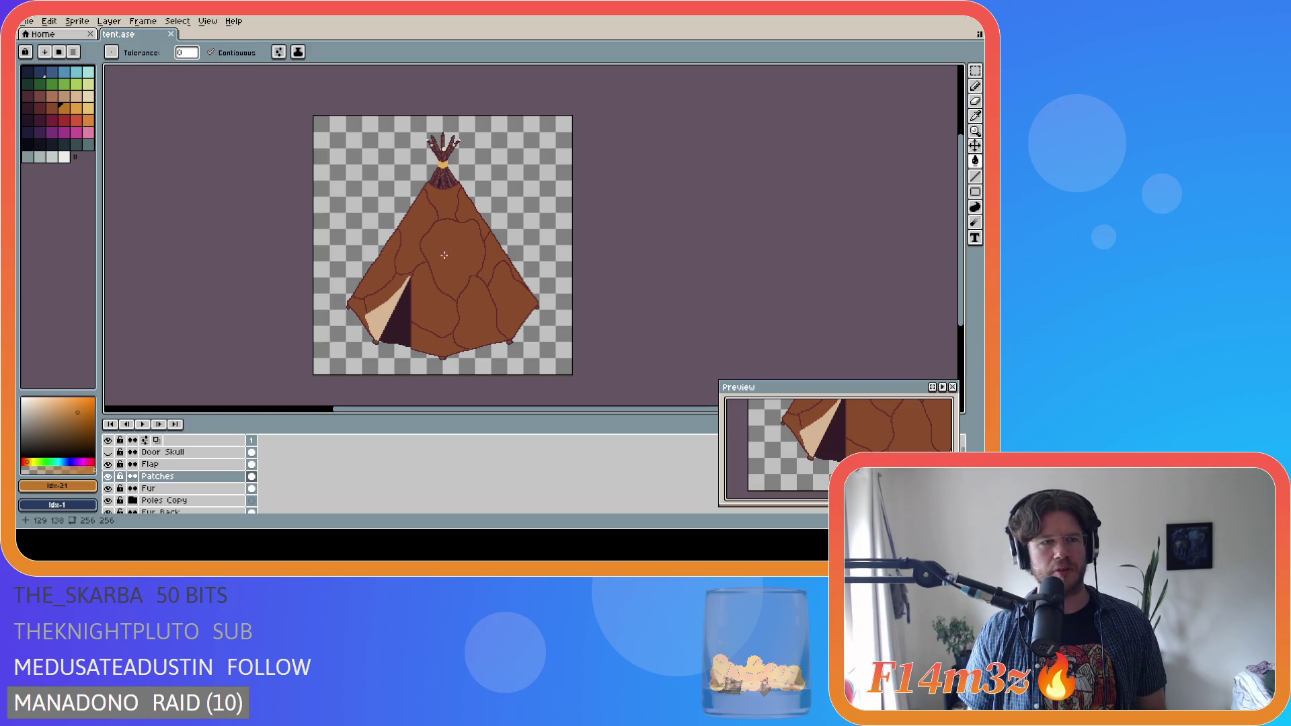
pyautogui.hotkey('ctrl', 'z')
pyautogui.hotkey('ctrl', 'y')
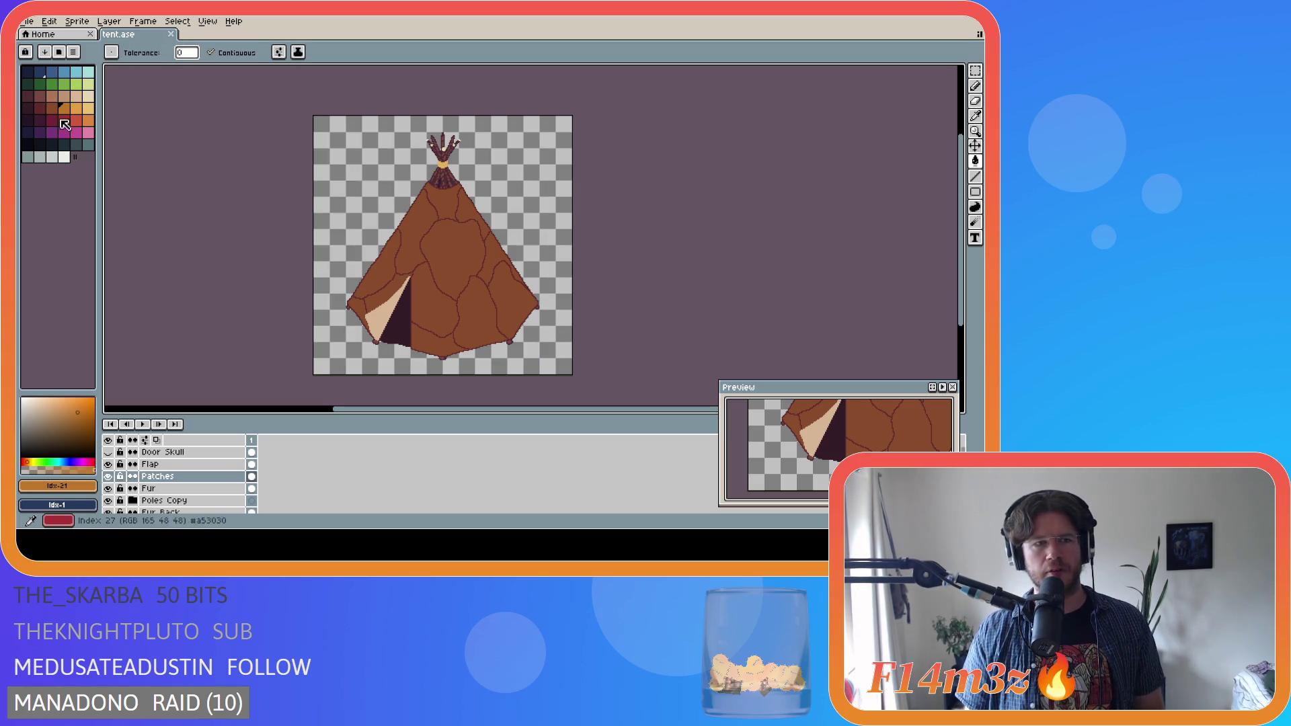
pyautogui.press(']')
pyautogui.click(450, 257)
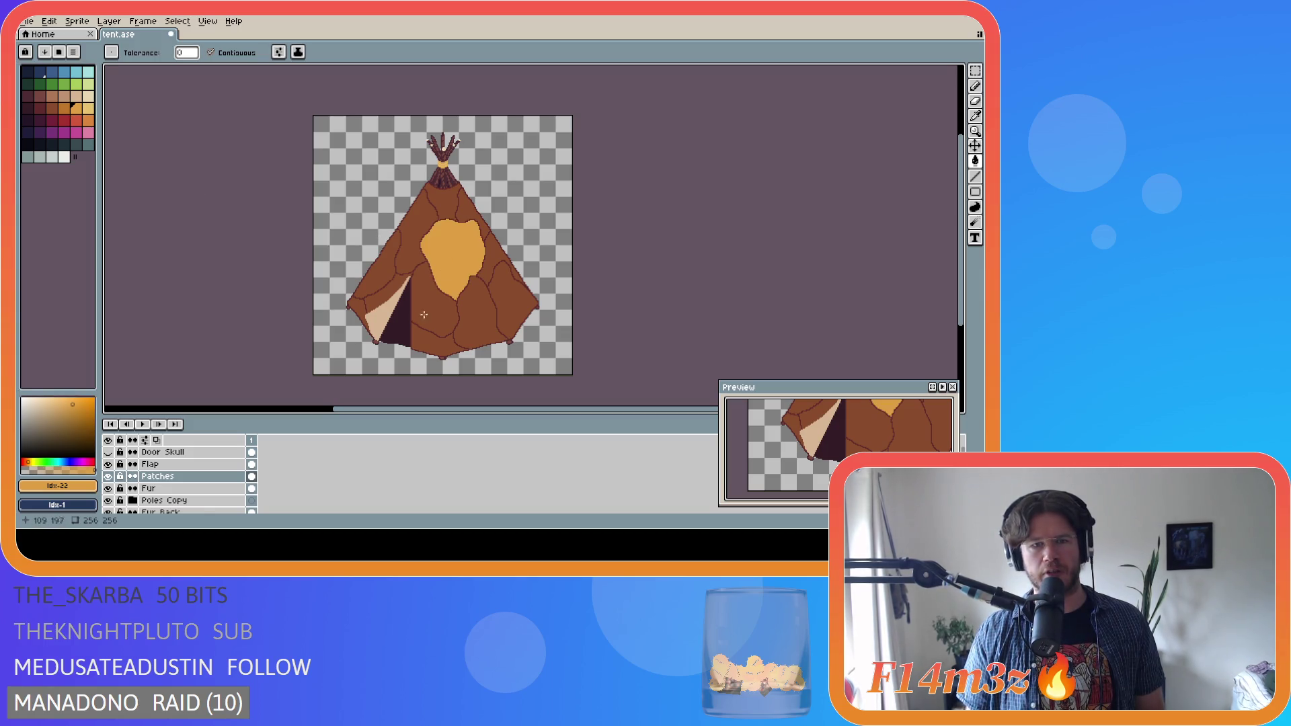
pyautogui.hotkey('ctrl', 'z')
pyautogui.click(451, 255)
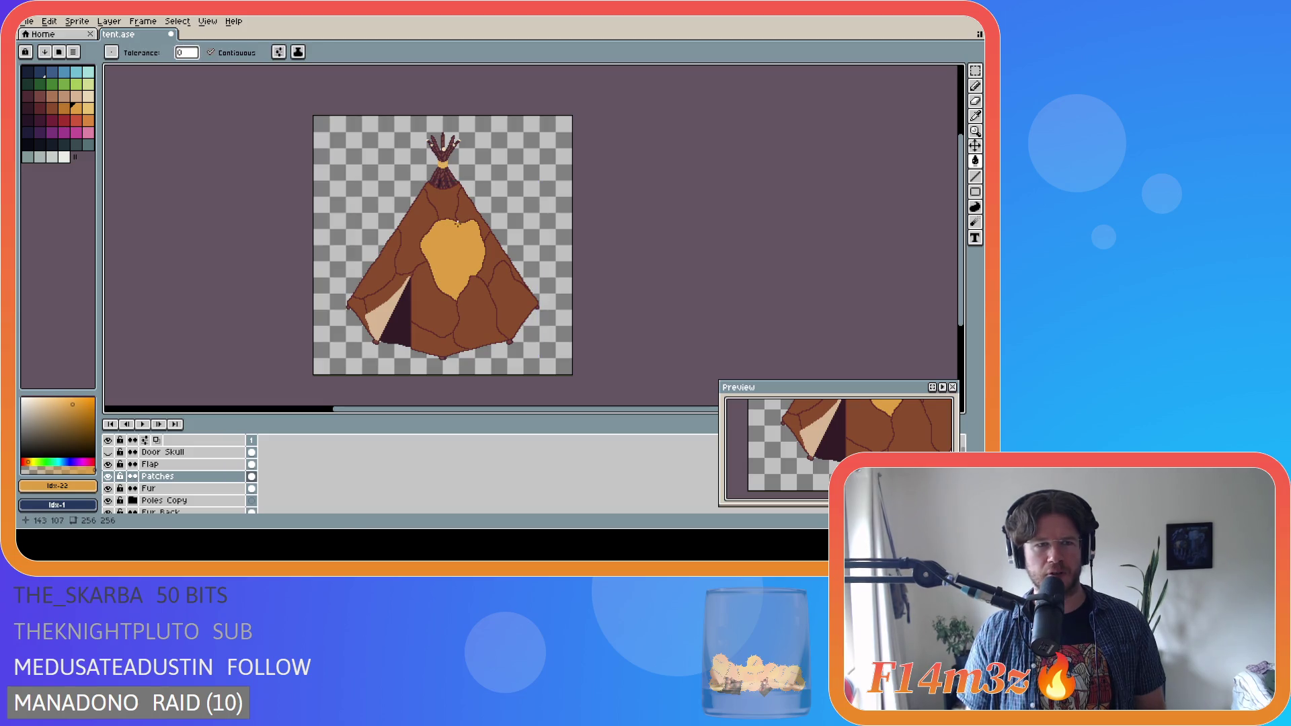
pyautogui.hotkey('ctrl', 'z')
pyautogui.press('g')
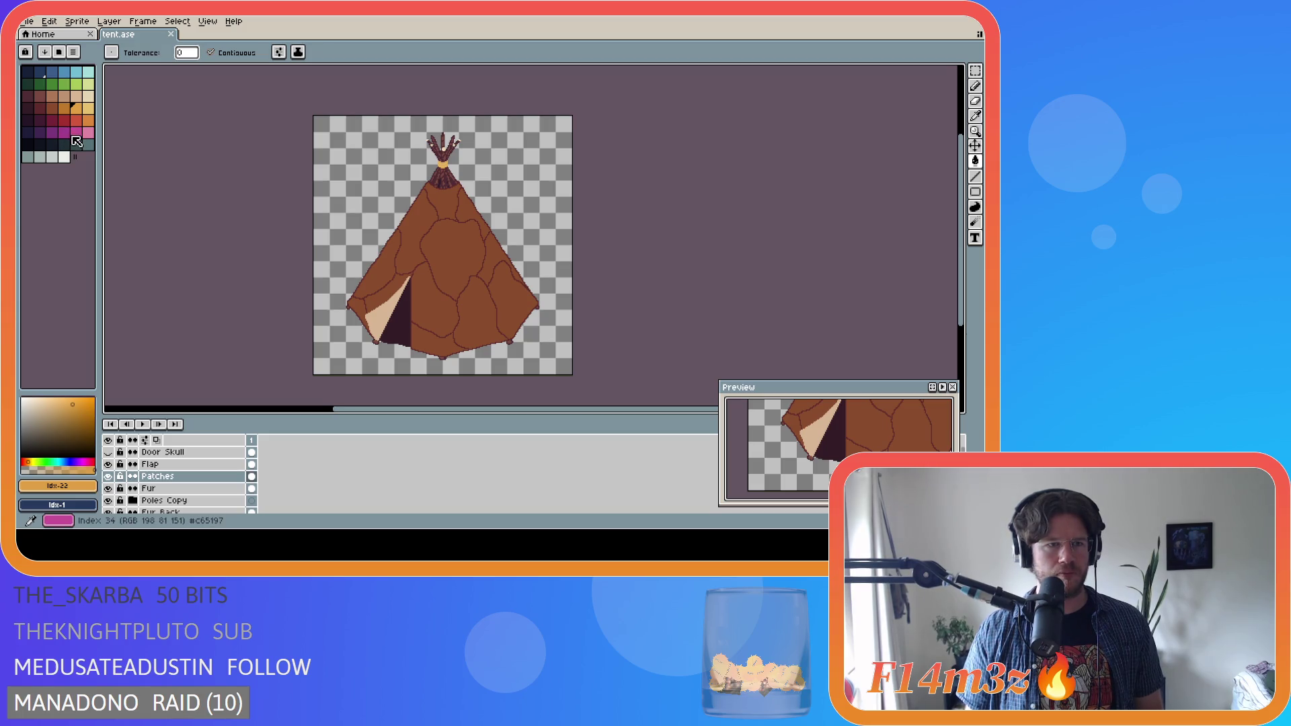
pyautogui.click(76, 119)
pyautogui.click(432, 258)
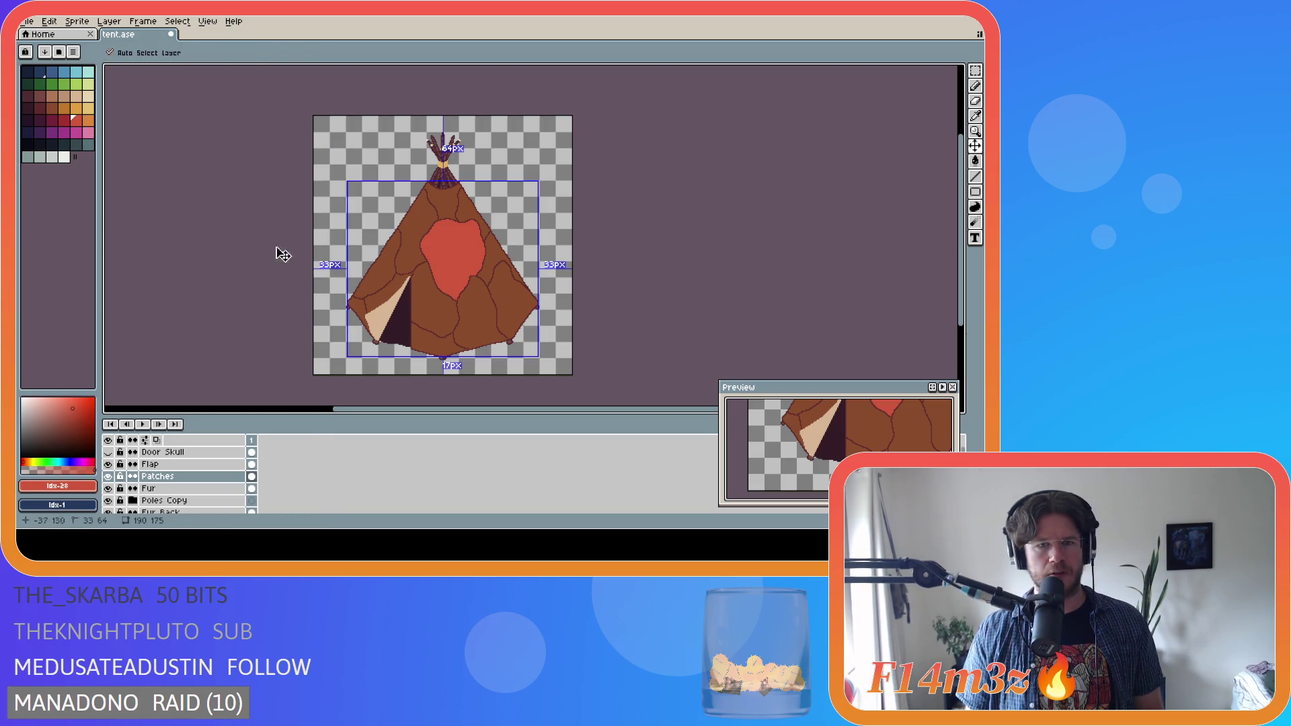
pyautogui.hotkey('ctrl', 'z')
pyautogui.click(65, 109)
pyautogui.click(445, 257)
pyautogui.hotkey('ctrl', 'z')
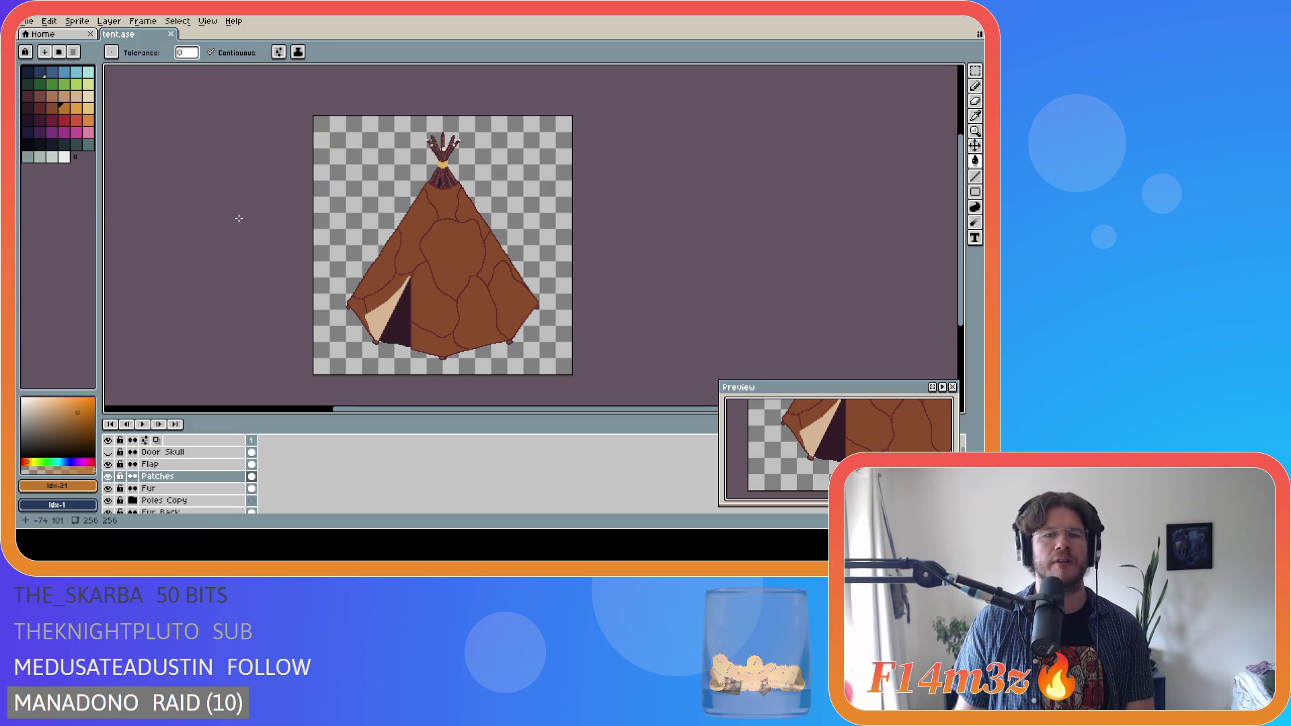
pyautogui.click(52, 108)
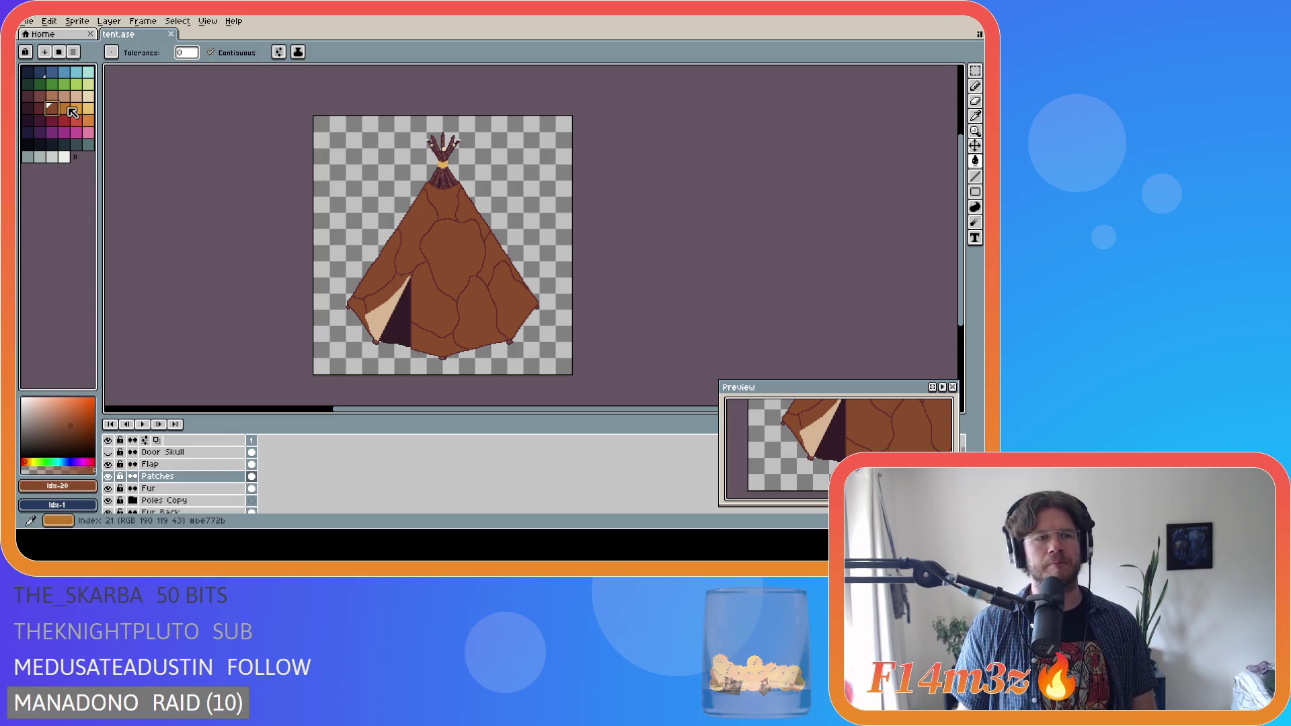
pyautogui.click(67, 109)
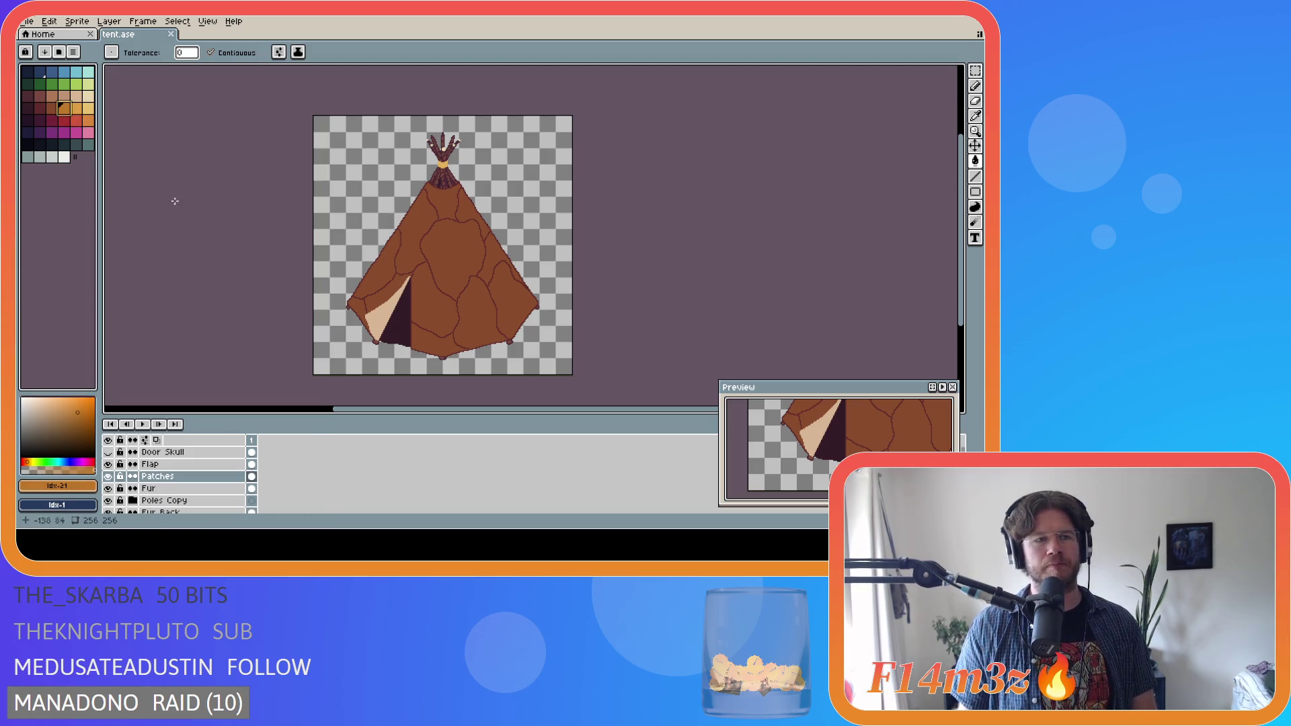
pyautogui.click(436, 257)
pyautogui.press('v')
pyautogui.press('g')
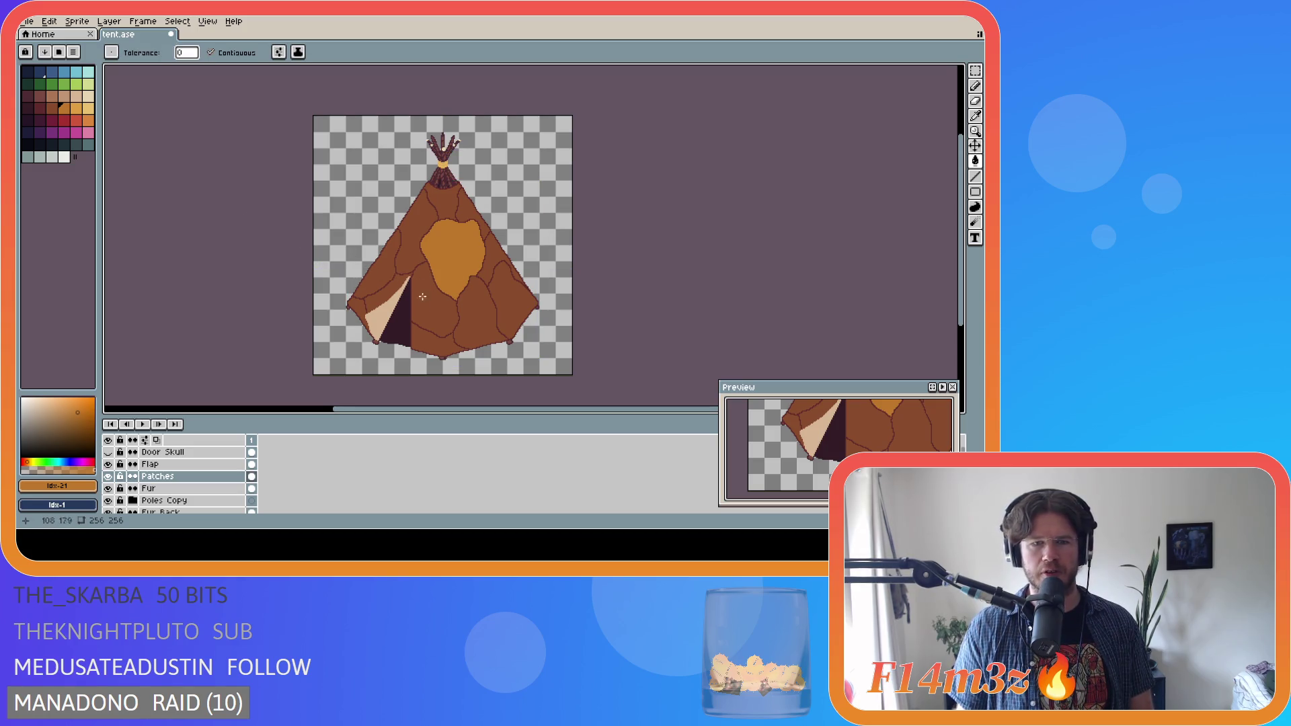
pyautogui.hotkey('ctrl', 'z')
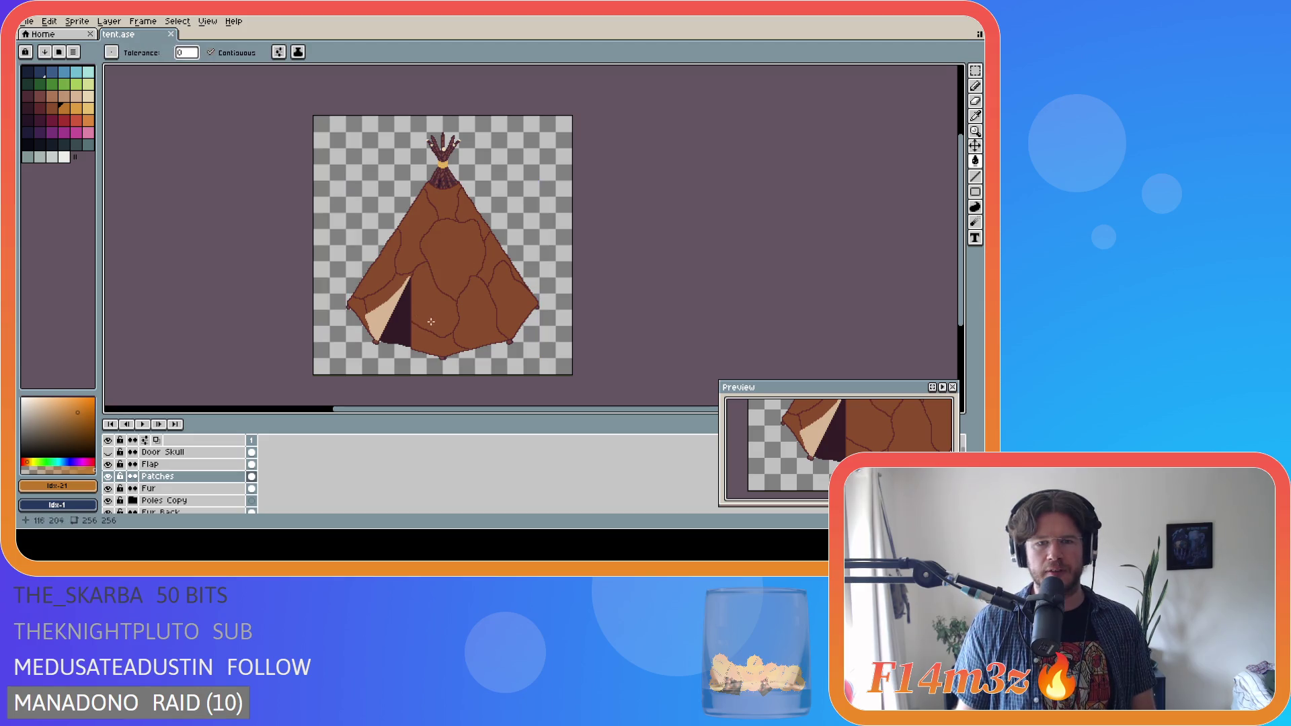
pyautogui.click(431, 308)
pyautogui.click(511, 294)
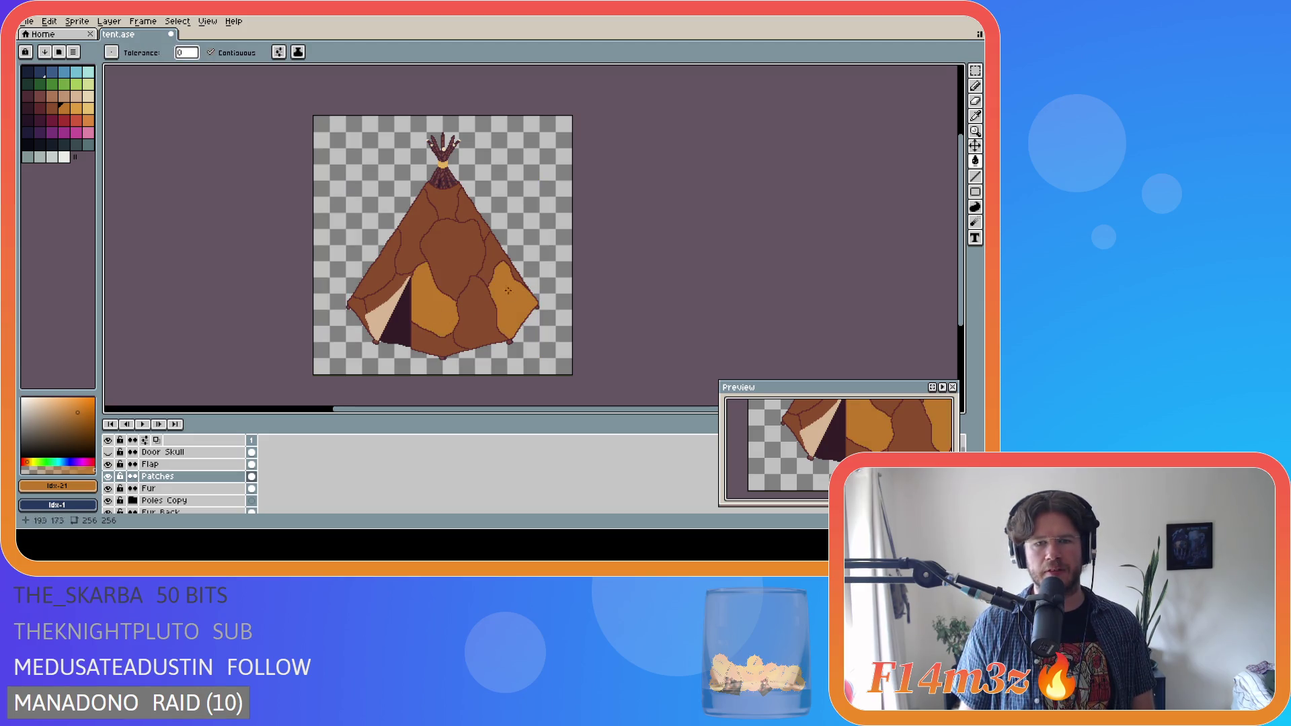
pyautogui.click(431, 213)
pyautogui.click(376, 263)
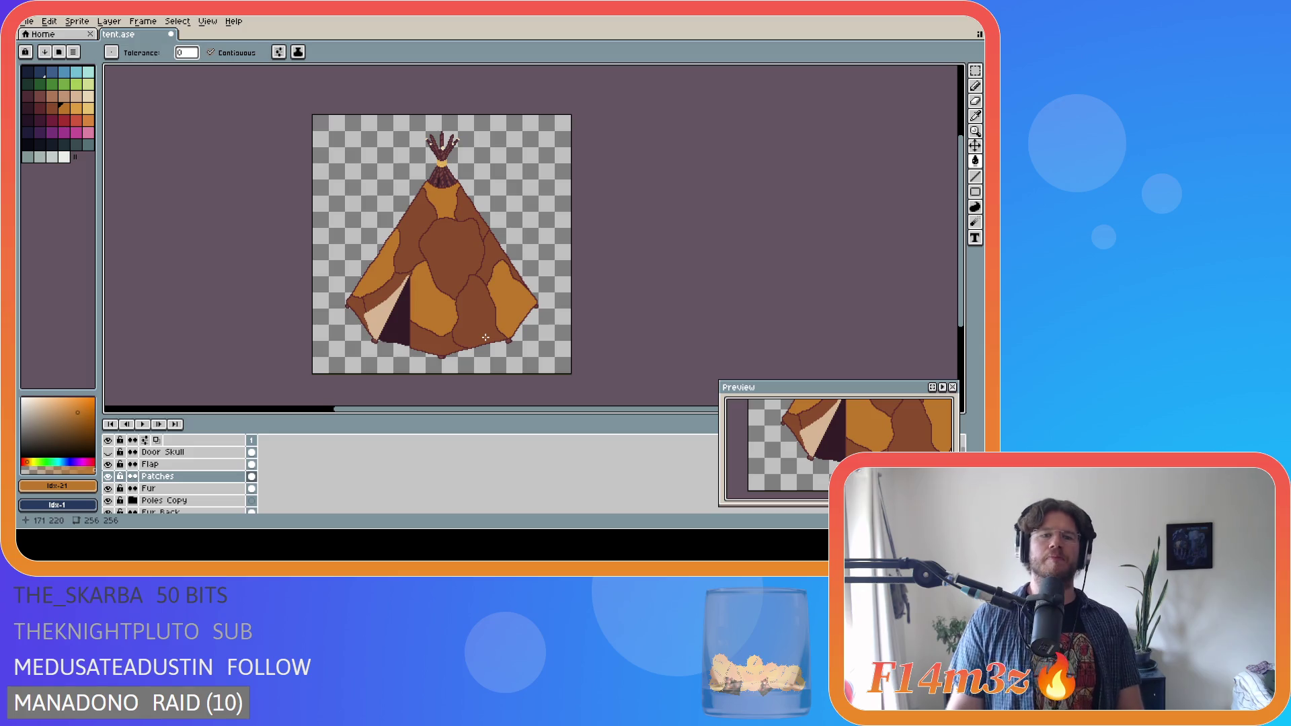
pyautogui.scroll(-2, 486, 336)
pyautogui.scroll(2, 468, 338)
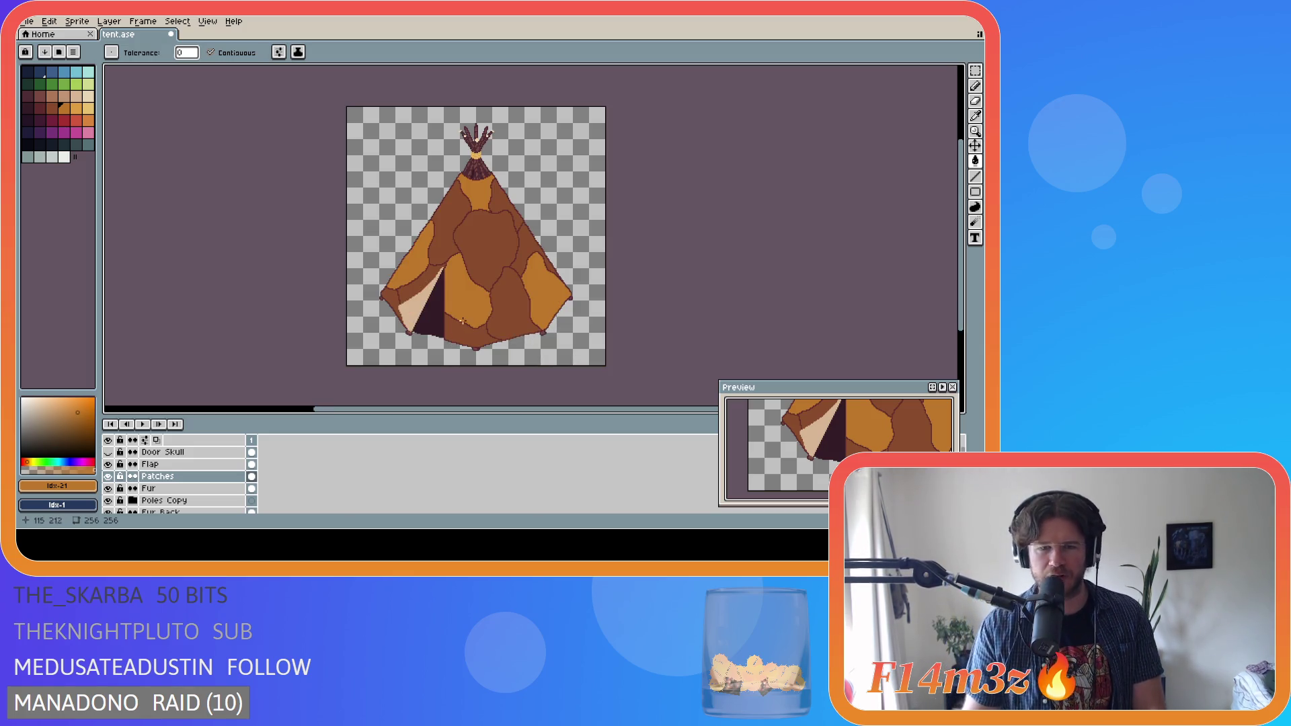
pyautogui.scroll(-1, 471, 309)
pyautogui.scroll(1, 463, 316)
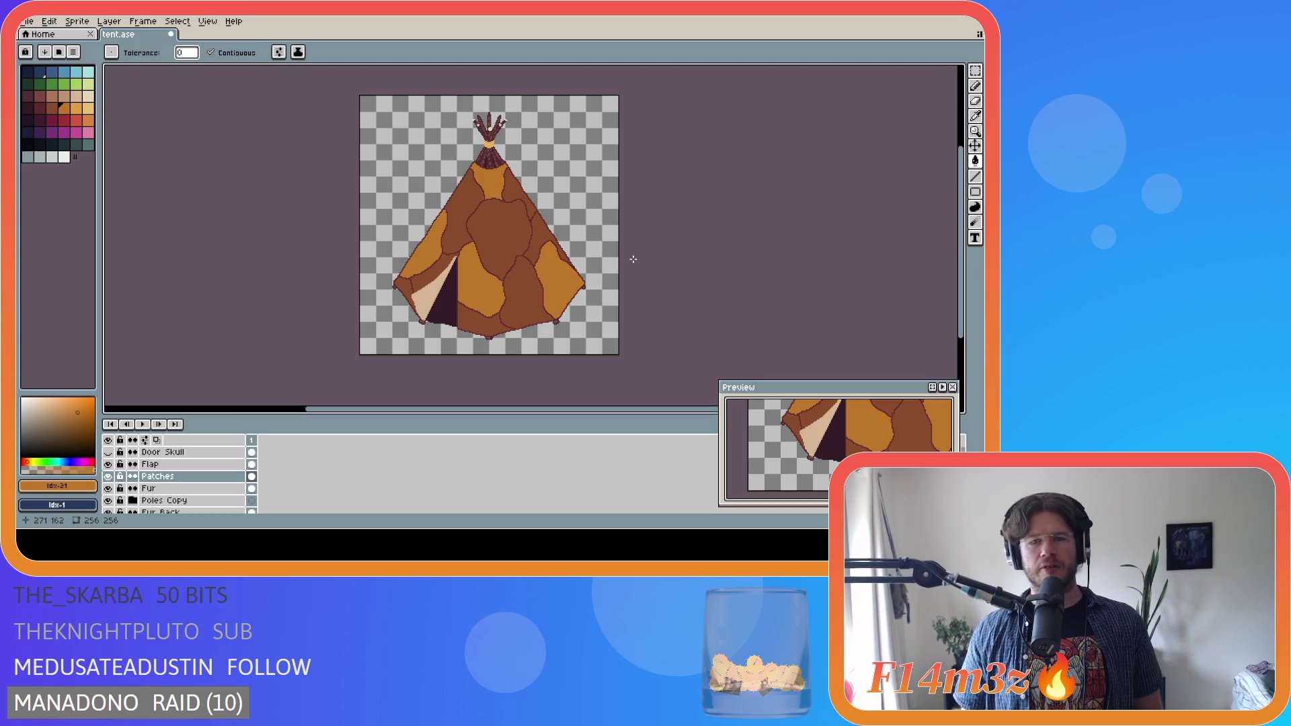
pyautogui.click(76, 108)
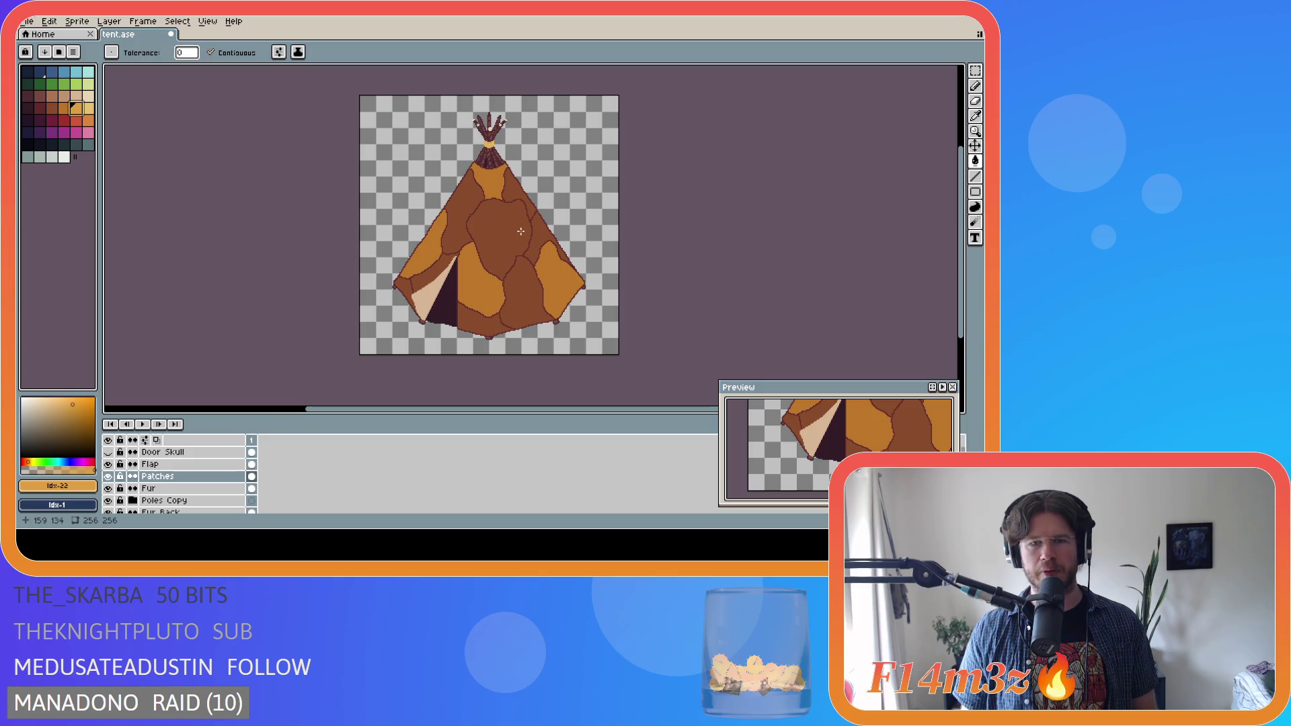
pyautogui.click(522, 199)
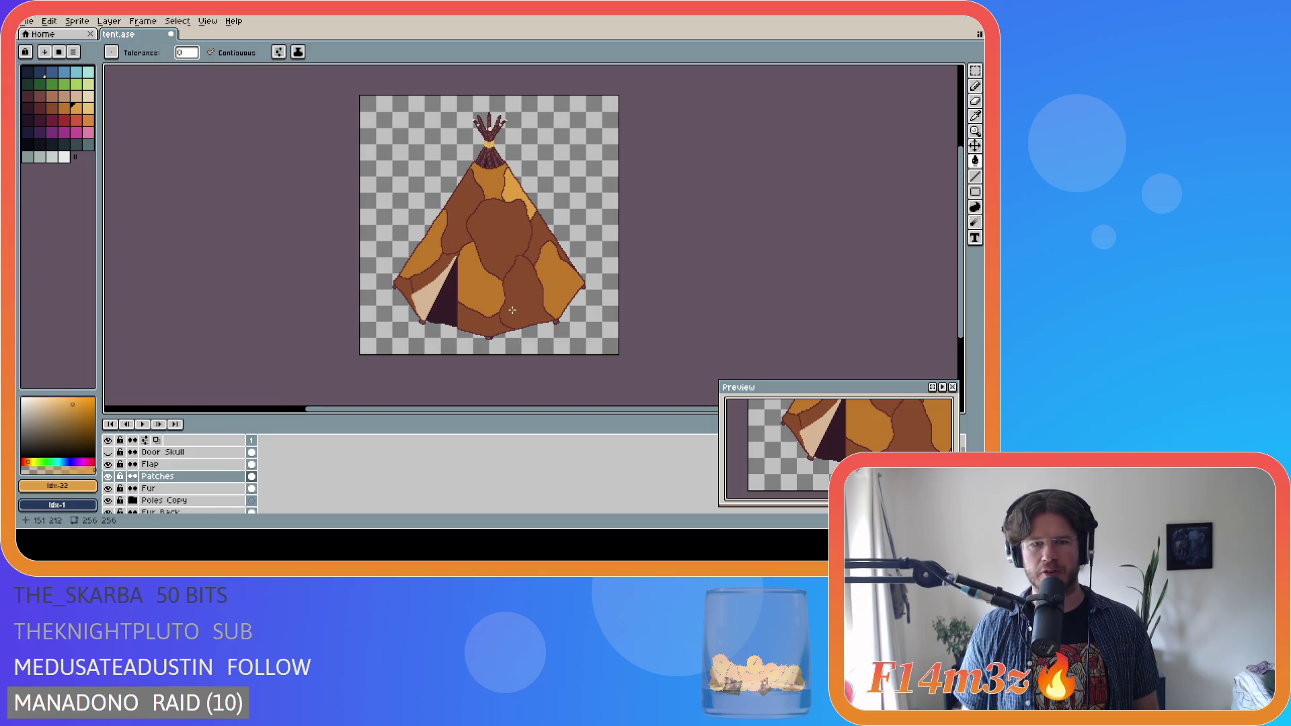
pyautogui.click(491, 326)
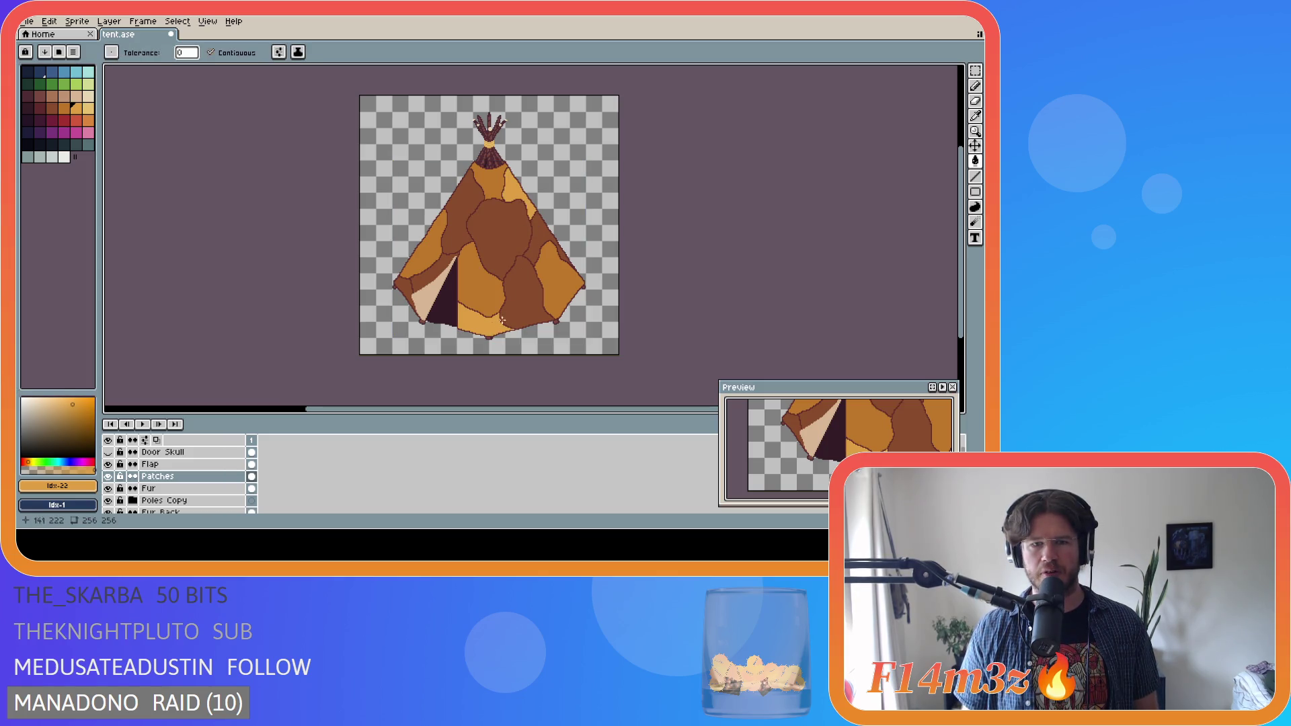
pyautogui.click(456, 236)
pyautogui.click(405, 285)
pyautogui.hotkey('ctrl', 'z')
pyautogui.hotkey('ctrl', 'z')
pyautogui.hotkey('ctrl', 'y')
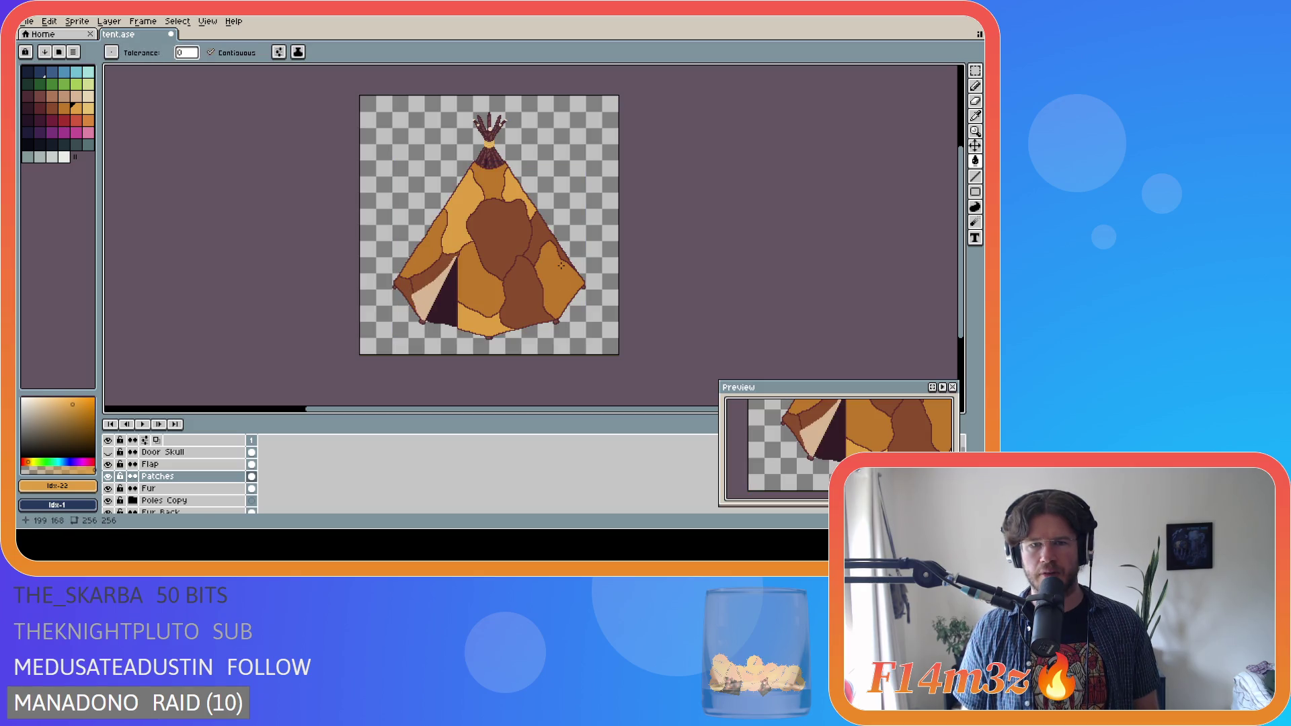
pyautogui.press('v')
pyautogui.hotkey('ctrl', 'y')
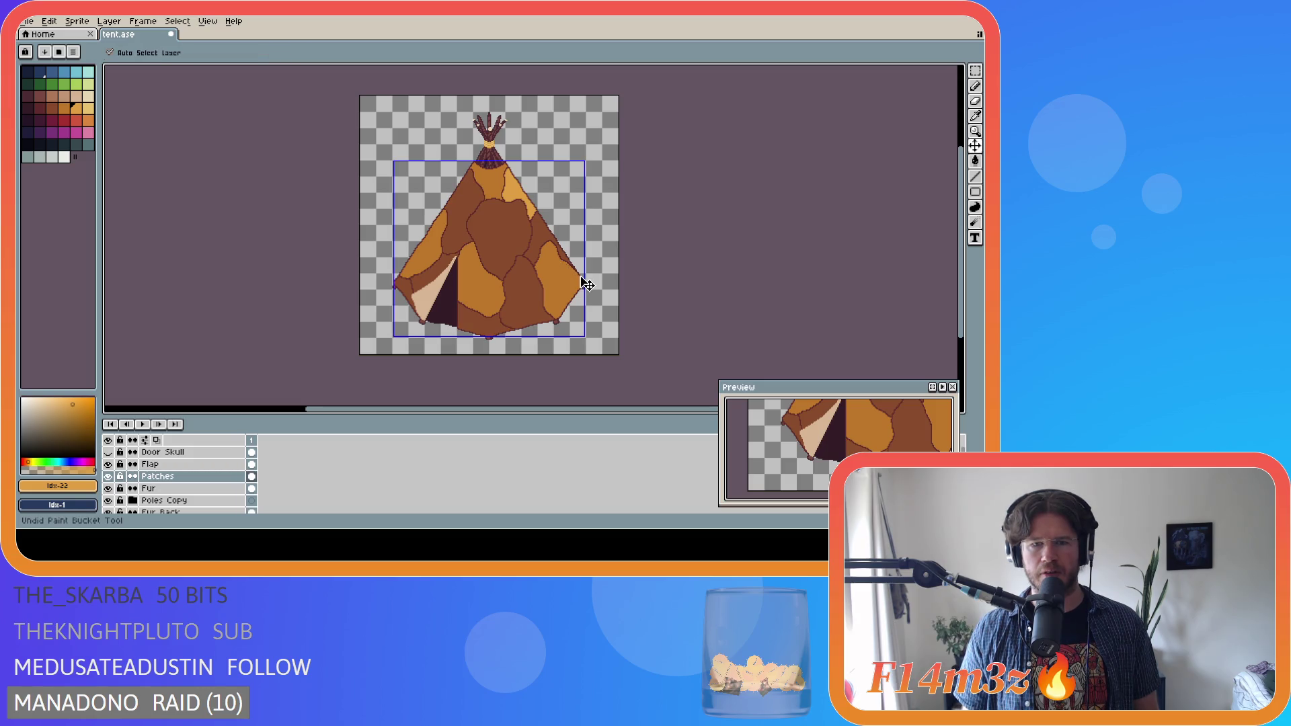
pyautogui.hotkey('ctrl', 'y')
pyautogui.hotkey('ctrl', 'd')
pyautogui.press('g')
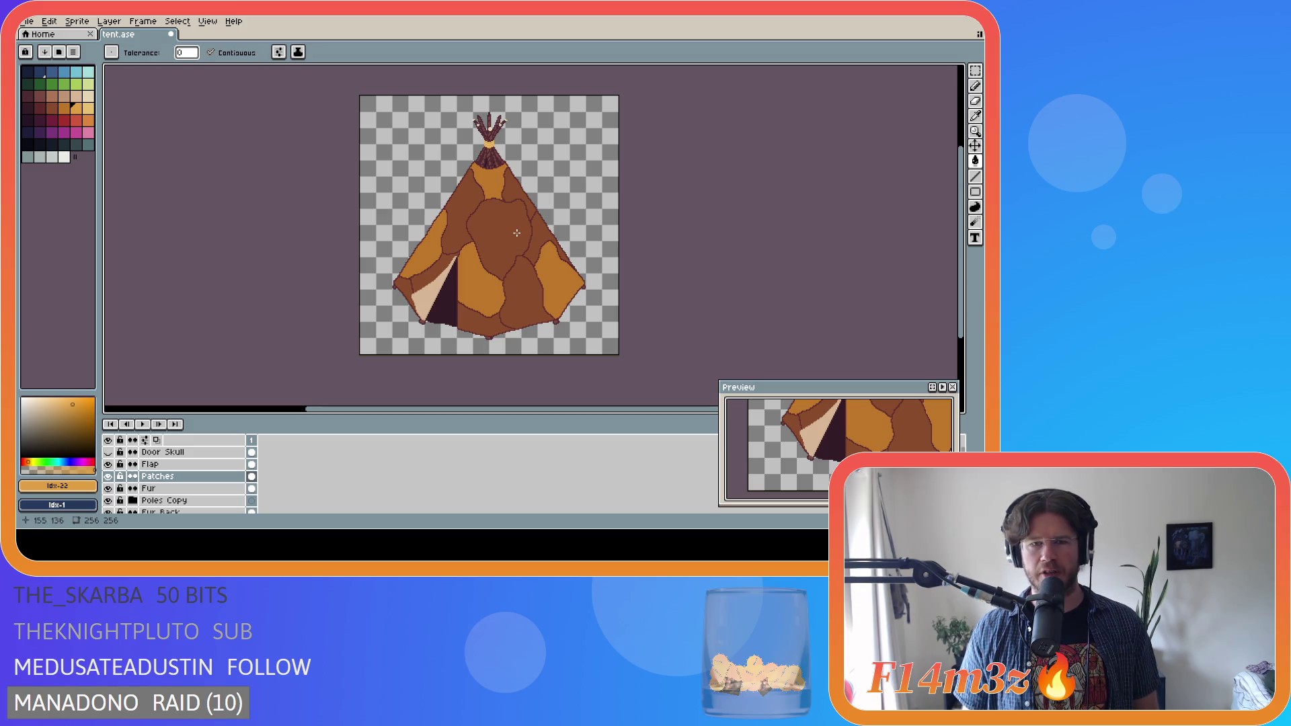
pyautogui.hotkey('ctrl', 'z')
pyautogui.hotkey('ctrl', 'z')
pyautogui.hotkey('ctrl', 'z')
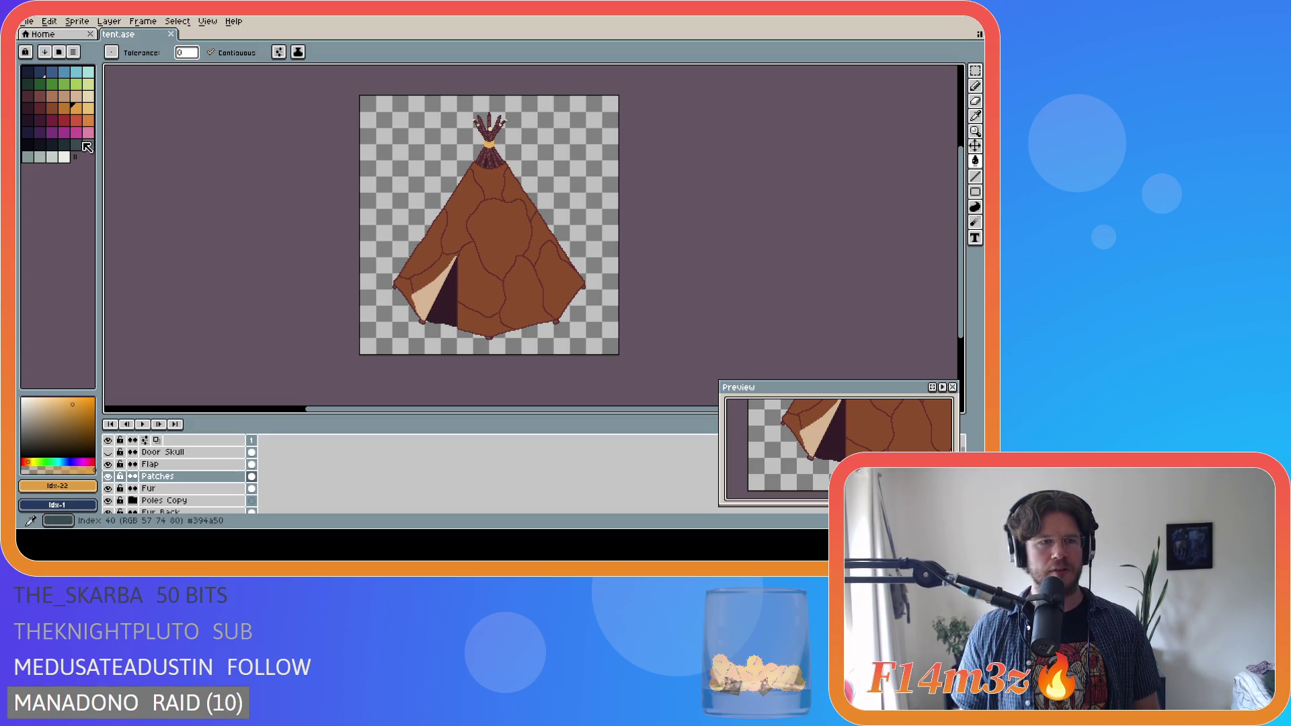
pyautogui.click(64, 108)
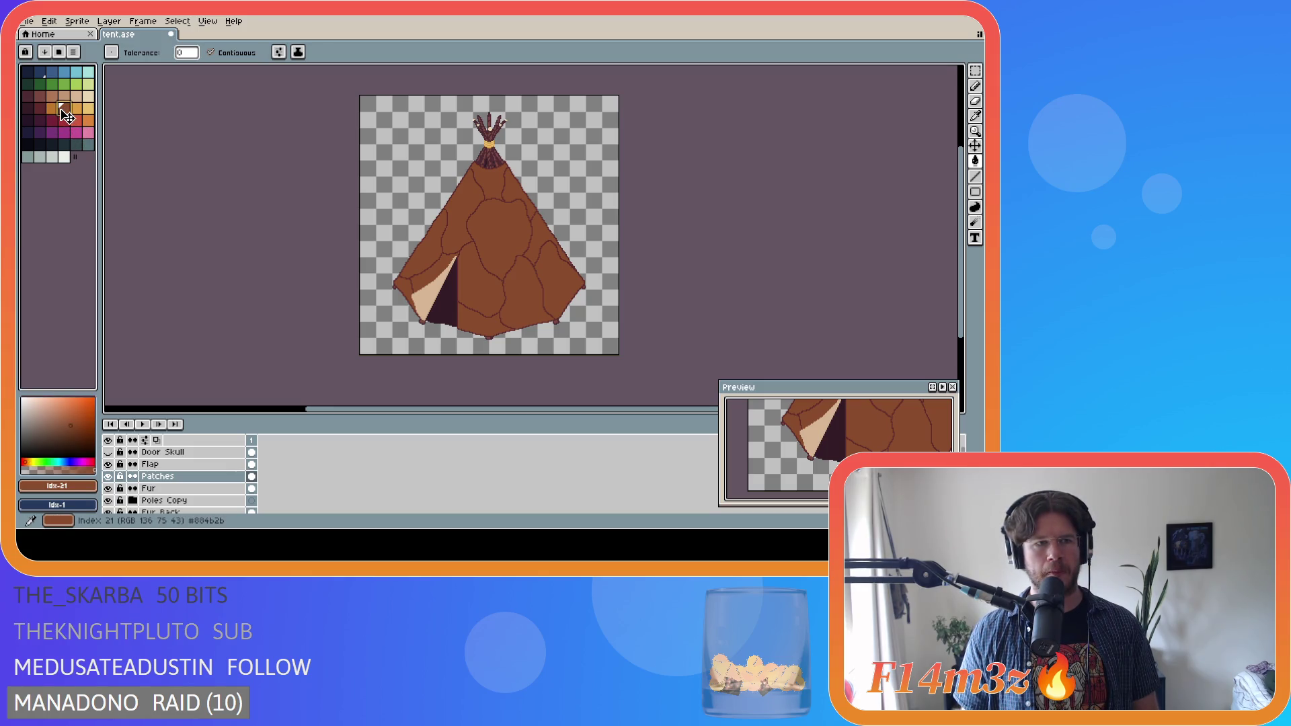
pyautogui.click(52, 108)
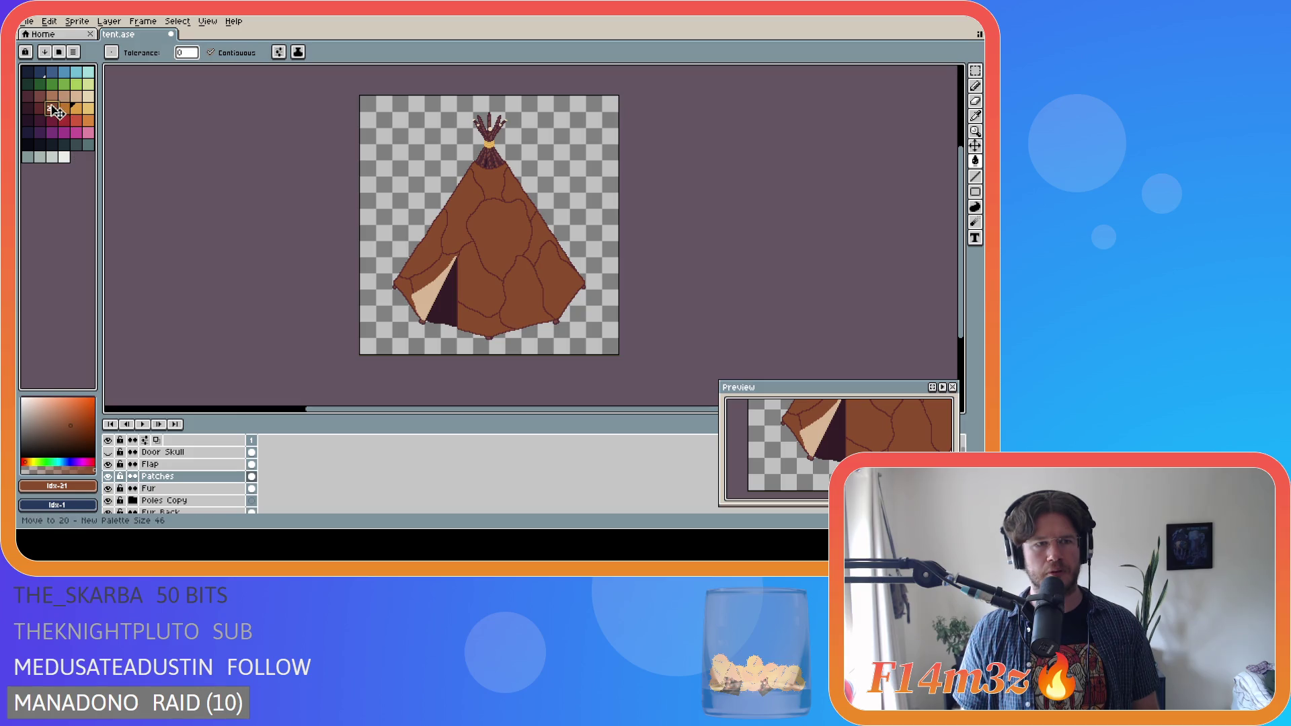
pyautogui.click(64, 107)
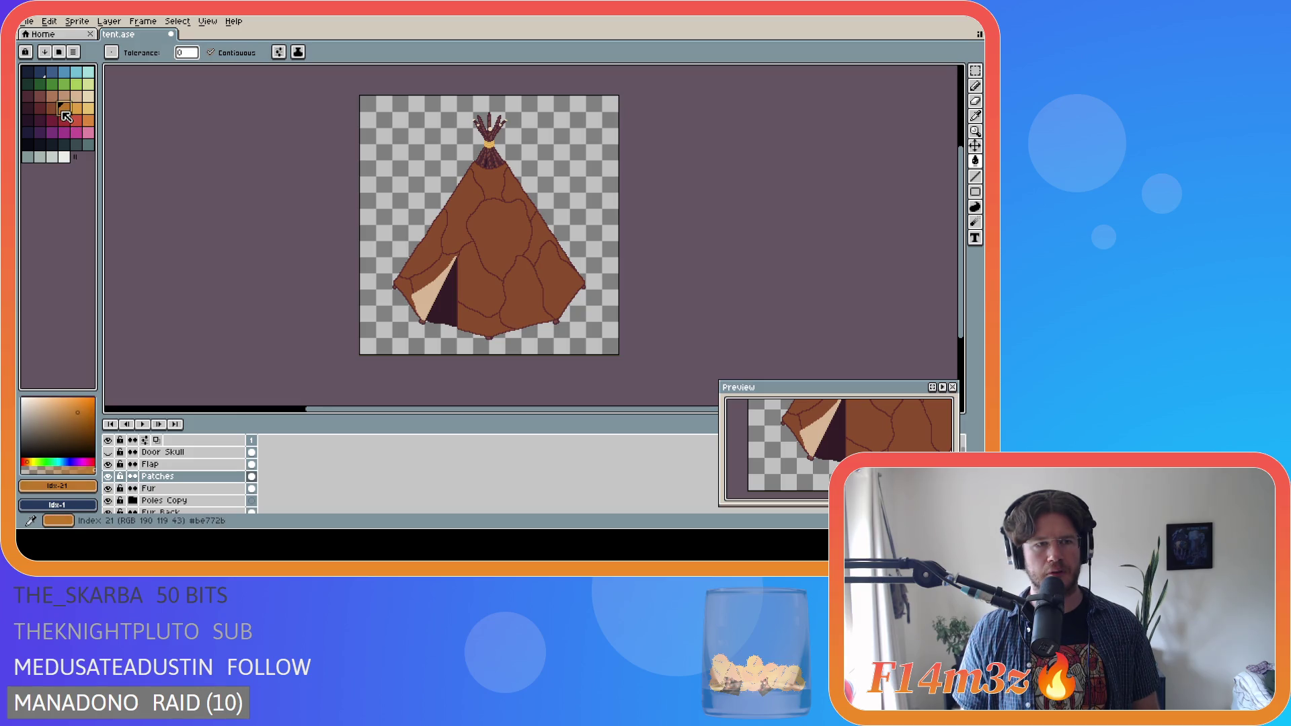
pyautogui.click(510, 243)
pyautogui.hotkey('ctrl', 'z')
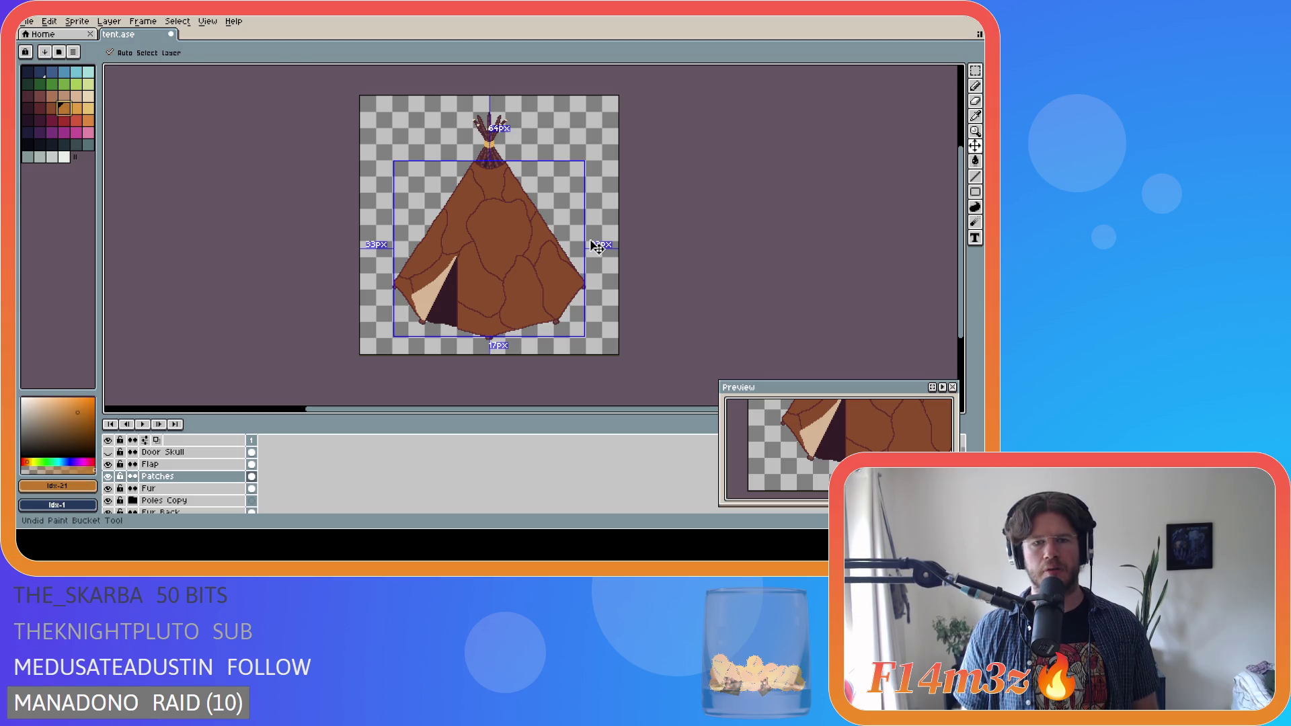
pyautogui.hotkey('ctrl', 'y')
pyautogui.hotkey('ctrl', 'z')
pyautogui.hotkey('ctrl', 'z')
pyautogui.hotkey('ctrl', 'z')
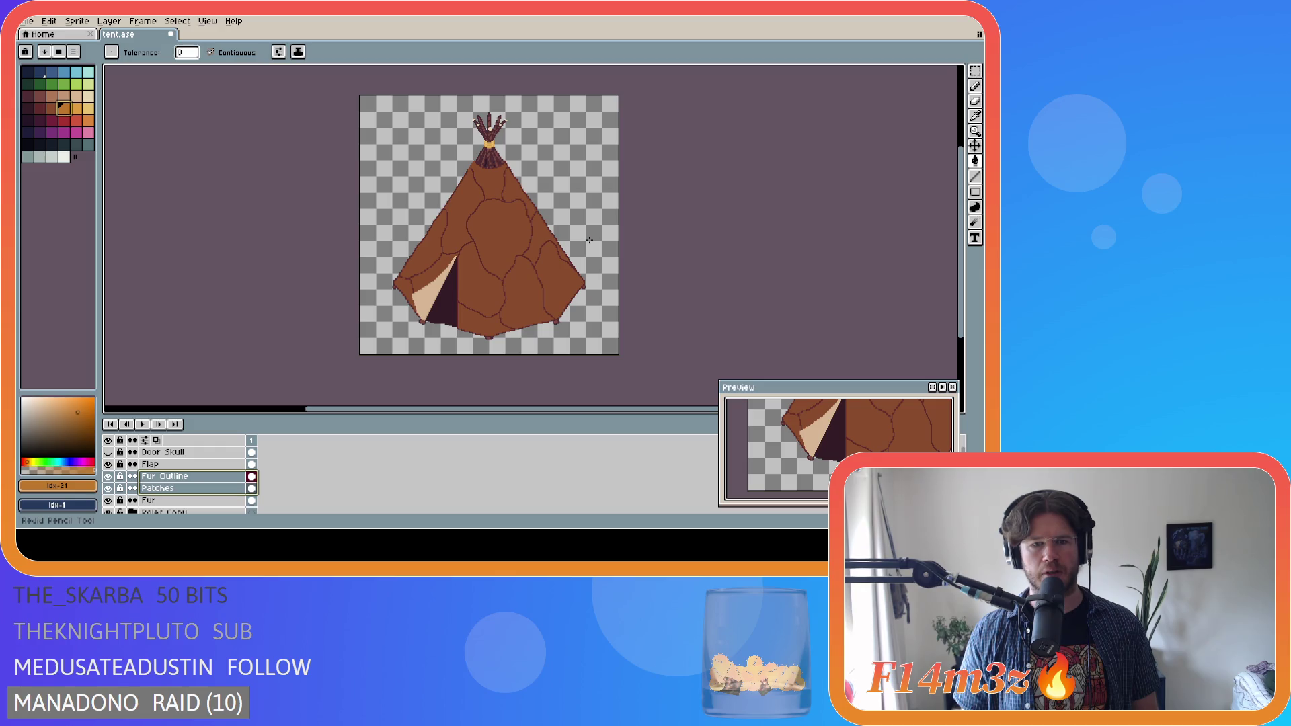
pyautogui.hotkey('ctrl', 'y')
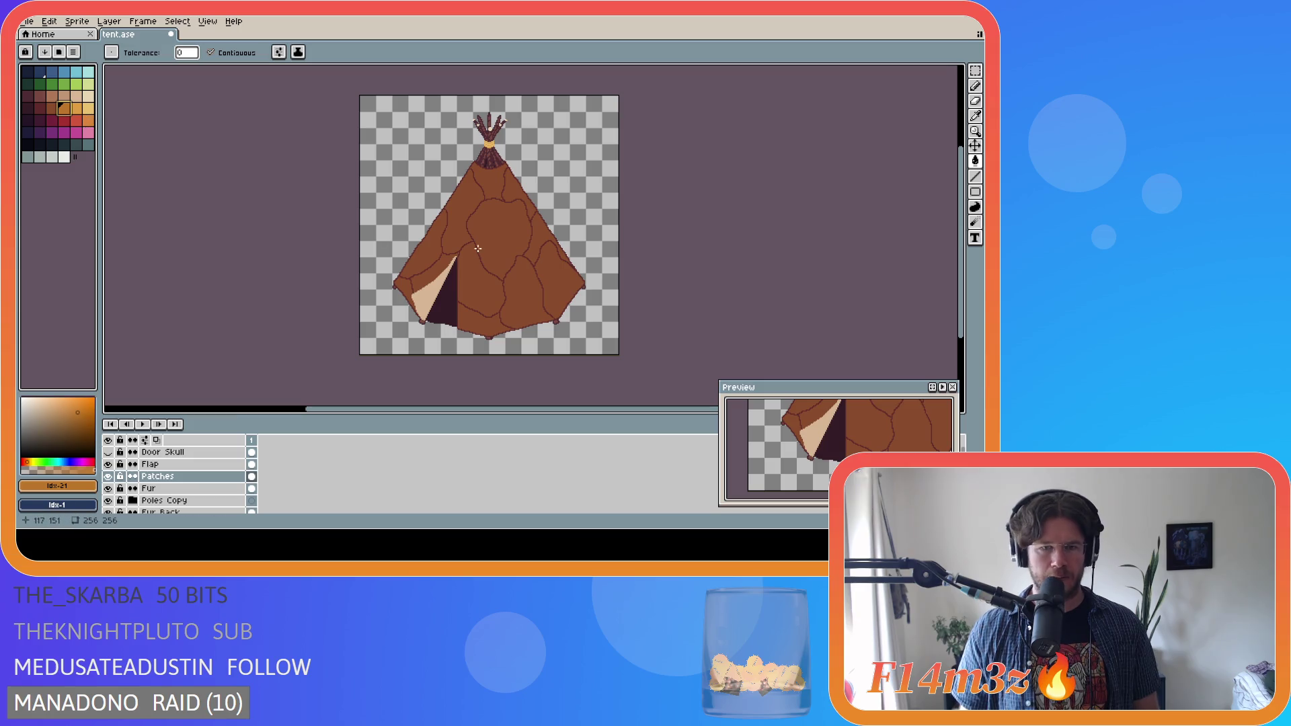
pyautogui.click(509, 234)
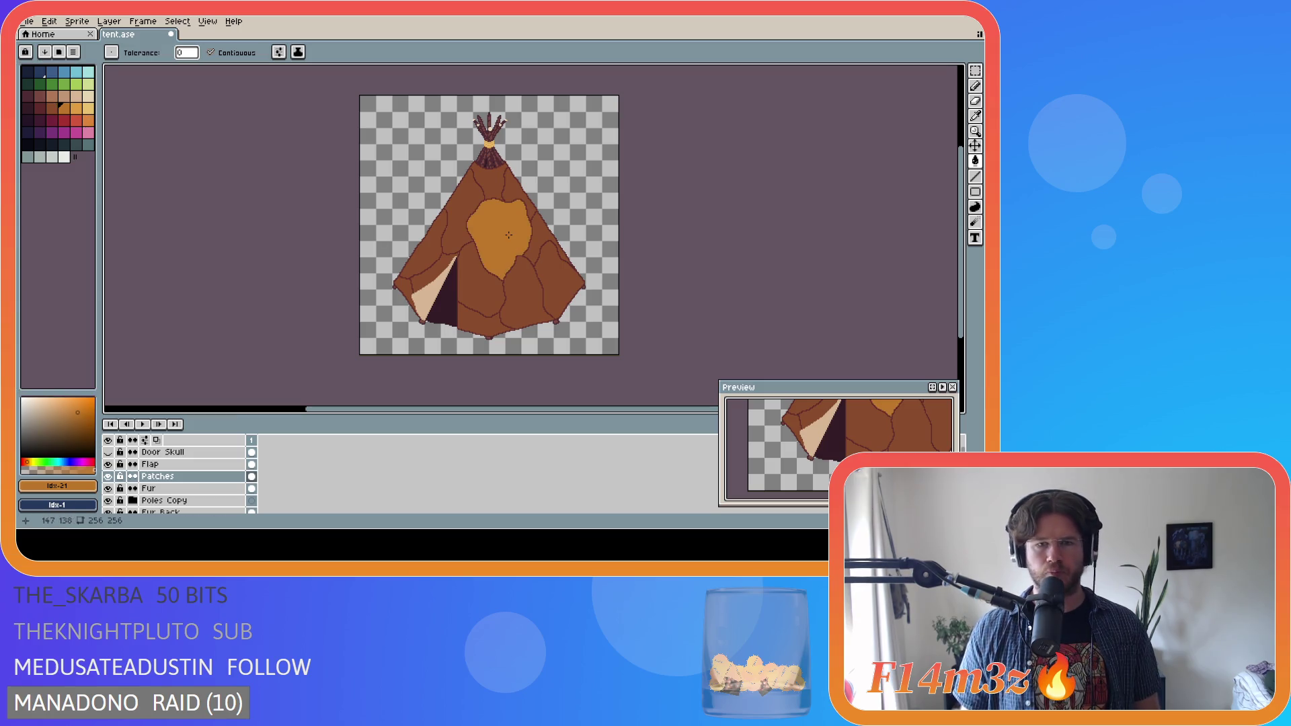
pyautogui.click(443, 250)
pyautogui.click(552, 288)
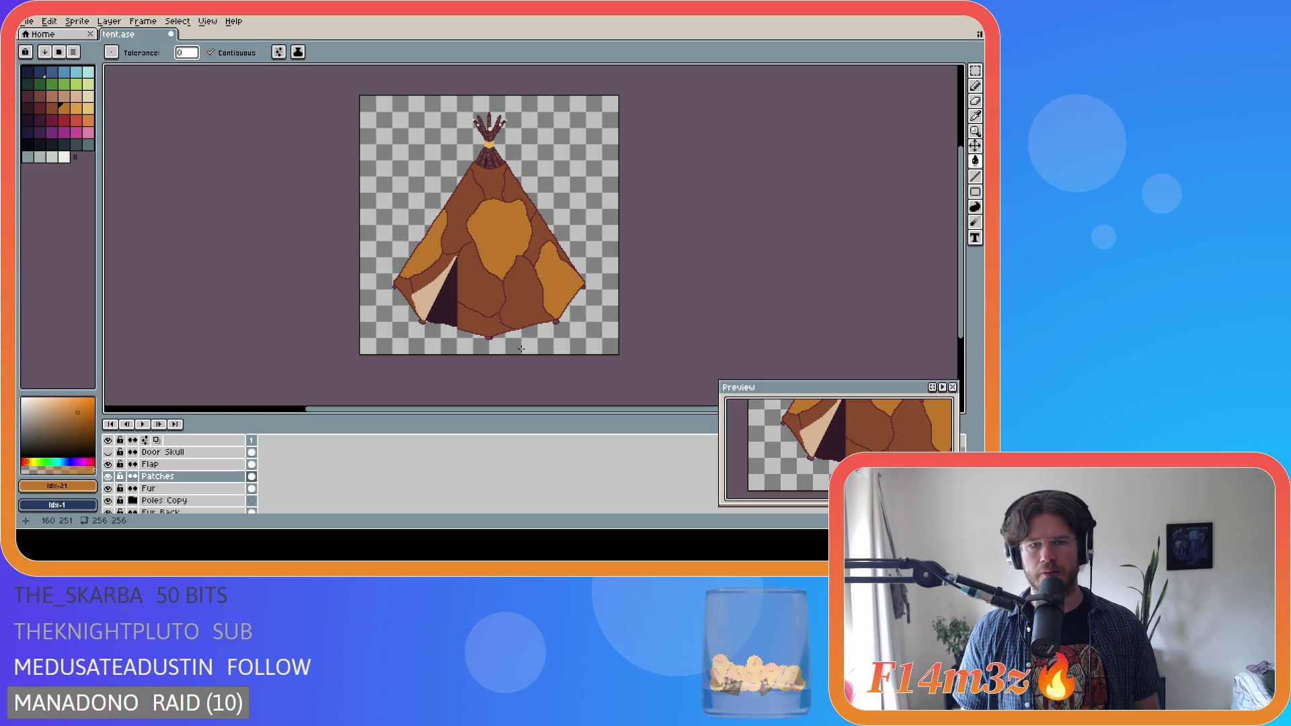
pyautogui.click(498, 324)
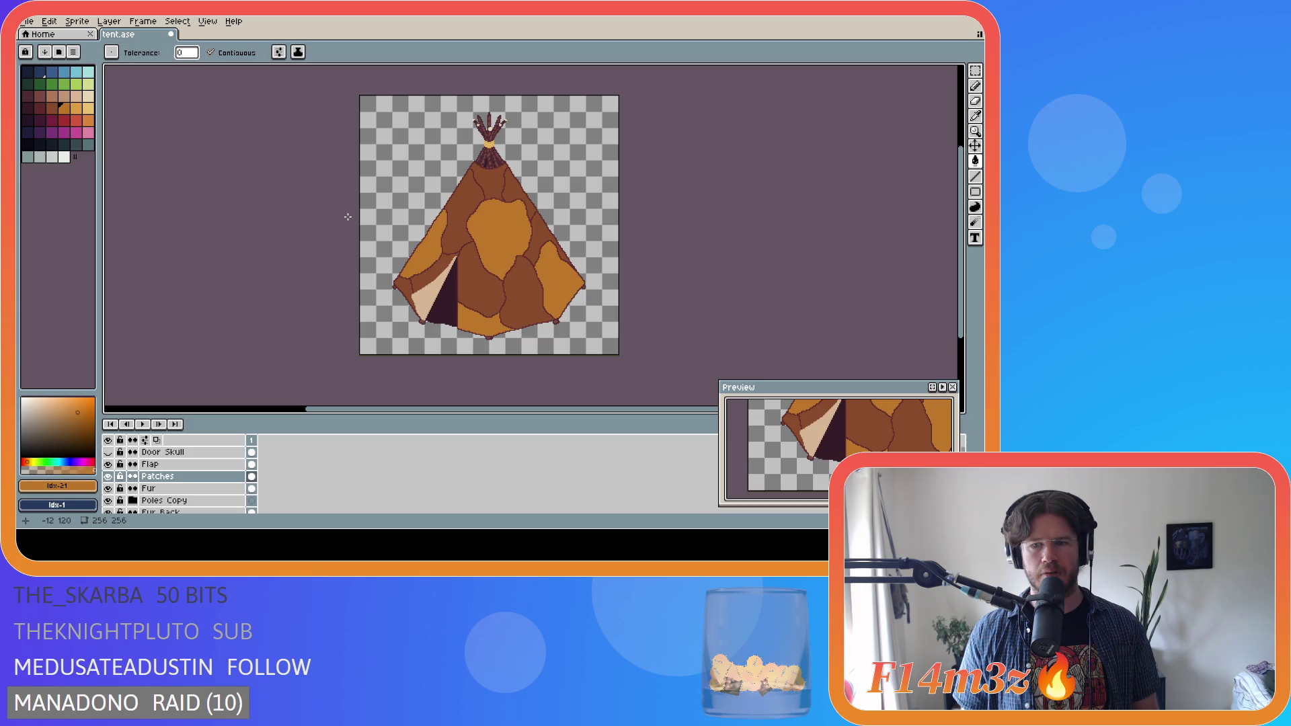
pyautogui.scroll(-2, 823, 471)
pyautogui.scroll(2, 824, 471)
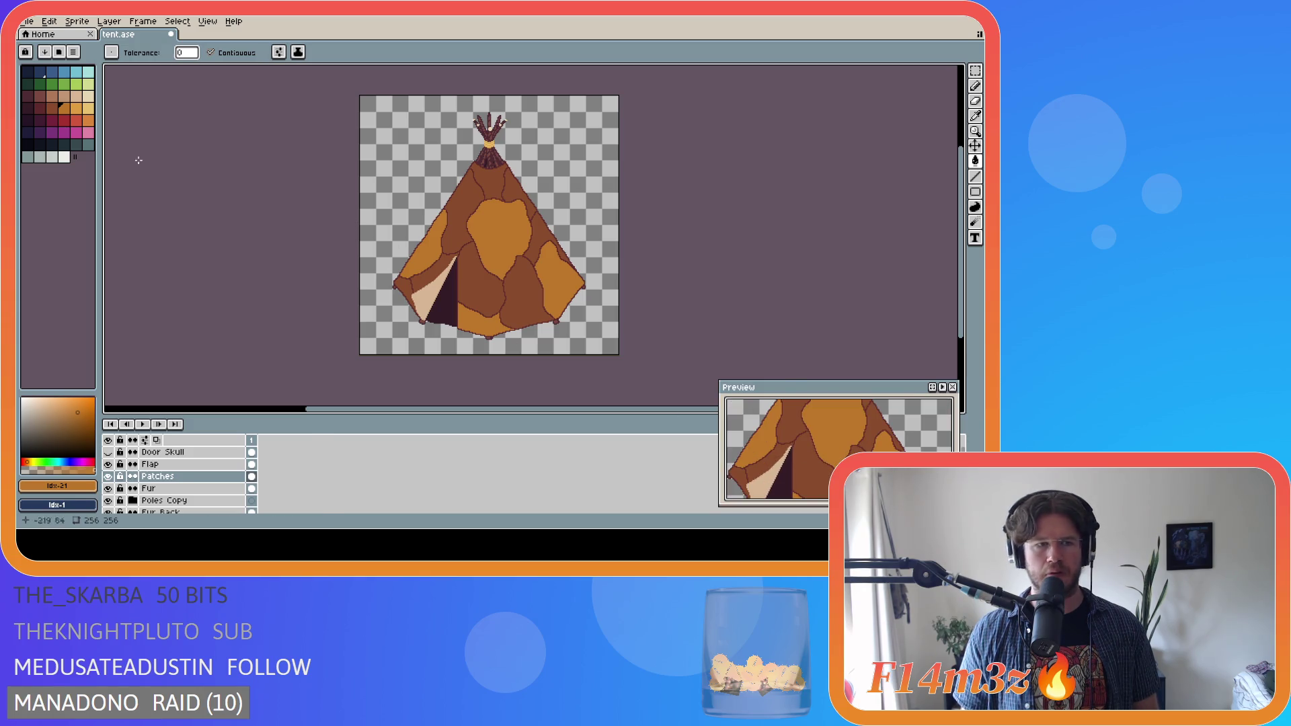
pyautogui.click(76, 108)
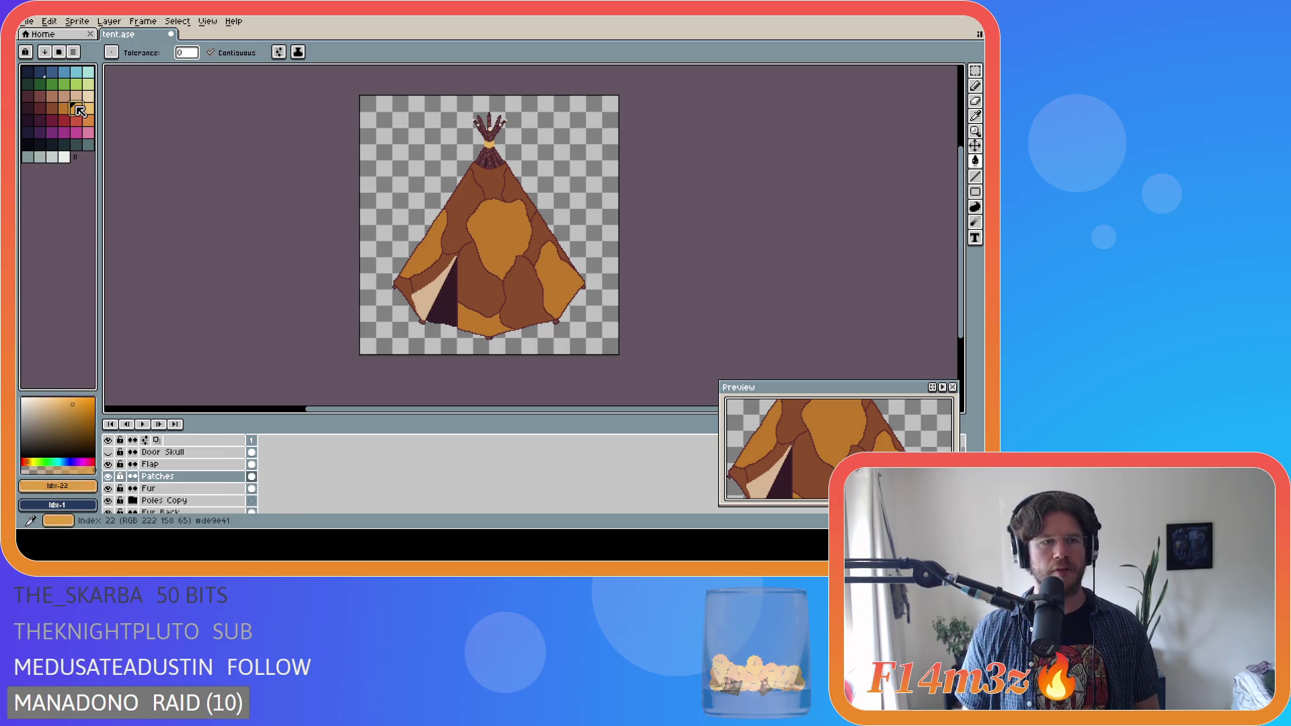
pyautogui.click(488, 183)
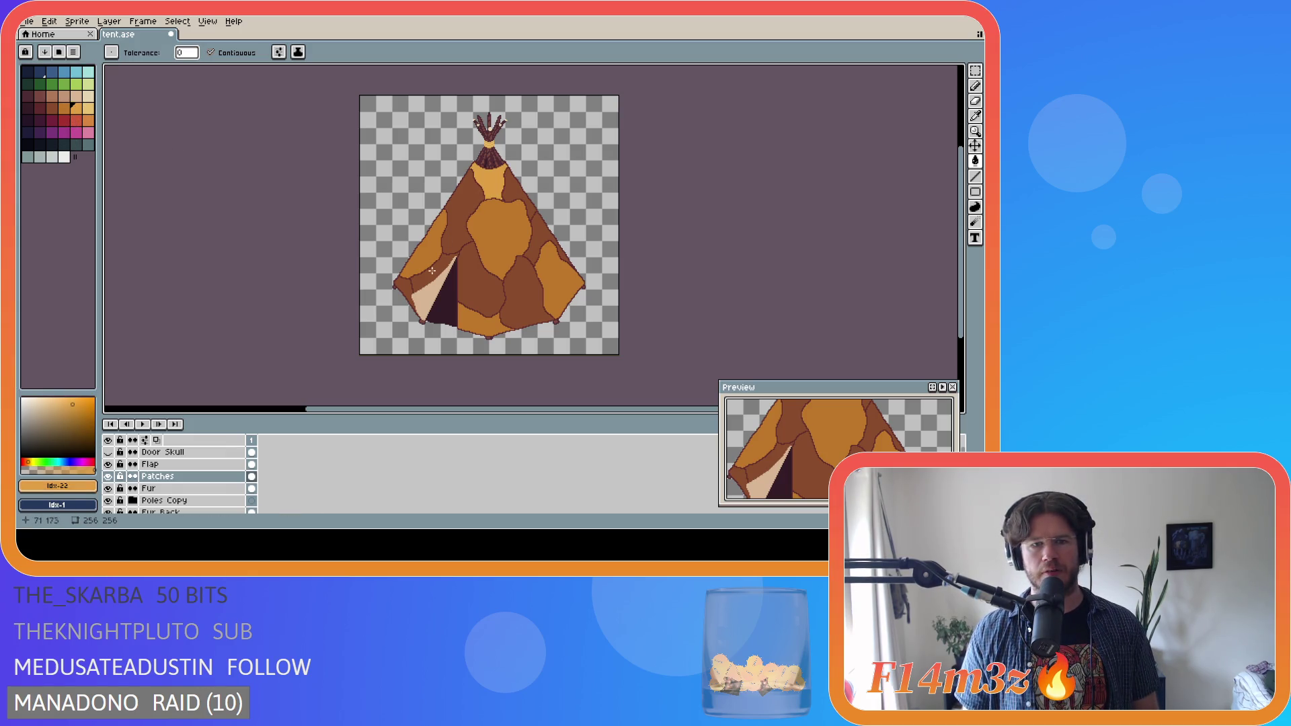
pyautogui.click(412, 285)
pyautogui.hotkey('ctrl', 'z')
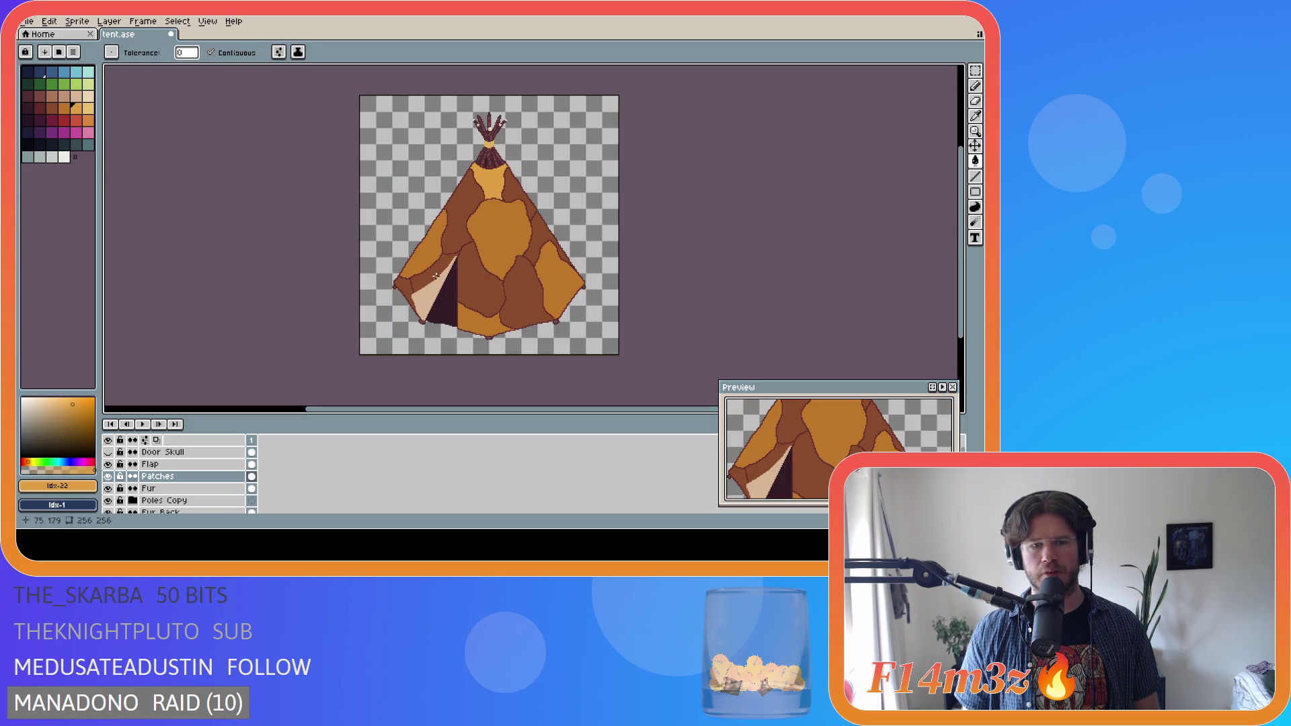
pyautogui.click(542, 232)
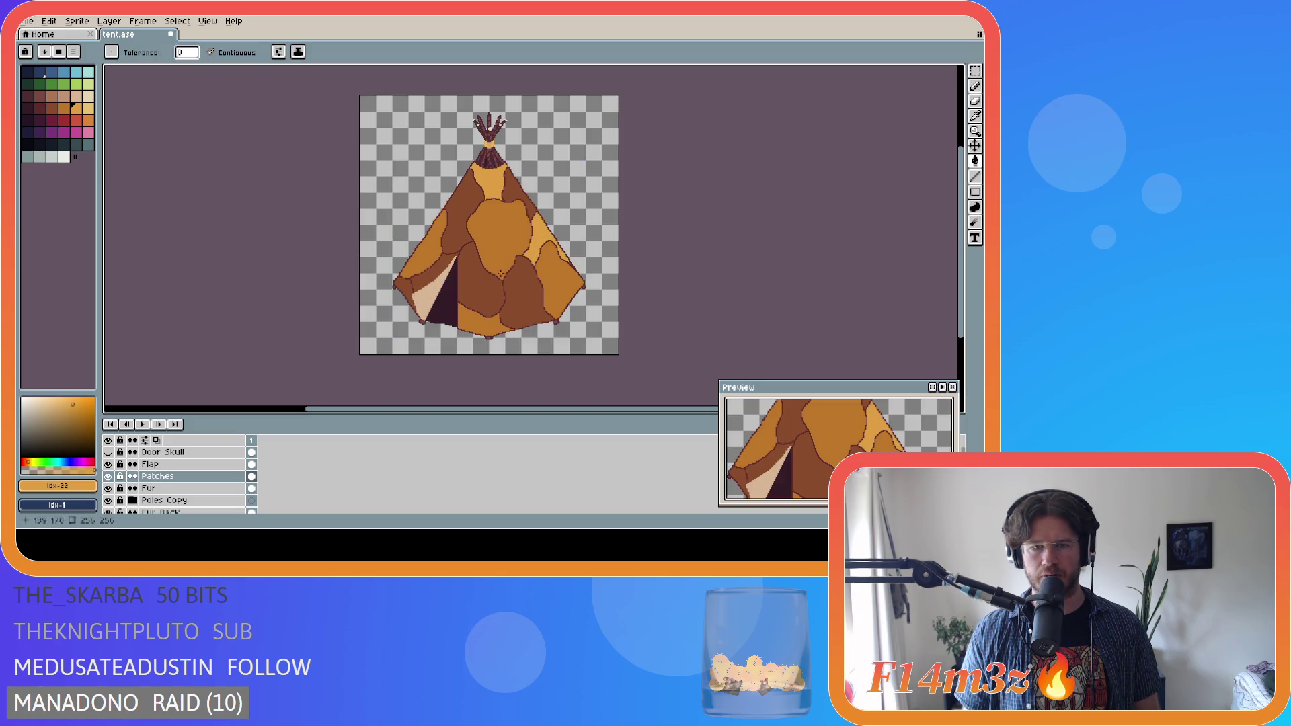
pyautogui.hotkey('ctrl', 'z')
pyautogui.click(460, 239)
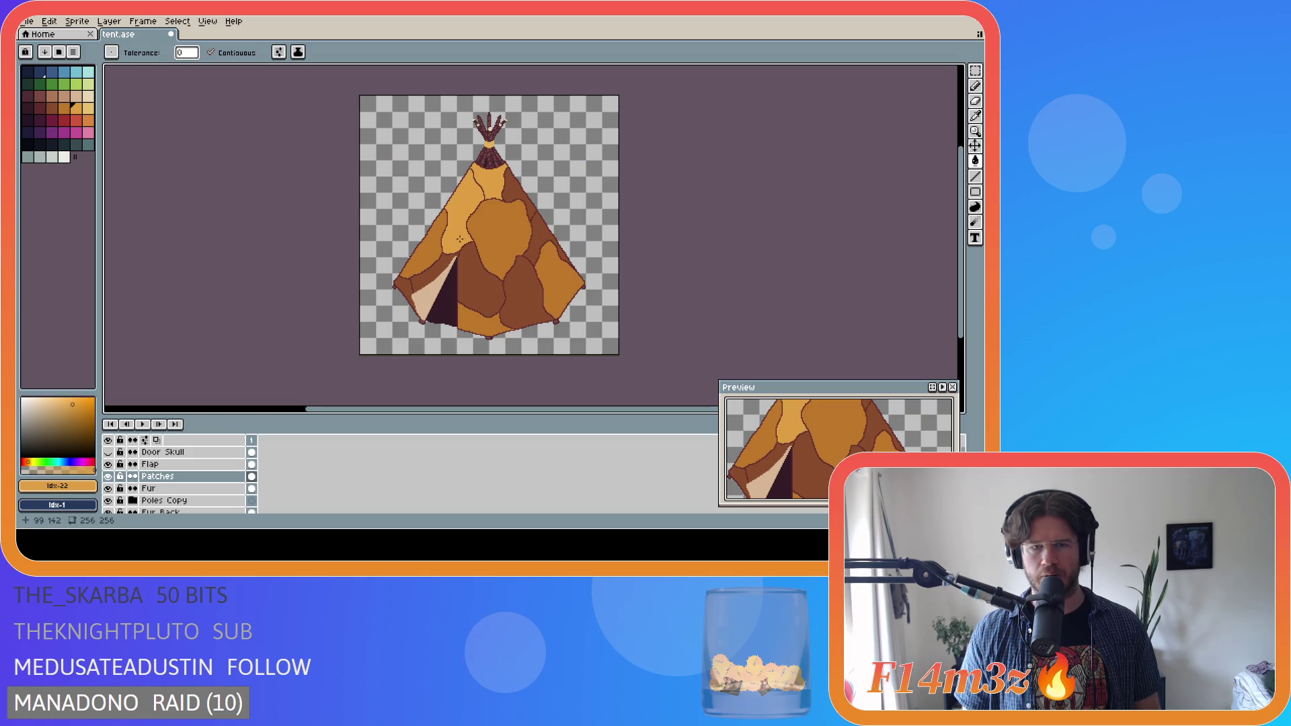
pyautogui.hotkey('ctrl', 'z')
pyautogui.click(465, 301)
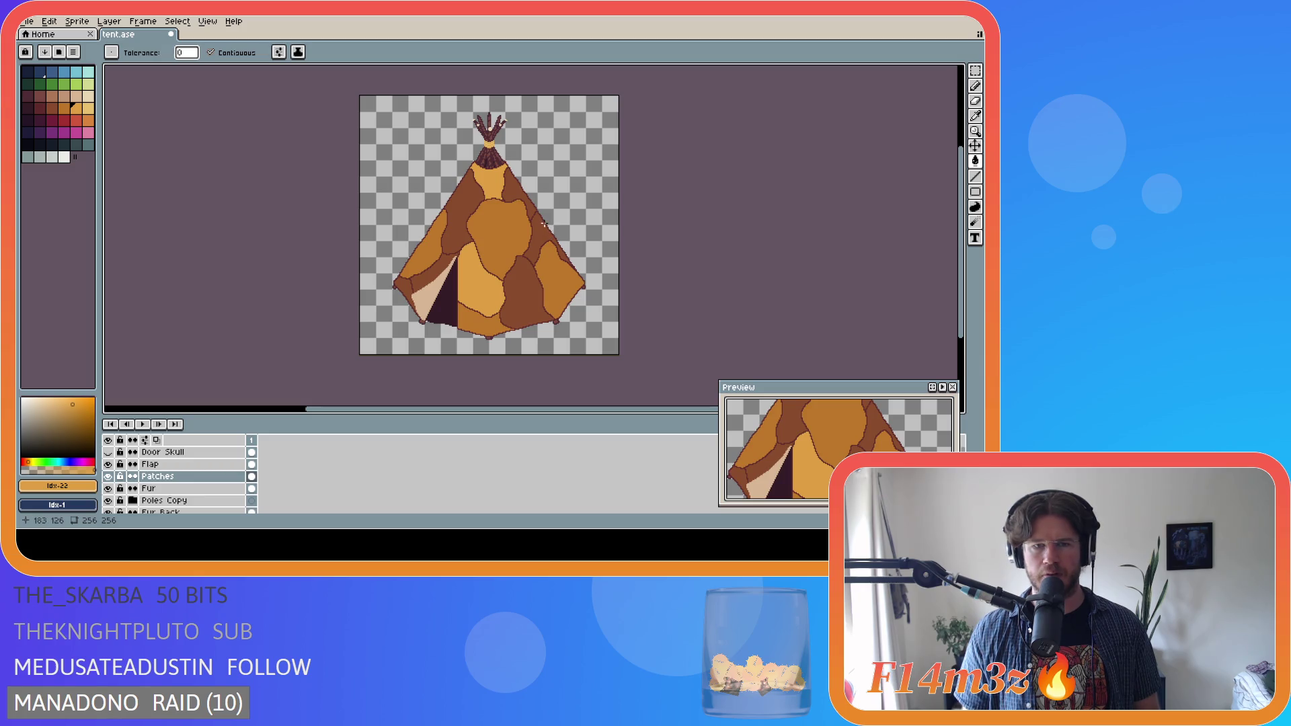
pyautogui.hotkey('ctrl', 'z')
pyautogui.hotkey('ctrl', 'z')
pyautogui.hotkey('ctrl', 'z')
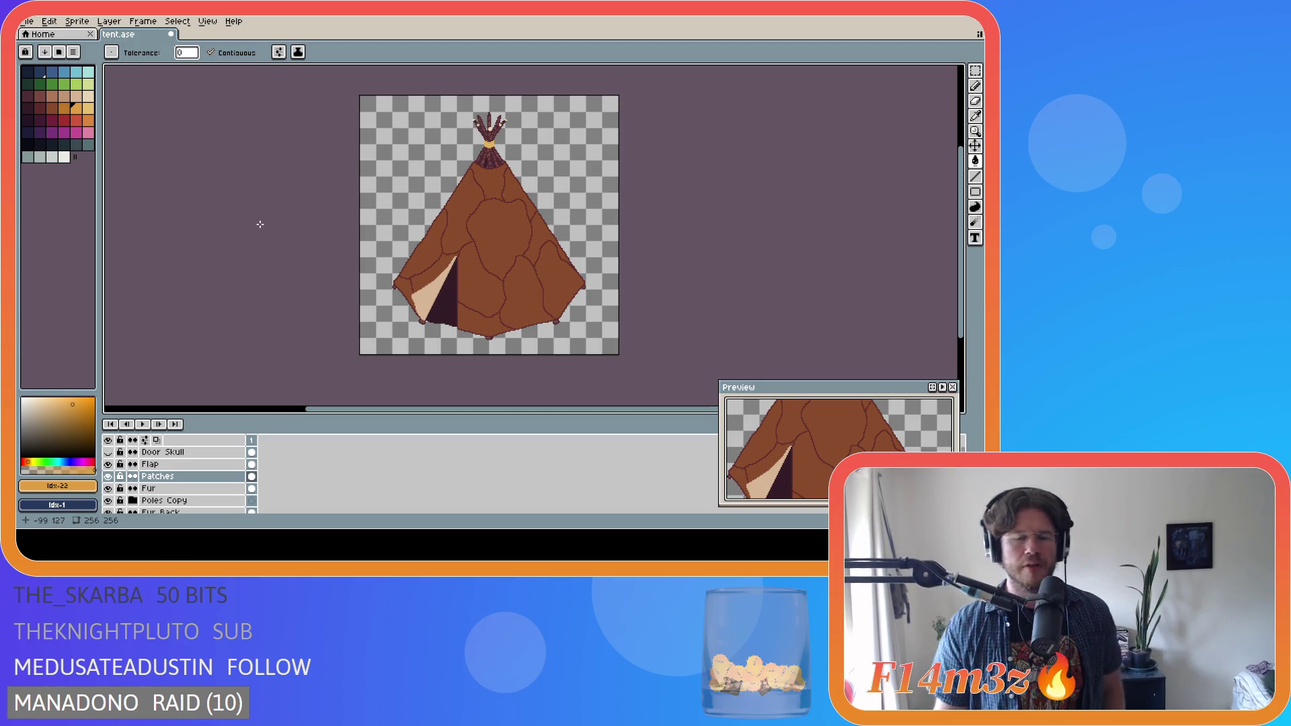
# - Fill the centre, left, right and bottom-centre tent patches with amber orange (palette idx-21)
pyautogui.click(67, 112)
pyautogui.click(52, 108)
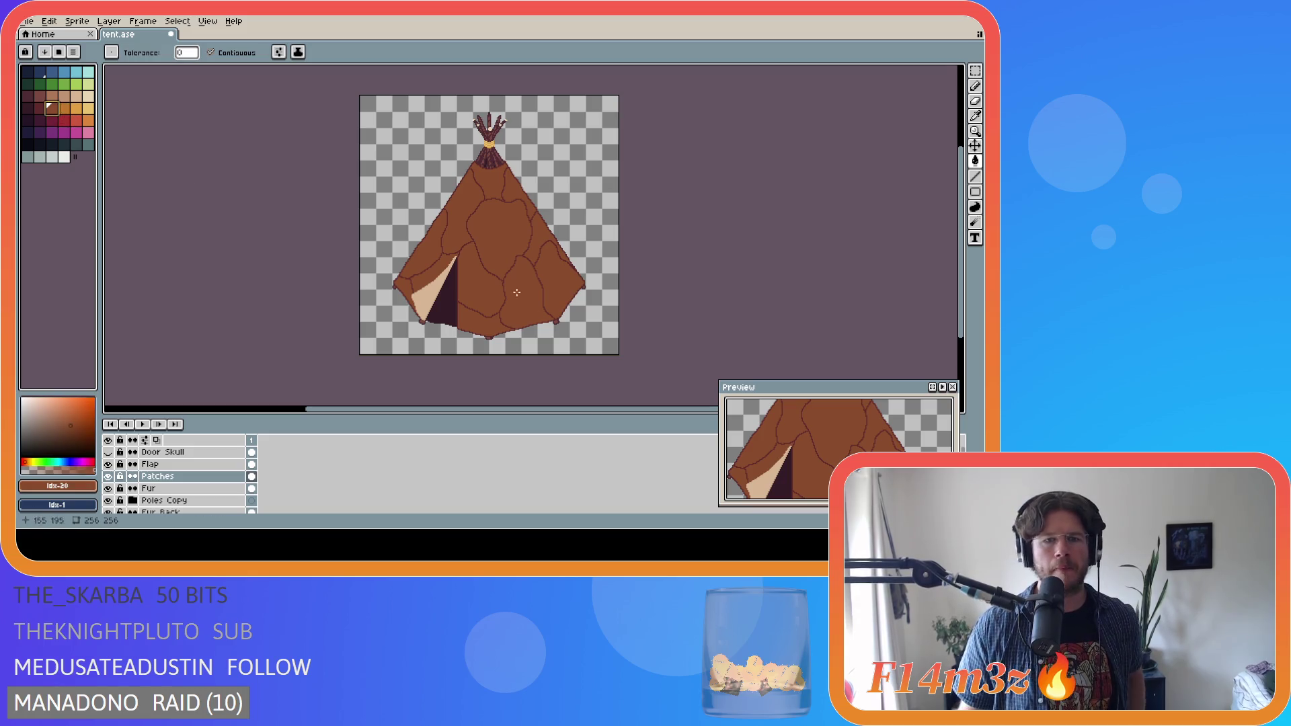
pyautogui.press('0')
pyautogui.click(516, 223)
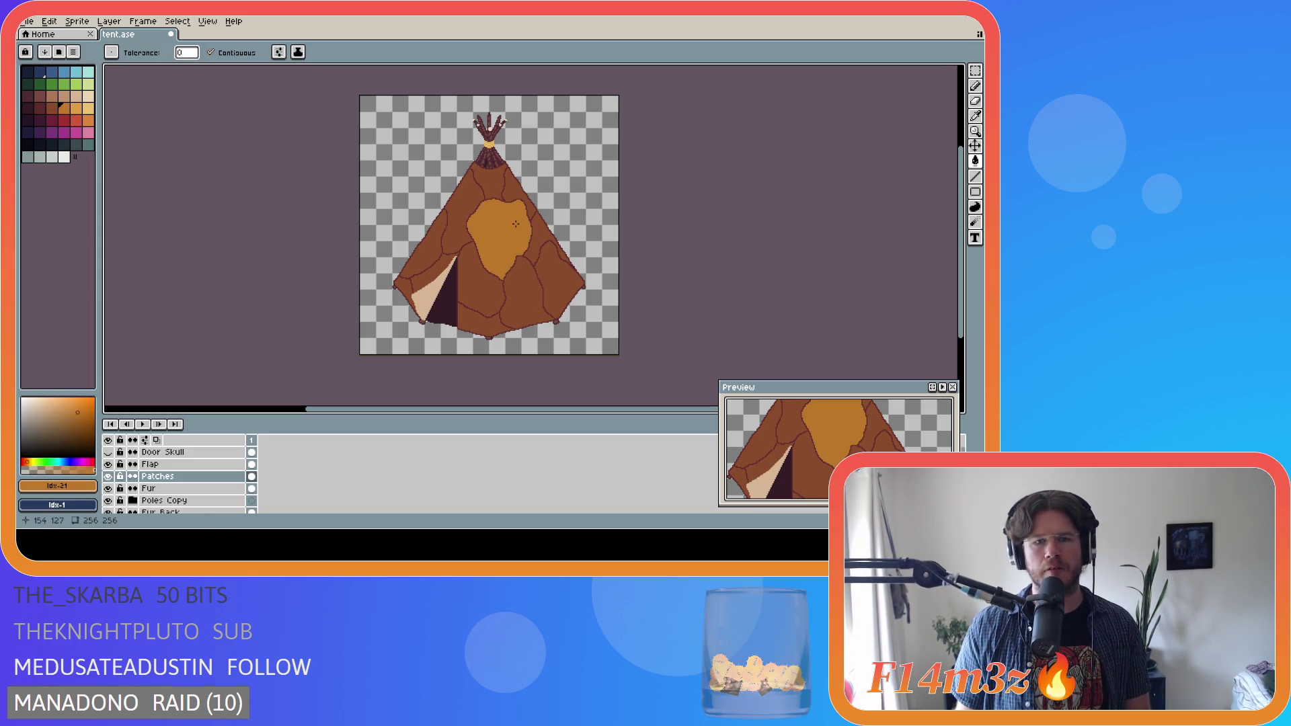
pyautogui.click(438, 231)
pyautogui.click(559, 282)
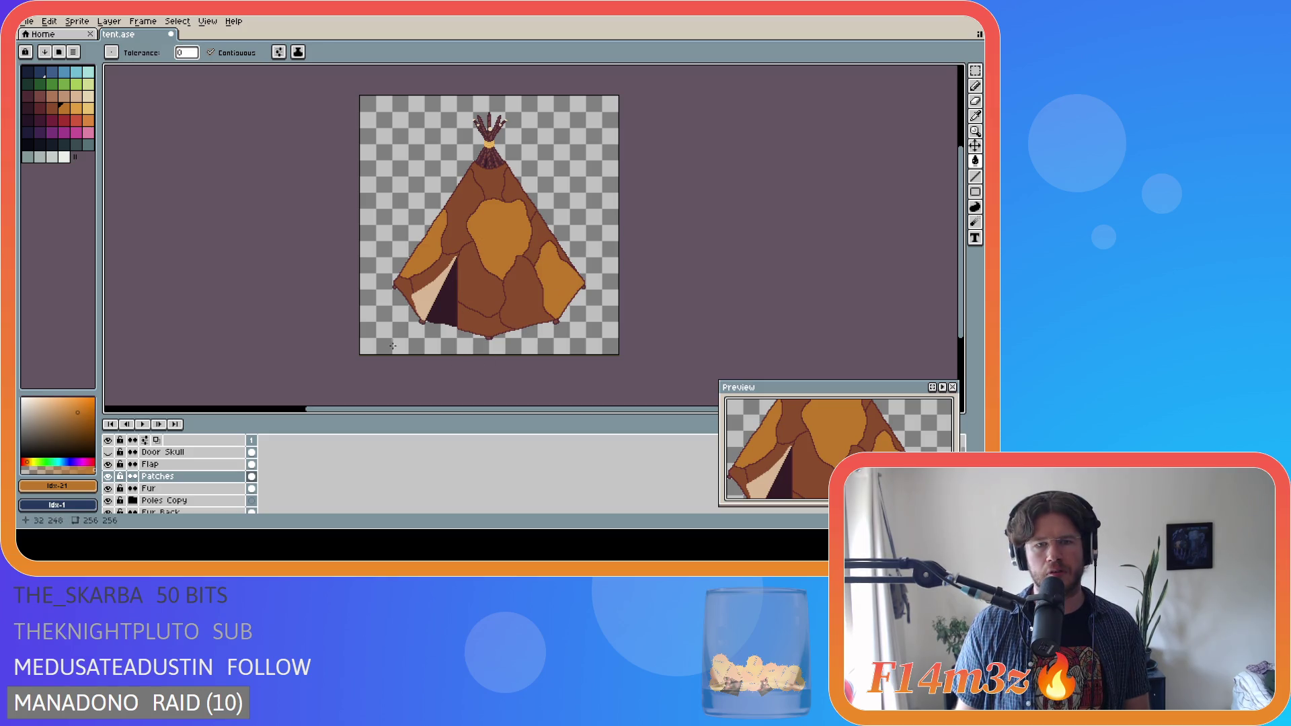
pyautogui.click(472, 322)
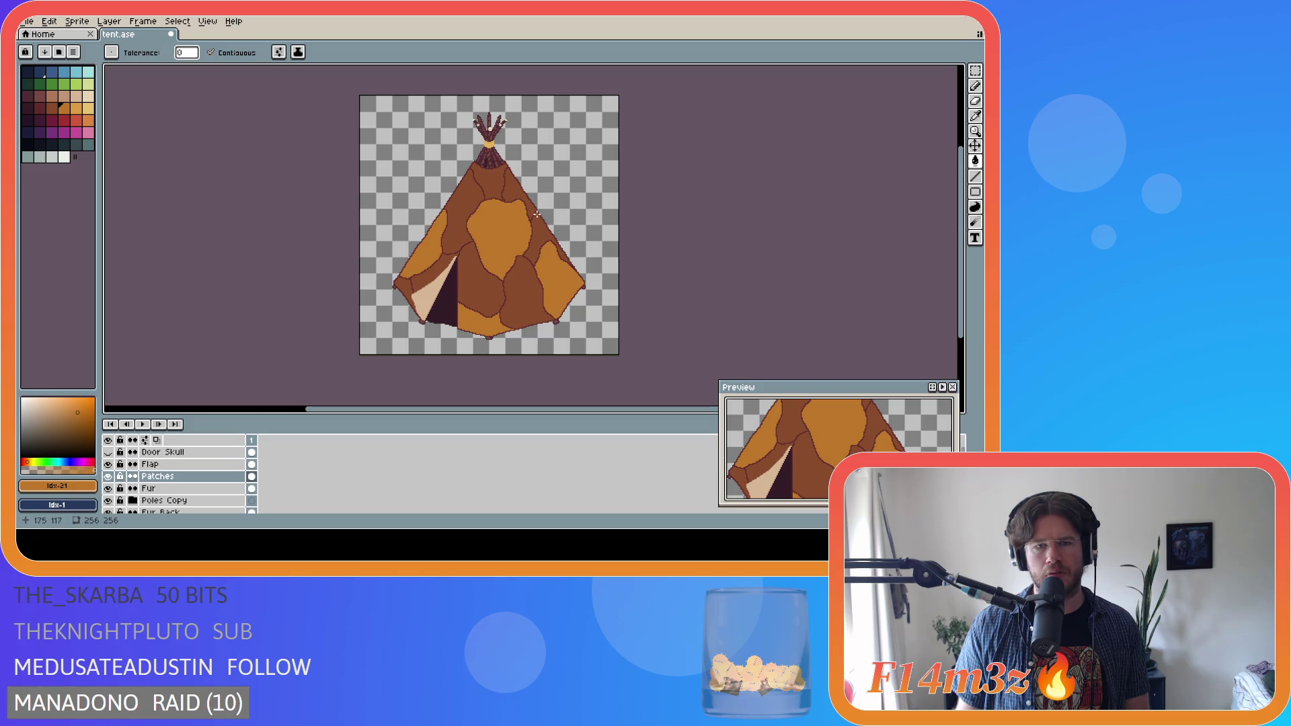
# - Fill the top patch near the poles with lighter gold (idx-22), undoing an accidental canvas-wide fill
pyautogui.click(76, 108)
pyautogui.click(488, 178)
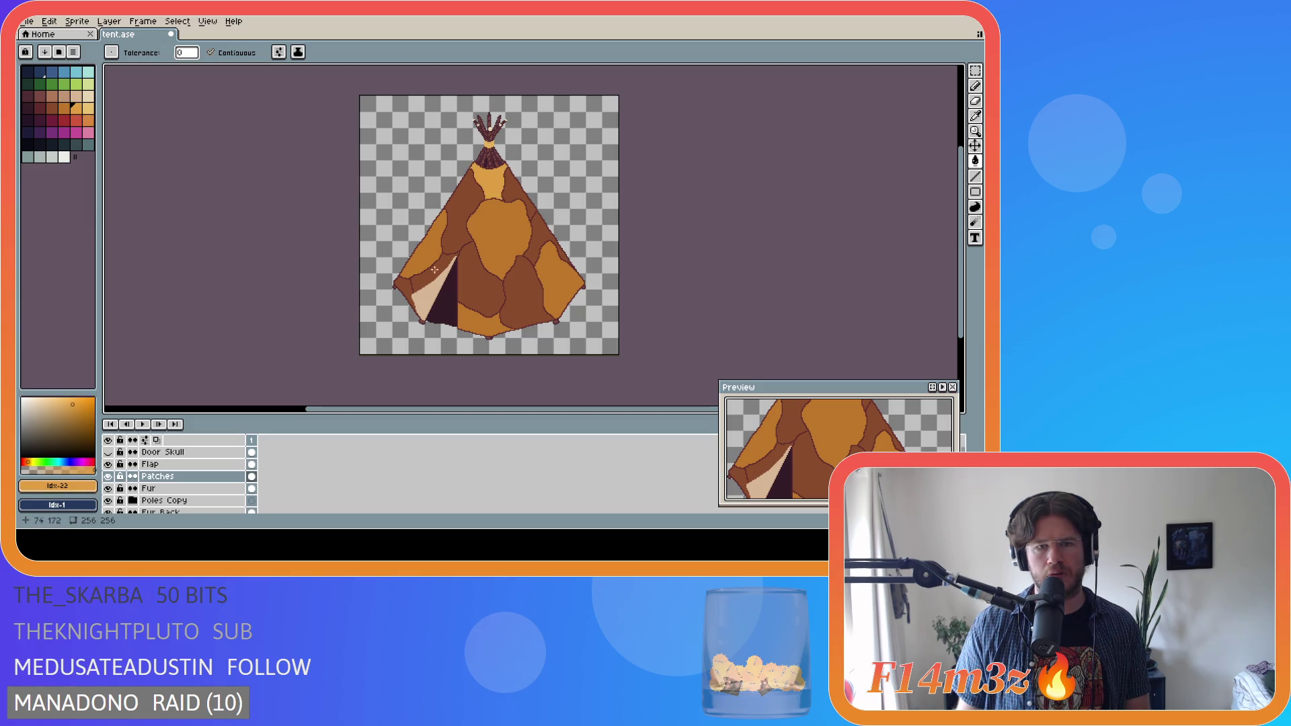
pyautogui.click(421, 283)
pyautogui.hotkey('ctrl', 'z')
pyautogui.click(143, 476)
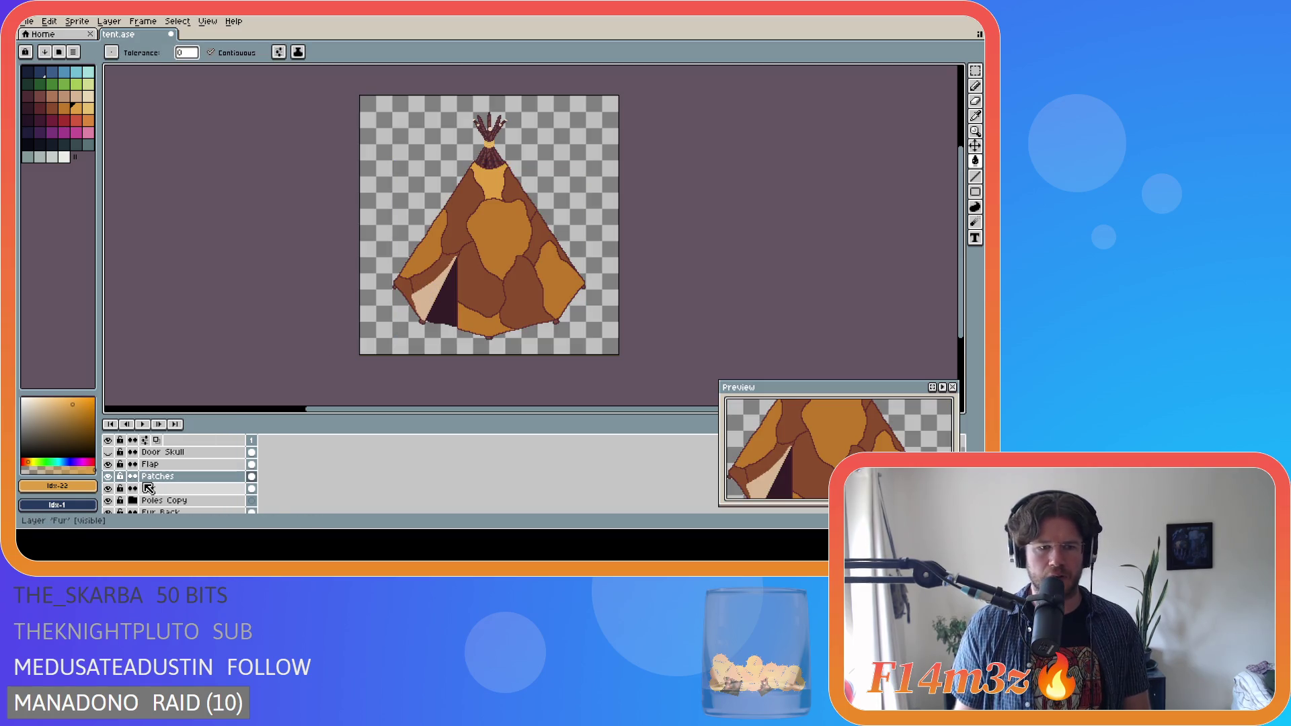
pyautogui.scroll(2, 411, 254)
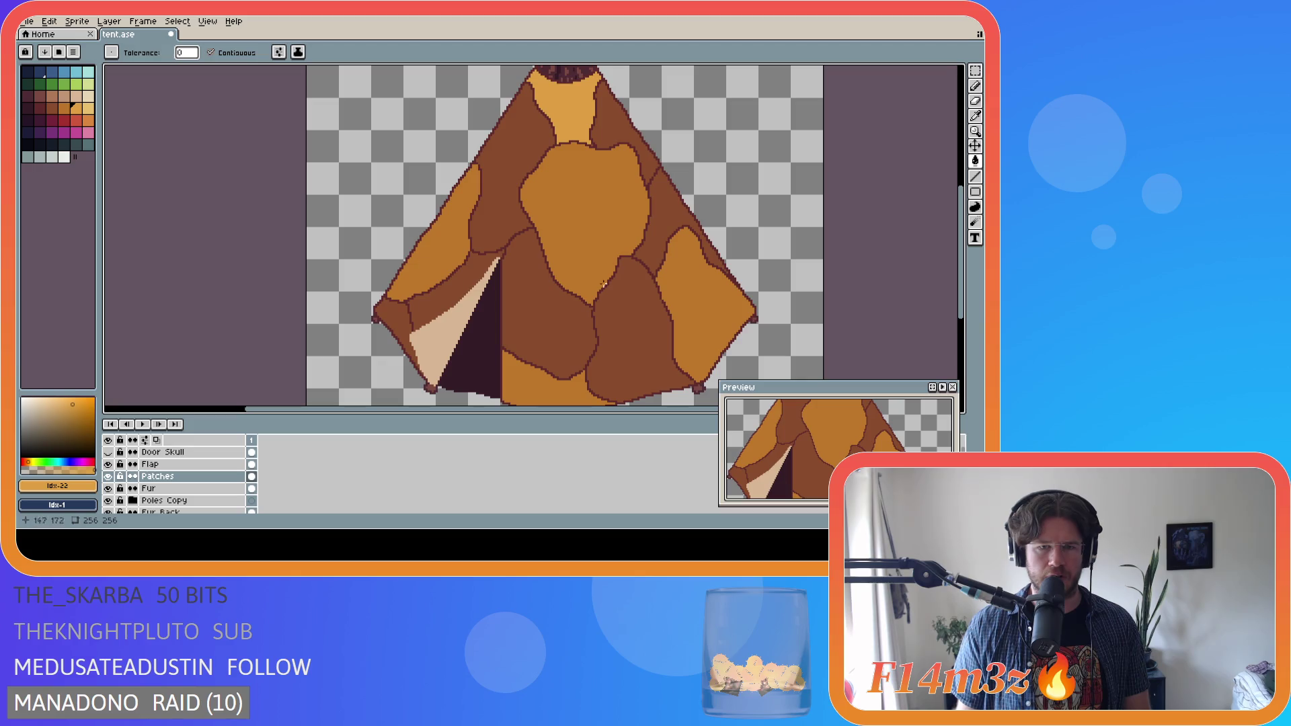
# - Frame the tent and hide the Flap layer to reveal the patches beside the doorway
pyautogui.moveTo(961, 259); pyautogui.dragTo(961, 273)
pyautogui.scroll(-2, 151, 488)
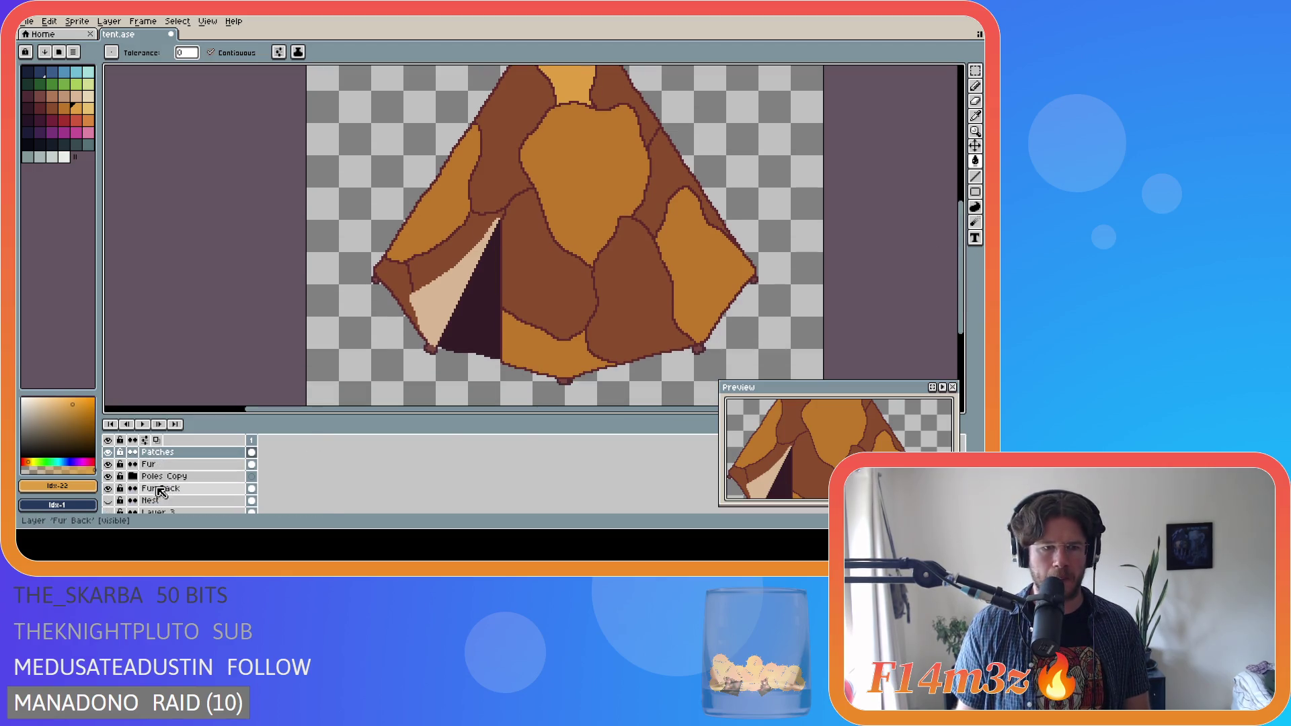
pyautogui.scroll(2, 144, 489)
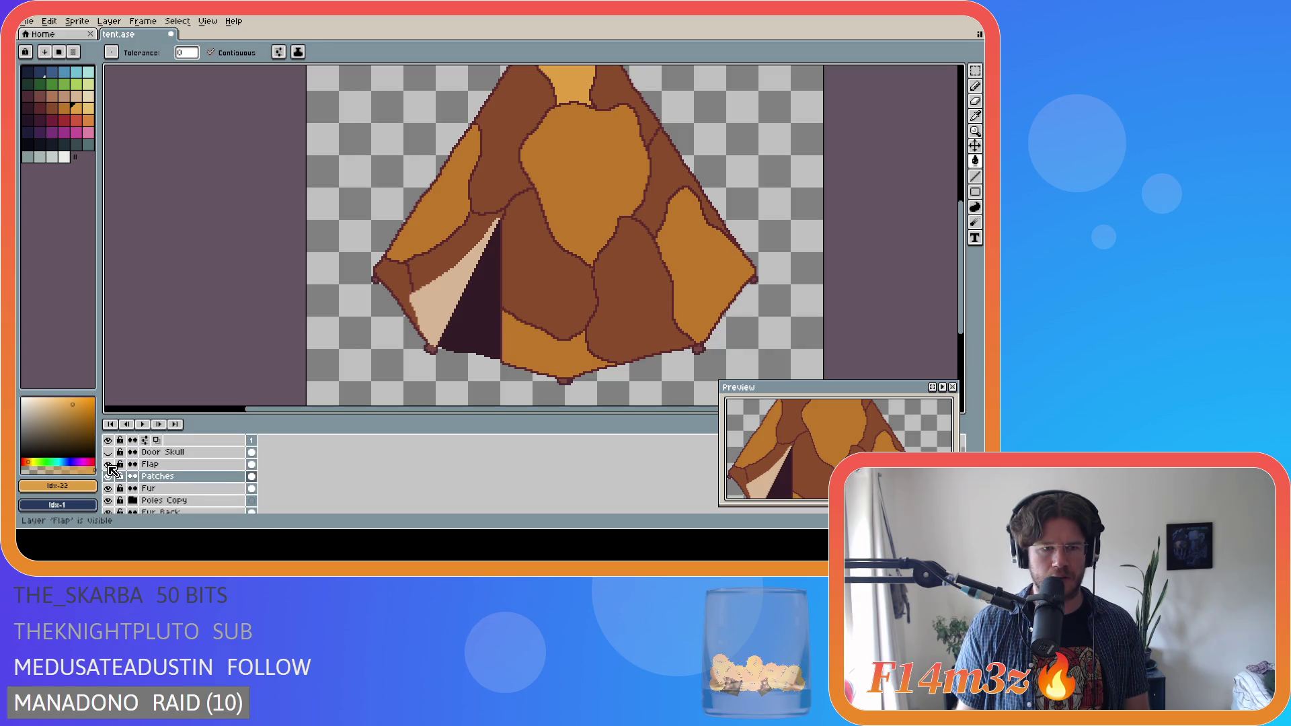
pyautogui.click(108, 464)
pyautogui.click(108, 464)
pyautogui.click(109, 465)
# - Pick the dark seam colour #602c2c from the canvas, return to Paint Bucket, and activate Patches
pyautogui.scroll(1, 444, 296)
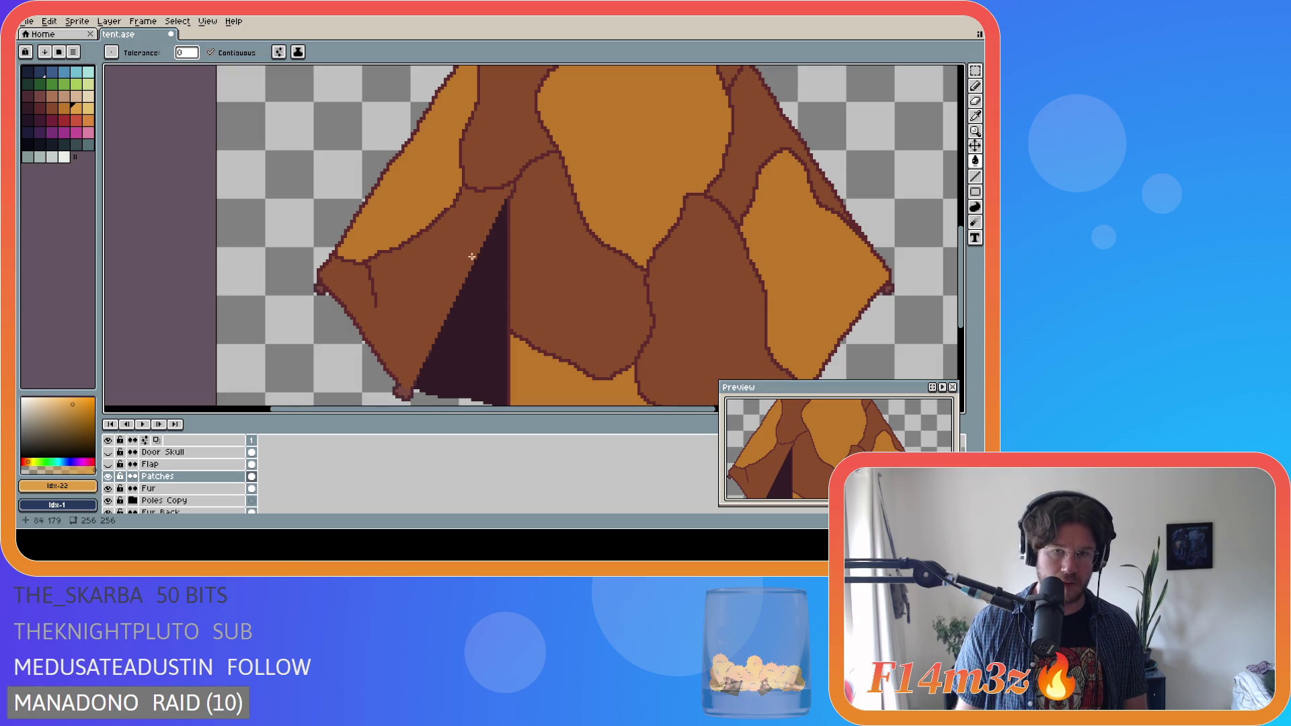
pyautogui.scroll(1, 505, 200)
pyautogui.press('i')
pyautogui.click(509, 195)
pyautogui.press('g')
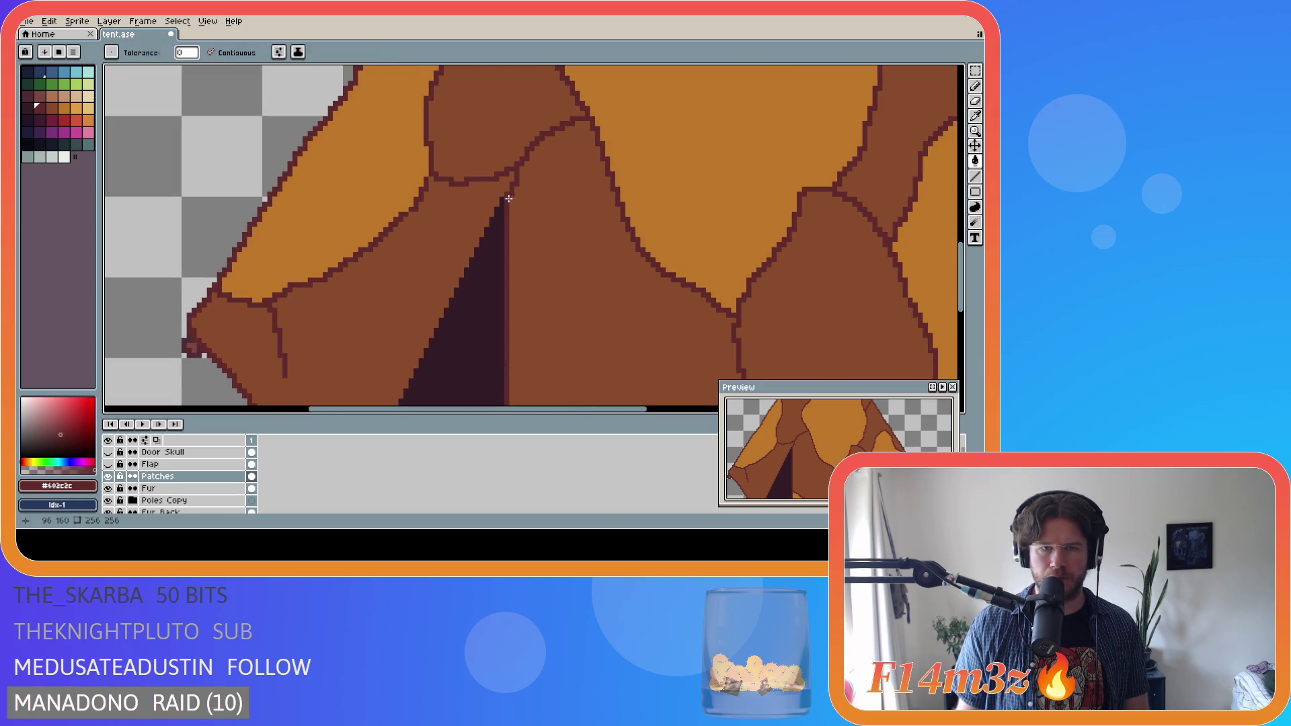
pyautogui.scroll(-1, 208, 472)
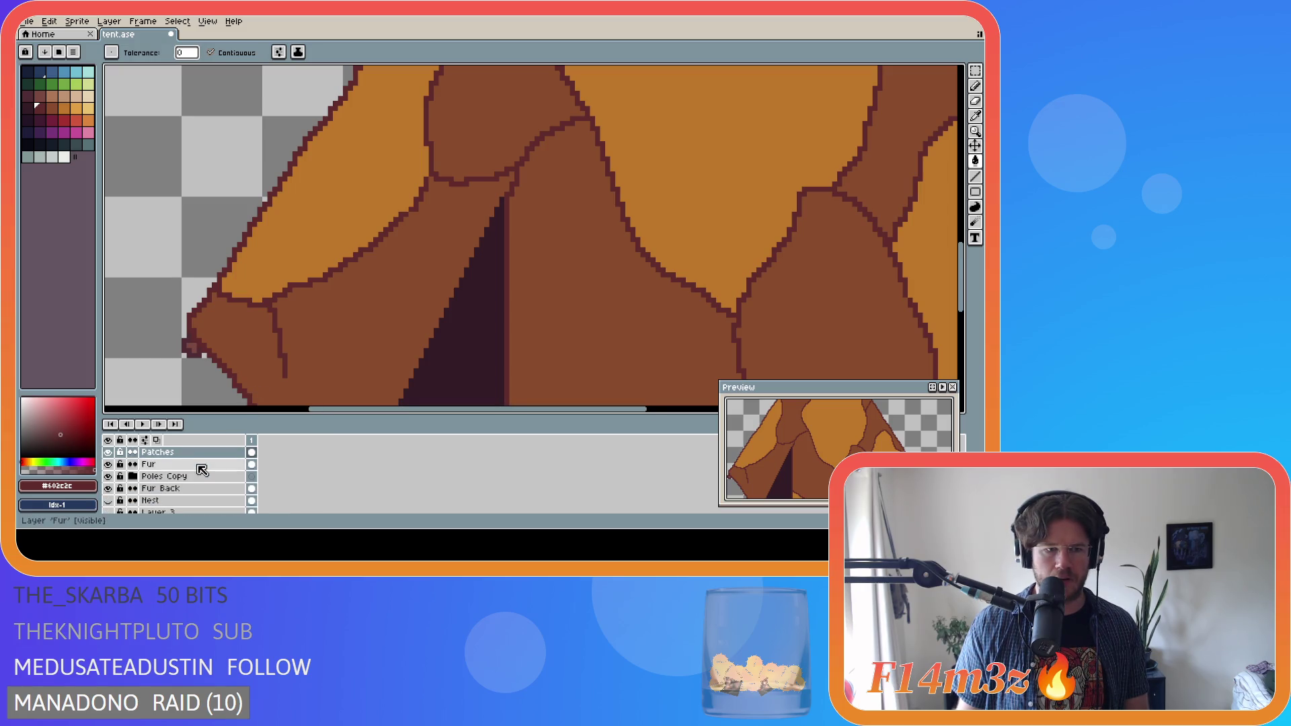
pyautogui.scroll(1, 198, 474)
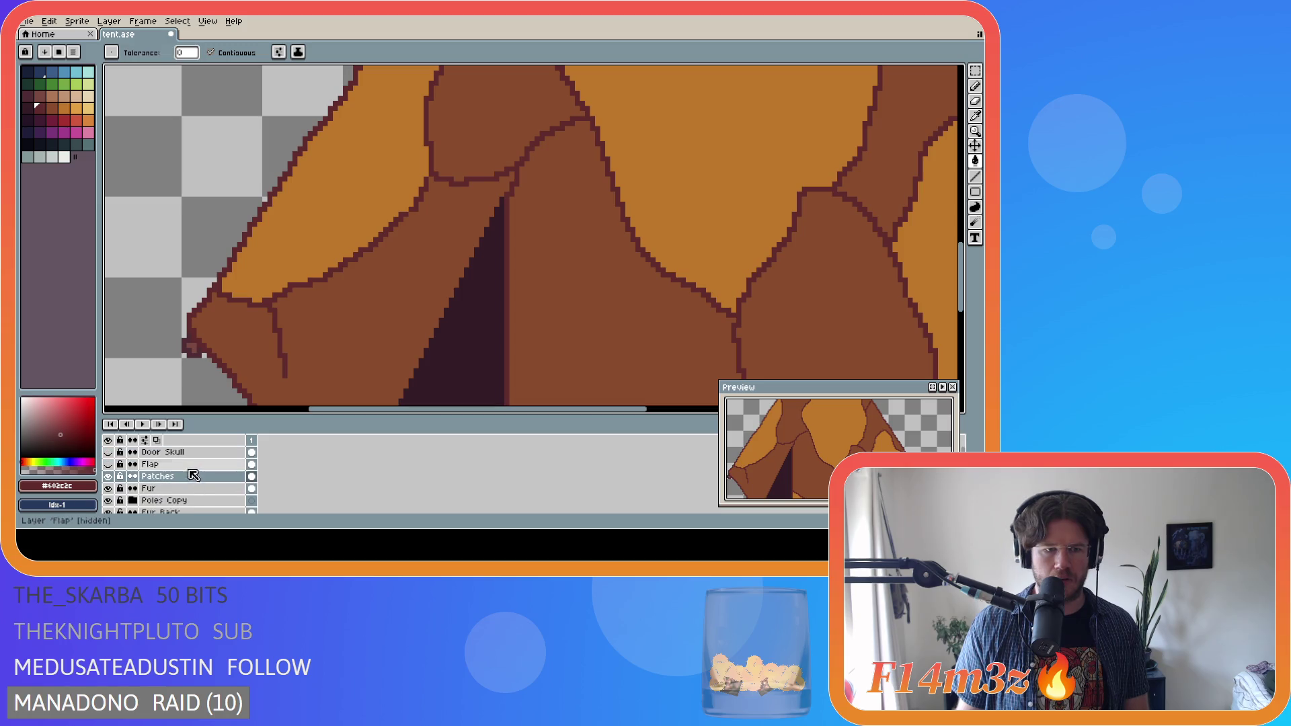
pyautogui.click(172, 476)
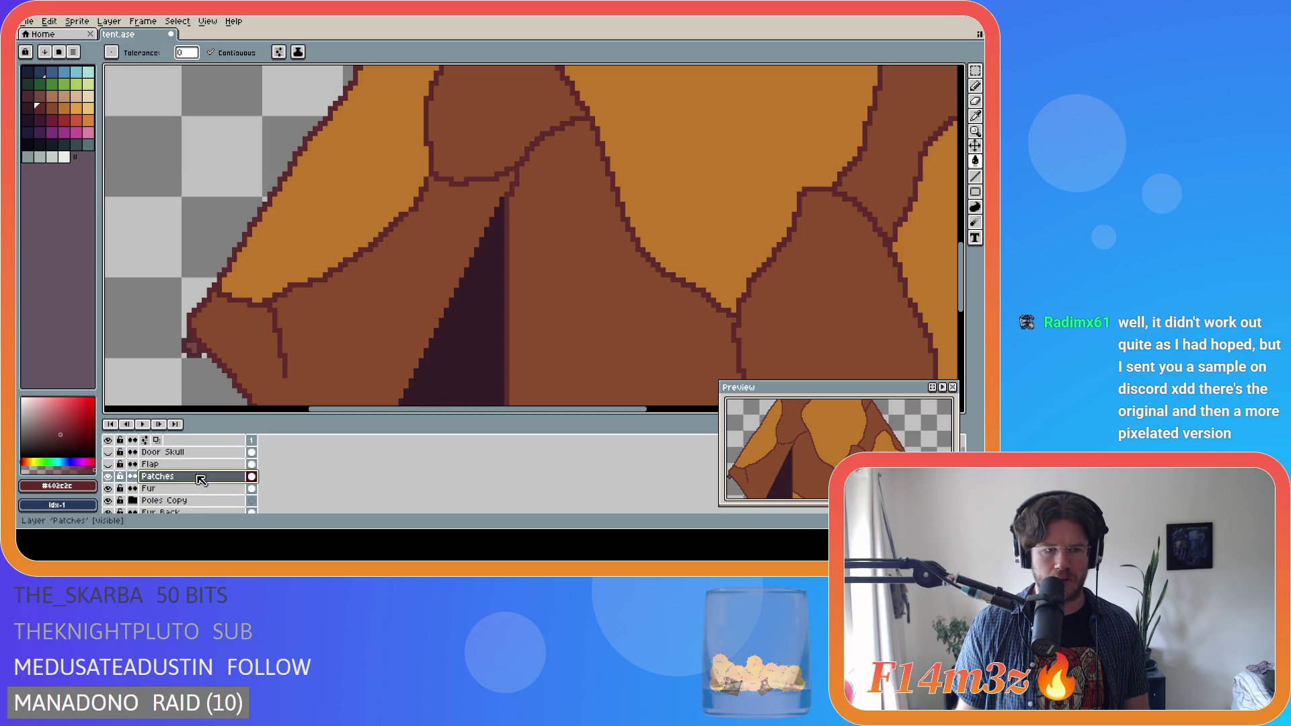
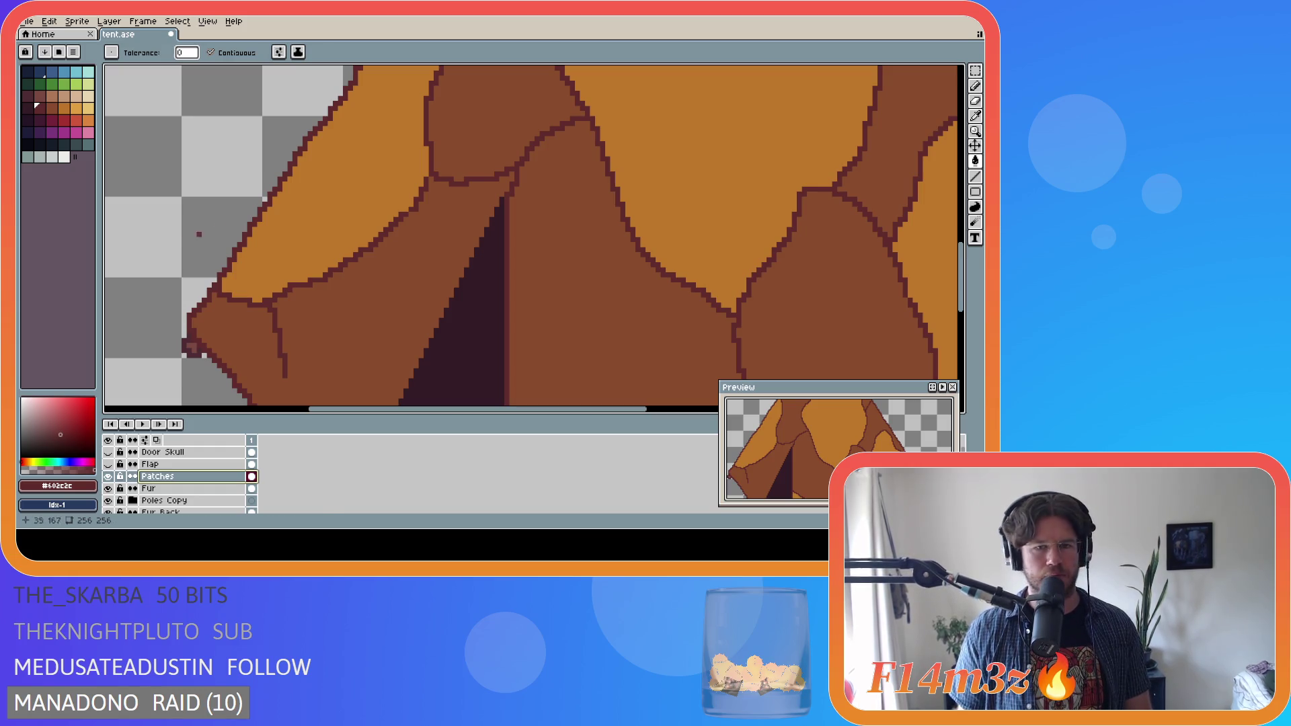
# - Bucket-fill one more hide patch on the tent
pyautogui.scroll(-3, 291, 309)
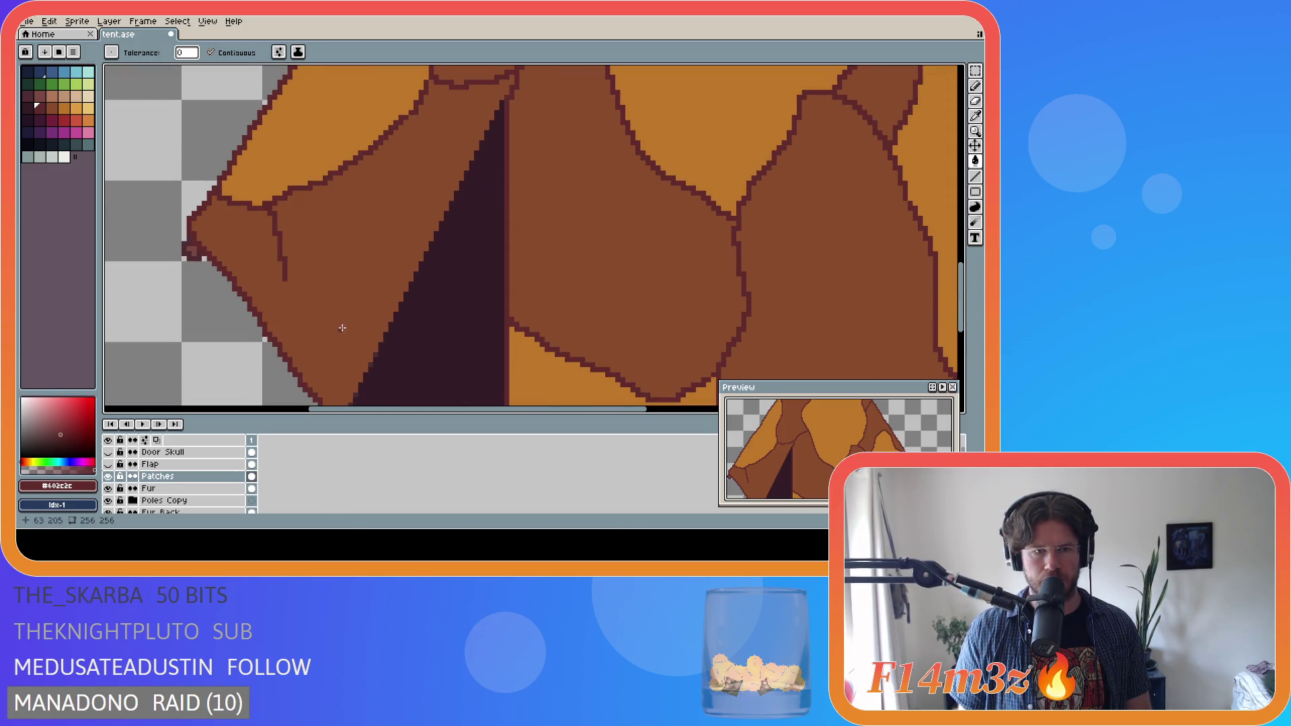
pyautogui.press('v')
pyautogui.press('g')
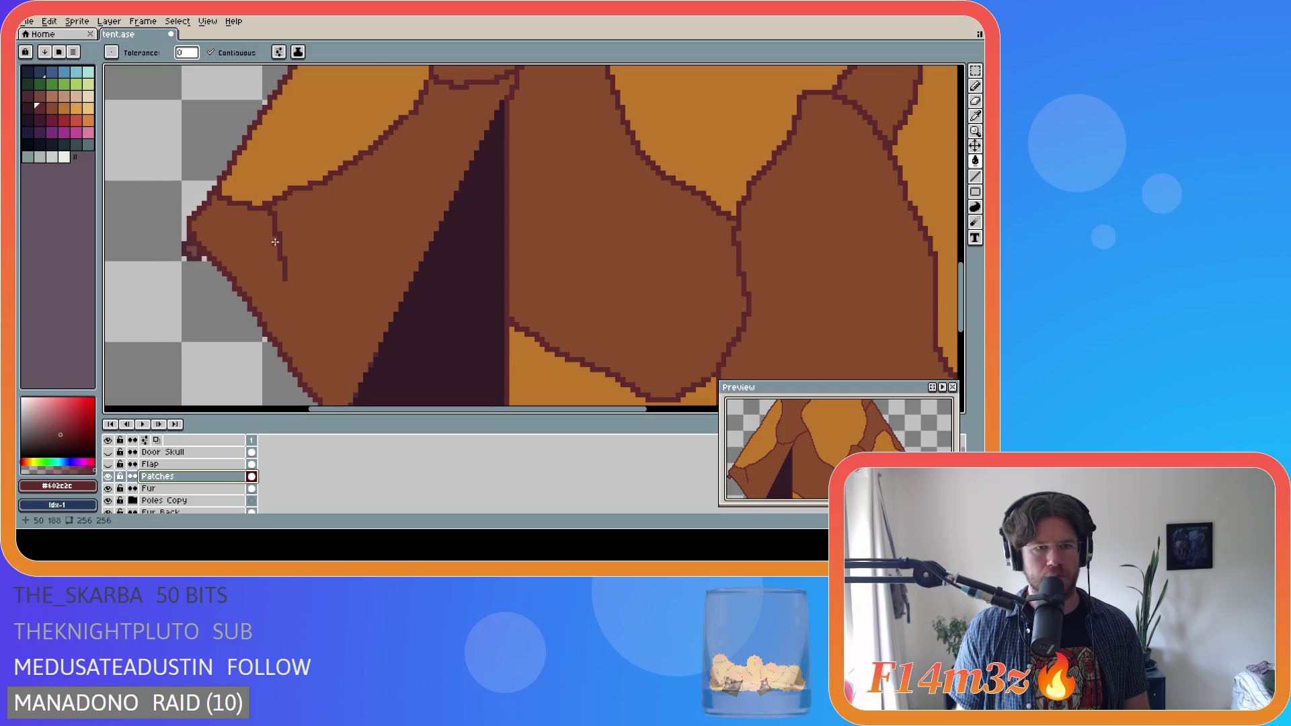
pyautogui.click(347, 316)
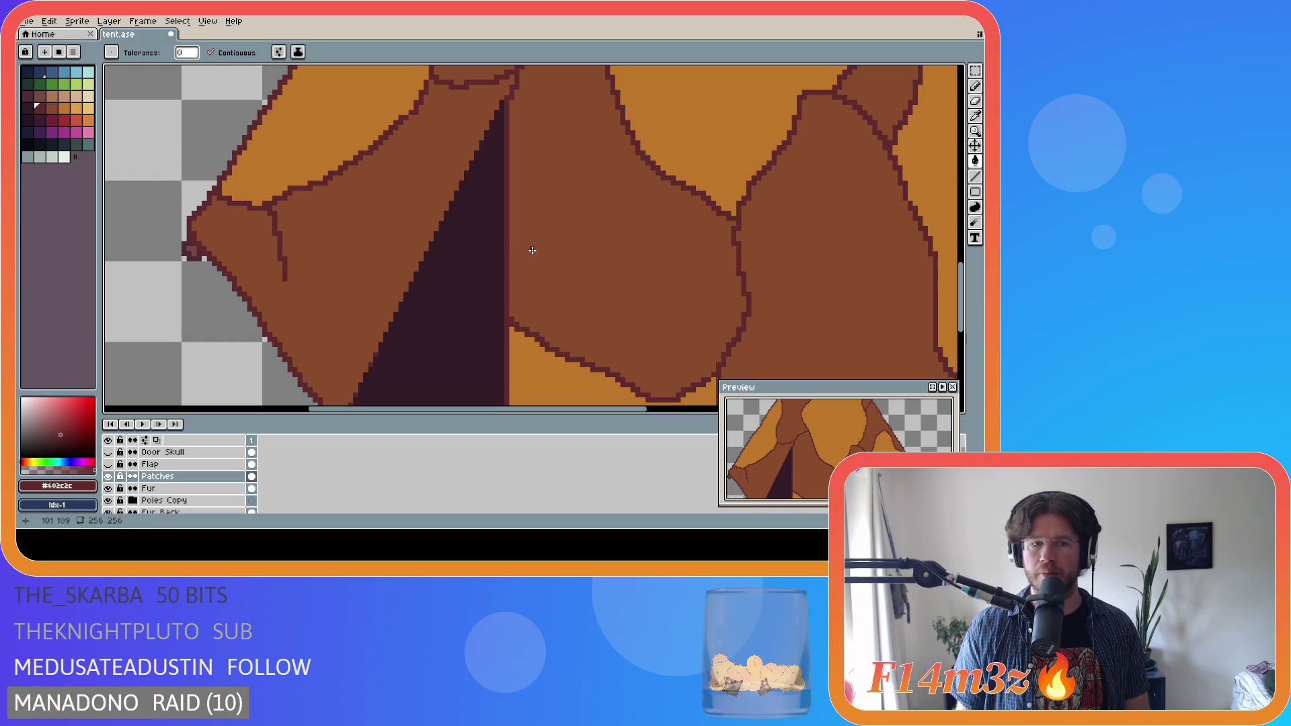
# - Undo the last two bucket fills and switch to the Pencil
pyautogui.press('v')
pyautogui.hotkey('ctrl', 'z')
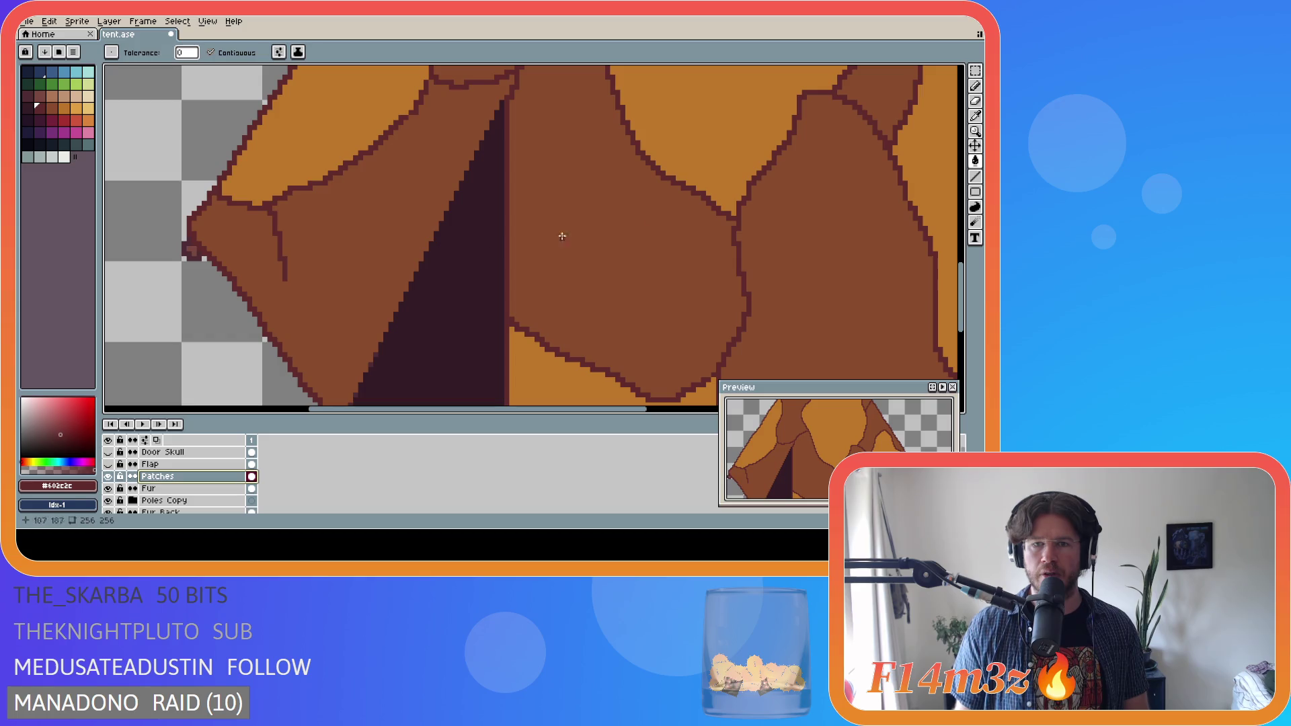
pyautogui.press('b')
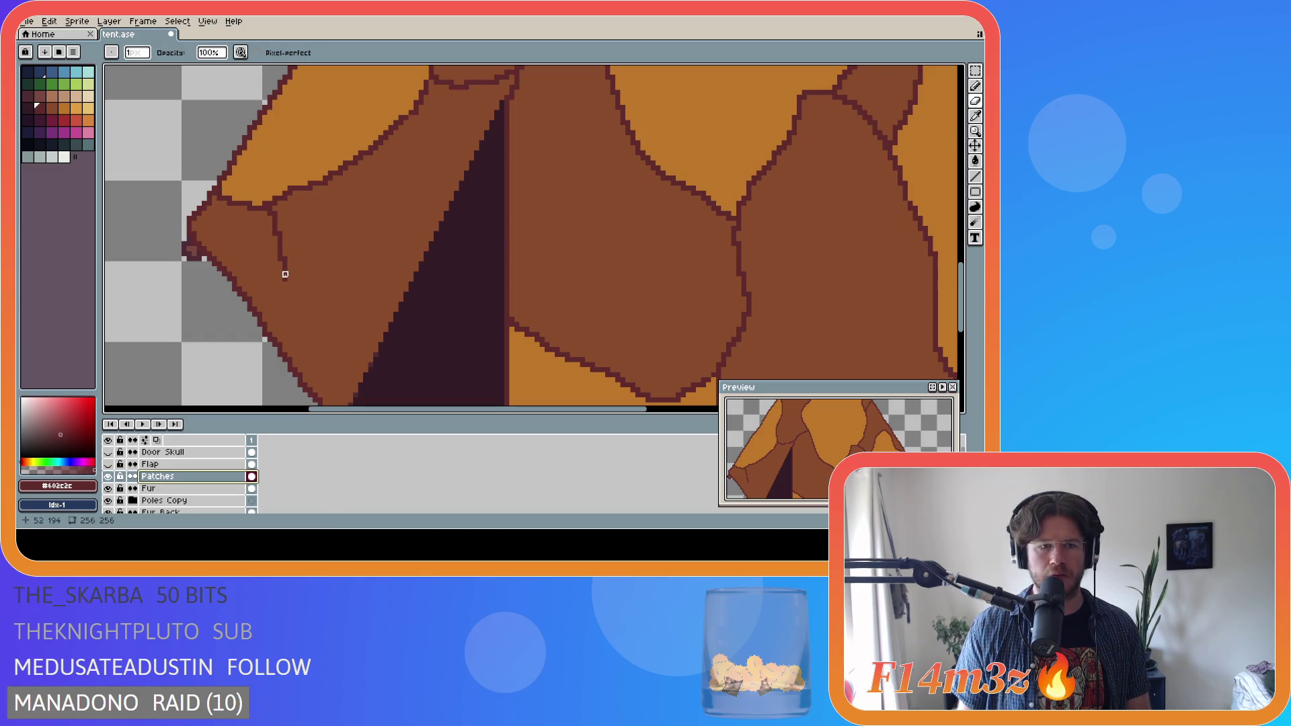
# - Draw dark seams along a patch edge and the door's top edge, then hide the Flap layer
pyautogui.click(975, 86)
pyautogui.moveTo(286, 279)
pyautogui.mouseDown()
pyautogui.moveTo(331, 342)
pyautogui.moveTo(370, 365)
pyautogui.mouseUp()
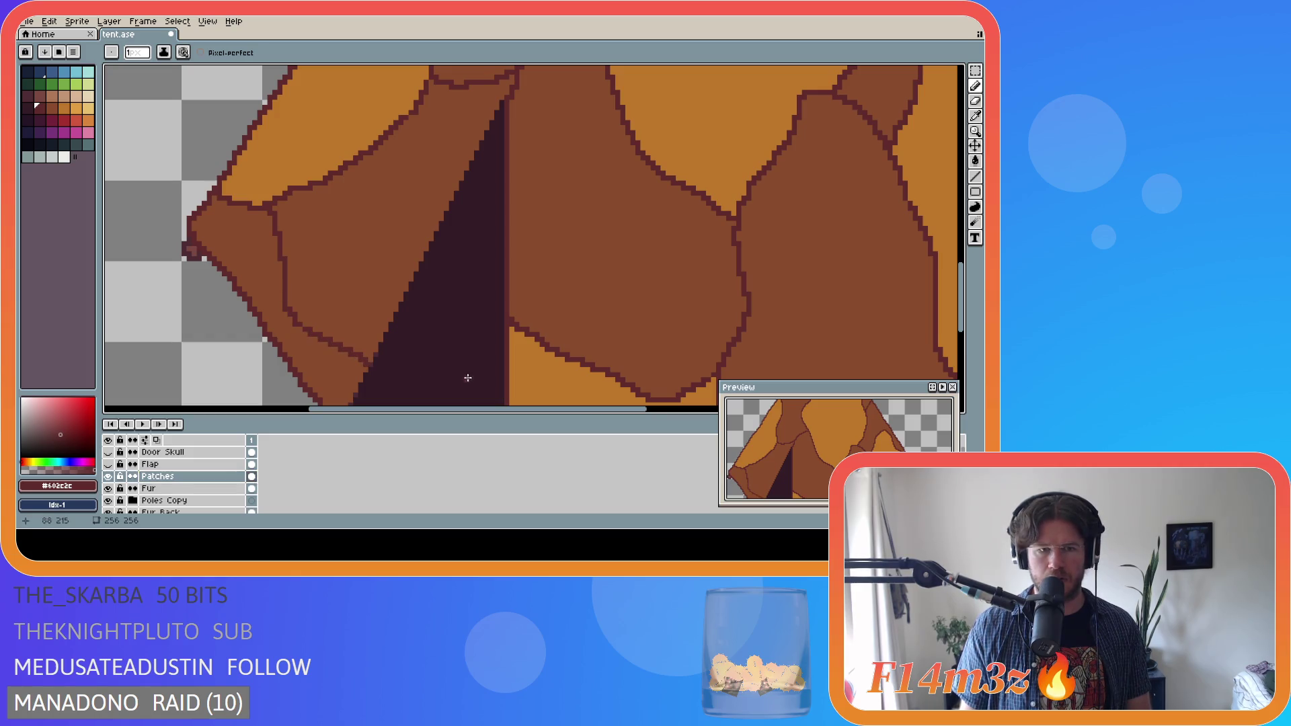
pyautogui.scroll(-2, 426, 325)
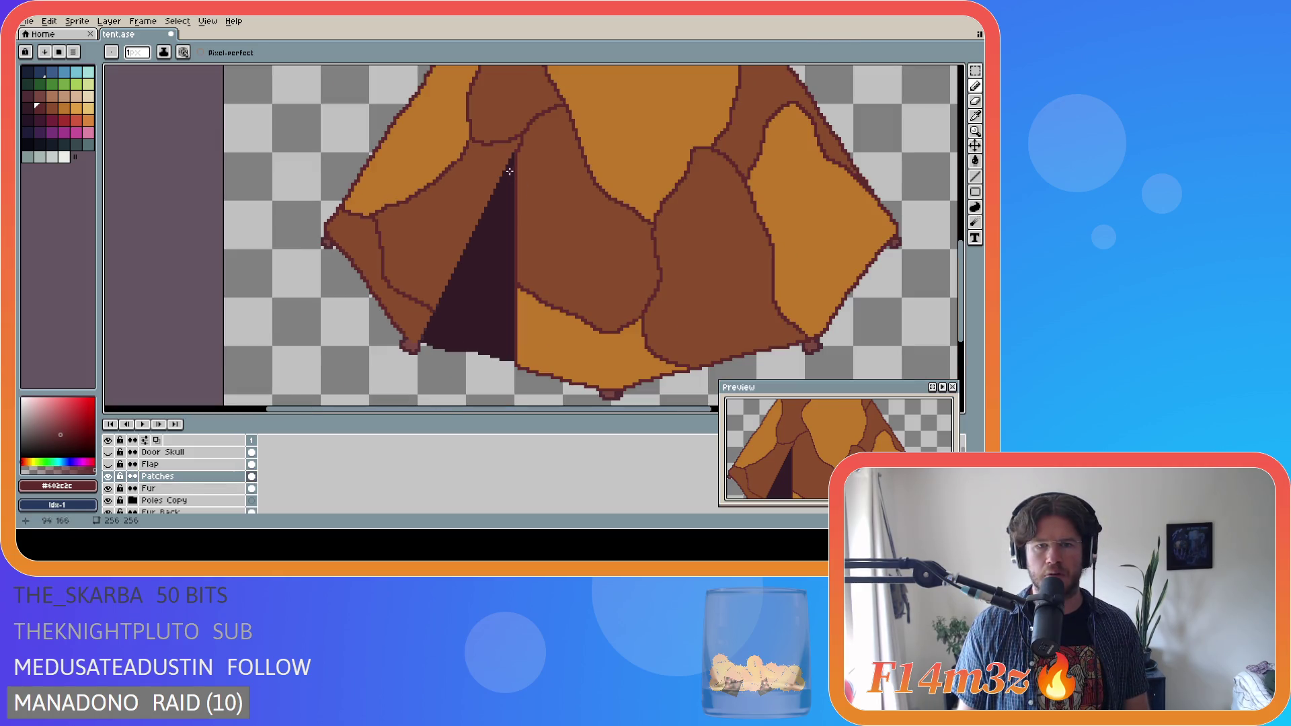
pyautogui.scroll(2, 511, 173)
pyautogui.moveTo(513, 142); pyautogui.dragTo(504, 148)
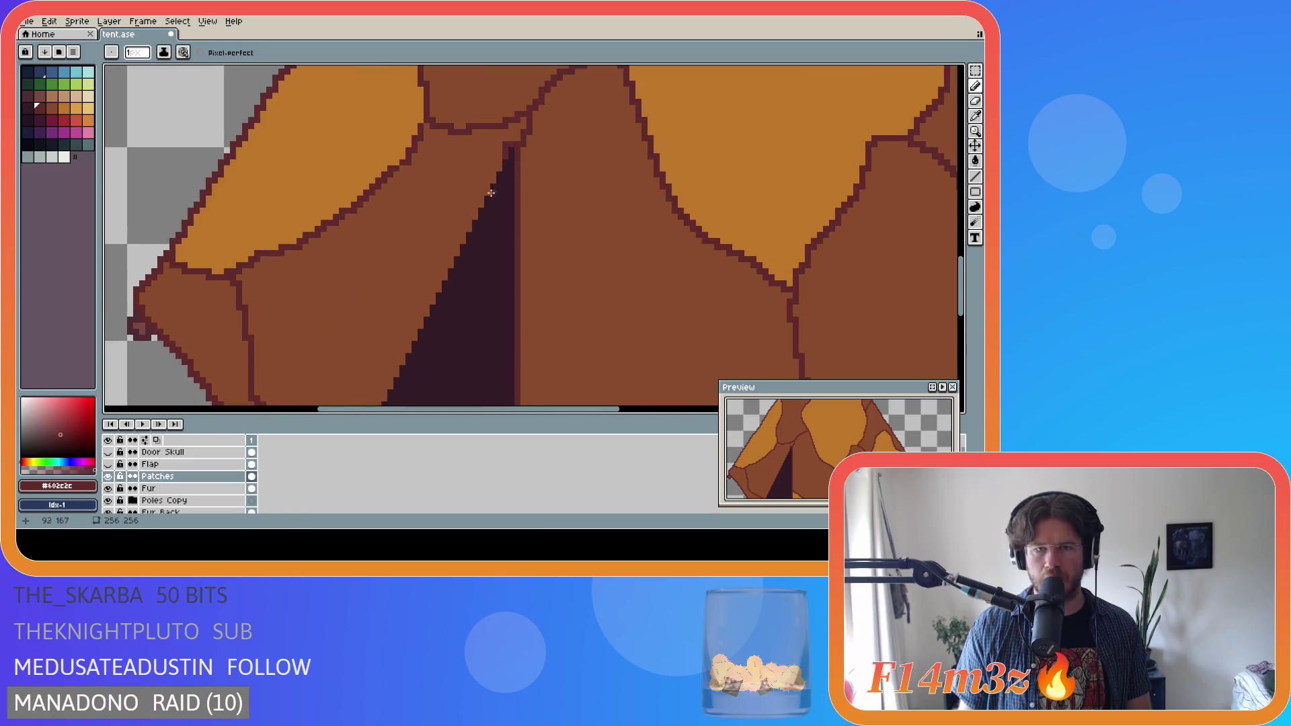
pyautogui.click(109, 465)
pyautogui.click(108, 464)
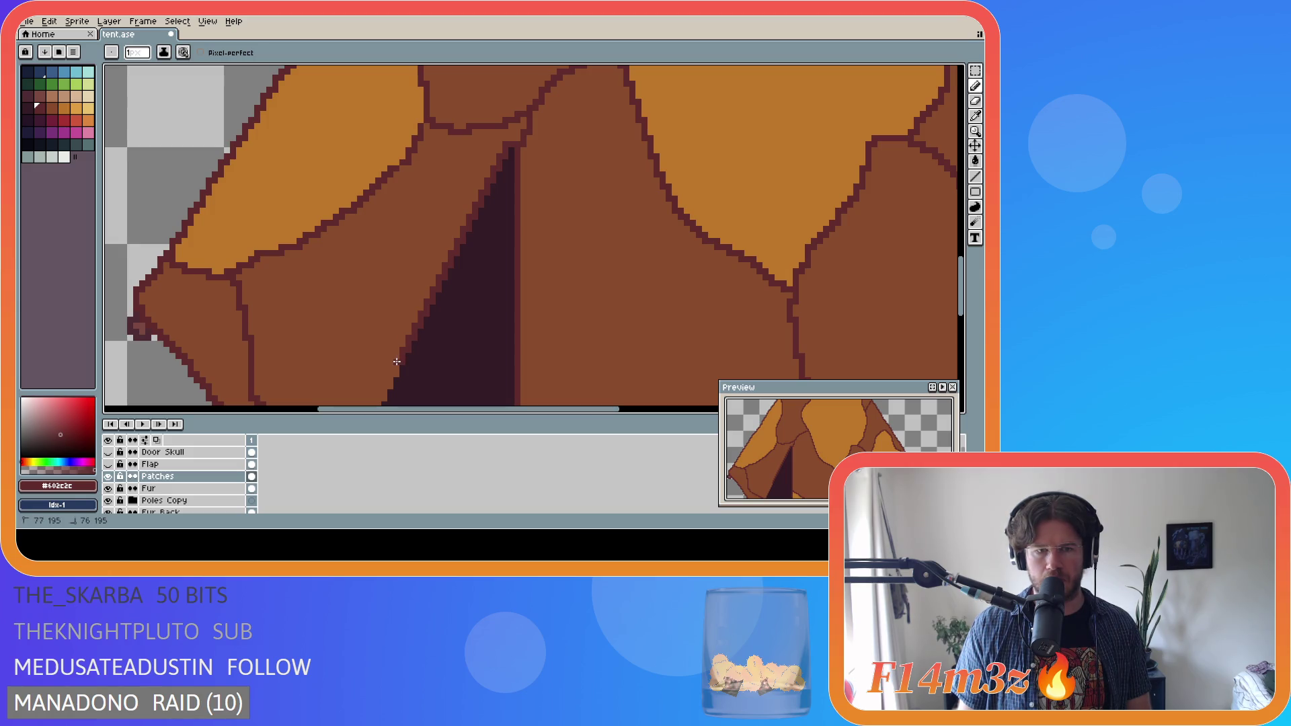
# - Add dark outline pixels down the door's left edge and toward the tent bottom, then save tent.ase
pyautogui.scroll(-4, 467, 238)
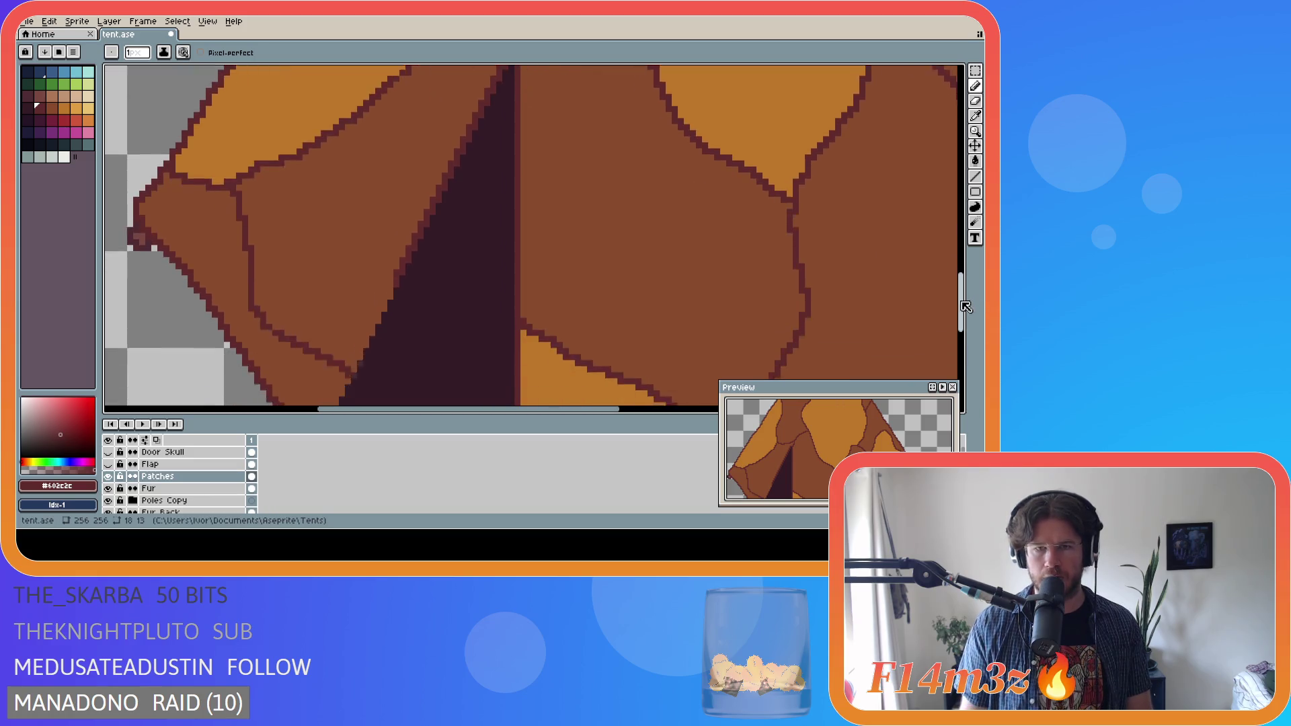
pyautogui.click(396, 246)
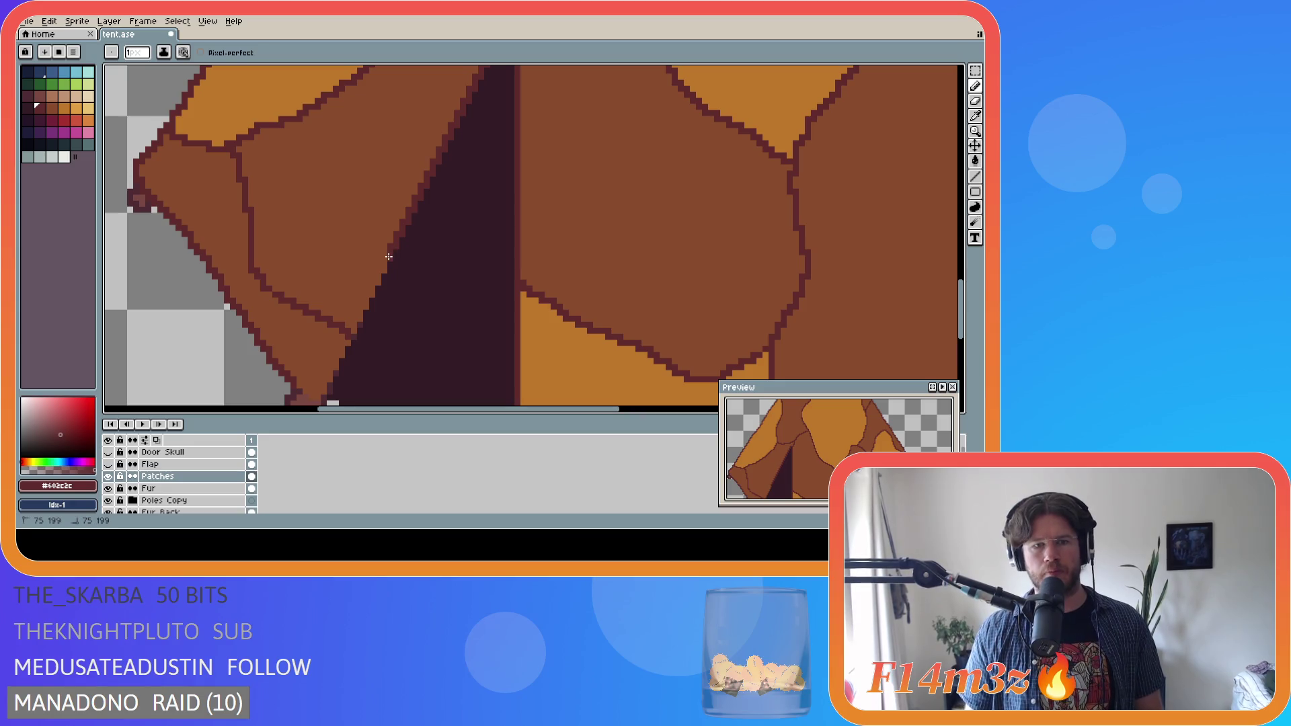
pyautogui.moveTo(383, 264); pyautogui.dragTo(384, 270)
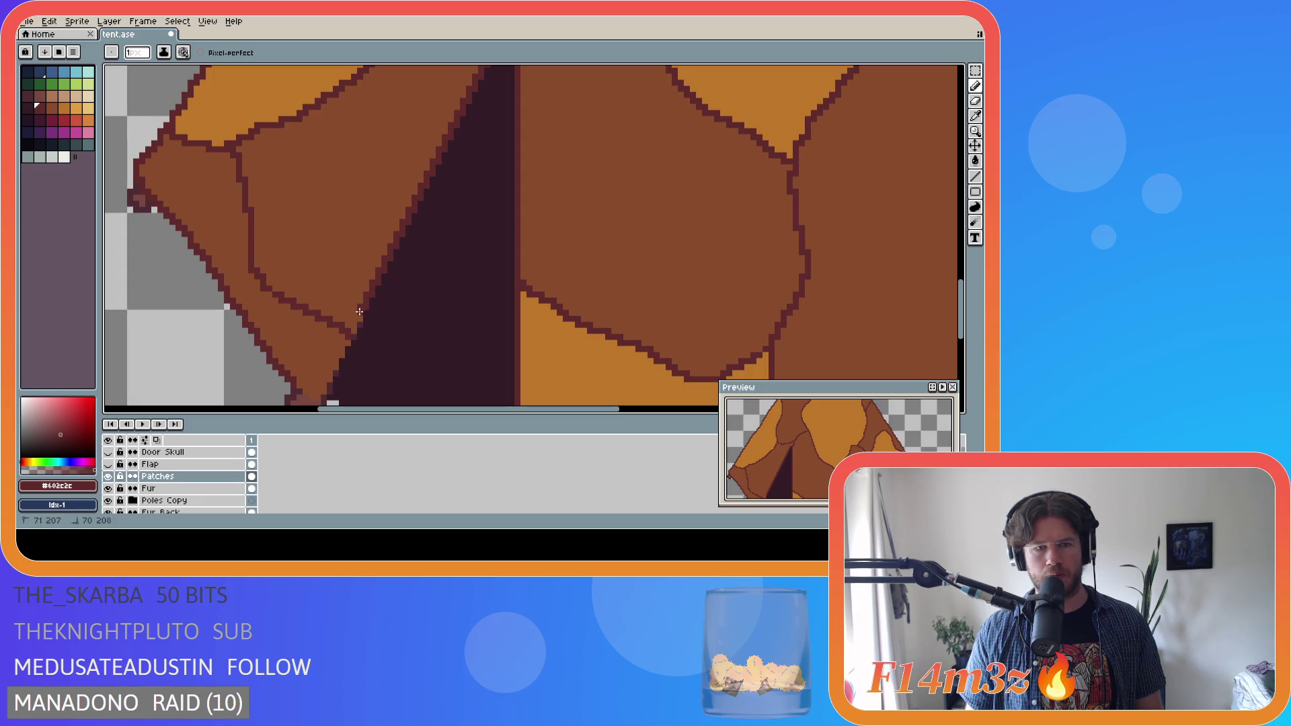
pyautogui.scroll(1, 373, 342)
pyautogui.click(350, 311)
pyautogui.click(345, 325)
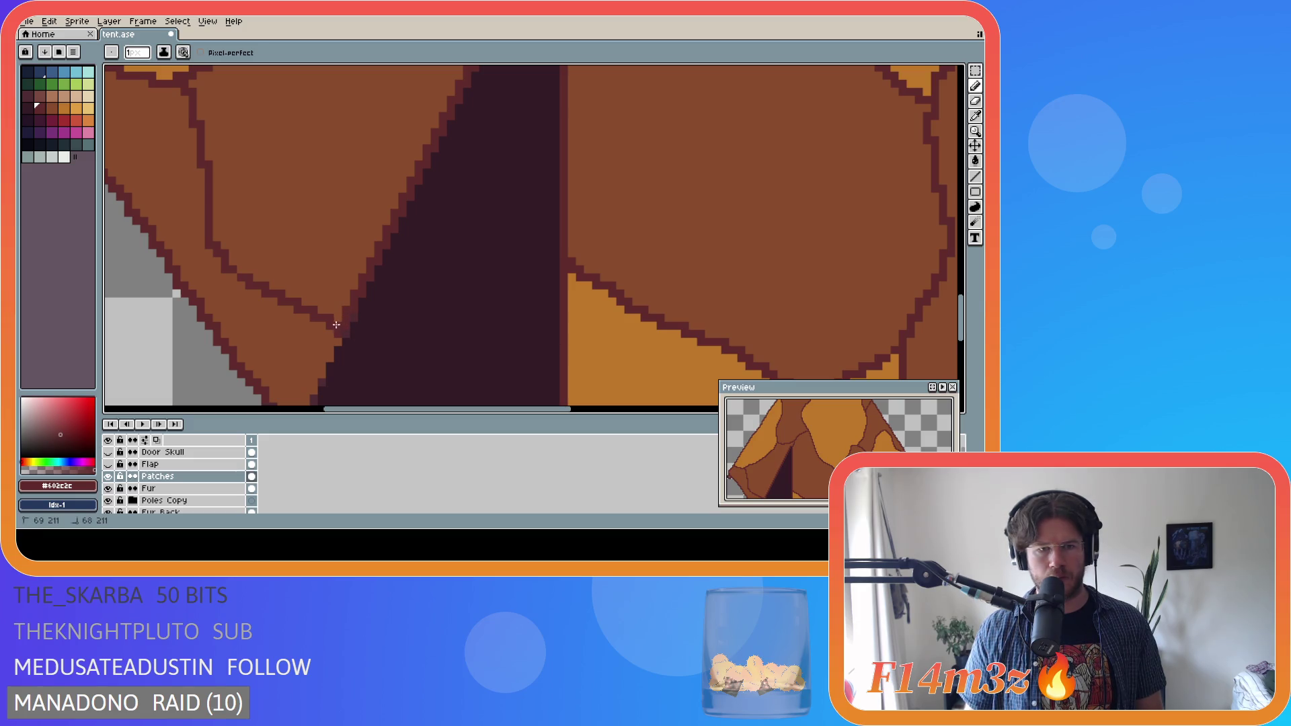
pyautogui.moveTo(335, 340); pyautogui.dragTo(315, 376)
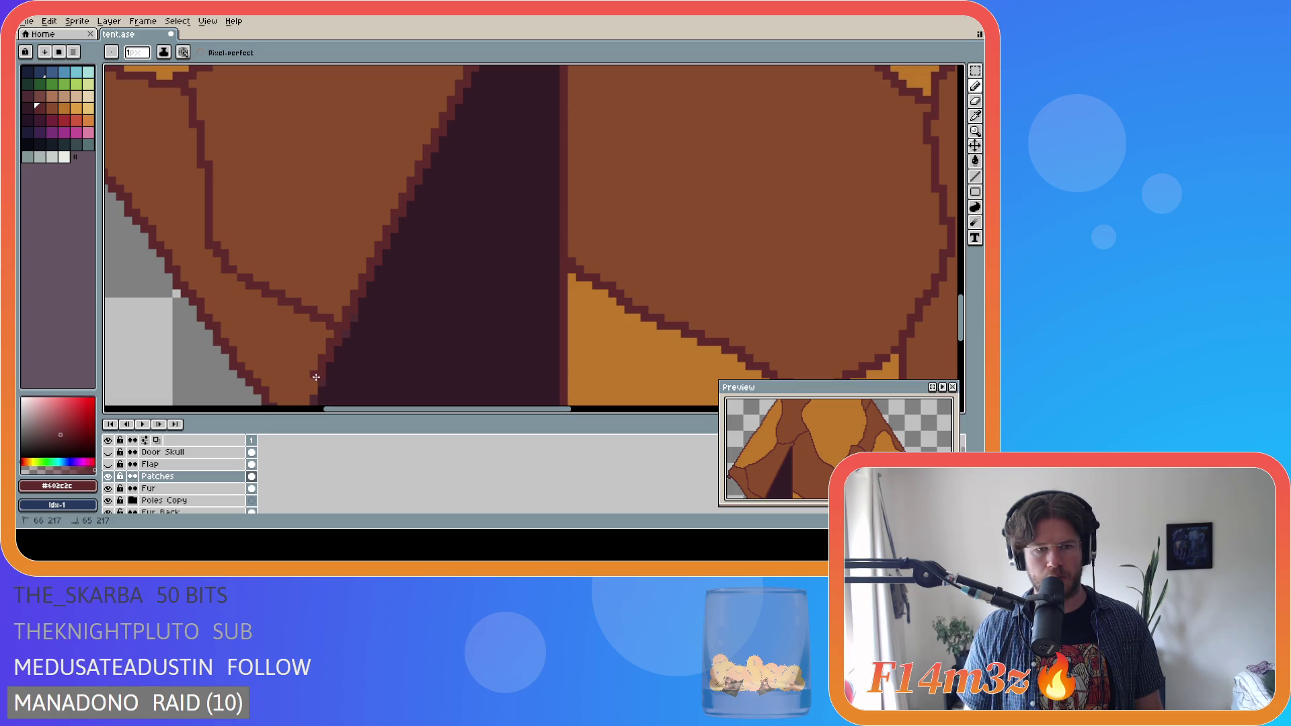
pyautogui.scroll(-2, 329, 336)
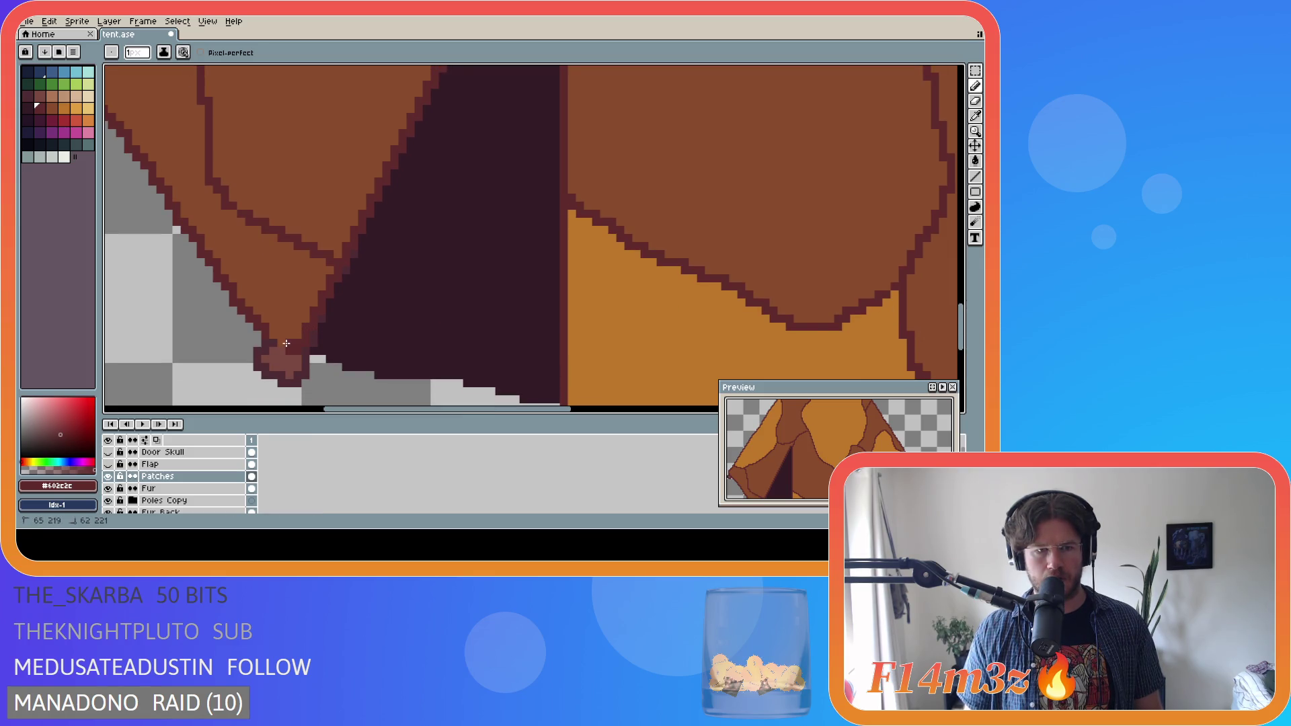
pyautogui.hotkey('ctrl', 's')
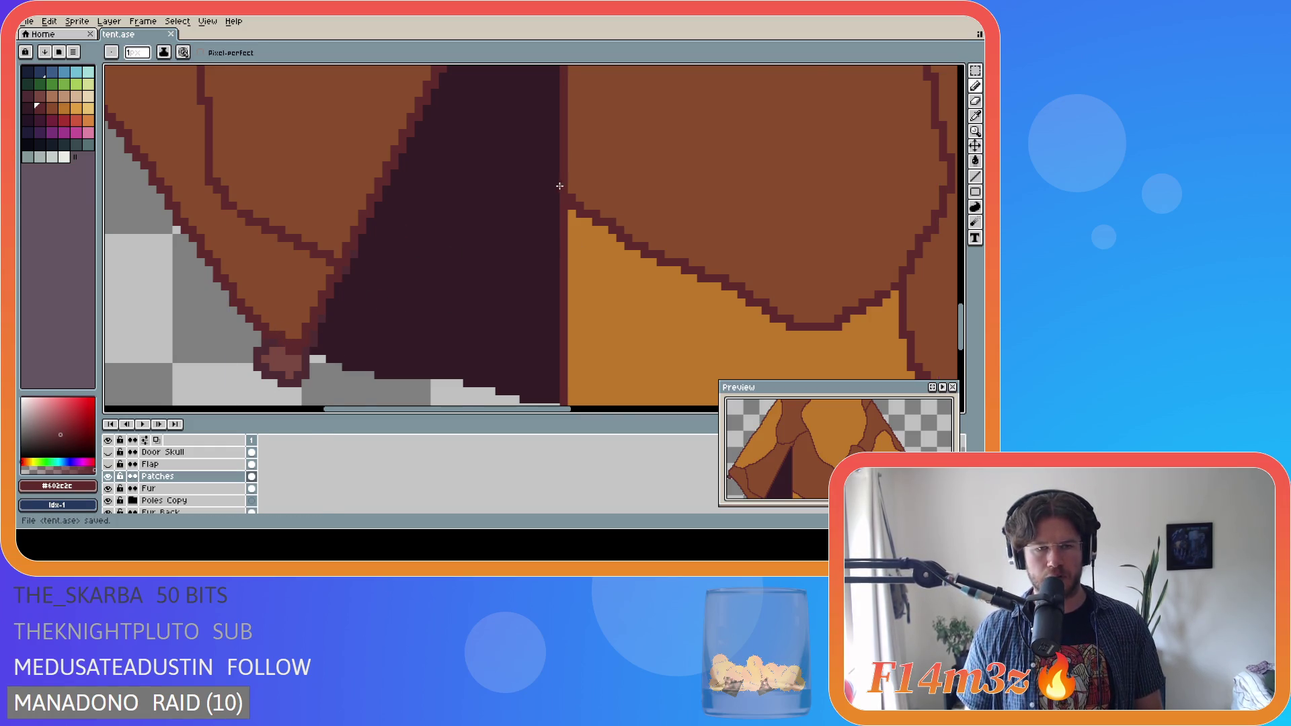
# - Pan along the tent's bottom edge and save tent.ase again
pyautogui.scroll(-5, 560, 185)
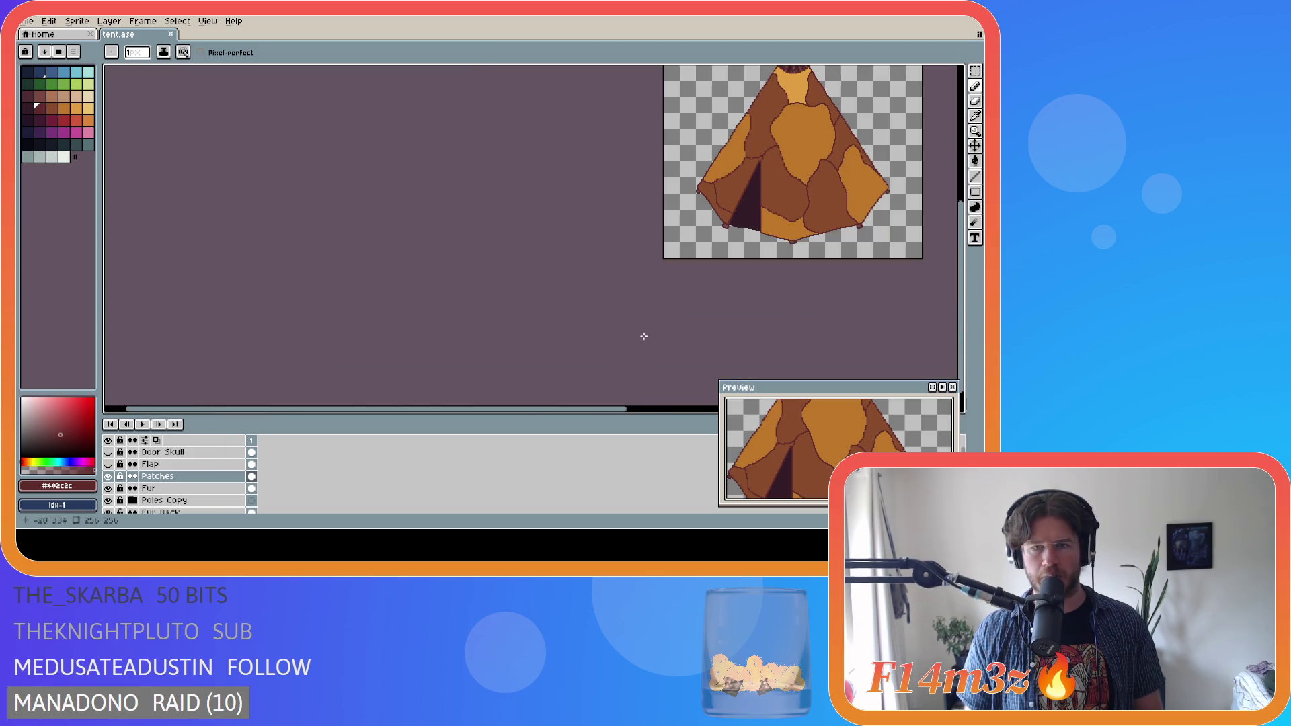
pyautogui.scroll(4, 644, 338)
pyautogui.moveTo(614, 410)
pyautogui.mouseDown()
pyautogui.moveTo(576, 412)
pyautogui.moveTo(700, 369)
pyautogui.mouseUp()
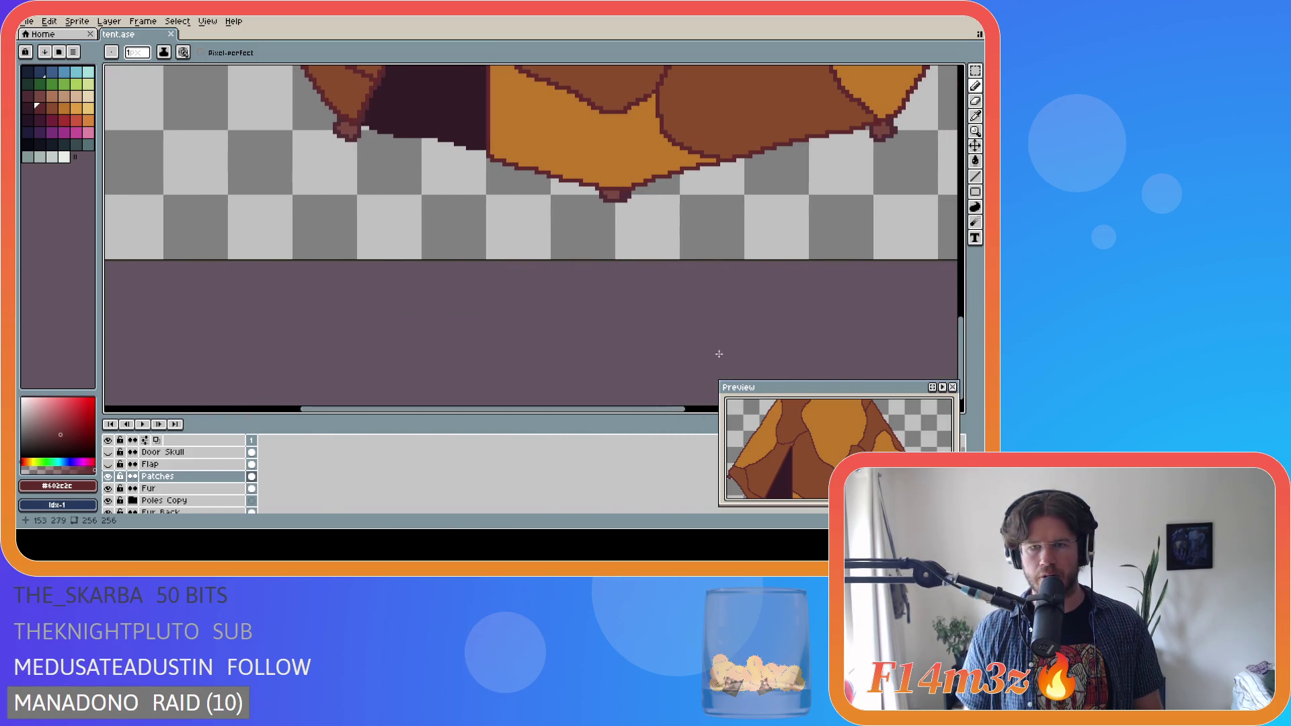
pyautogui.scroll(5, 700, 369)
pyautogui.scroll(-1, 484, 269)
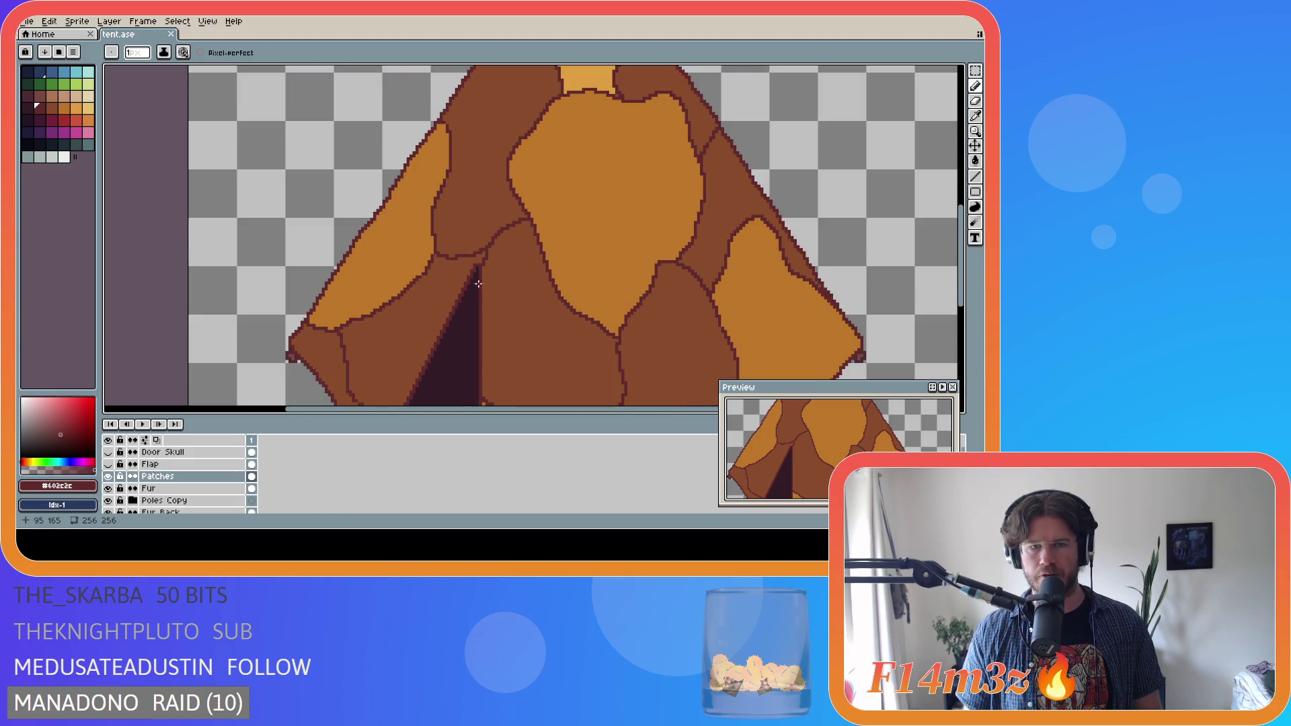
pyautogui.scroll(2, 476, 277)
pyautogui.moveTo(962, 269)
pyautogui.mouseDown()
pyautogui.moveTo(964, 310)
pyautogui.moveTo(964, 290)
pyautogui.mouseUp()
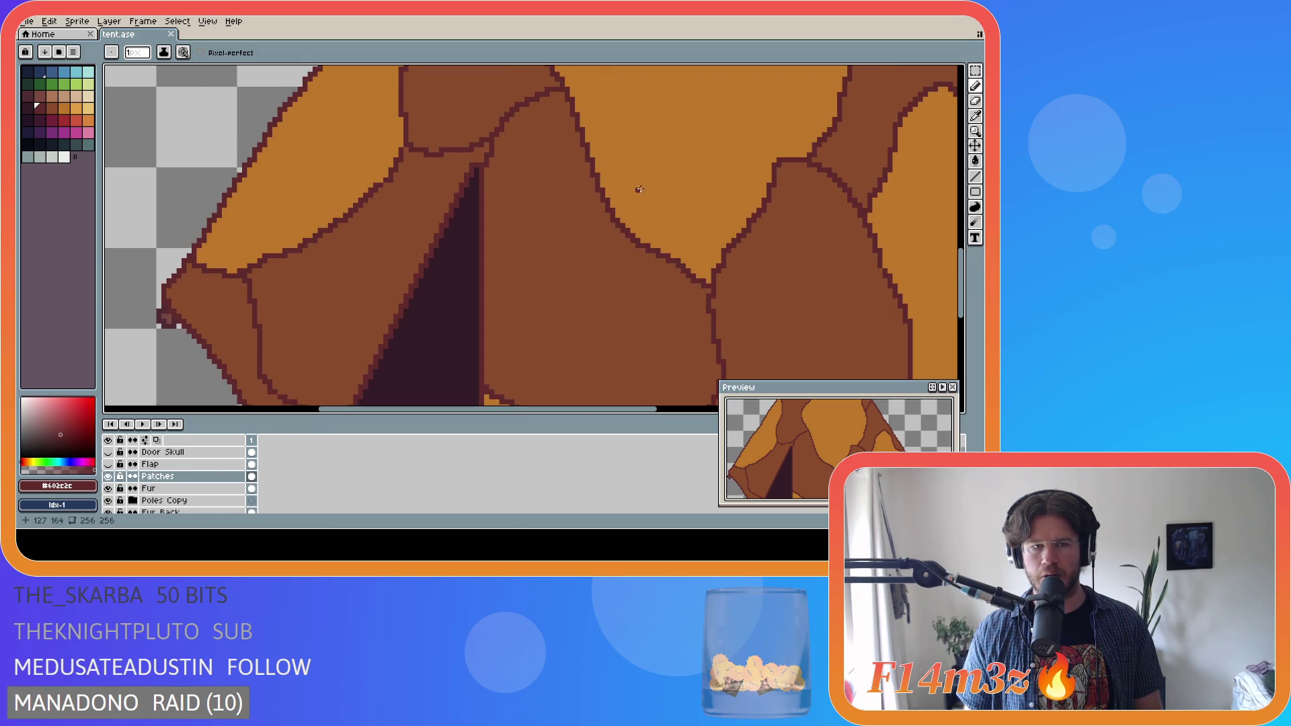
pyautogui.hotkey('ctrl', 's')
# - Make the Flap layer visible again to show the pale flap
pyautogui.moveTo(961, 282); pyautogui.dragTo(961, 306)
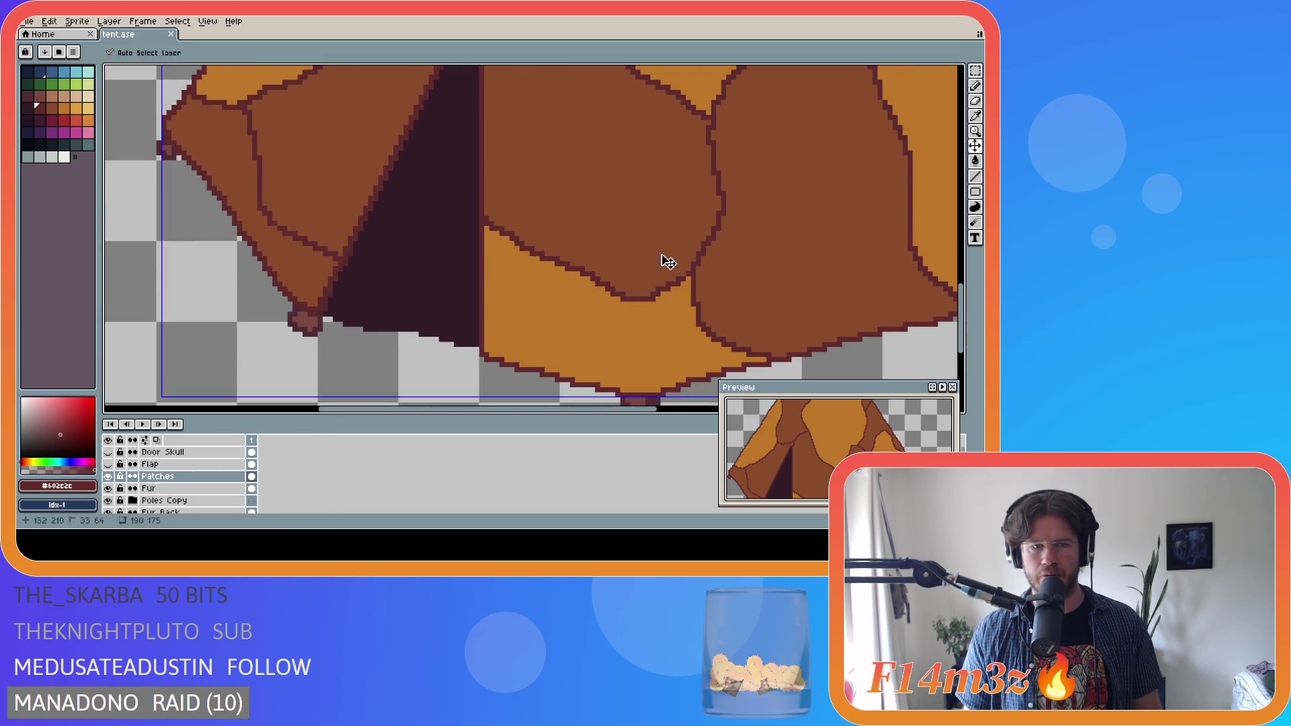
pyautogui.scroll(-3, 549, 214)
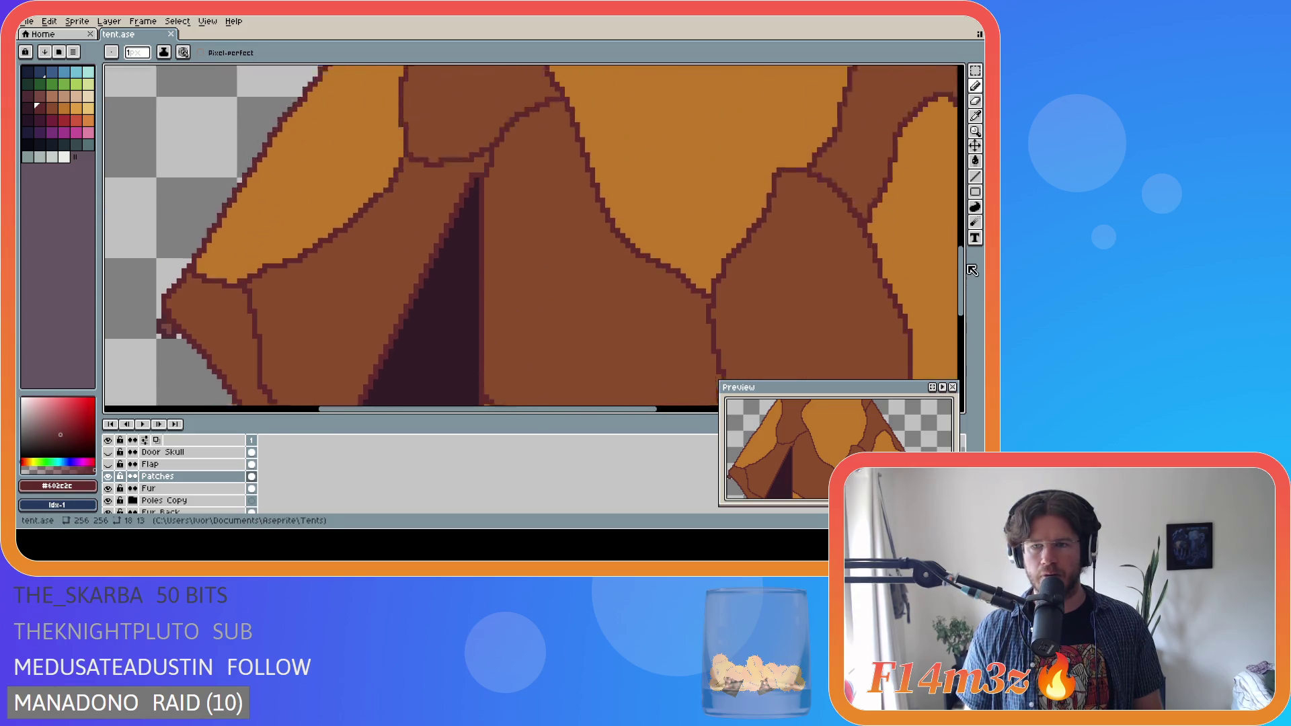
pyautogui.scroll(-1, 549, 214)
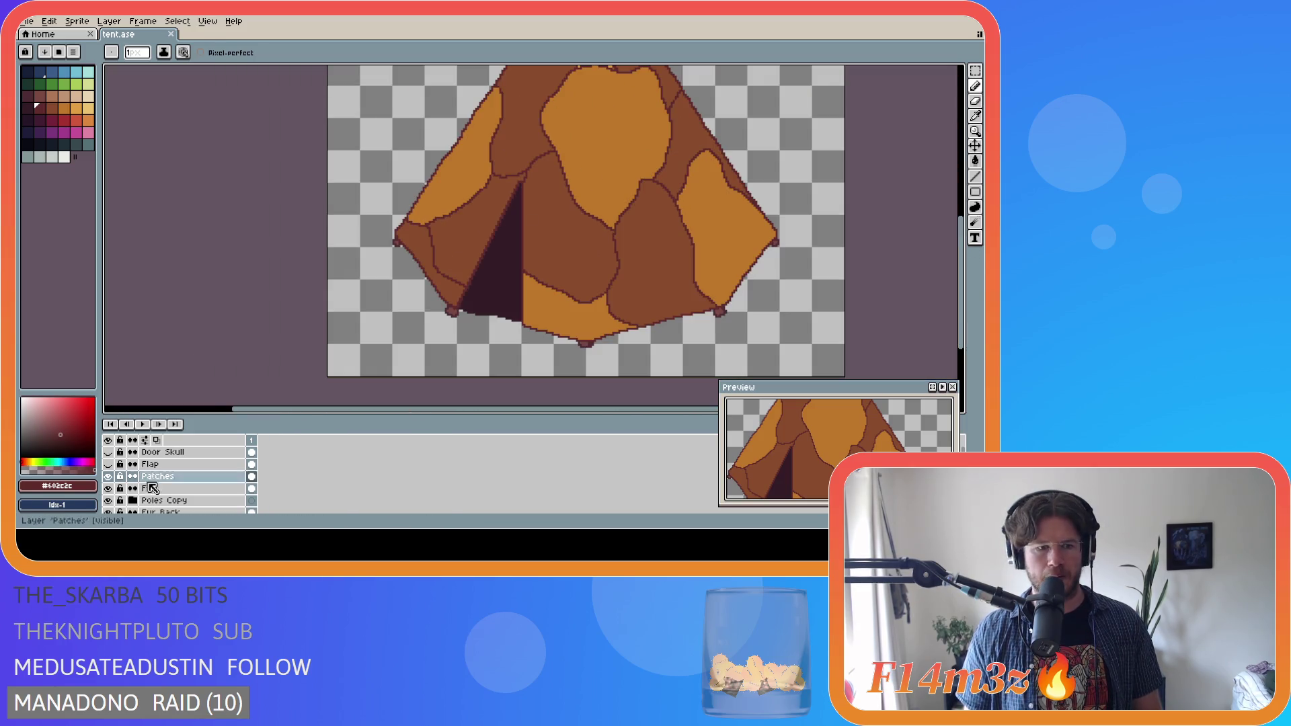
pyautogui.scroll(-4, 150, 478)
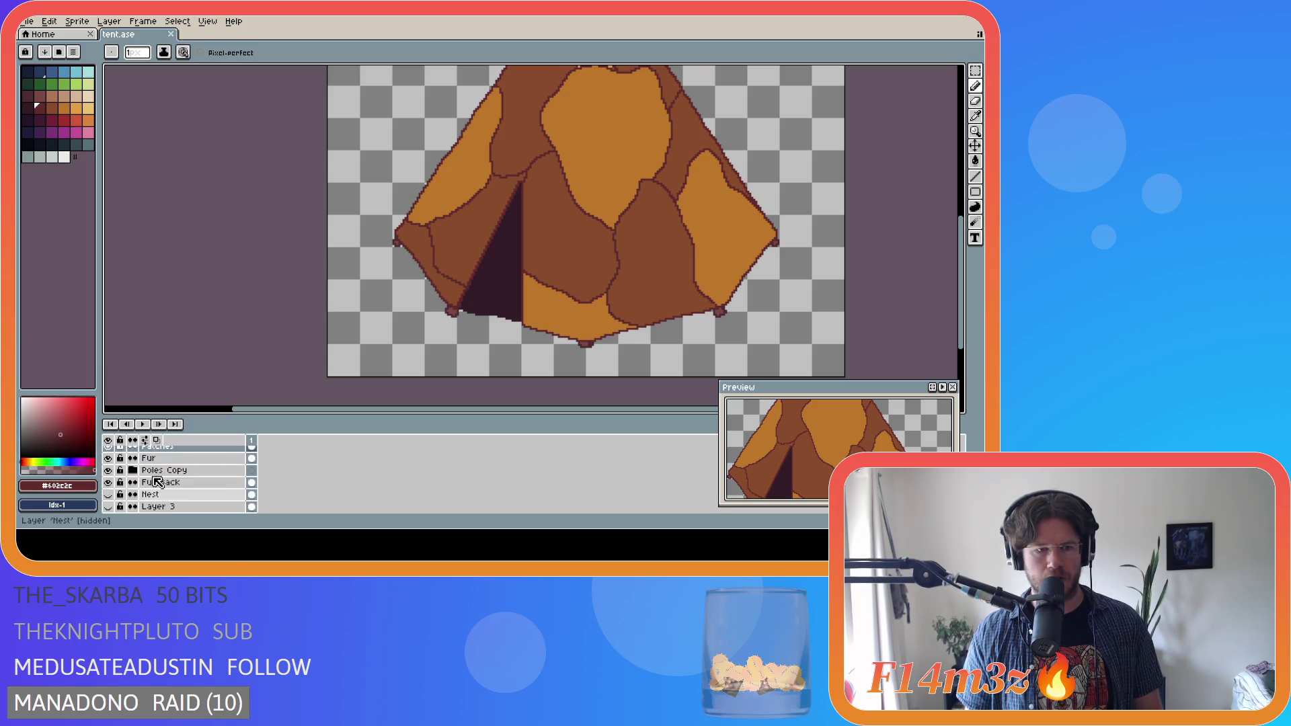
pyautogui.scroll(4, 113, 490)
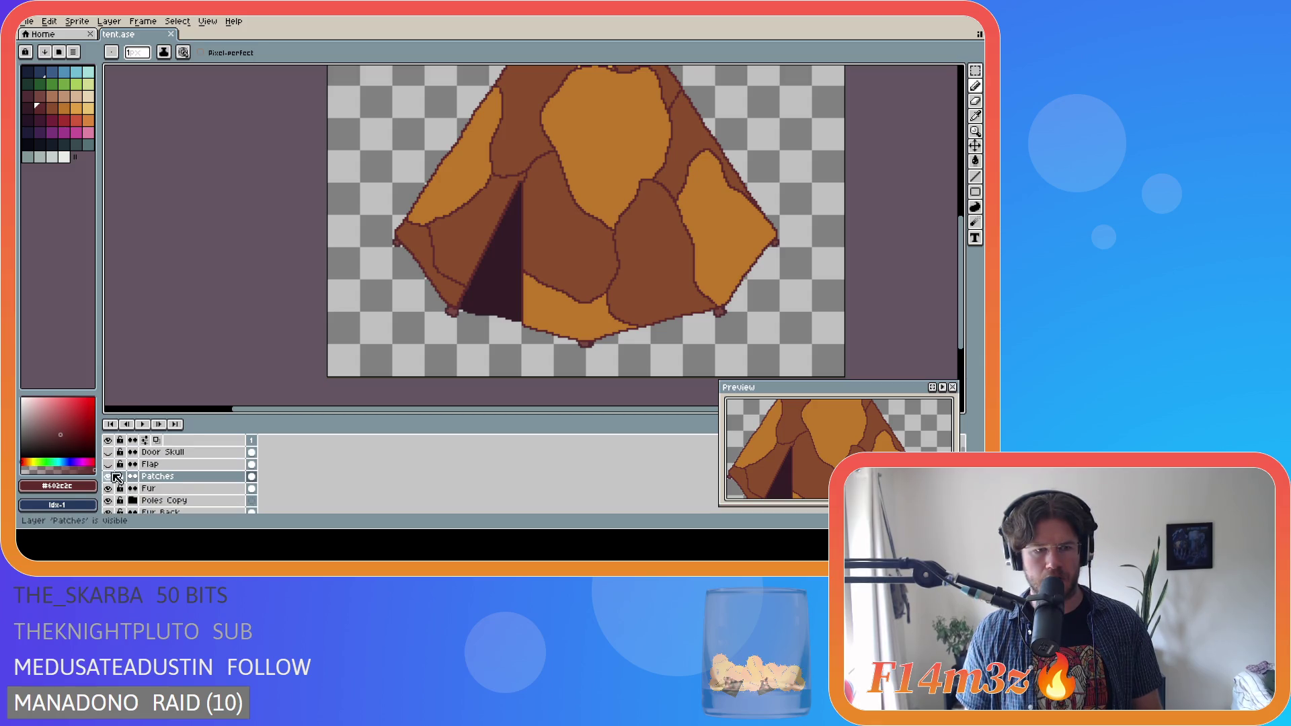
pyautogui.click(109, 463)
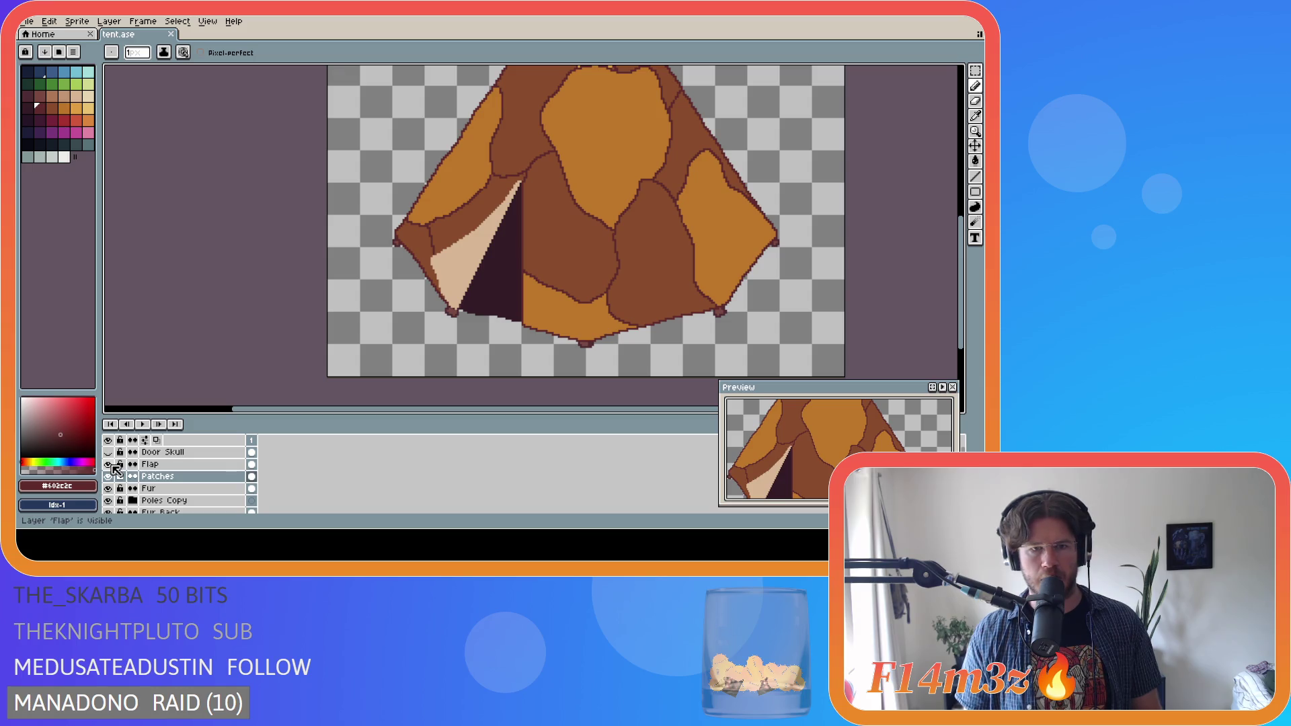
# - Pick the gold #dc9e41 swatch and make the Patches layer active
pyautogui.scroll(-2, 650, 275)
pyautogui.scroll(2, 672, 241)
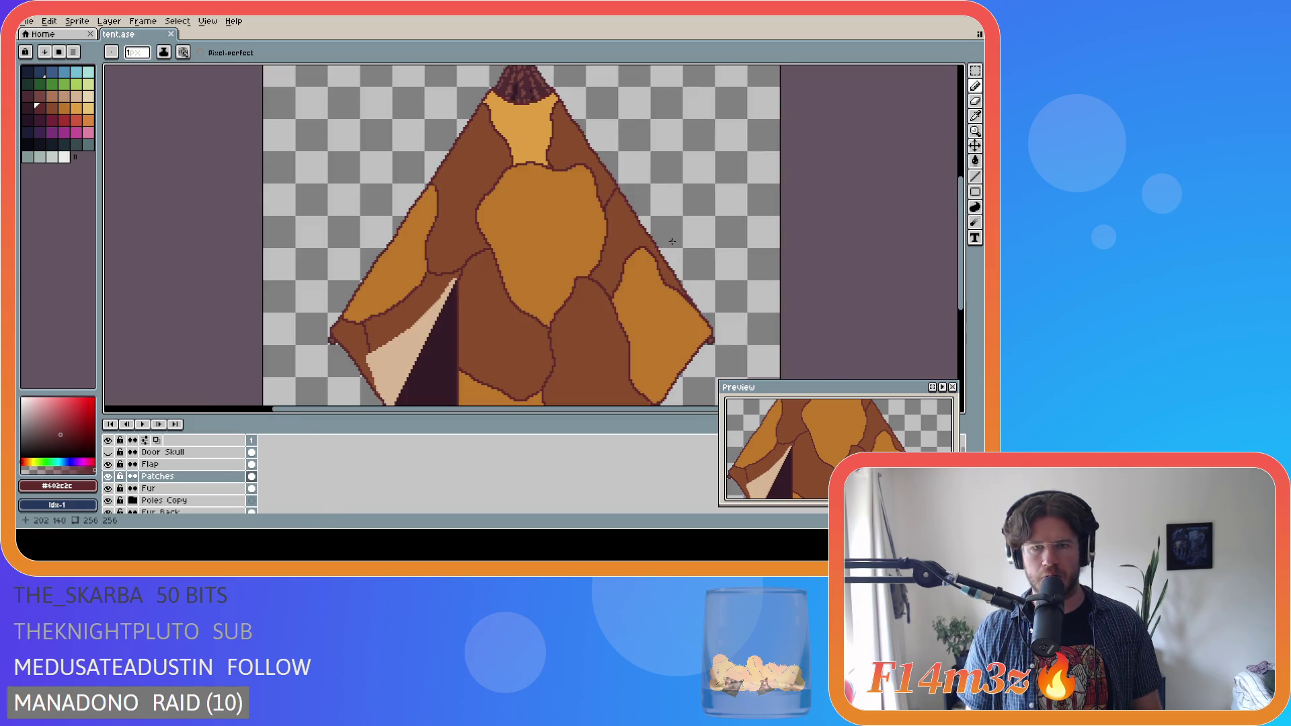
pyautogui.keyDown('alt'); pyautogui.click(525, 127); pyautogui.keyUp('alt')
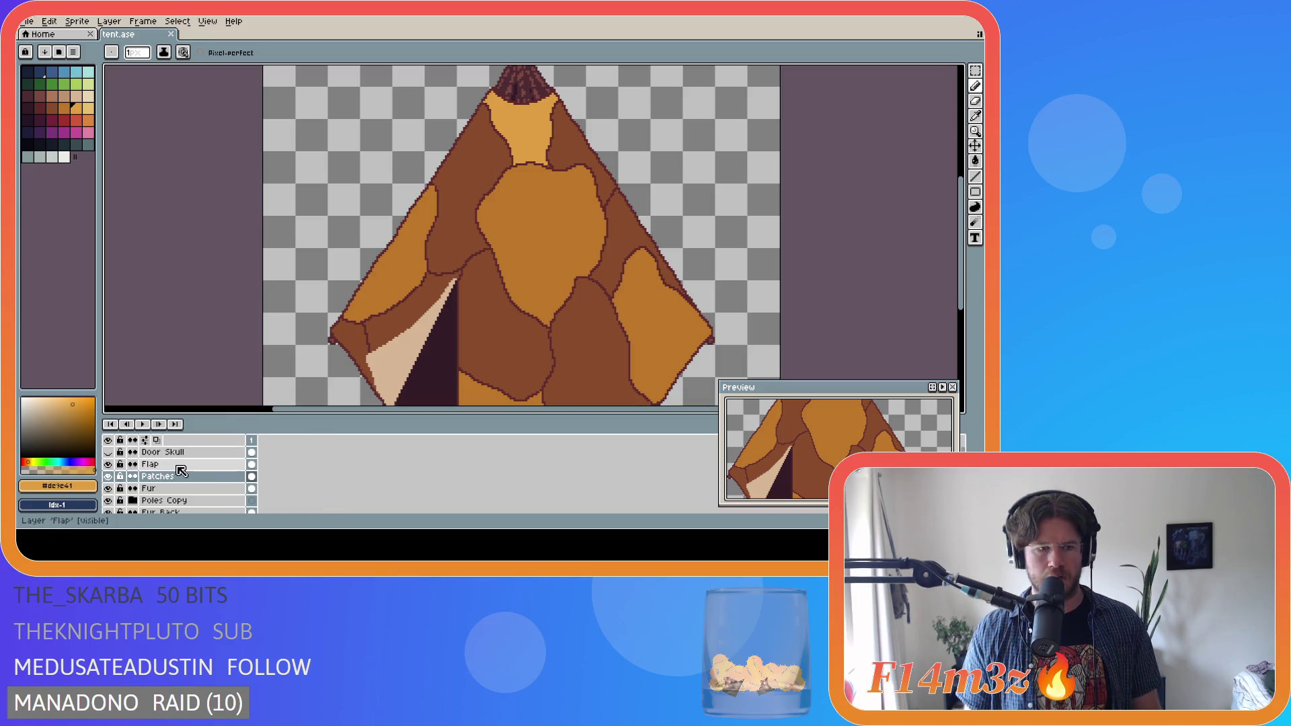
pyautogui.click(202, 464)
pyautogui.click(202, 476)
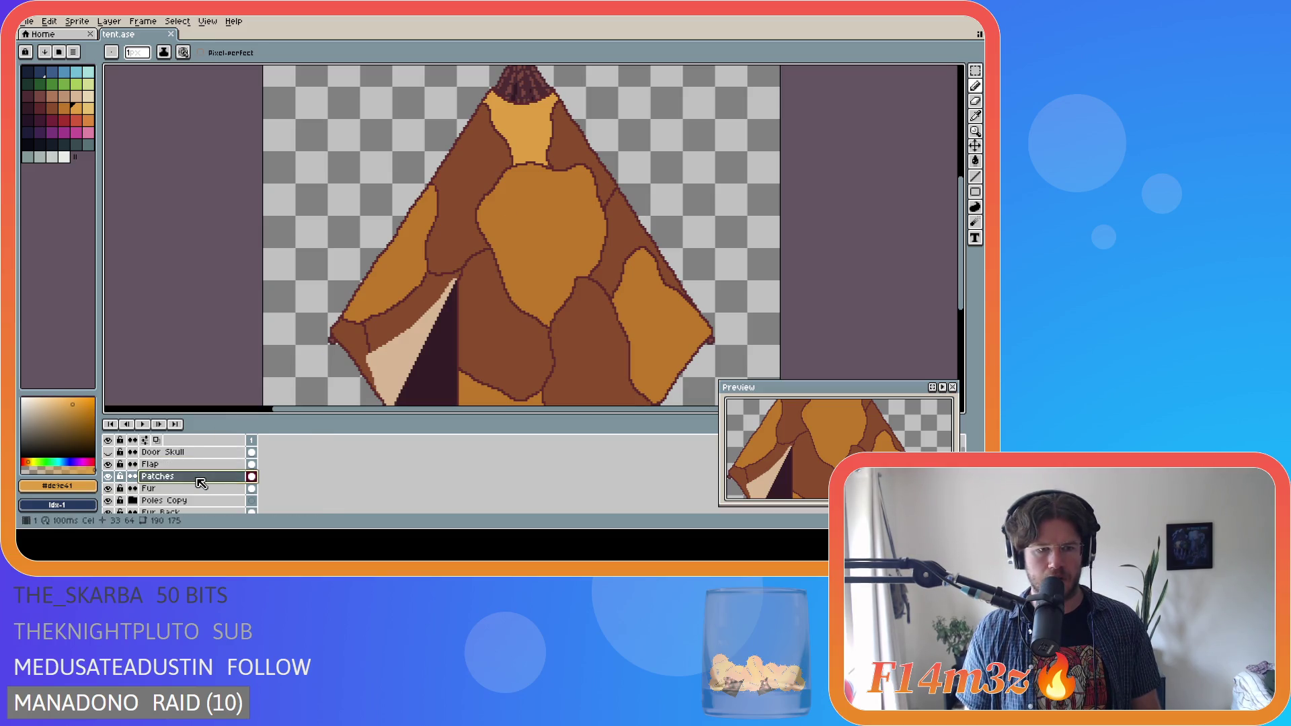
# - Bucket-fill patches beside the flap and on the right side in gold and light gold
pyautogui.press('g')
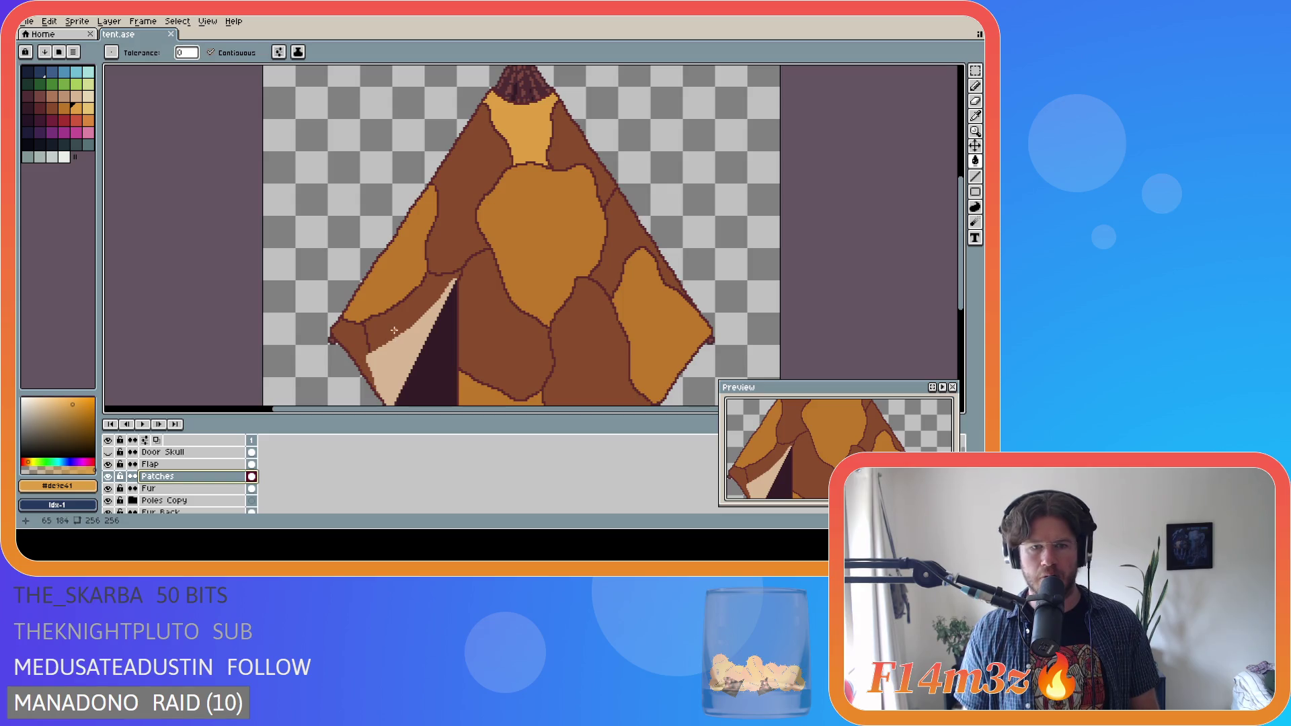
pyautogui.click(394, 330)
pyautogui.click(594, 363)
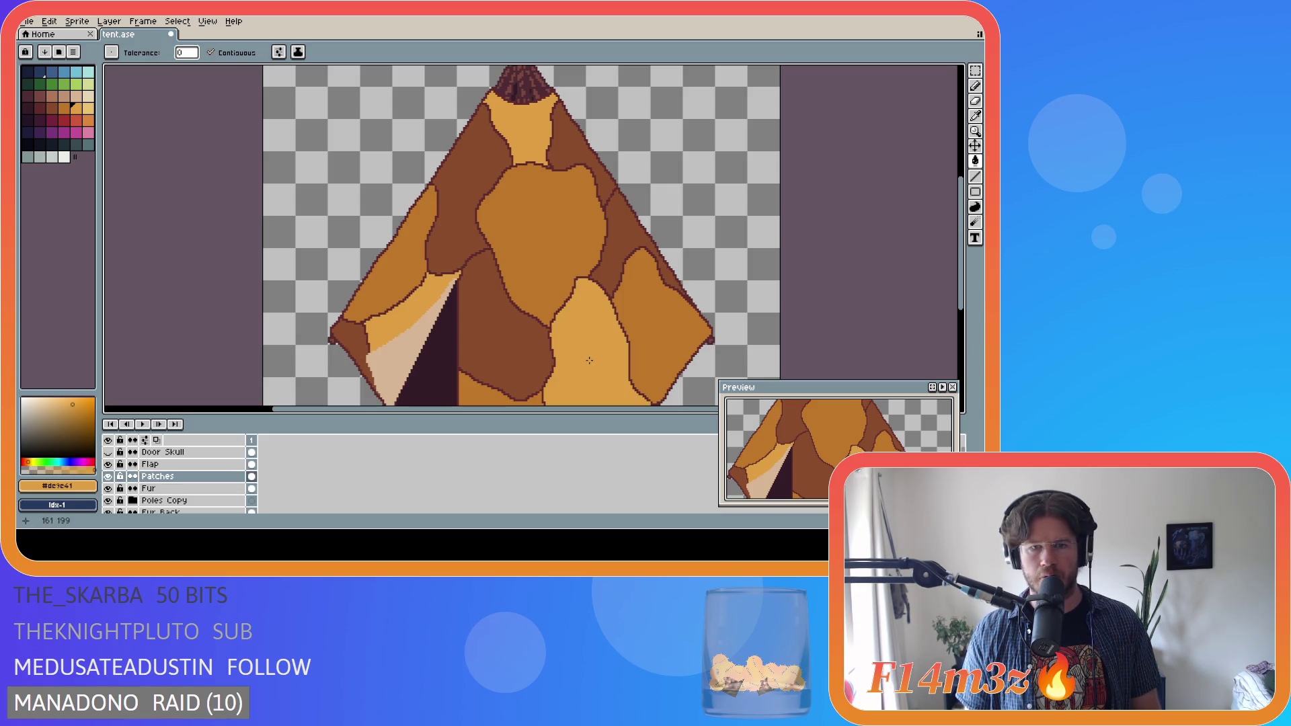
pyautogui.moveTo(961, 266); pyautogui.dragTo(961, 309)
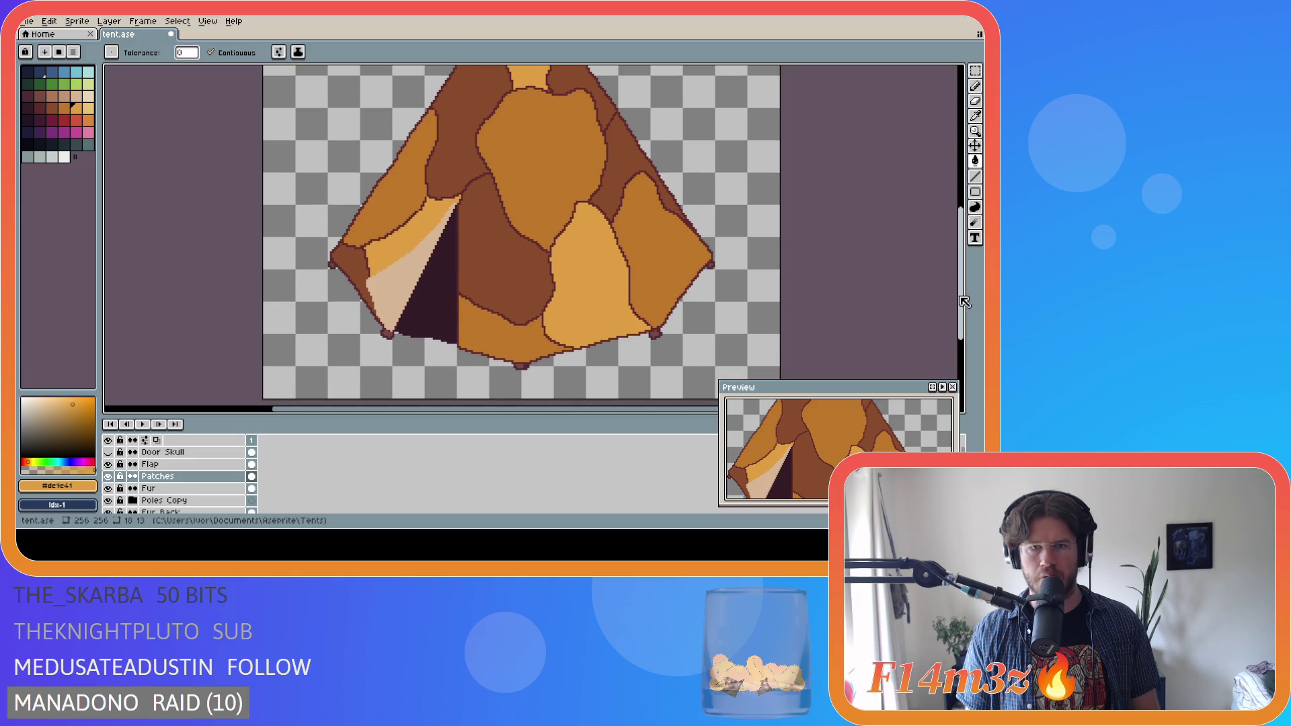
pyautogui.scroll(-2, 832, 277)
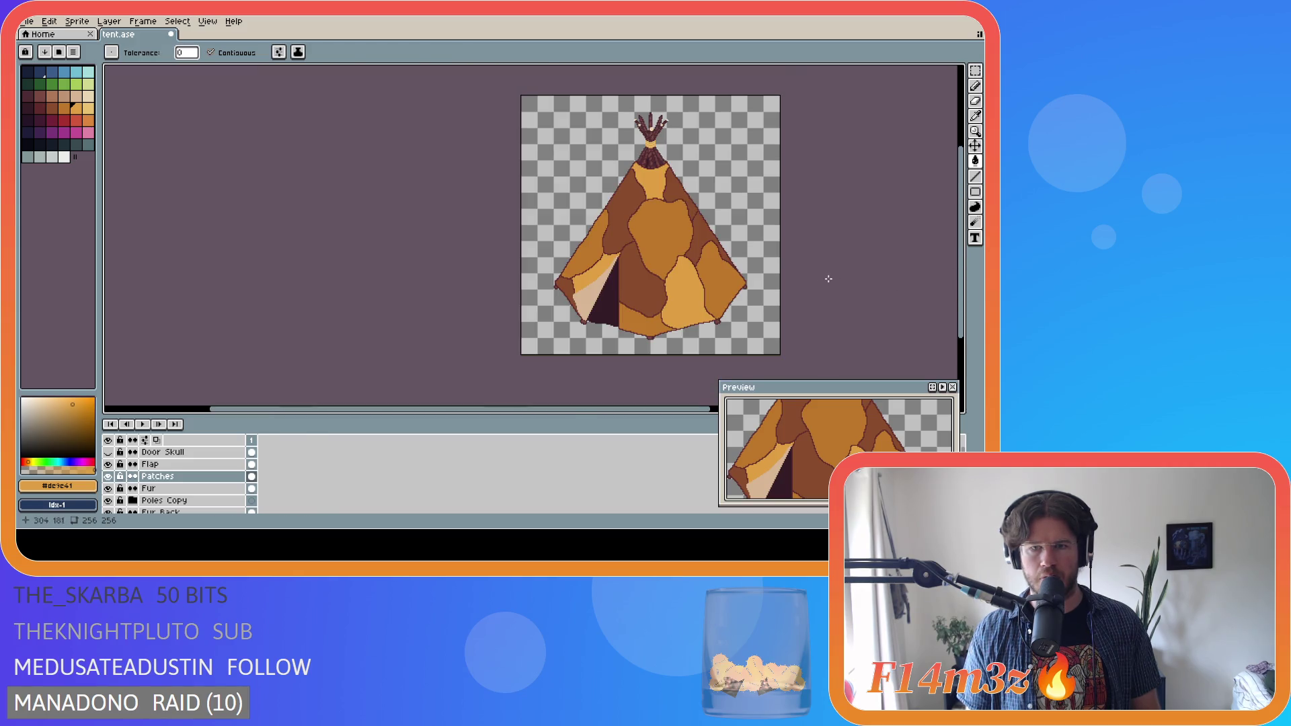
pyautogui.click(676, 279)
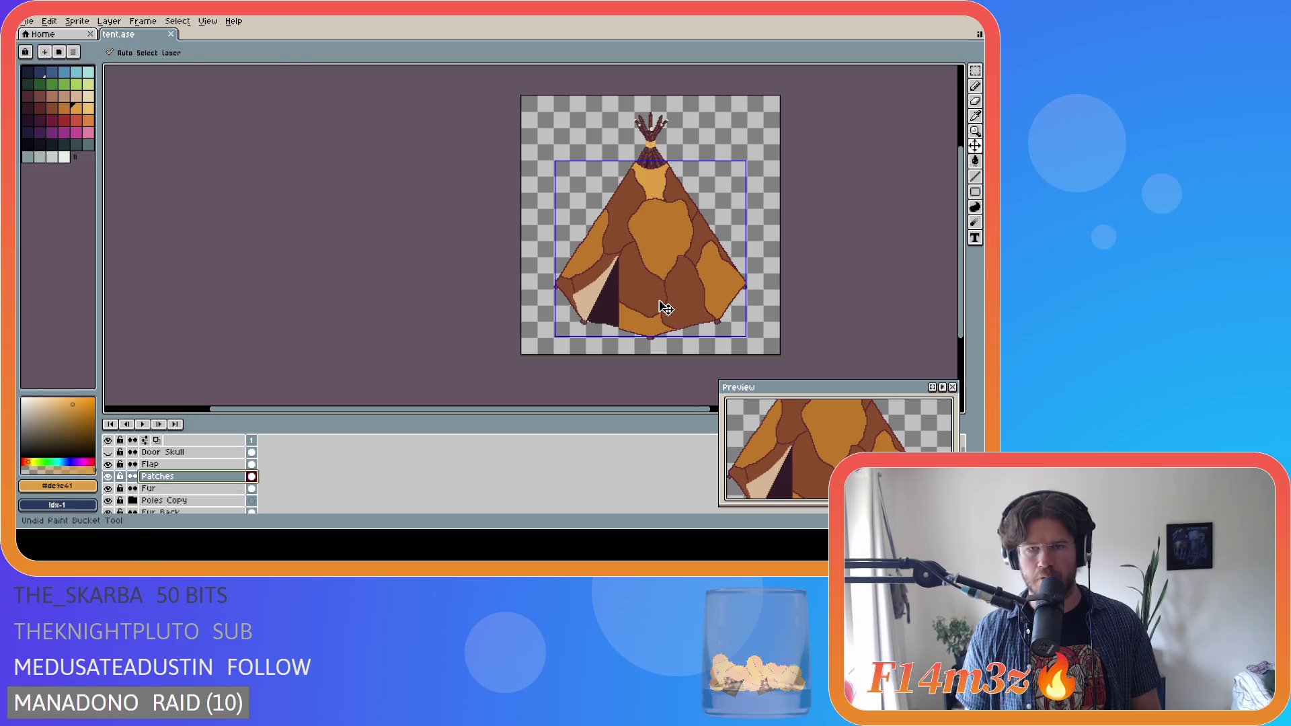
pyautogui.click(591, 279)
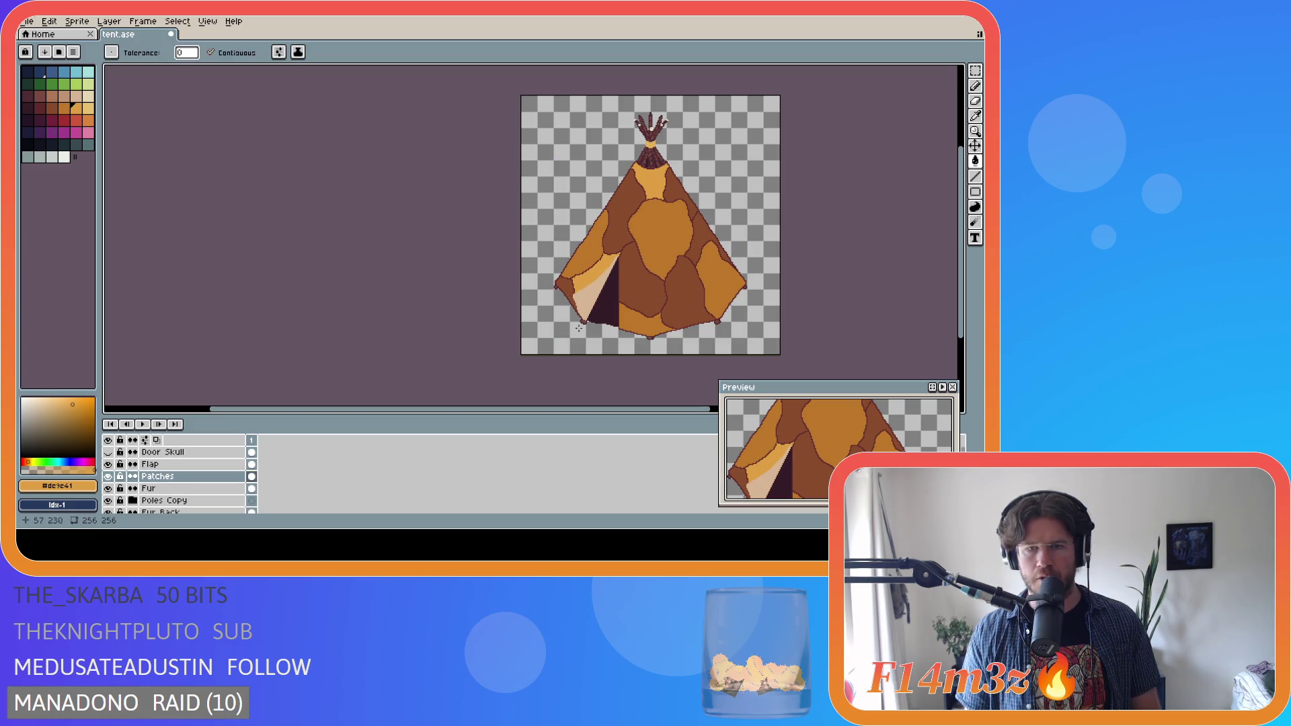
pyautogui.click(697, 223)
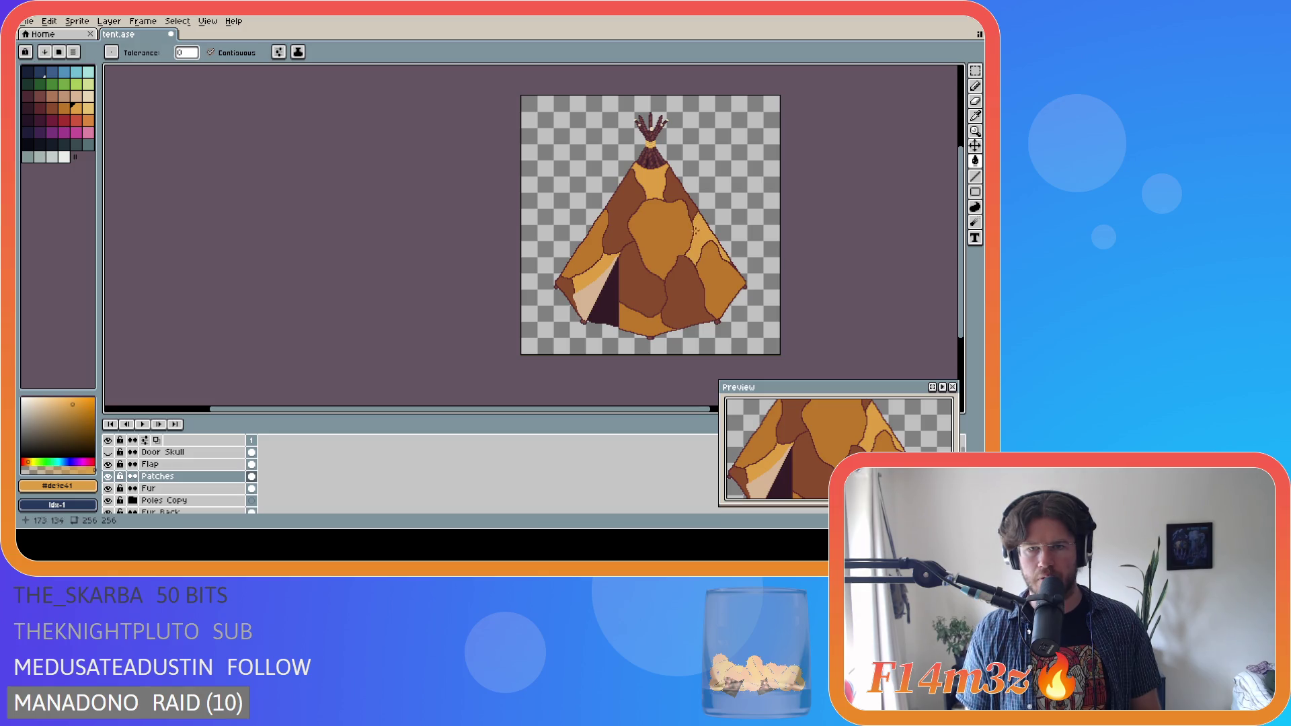
pyautogui.click(650, 299)
# - Compare fills with undo/redo and revert the light-gold patch right of the flap
pyautogui.hotkey('ctrl', 'z')
pyautogui.hotkey('ctrl', 'y')
pyautogui.hotkey('ctrl', 'z')
pyautogui.hotkey('ctrl', 'y')
pyautogui.click(679, 287)
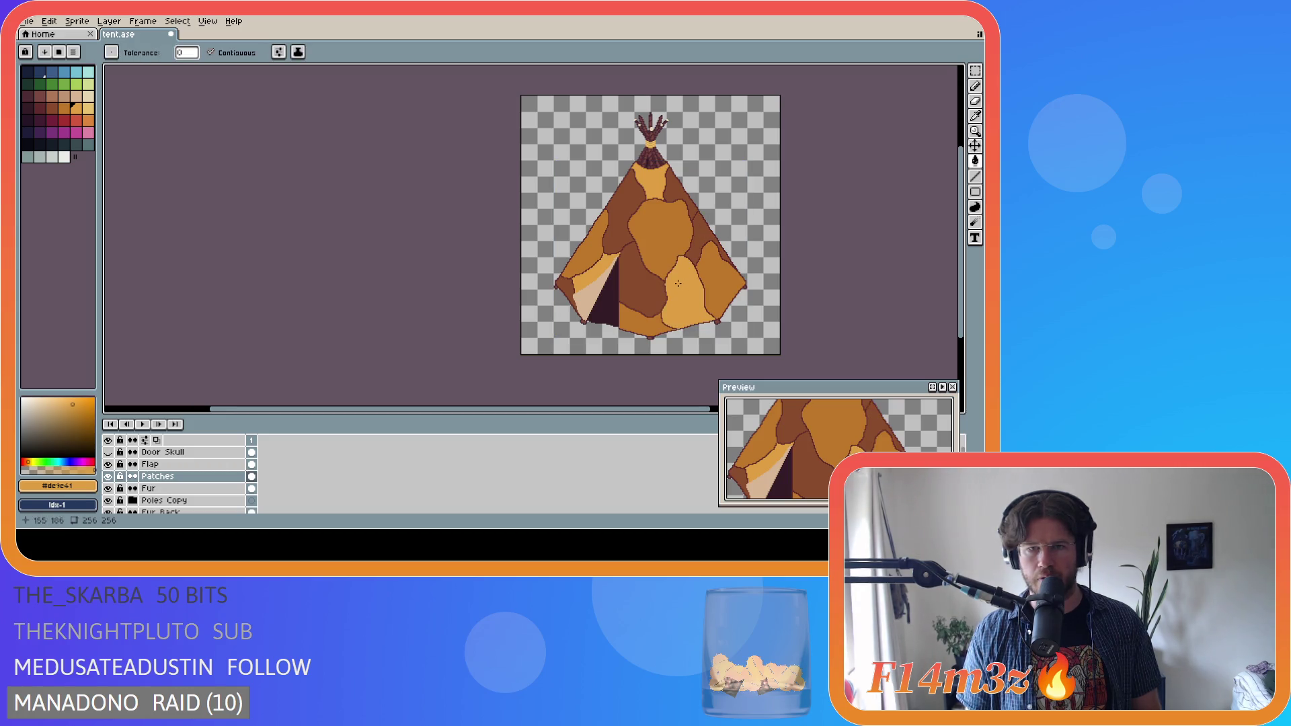
pyautogui.hotkey('ctrl', 'z')
pyautogui.click(666, 265)
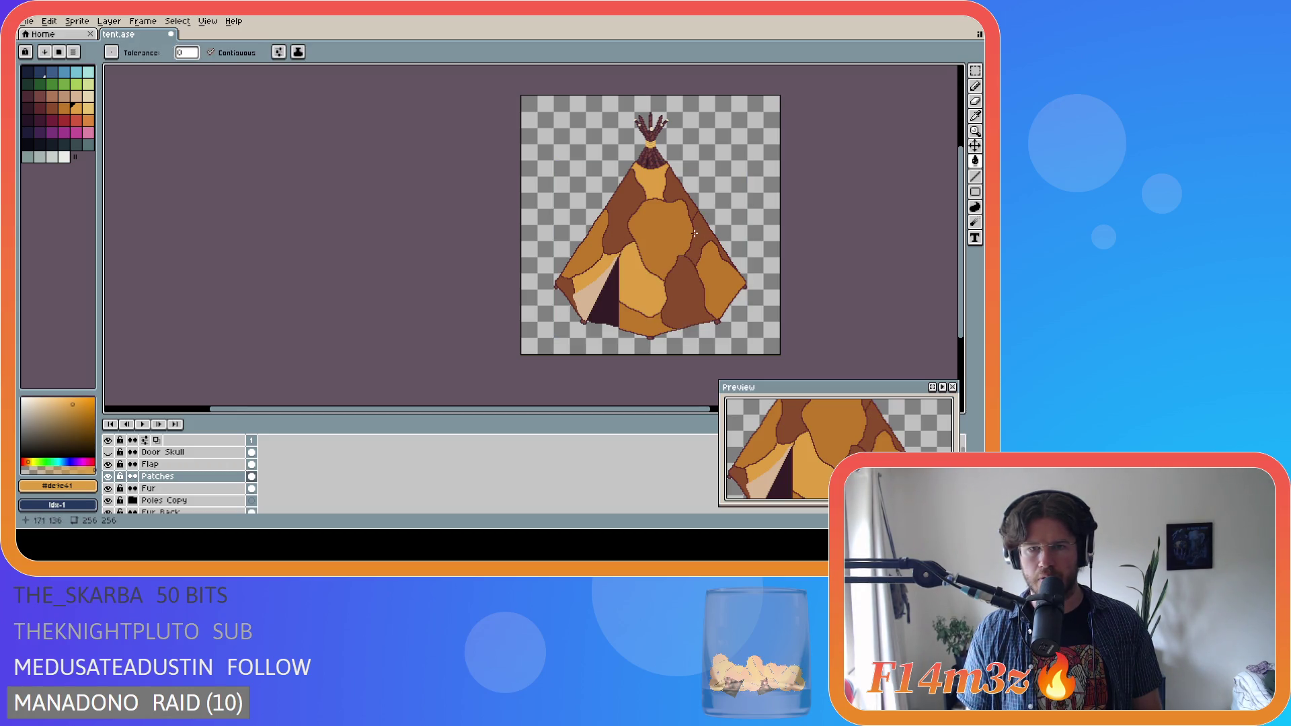
pyautogui.hotkey('ctrl', 'z')
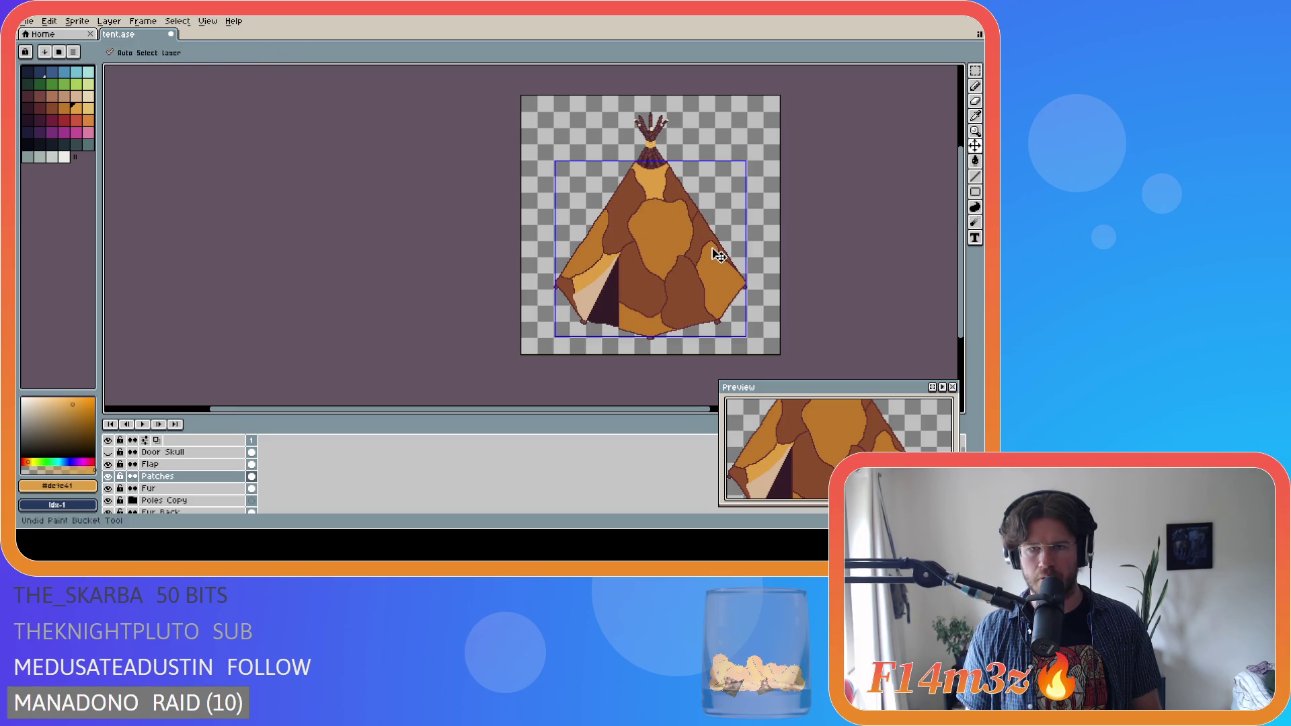
# - Fill the strip left of the door beige and the corner patches light gold, comparing with undo/redo
pyautogui.click(602, 292)
pyautogui.click(562, 287)
pyautogui.click(642, 286)
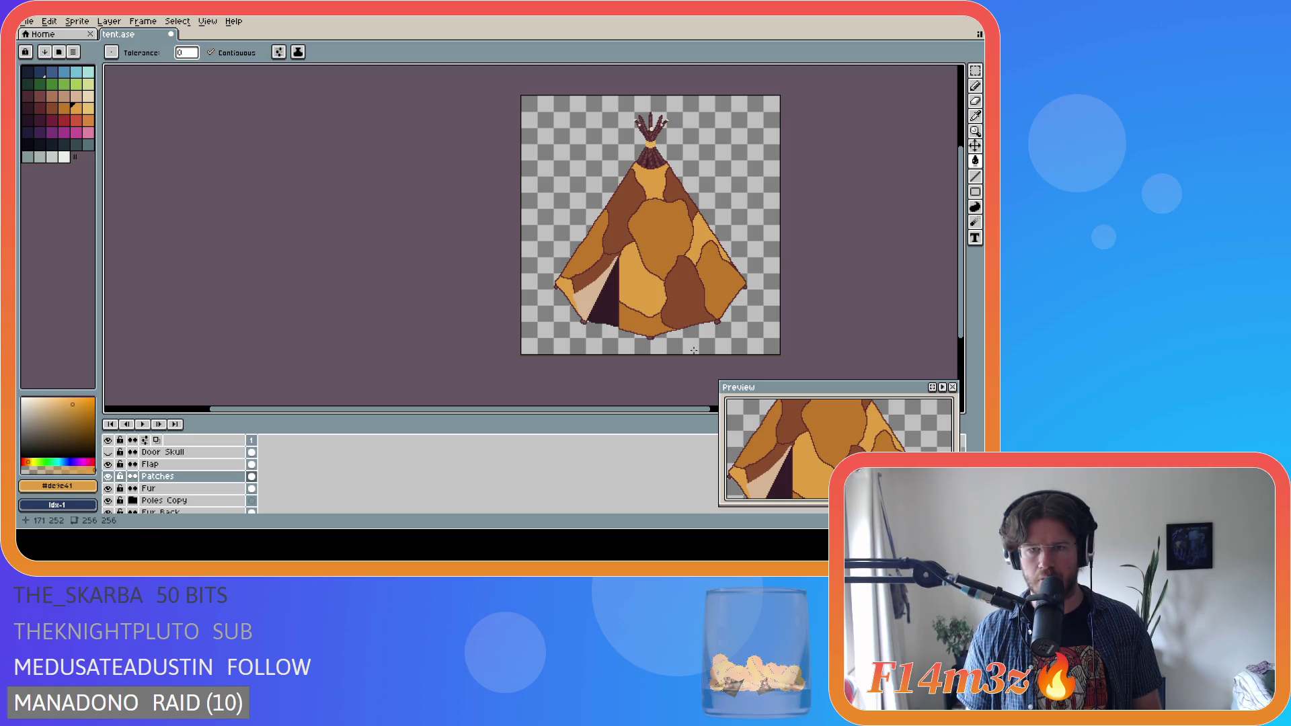
pyautogui.hotkey('ctrl', 'z')
pyautogui.hotkey('ctrl', 'z')
pyautogui.hotkey('ctrl', 'z')
pyautogui.hotkey('ctrl', 'y')
pyautogui.hotkey('ctrl', 'y')
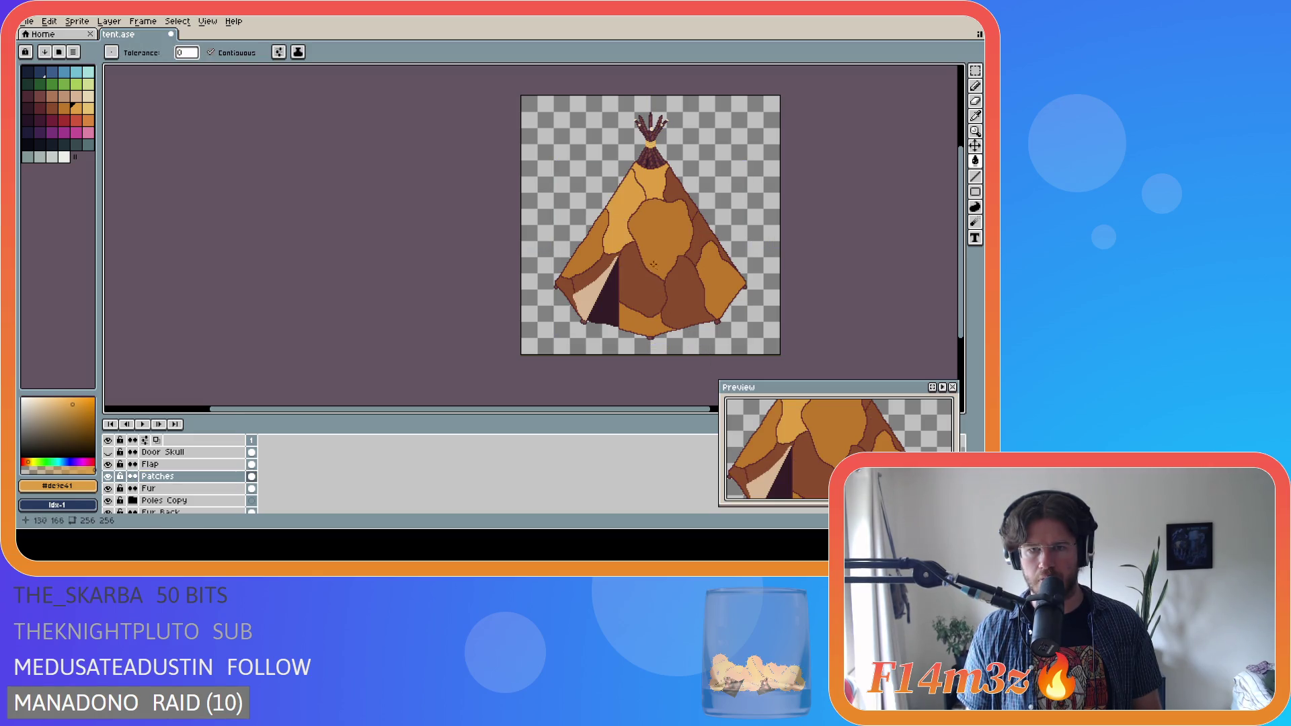
pyautogui.click(685, 282)
pyautogui.click(562, 290)
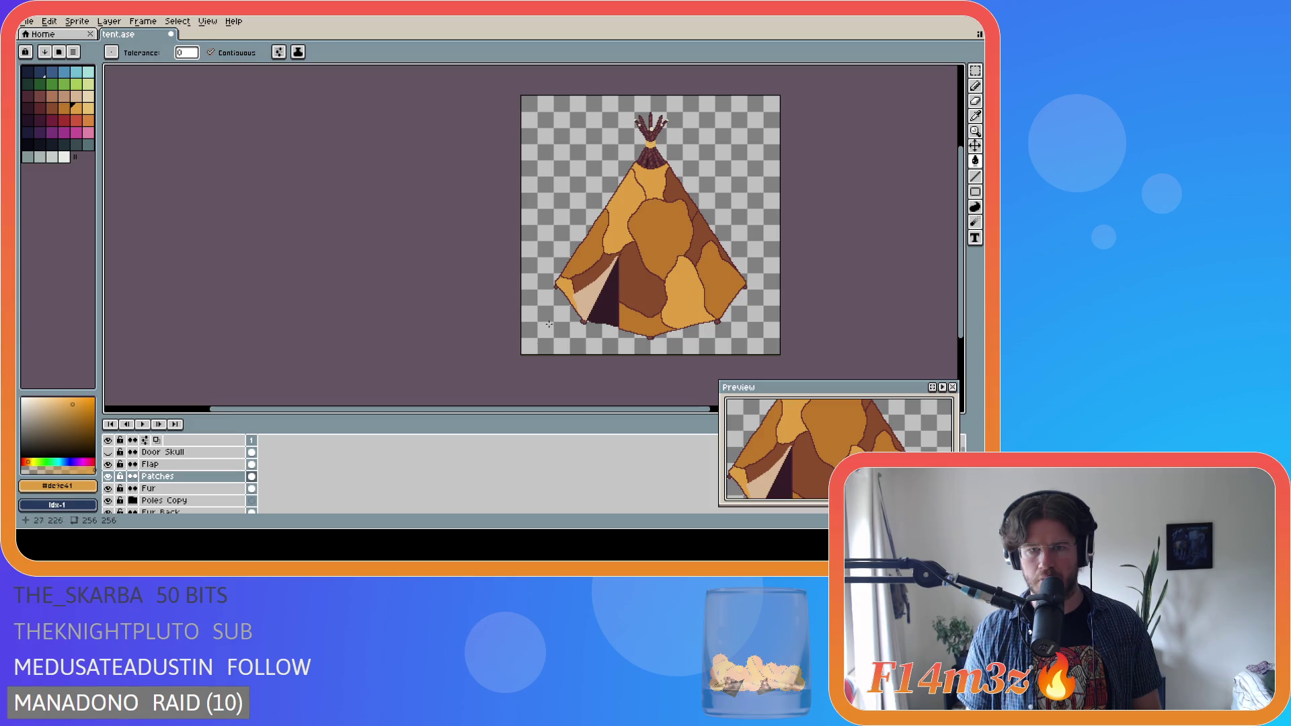
pyautogui.hotkey('ctrl', 'z')
pyautogui.hotkey('ctrl', 'z')
pyautogui.hotkey('ctrl', 'z')
pyautogui.hotkey('ctrl', 'y')
pyautogui.hotkey('ctrl', 'z')
pyautogui.hotkey('ctrl', 'y')
pyautogui.hotkey('ctrl', 'z')
pyautogui.hotkey('ctrl', 'y')
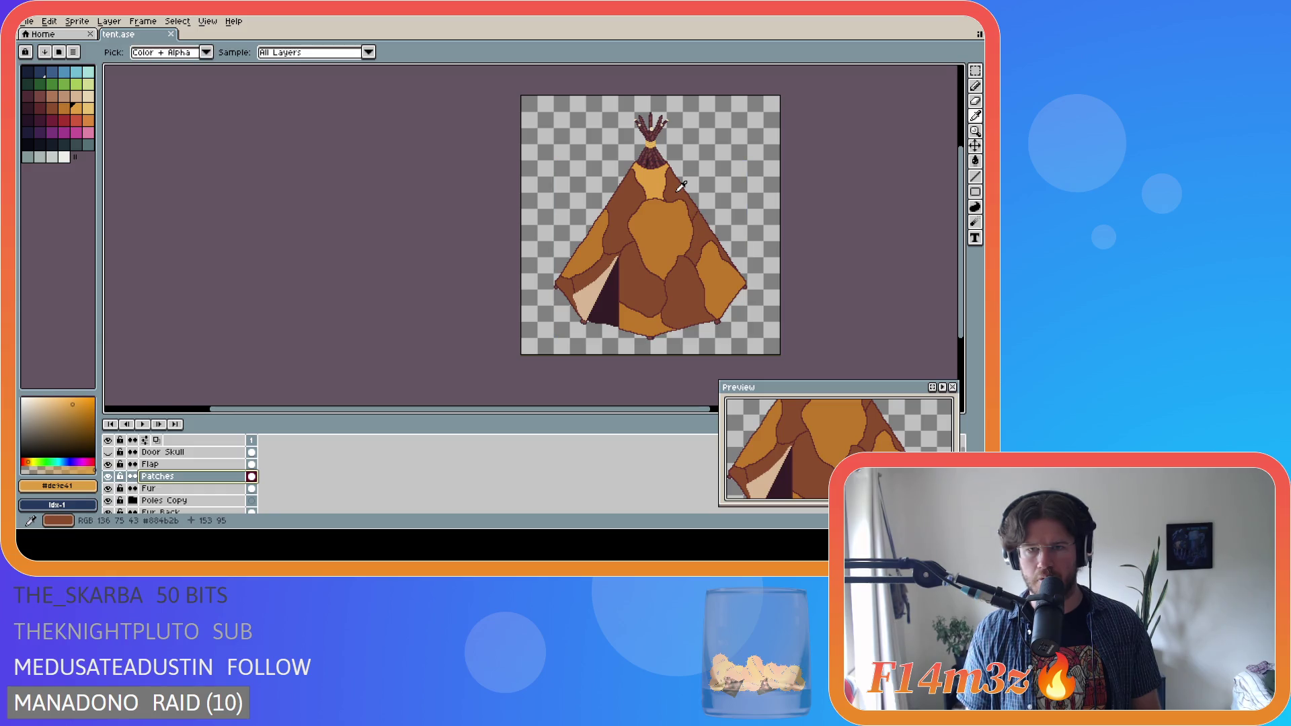
# - Fill the top patch by the peak brown, and the upper-left, right strip and lower-left corner gold
pyautogui.keyDown('alt'); pyautogui.click(675, 193); pyautogui.keyUp('alt')
pyautogui.click(657, 189)
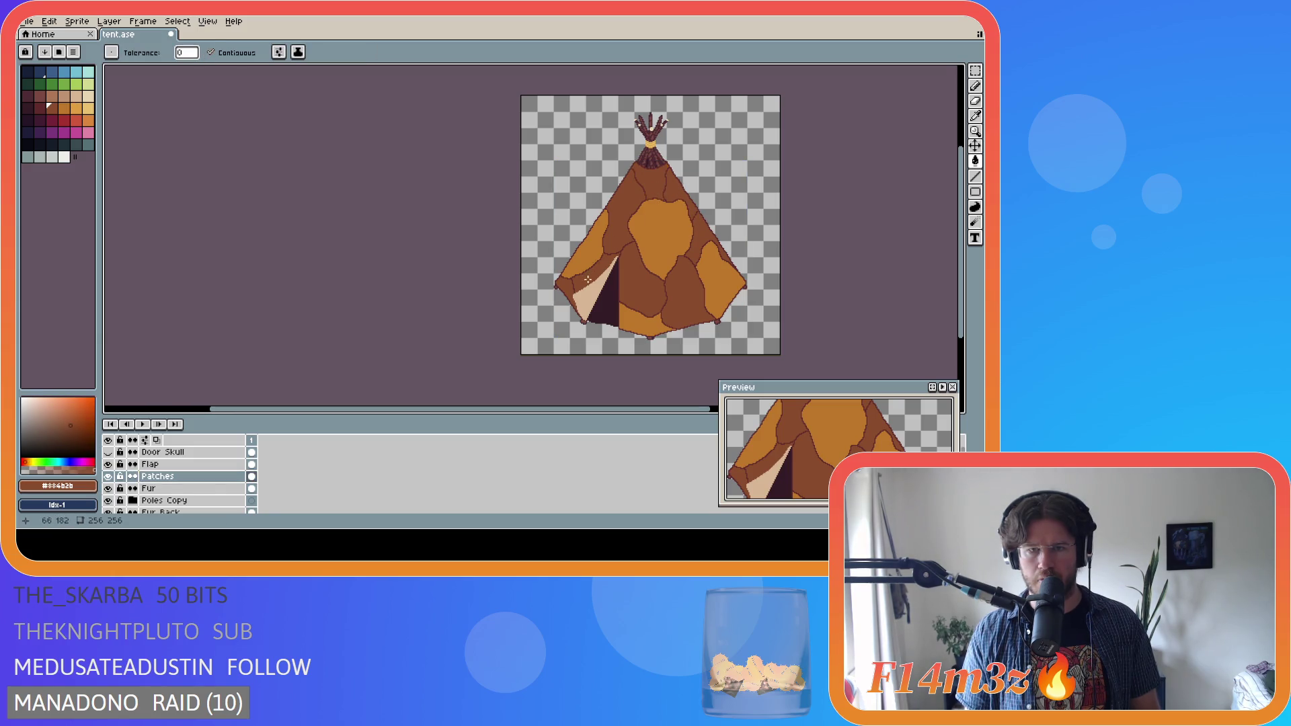
pyautogui.click(76, 109)
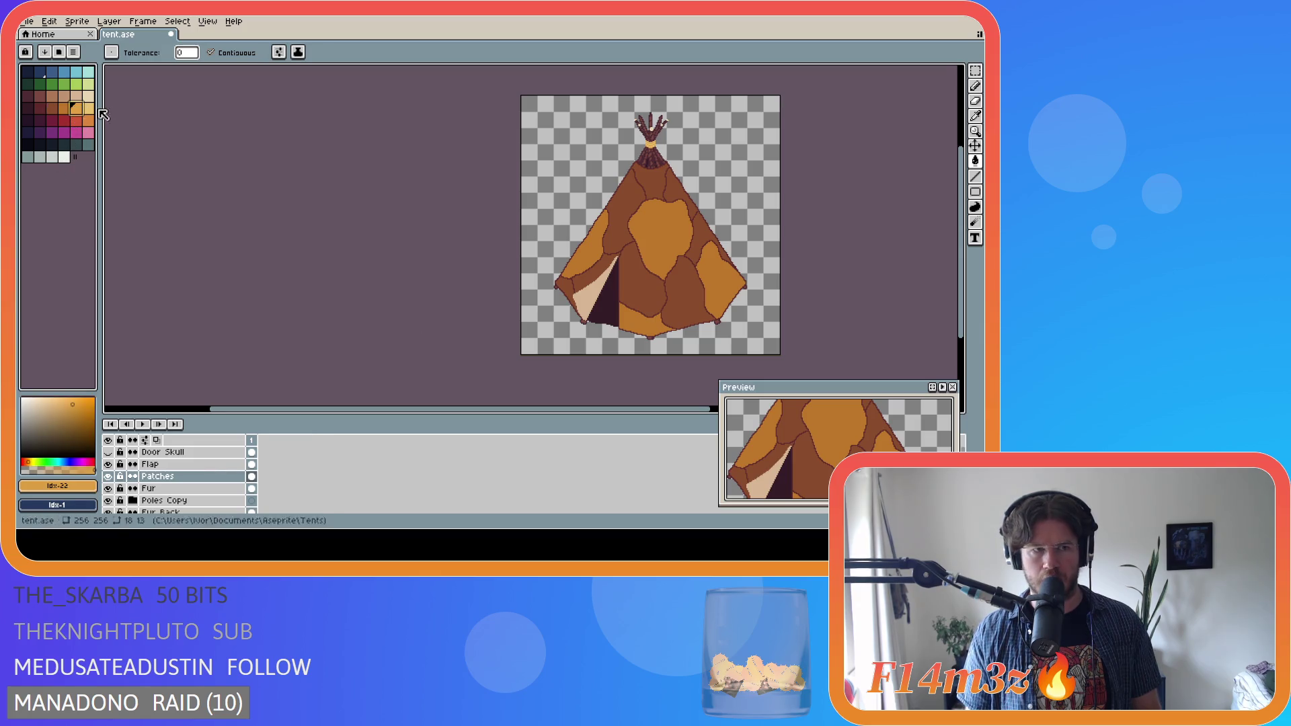
pyautogui.click(624, 199)
pyautogui.click(700, 235)
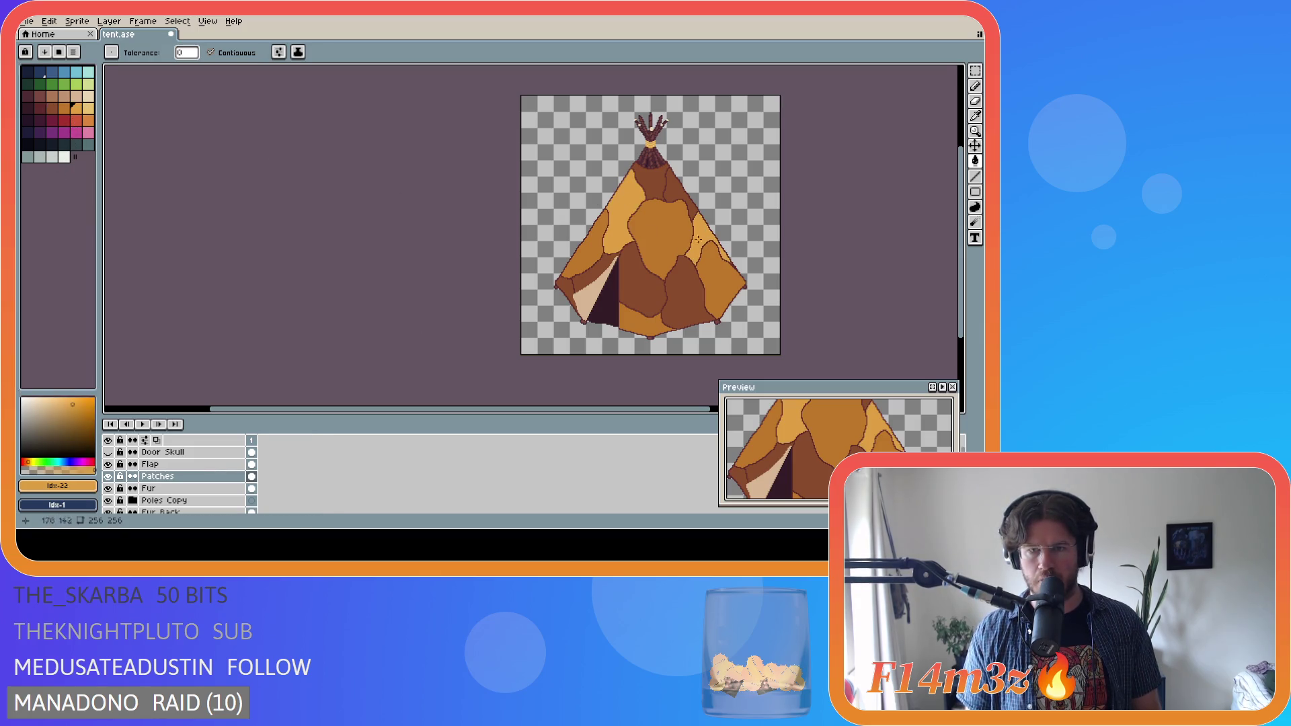
pyautogui.click(568, 287)
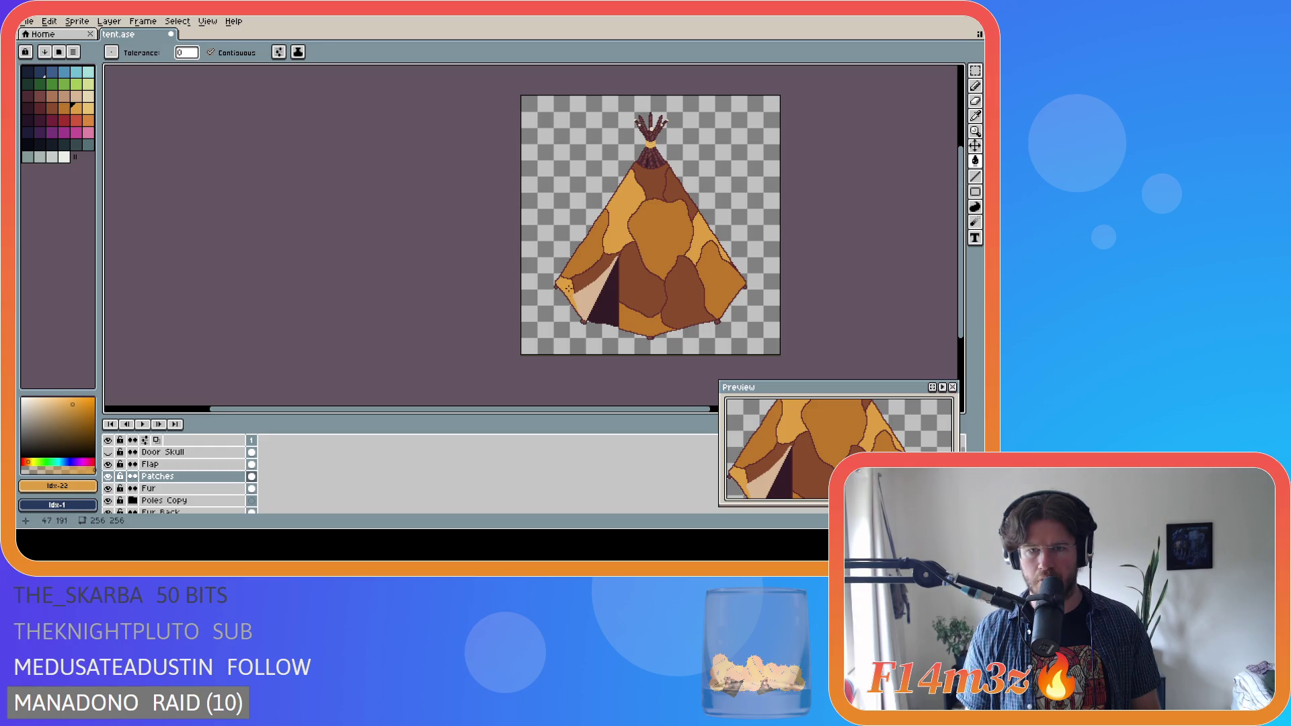
# - Pick the darker reddish-brown colour
pyautogui.scroll(-1, 740, 343)
pyautogui.scroll(1, 745, 343)
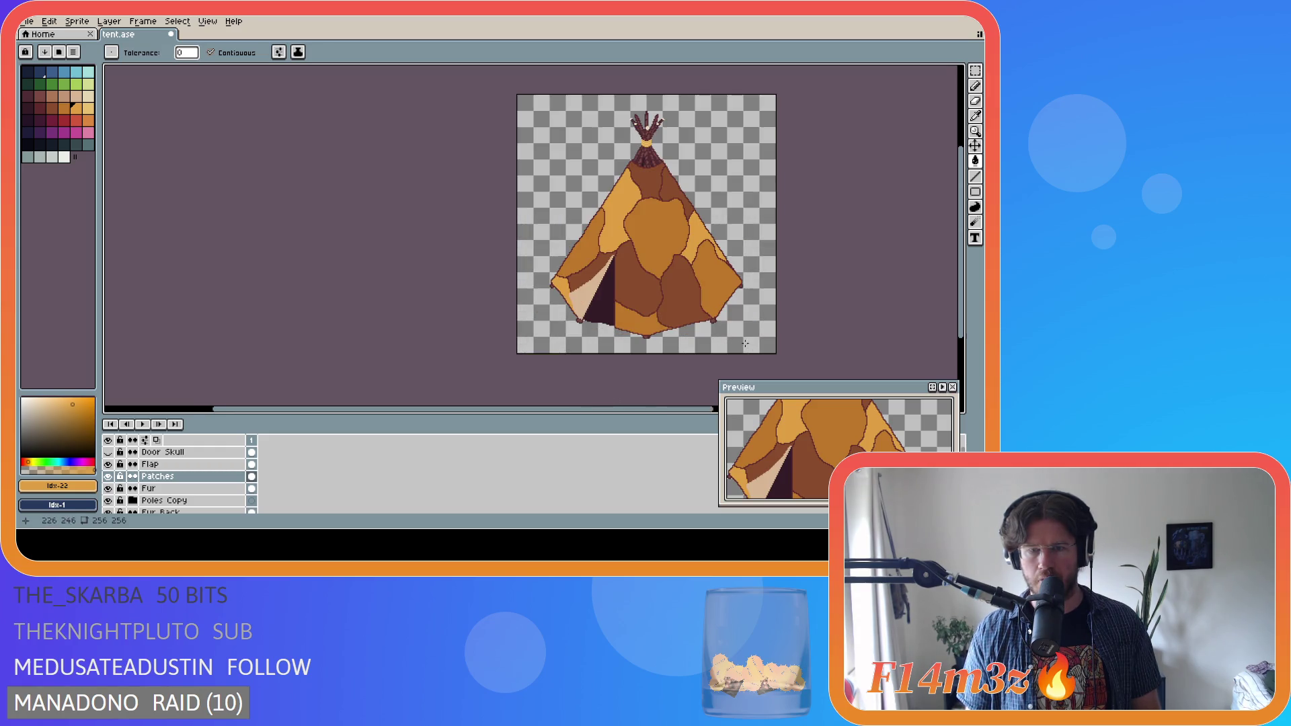
pyautogui.moveTo(554, 409); pyautogui.dragTo(644, 401)
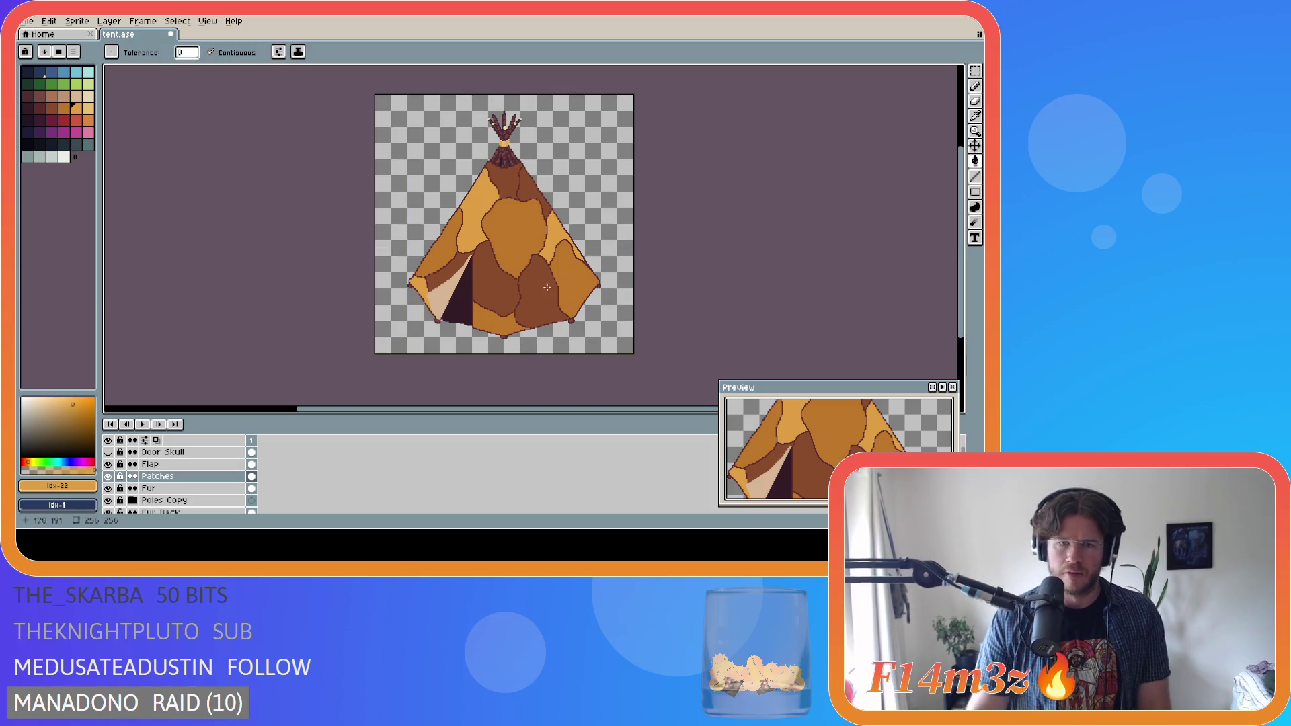
pyautogui.keyDown('alt'); pyautogui.click(494, 260); pyautogui.keyUp('alt')
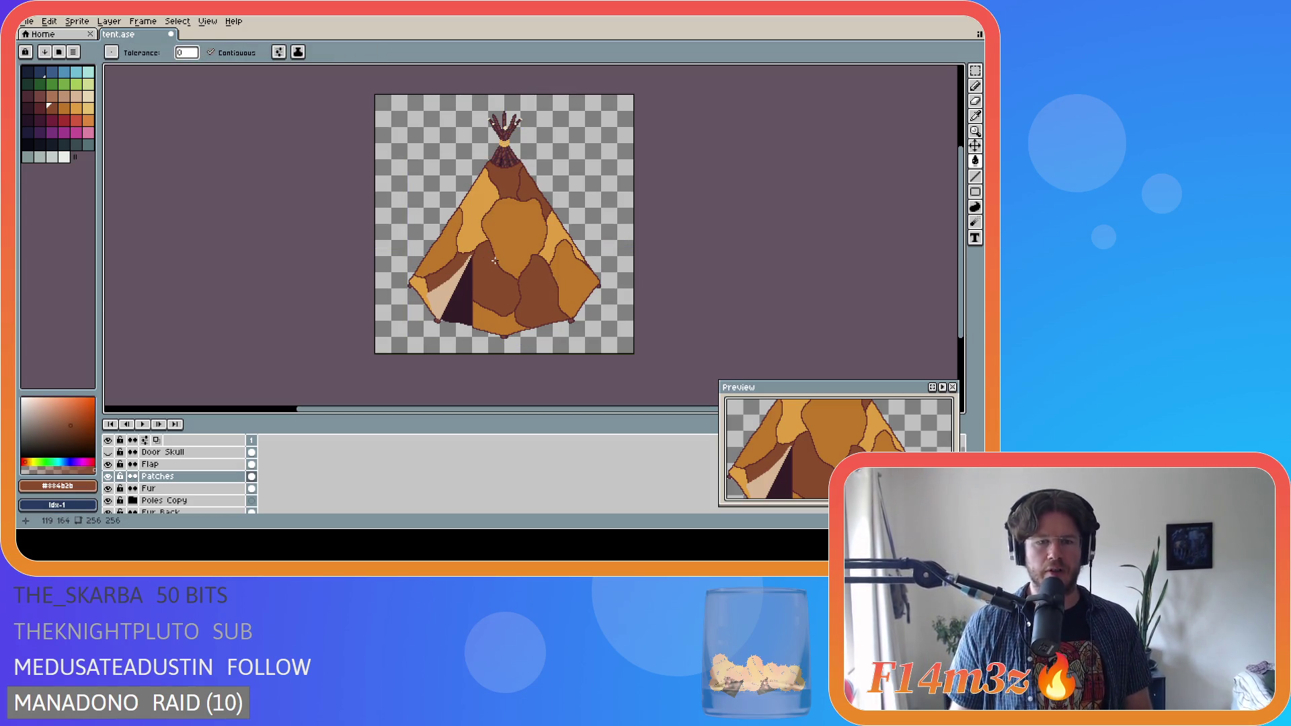
# - Fill all seven hide patches with the same brown
pyautogui.click(492, 247)
pyautogui.click(515, 224)
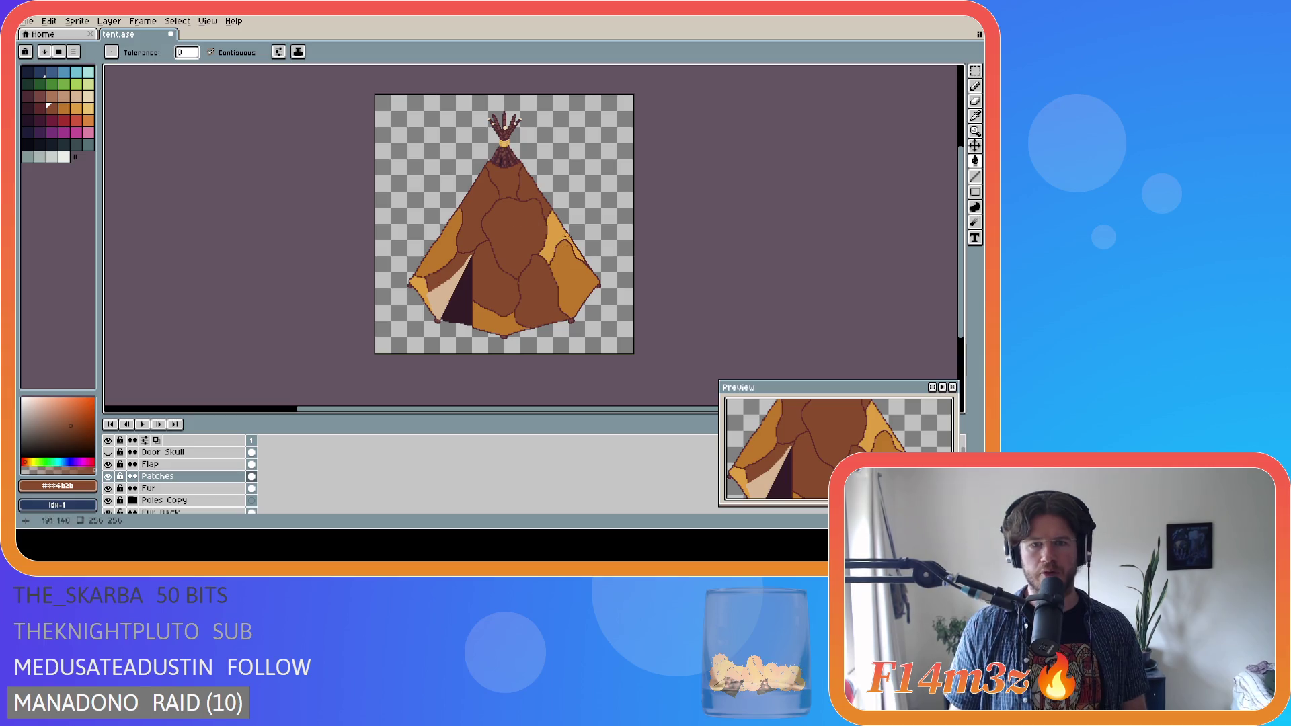
pyautogui.click(568, 237)
pyautogui.click(577, 283)
pyautogui.click(486, 327)
pyautogui.click(420, 290)
pyautogui.click(440, 245)
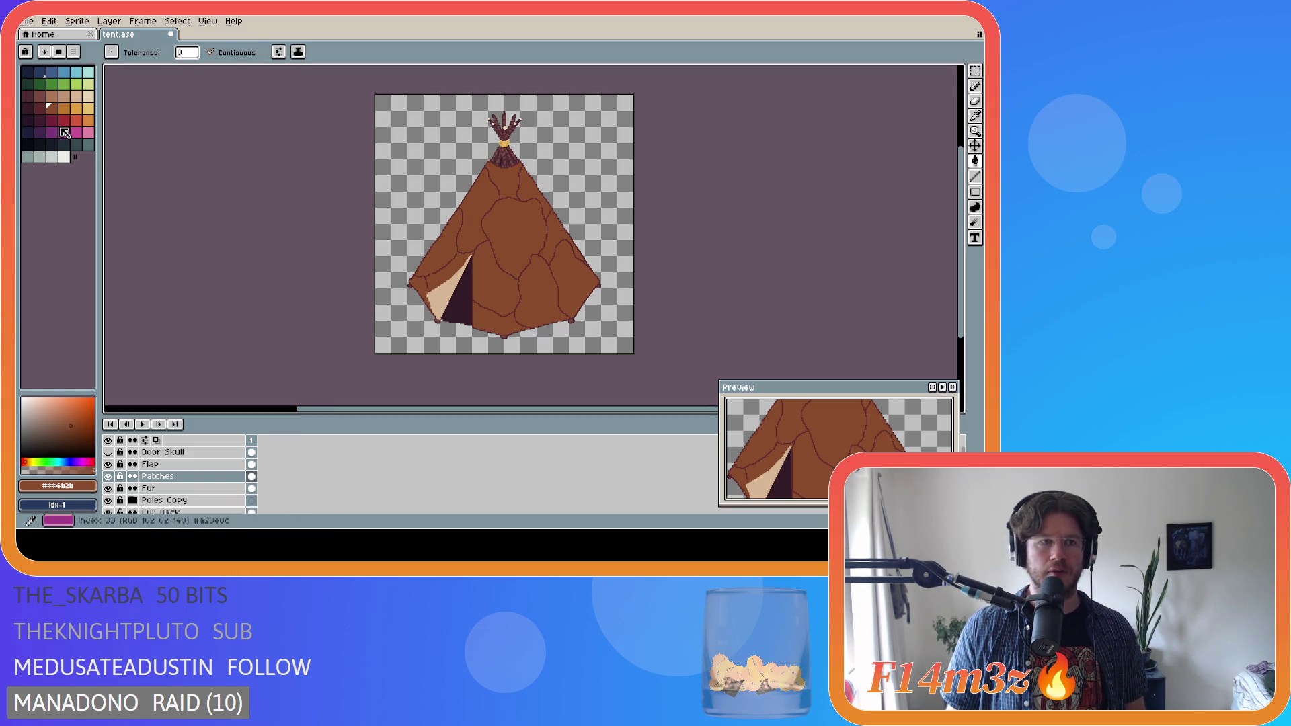
# - Try dark red and dark purple on the central patch, undoing each
pyautogui.click(57, 123)
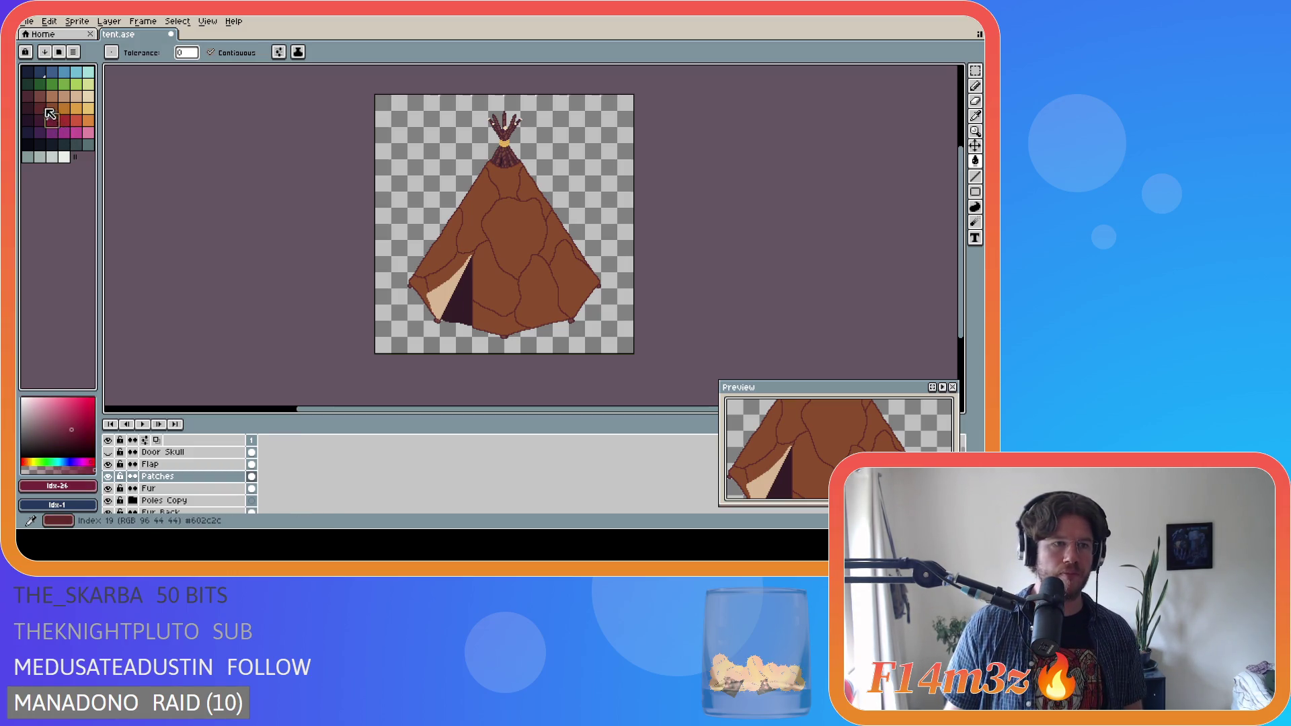
pyautogui.click(40, 121)
pyautogui.click(56, 124)
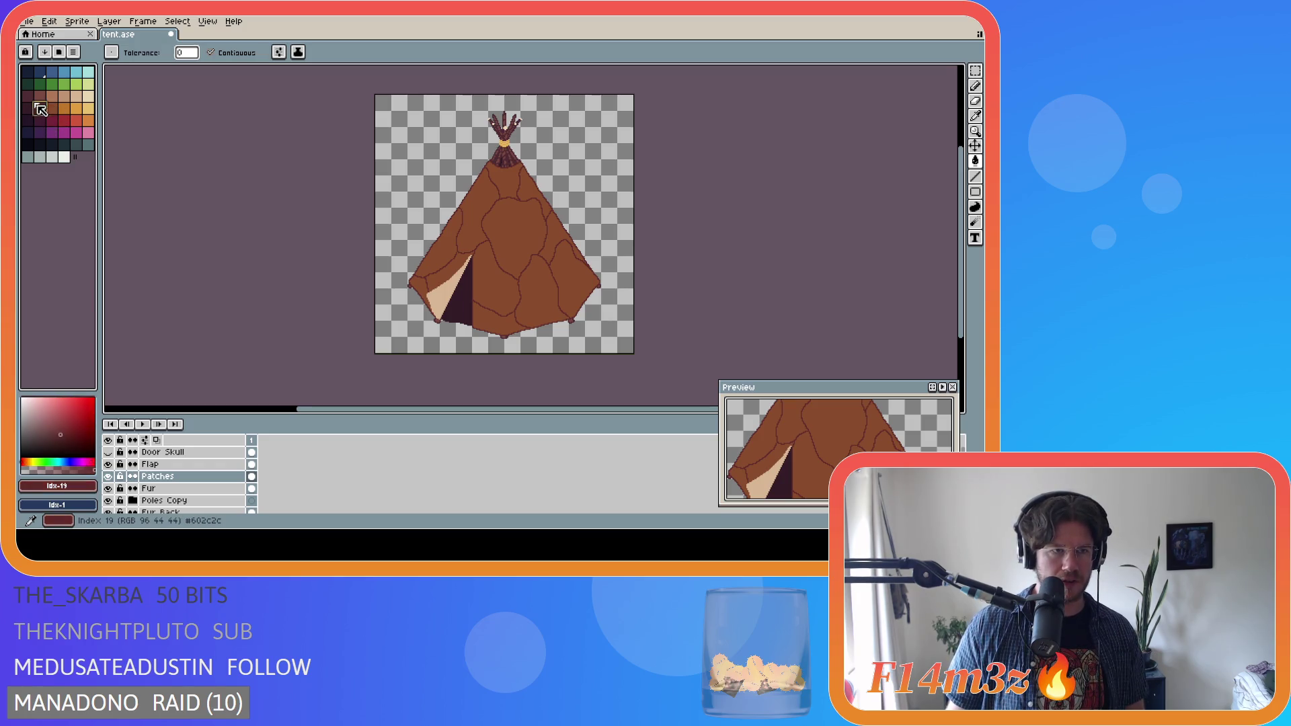
pyautogui.click(54, 122)
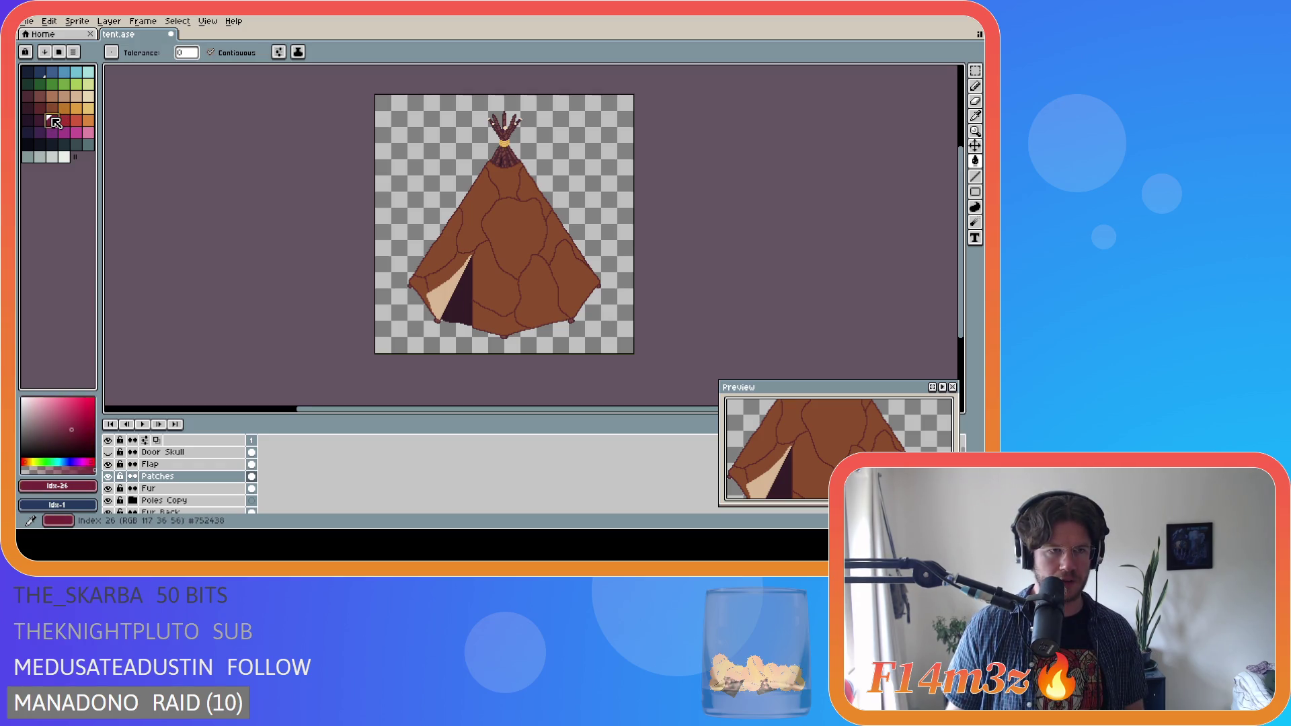
pyautogui.click(524, 242)
pyautogui.hotkey('ctrl', 'z')
pyautogui.click(40, 120)
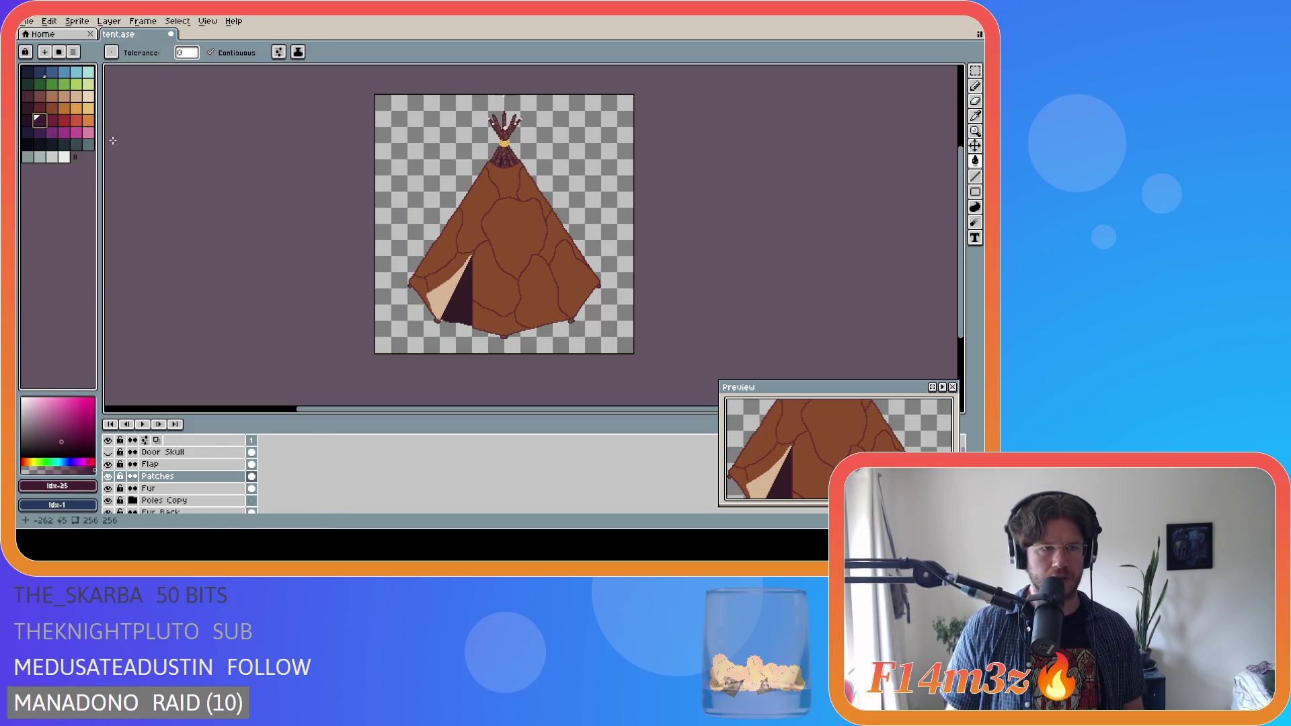
pyautogui.click(503, 235)
pyautogui.hotkey('ctrl', 'z')
# - Try a darker red on the central patch, undo it, return to brown and save tent.ase
pyautogui.click(52, 108)
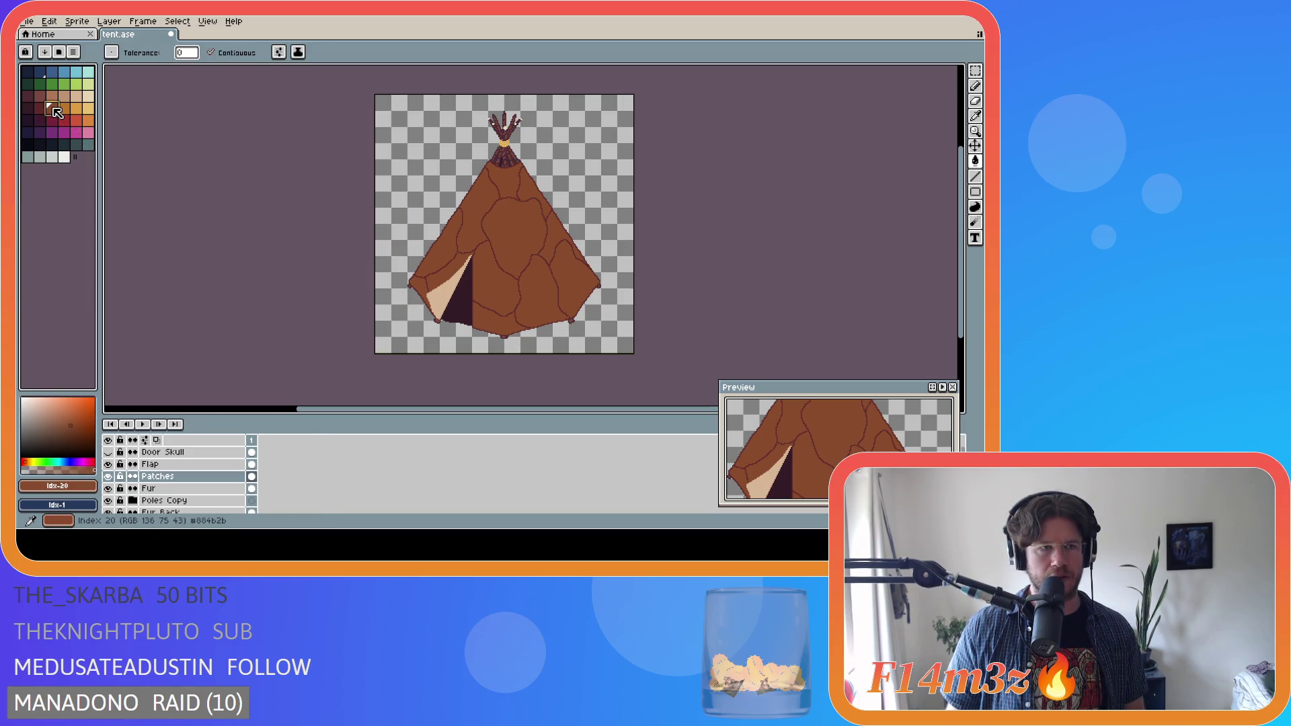
pyautogui.click(39, 107)
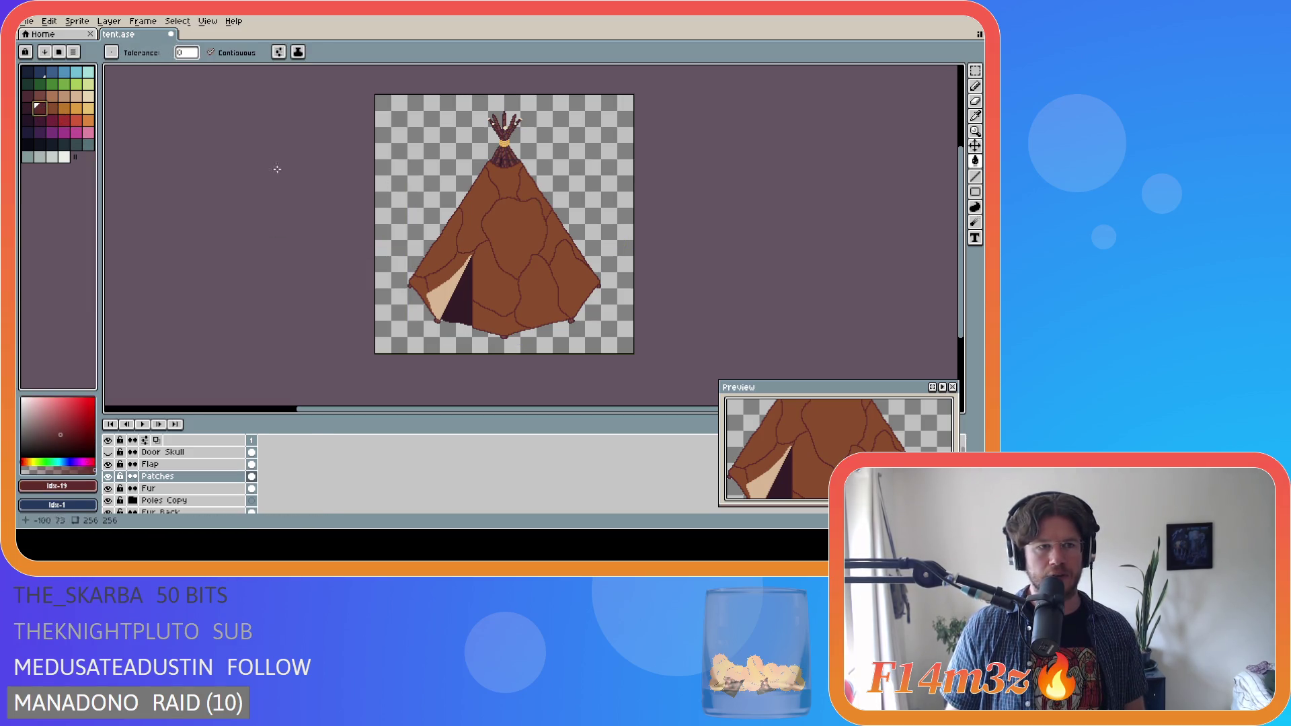
pyautogui.click(531, 248)
pyautogui.hotkey('ctrl', 'z')
pyautogui.click(51, 108)
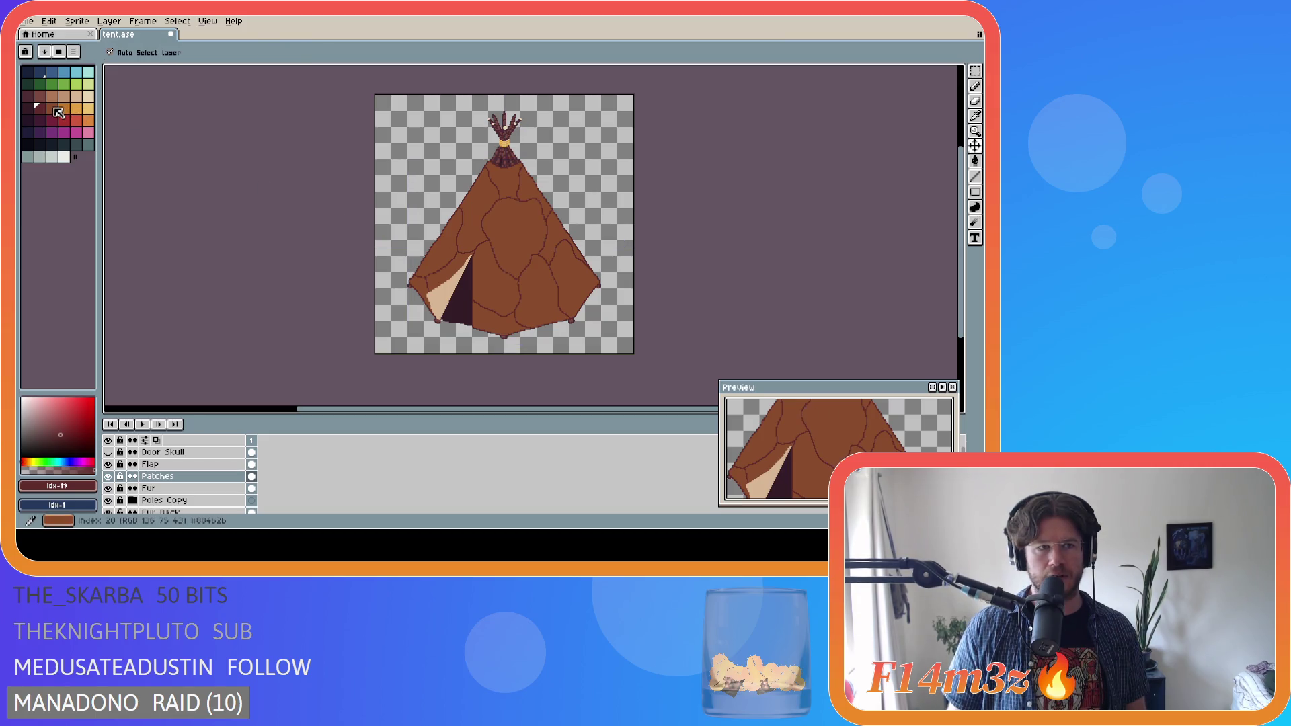
pyautogui.hotkey('ctrl', 's')
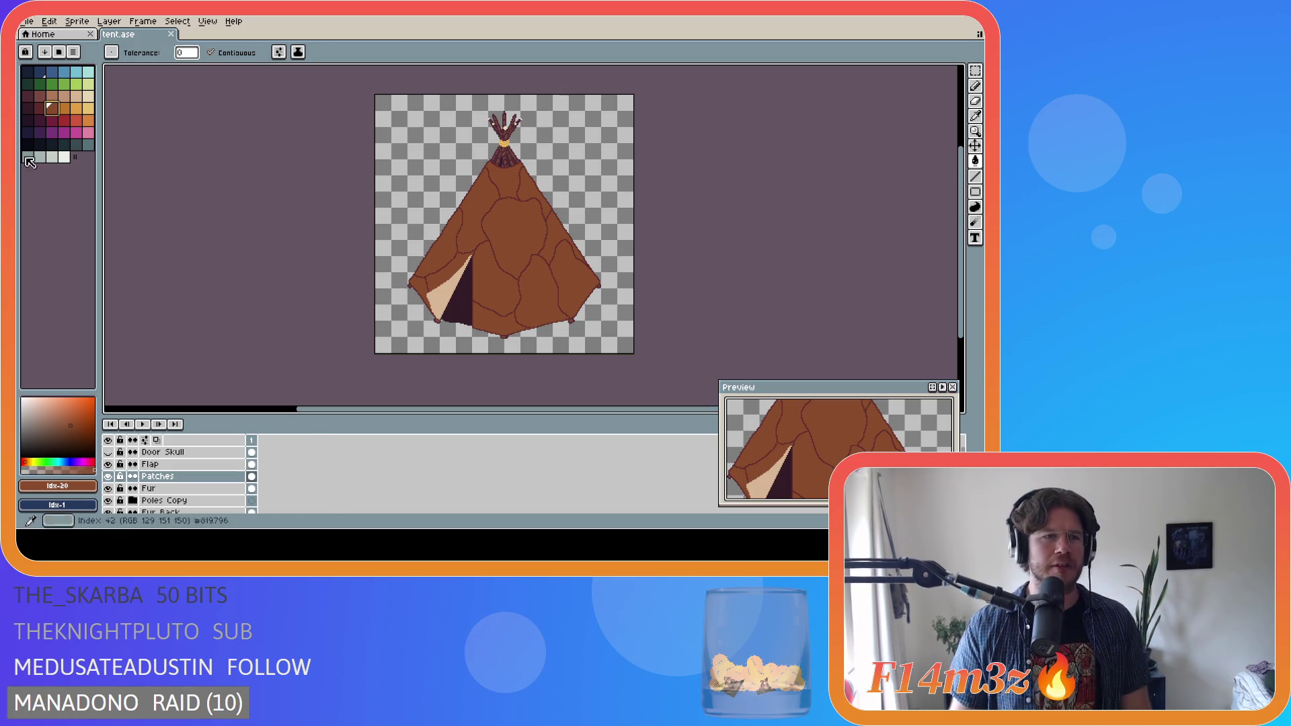
pyautogui.click(65, 109)
# - Bucket-fill the central patch orange, then undo it
pyautogui.click(52, 108)
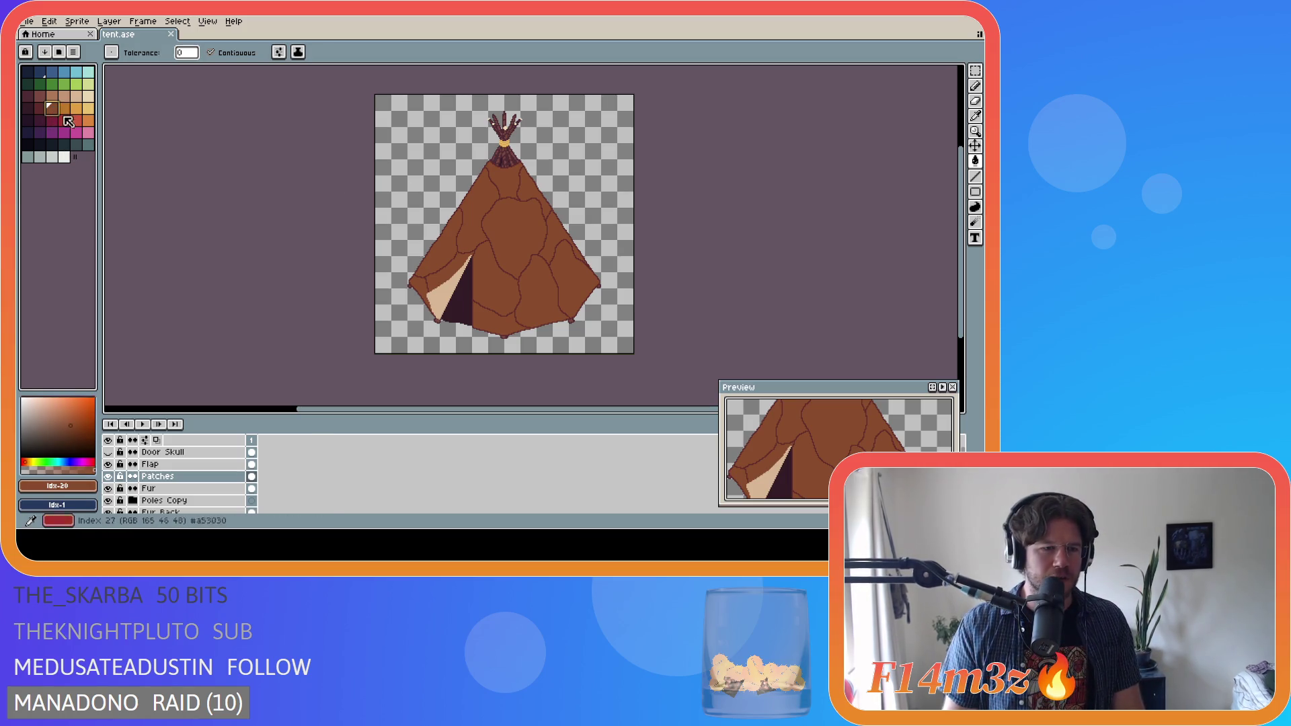
pyautogui.press('g')
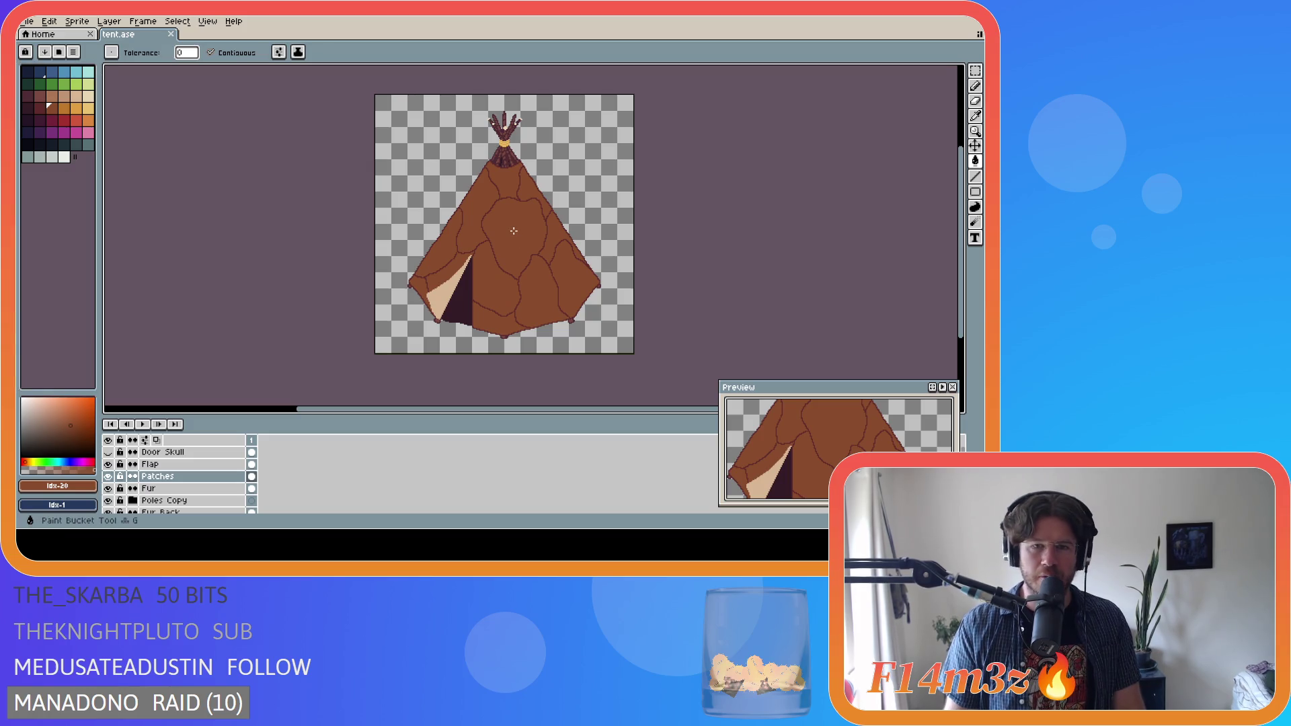
pyautogui.click(65, 109)
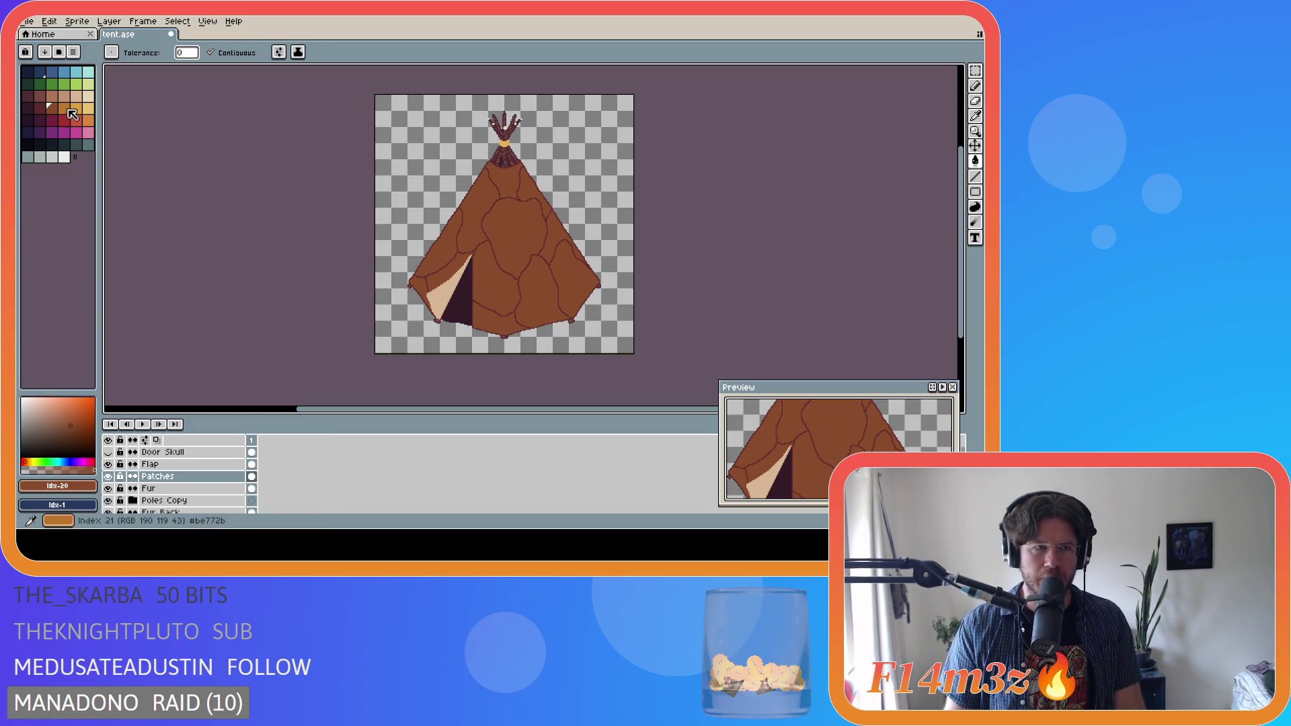
pyautogui.click(502, 246)
pyautogui.hotkey('ctrl', 'z')
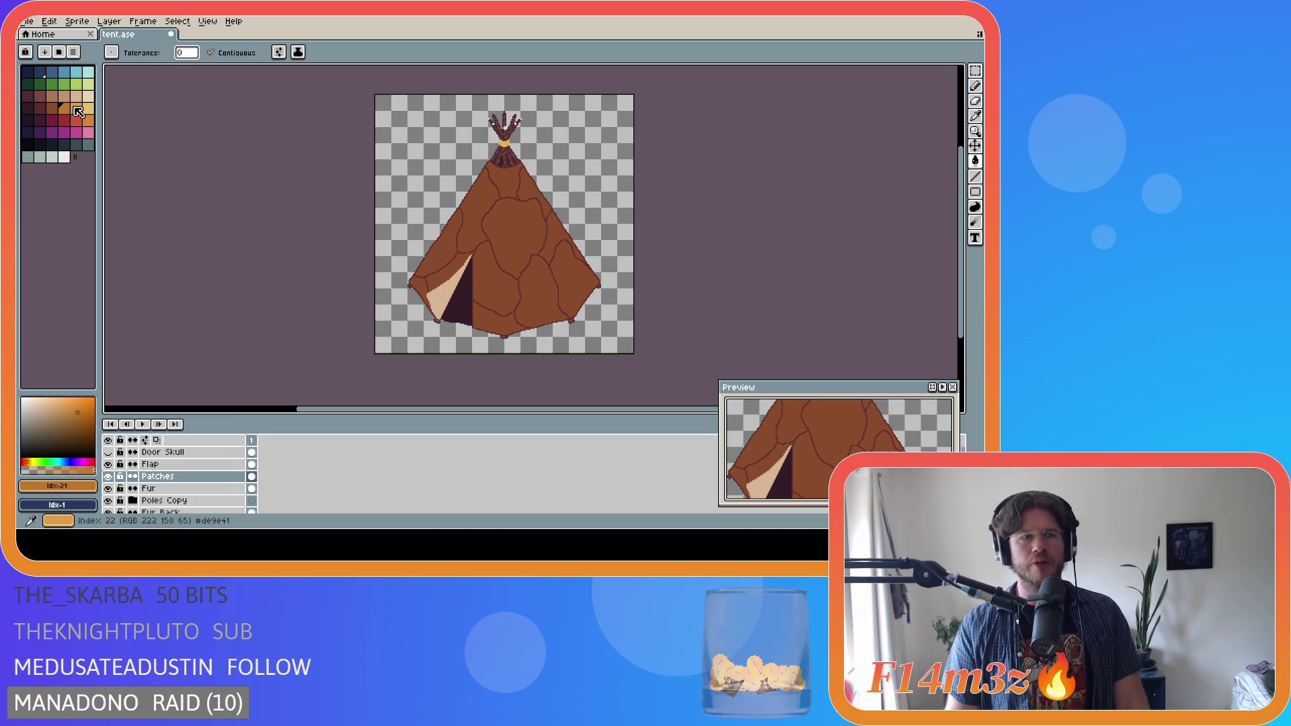
# - Refill the centre orange to compare, remove it again, reselect the original brown and save
pyautogui.click(76, 109)
pyautogui.click(66, 109)
pyautogui.click(513, 232)
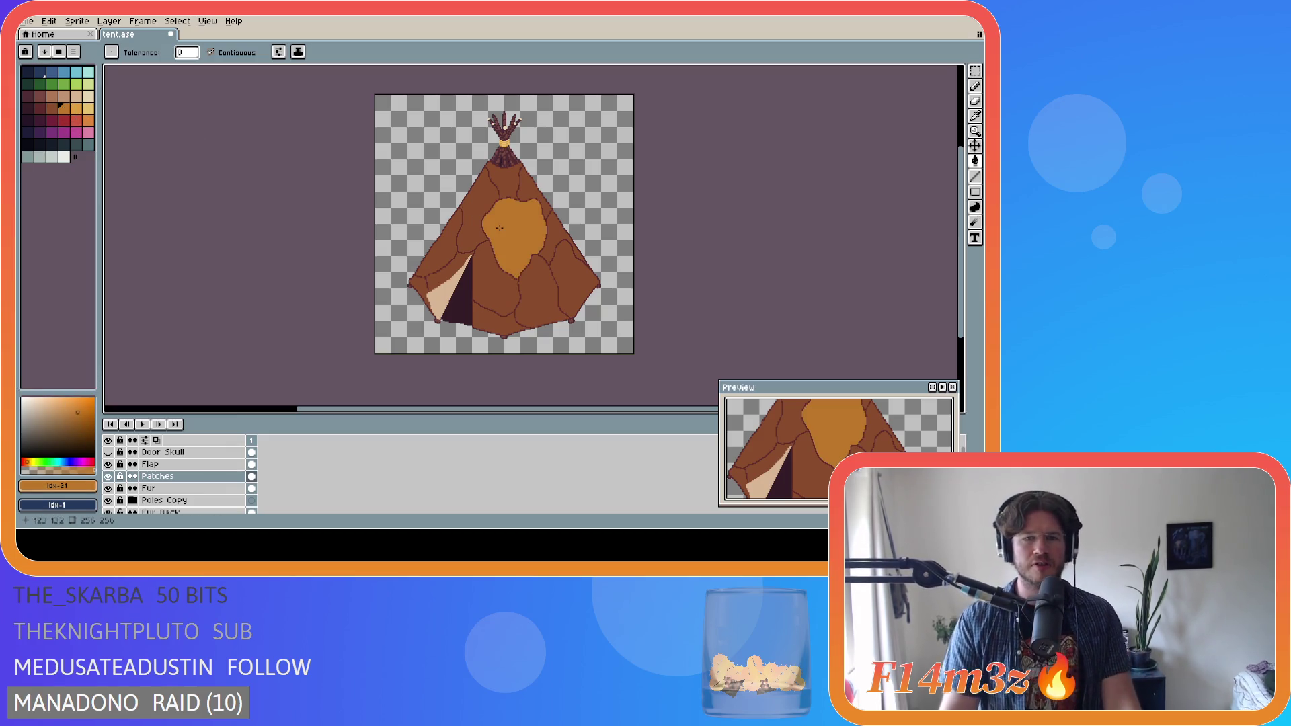
pyautogui.hotkey('ctrl', 'z')
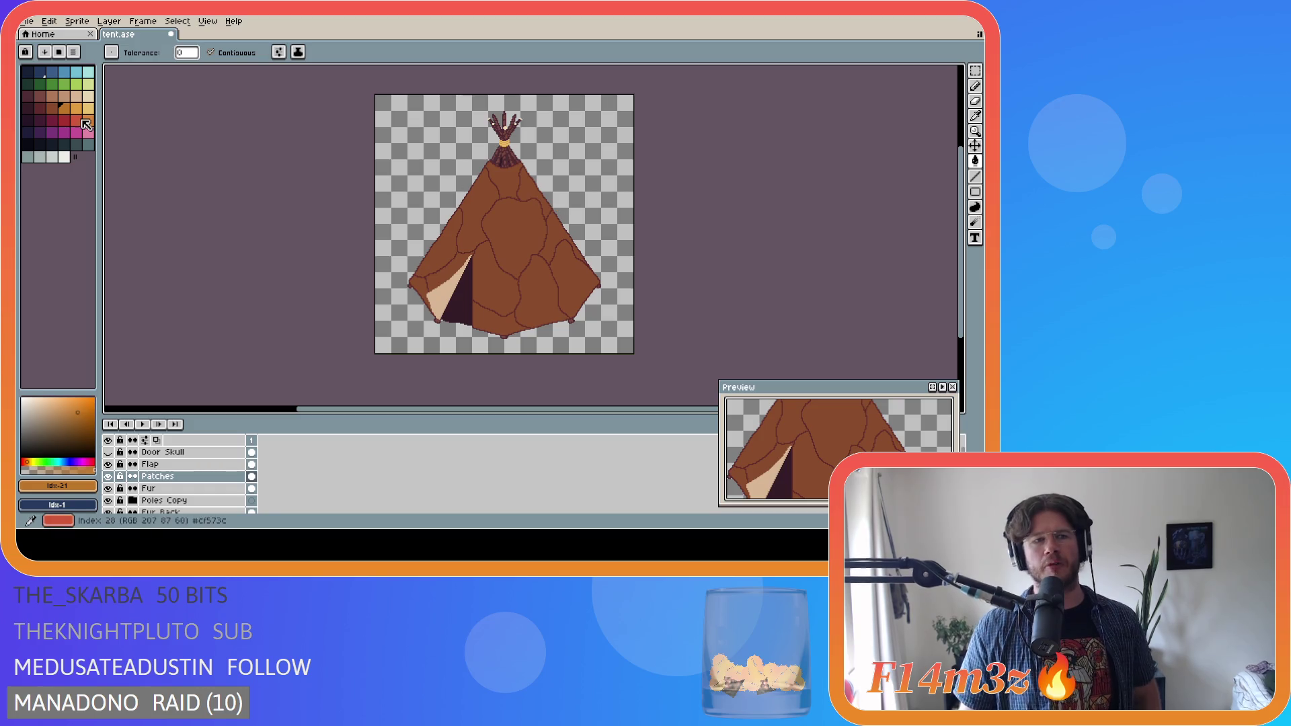
pyautogui.hotkey('ctrl', 'y')
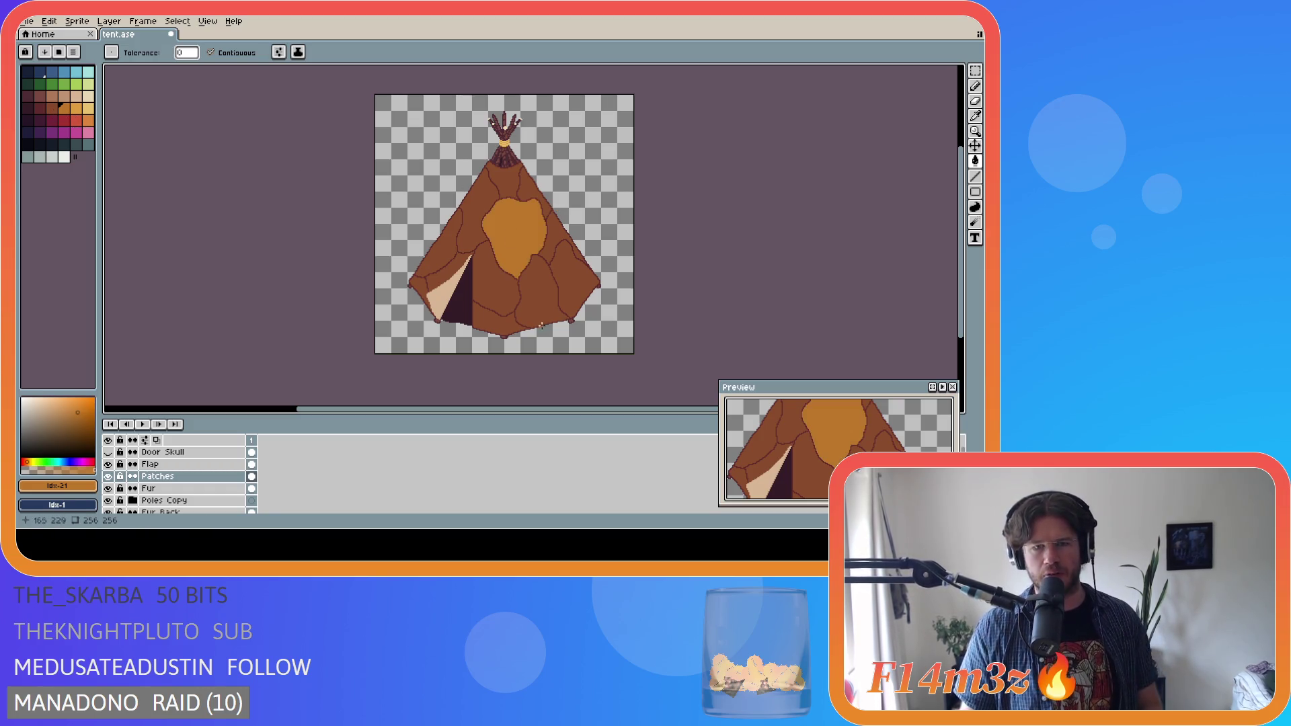
pyautogui.hotkey('ctrl', 'z')
pyautogui.click(41, 109)
pyautogui.click(51, 108)
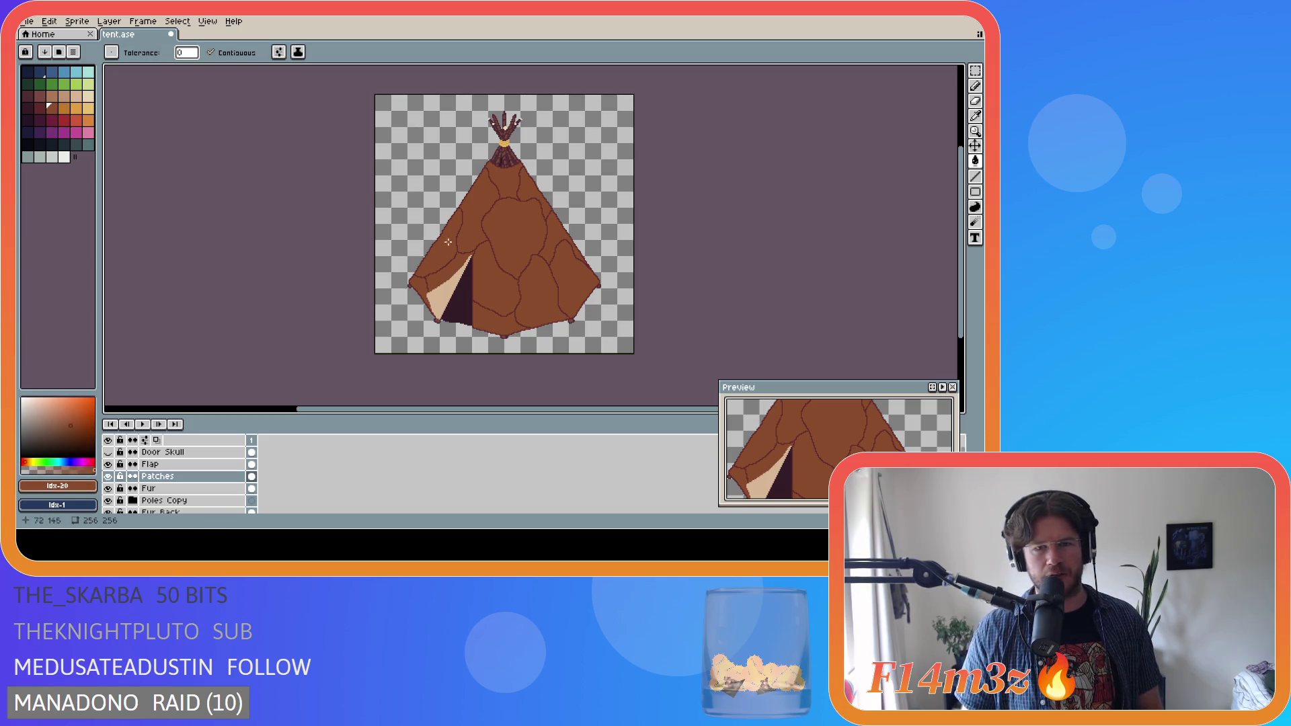
pyautogui.hotkey('ctrl', 's')
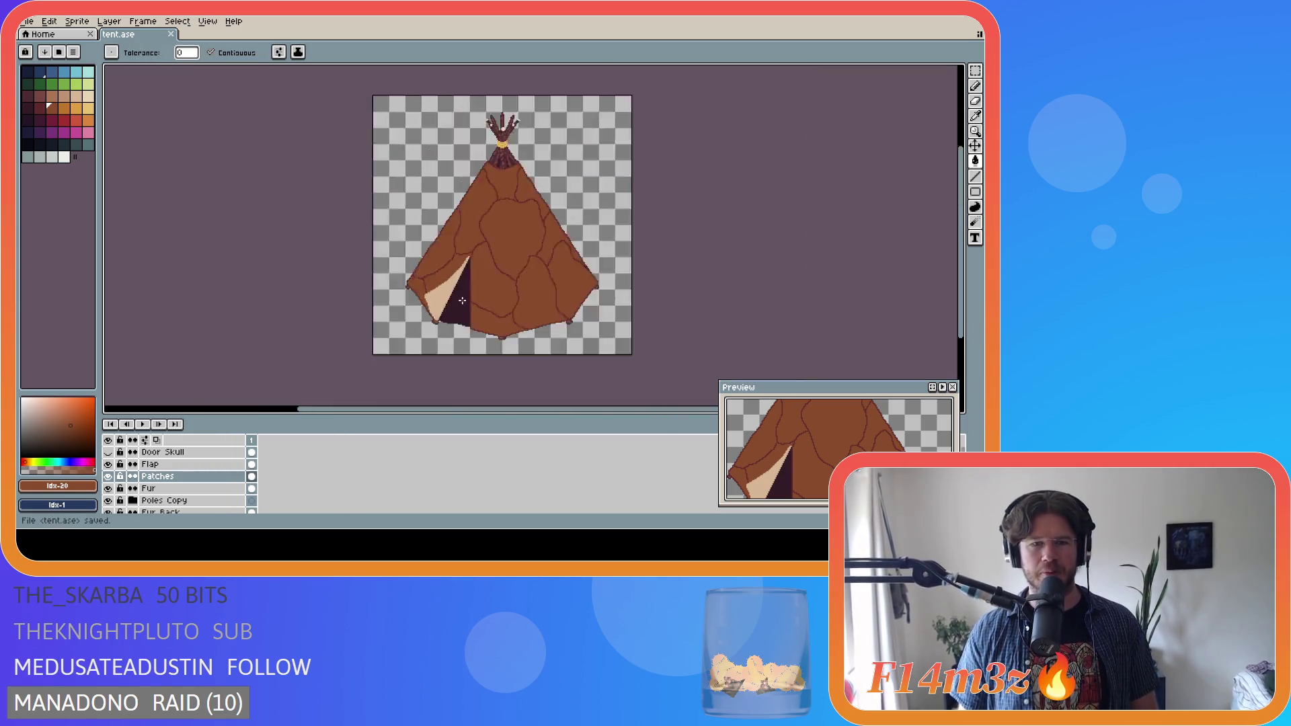
# - Pick a light beige swatch, make the Flap layer active and save tent.ase
pyautogui.scroll(1, 476, 286)
pyautogui.click(64, 95)
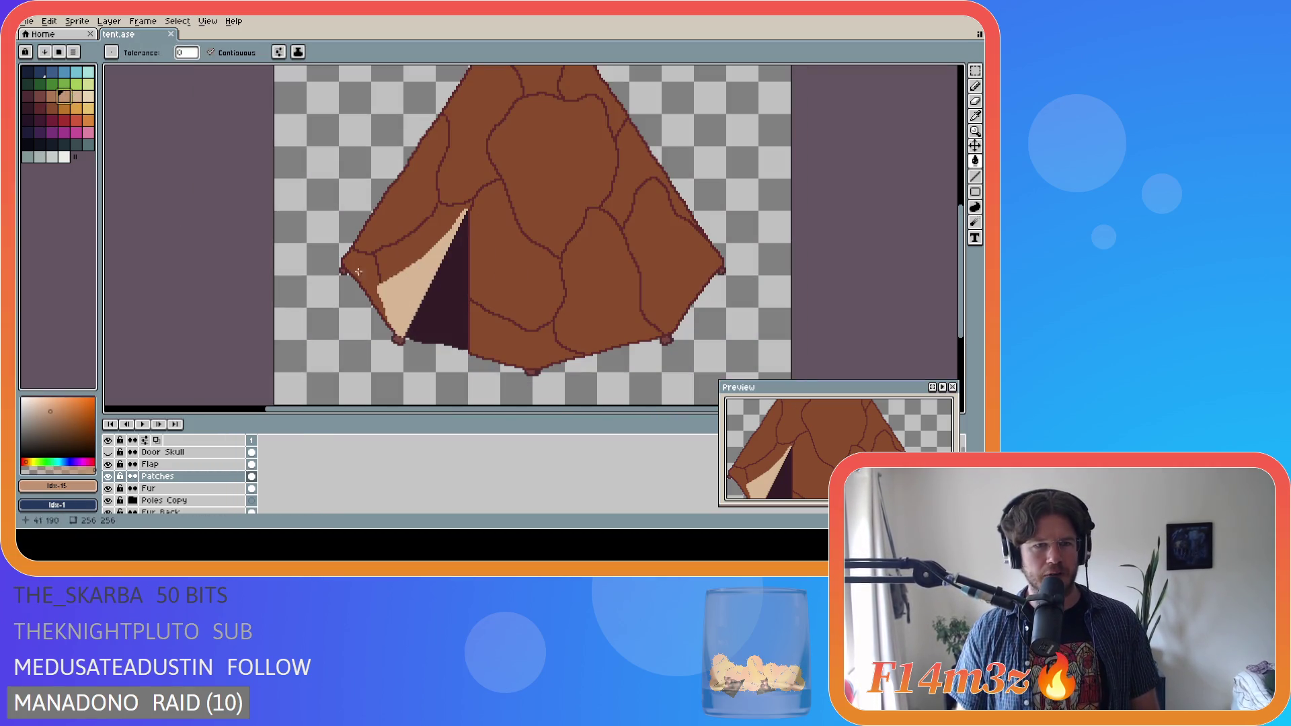
pyautogui.click(183, 465)
pyautogui.scroll(-2, 397, 393)
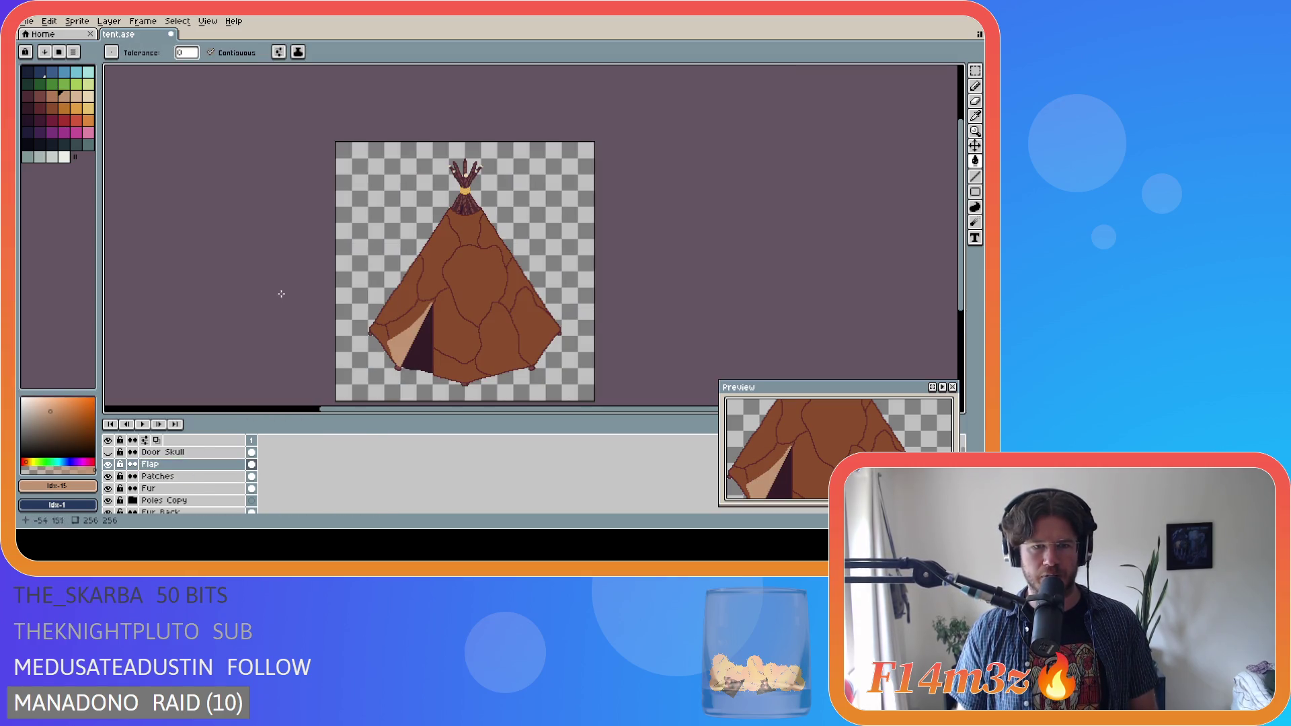
pyautogui.hotkey('ctrl', 's')
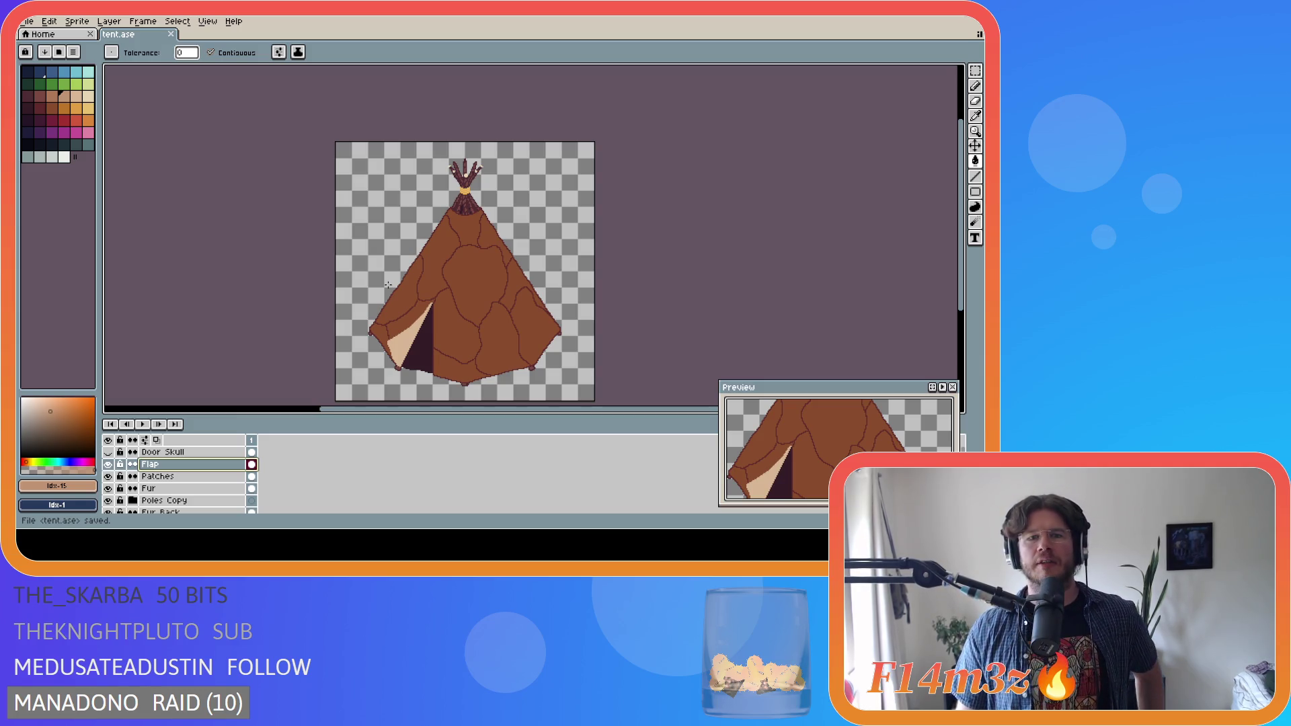
# - Sample the flap's tan colour with the eyedropper
pyautogui.scroll(2, 453, 164)
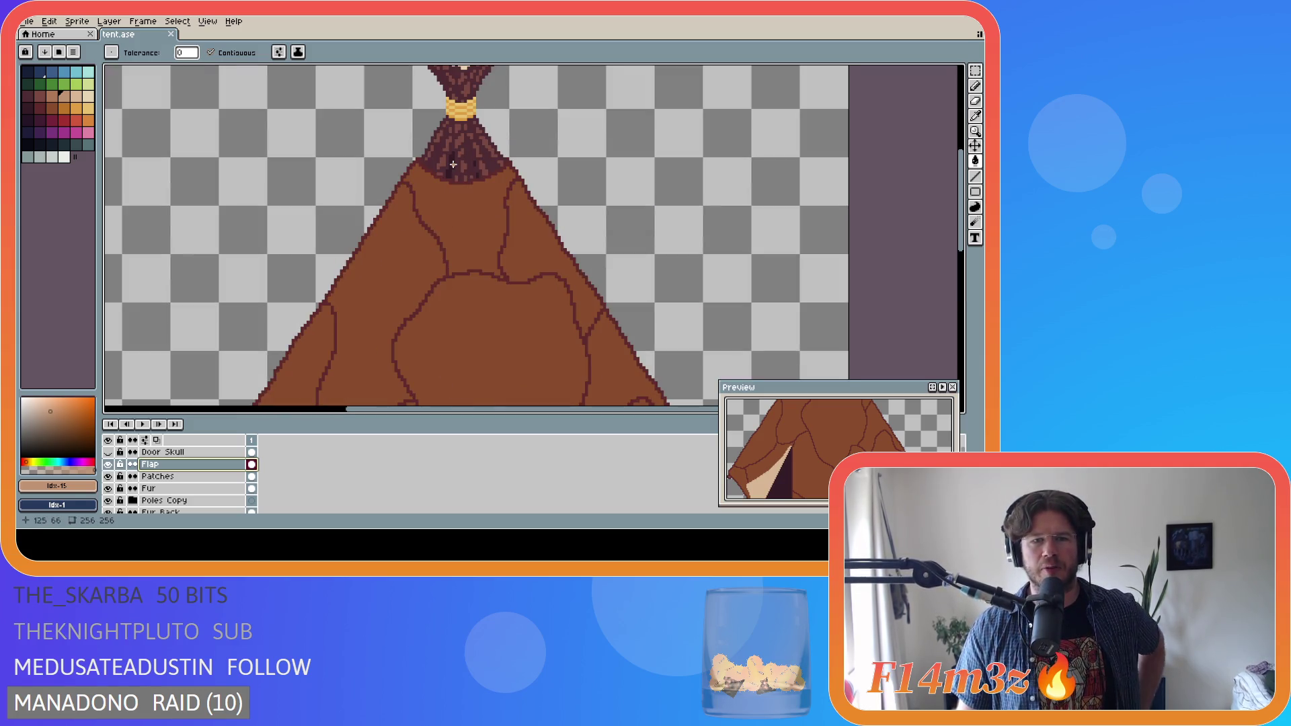
pyautogui.scroll(-3, 461, 221)
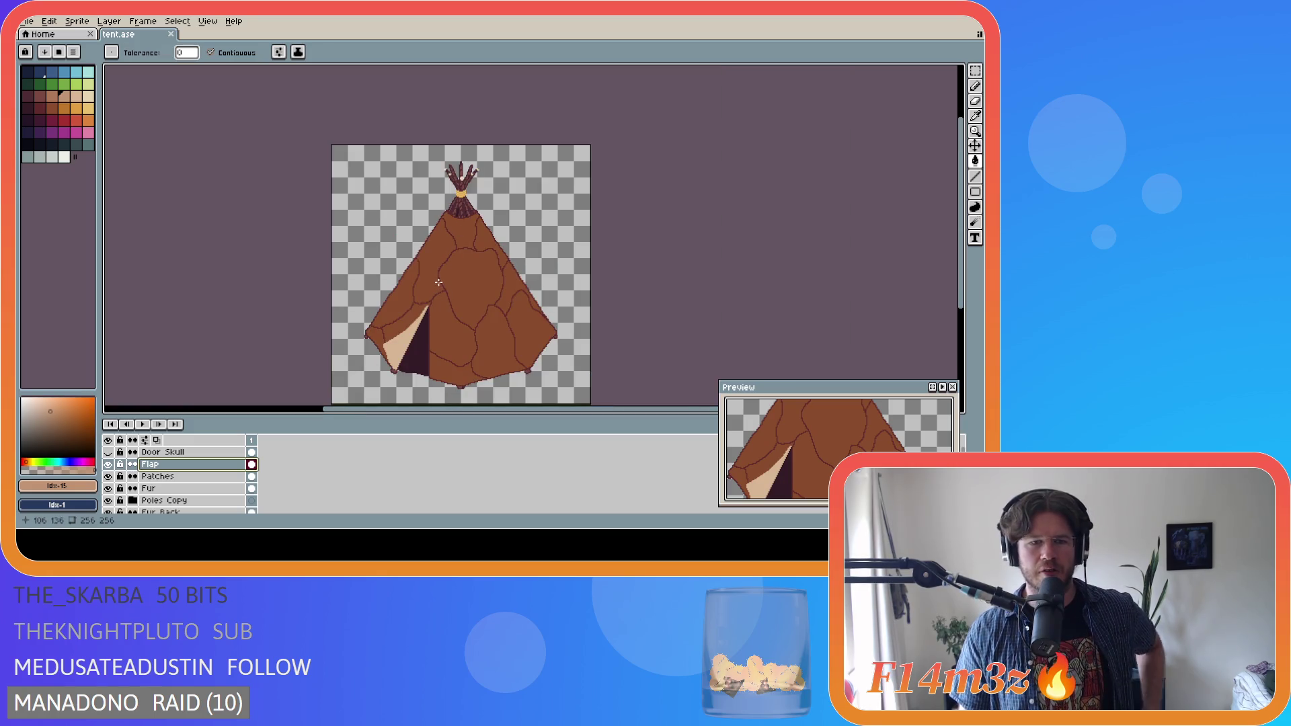
pyautogui.keyDown('alt'); pyautogui.click(477, 298); pyautogui.keyUp('alt')
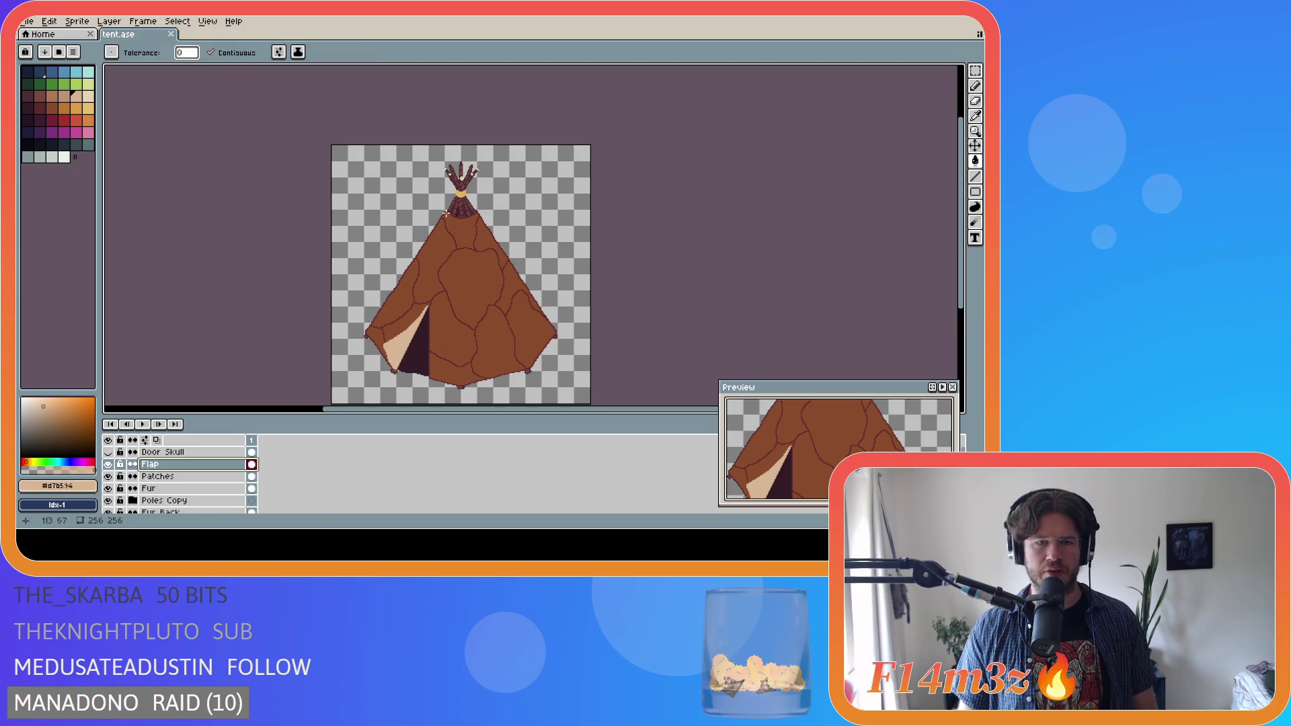
pyautogui.scroll(-1, 159, 501)
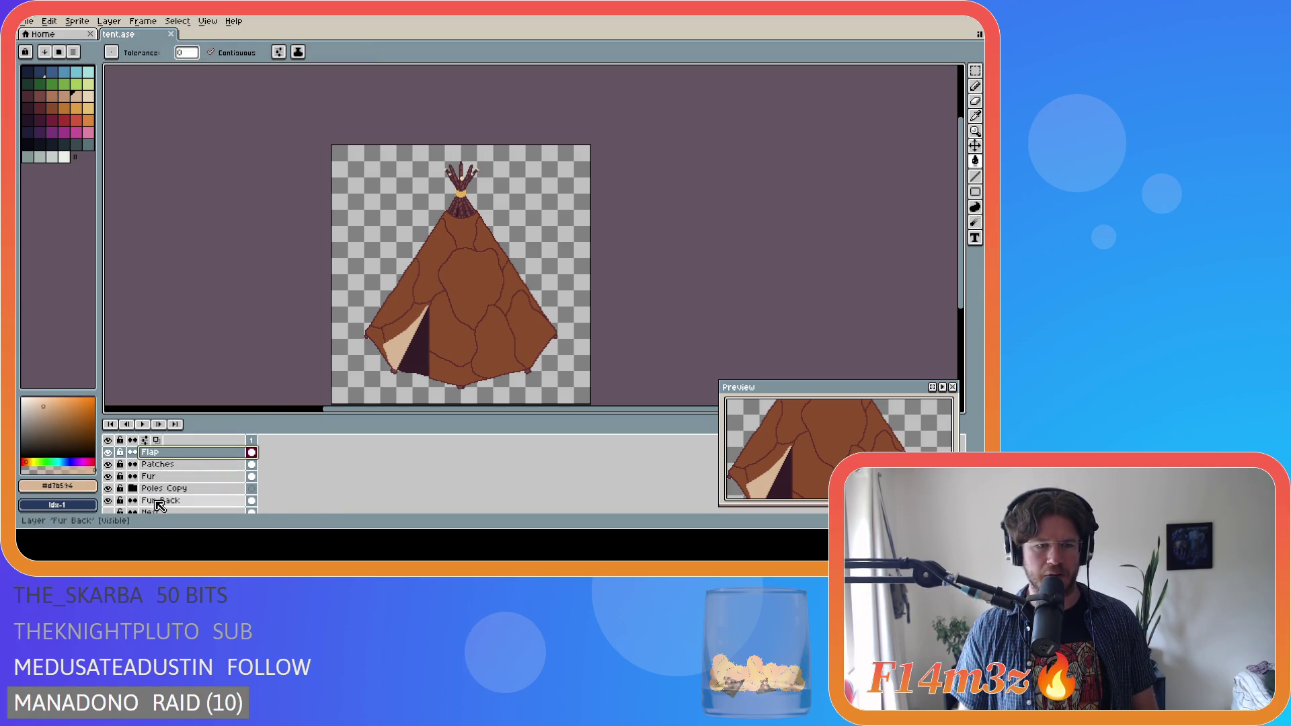
# - Try a tan fill on the empty background of the Fur Back layer, then undo it
pyautogui.click(194, 501)
pyautogui.click(511, 288)
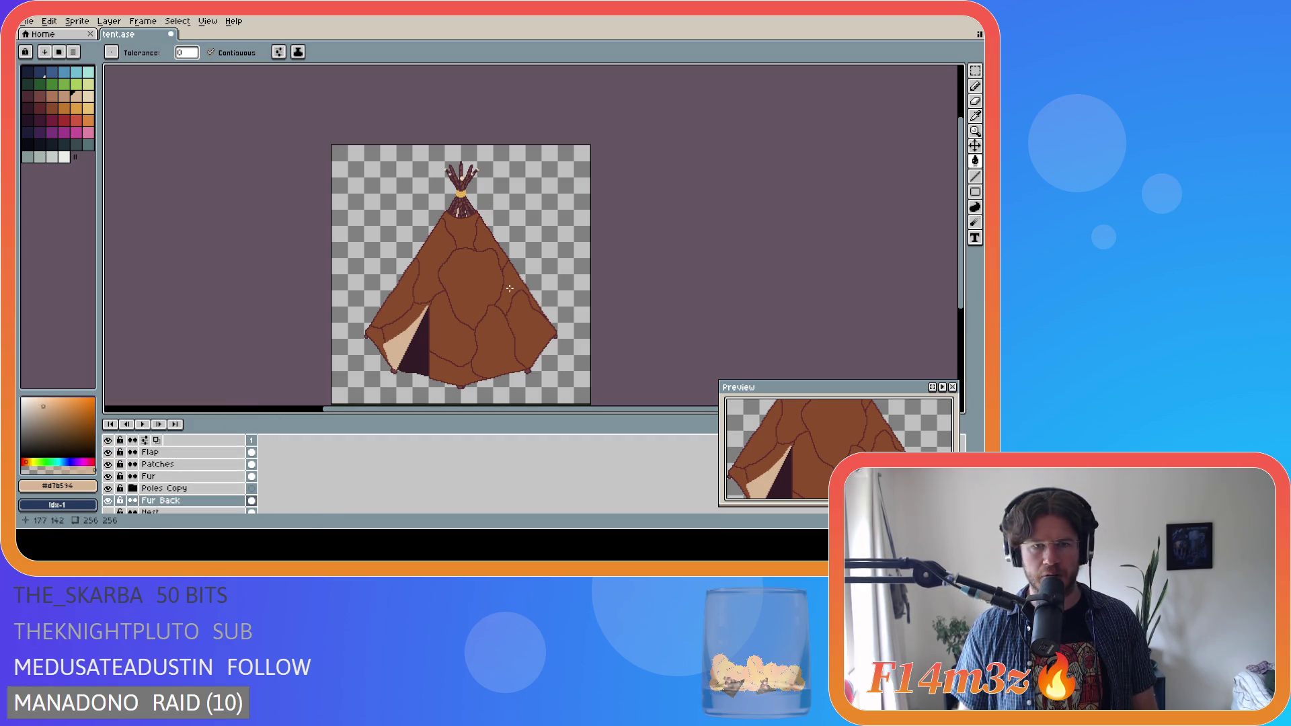
pyautogui.click(64, 97)
pyautogui.click(459, 220)
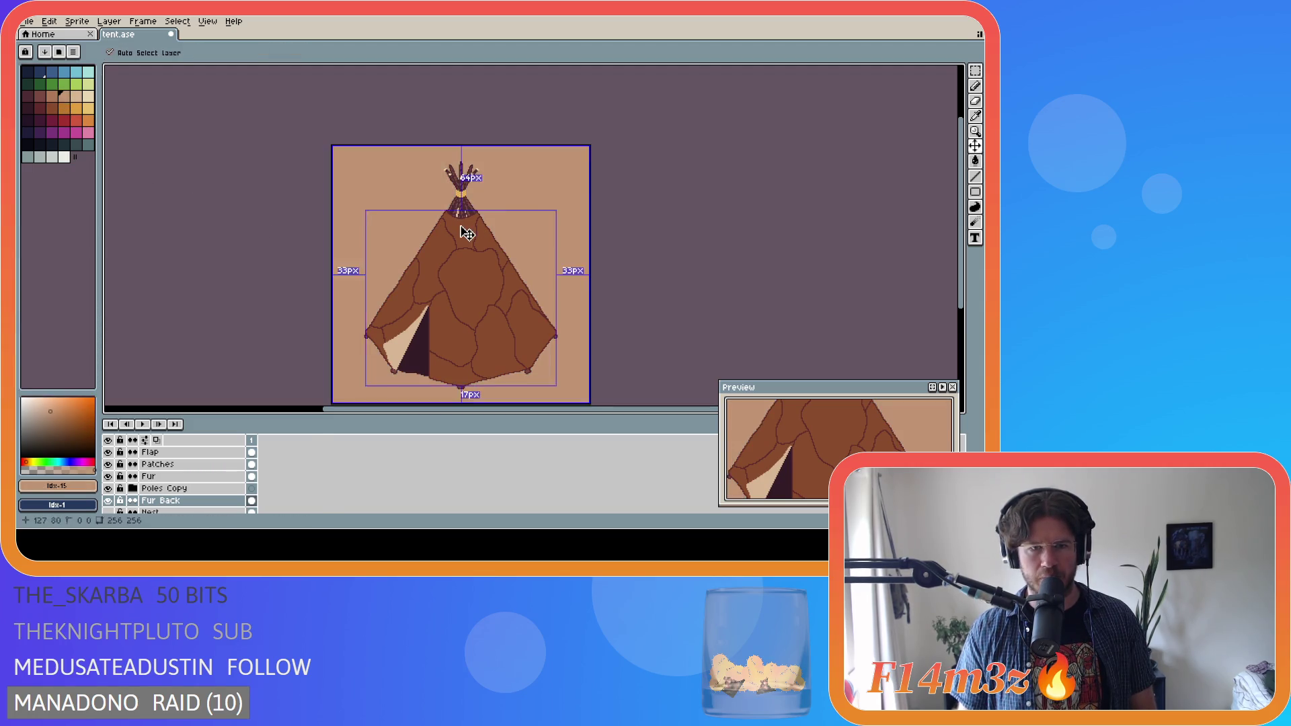
pyautogui.hotkey('ctrl', 'z')
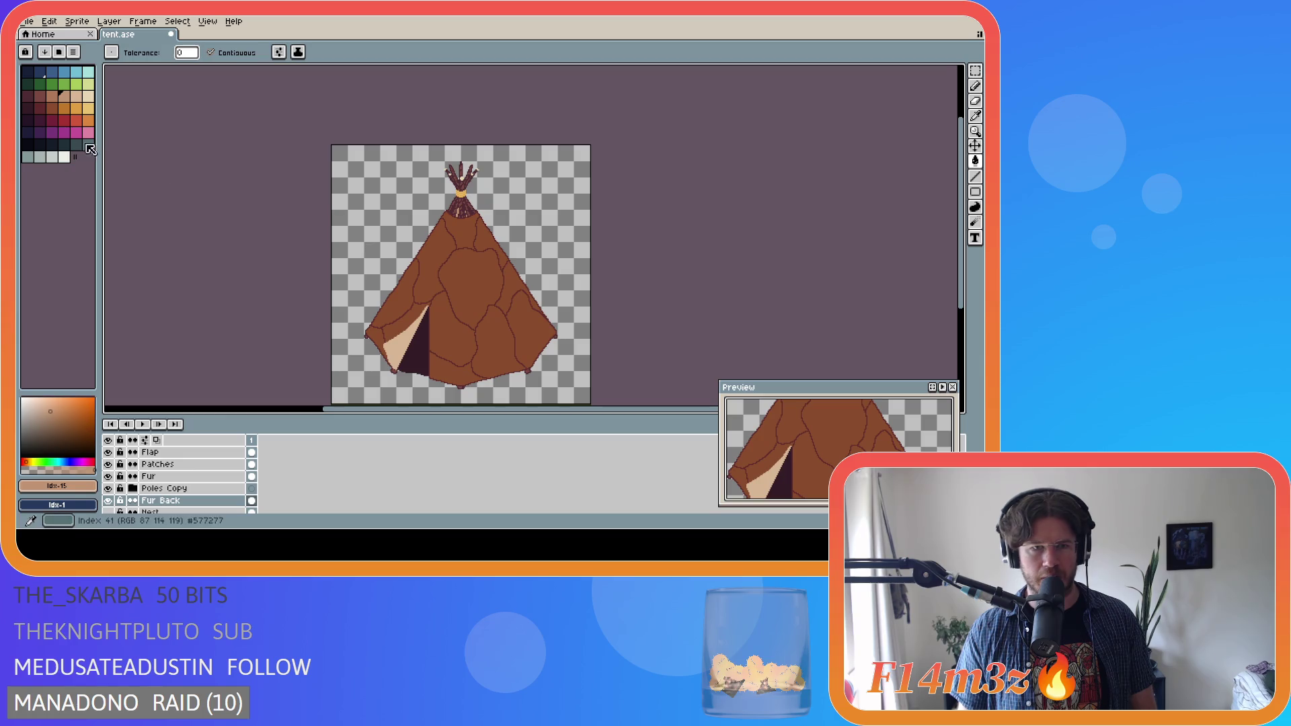
# - Step through the darker reddish-brown palette colours, then return to the brown swatch
pyautogui.press('[')
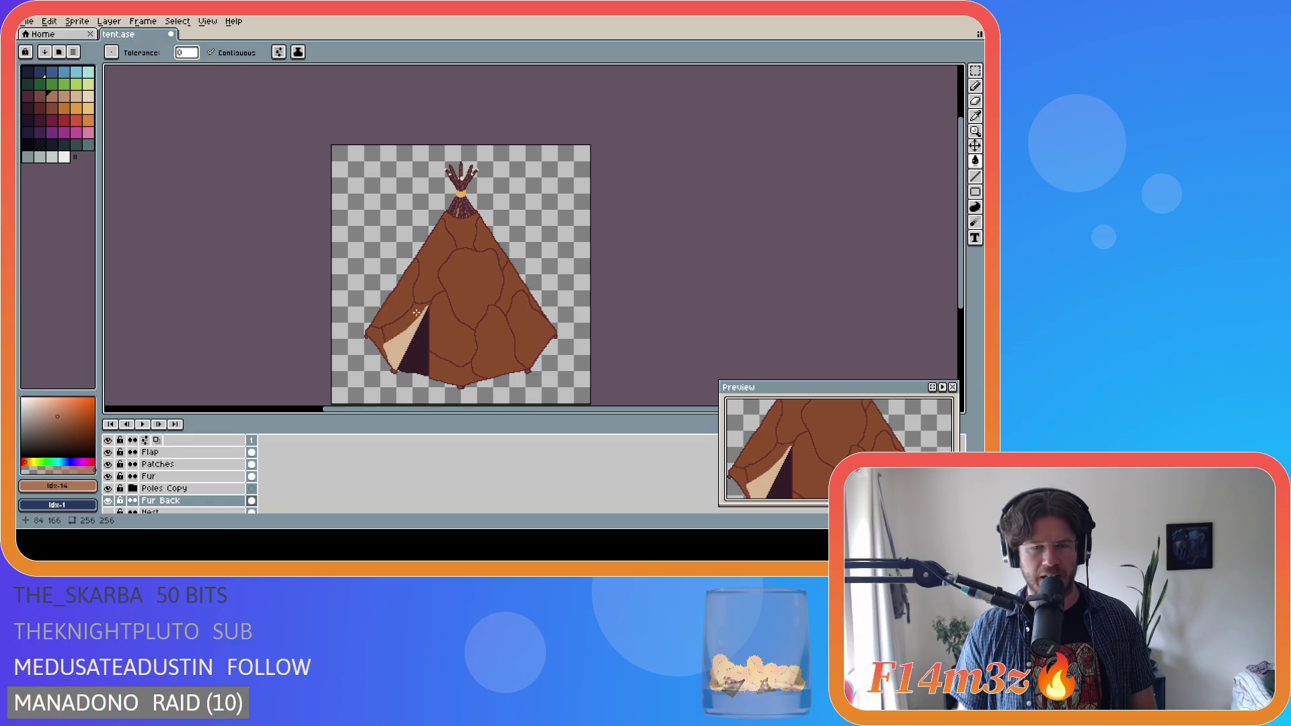
pyautogui.scroll(5, 388, 196)
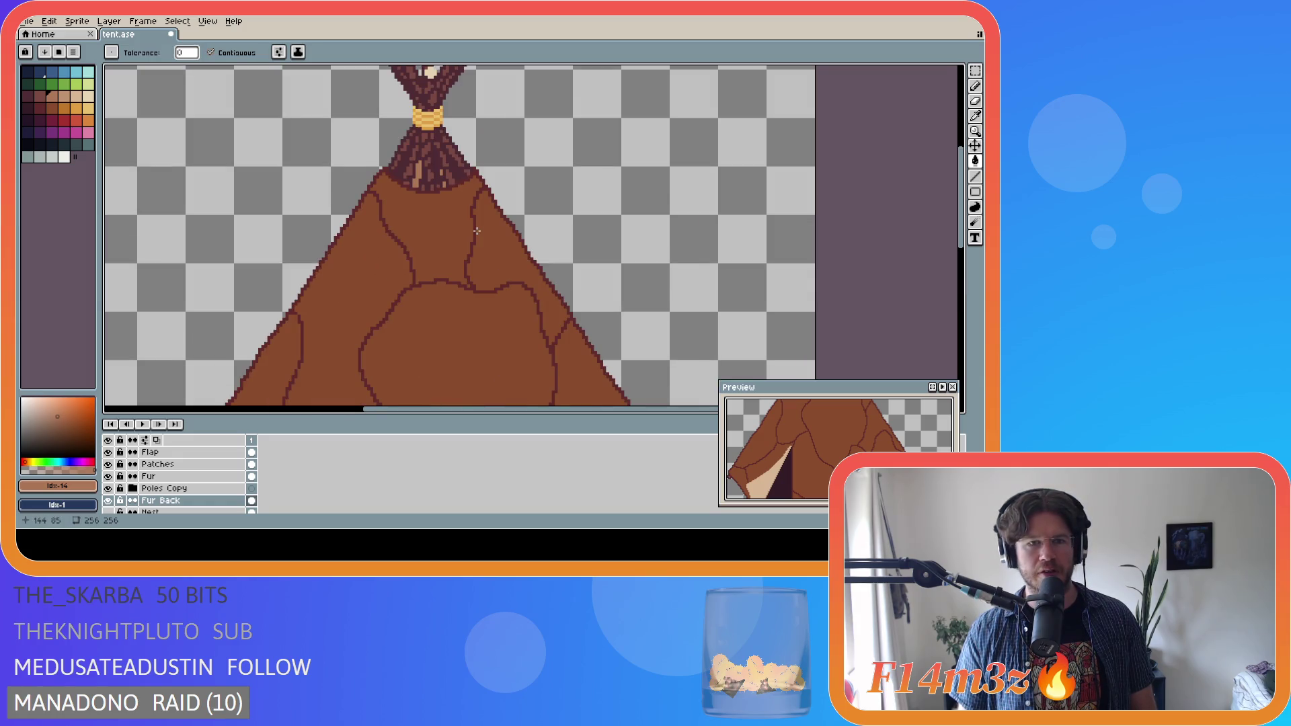
pyautogui.scroll(-5, 388, 196)
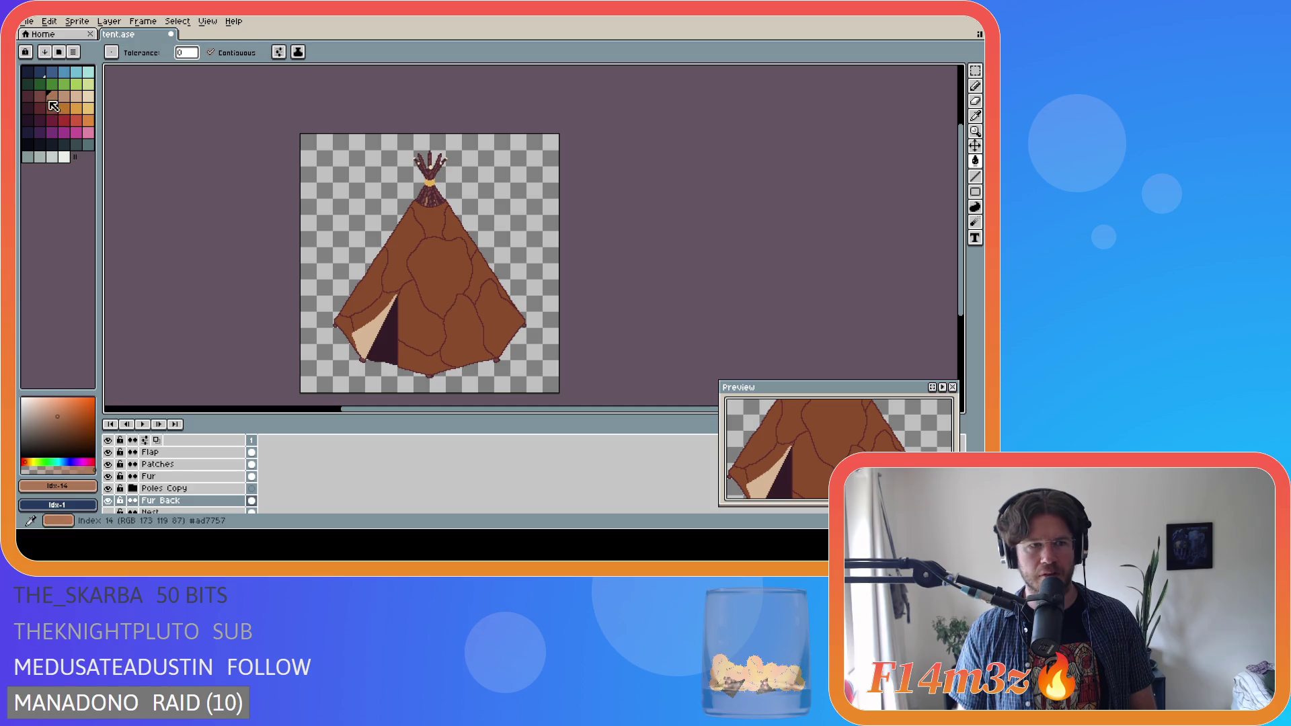
pyautogui.press('[')
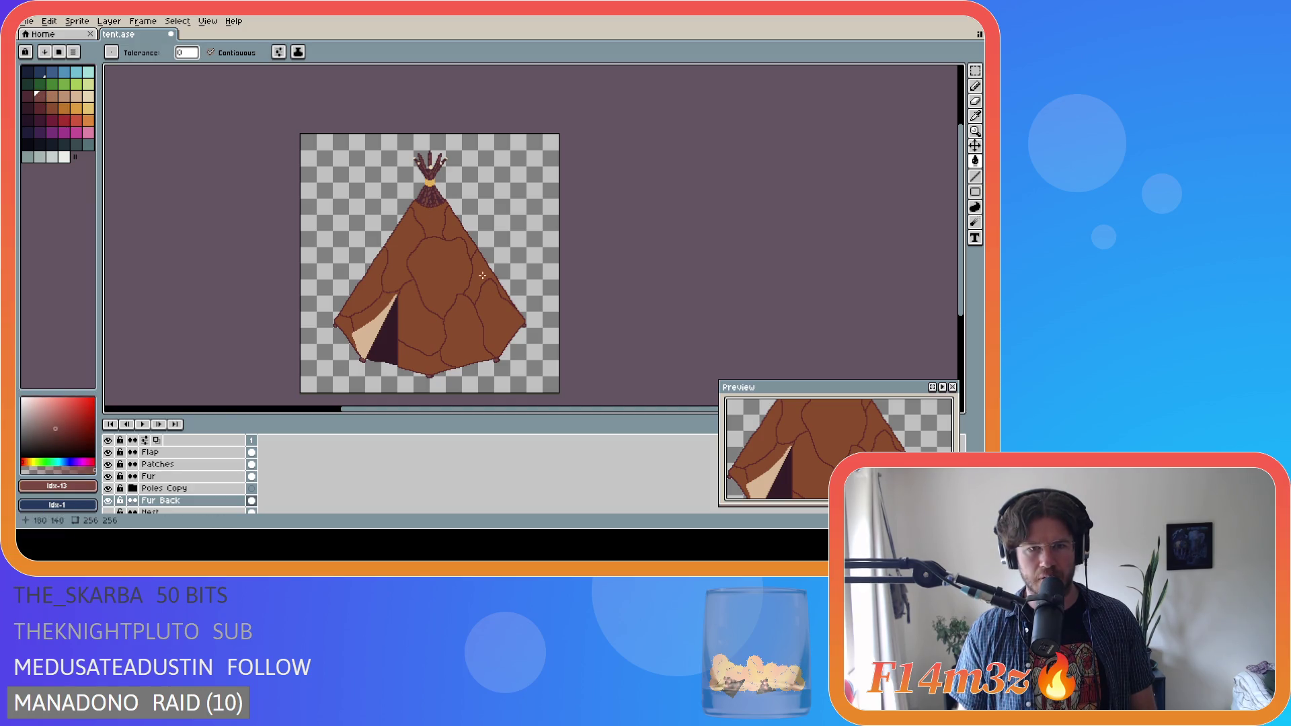
pyautogui.scroll(3, 436, 236)
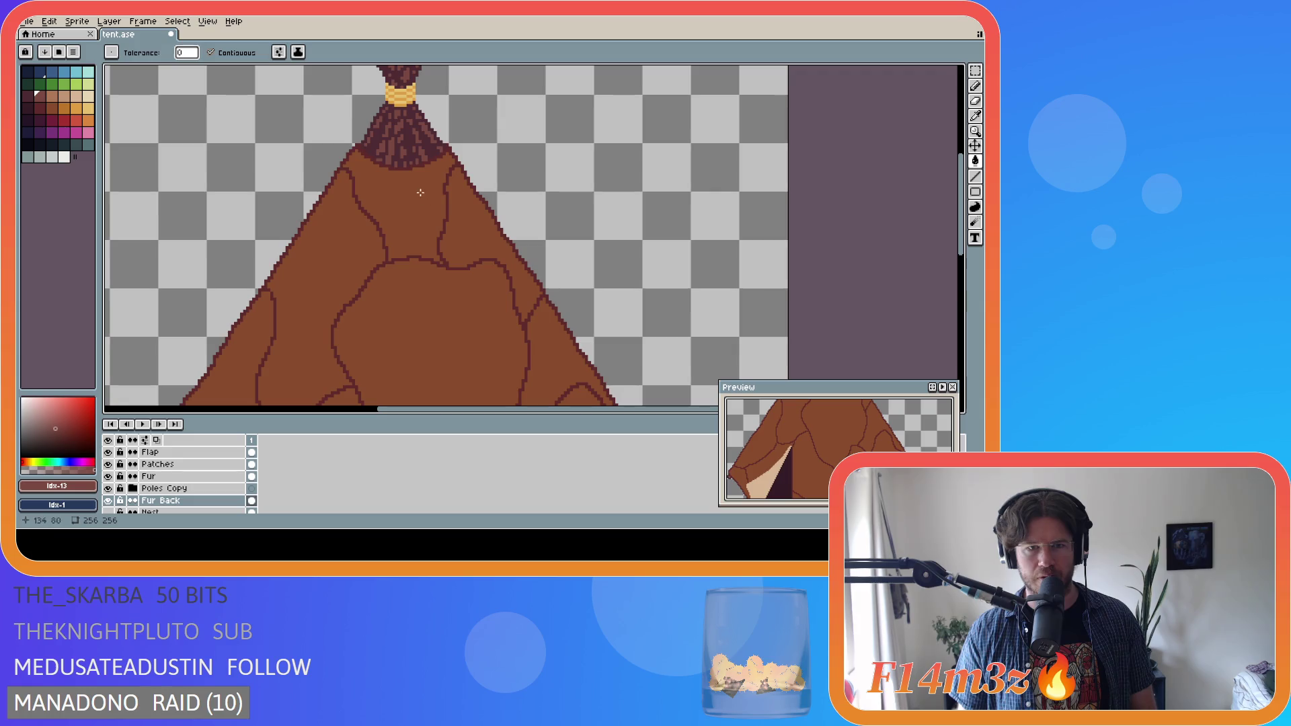
pyautogui.scroll(-2, 409, 166)
pyautogui.scroll(3, 407, 169)
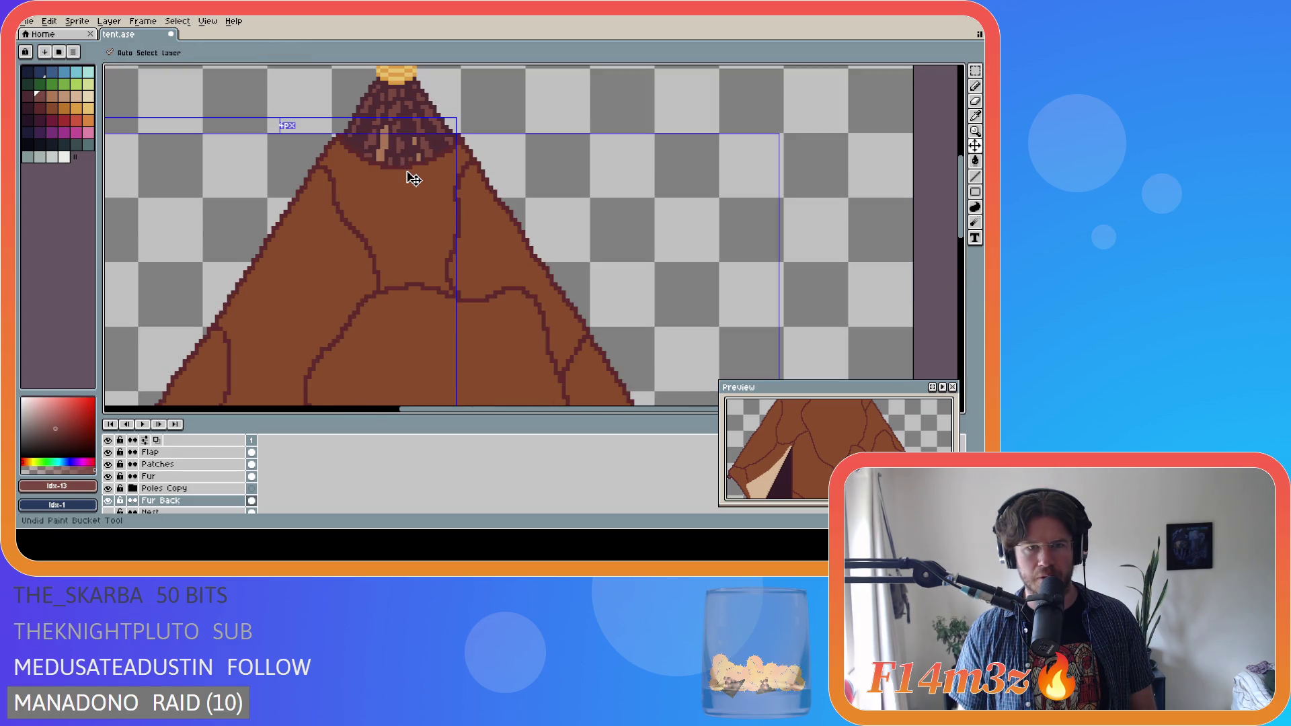
pyautogui.scroll(-1, 407, 171)
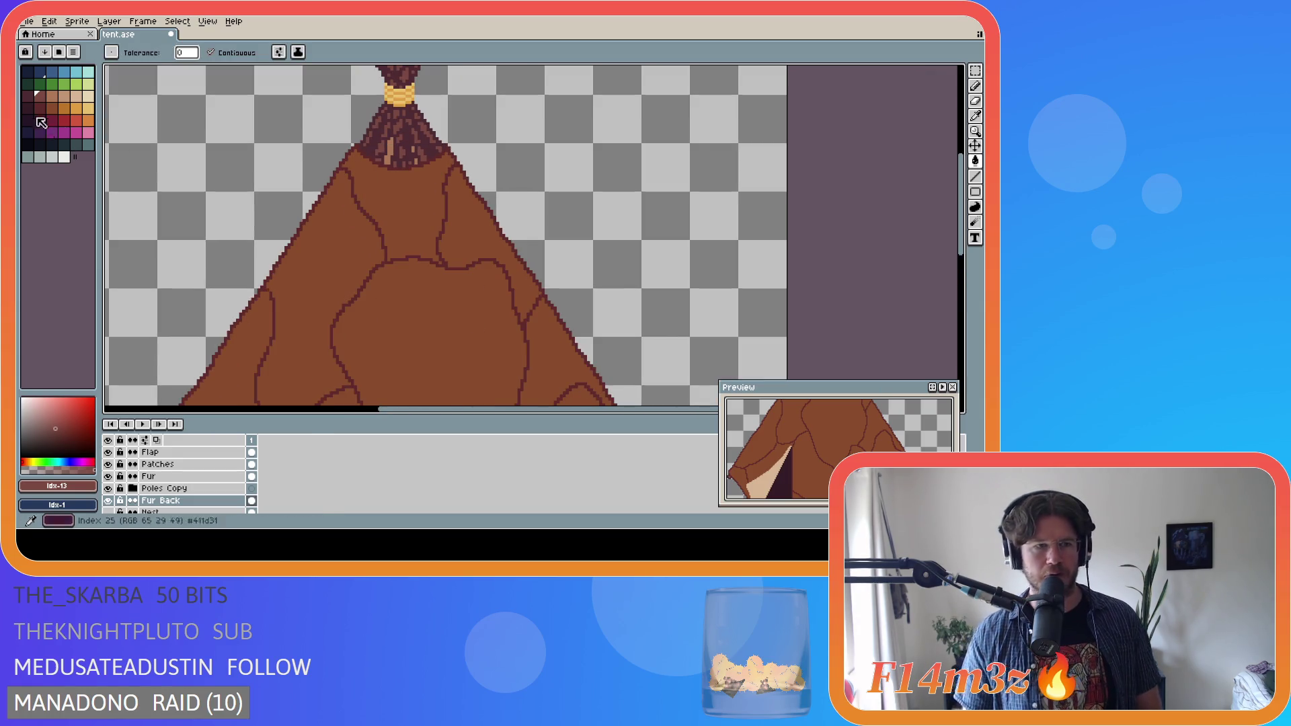
pyautogui.click(52, 96)
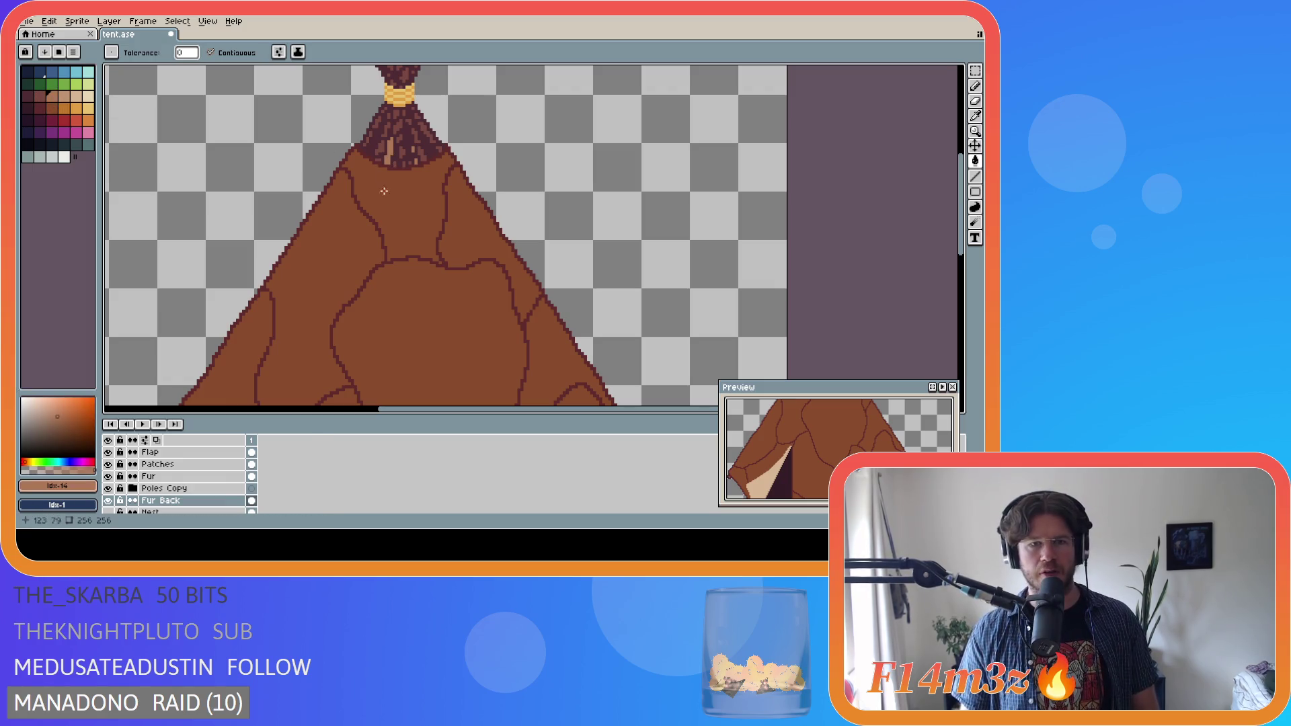
# - Keep the Paint Bucket, choose orange as the drawing colour and select the Fur Back layer
pyautogui.scroll(-3, 298, 249)
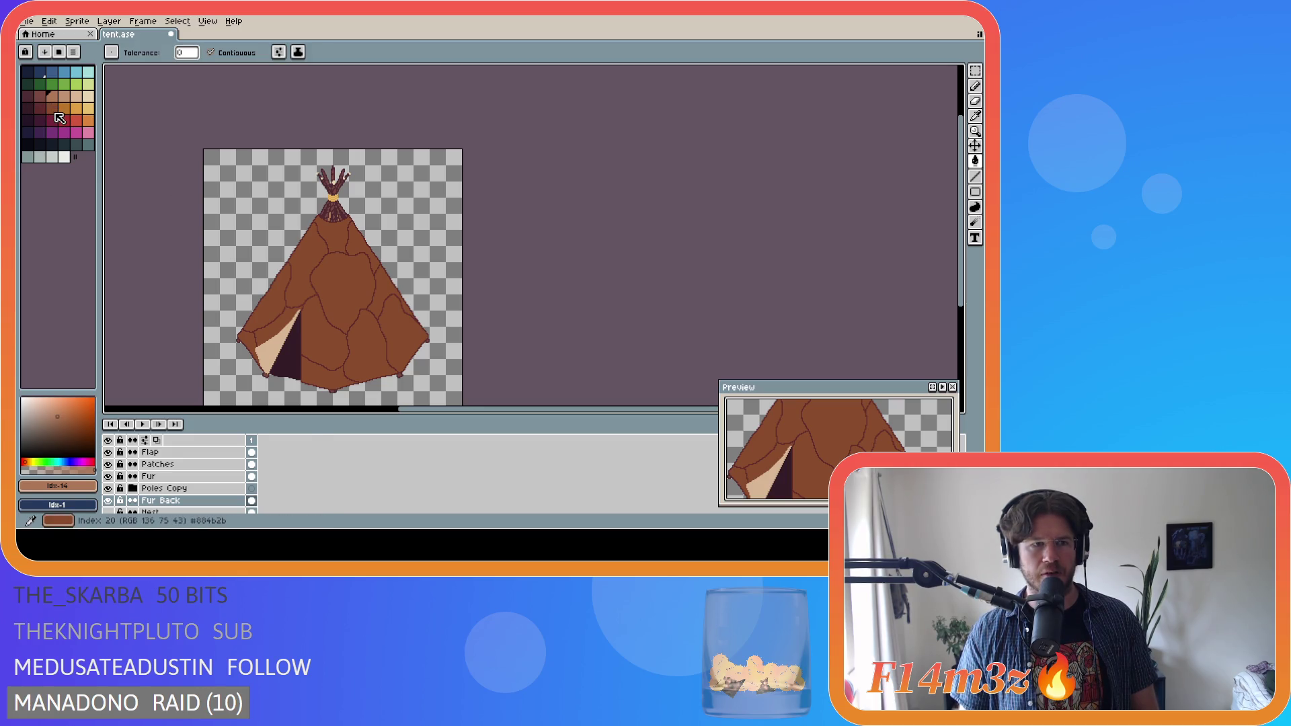
pyautogui.press('v')
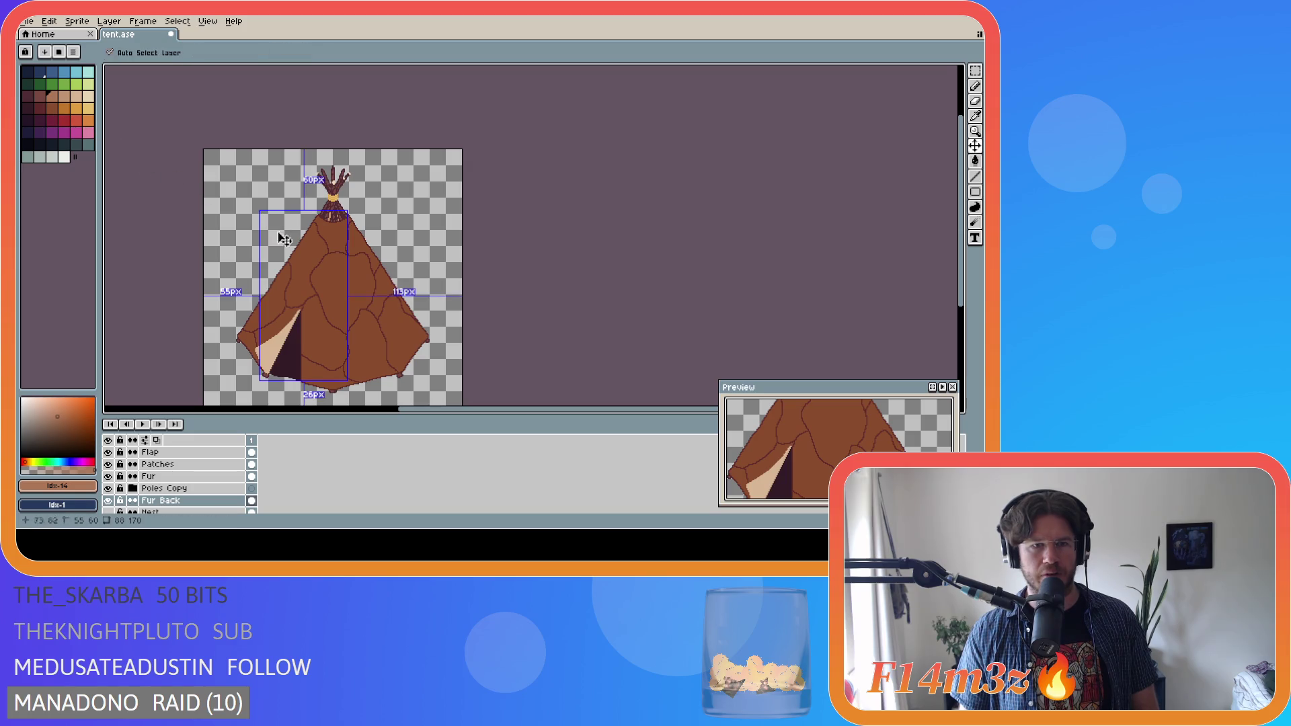
pyautogui.press('g')
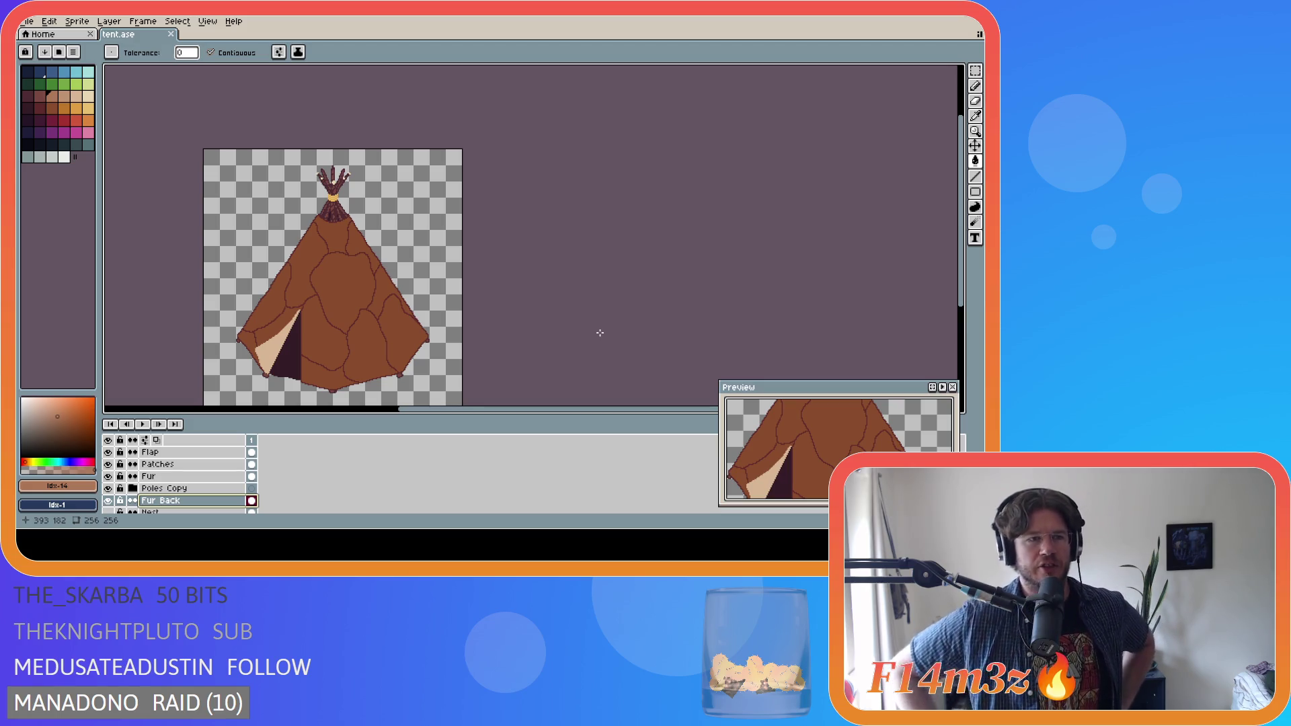
pyautogui.click(80, 109)
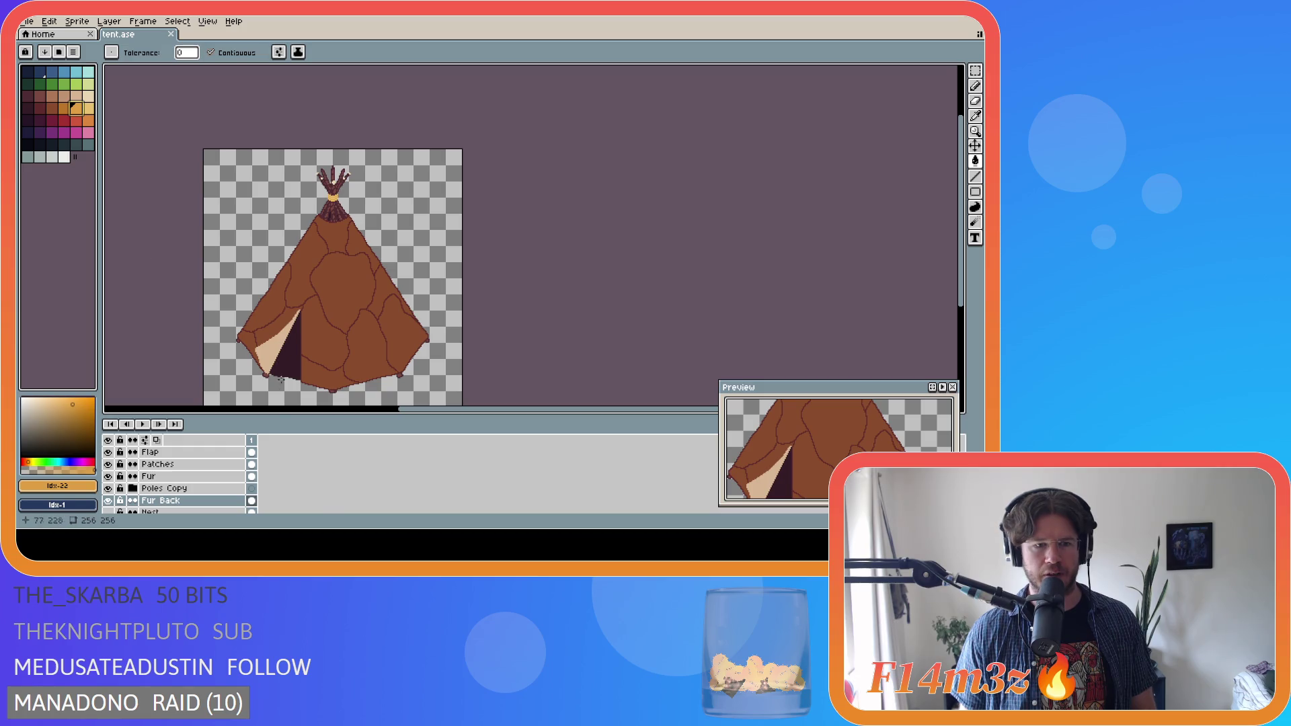
pyautogui.scroll(-1, 195, 492)
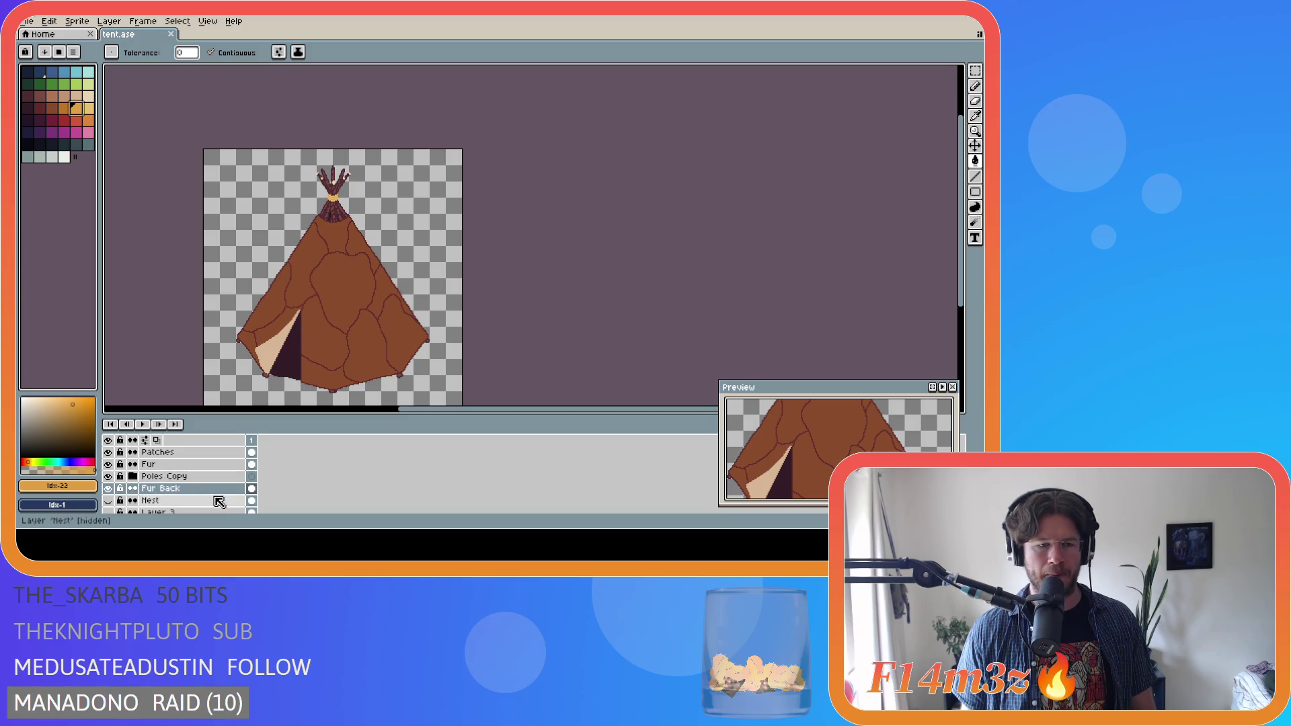
pyautogui.click(213, 493)
# - Duplicate the Fur Back layer and bucket-fill the door area orange on the copy
pyautogui.rightClick(212, 494)
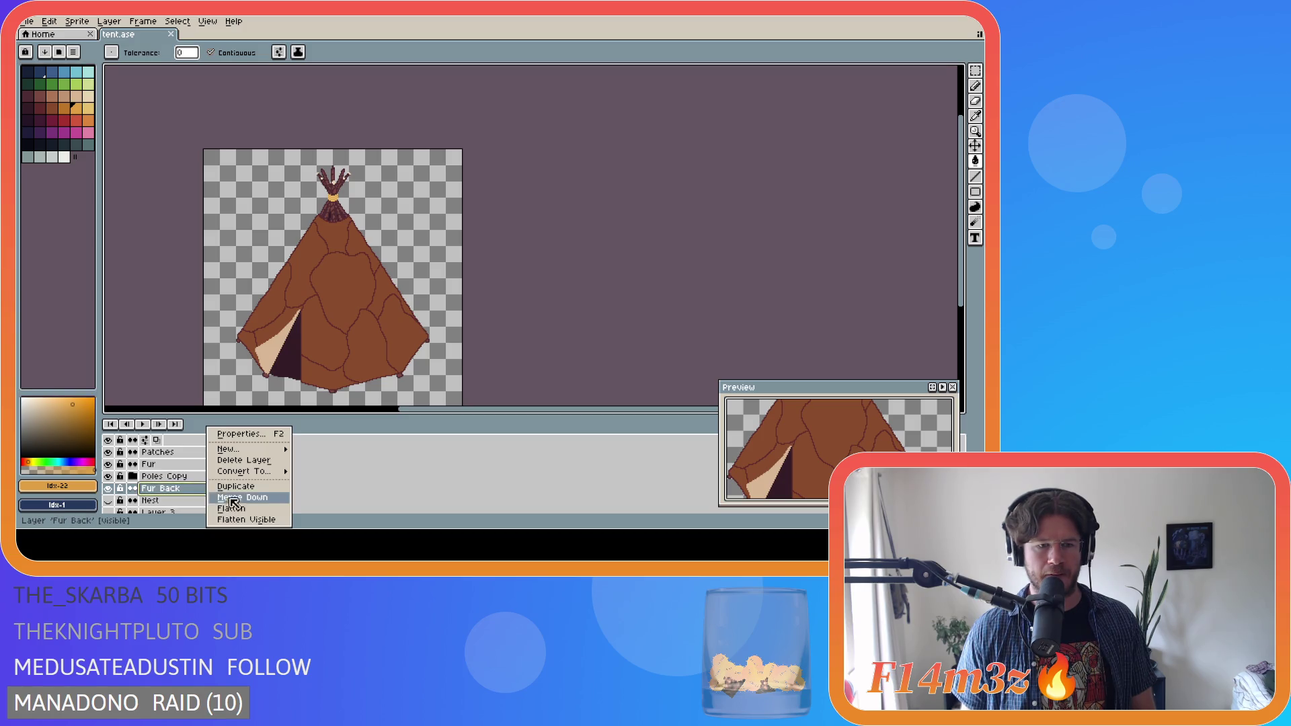
pyautogui.click(232, 487)
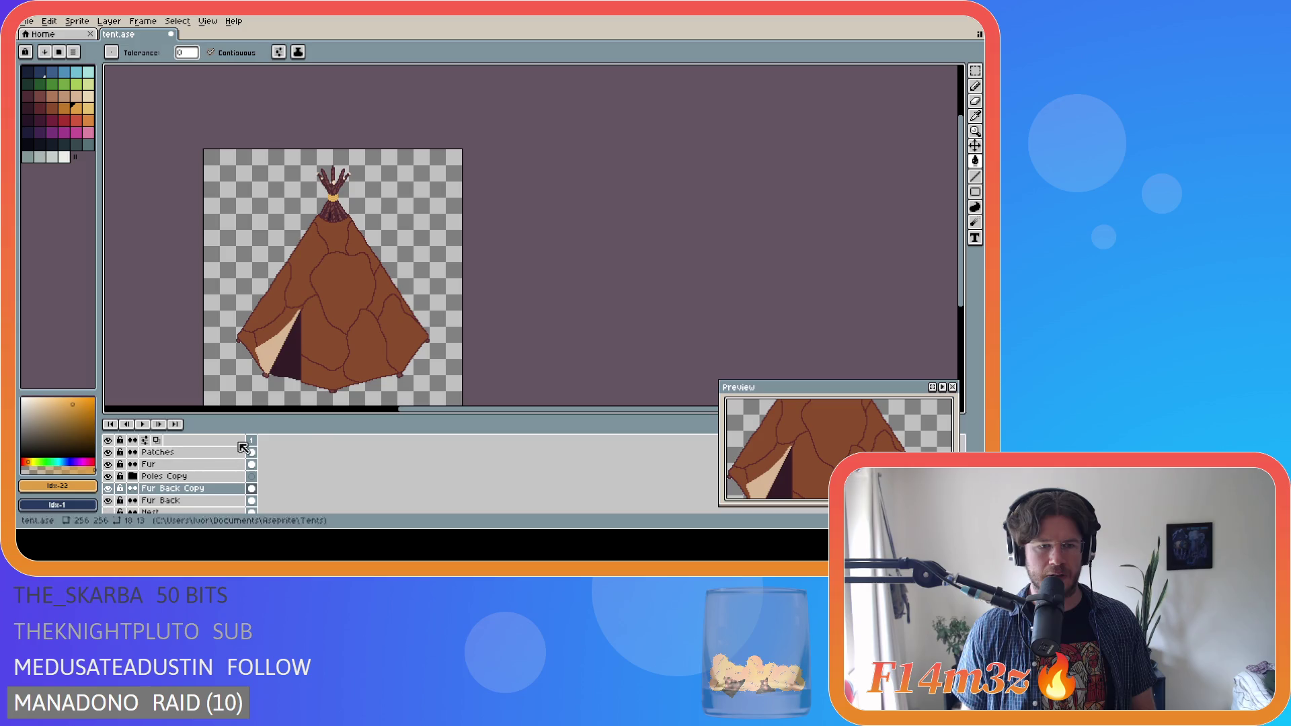
pyautogui.click(285, 357)
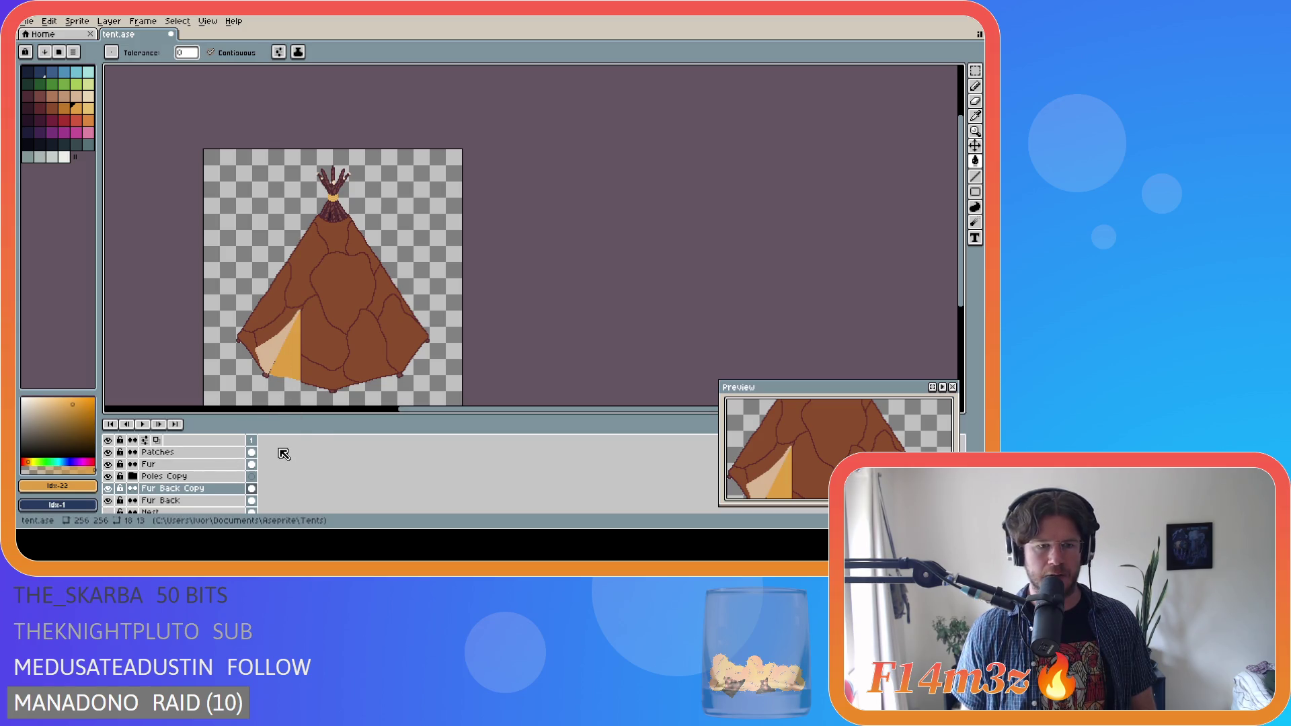
# - Refill the door with dark and neighbouring orange shades, ending on a lighter orange
pyautogui.rightClick(295, 363)
pyautogui.press(']')
pyautogui.press('[')
pyautogui.click(298, 369)
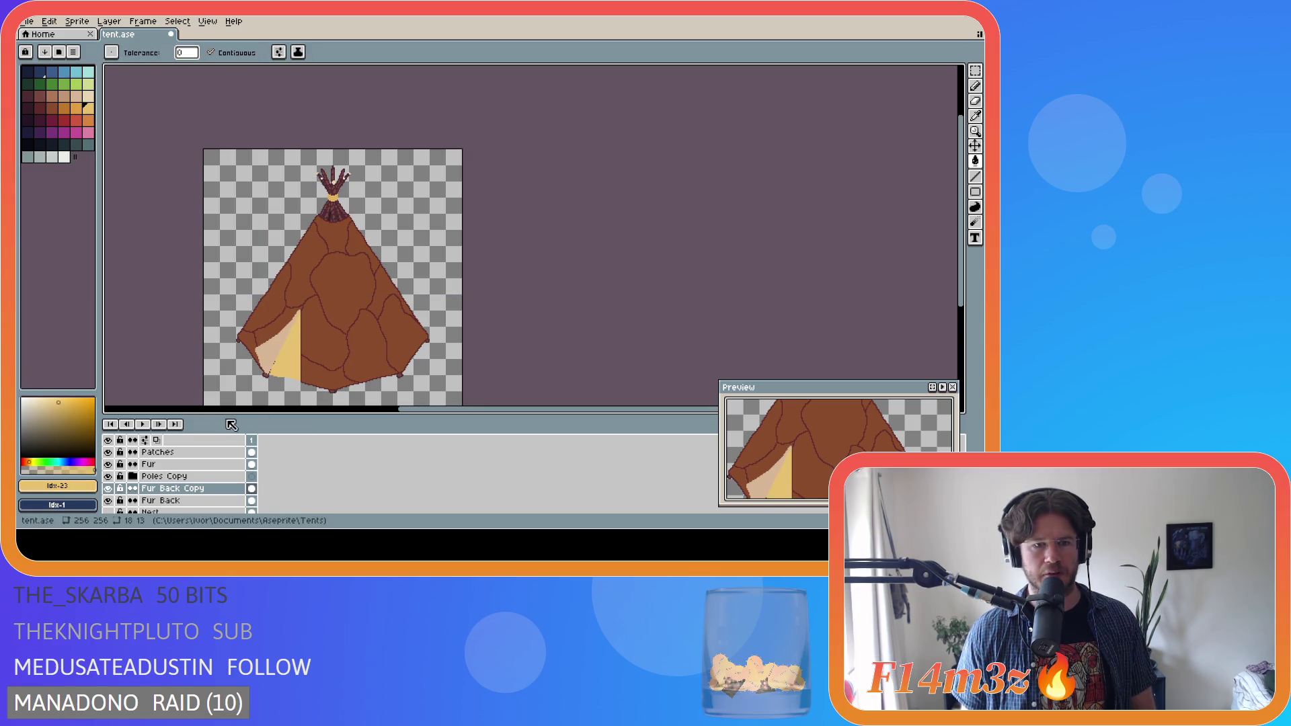
pyautogui.press('[')
pyautogui.click(292, 369)
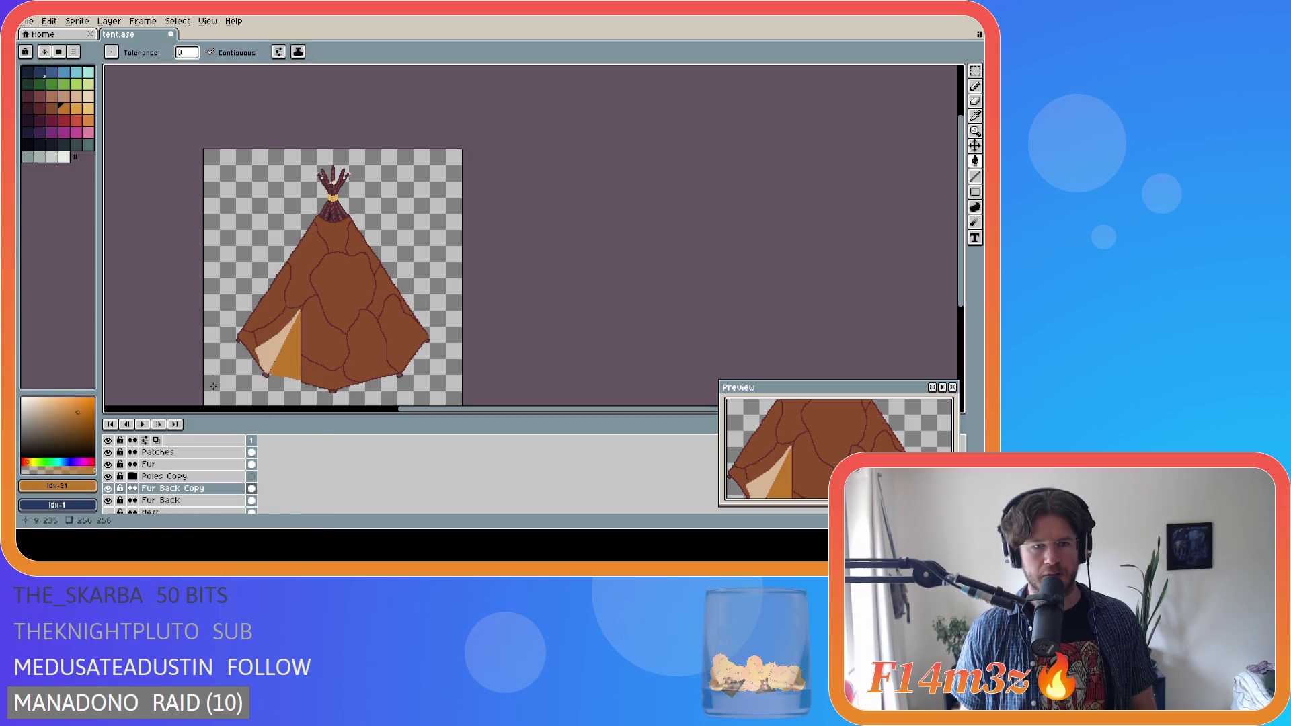
pyautogui.rightClick(291, 369)
pyautogui.press(']')
pyautogui.click(285, 370)
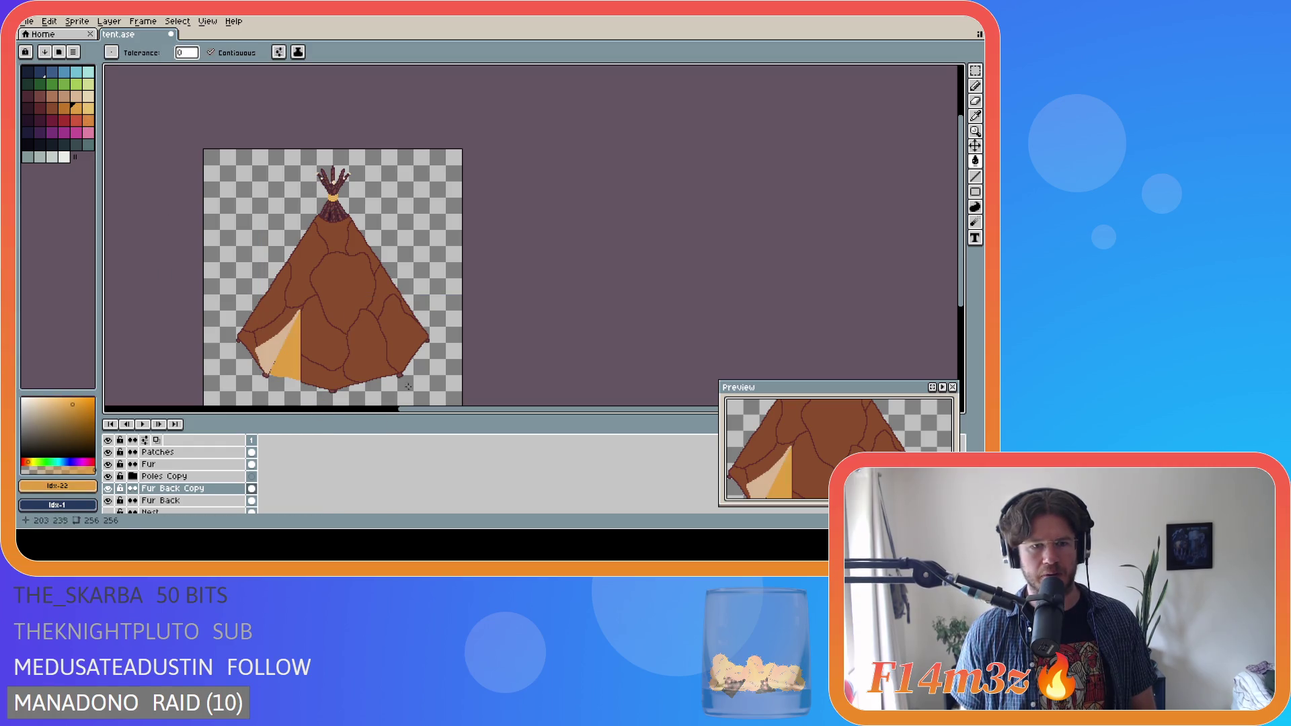
# - Hide the Fur Back Copy layer so the door appears dark again
pyautogui.scroll(-1, 438, 338)
pyautogui.scroll(1, 436, 336)
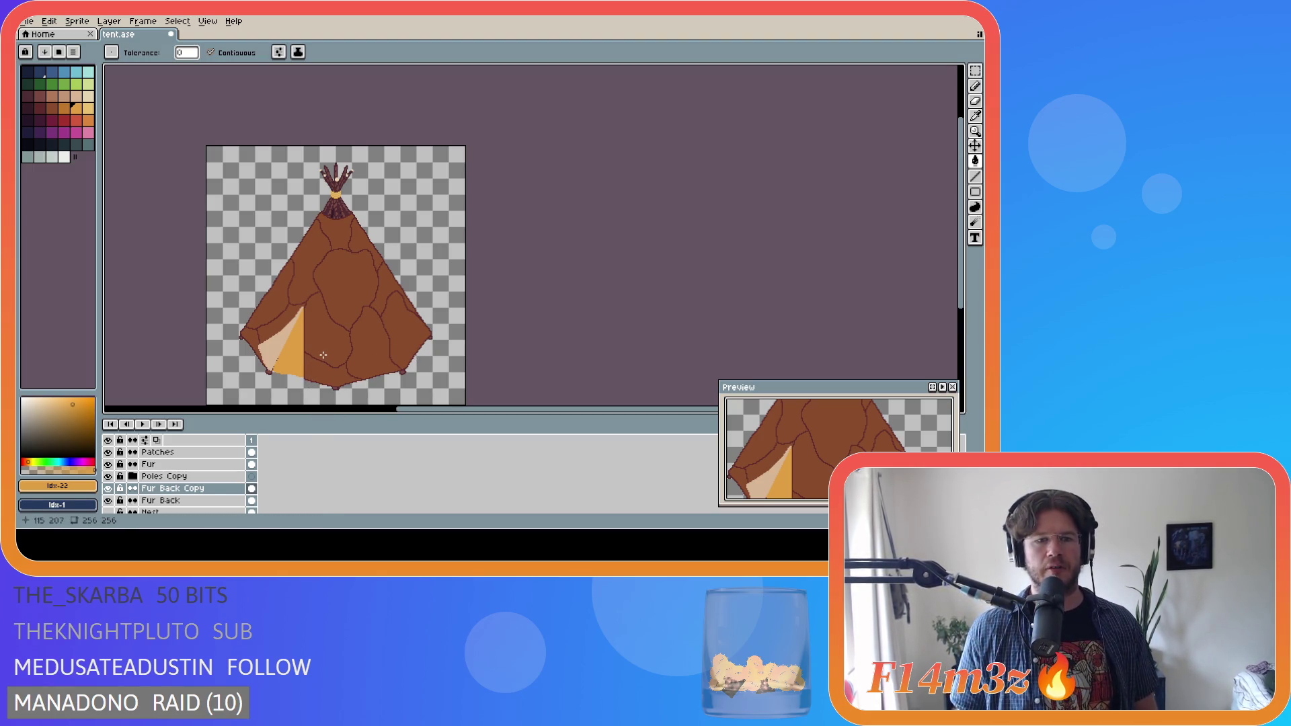
pyautogui.scroll(-1, 450, 363)
pyautogui.scroll(1, 452, 359)
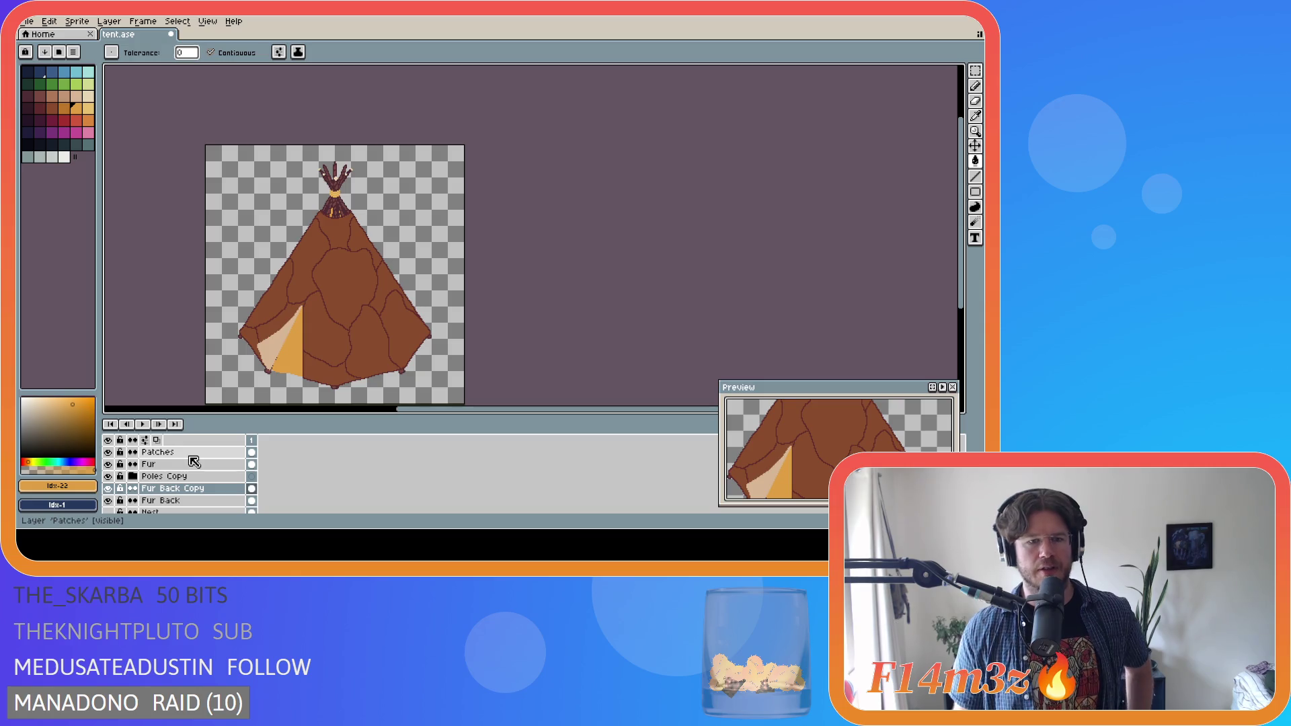
pyautogui.click(108, 488)
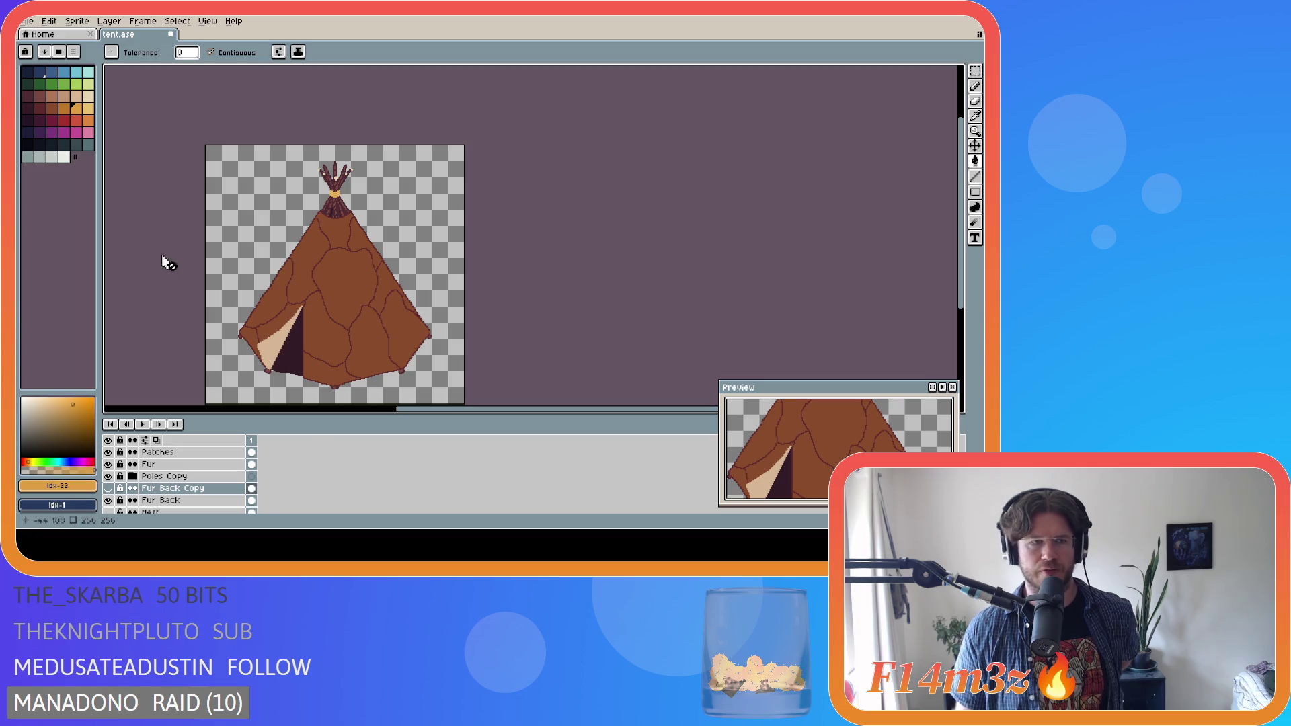
pyautogui.click(50, 109)
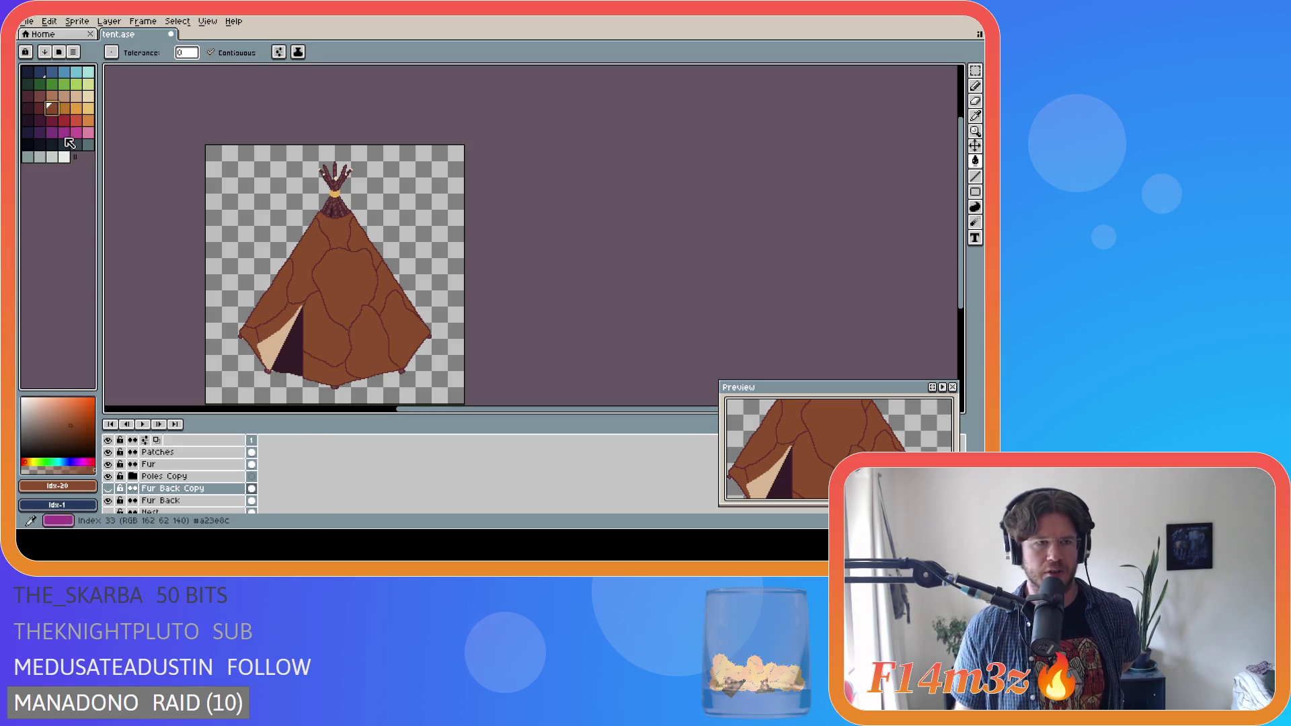
pyautogui.press('g')
pyautogui.click(362, 281)
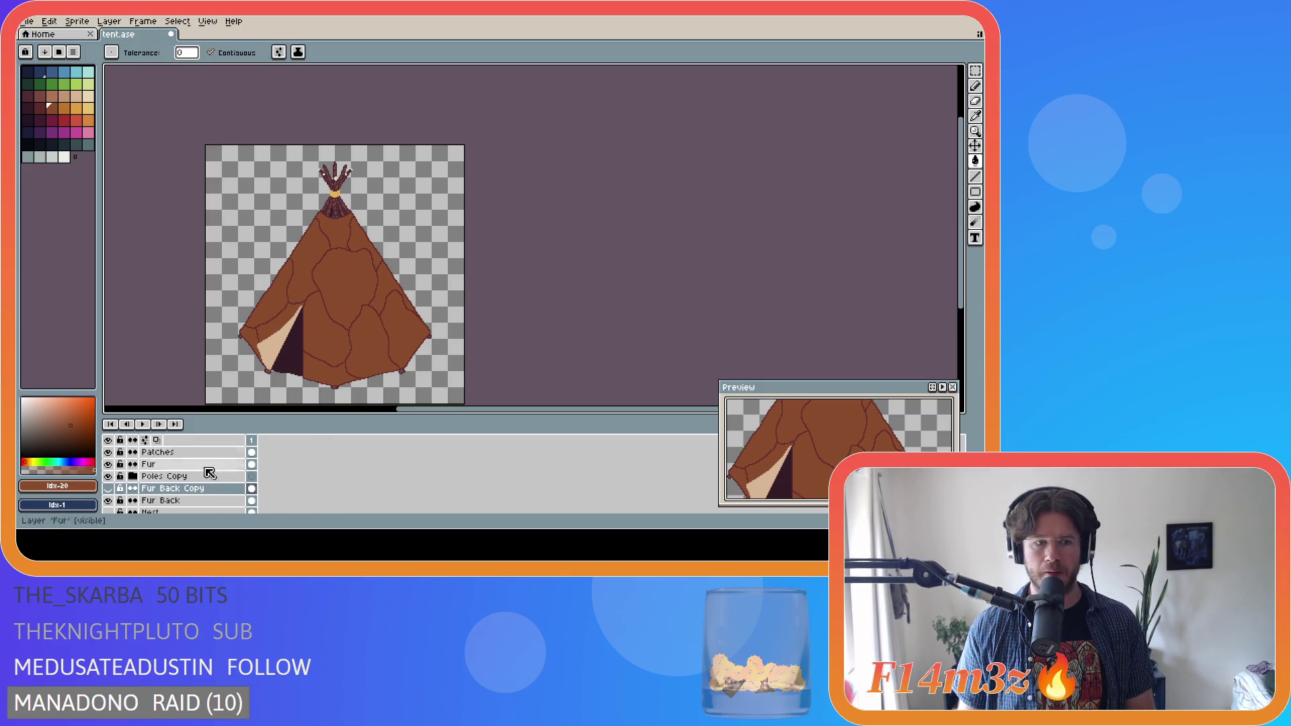
pyautogui.scroll(2, 216, 464)
pyautogui.click(183, 477)
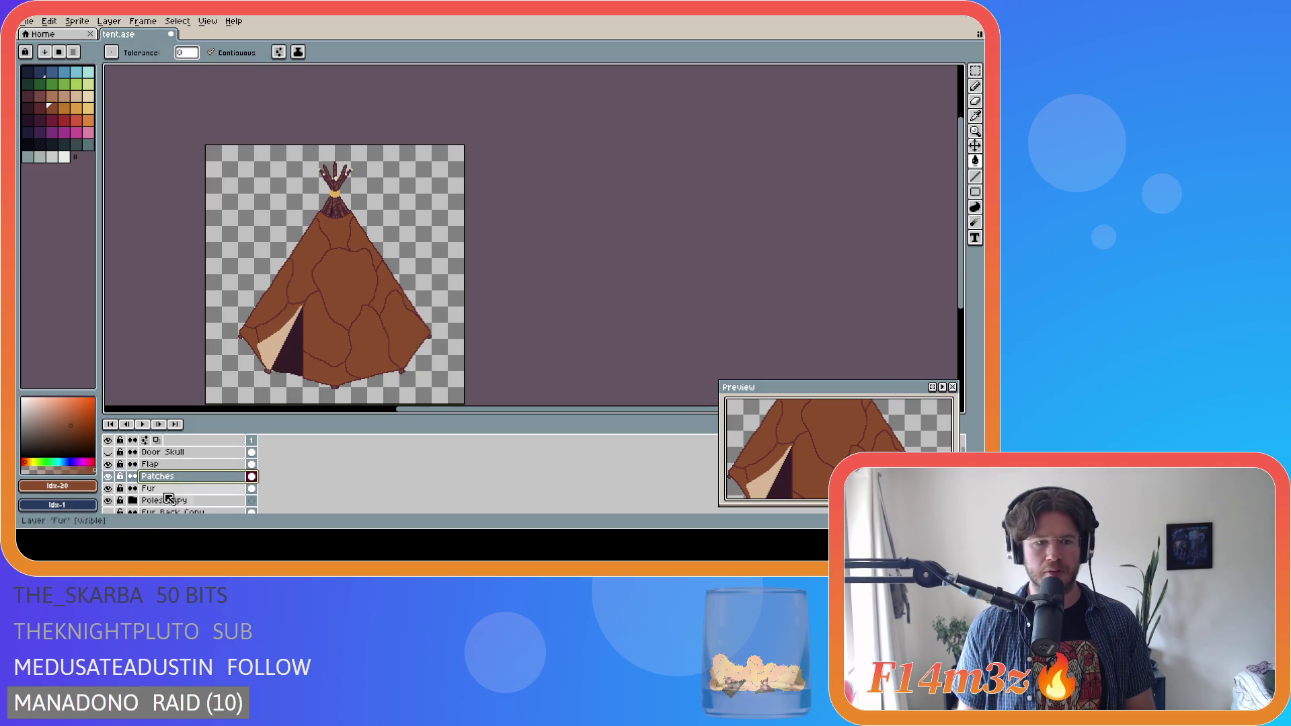
pyautogui.click(108, 477)
pyautogui.click(109, 476)
pyautogui.click(108, 477)
pyautogui.click(108, 477)
pyautogui.click(108, 477)
pyautogui.click(109, 477)
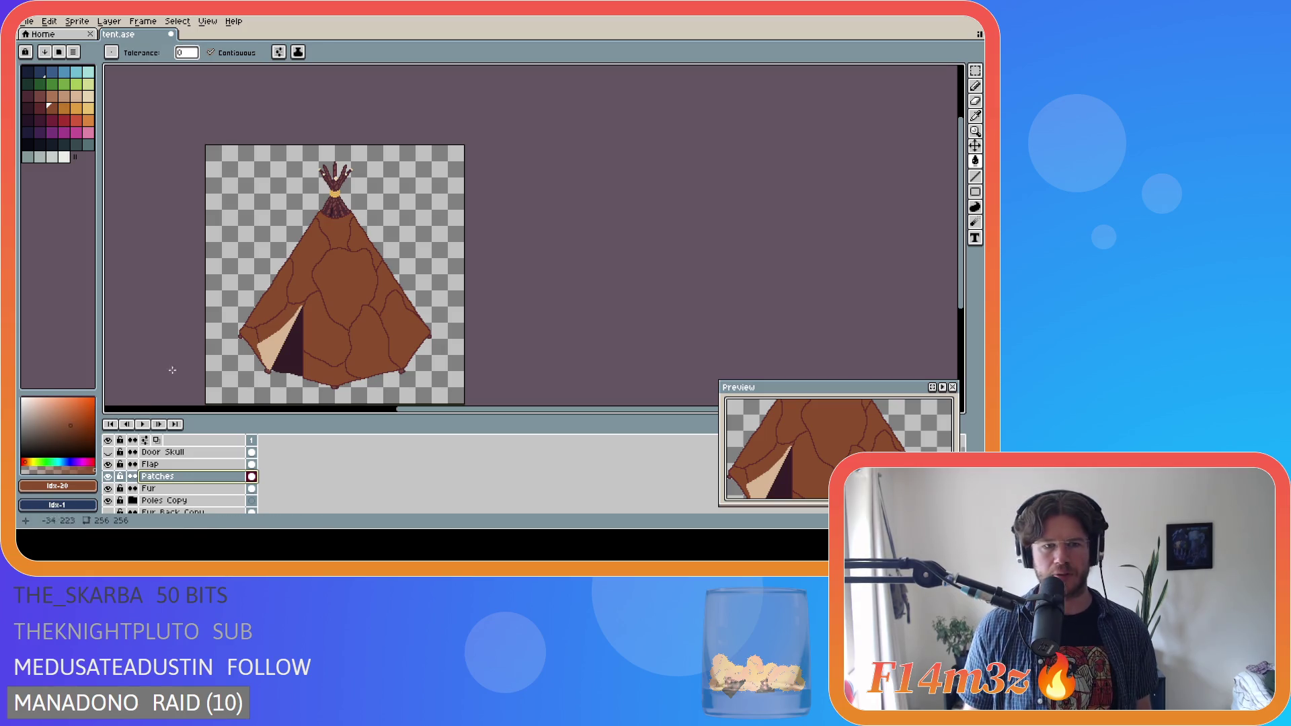
pyautogui.scroll(-2, 438, 336)
pyautogui.scroll(2, 438, 336)
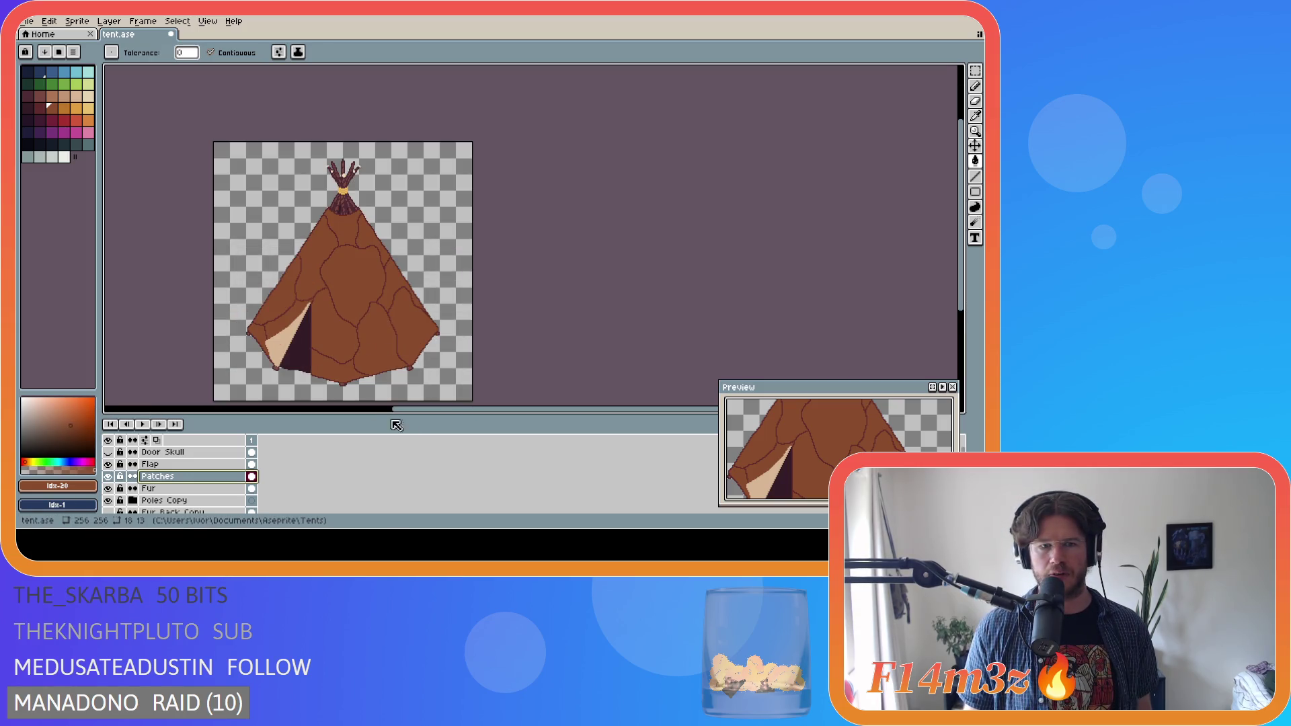
pyautogui.moveTo(408, 413); pyautogui.dragTo(349, 413)
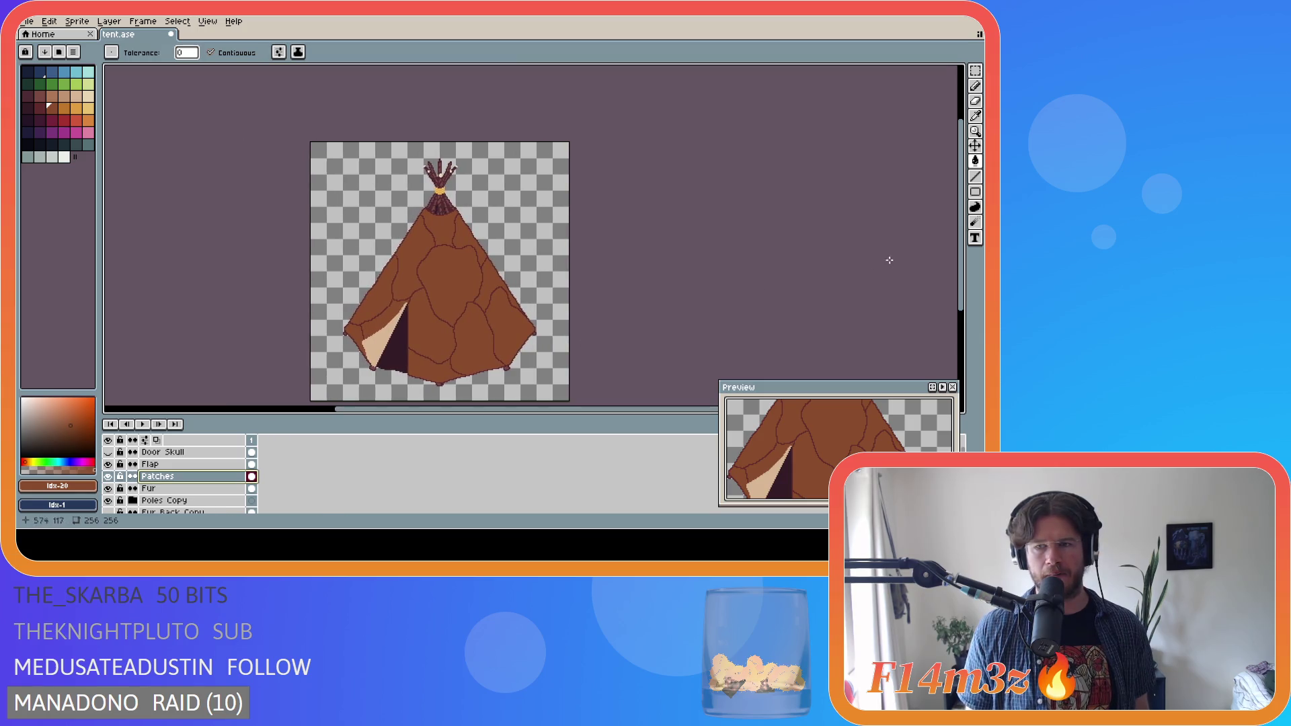
pyautogui.moveTo(954, 291); pyautogui.dragTo(957, 307)
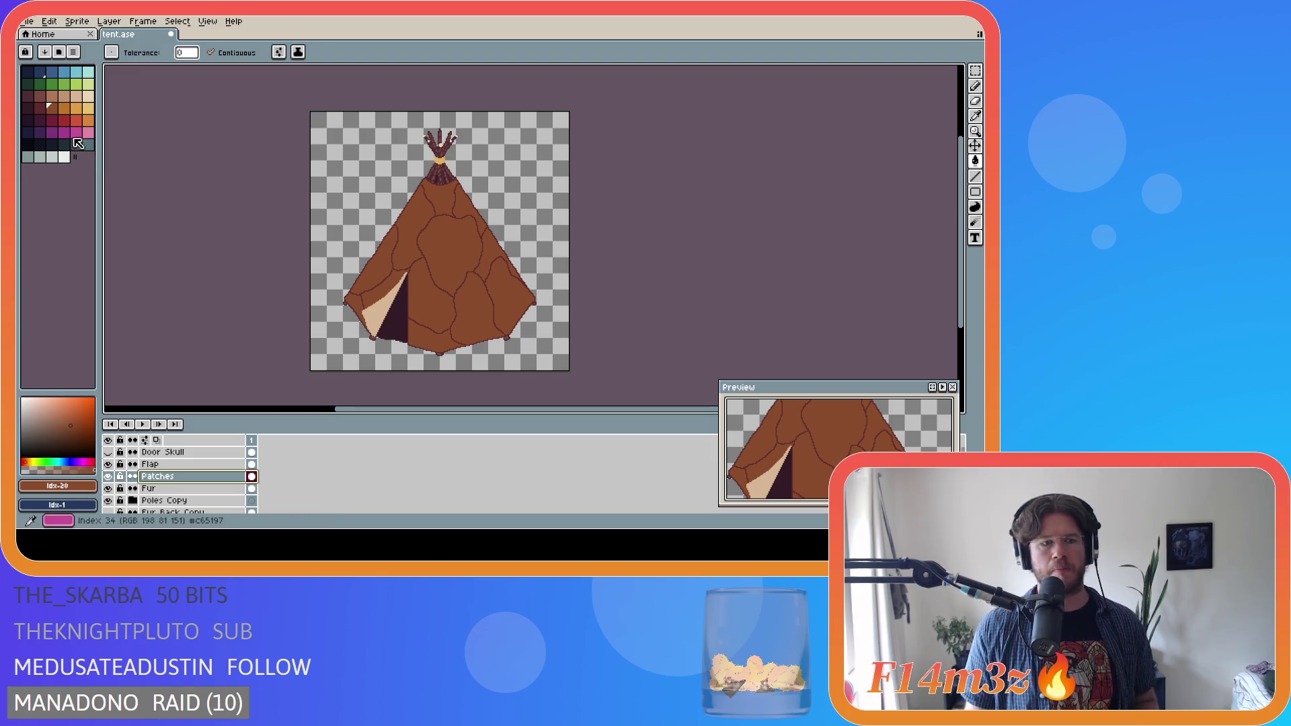
pyautogui.click(65, 107)
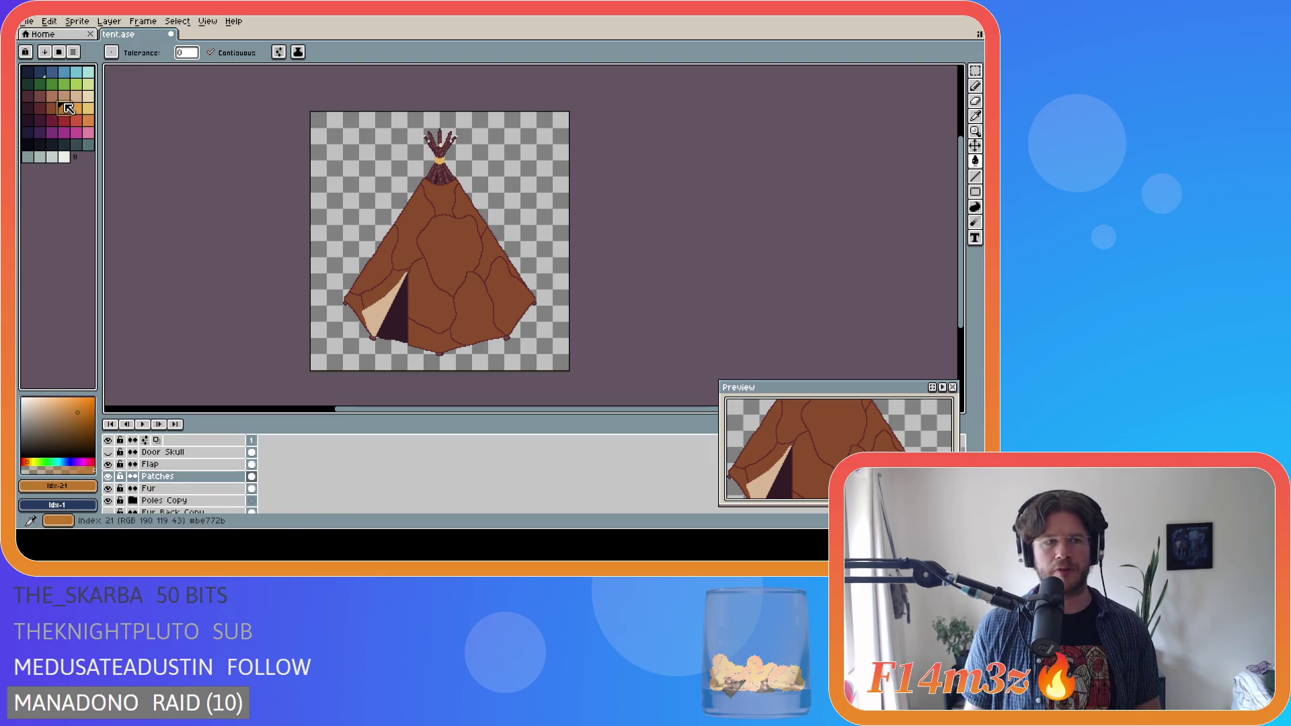
pyautogui.click(426, 247)
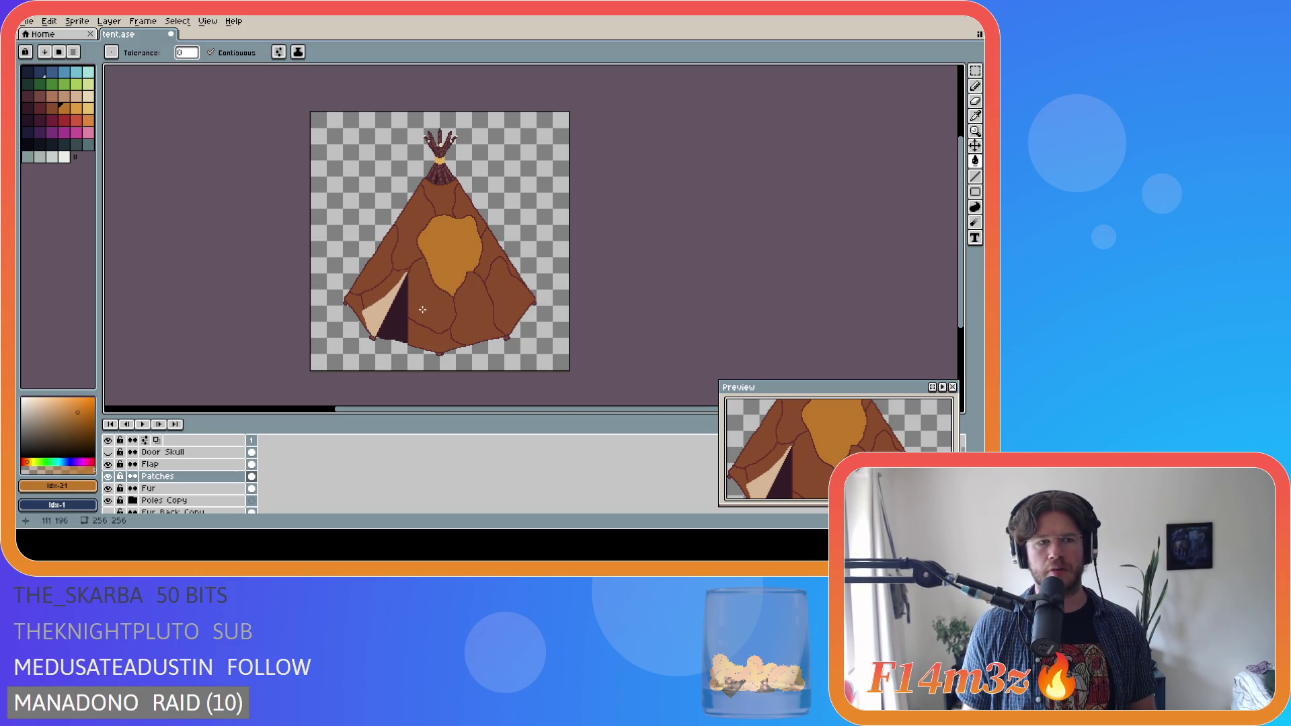
pyautogui.hotkey('ctrl', 'z')
pyautogui.click(442, 244)
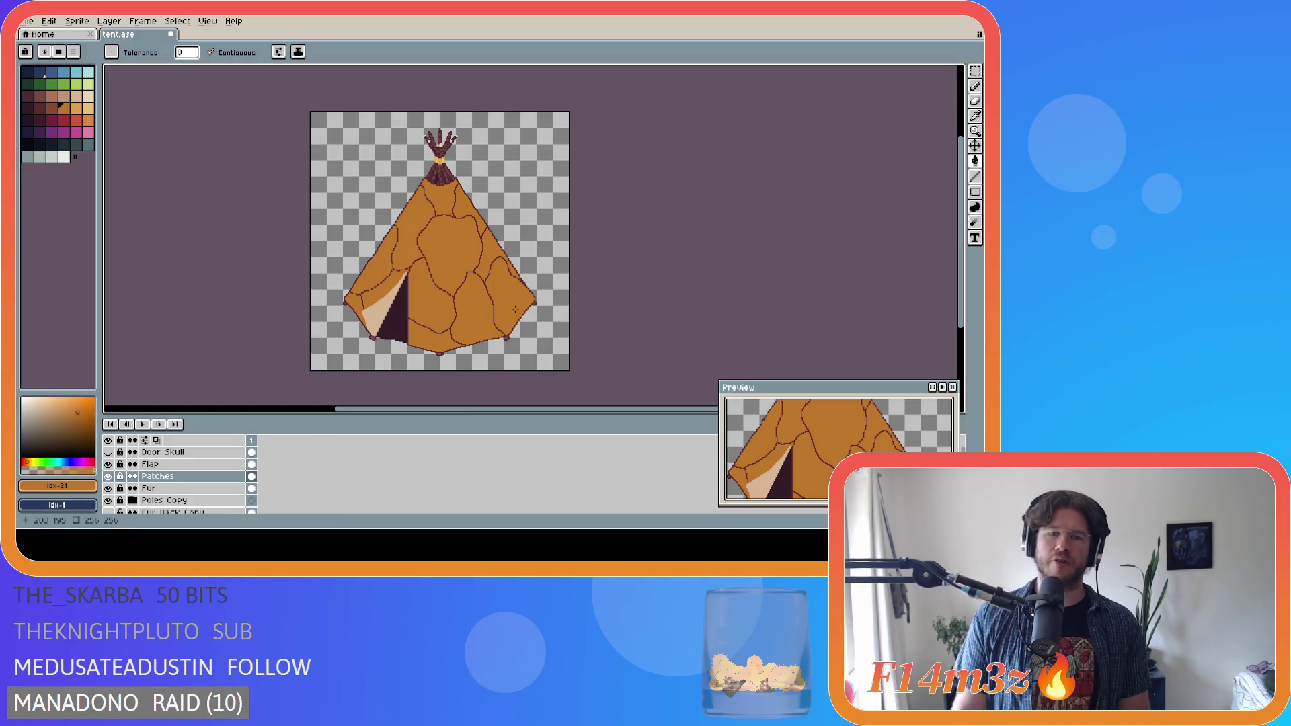
pyautogui.hotkey('ctrl', 'z')
pyautogui.hotkey('ctrl', 'z')
pyautogui.hotkey('ctrl', 'z')
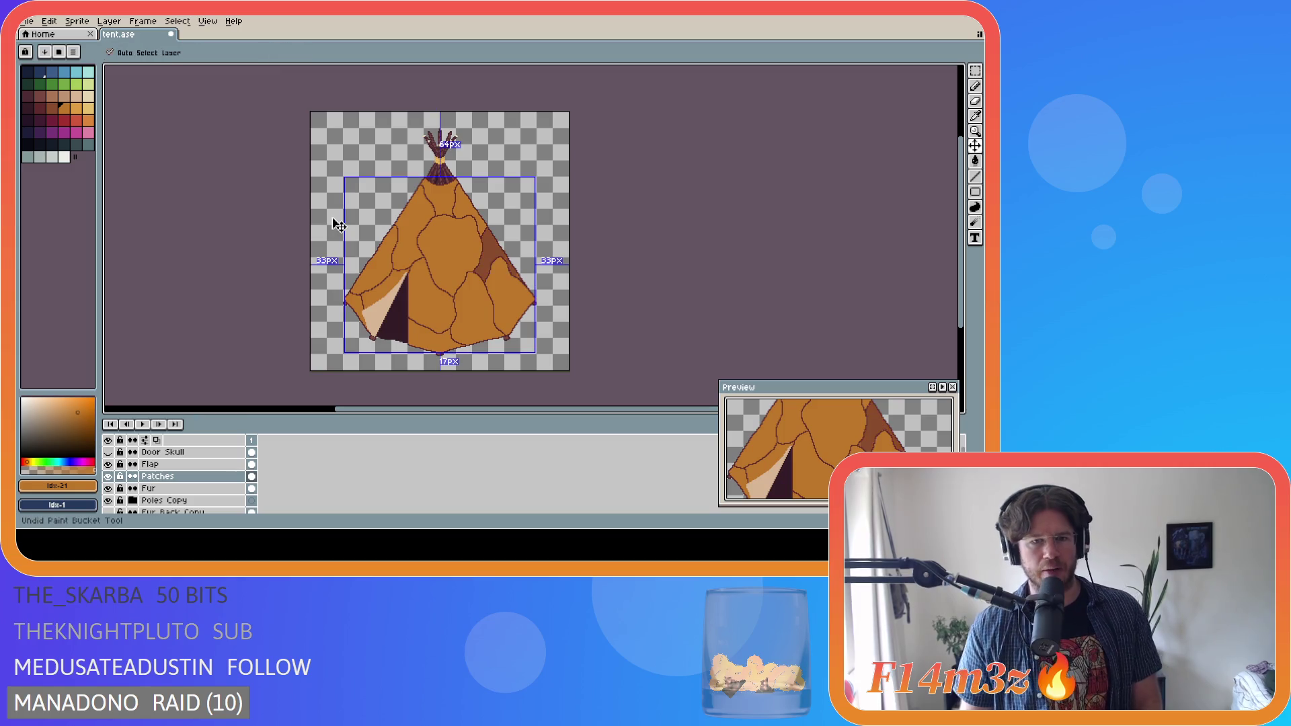
pyautogui.hotkey('ctrl', 'z')
pyautogui.hotkey('ctrl', 'z')
pyautogui.hotkey('ctrl', 'z')
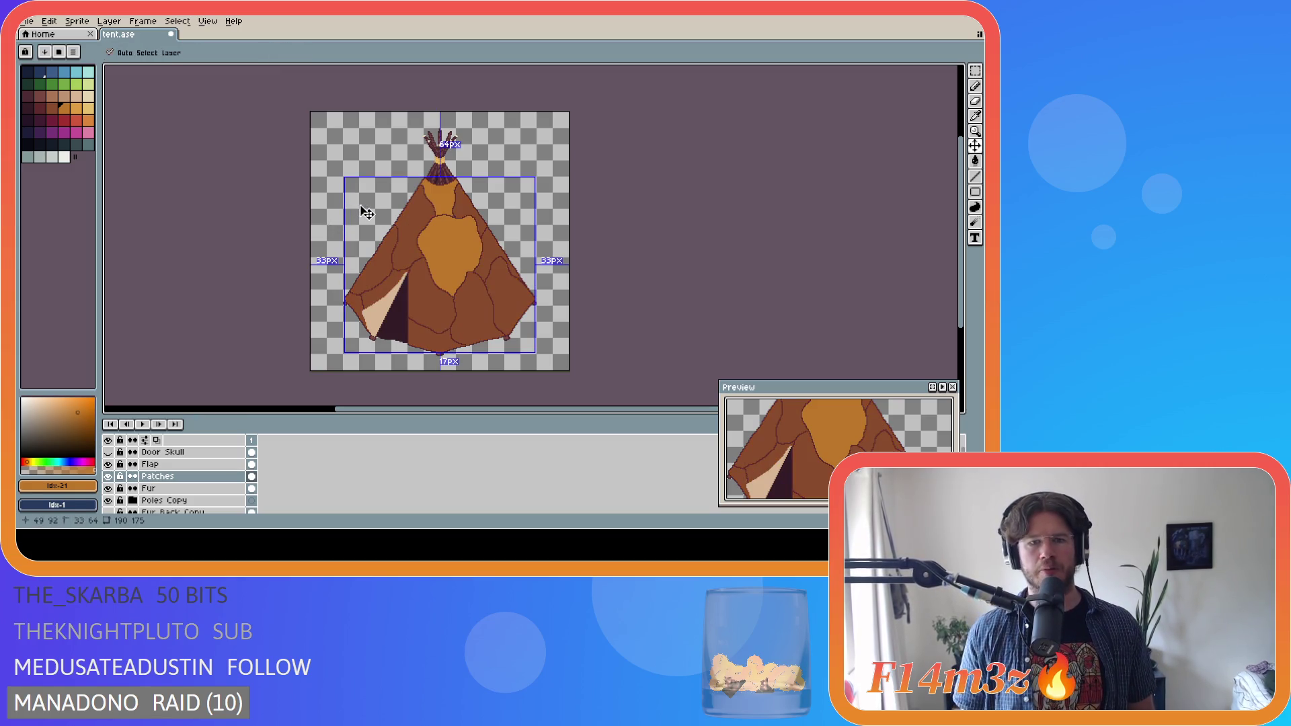
# - Duplicate the Patches layer and hide the original Patches layer
pyautogui.rightClick(182, 480)
pyautogui.click(187, 490)
pyautogui.click(108, 488)
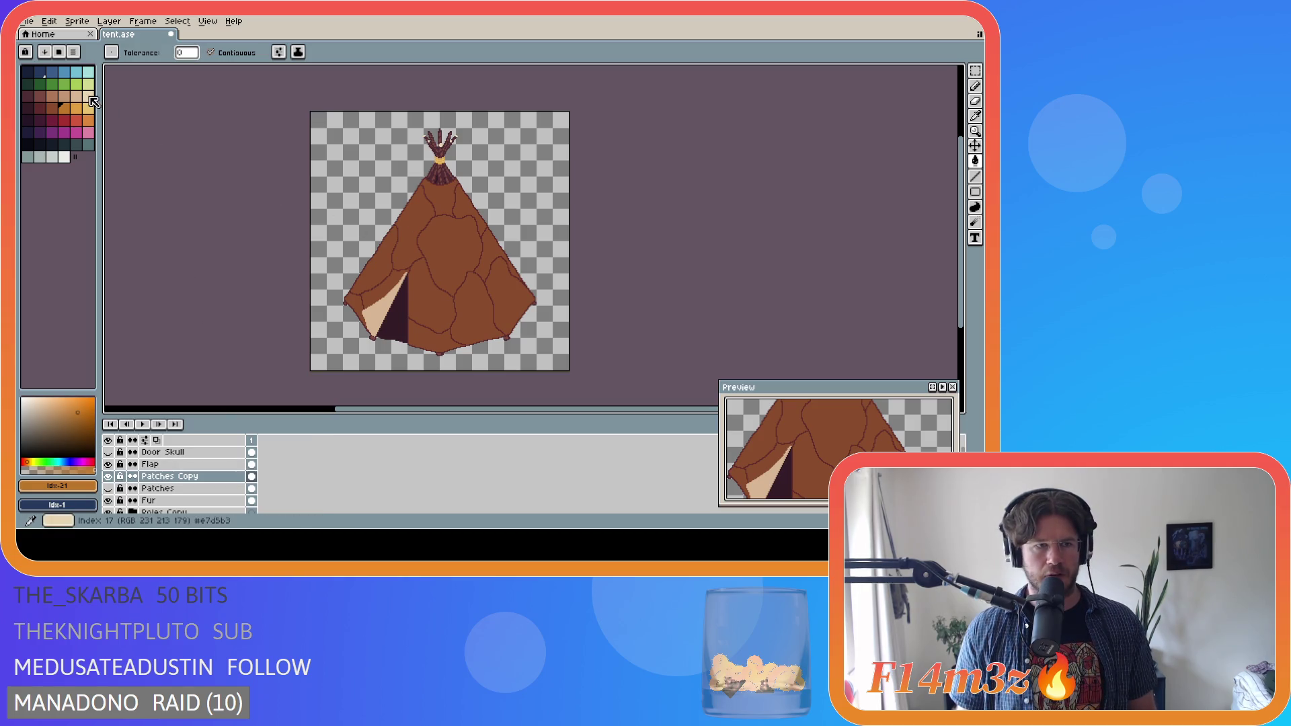
# - Fill every hide patch and the flap's top band with orange on Patches Copy
pyautogui.click(67, 111)
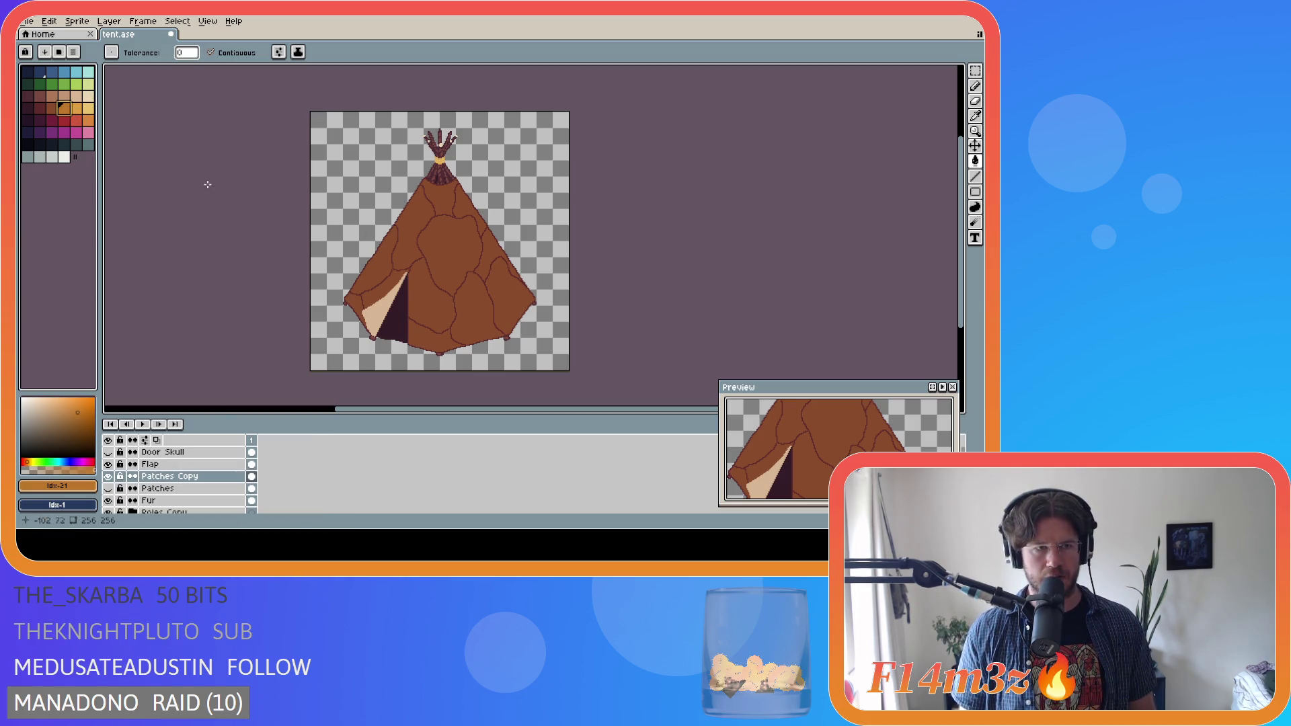
pyautogui.click(445, 258)
pyautogui.click(412, 218)
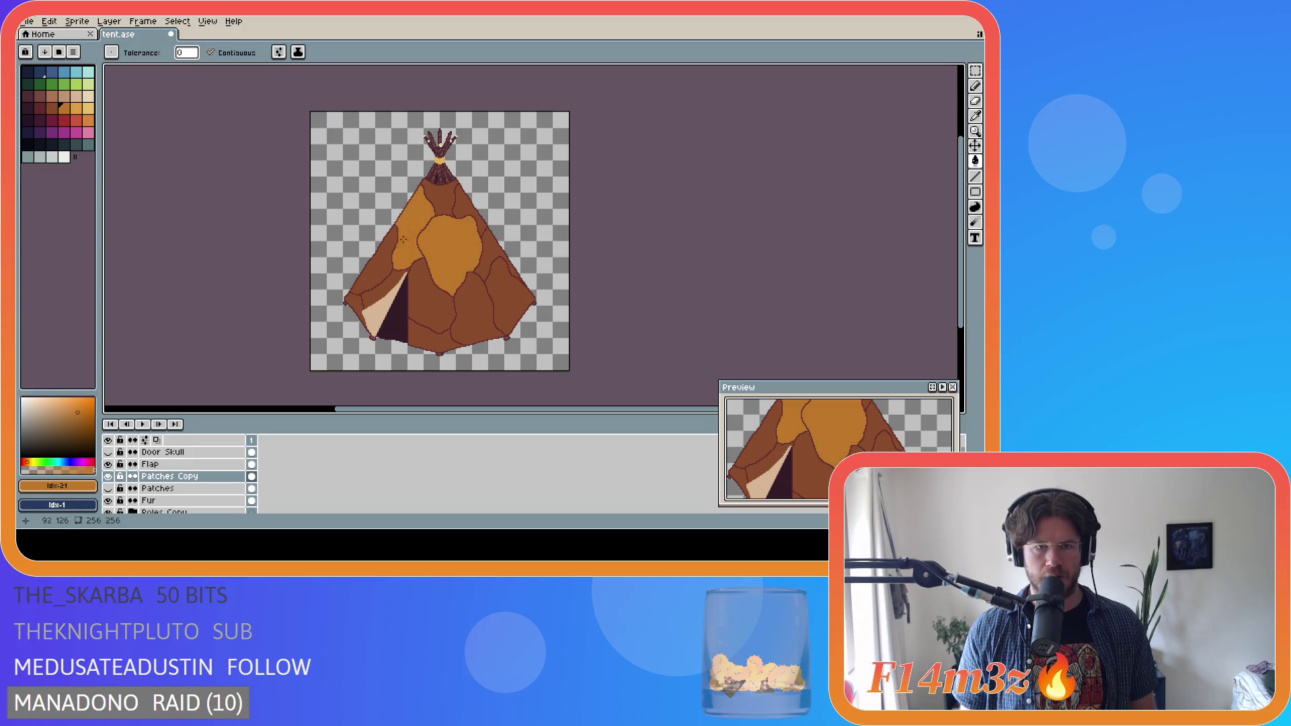
pyautogui.click(378, 265)
pyautogui.click(462, 207)
pyautogui.click(462, 207)
pyautogui.click(497, 254)
pyautogui.click(508, 296)
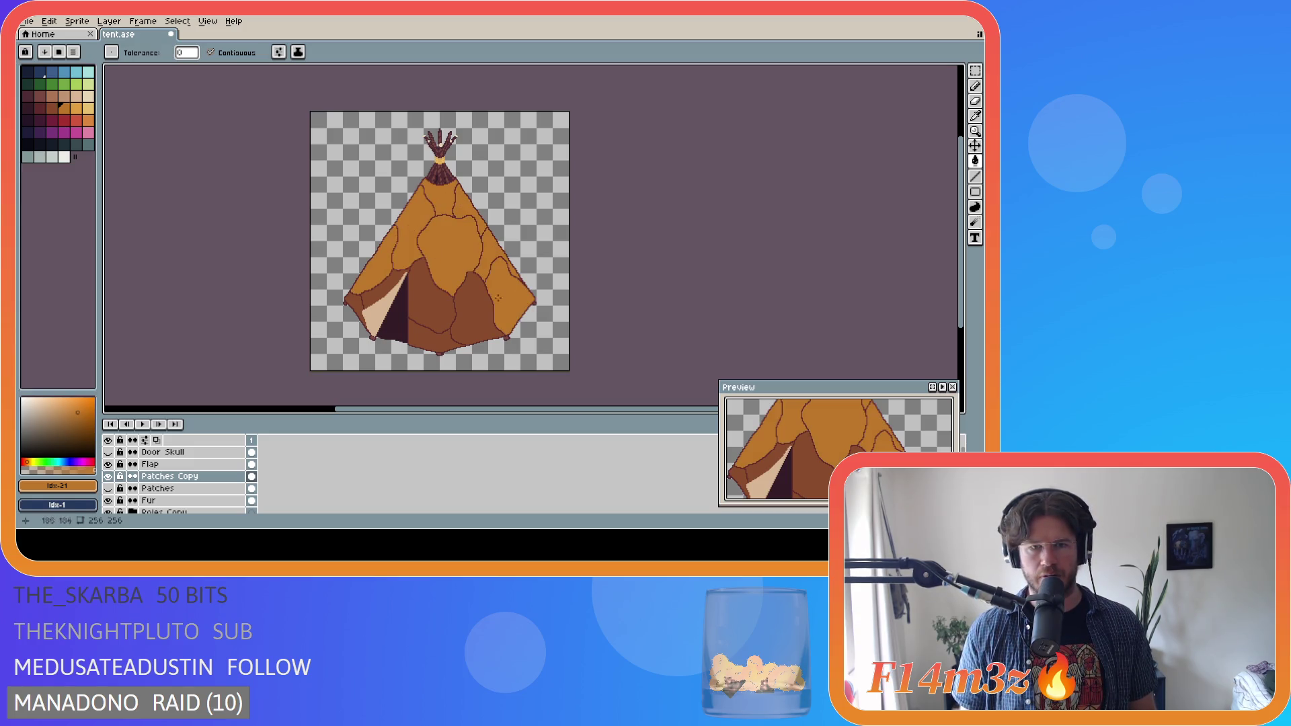
pyautogui.click(476, 313)
pyautogui.click(430, 299)
pyautogui.click(386, 294)
pyautogui.click(358, 301)
# - Recolour the patch outlines and the stray outline piece lighter brown, then zoom out
pyautogui.click(52, 108)
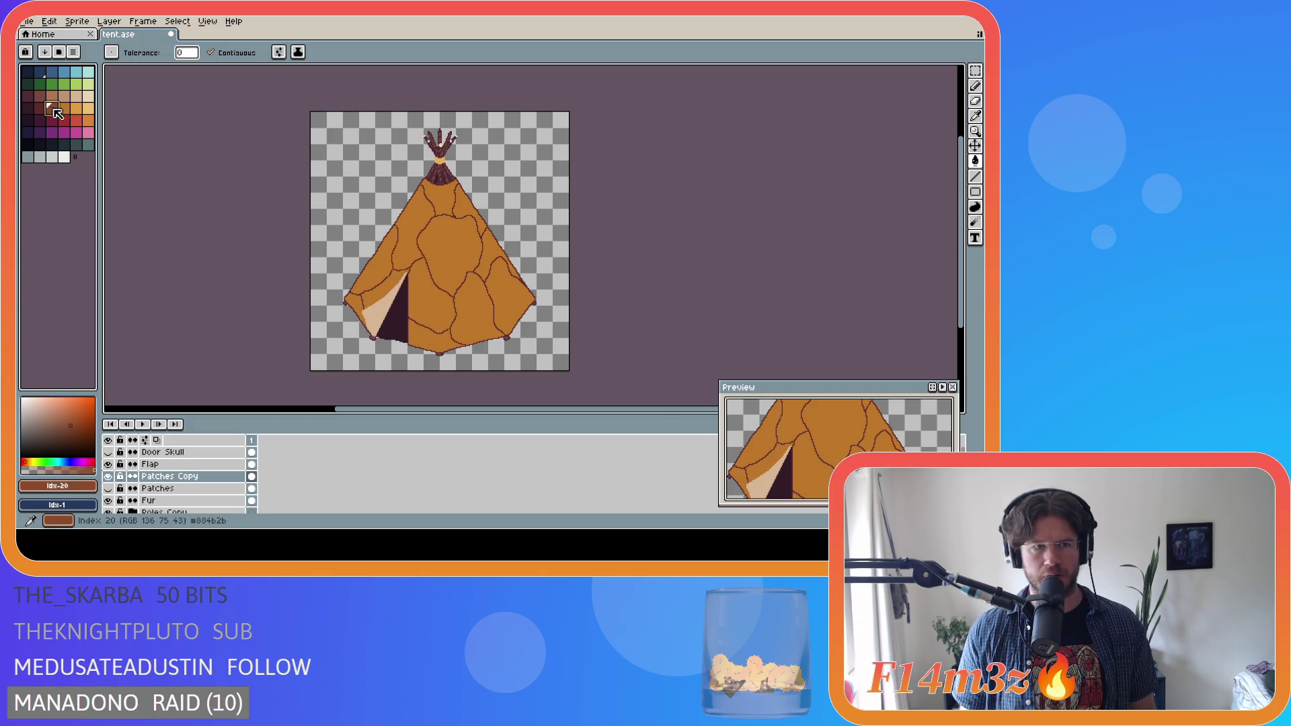
pyautogui.scroll(3, 437, 264)
pyautogui.click(391, 243)
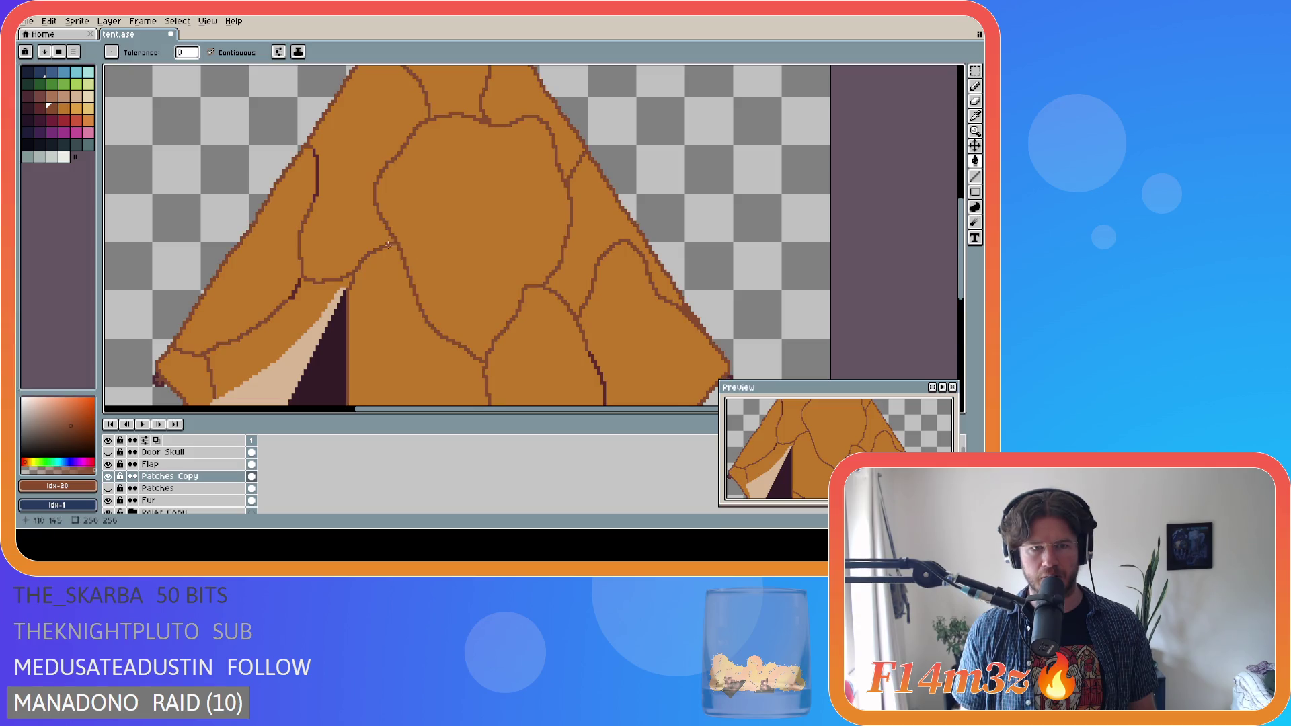
pyautogui.click(317, 182)
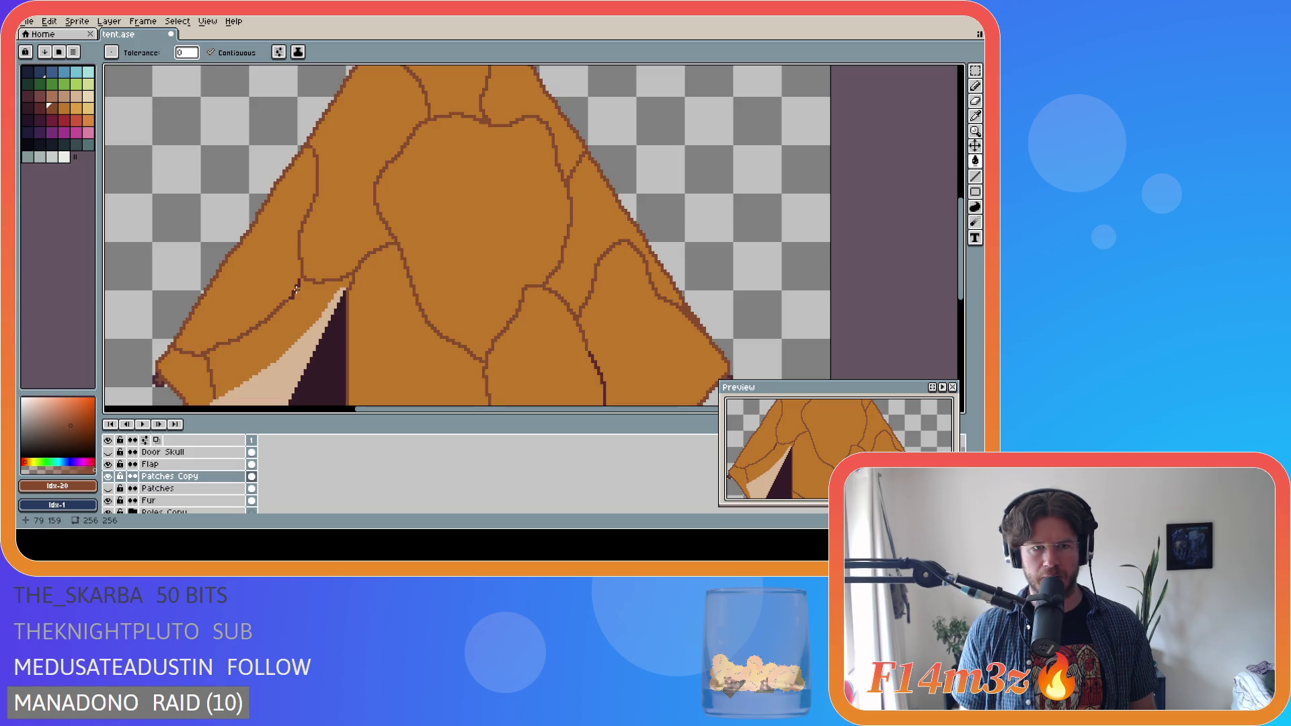
pyautogui.click(592, 360)
pyautogui.moveTo(968, 303)
pyautogui.mouseDown()
pyautogui.moveTo(972, 348)
pyautogui.moveTo(972, 295)
pyautogui.mouseUp()
pyautogui.scroll(-2, 547, 341)
pyautogui.scroll(-2, 548, 341)
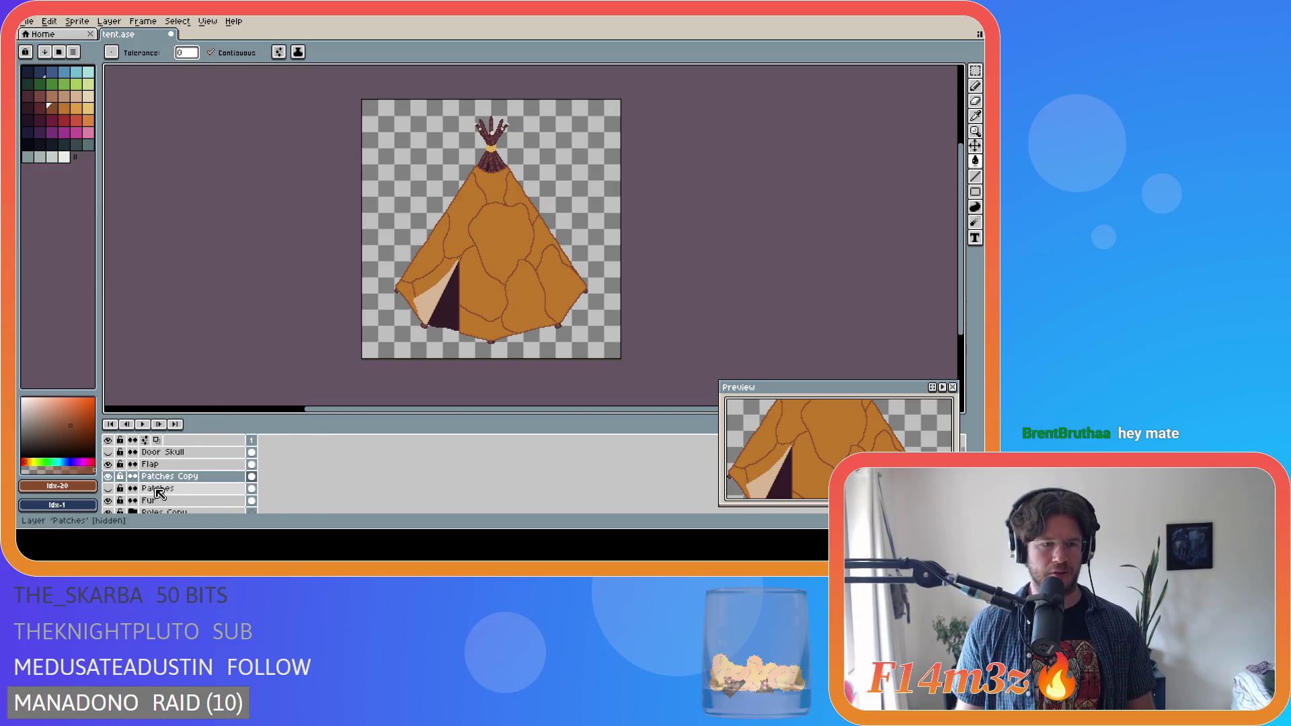
# - Compare with Patches Copy hidden, delete the Patches Copy layer, and save tent.ase
pyautogui.click(108, 476)
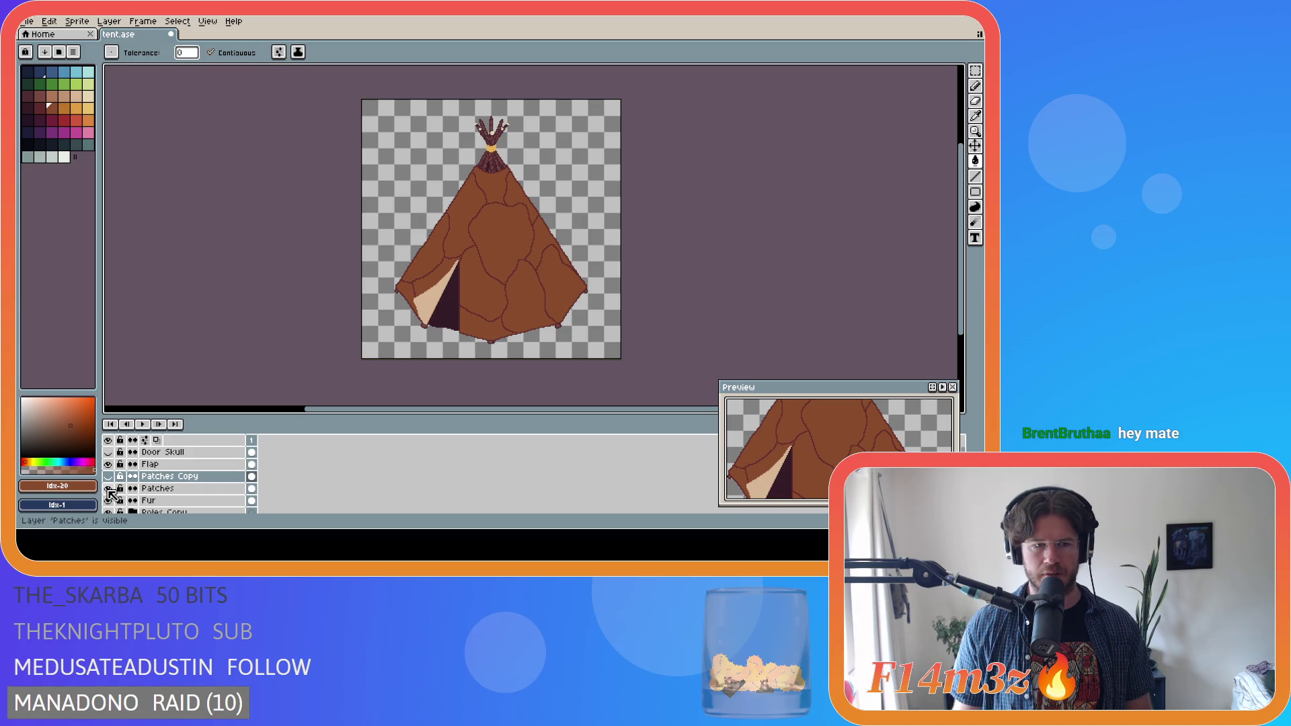
pyautogui.click(110, 476)
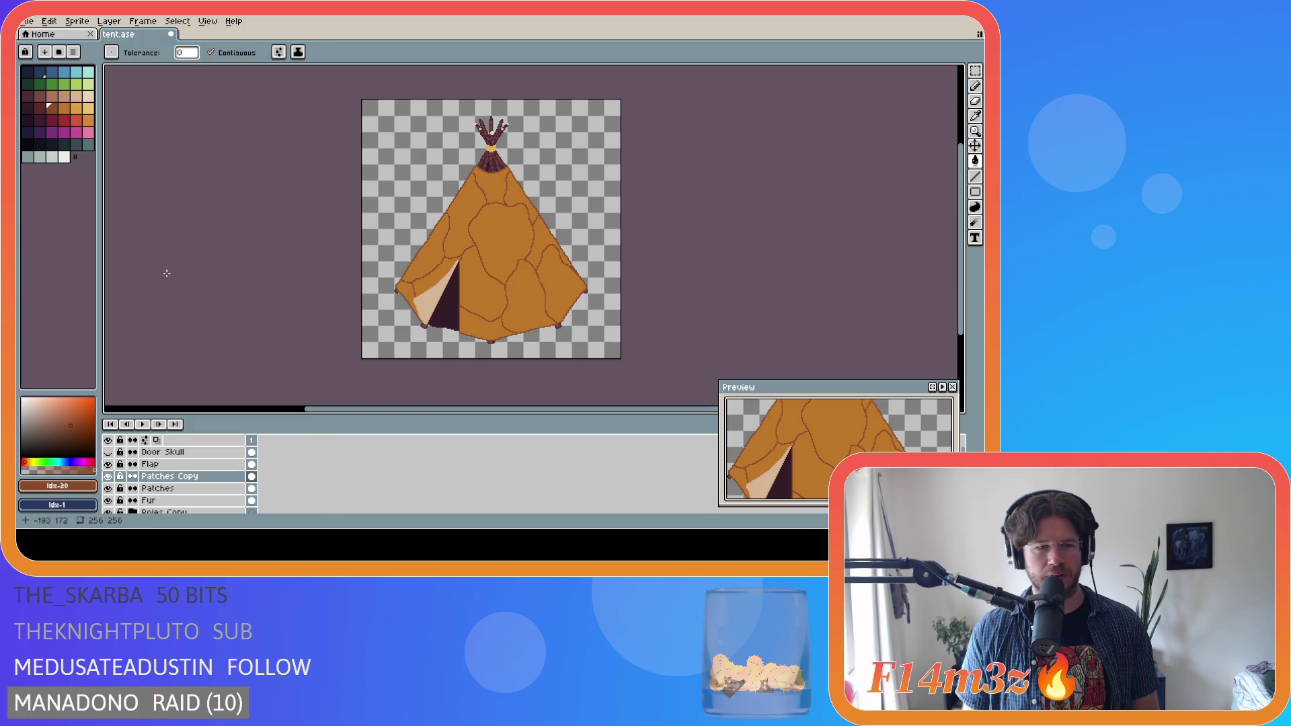
pyautogui.moveTo(192, 477); pyautogui.dragTo(198, 487)
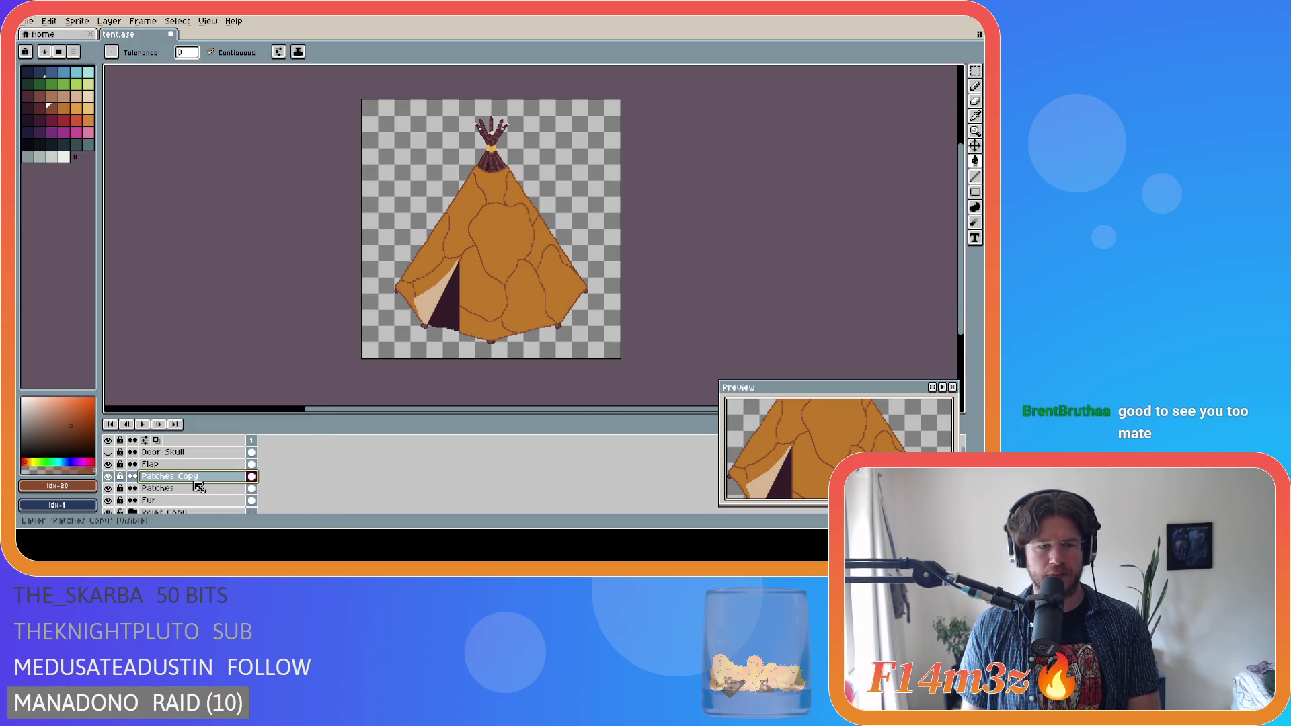
pyautogui.press('Delete')
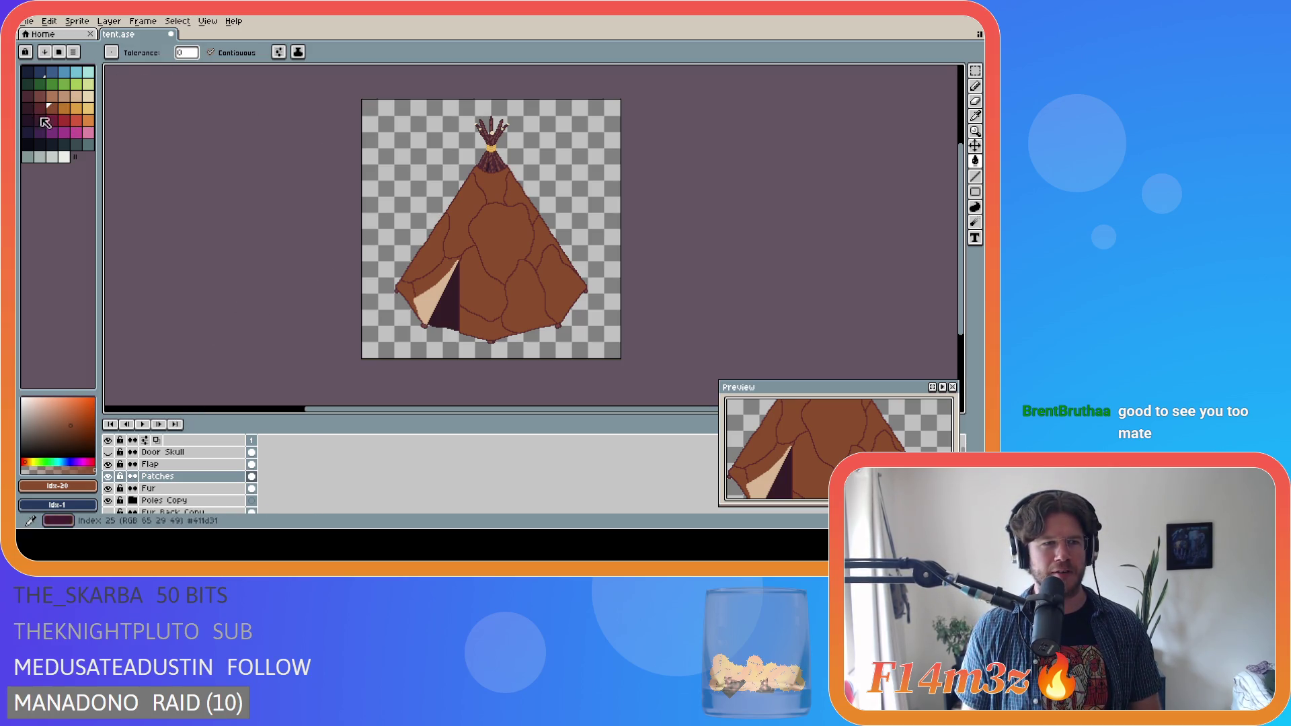
pyautogui.hotkey('ctrl', 's')
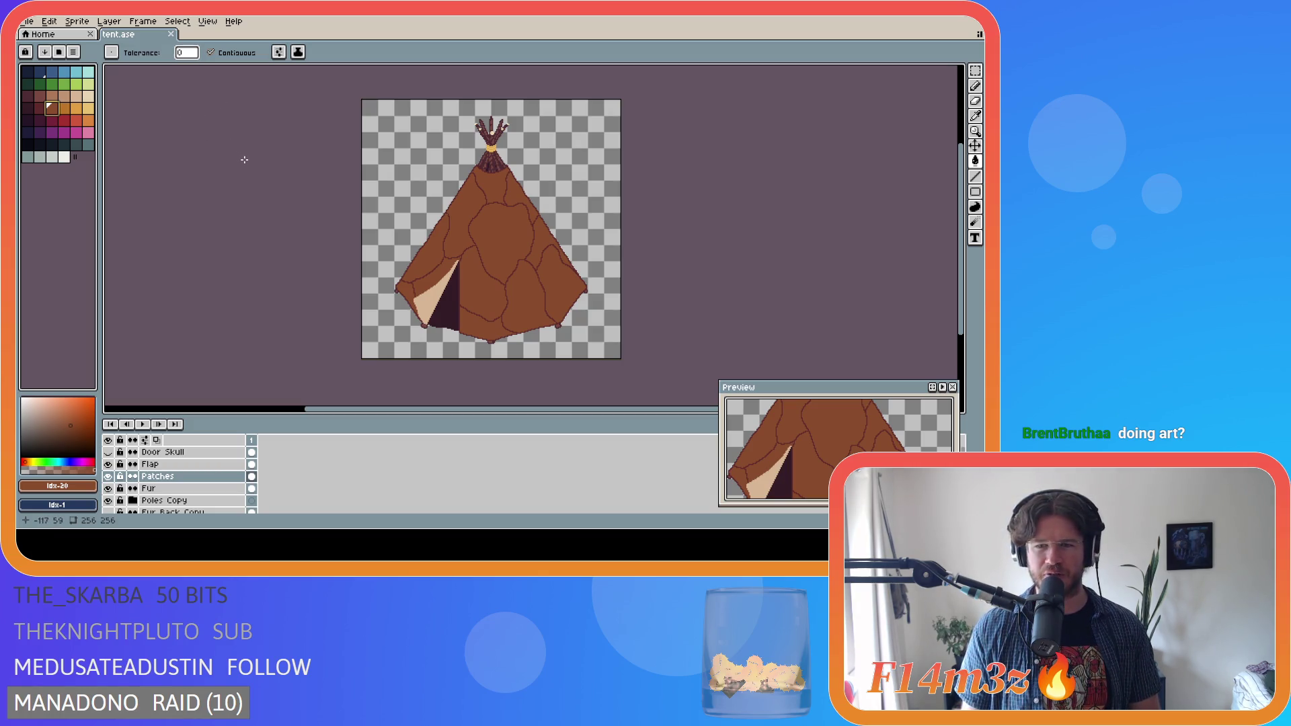
# - Toggle visibility of the Fur, Poles Copy, Fur Back Copy and Fur Back layers to inspect
pyautogui.scroll(-2, 202, 478)
pyautogui.scroll(2, 207, 478)
pyautogui.scroll(-3, 202, 484)
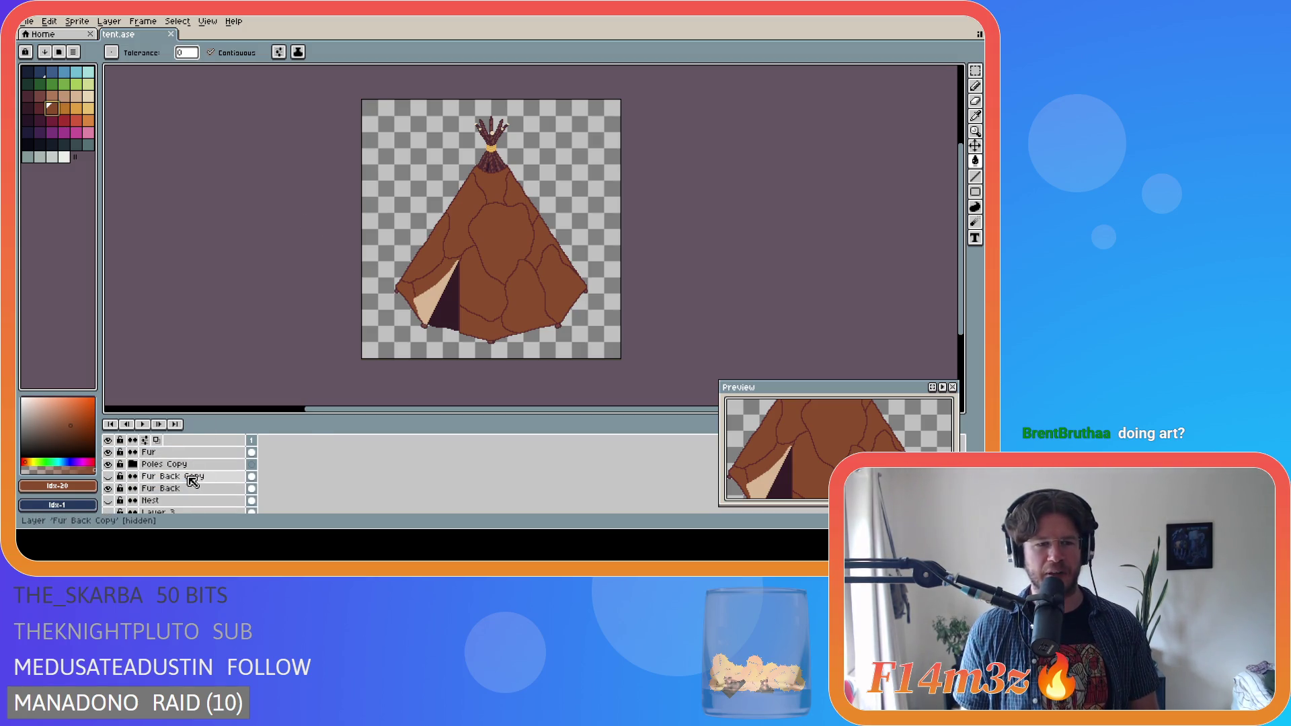
pyautogui.click(108, 452)
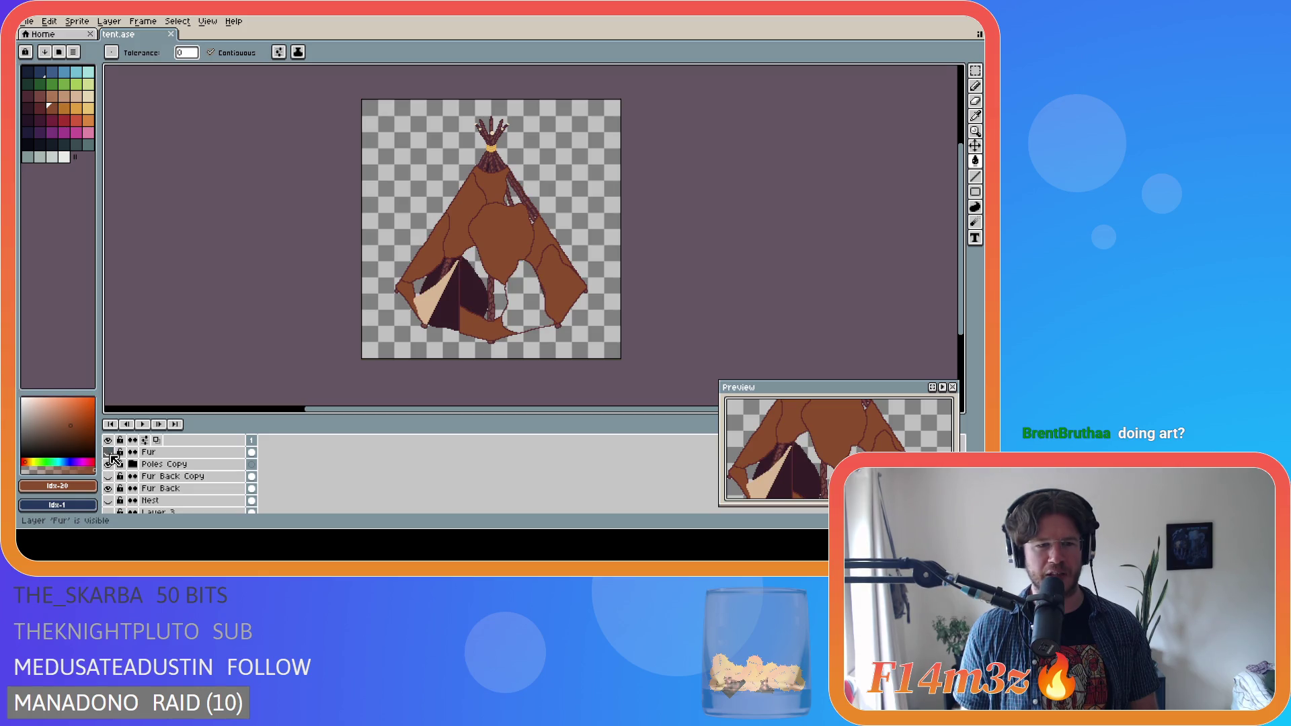
pyautogui.click(110, 464)
pyautogui.click(109, 464)
pyautogui.click(109, 464)
pyautogui.click(109, 476)
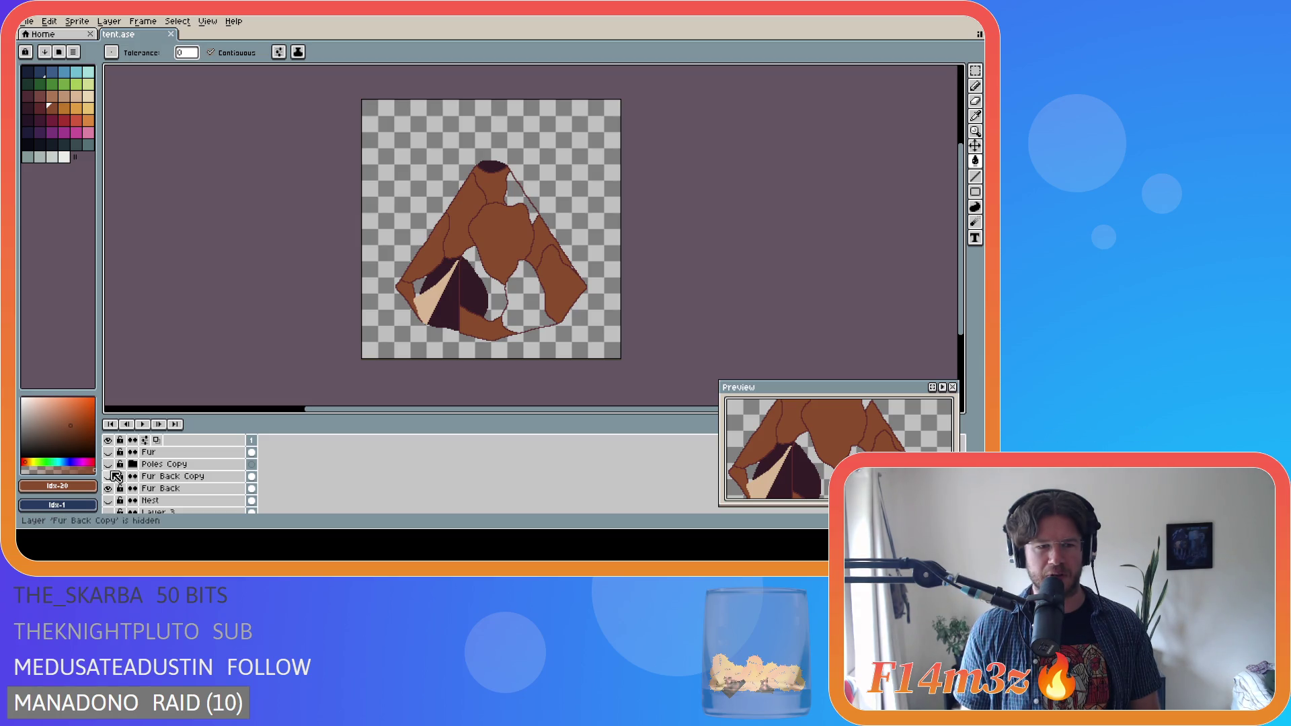
pyautogui.click(109, 488)
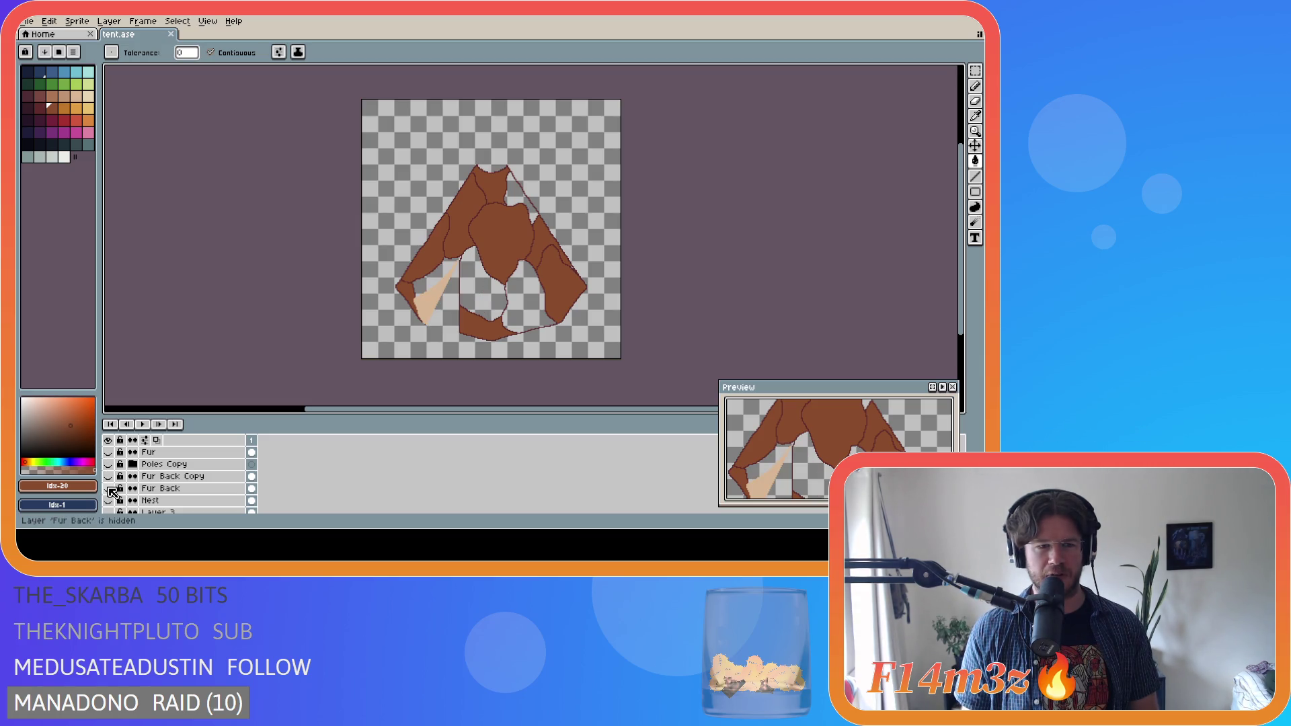
pyautogui.click(108, 489)
pyautogui.click(108, 464)
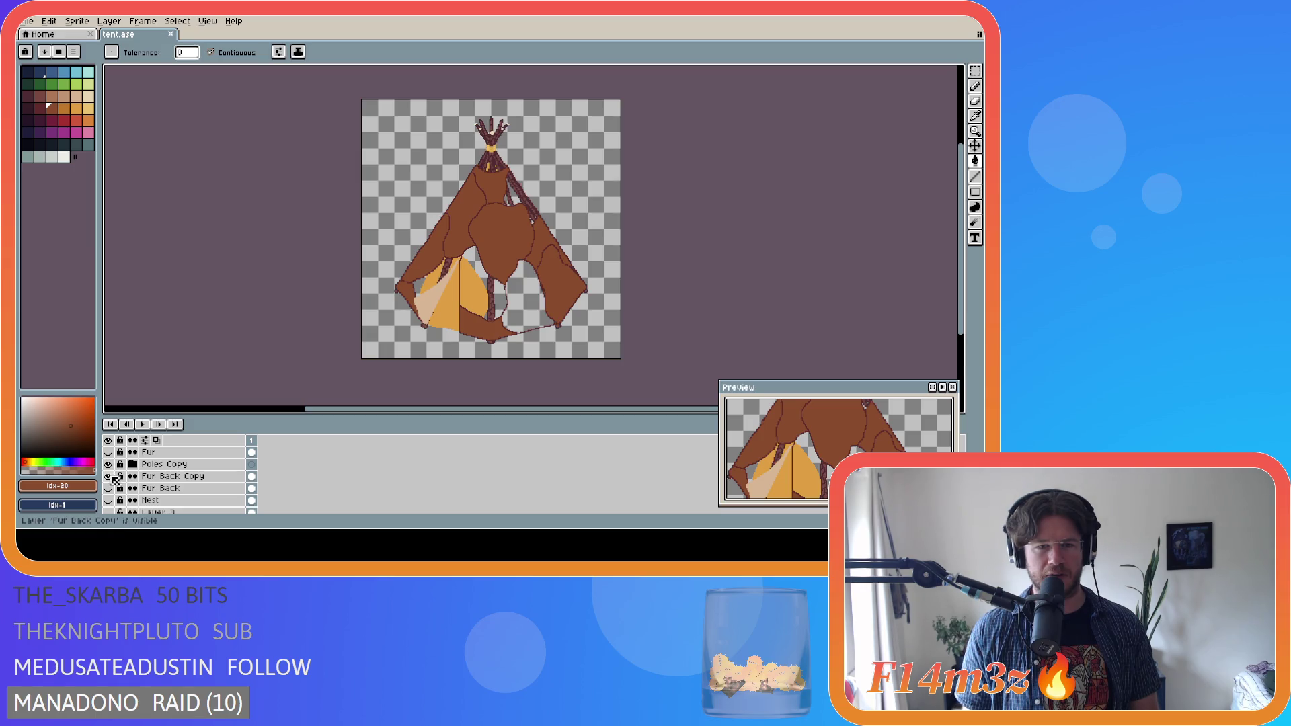
# - Toggle the Patches and Flap layers off and on, ending with the Fur layer hidden
pyautogui.click(115, 489)
pyautogui.scroll(2, 114, 484)
pyautogui.click(109, 465)
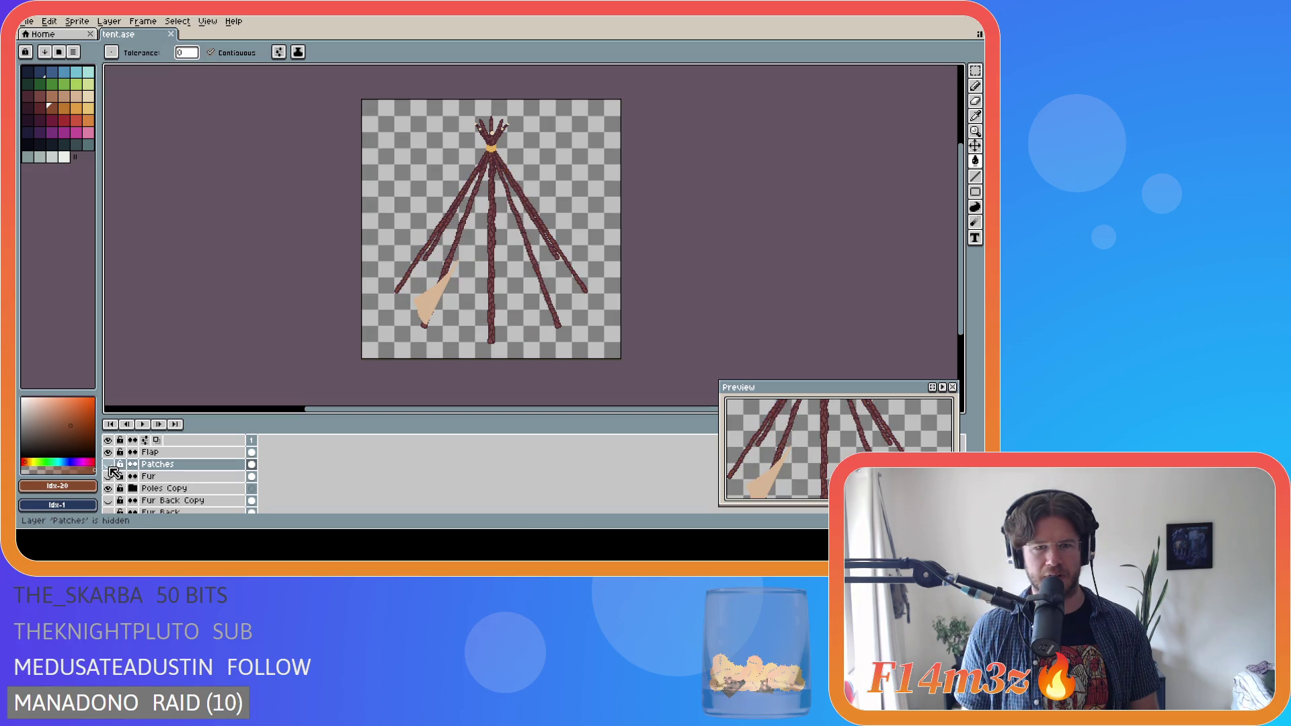
pyautogui.scroll(1, 112, 472)
pyautogui.click(109, 464)
pyautogui.click(109, 464)
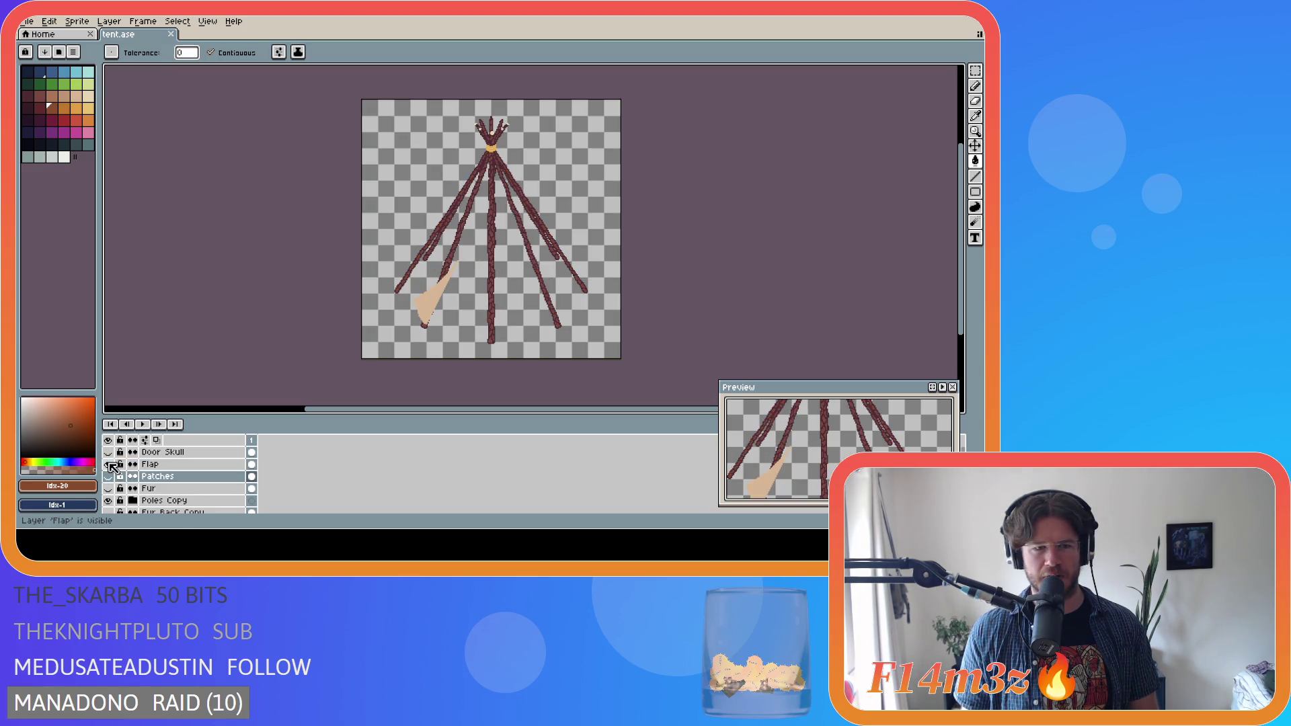
pyautogui.click(109, 464)
pyautogui.scroll(-1, 113, 469)
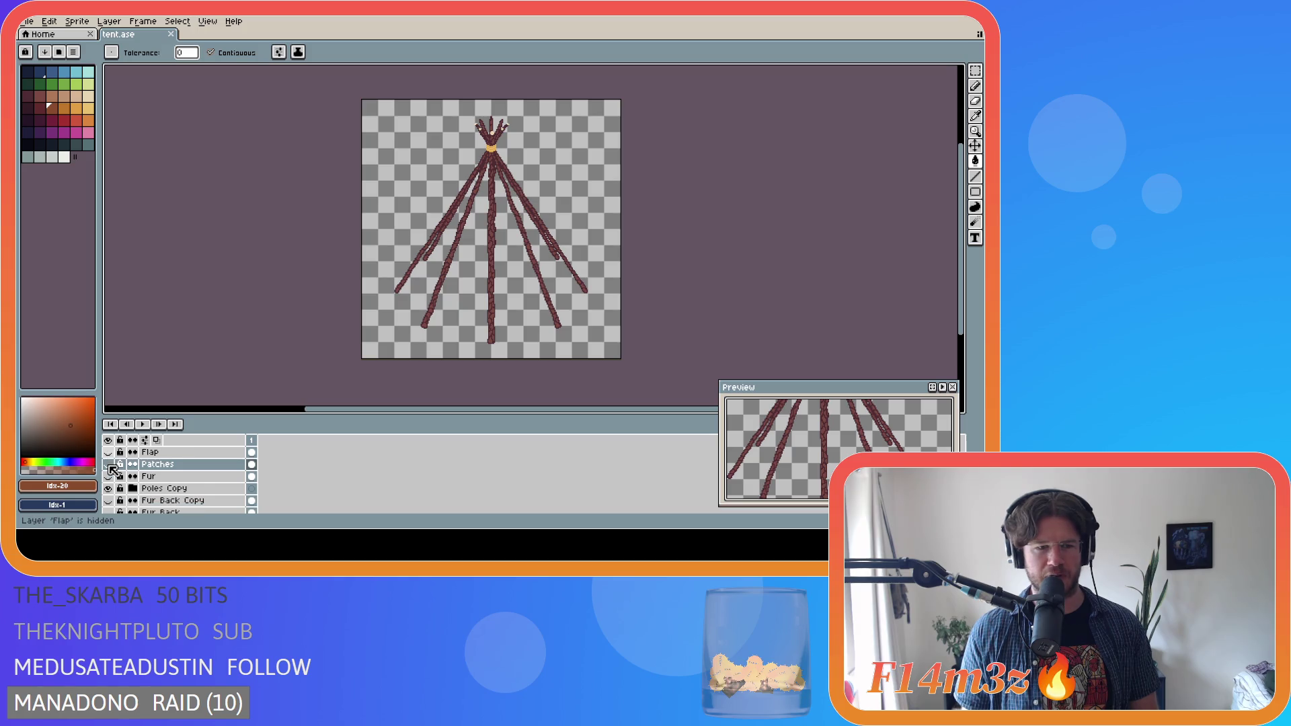
pyautogui.scroll(1, 113, 470)
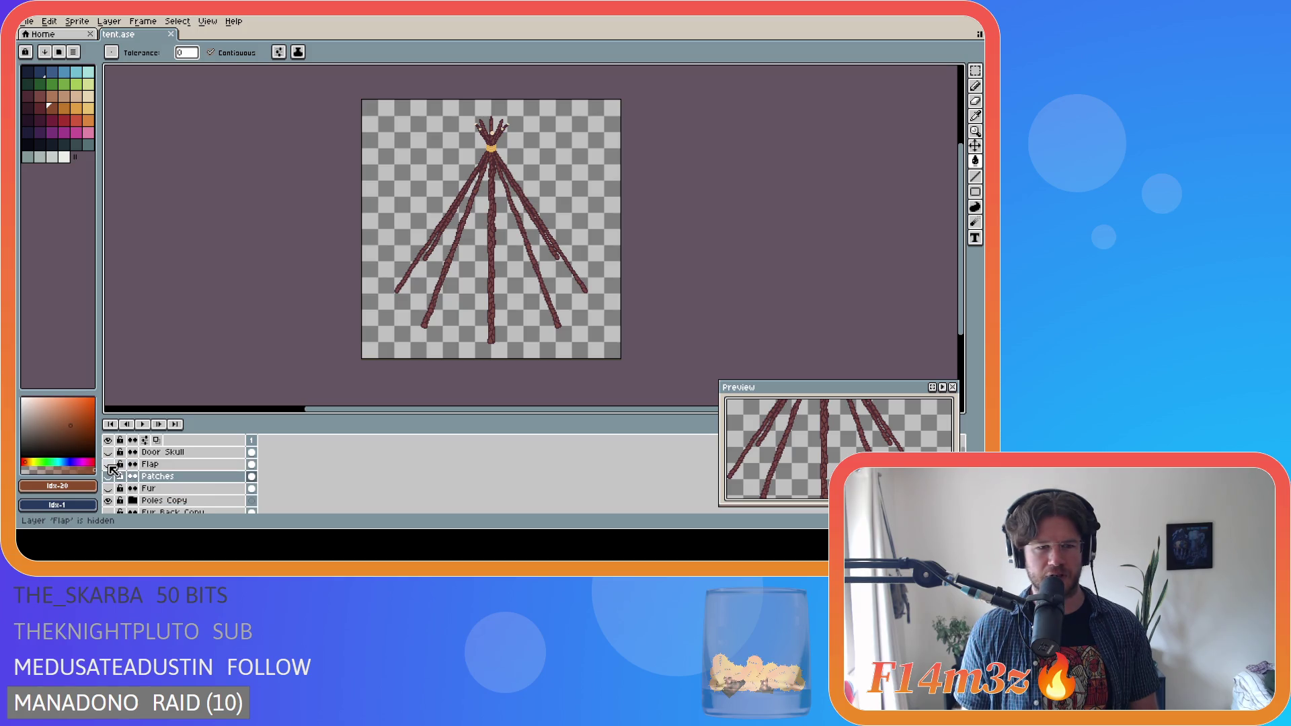
pyautogui.click(109, 463)
pyautogui.click(108, 476)
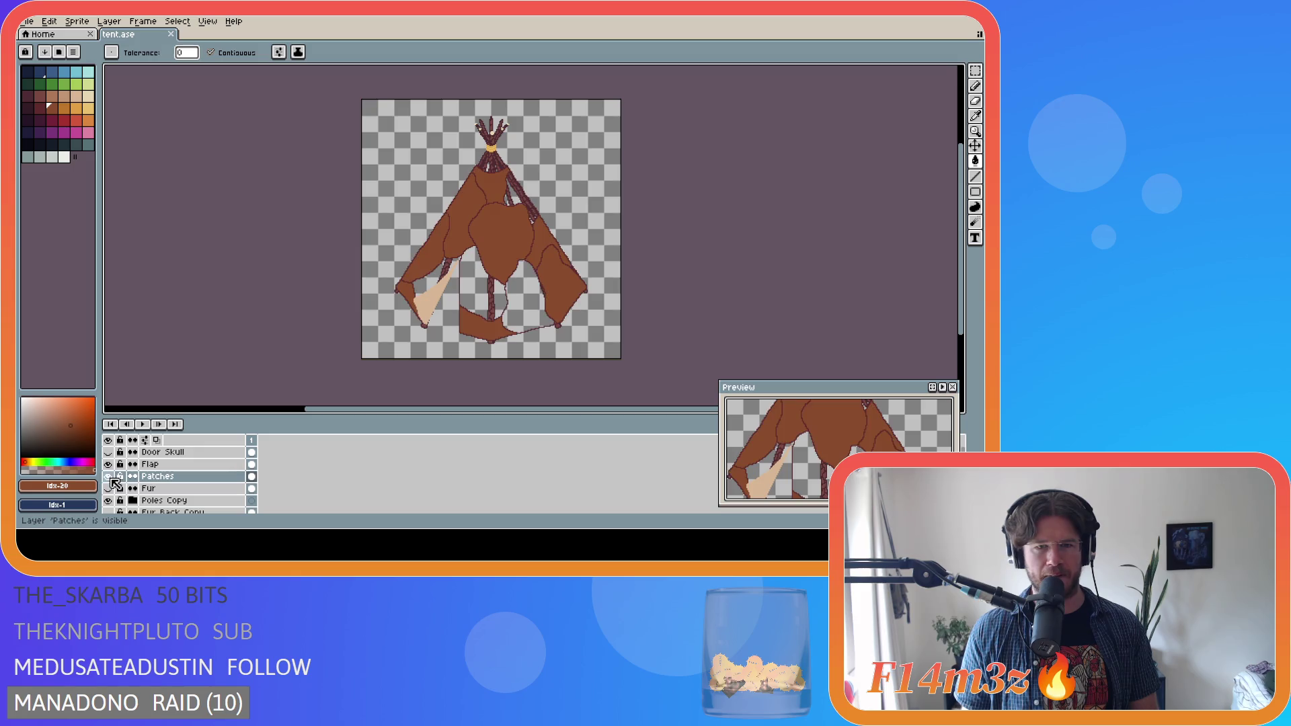
pyautogui.scroll(-1, 115, 483)
pyautogui.click(110, 477)
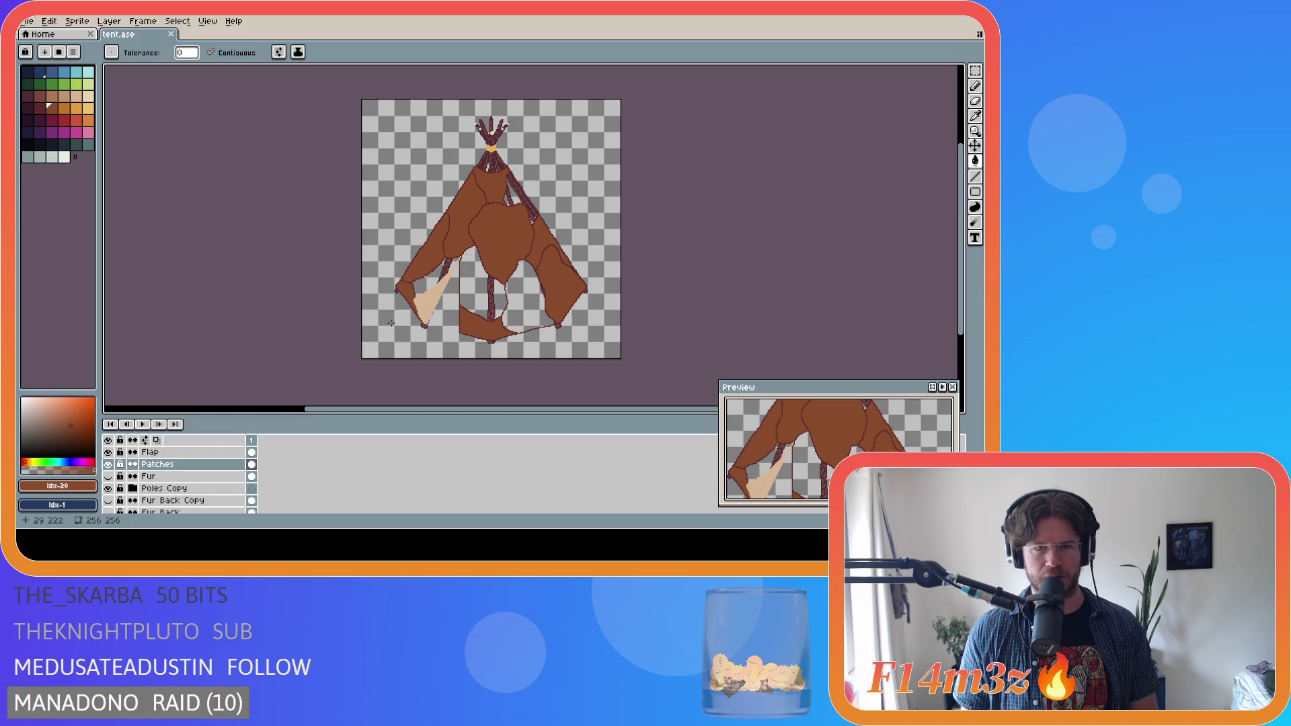
# - Fill the hole's left and right parts and the gap between the poles with the tent brown
pyautogui.keyDown('alt'); pyautogui.click(500, 254); pyautogui.keyUp('alt')
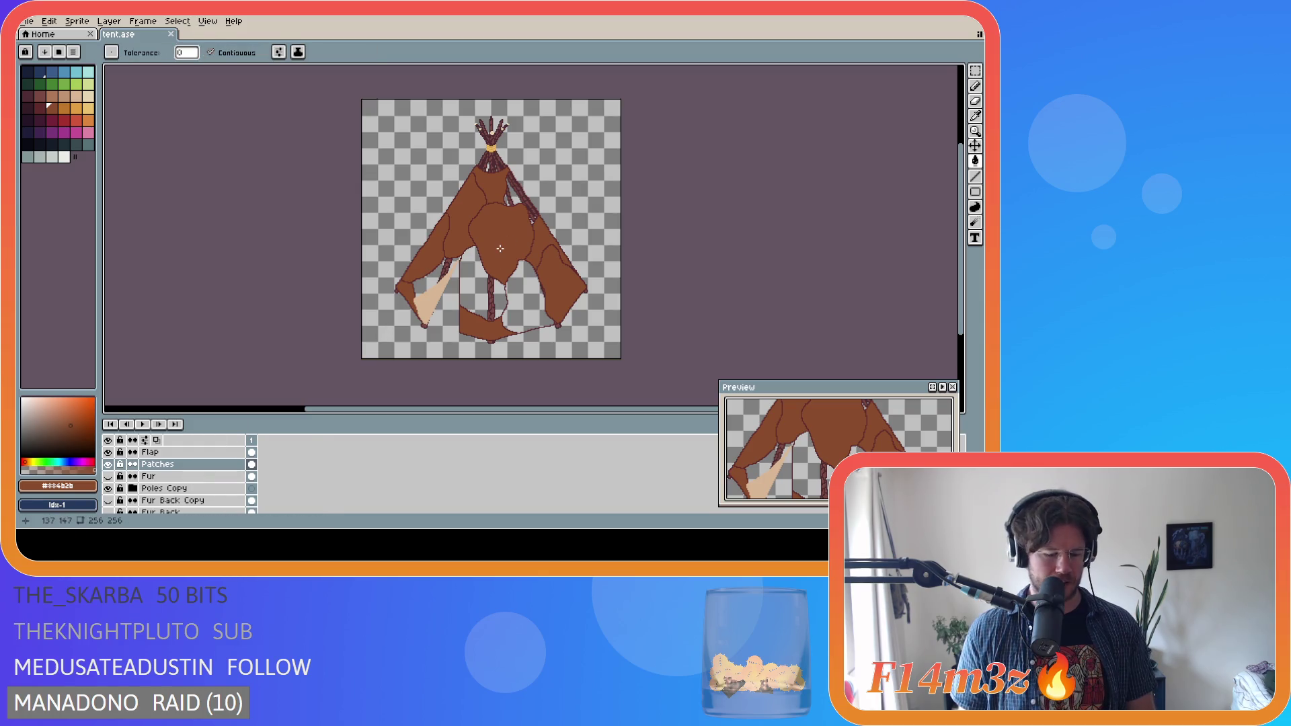
pyautogui.click(479, 292)
pyautogui.click(520, 305)
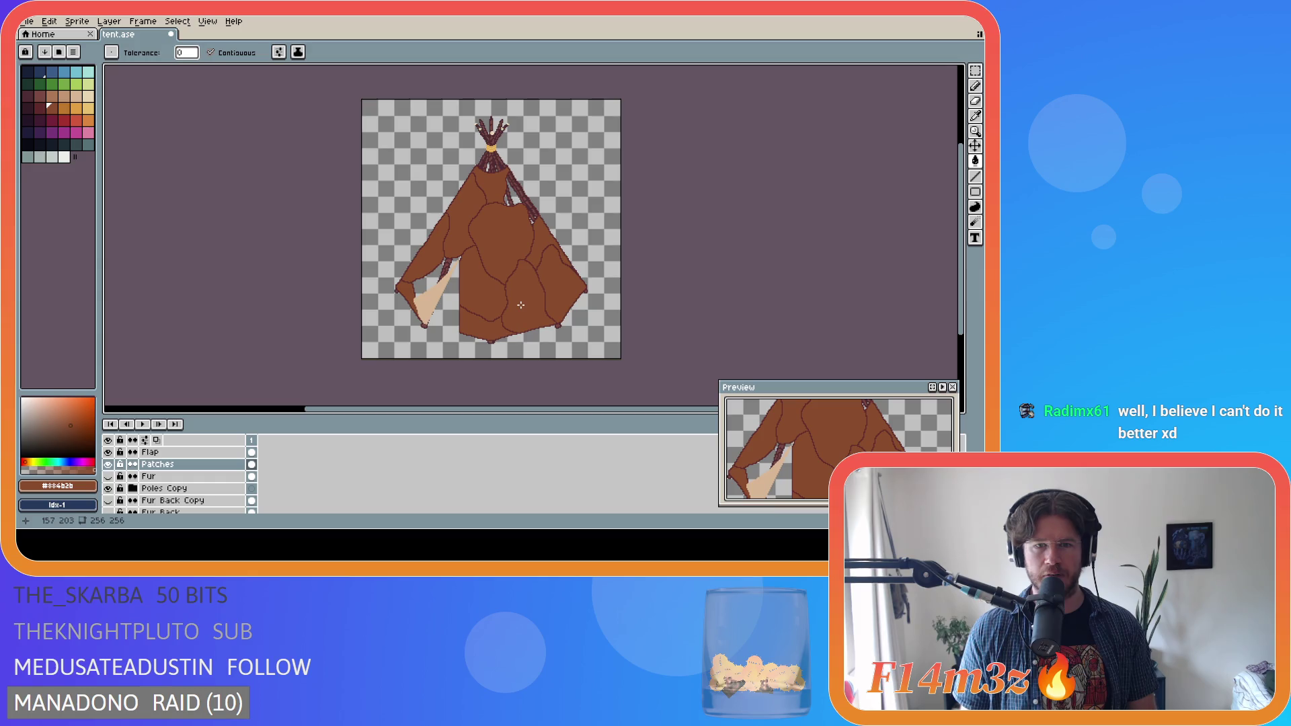
pyautogui.click(517, 195)
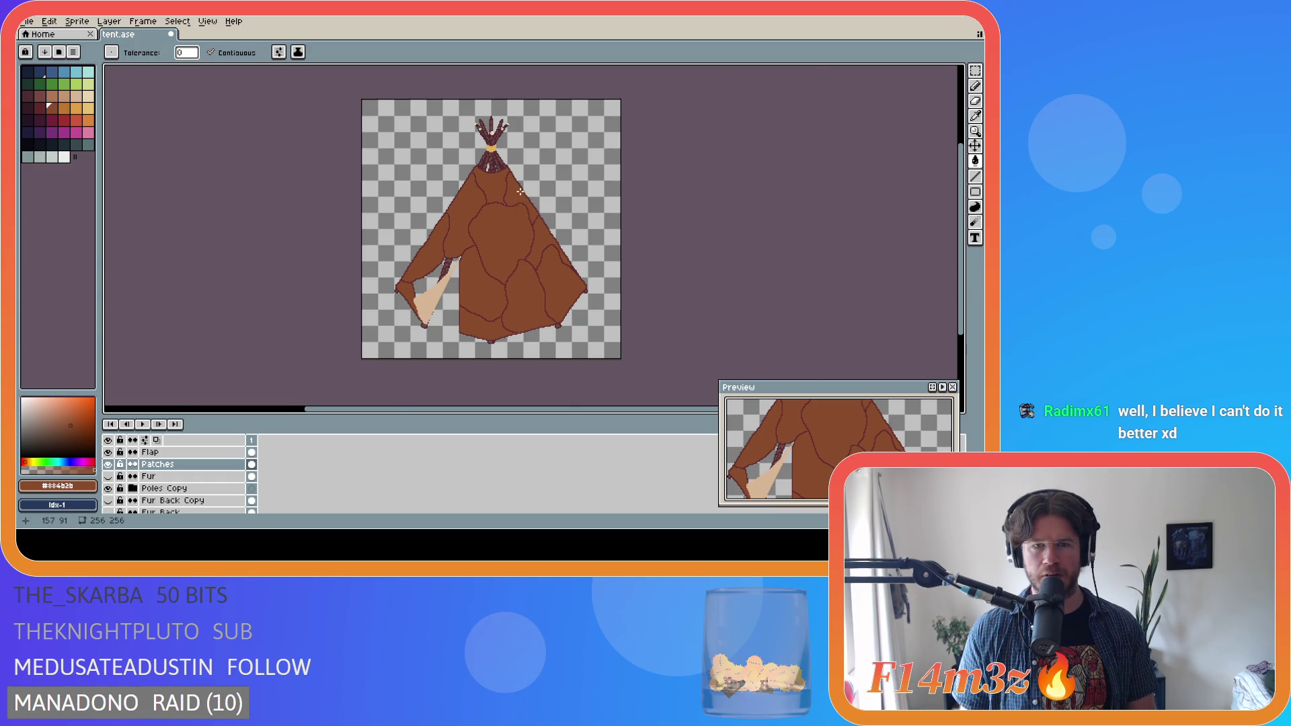
# - Centre the whole tent in view and save tent.ase
pyautogui.scroll(5, 519, 192)
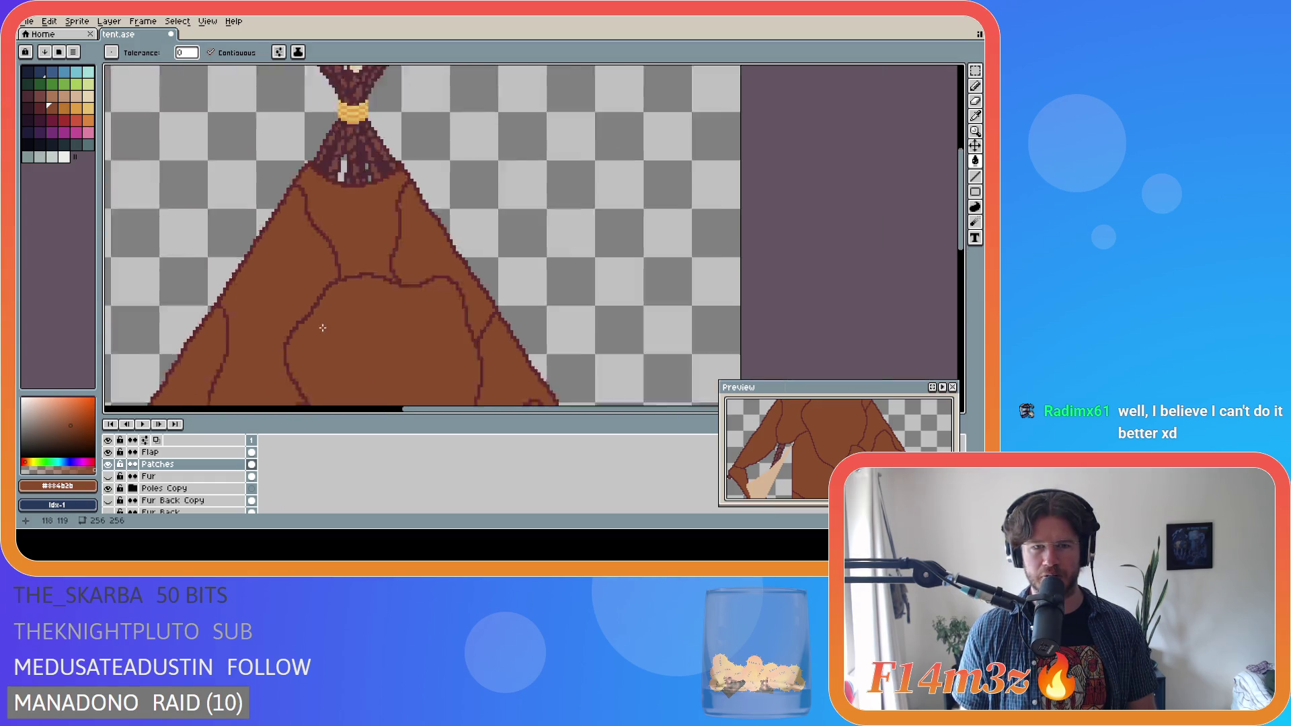
pyautogui.scroll(-2, 323, 328)
pyautogui.moveTo(438, 410); pyautogui.dragTo(363, 410)
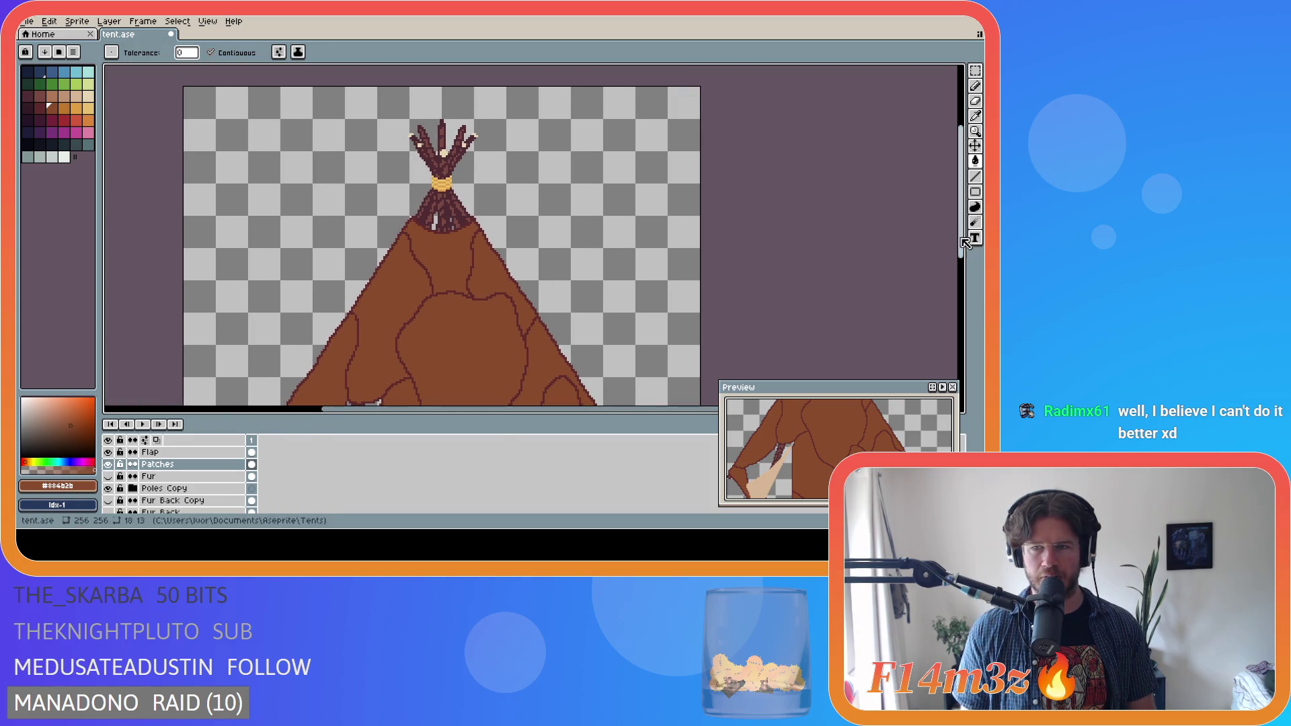
pyautogui.moveTo(966, 241); pyautogui.dragTo(966, 309)
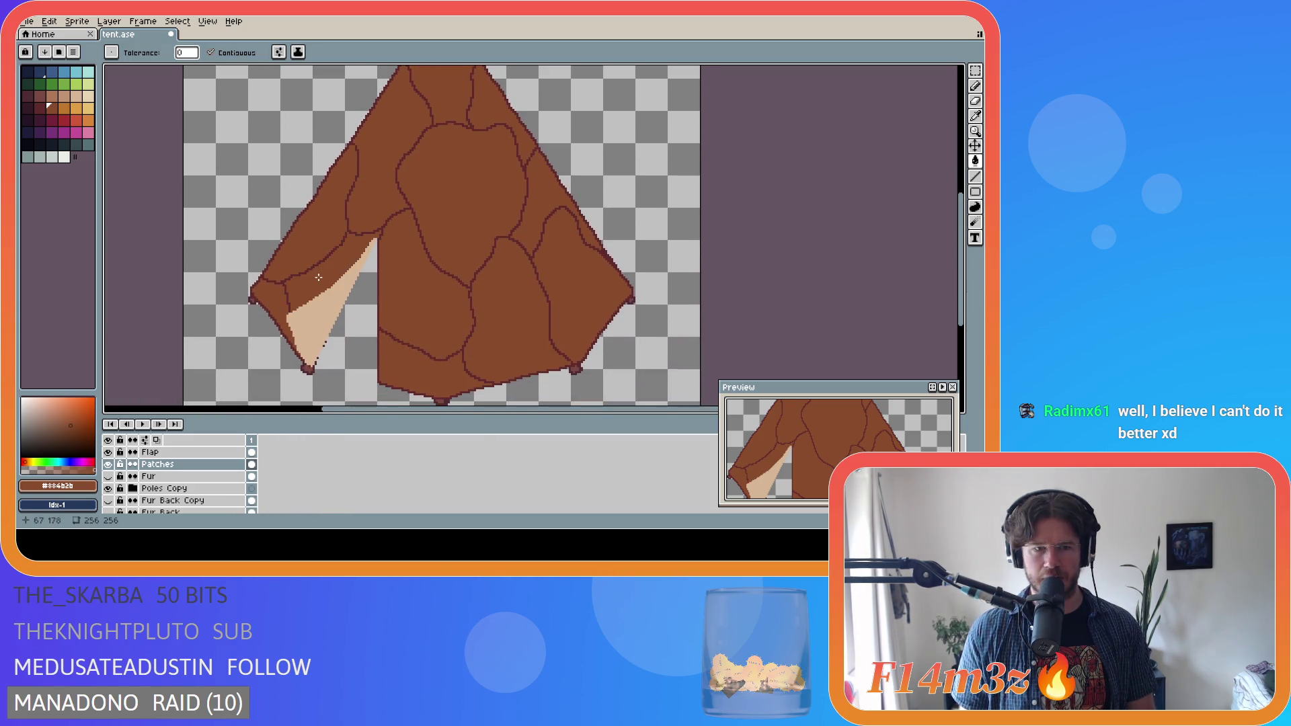
pyautogui.hotkey('ctrl', 's')
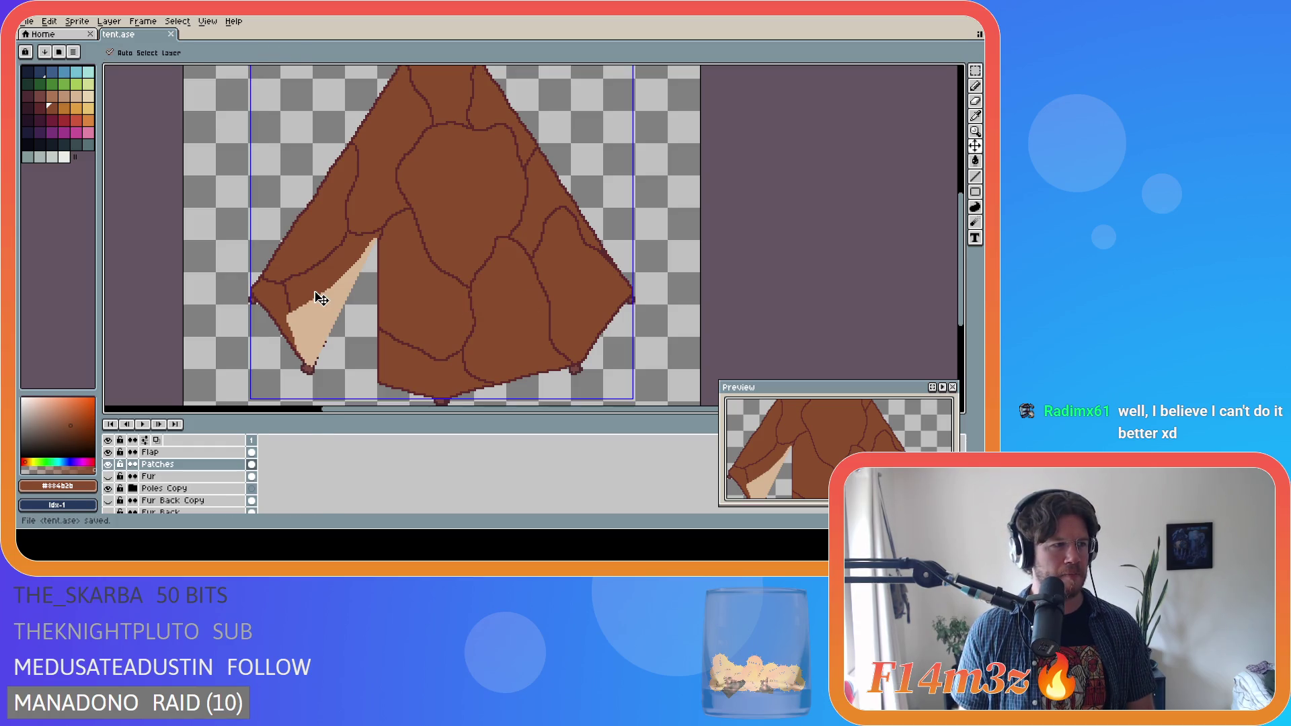
# - Adjust zoom and scroll position, saving tent.ase again after each change
pyautogui.scroll(-2, 452, 305)
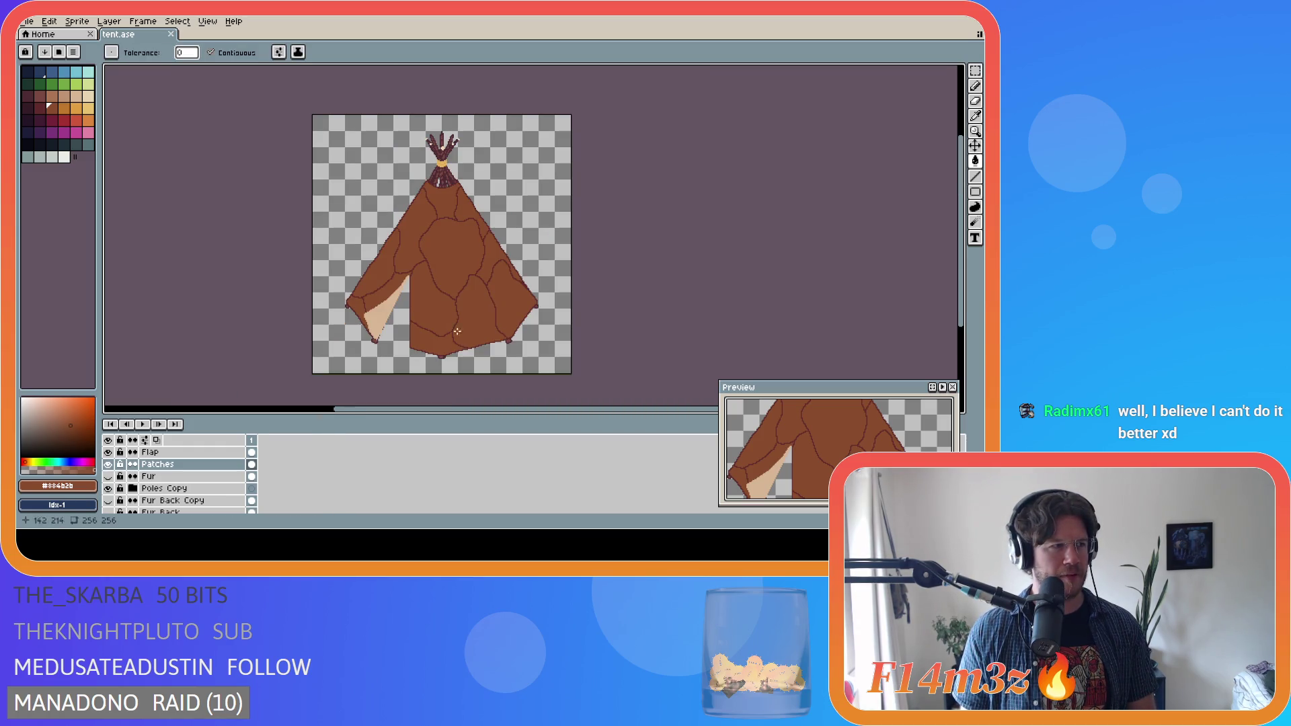
pyautogui.scroll(2, 382, 350)
pyautogui.scroll(-2, 511, 330)
pyautogui.hotkey('ctrl', 's')
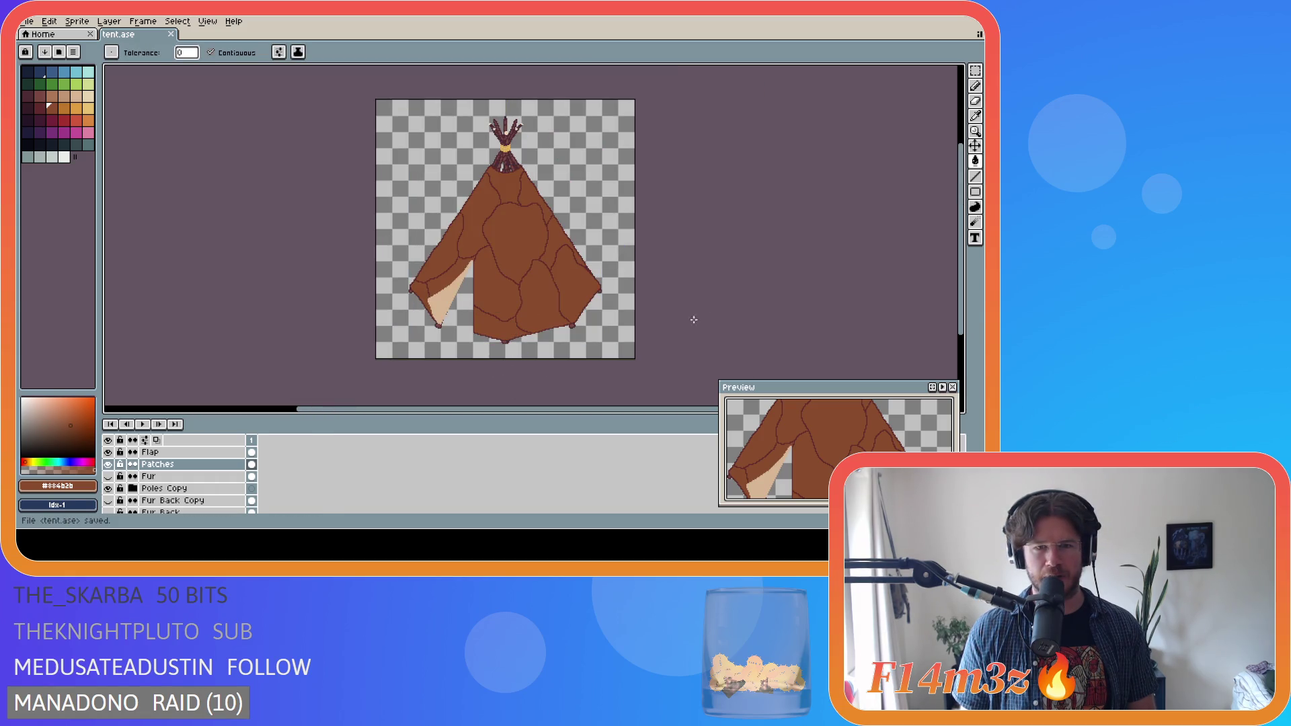
pyautogui.moveTo(959, 299); pyautogui.dragTo(960, 293)
pyautogui.moveTo(513, 406); pyautogui.dragTo(501, 413)
pyautogui.hotkey('ctrl', 's')
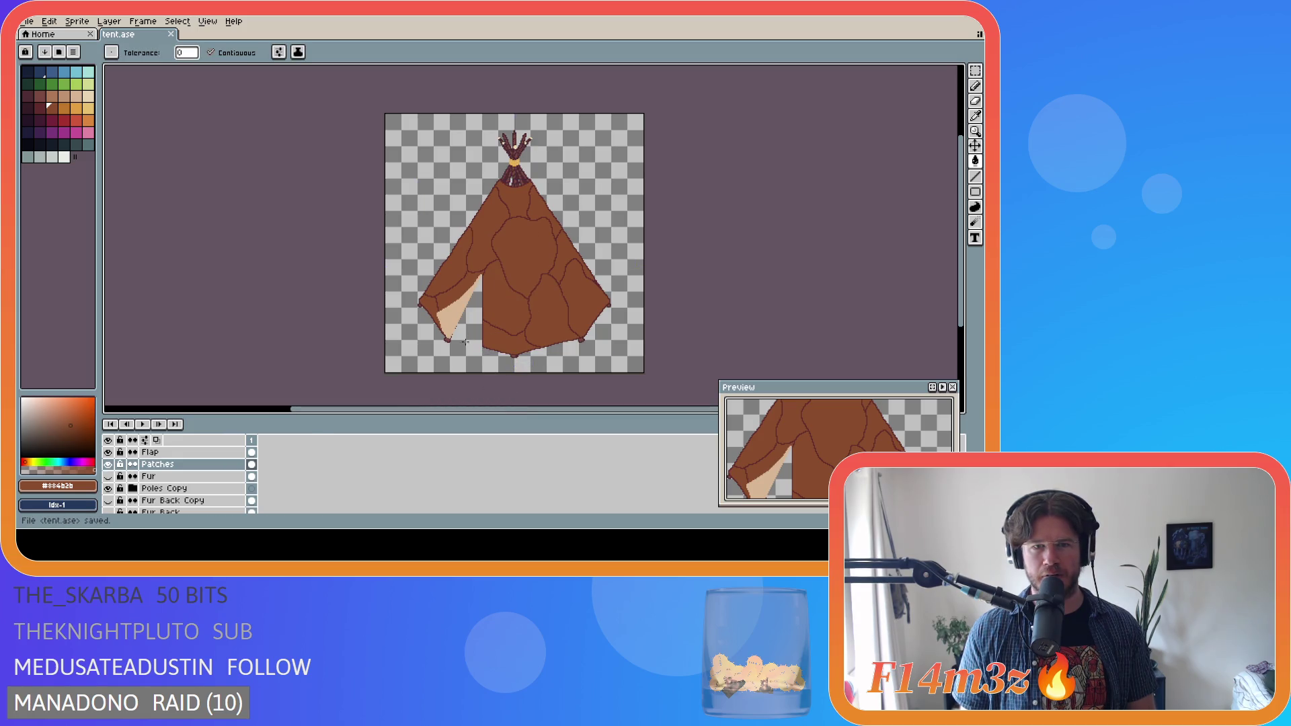
pyautogui.scroll(-2, 145, 485)
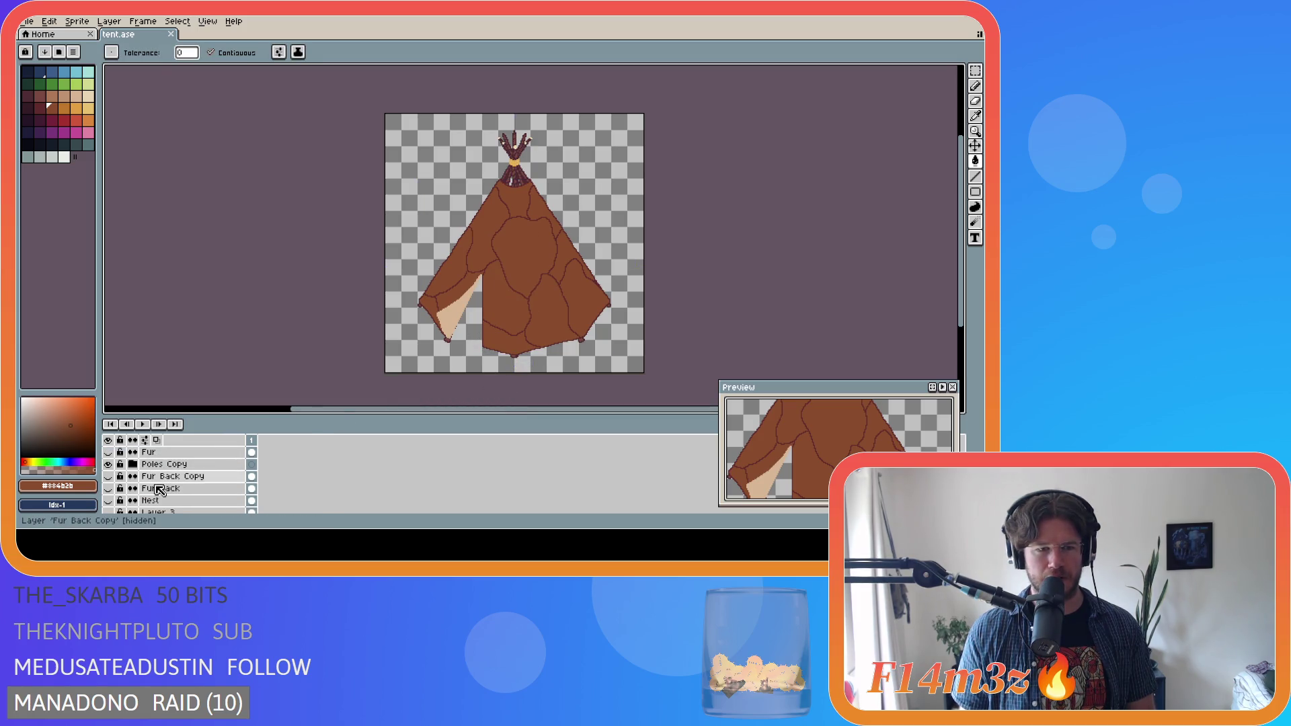
pyautogui.scroll(3, 164, 487)
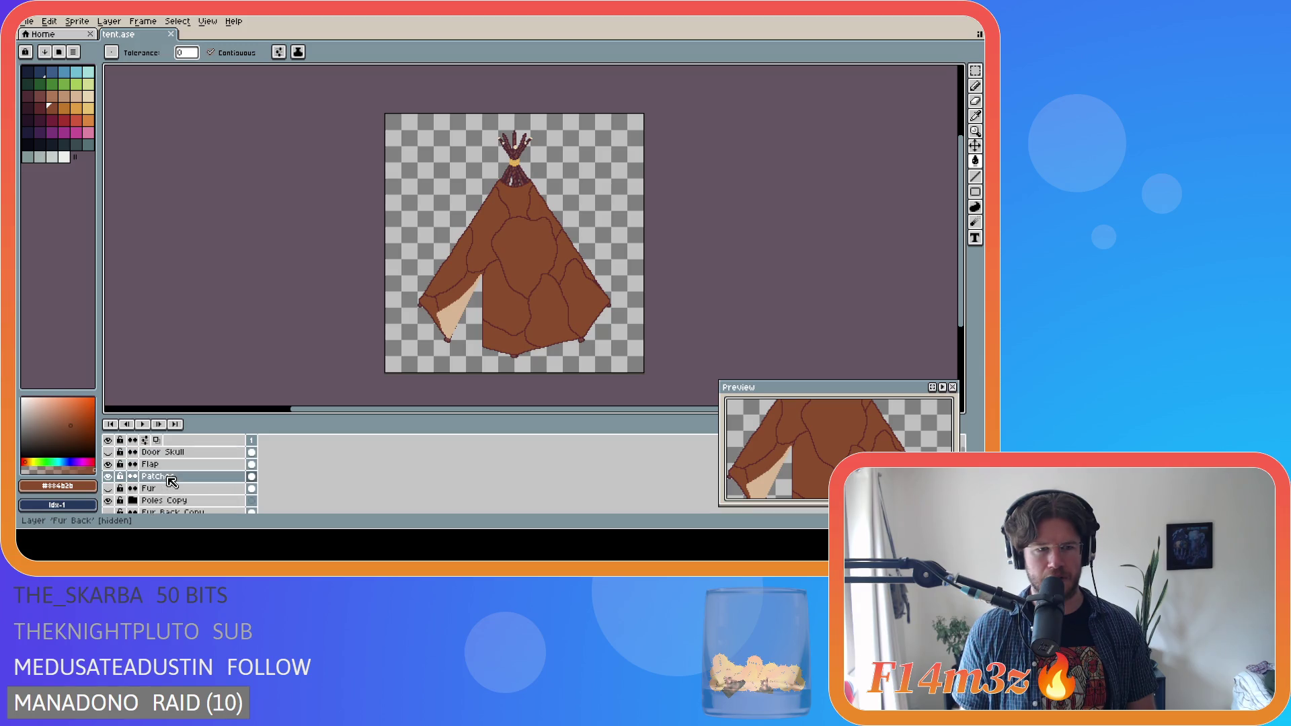
pyautogui.scroll(-2, 164, 489)
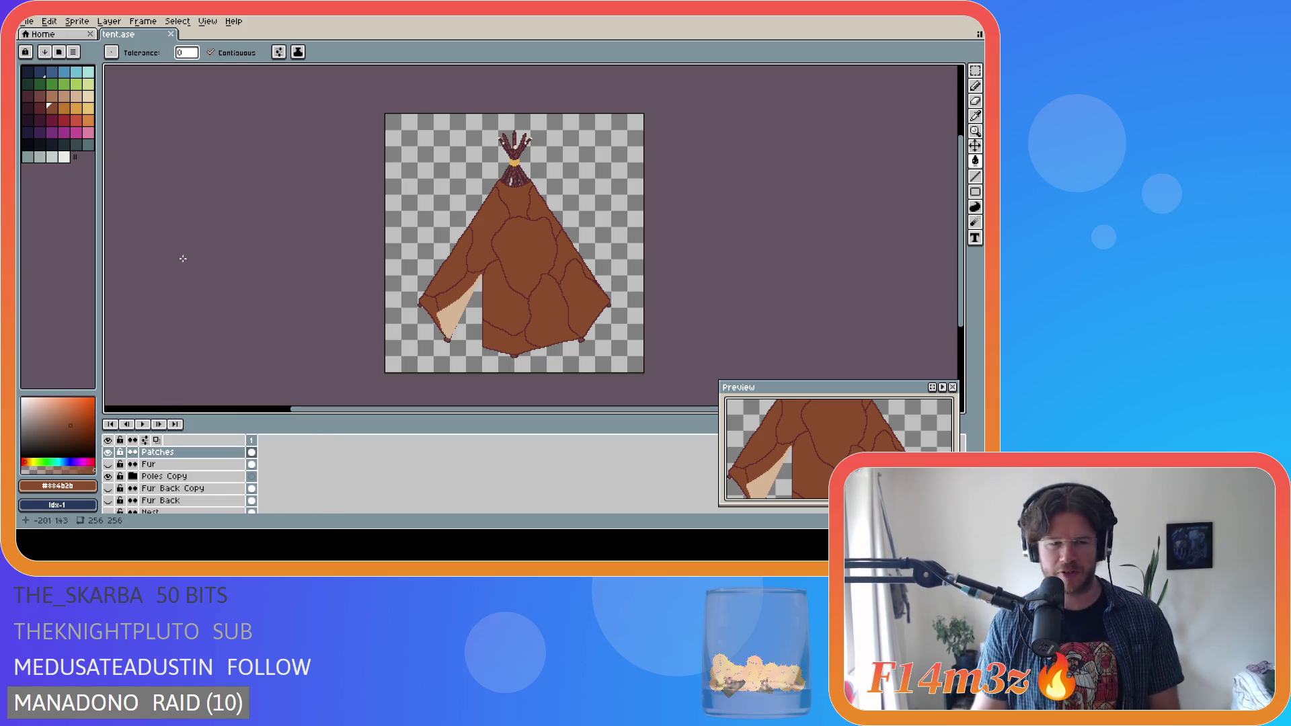
pyautogui.hotkey('ctrl', 's')
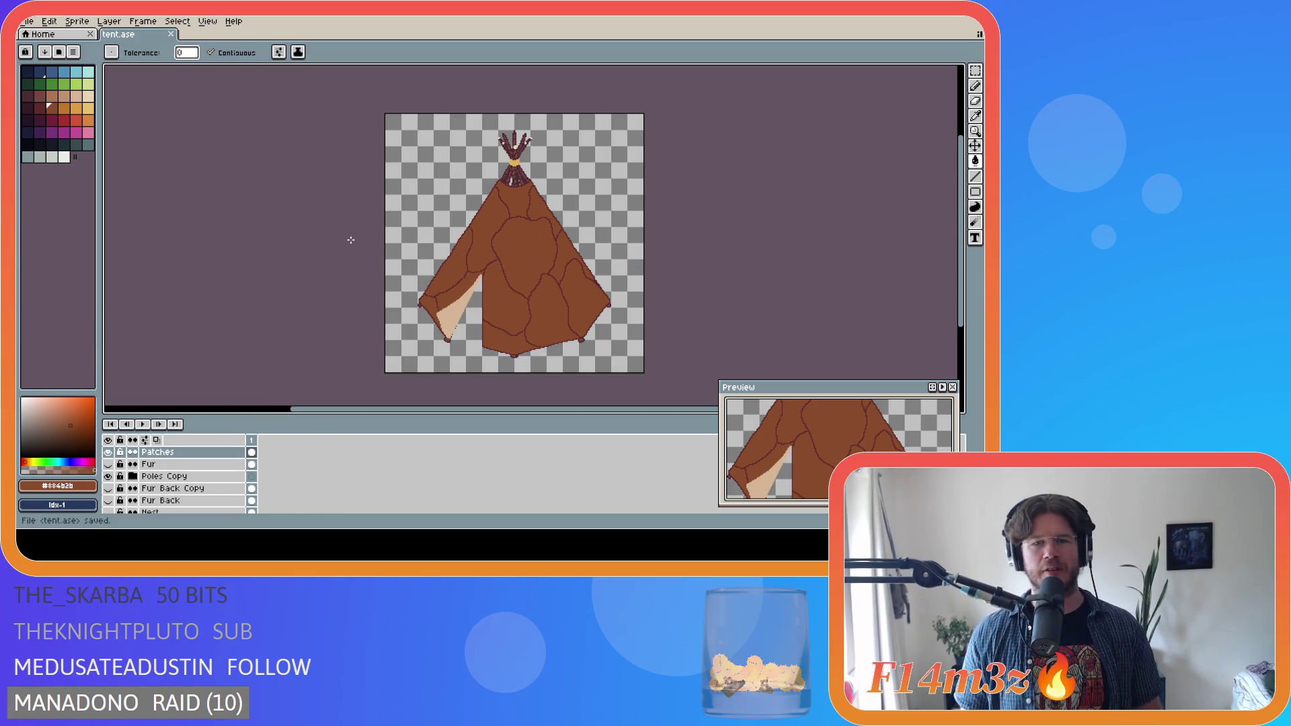
# - Pan the view further and switch to the Move tool
pyautogui.scroll(1, 496, 162)
pyautogui.scroll(-1, 547, 182)
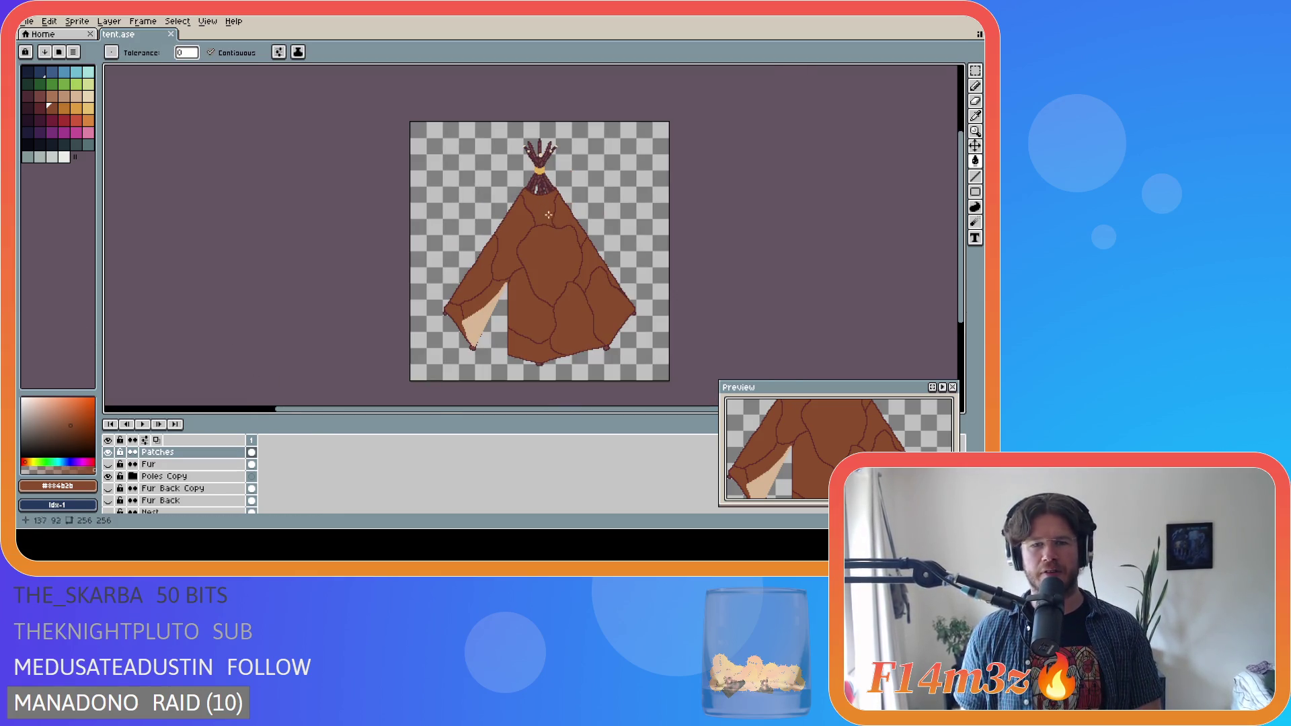
pyautogui.moveTo(565, 416); pyautogui.dragTo(597, 417)
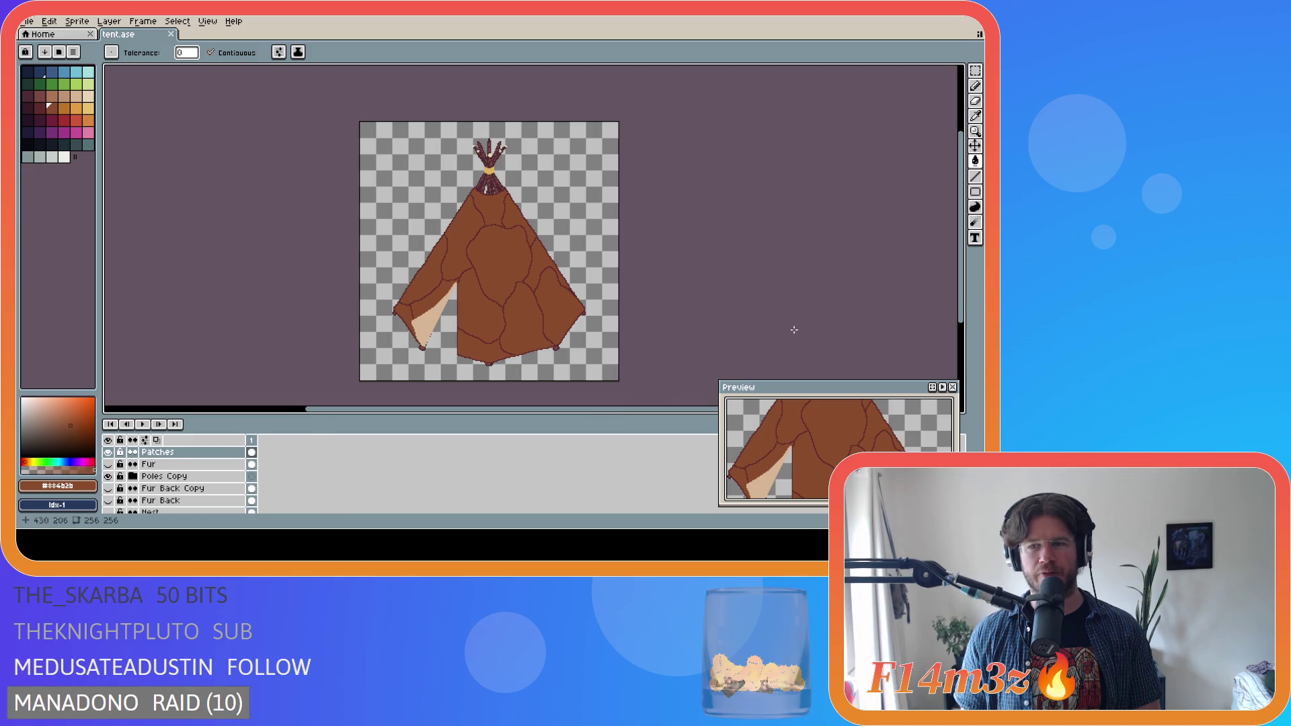
pyautogui.moveTo(960, 234); pyautogui.dragTo(968, 238)
pyautogui.press('v')
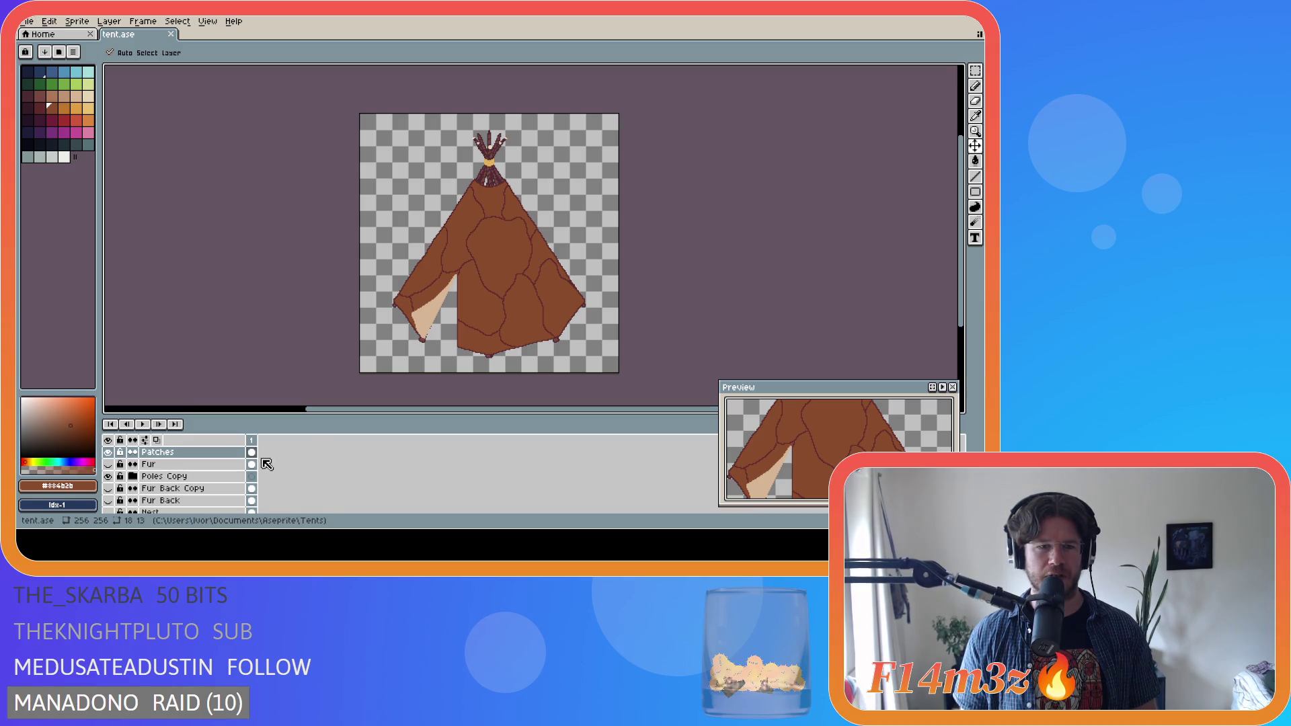
pyautogui.press('g')
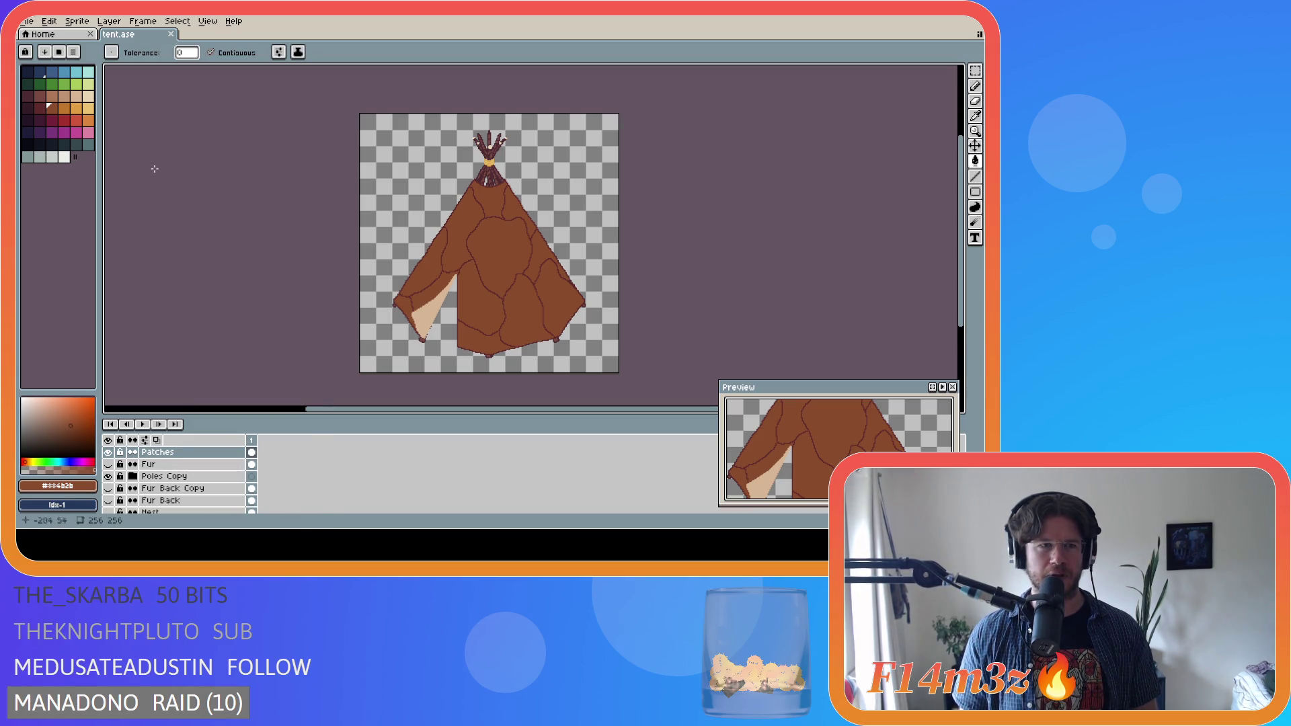
pyautogui.hotkey('ctrl', 's')
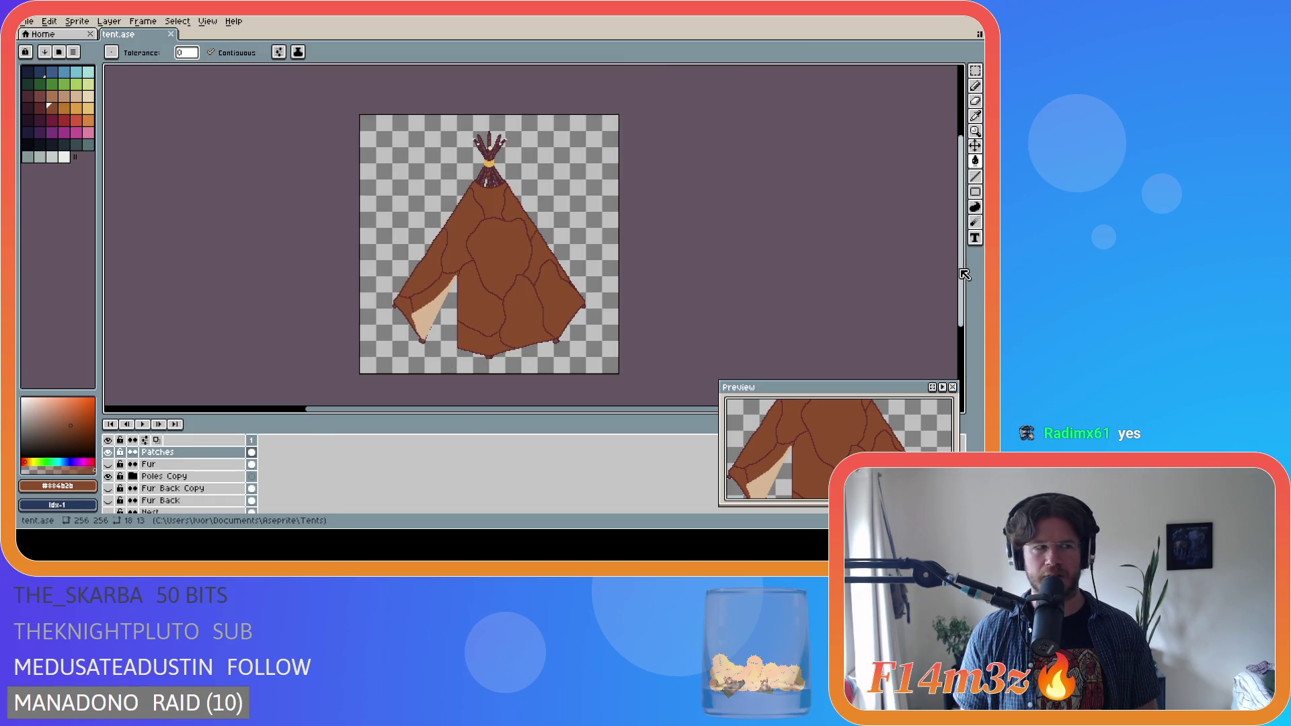
pyautogui.hotkey('ctrl', 's')
pyautogui.hotkey('ctrl', 's')
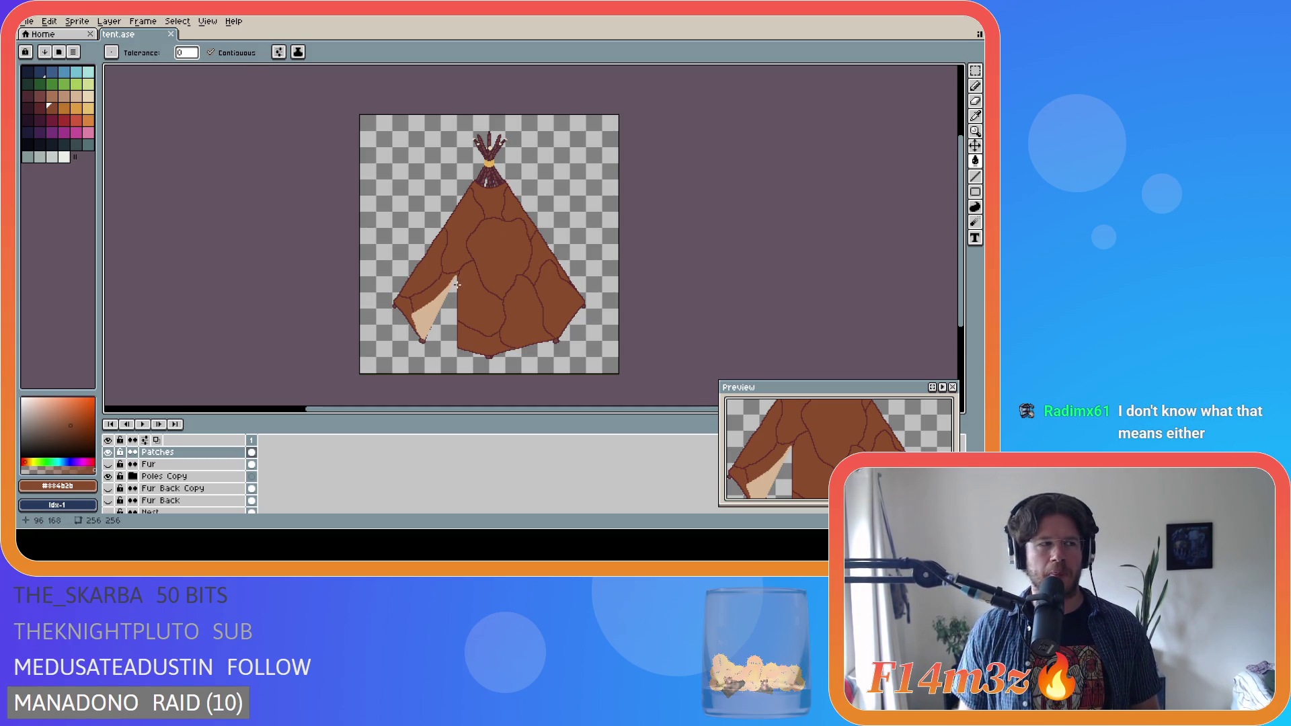
pyautogui.hotkey('ctrl', 's')
pyautogui.moveTo(964, 281); pyautogui.dragTo(964, 287)
pyautogui.hotkey('ctrl', 's')
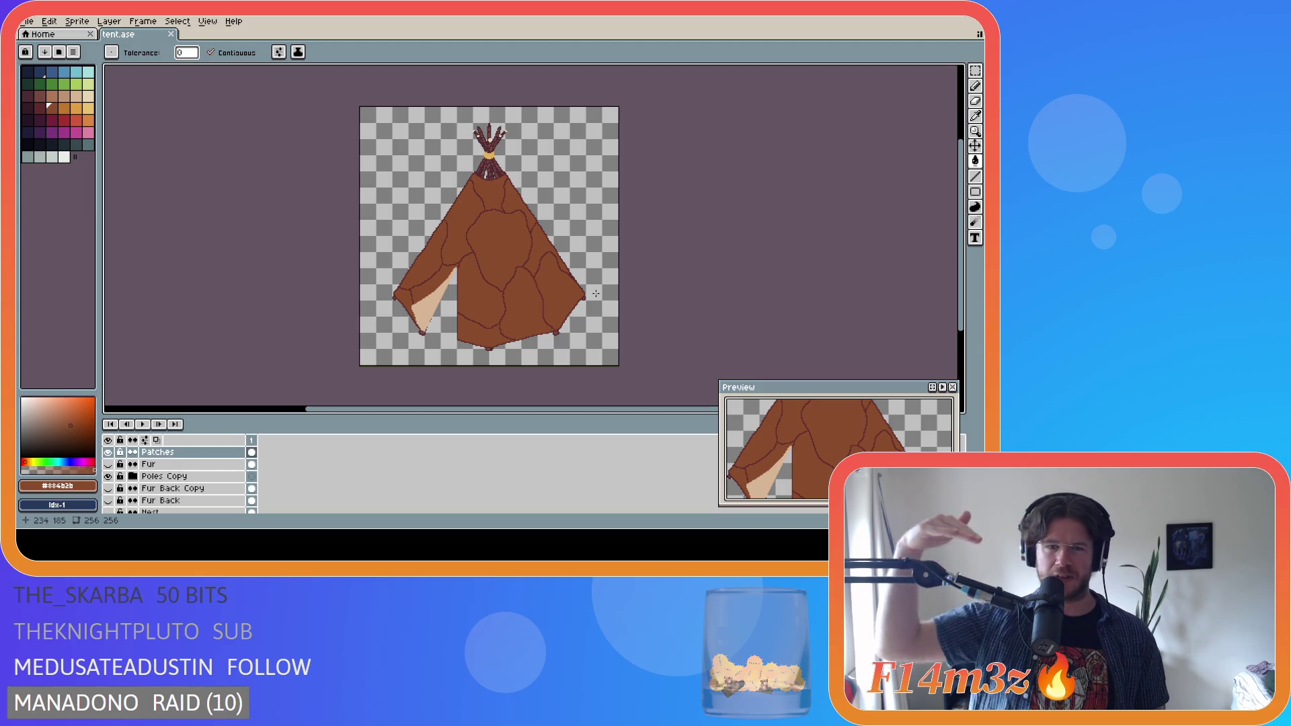
pyautogui.hotkey('ctrl', 's')
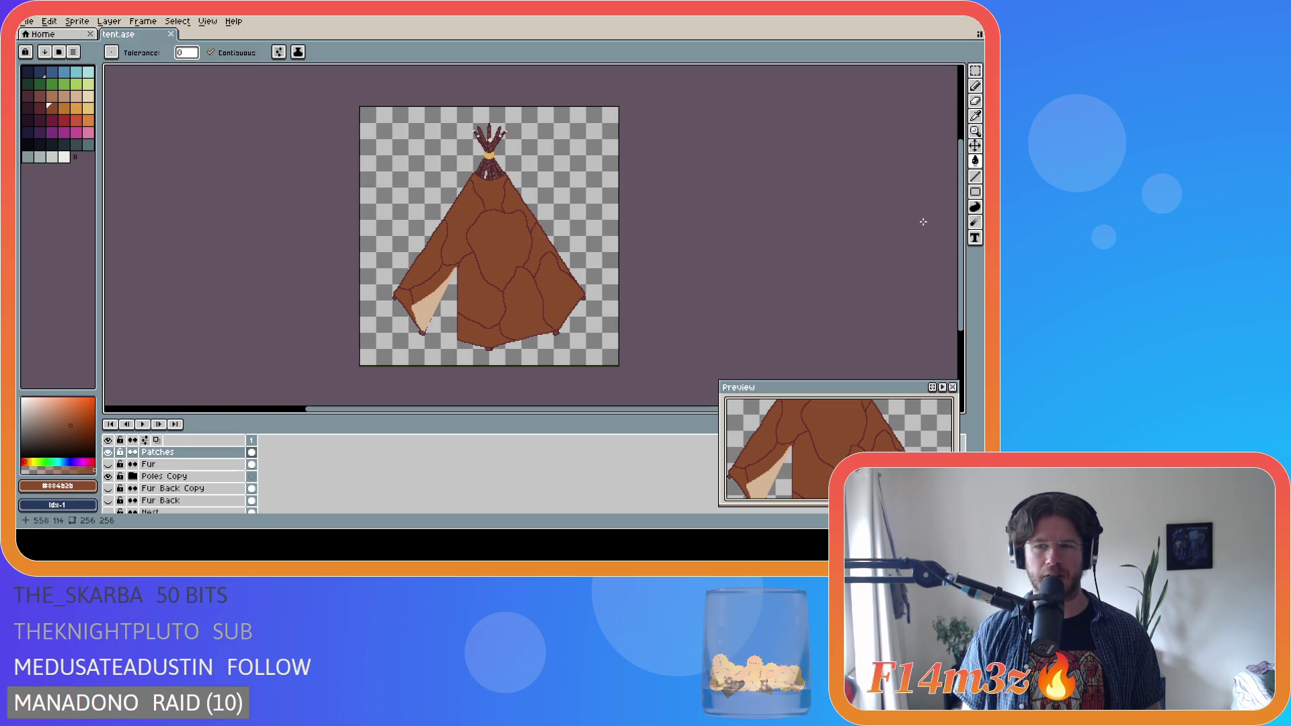
pyautogui.scroll(-2, 935, 235)
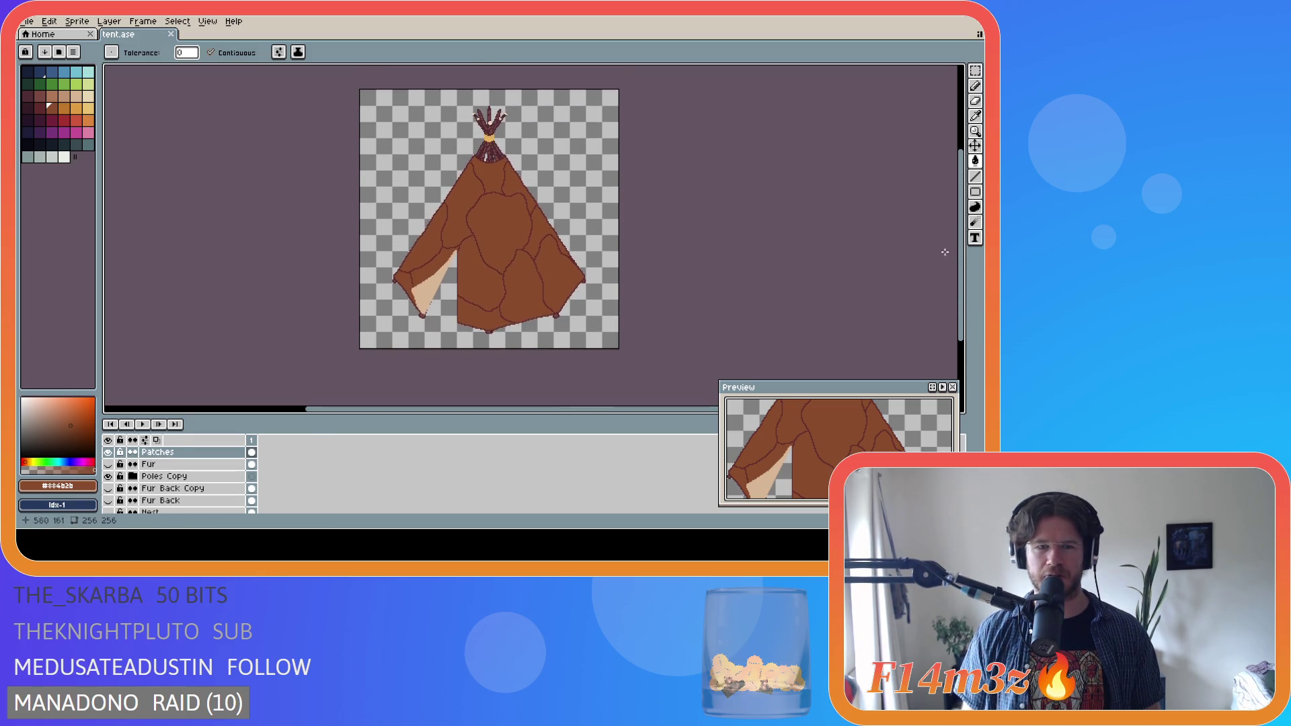
pyautogui.scroll(2, 955, 268)
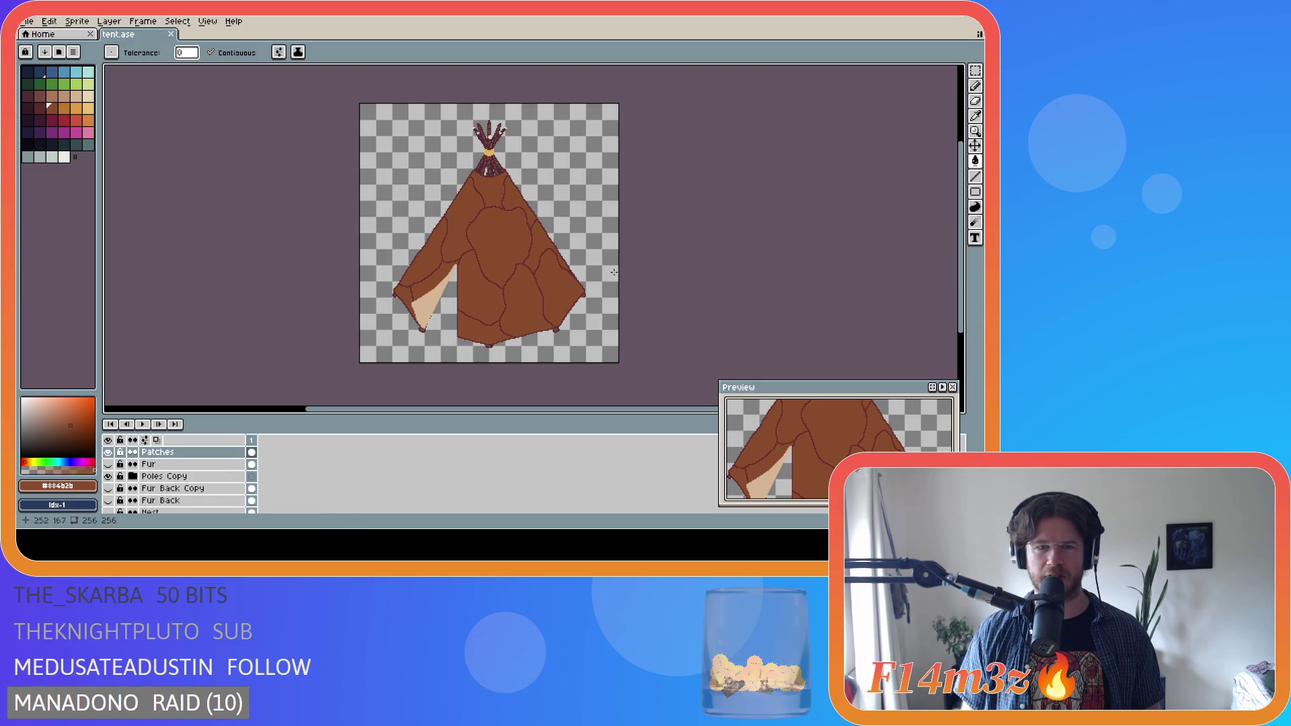
pyautogui.scroll(-2, 155, 491)
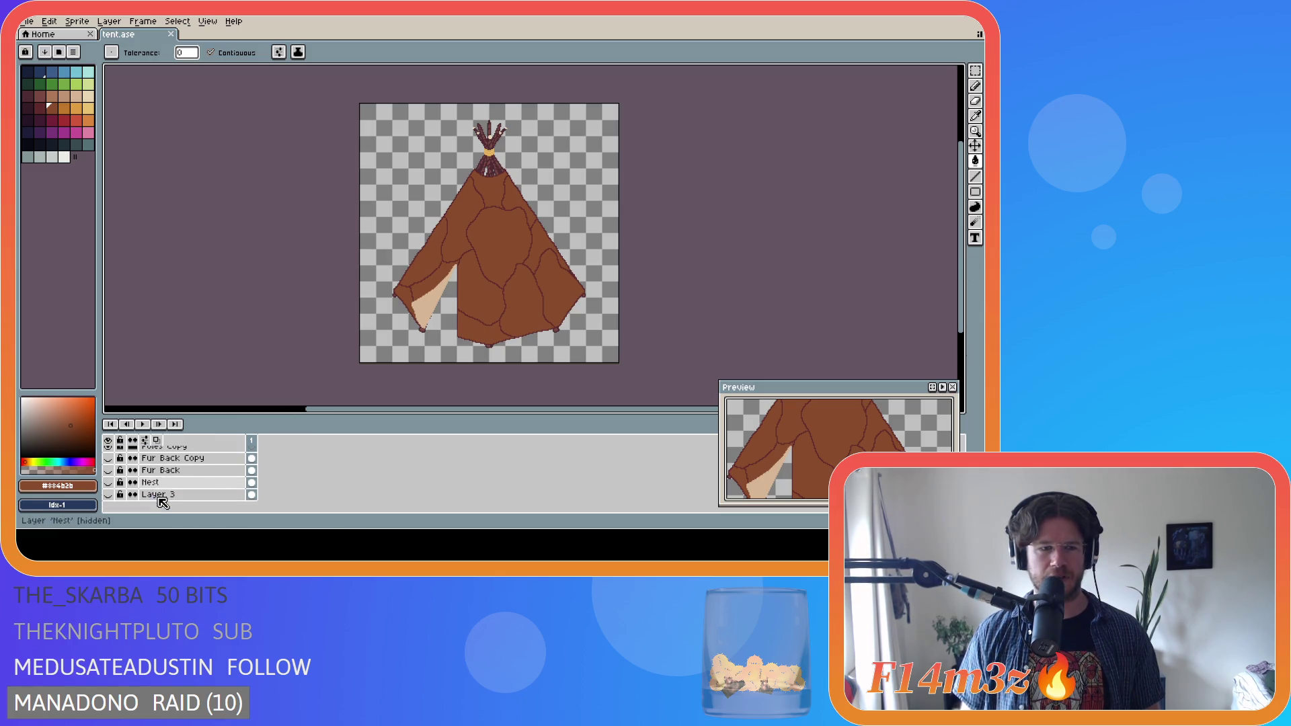
# - Turn on the Fur Back layer's eye so the dark interior fills the doorway
pyautogui.click(108, 470)
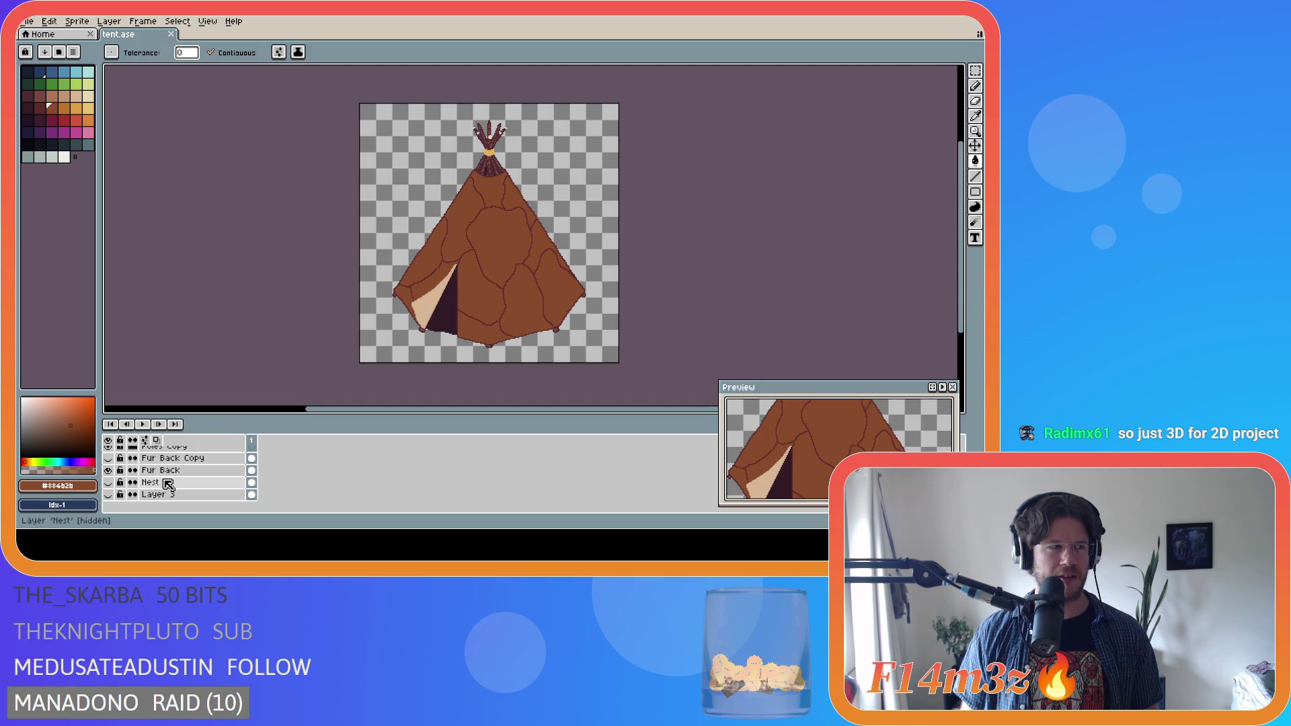
pyautogui.scroll(3, 202, 482)
pyautogui.scroll(-3, 208, 485)
pyautogui.scroll(3, 206, 487)
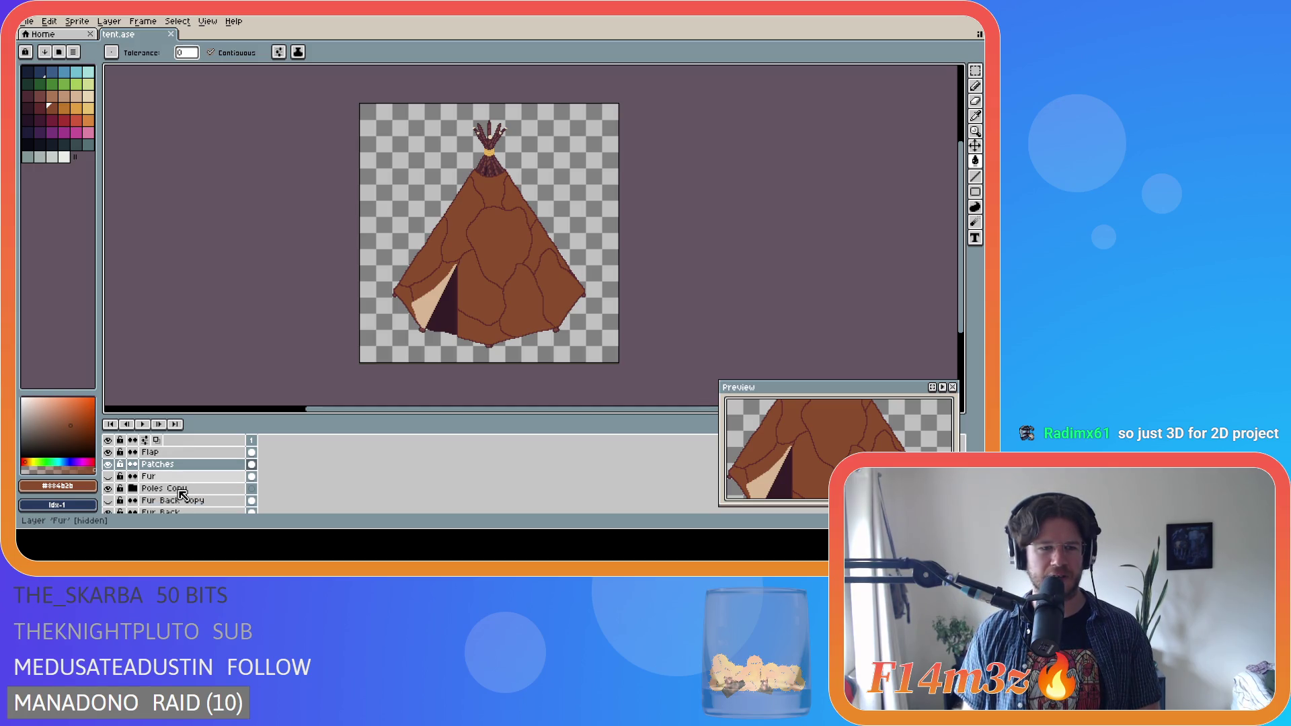
pyautogui.scroll(1, 181, 494)
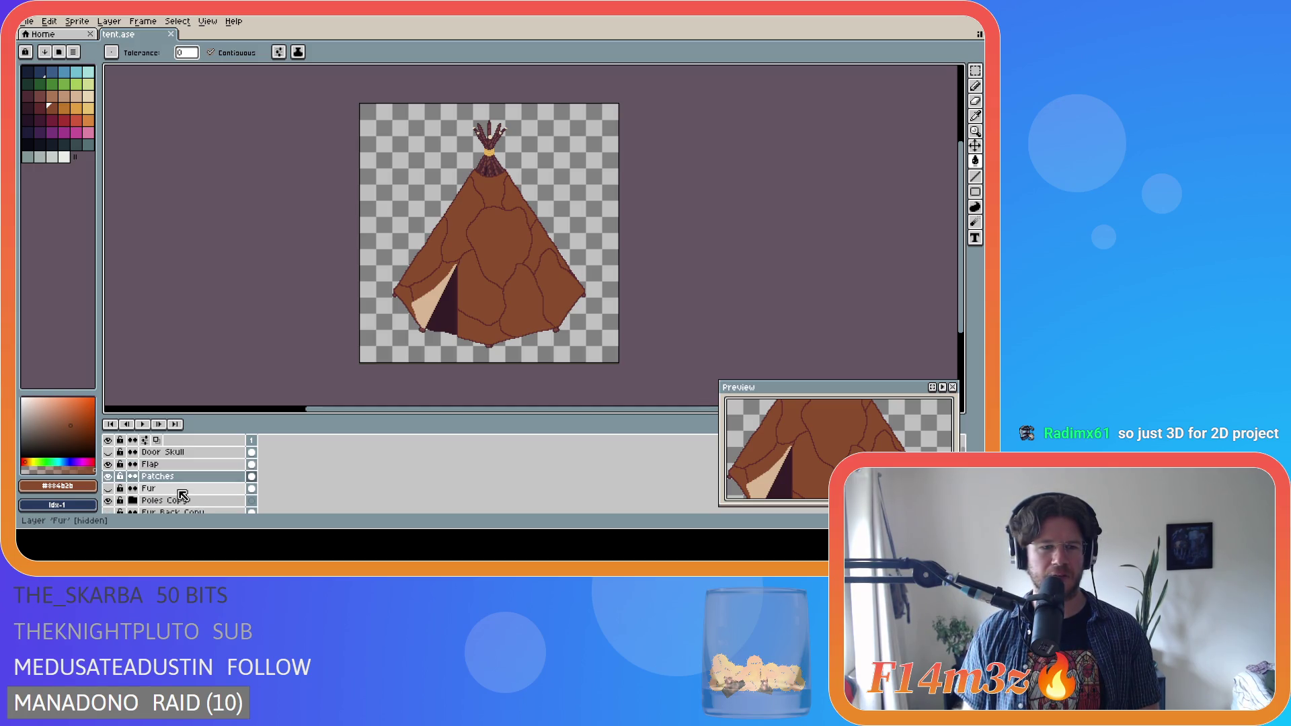
pyautogui.scroll(-1, 181, 494)
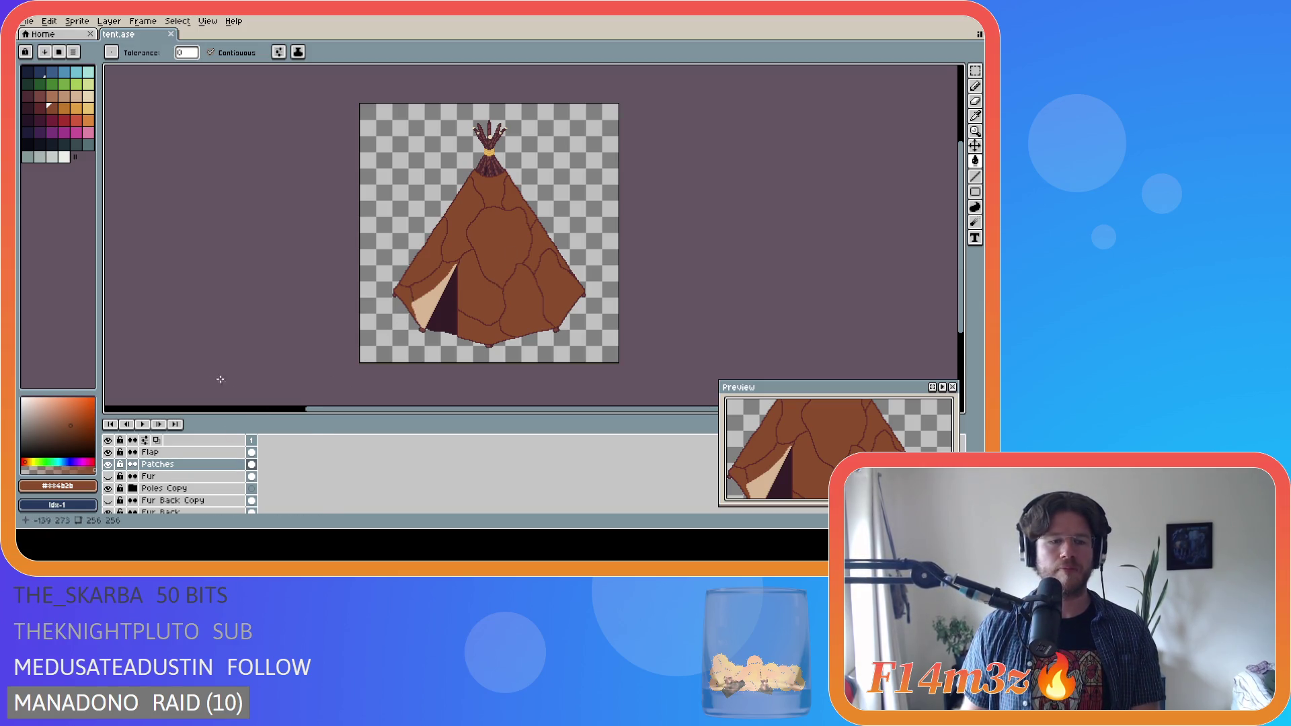
# - Make the tent brown both drawing and background colour, and extend the palette to 53 swatches
pyautogui.click(52, 109)
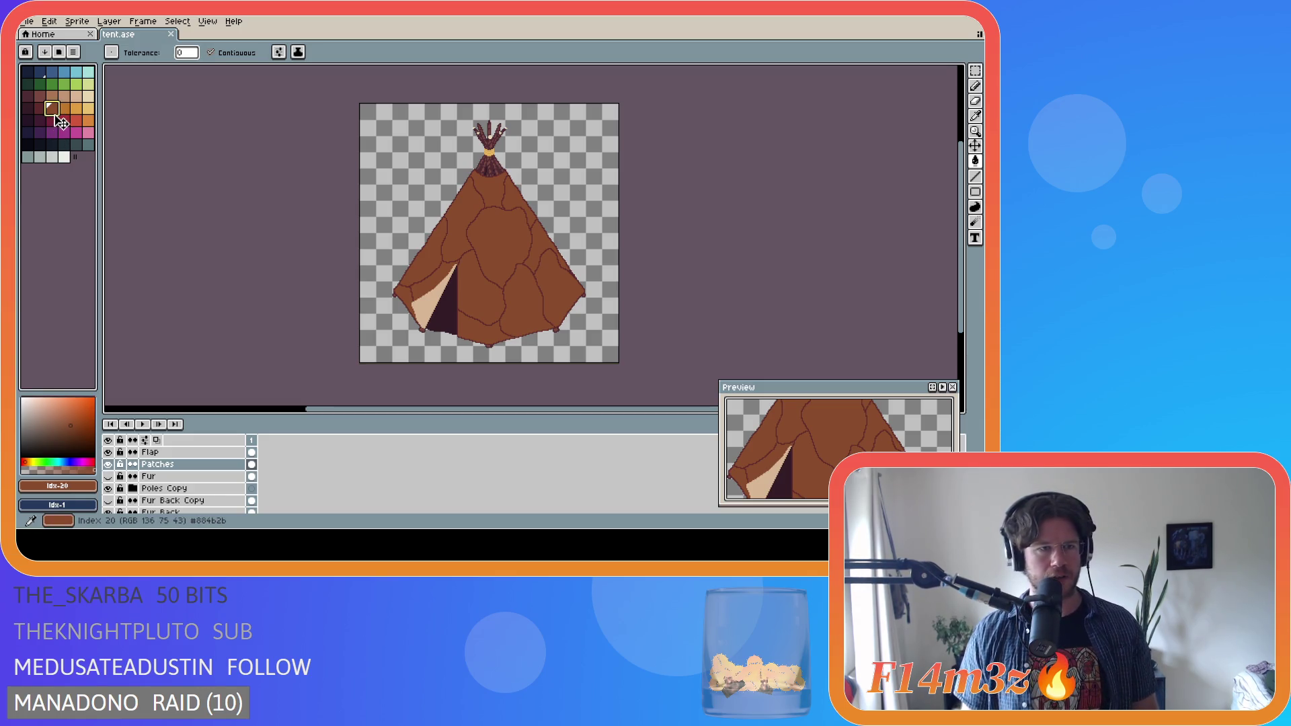
pyautogui.rightClick(53, 111)
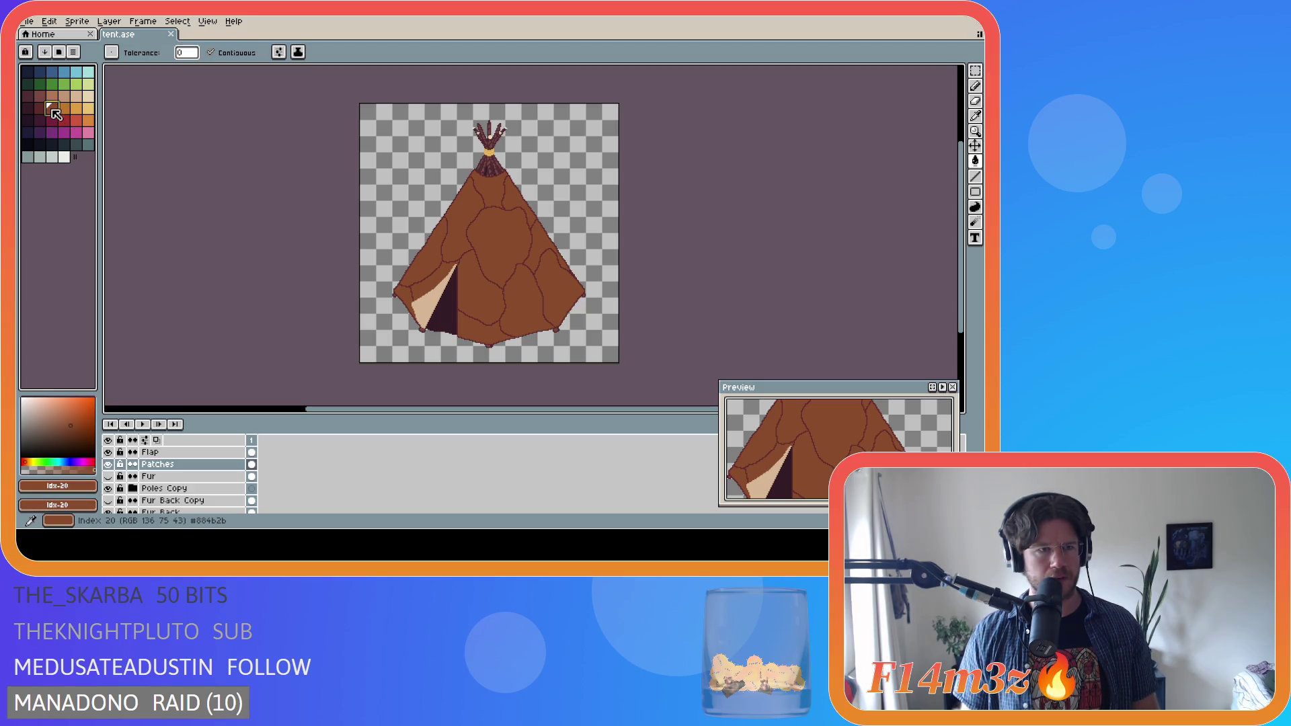
pyautogui.moveTo(75, 158)
pyautogui.mouseDown()
pyautogui.moveTo(98, 160)
pyautogui.moveTo(37, 171)
pyautogui.mouseUp()
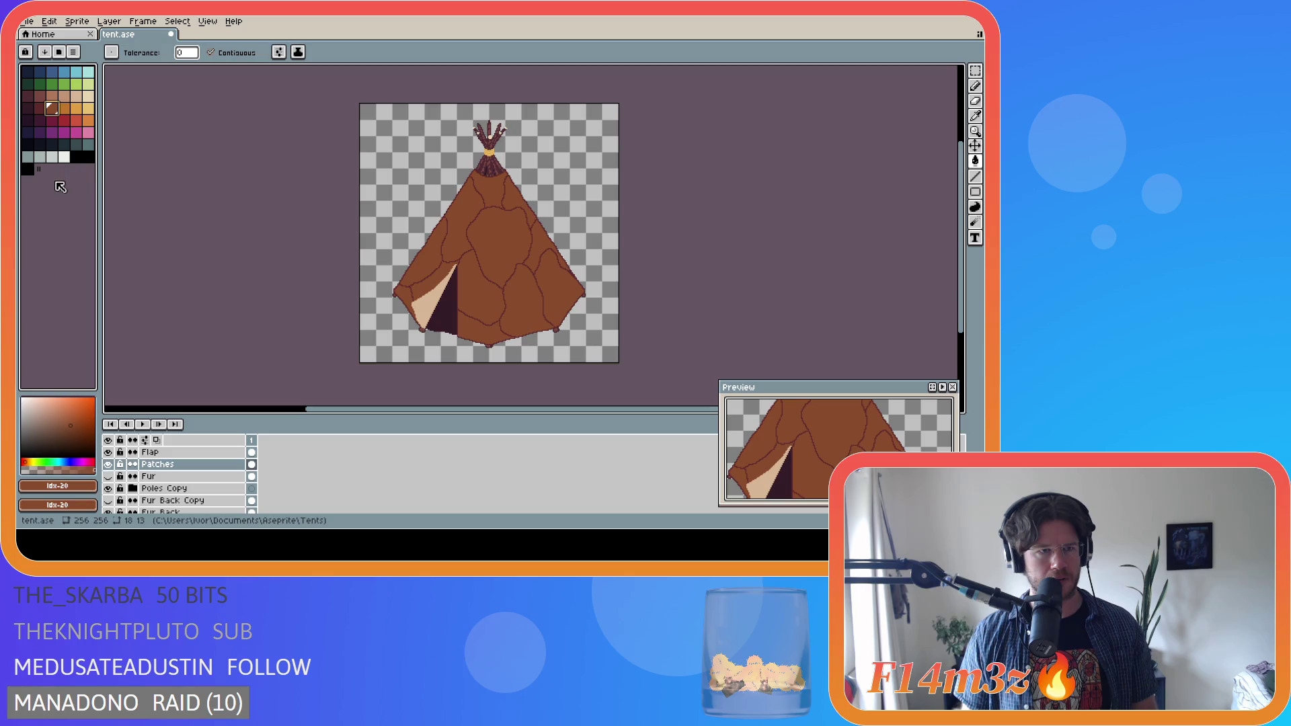
pyautogui.hotkey('ctrl', 'z')
pyautogui.moveTo(75, 157); pyautogui.dragTo(82, 164)
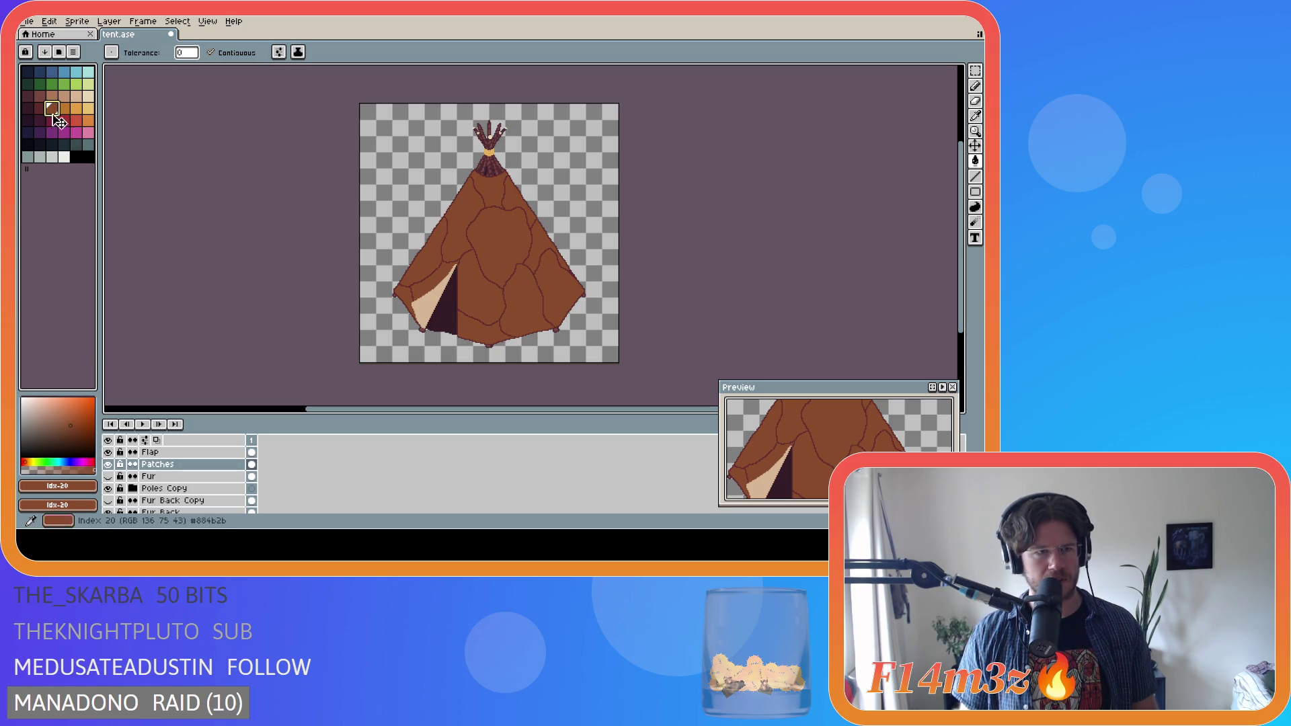
# - Enter 884b2b in the new black swatch's hex field, then switch the drawing colour back to black
pyautogui.click(58, 487)
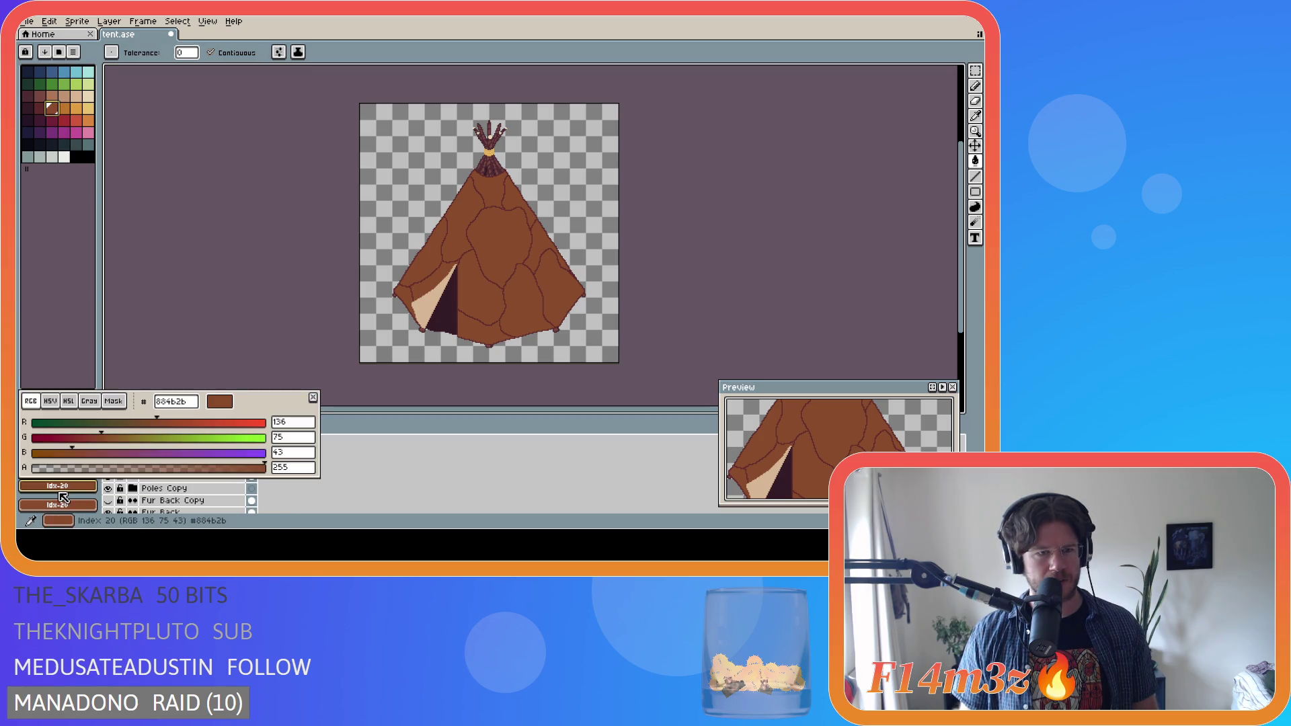
pyautogui.click(174, 404)
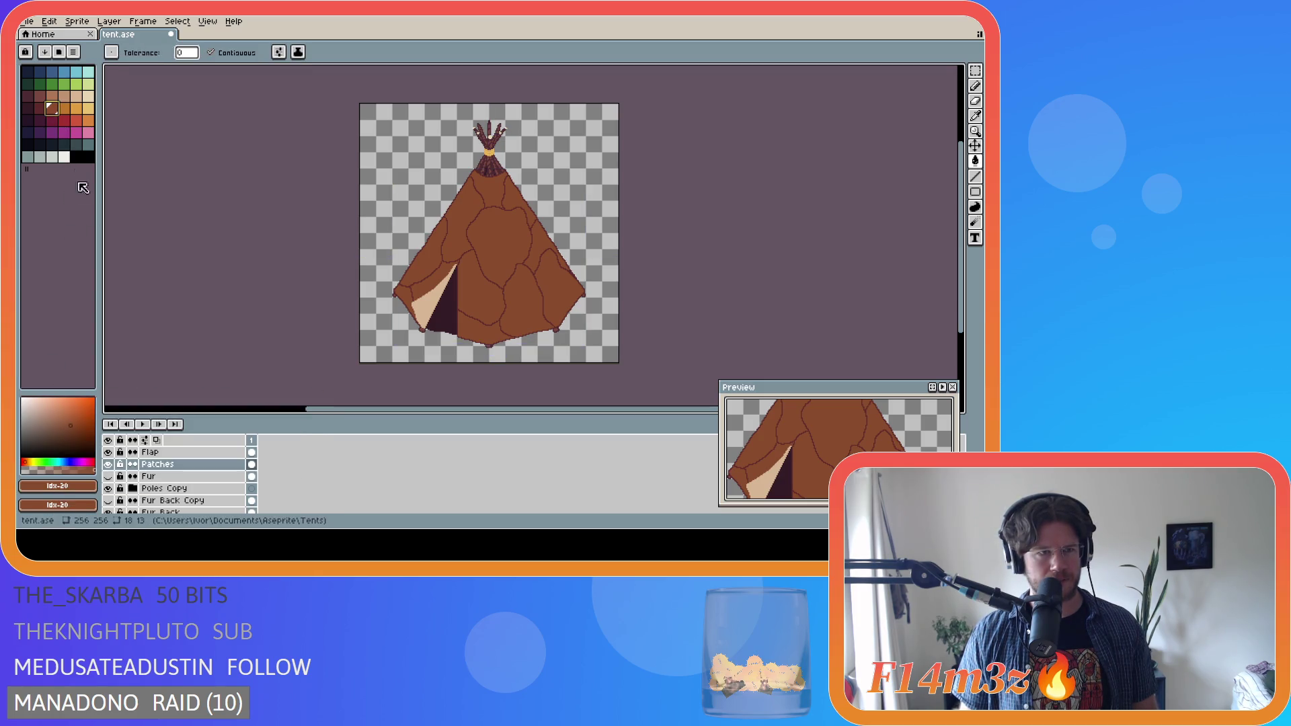
pyautogui.click(78, 158)
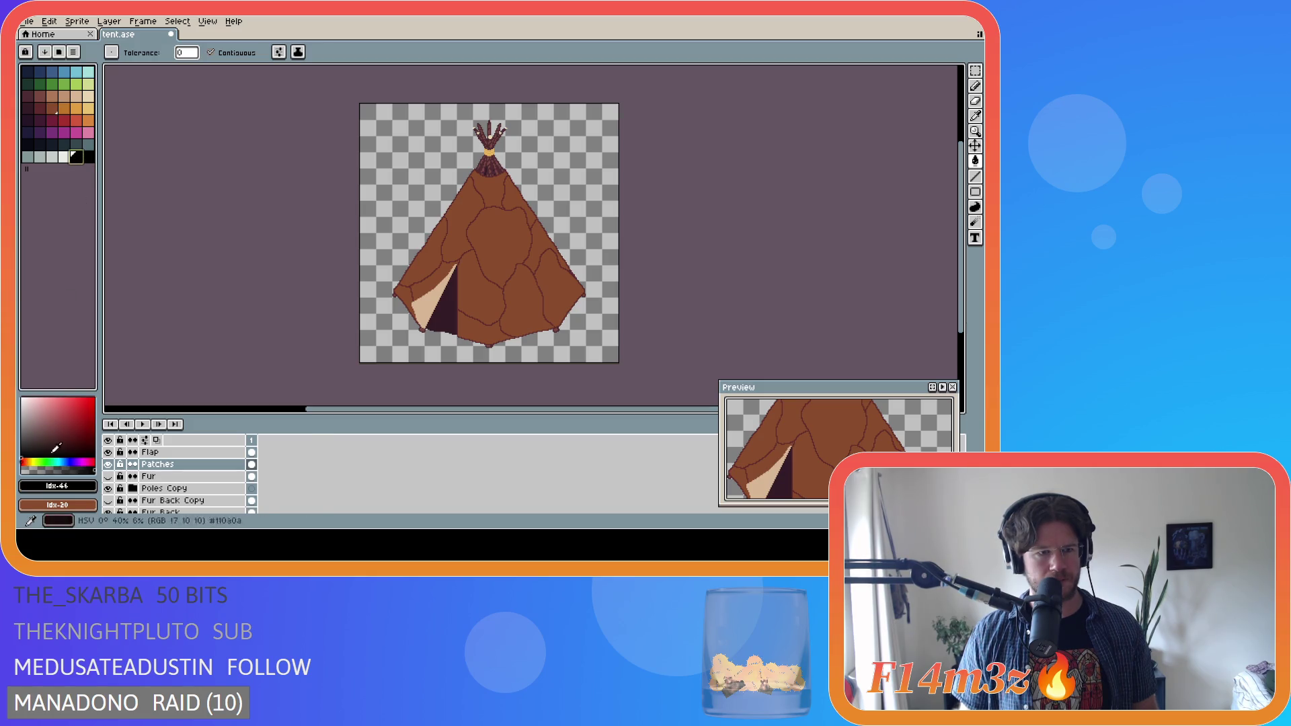
pyautogui.click(59, 485)
pyautogui.click(174, 402)
pyautogui.write('884b2b')
pyautogui.press('Return')
pyautogui.click(76, 157)
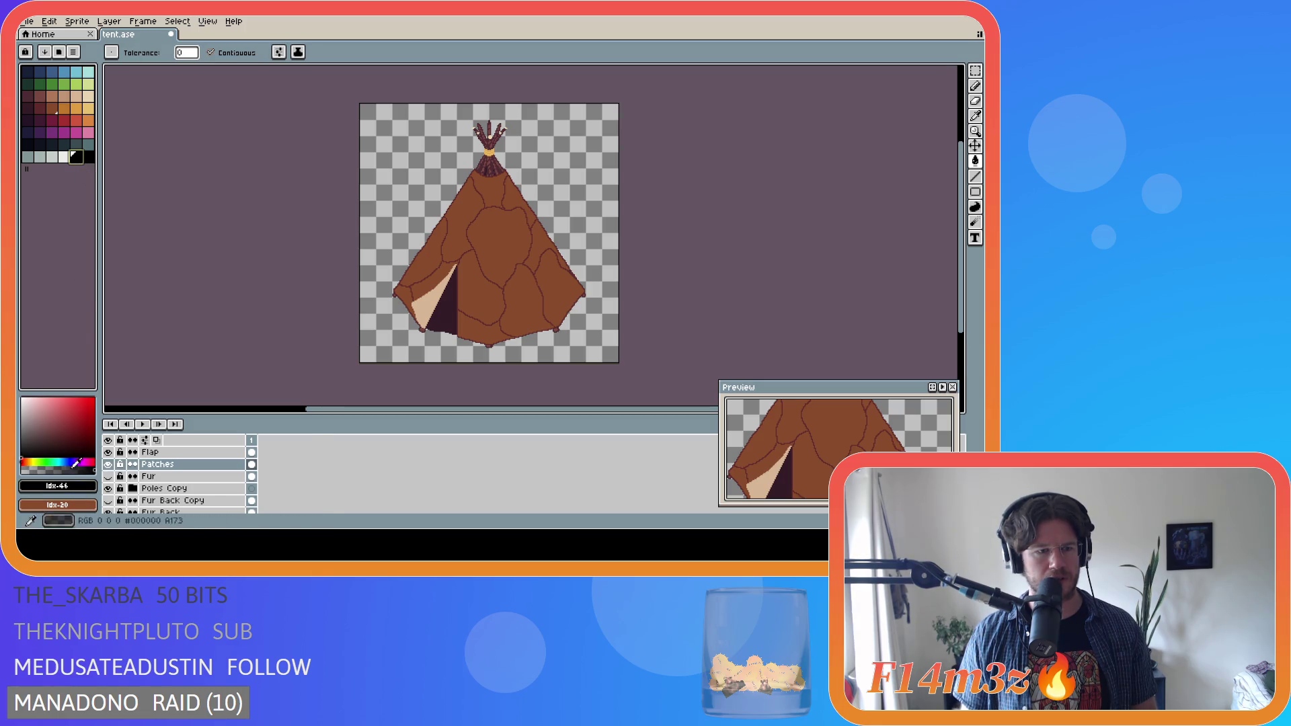
# - Check the background and drawing colour editors, ending with the tent brown swatch selected
pyautogui.click(58, 504)
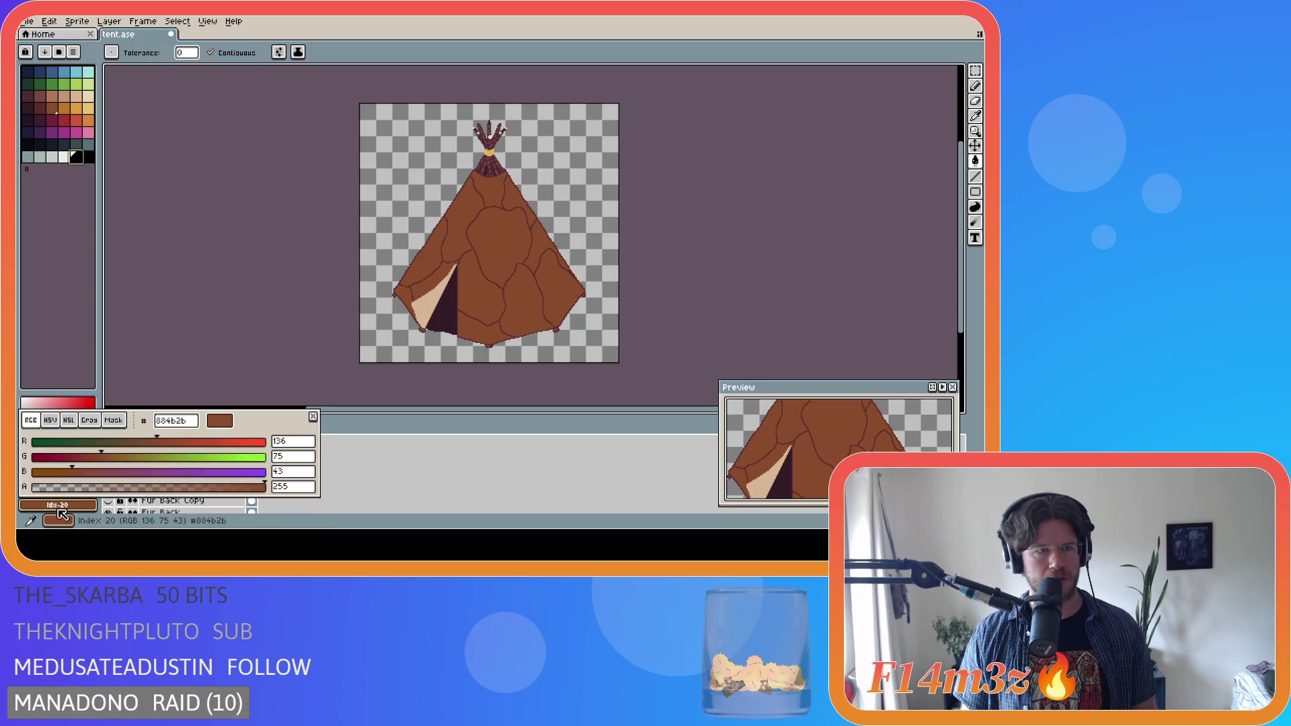
pyautogui.click(58, 505)
pyautogui.click(58, 505)
pyautogui.click(64, 361)
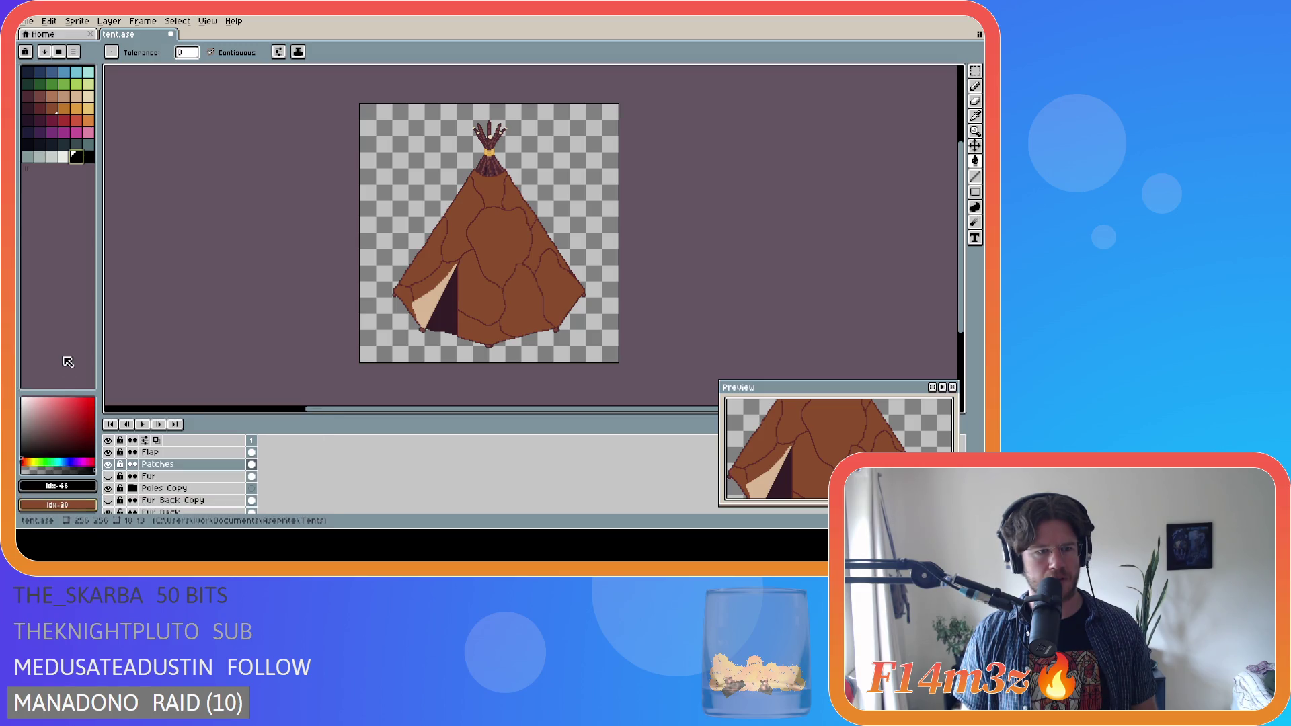
pyautogui.click(58, 486)
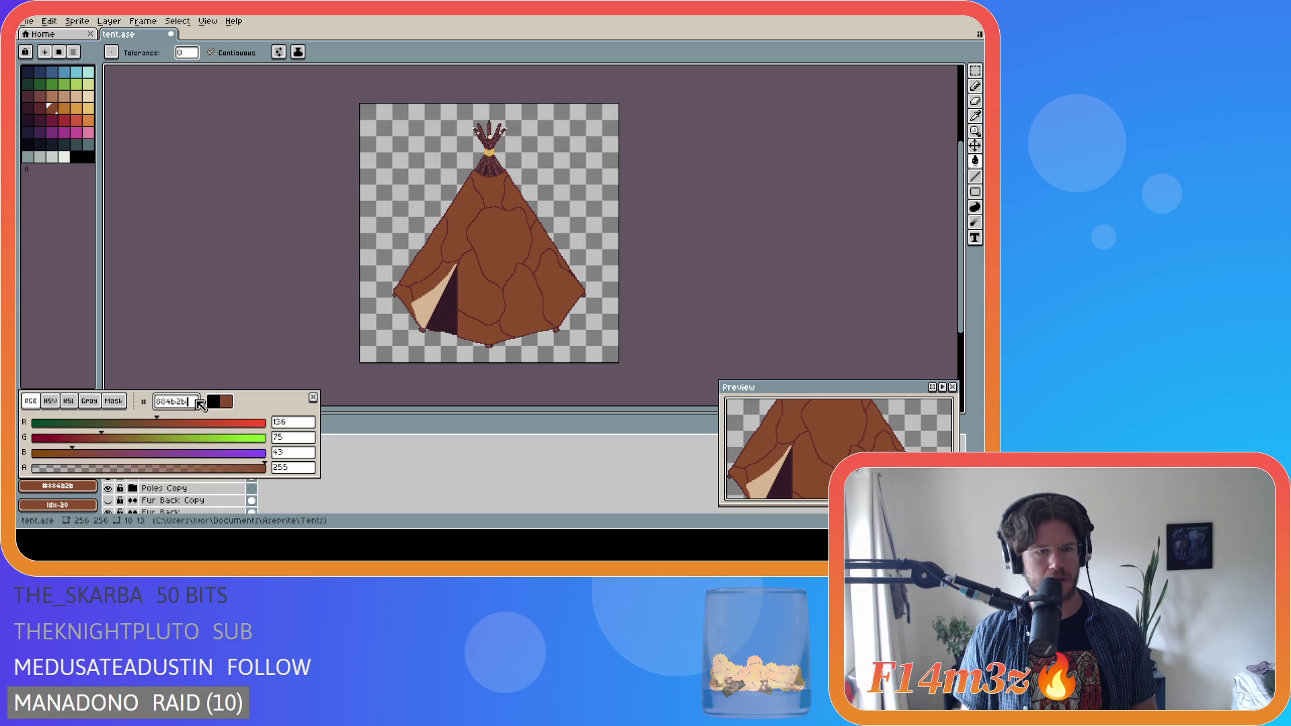
pyautogui.click(231, 342)
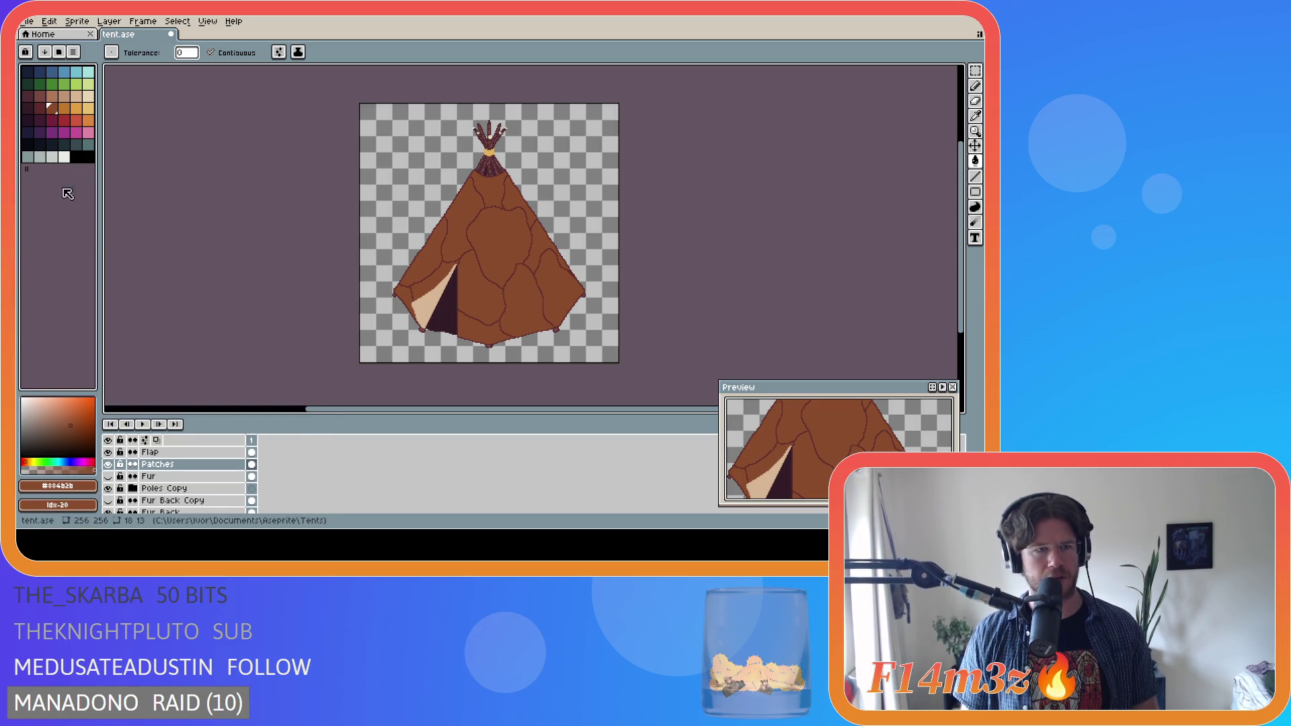
pyautogui.click(76, 156)
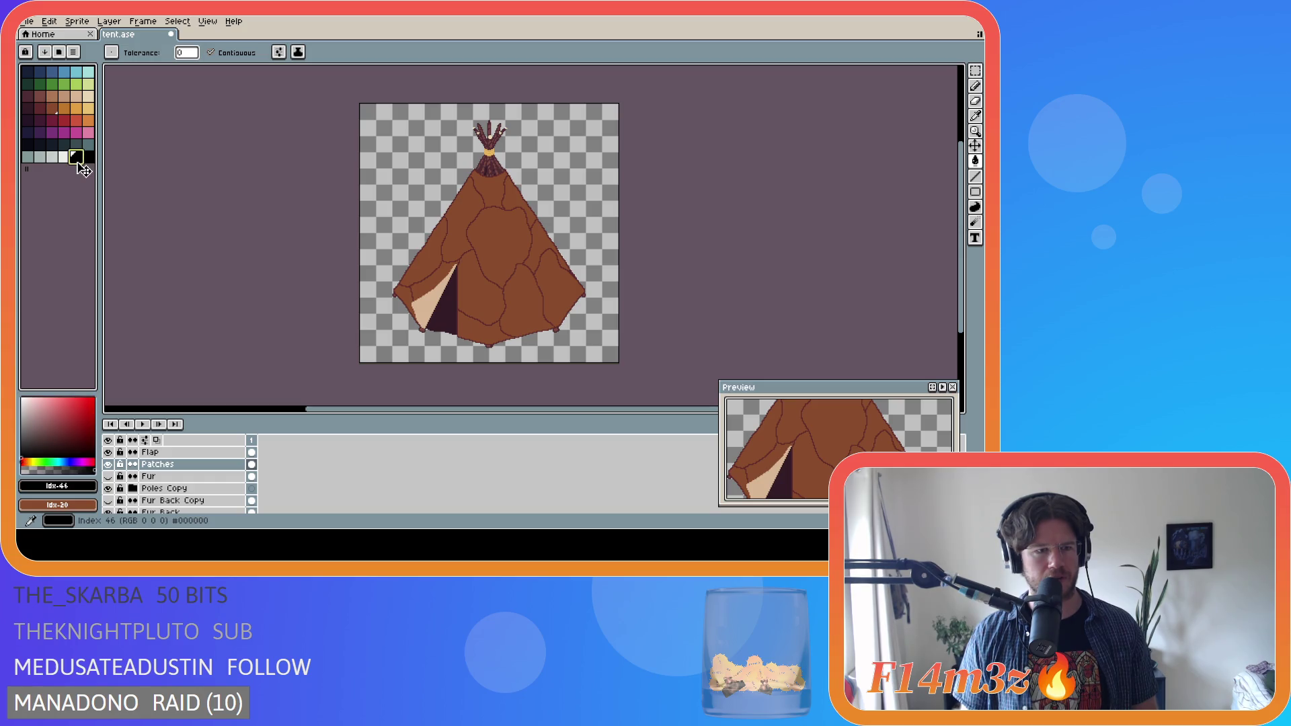
pyautogui.click(53, 109)
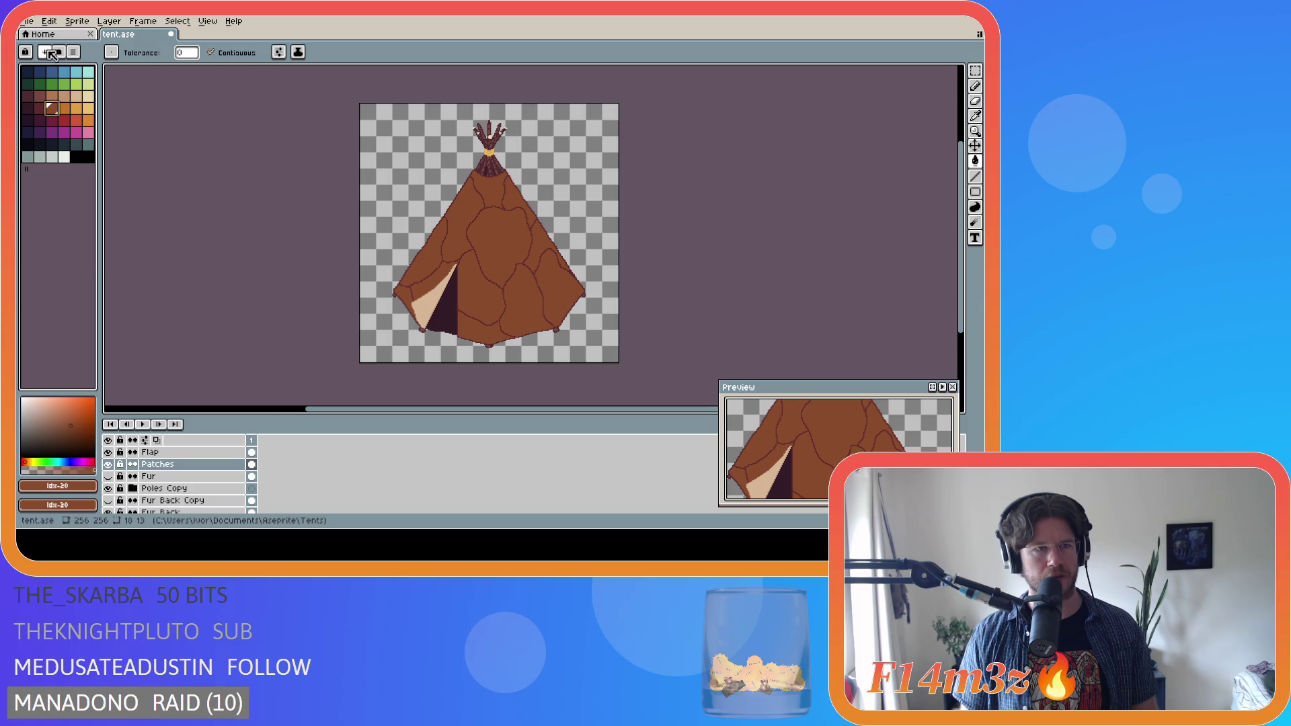
# - Open and close the palette options menu, then pick the black swatch as drawing colour
pyautogui.click(74, 53)
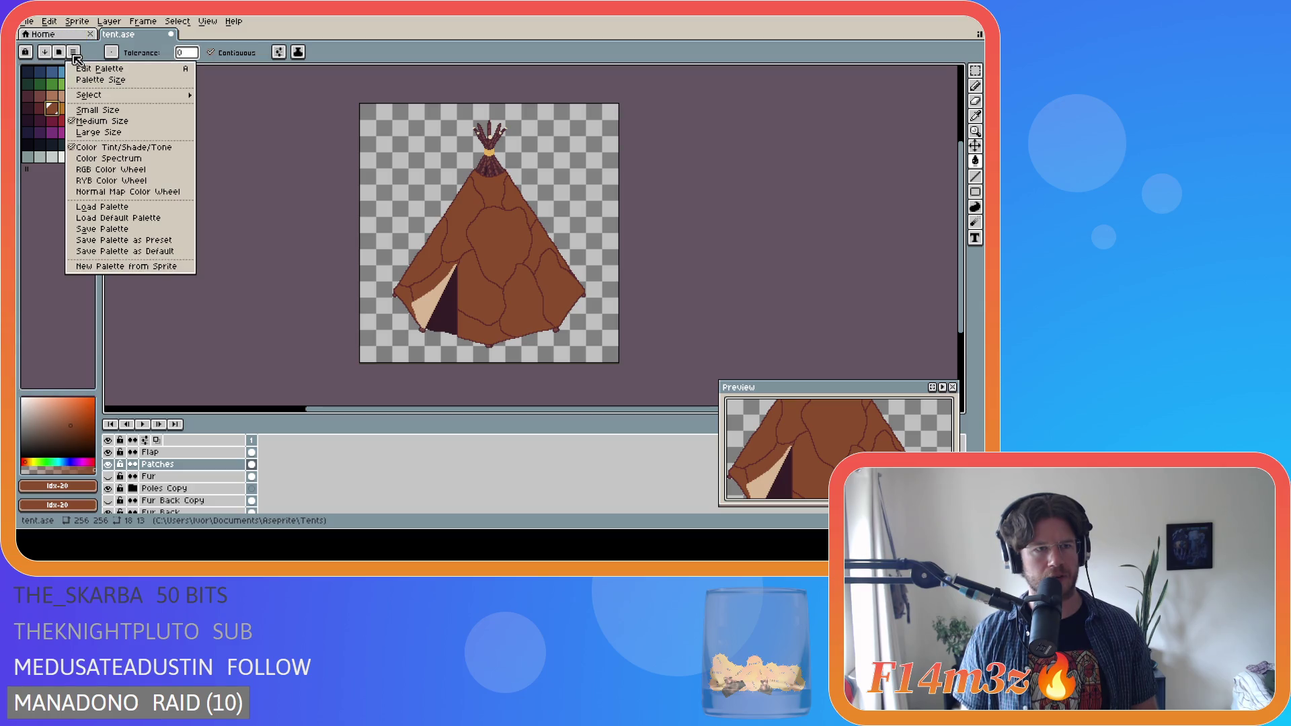
pyautogui.click(74, 53)
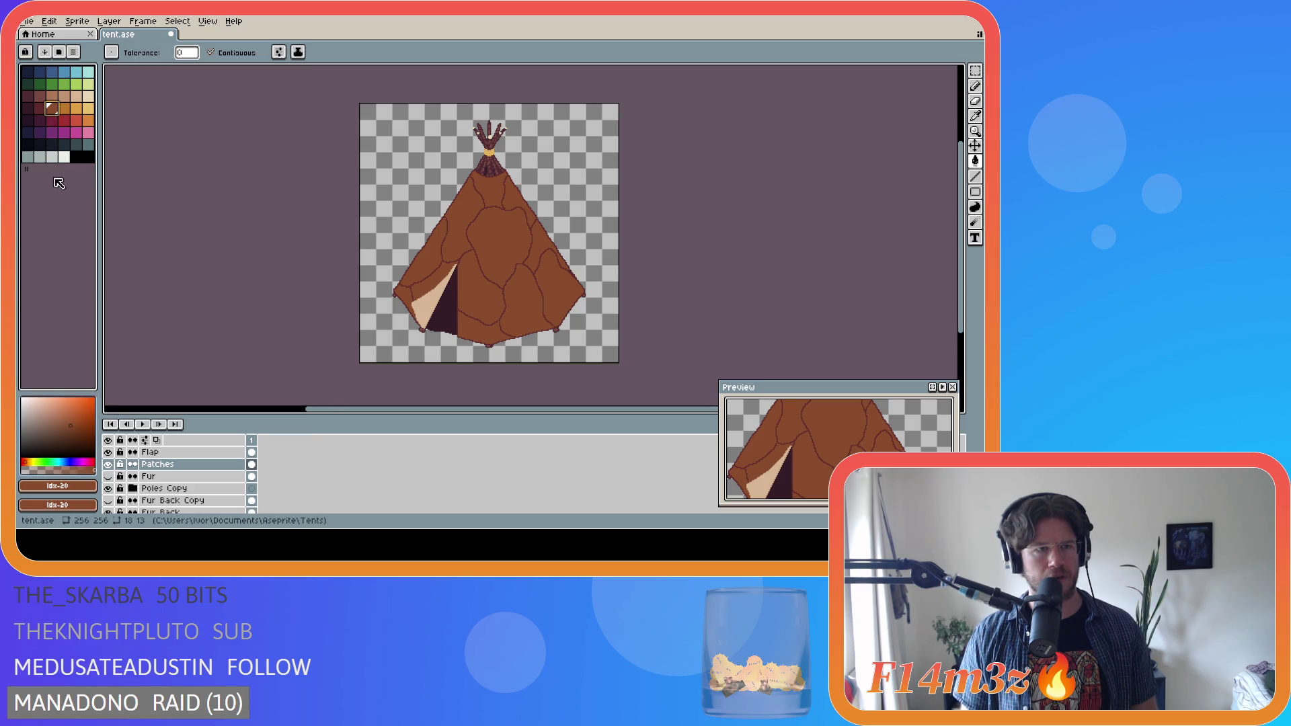
pyautogui.click(76, 157)
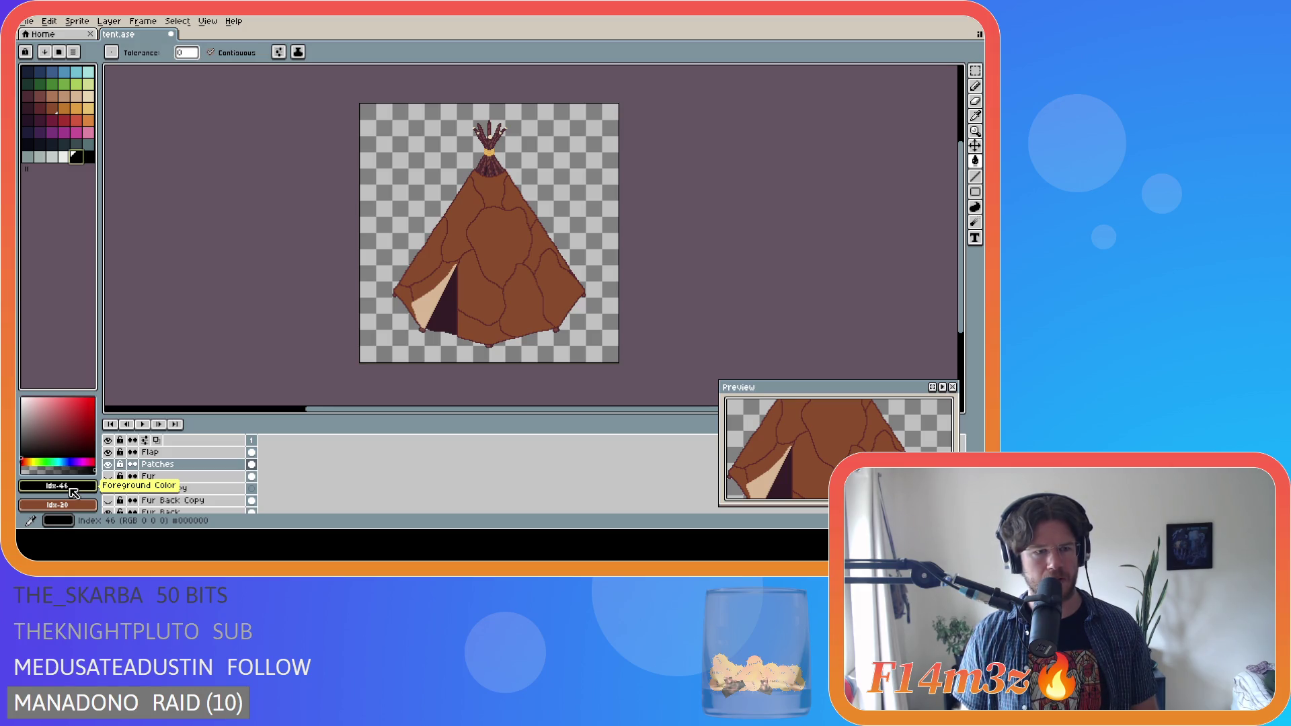
pyautogui.click(74, 493)
pyautogui.click(184, 404)
pyautogui.press('Escape')
# - Try 884b2b in the drawing colour's hex field, revert it, close the editor and pick black
pyautogui.click(61, 494)
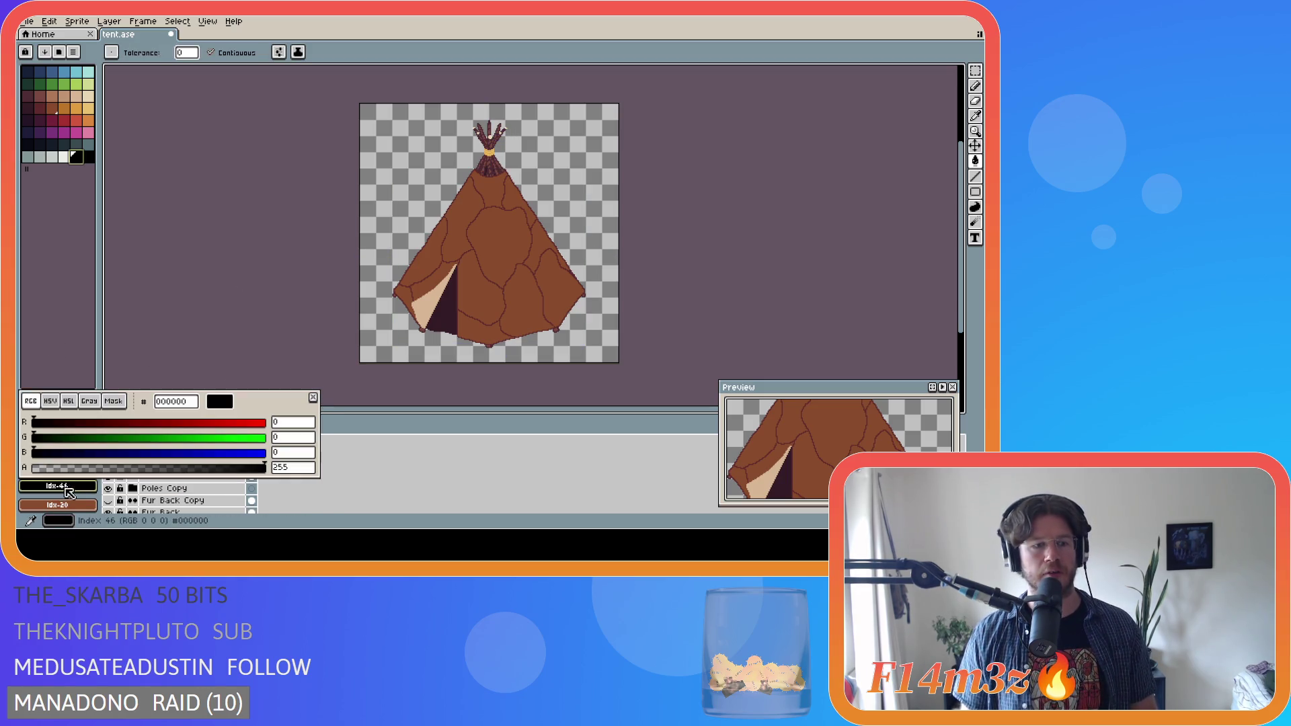
pyautogui.click(183, 404)
pyautogui.write('884b2b')
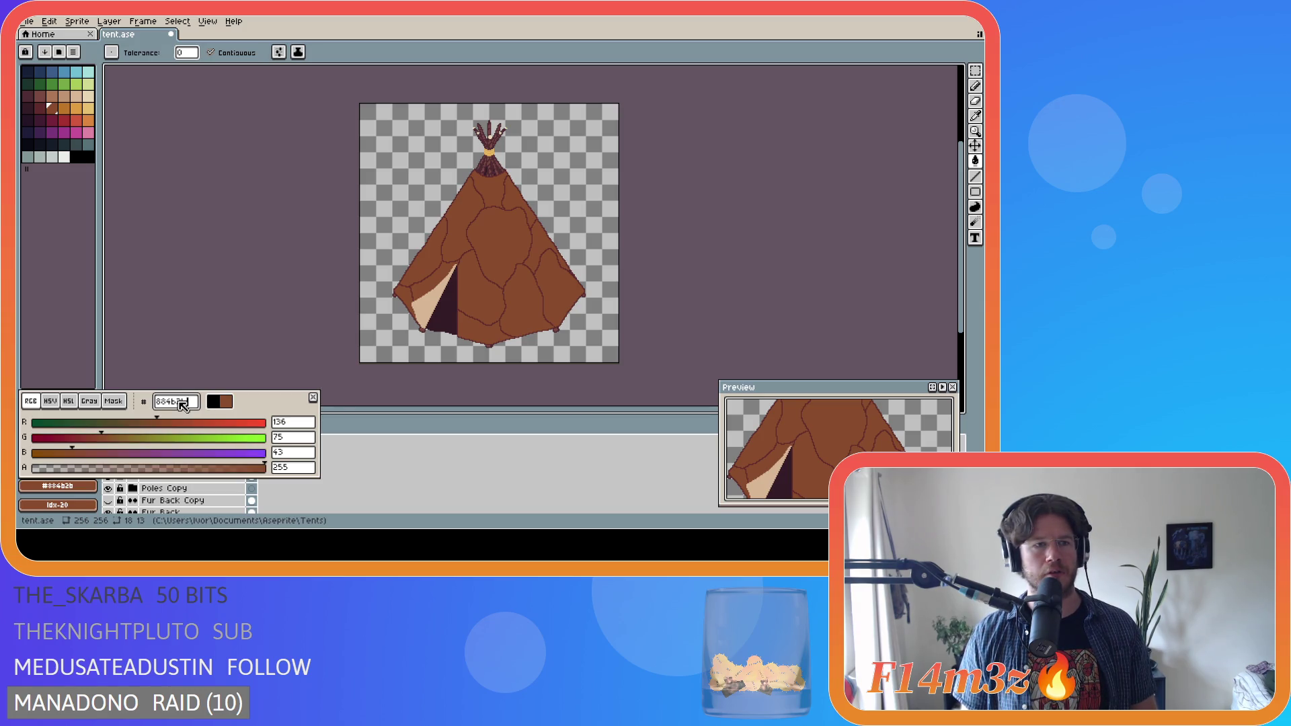
pyautogui.click(214, 403)
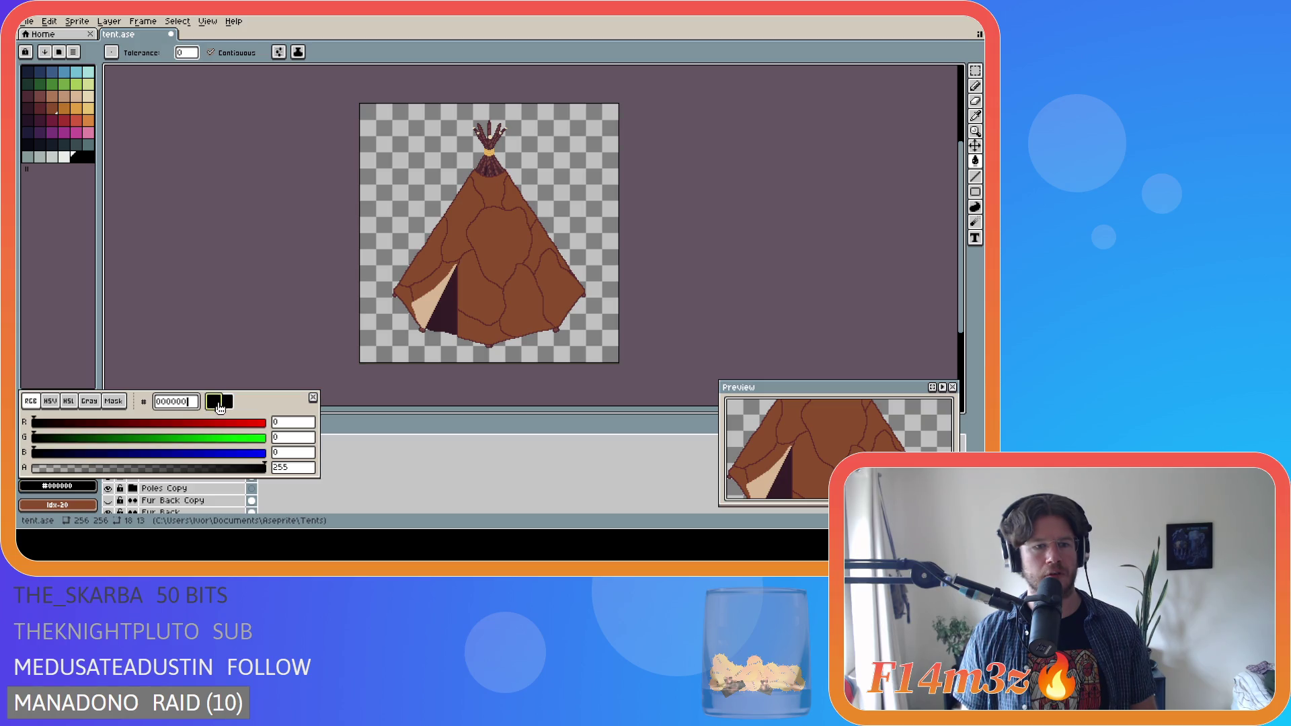
pyautogui.click(188, 404)
pyautogui.write('884b2b')
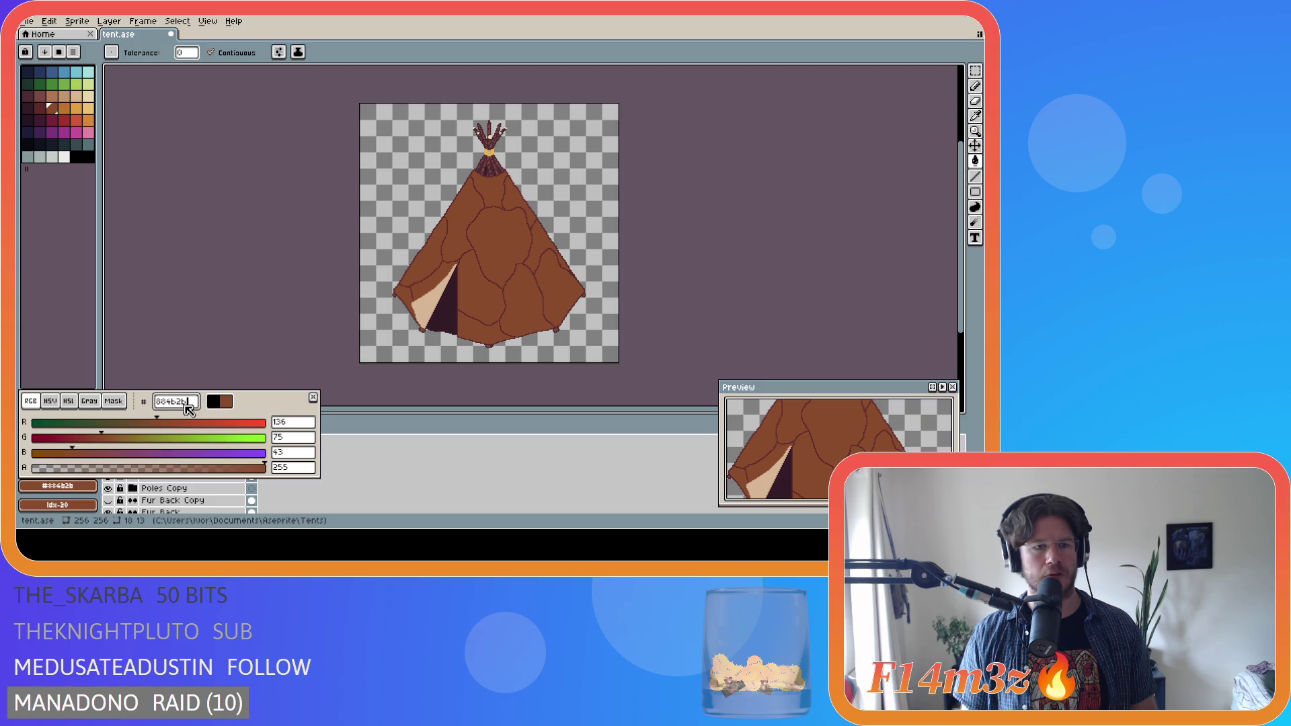
pyautogui.click(74, 305)
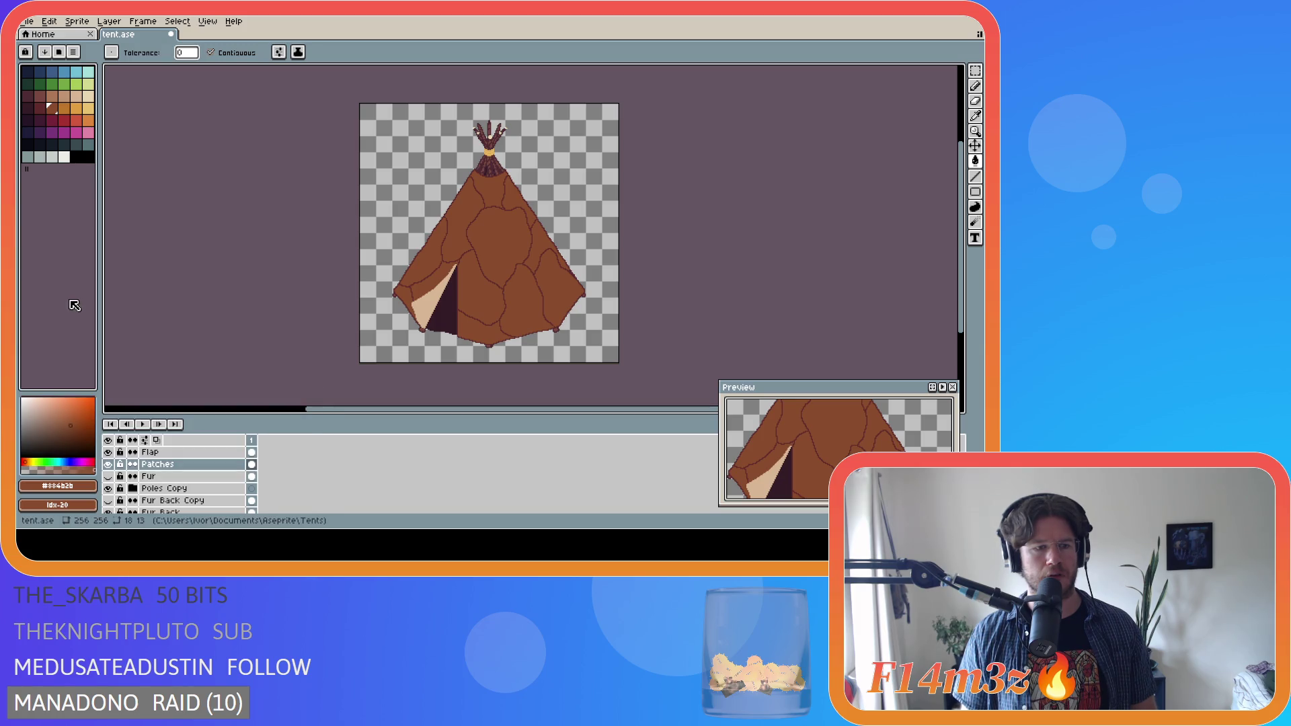
pyautogui.click(76, 157)
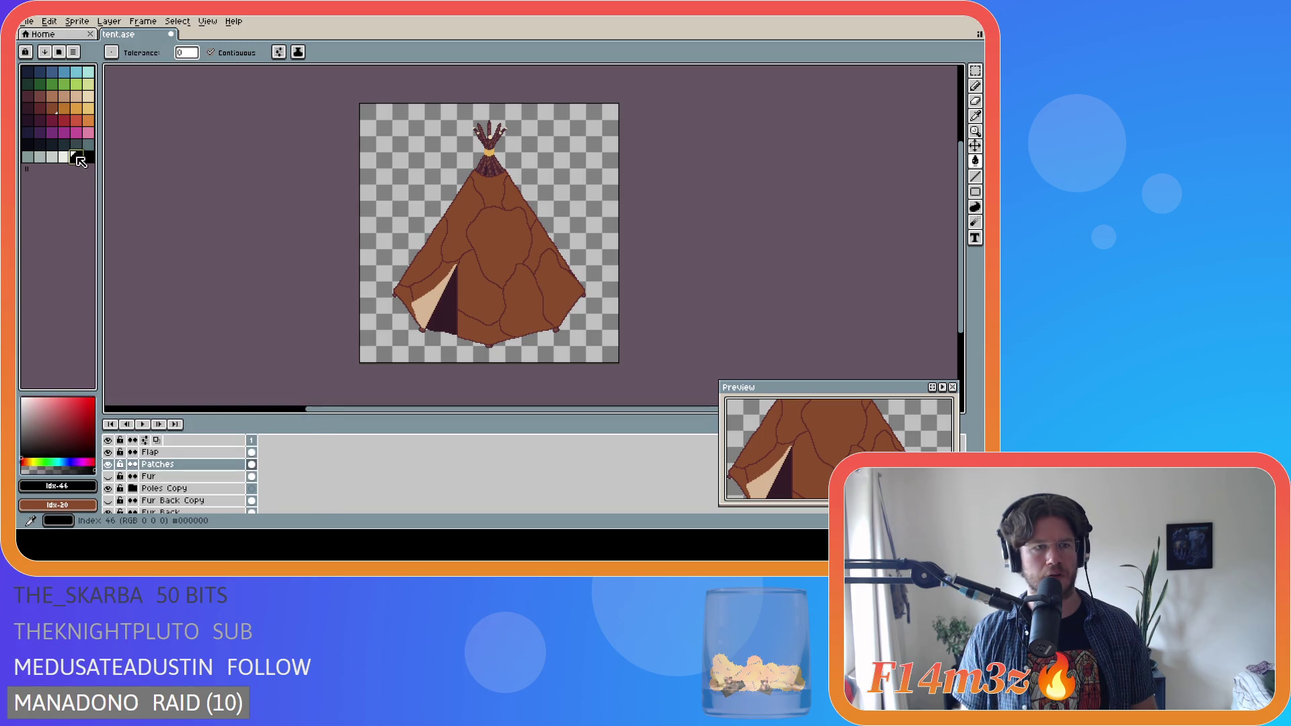
# - Make black the background colour as well, then enlarge the palette to 46 colours
pyautogui.rightClick(76, 158)
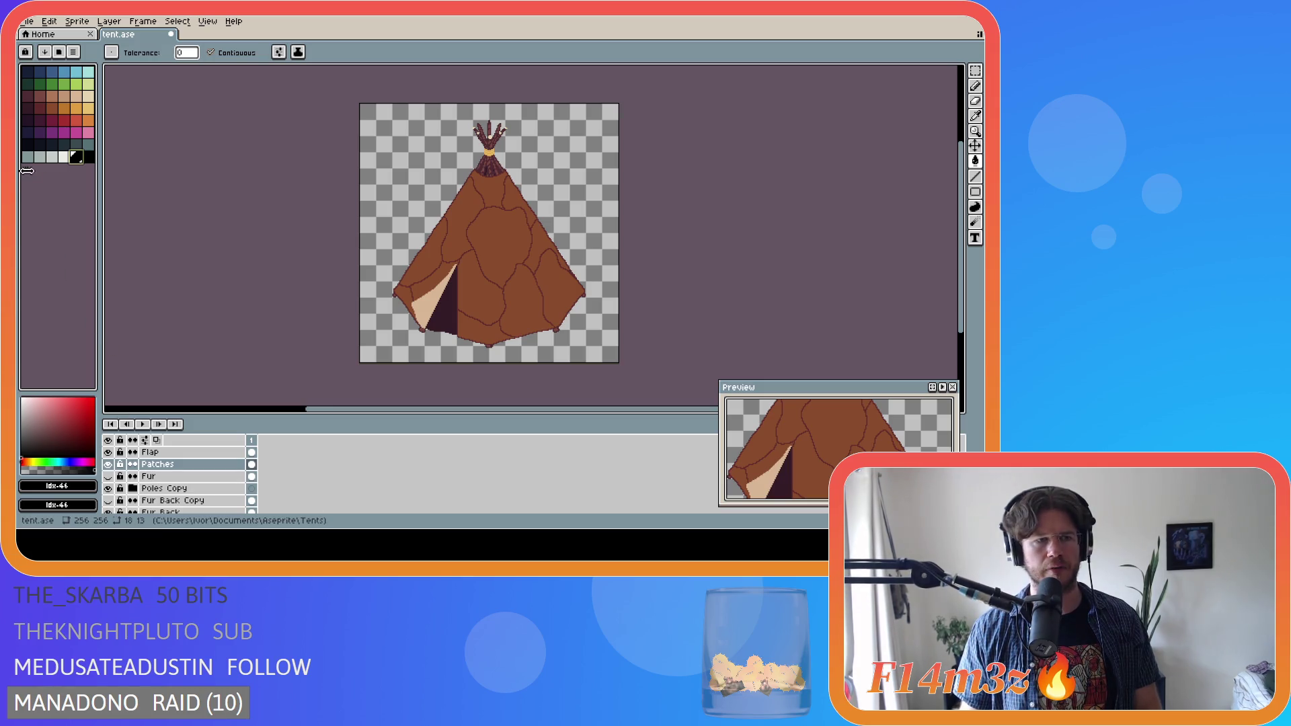
pyautogui.moveTo(27, 171); pyautogui.dragTo(70, 157)
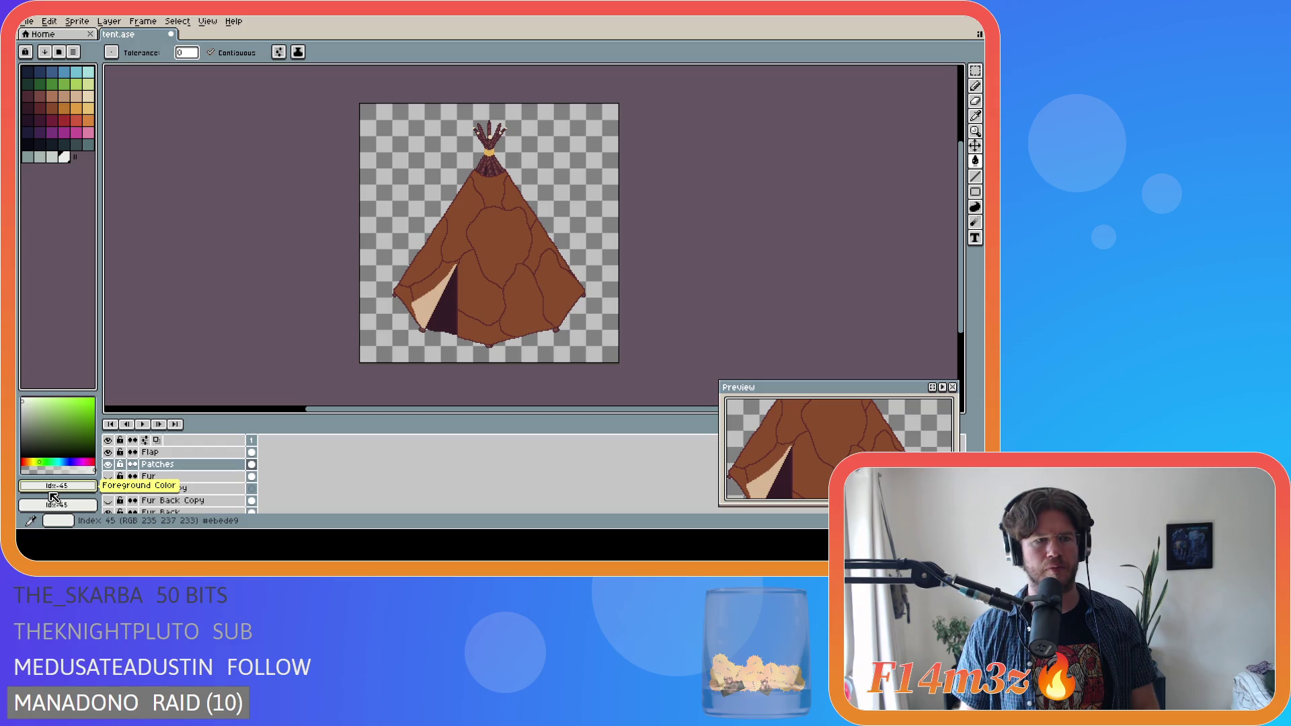
# - Add a slightly lighter shade of the tent brown to the palette using the HSL sliders
pyautogui.keyDown('alt'); pyautogui.click(499, 242); pyautogui.keyUp('alt')
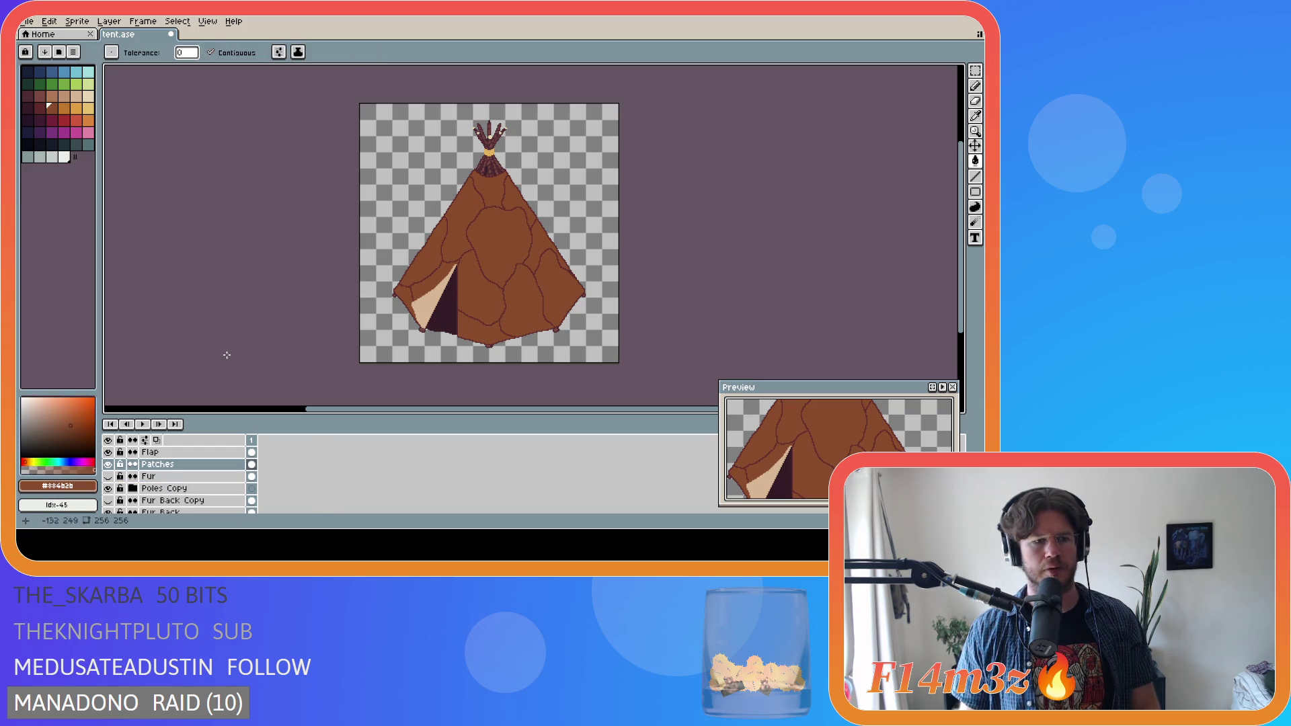
pyautogui.click(57, 485)
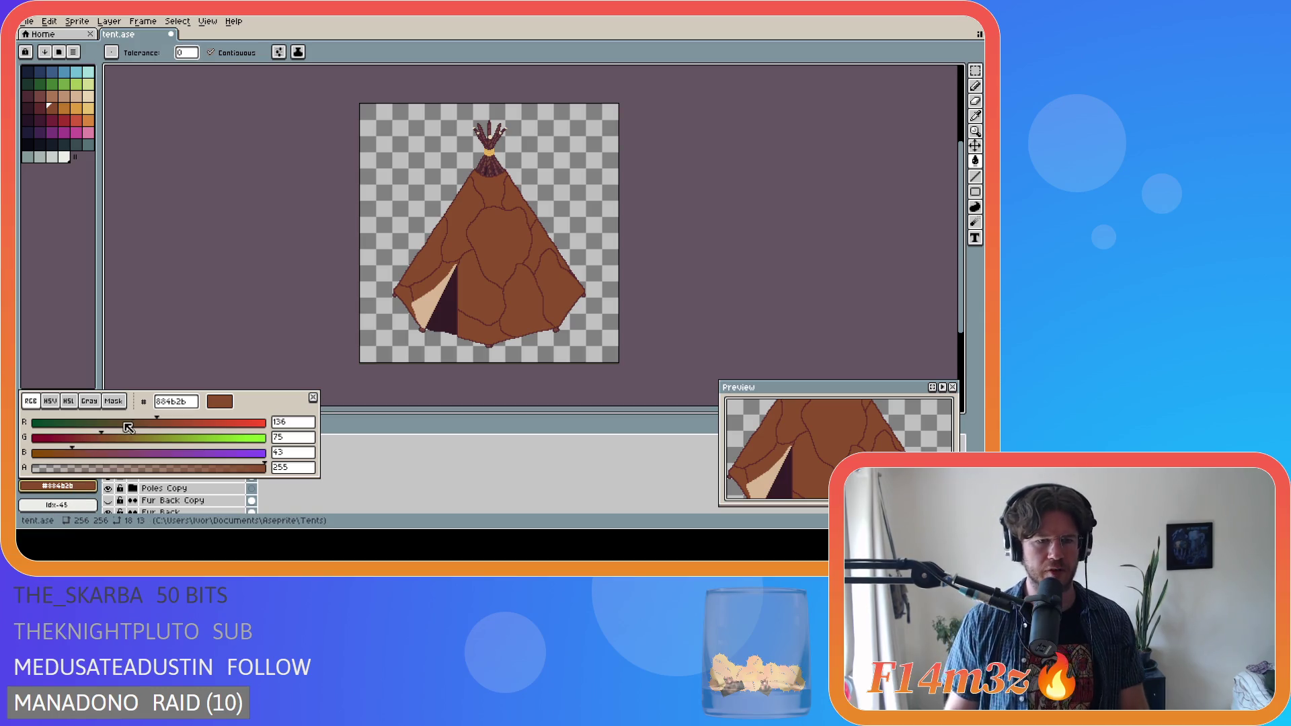
pyautogui.click(50, 401)
pyautogui.click(69, 401)
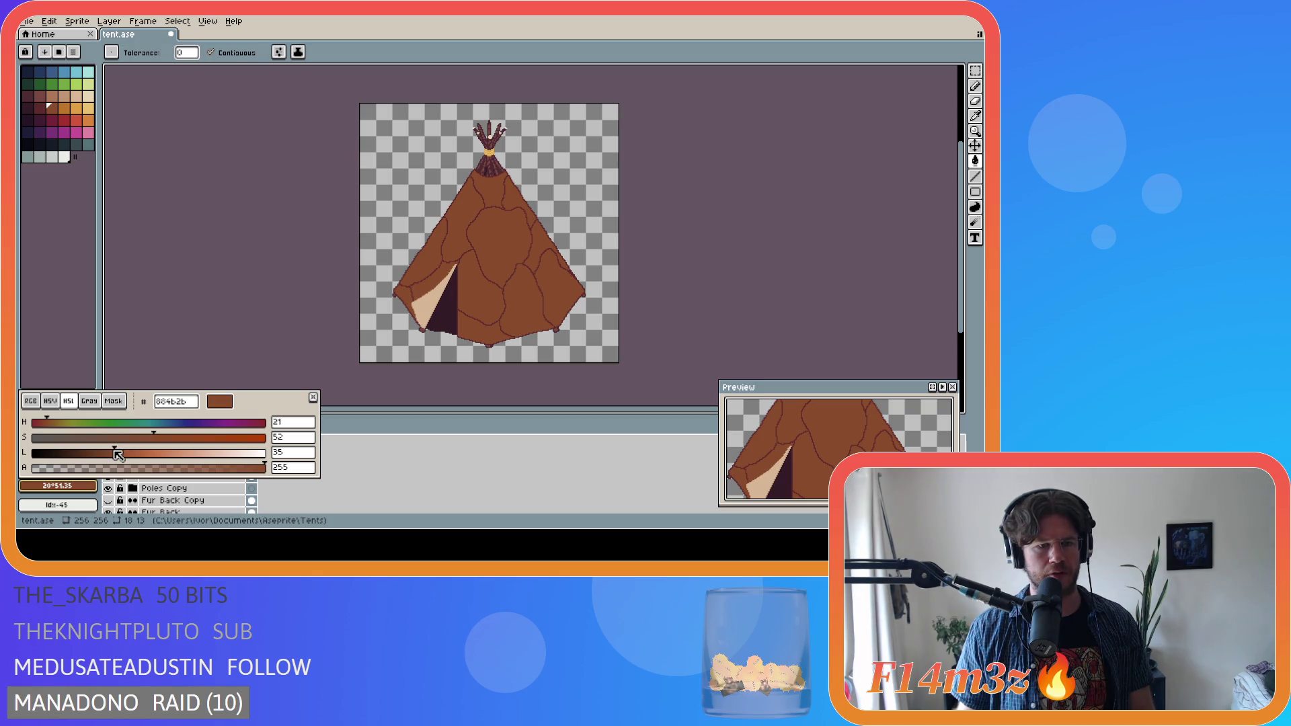
pyautogui.moveTo(118, 455); pyautogui.dragTo(131, 454)
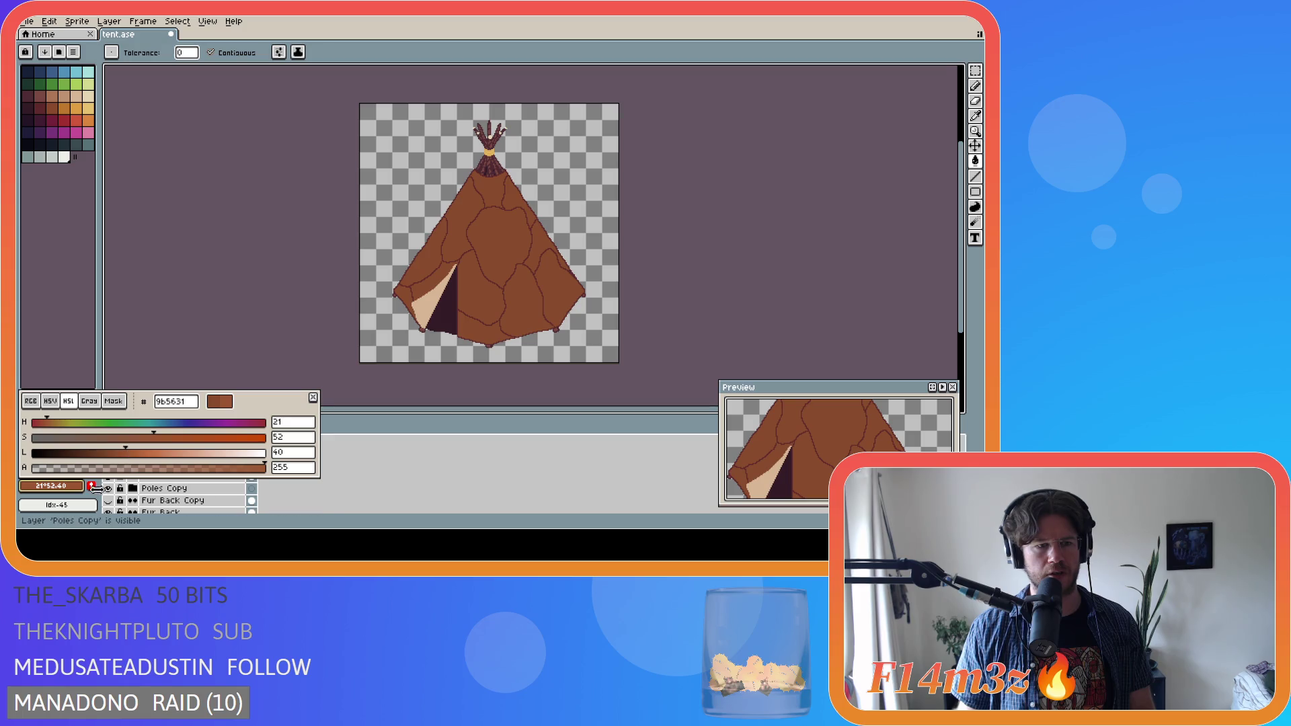
pyautogui.click(98, 379)
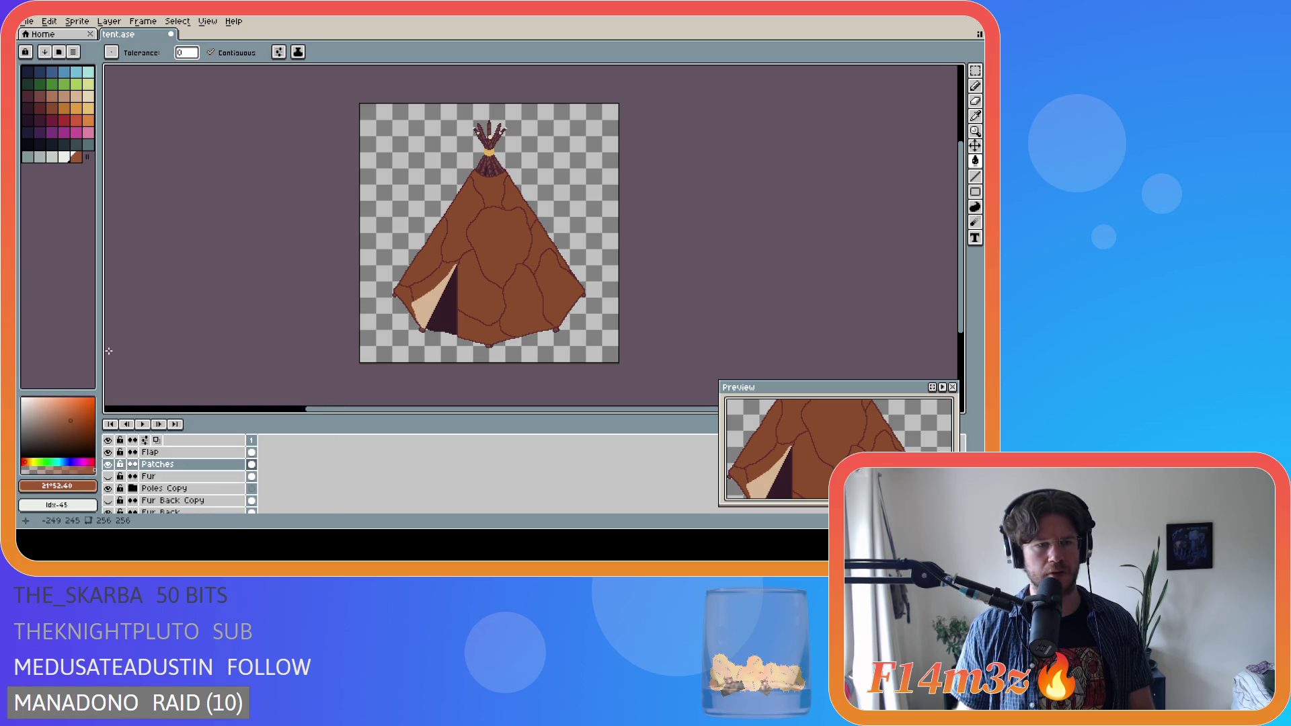
# - Add a darker brown at lightness 30 to the palette as swatch 46
pyautogui.click(52, 109)
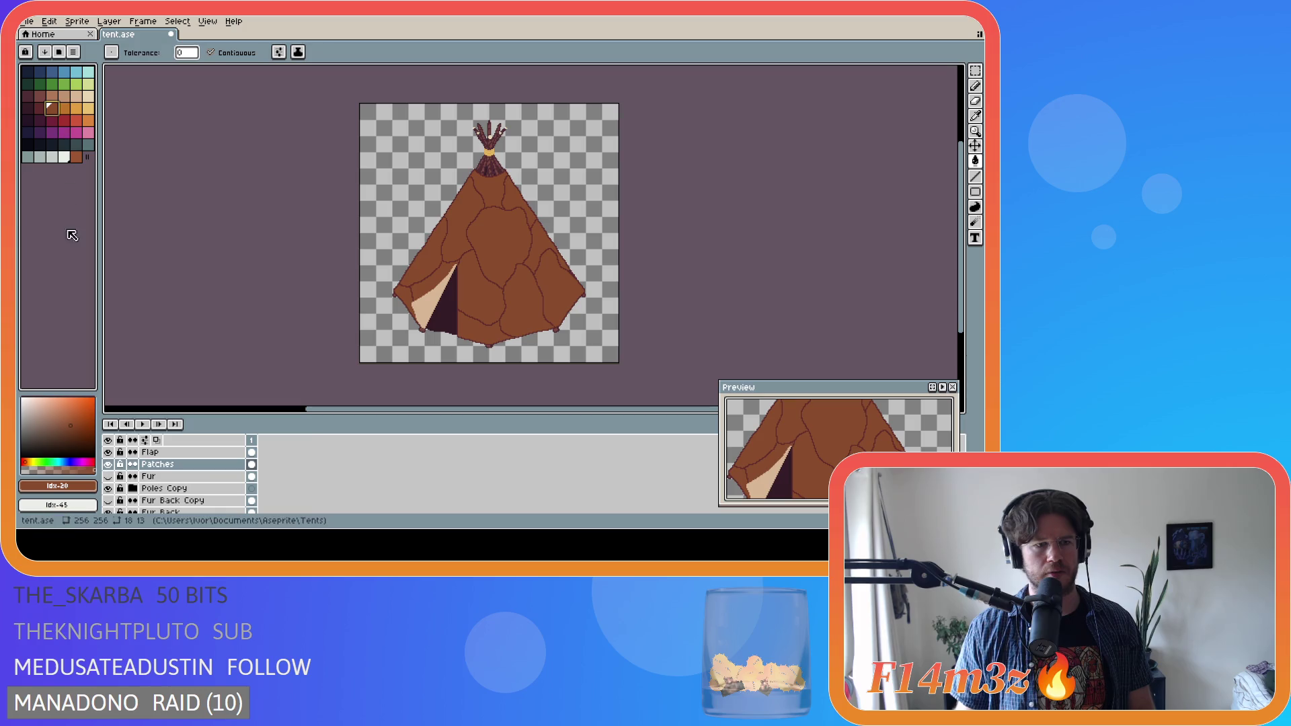
pyautogui.click(62, 487)
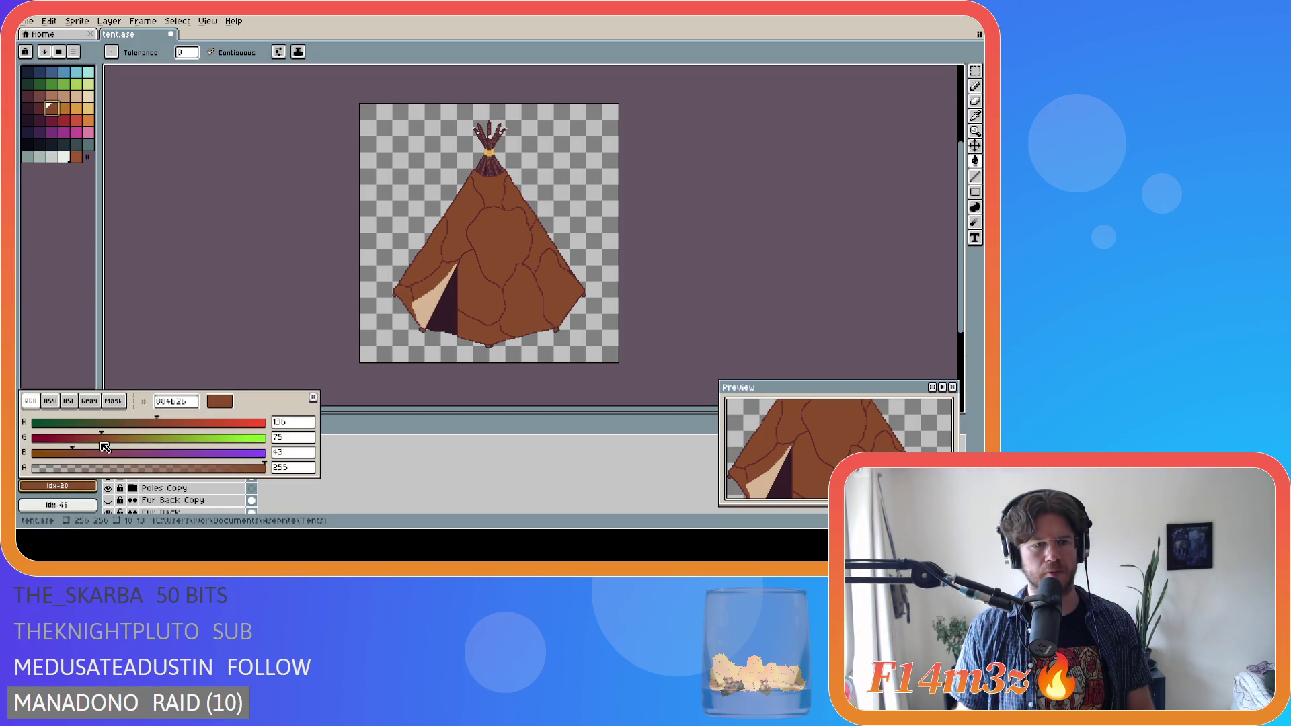
pyautogui.click(69, 401)
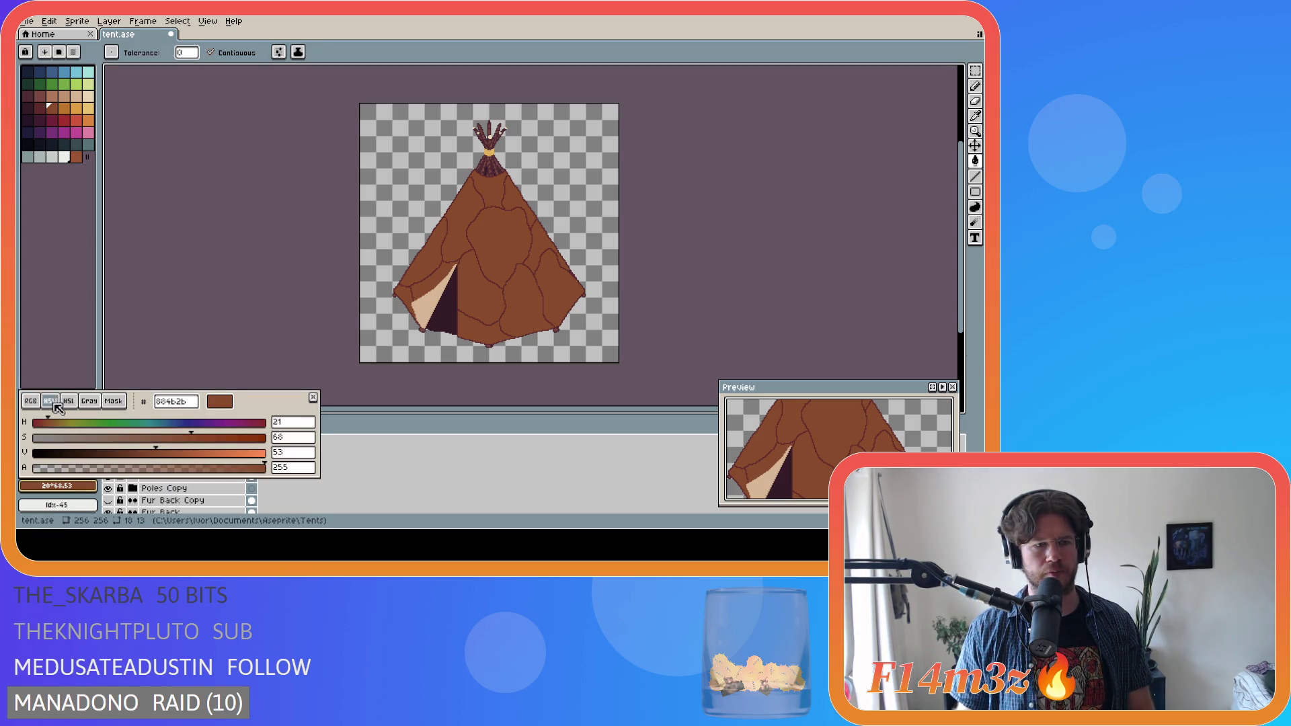
pyautogui.moveTo(118, 452); pyautogui.dragTo(108, 450)
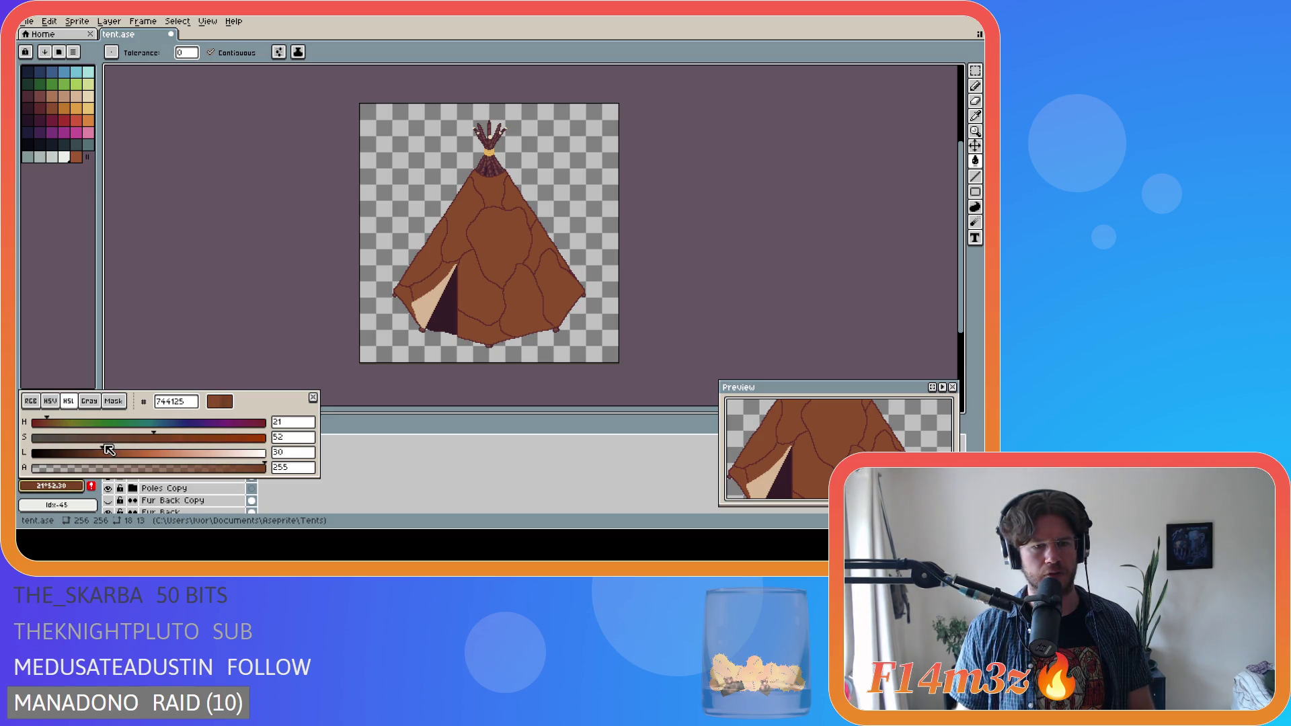
pyautogui.click(94, 489)
pyautogui.click(445, 302)
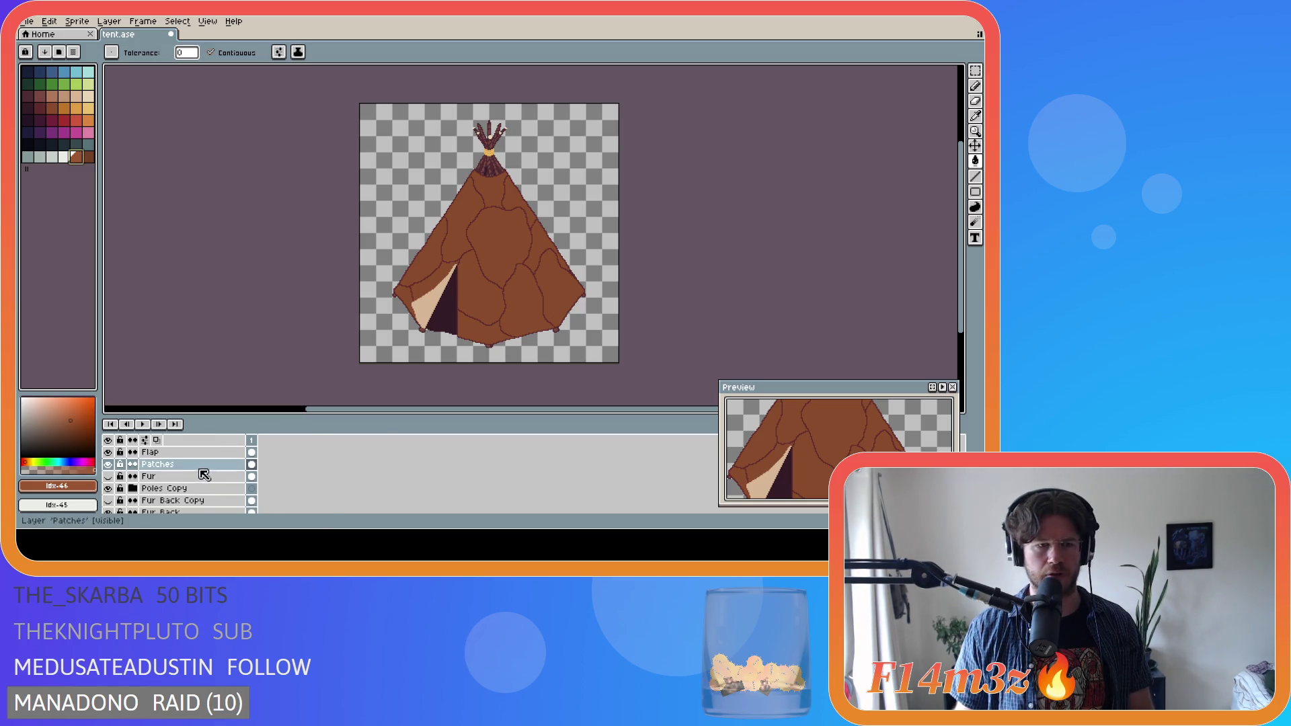
# - On the Patches layer, bucket-fill the upper-left and door-side patches with lighter brown
pyautogui.scroll(1, 213, 491)
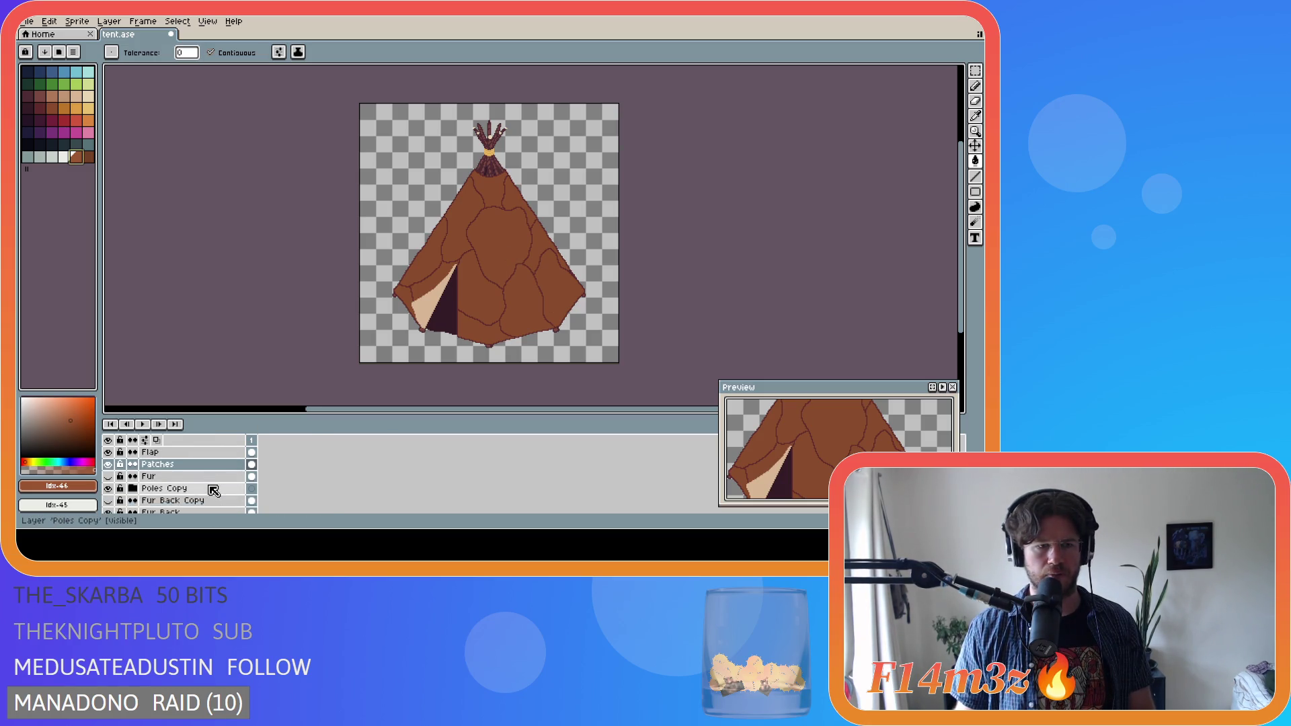
pyautogui.click(192, 475)
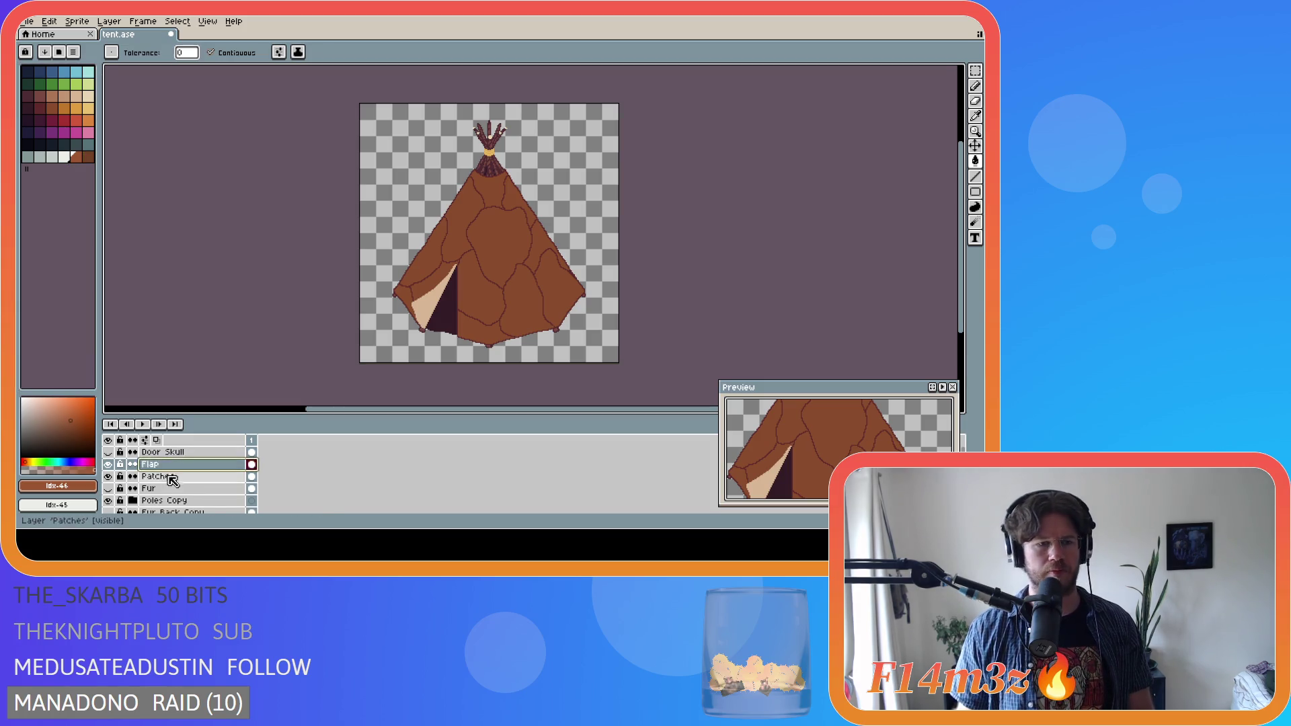
pyautogui.click(464, 232)
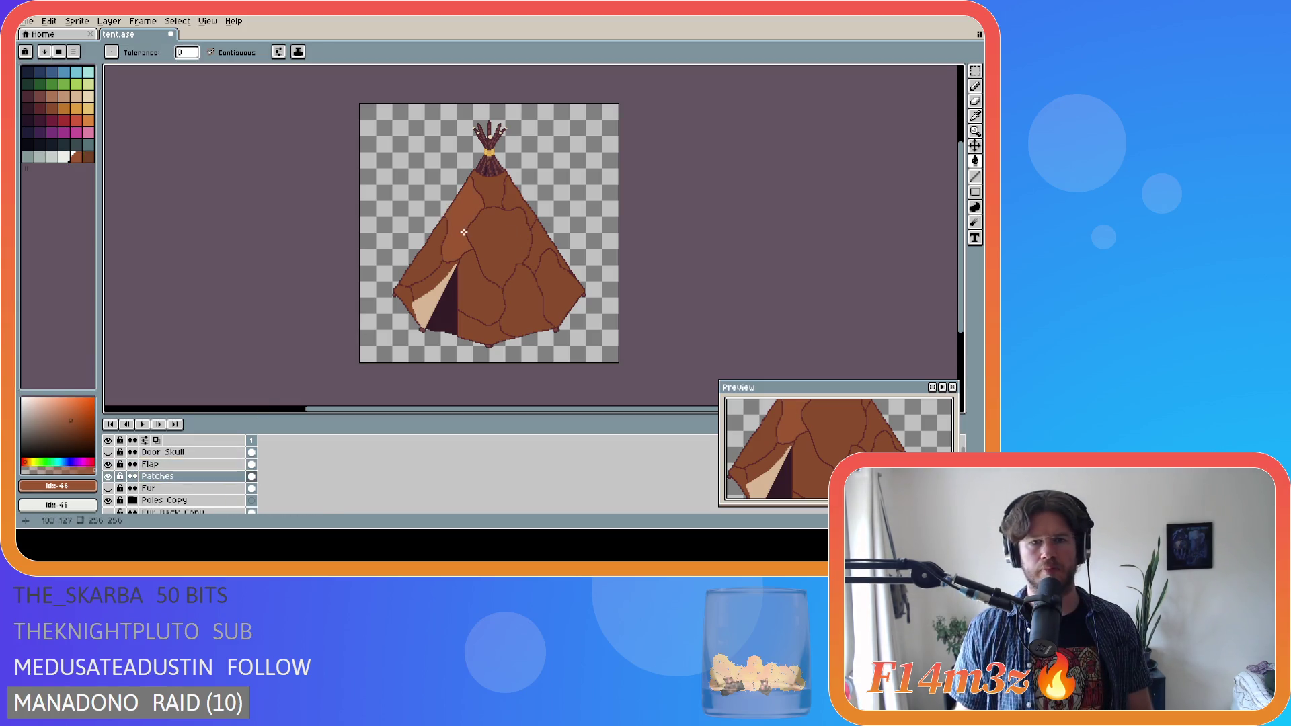
pyautogui.click(484, 303)
pyautogui.hotkey('ctrl', 'z')
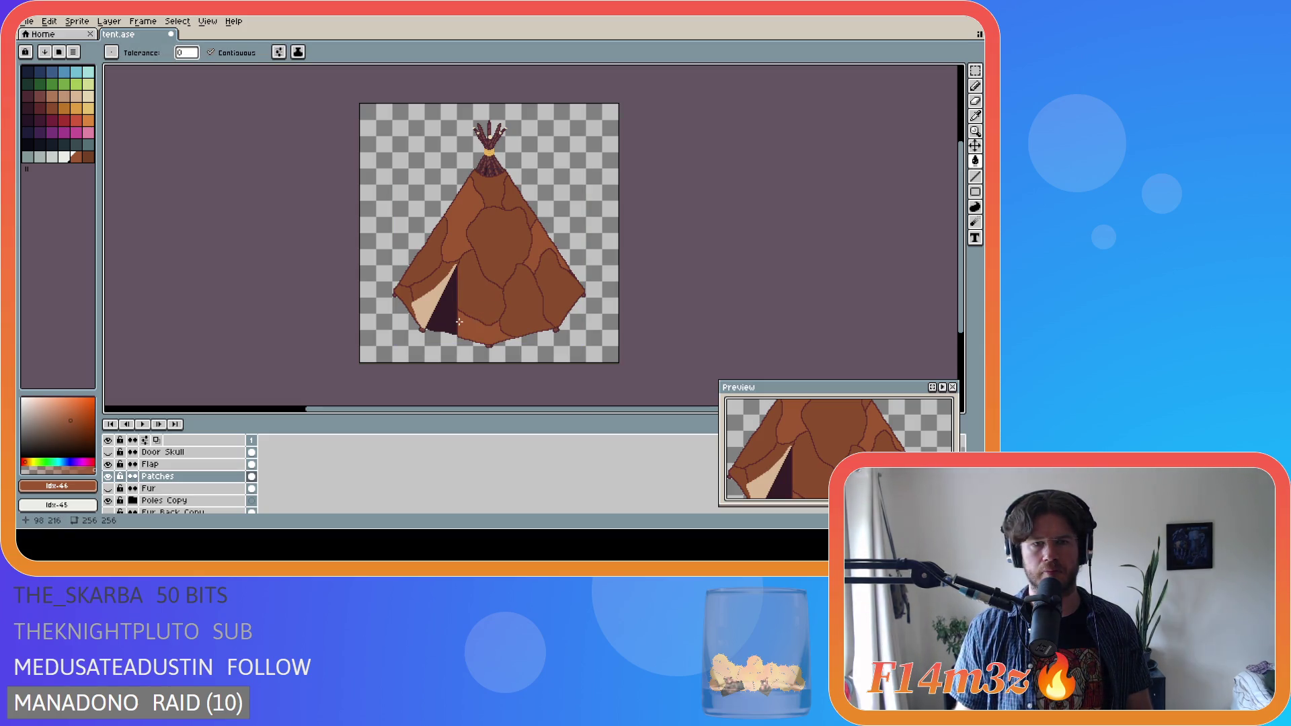
pyautogui.click(464, 306)
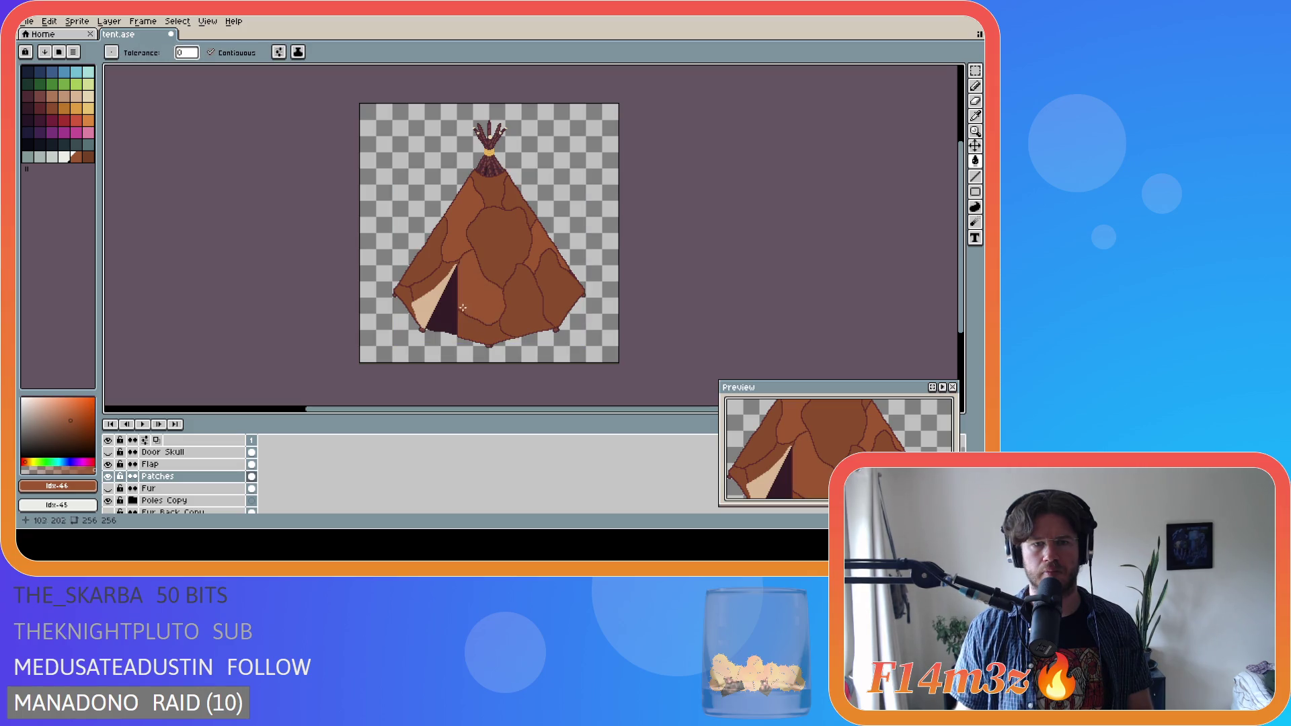
pyautogui.click(407, 302)
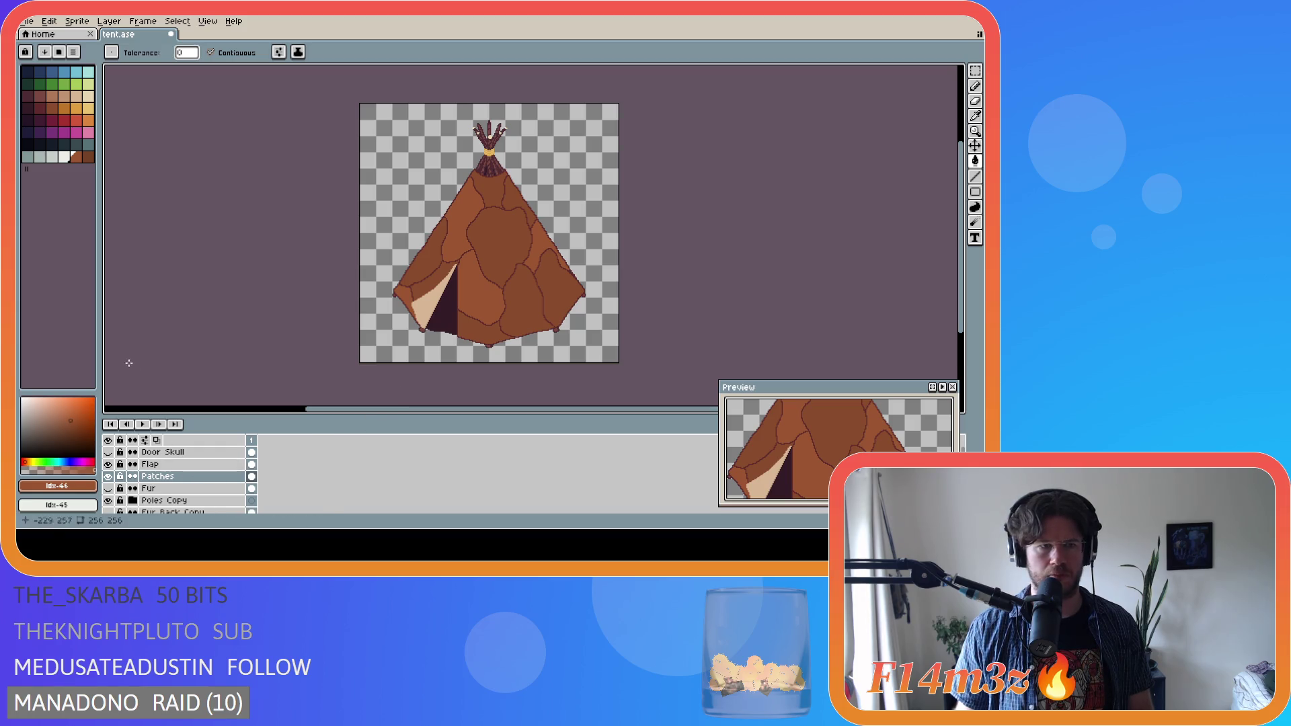
# - Fill right, upper-left and bottom patches darker brown, then refill one upper patch #9b5631
pyautogui.click(89, 159)
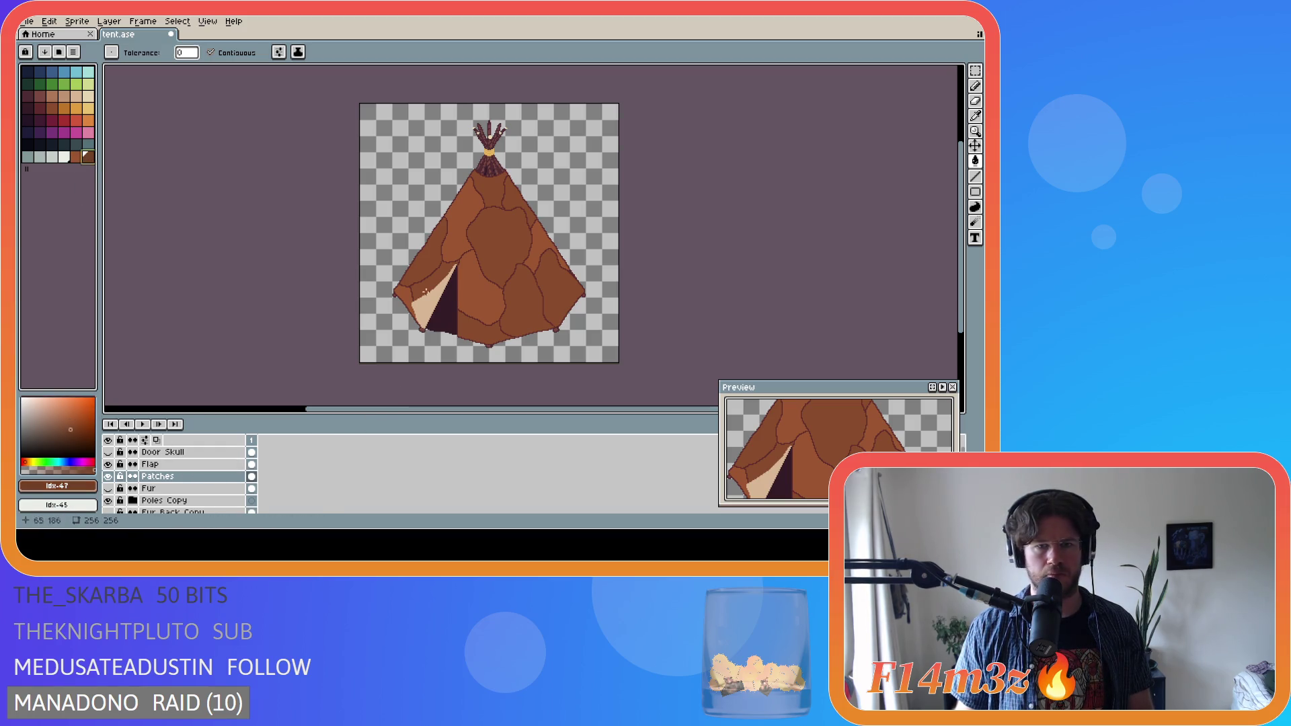
pyautogui.click(555, 303)
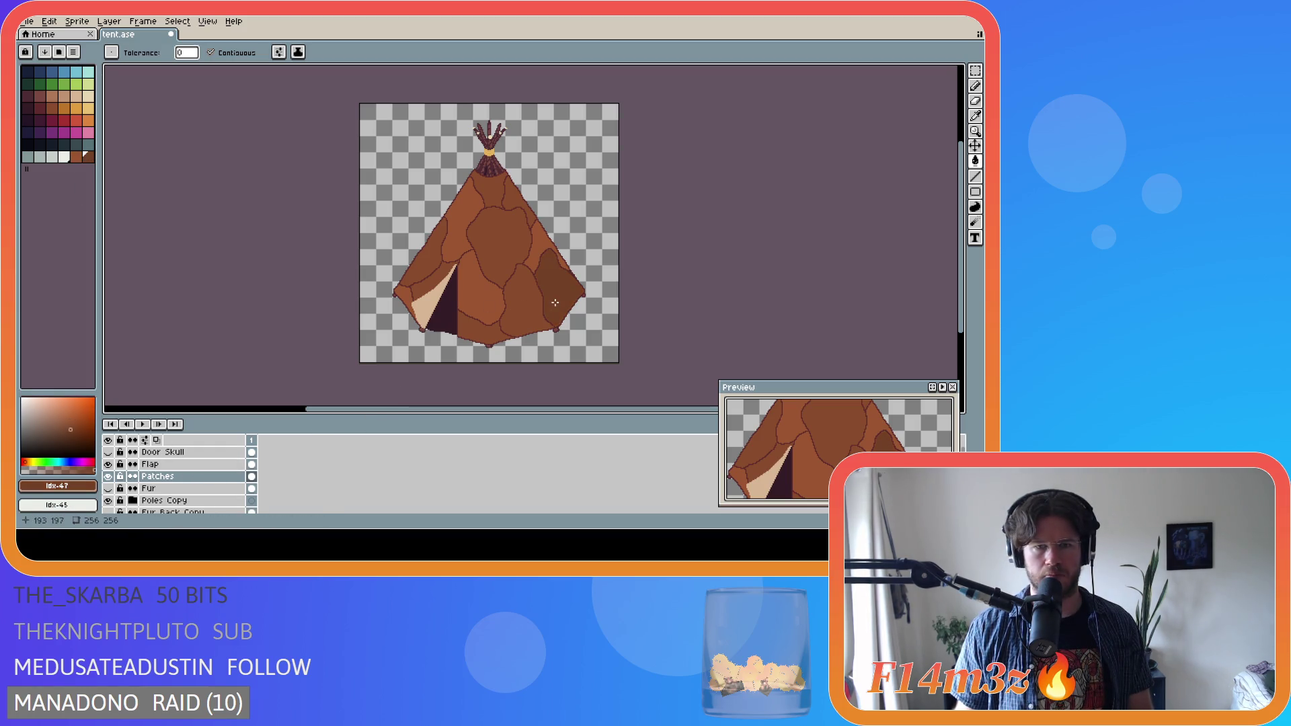
pyautogui.click(455, 219)
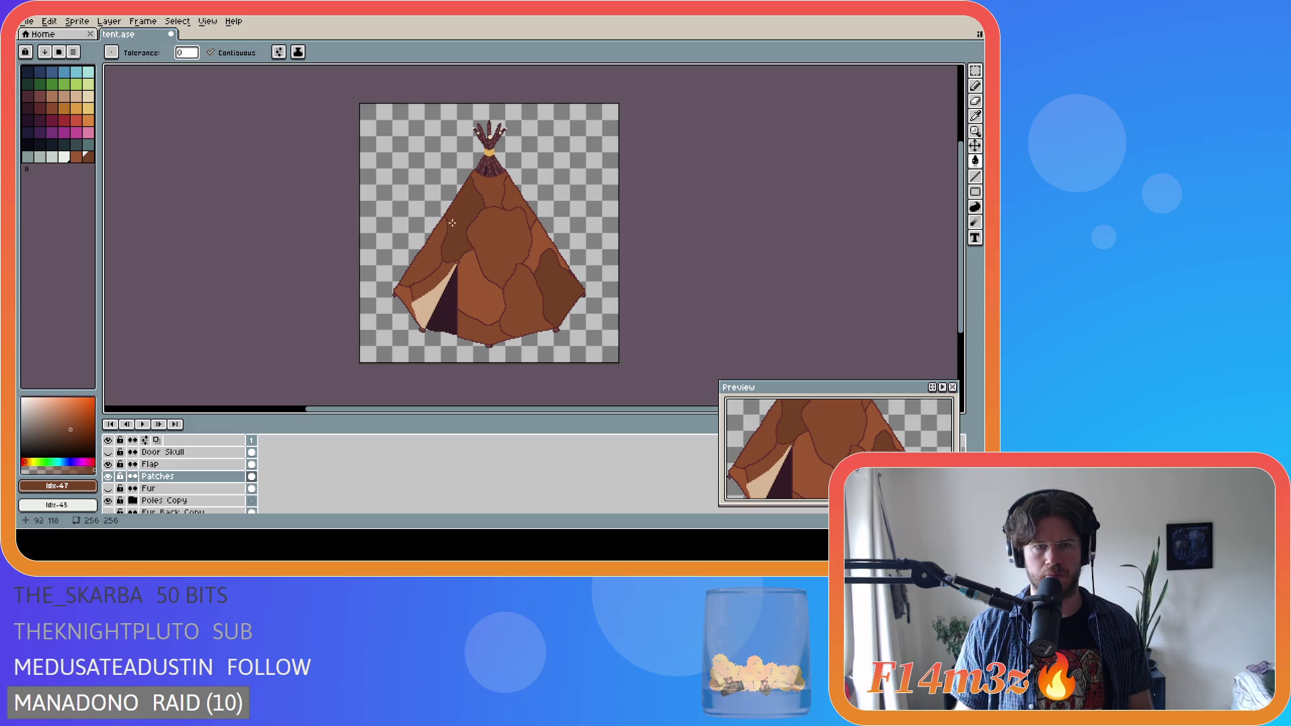
pyautogui.click(424, 252)
pyautogui.click(482, 329)
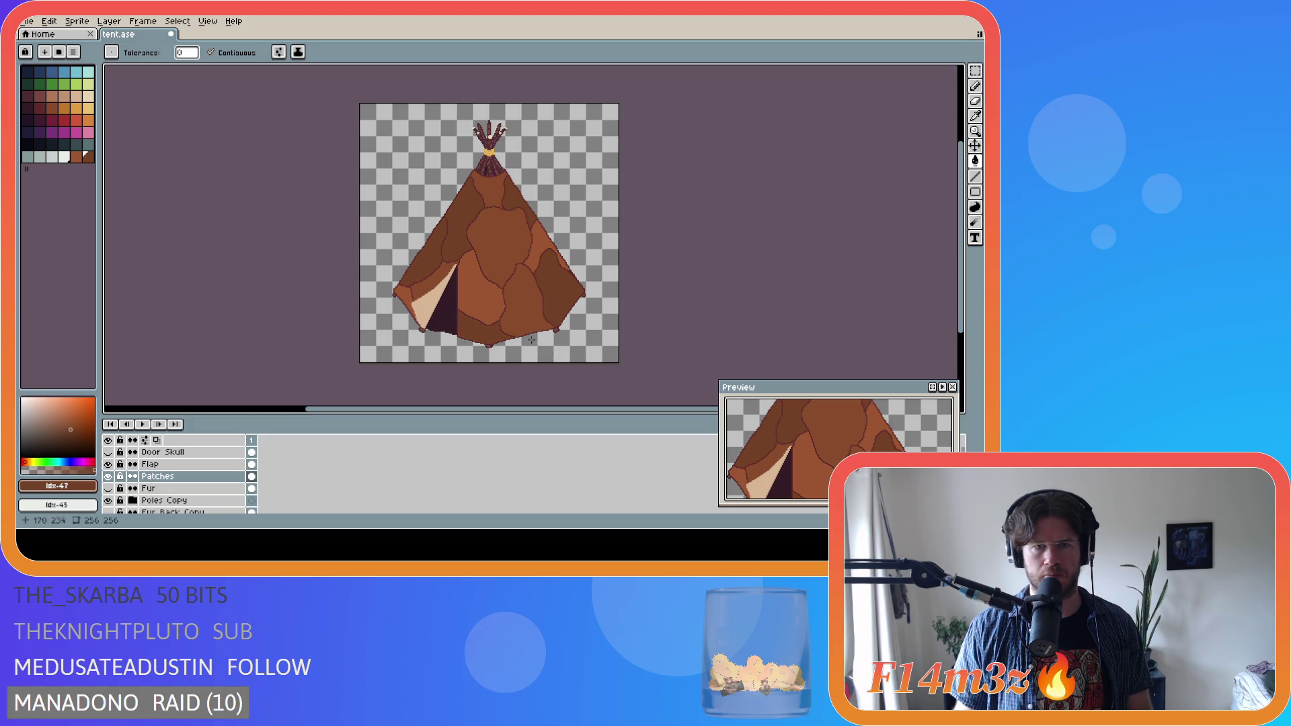
pyautogui.keyDown('alt'); pyautogui.click(472, 269); pyautogui.keyUp('alt')
pyautogui.click(463, 222)
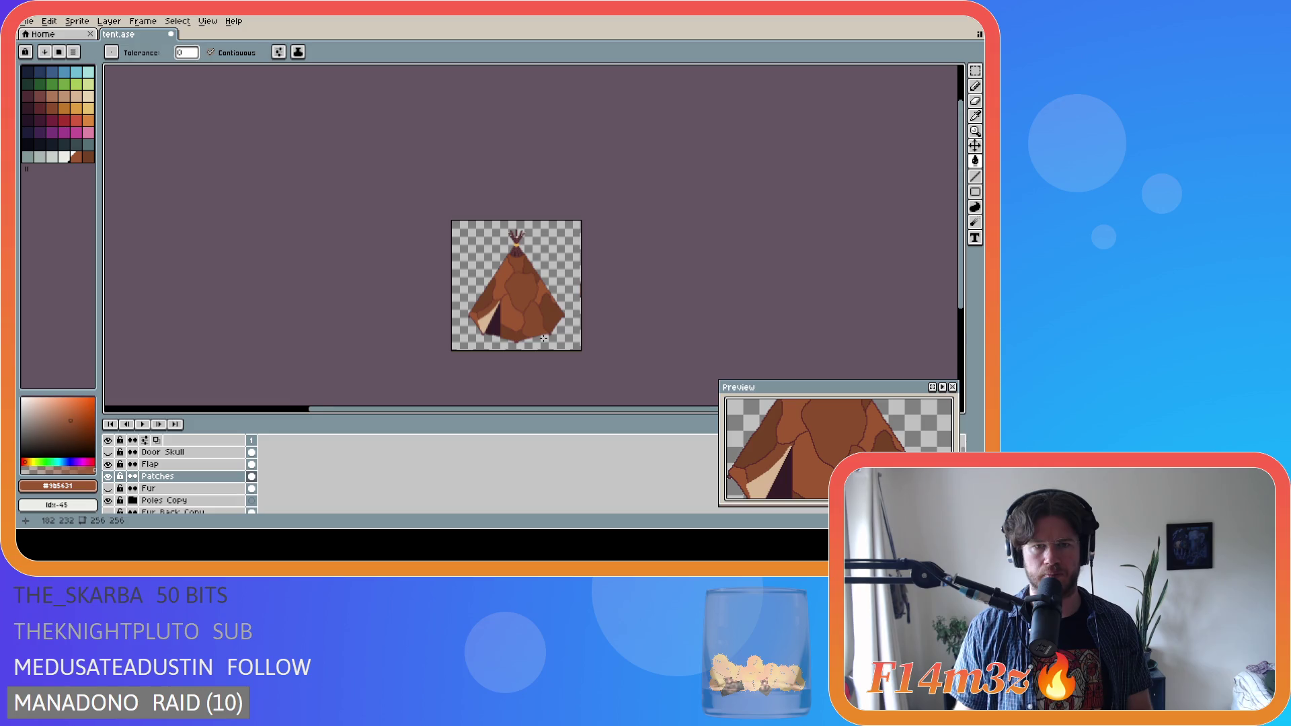
# - Save the recoloured teepee to tent.ase with Ctrl+S
pyautogui.hotkey('ctrl', 's')
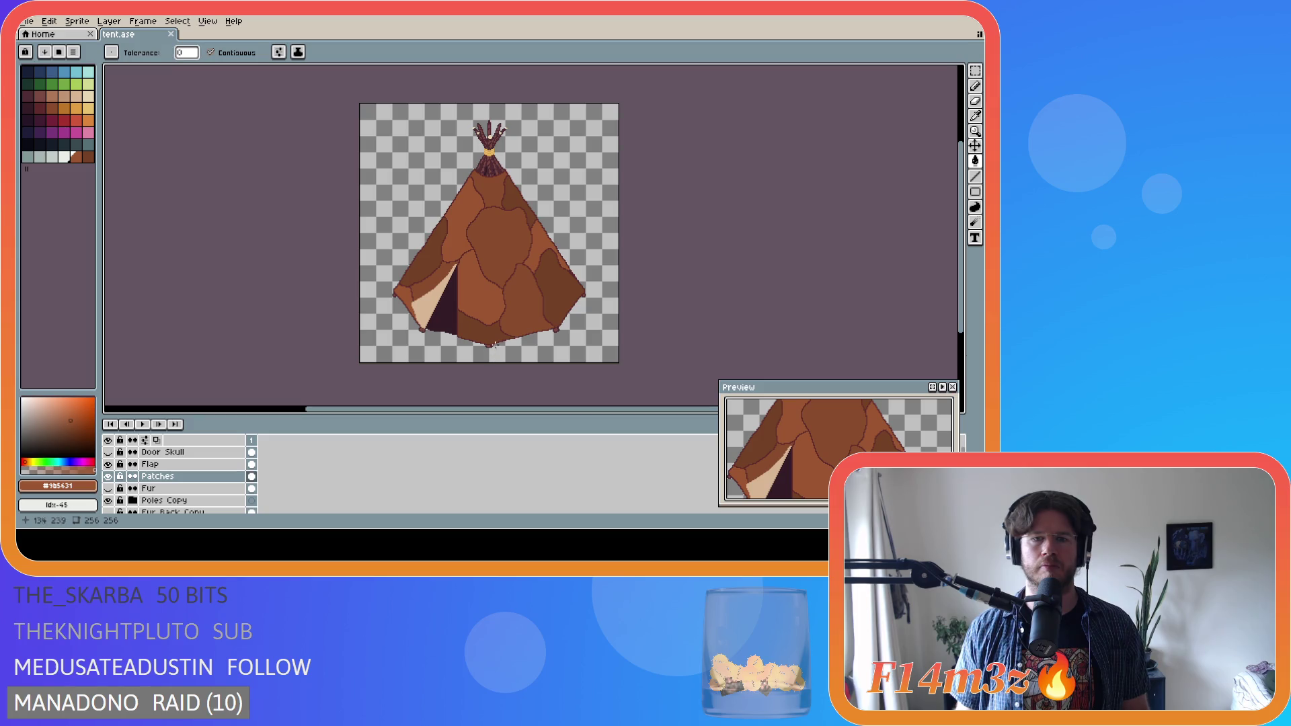
# - Fill right-side patches with sampled #744125 and #884b2b, comparing via undo and redo
pyautogui.press('i')
pyautogui.keyDown('alt'); pyautogui.click(562, 287); pyautogui.keyUp('alt')
pyautogui.click(524, 302)
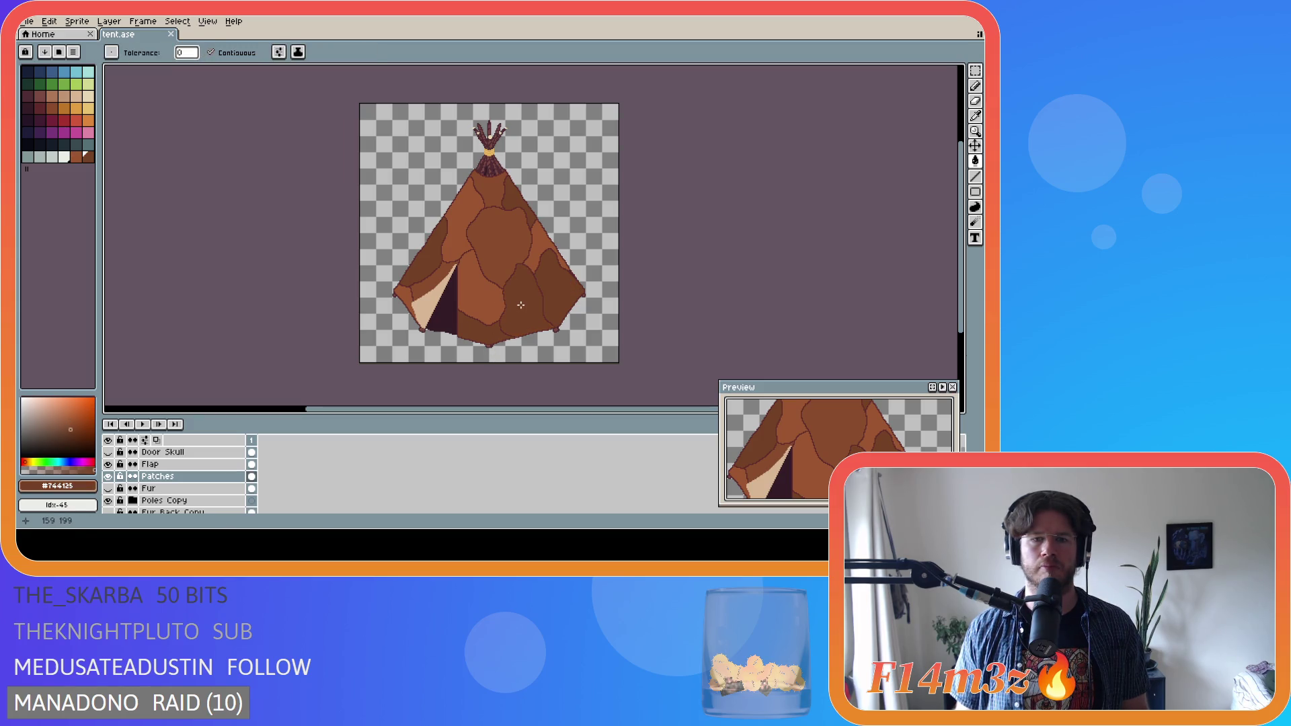
pyautogui.keyDown('alt'); pyautogui.click(504, 235); pyautogui.keyUp('alt')
pyautogui.click(558, 296)
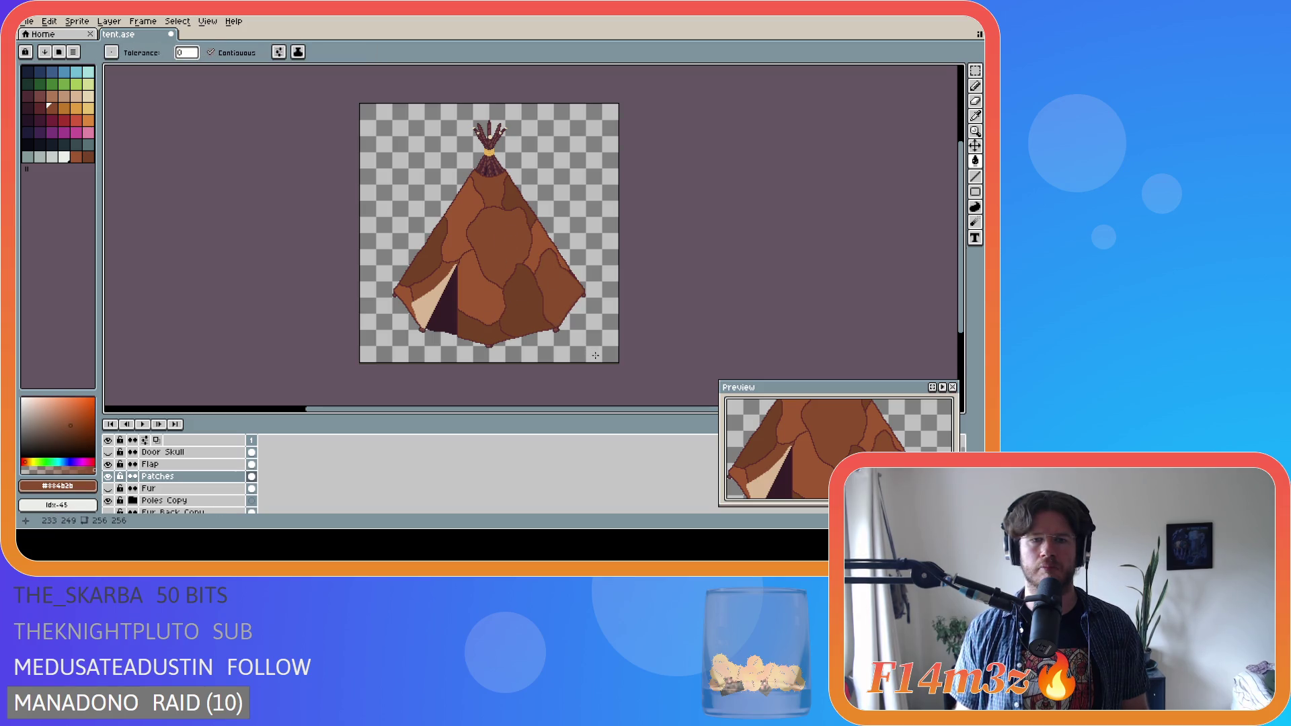
pyautogui.hotkey('ctrl', 'z')
pyautogui.hotkey('ctrl', 'z')
pyautogui.hotkey('ctrl', 'y')
pyautogui.hotkey('ctrl', 'y')
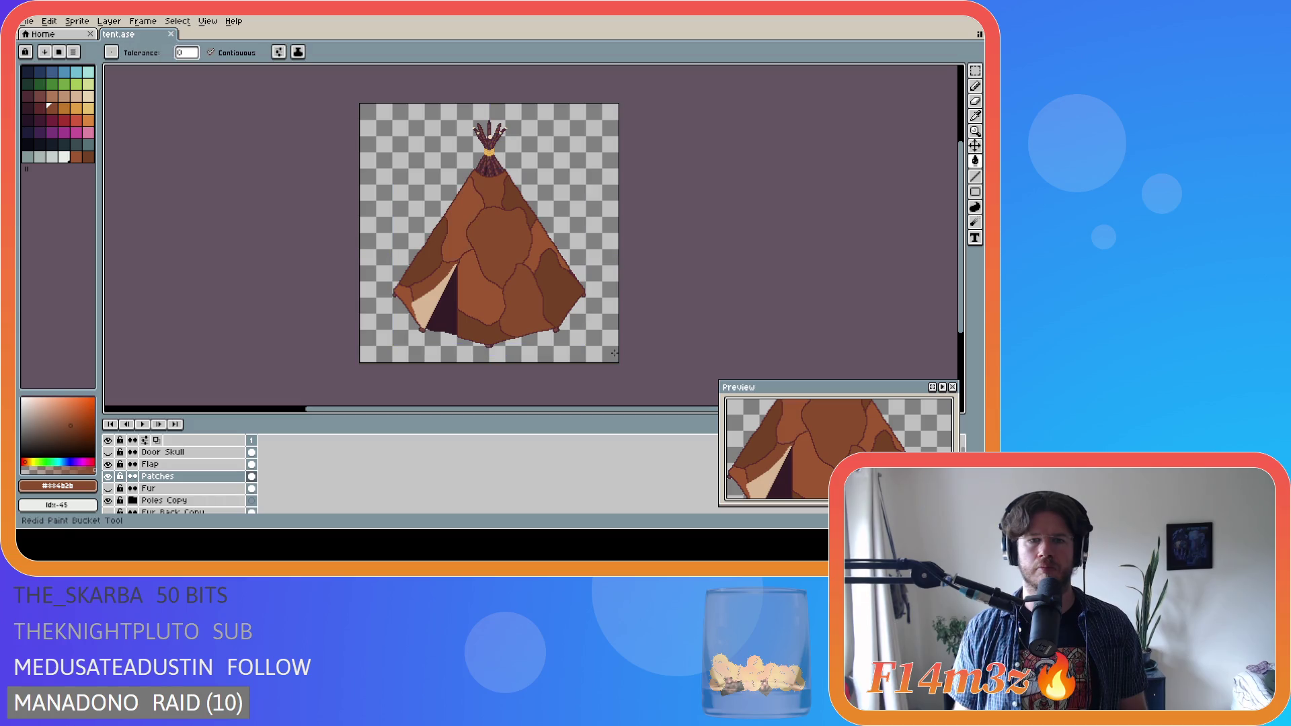
pyautogui.hotkey('ctrl', 'y')
pyautogui.hotkey('ctrl', 'y')
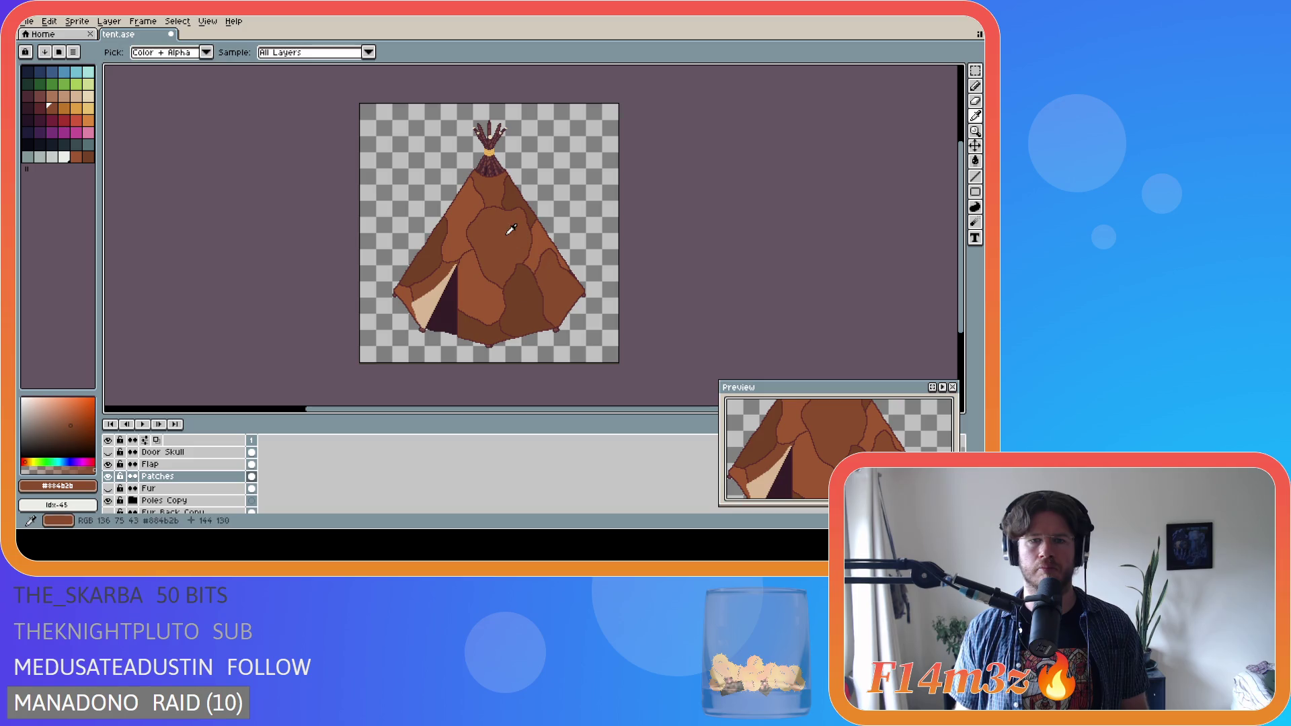
# - Refill the bottom-centre patch below the door, toggling undo and redo to compare colours
pyautogui.click(501, 329)
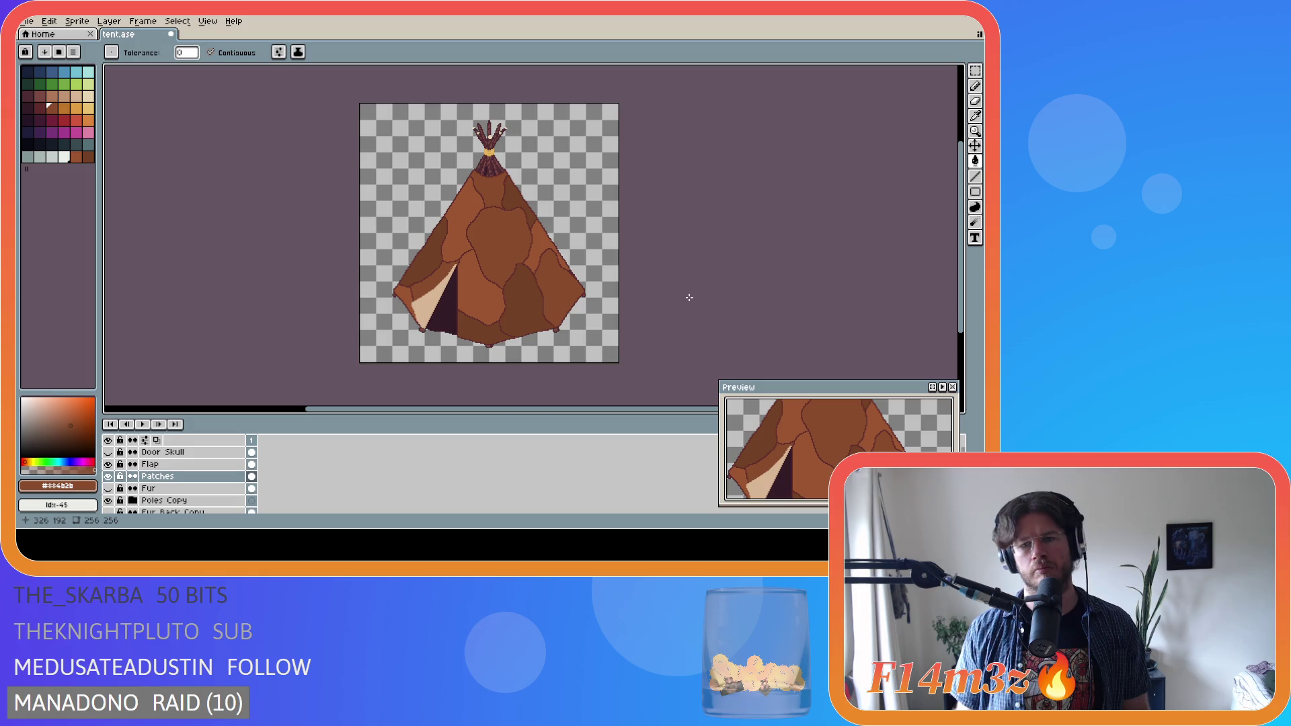
pyautogui.hotkey('ctrl', 'z')
pyautogui.hotkey('ctrl', 'y')
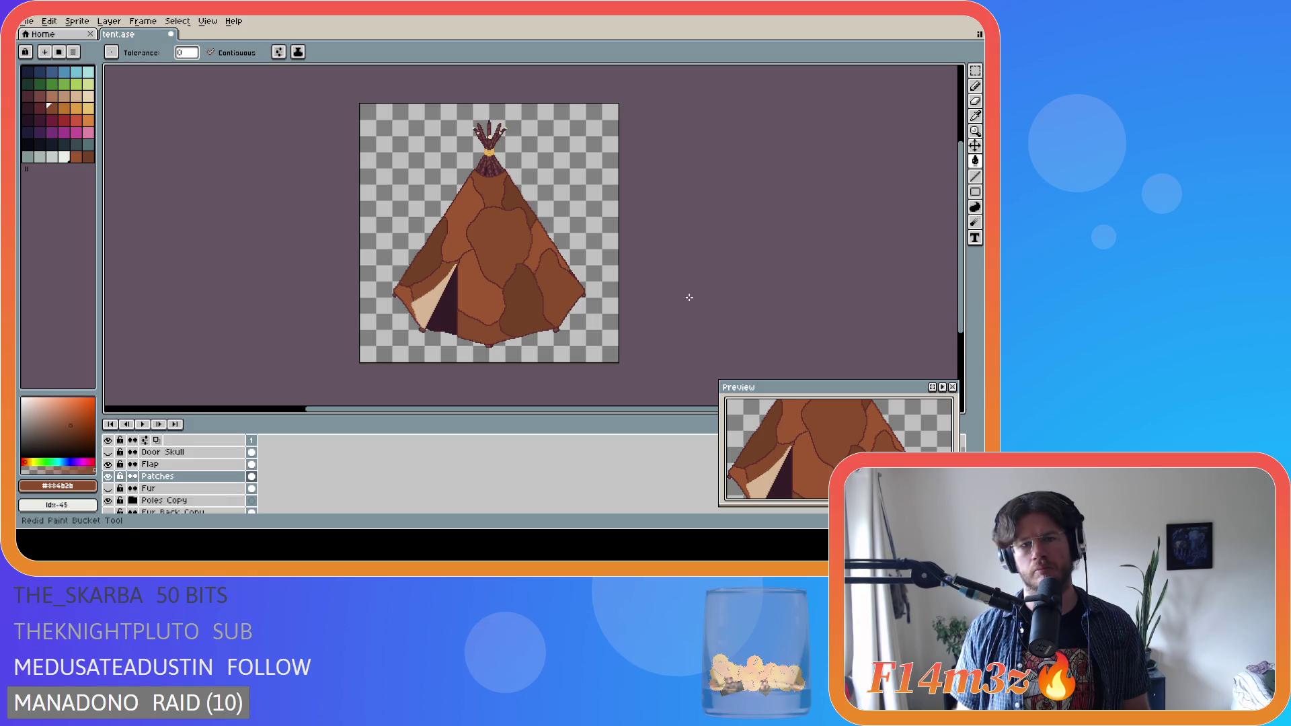
pyautogui.hotkey('ctrl', 'z')
pyautogui.hotkey('ctrl', 'y')
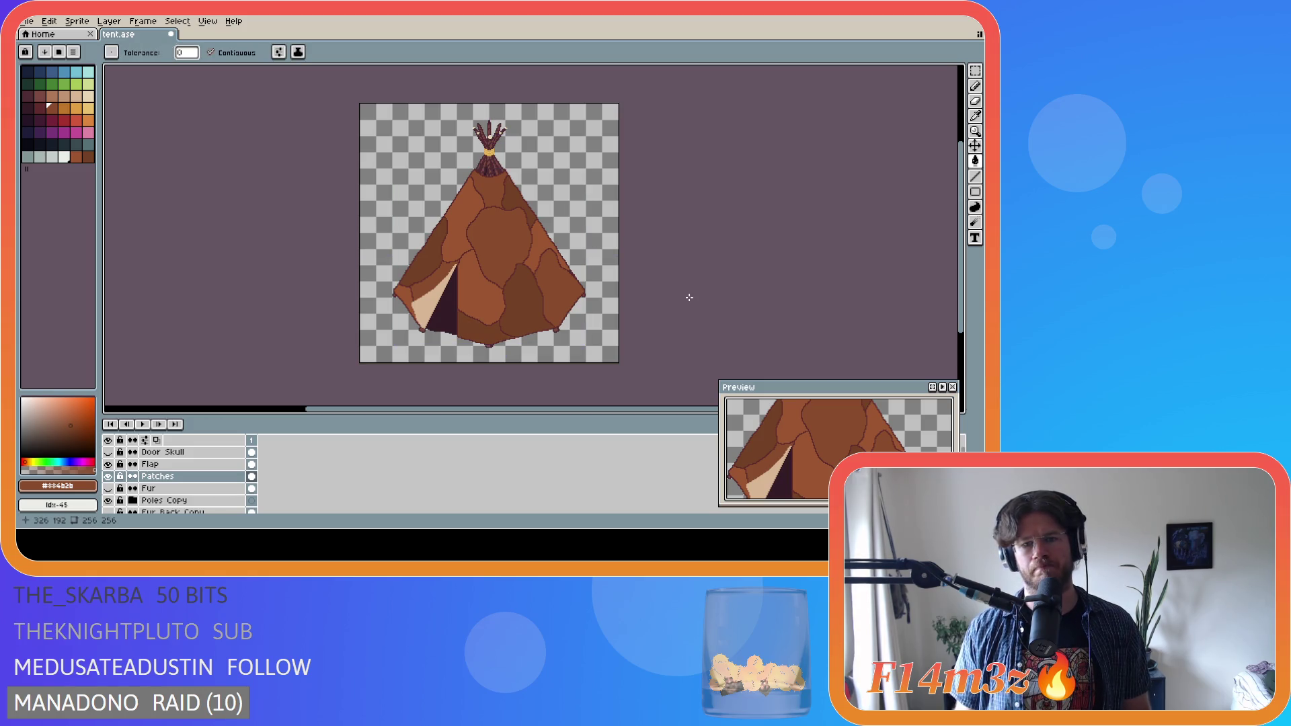
pyautogui.hotkey('ctrl', 'z')
pyautogui.hotkey('ctrl', 'z')
pyautogui.hotkey('ctrl', 'y')
pyautogui.hotkey('ctrl', 'y')
pyautogui.hotkey('ctrl', 'z')
pyautogui.hotkey('ctrl', 'z')
pyautogui.hotkey('ctrl', 'y')
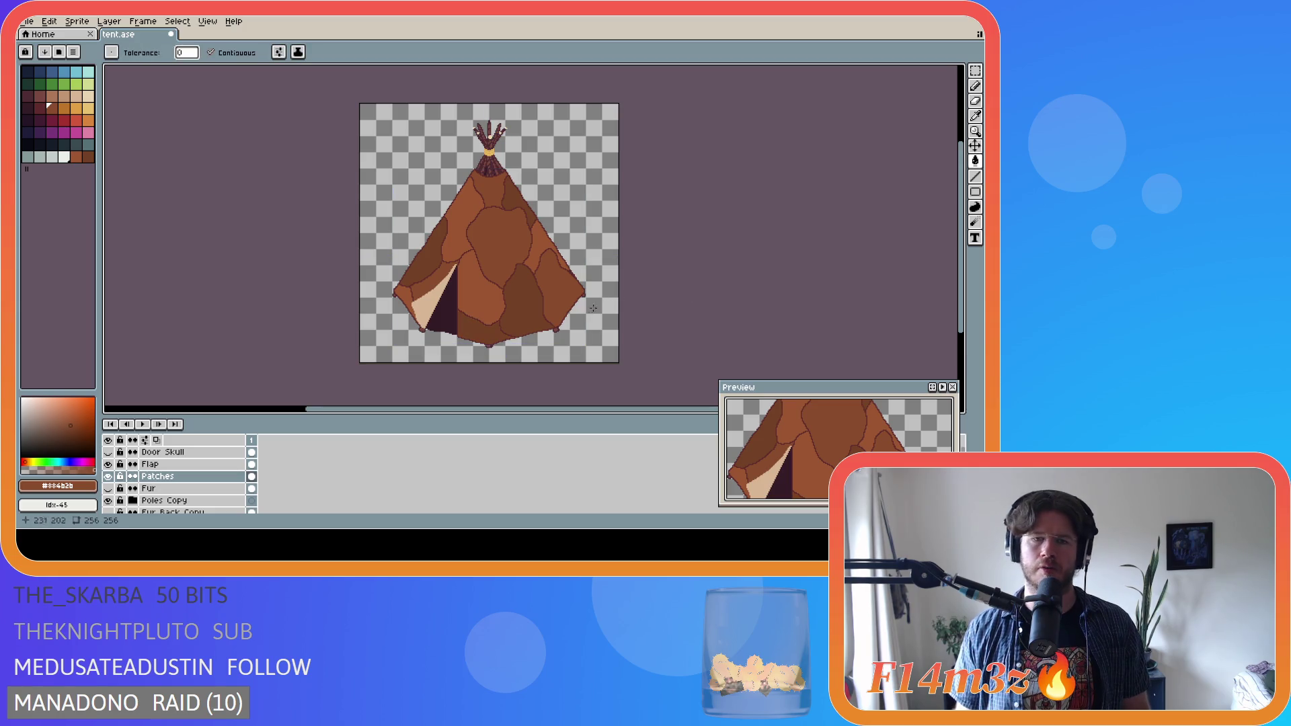
# - Darken the tent's lower-left corner with #744125, then sample #9b5631 and #884b2b
pyautogui.keyDown('alt'); pyautogui.click(476, 324); pyautogui.keyUp('alt')
pyautogui.click(404, 294)
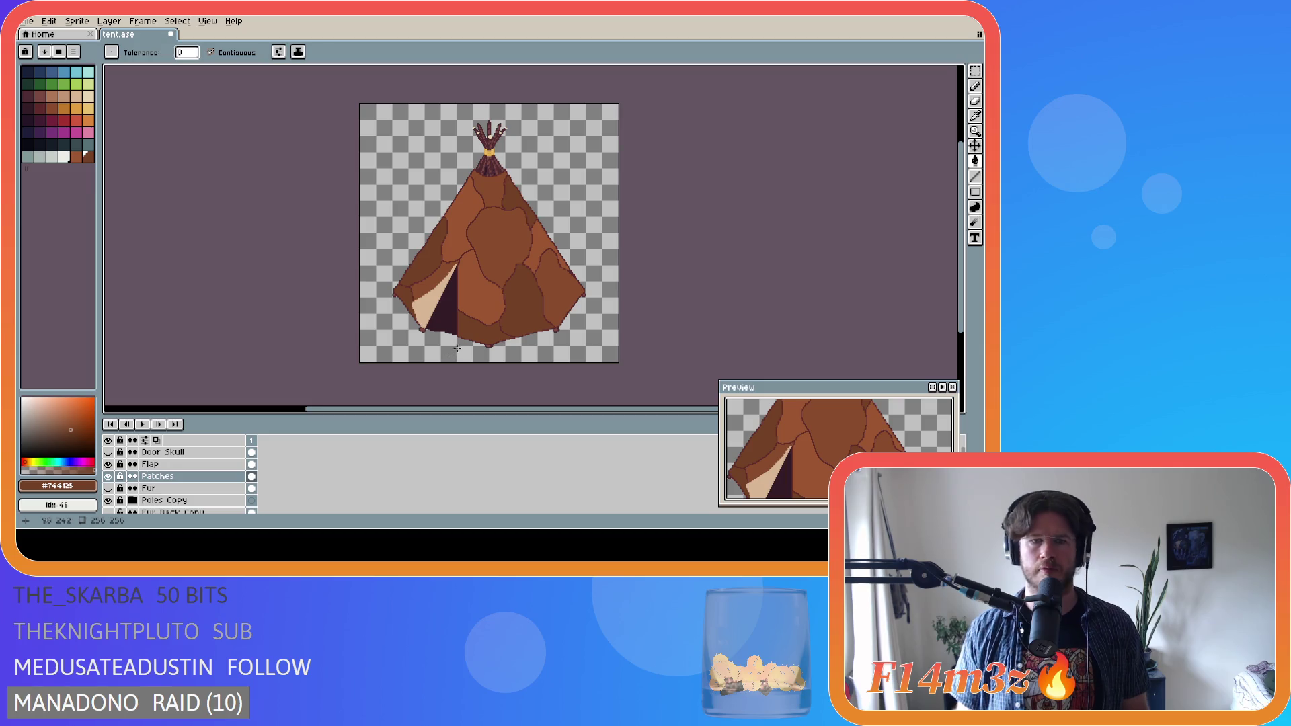
pyautogui.keyDown('alt'); pyautogui.click(478, 291); pyautogui.keyUp('alt')
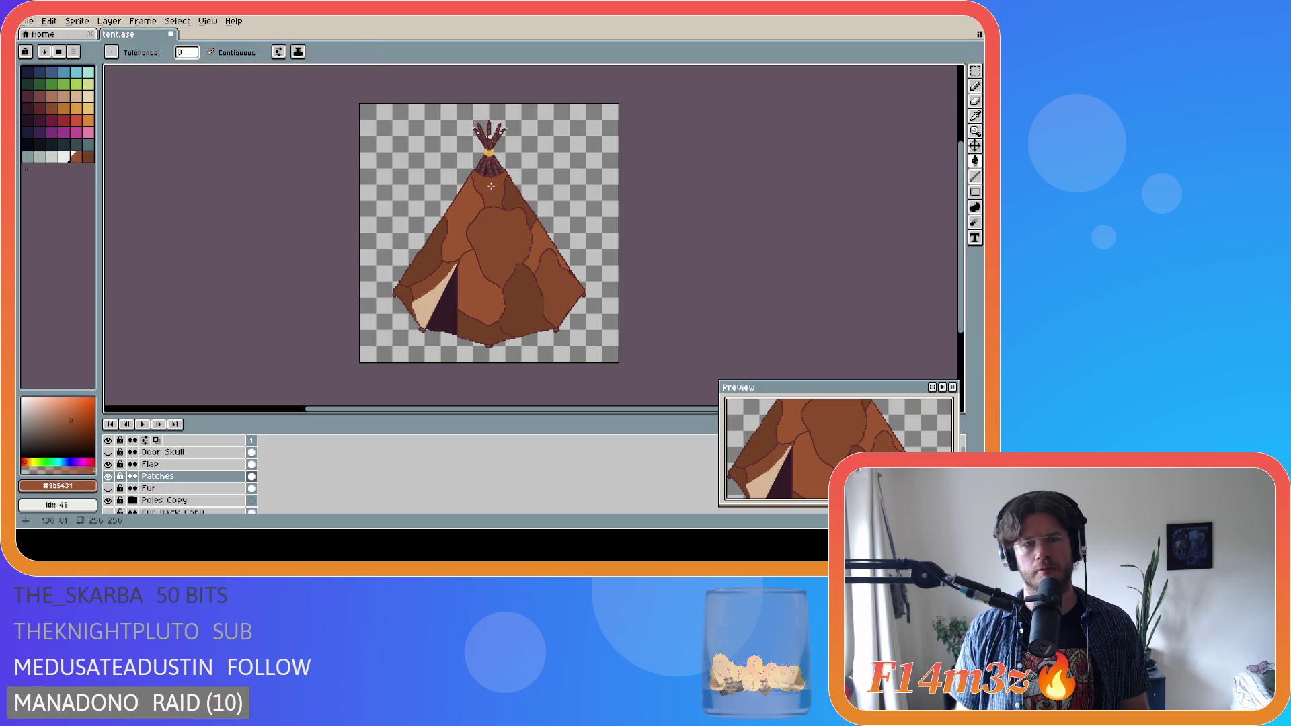
pyautogui.keyDown('alt'); pyautogui.click(426, 247); pyautogui.keyUp('alt')
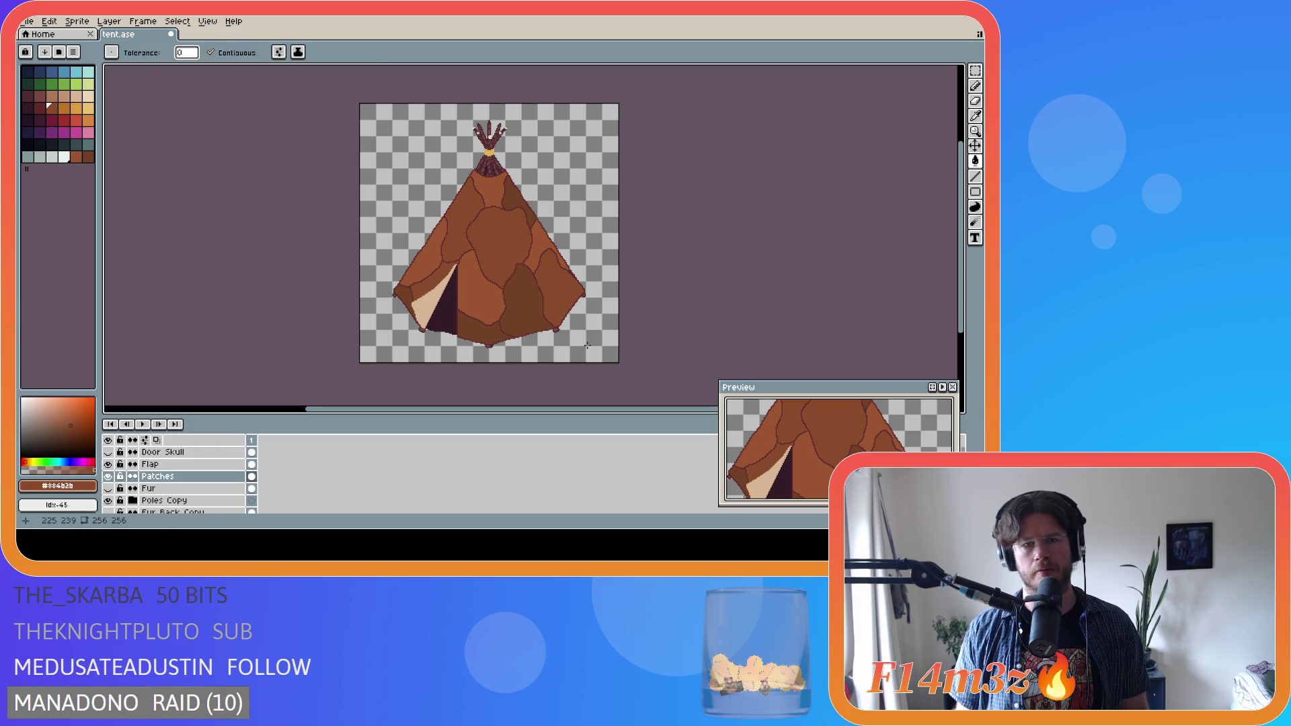
pyautogui.hotkey('ctrl', 'z')
pyautogui.hotkey('ctrl', 'z')
pyautogui.hotkey('ctrl', 'z')
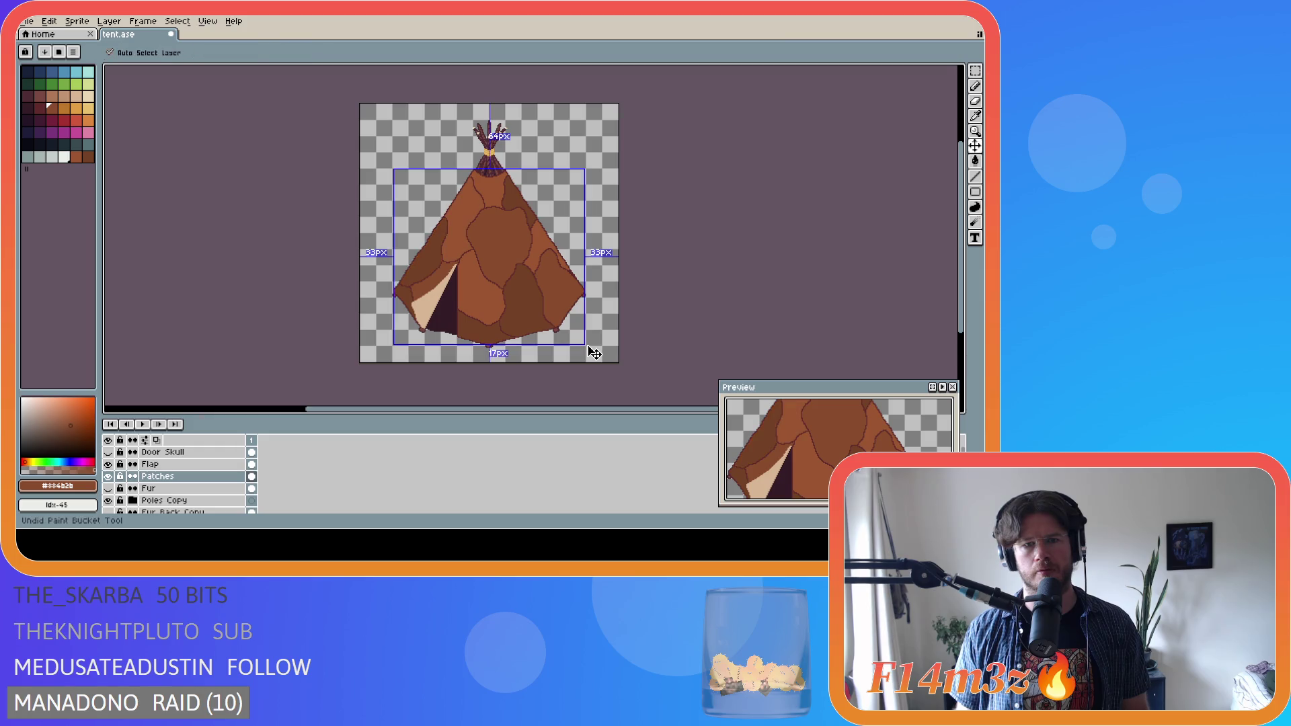
pyautogui.hotkey('ctrl', 'z')
pyautogui.hotkey('ctrl', 'y')
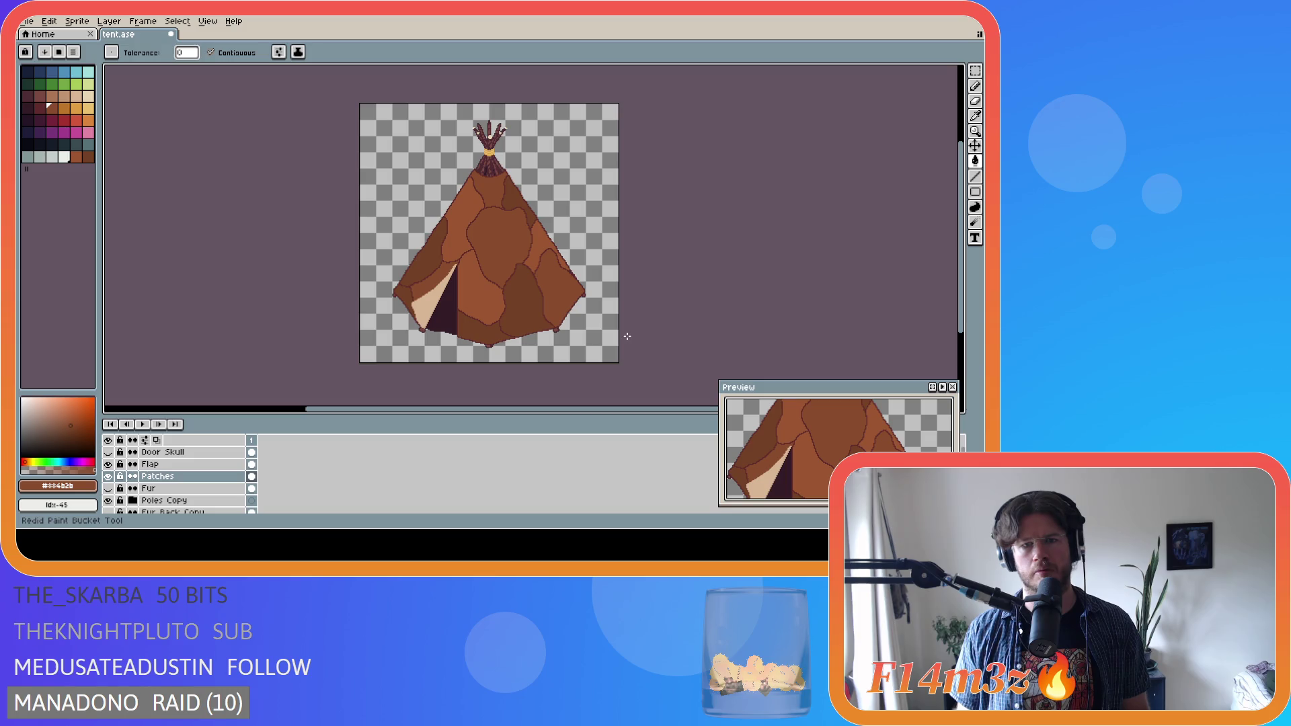
# - Compare the last fill with undo and redo, keep it, and save tent.ase
pyautogui.hotkey('ctrl', 'z')
pyautogui.hotkey('ctrl', 'y')
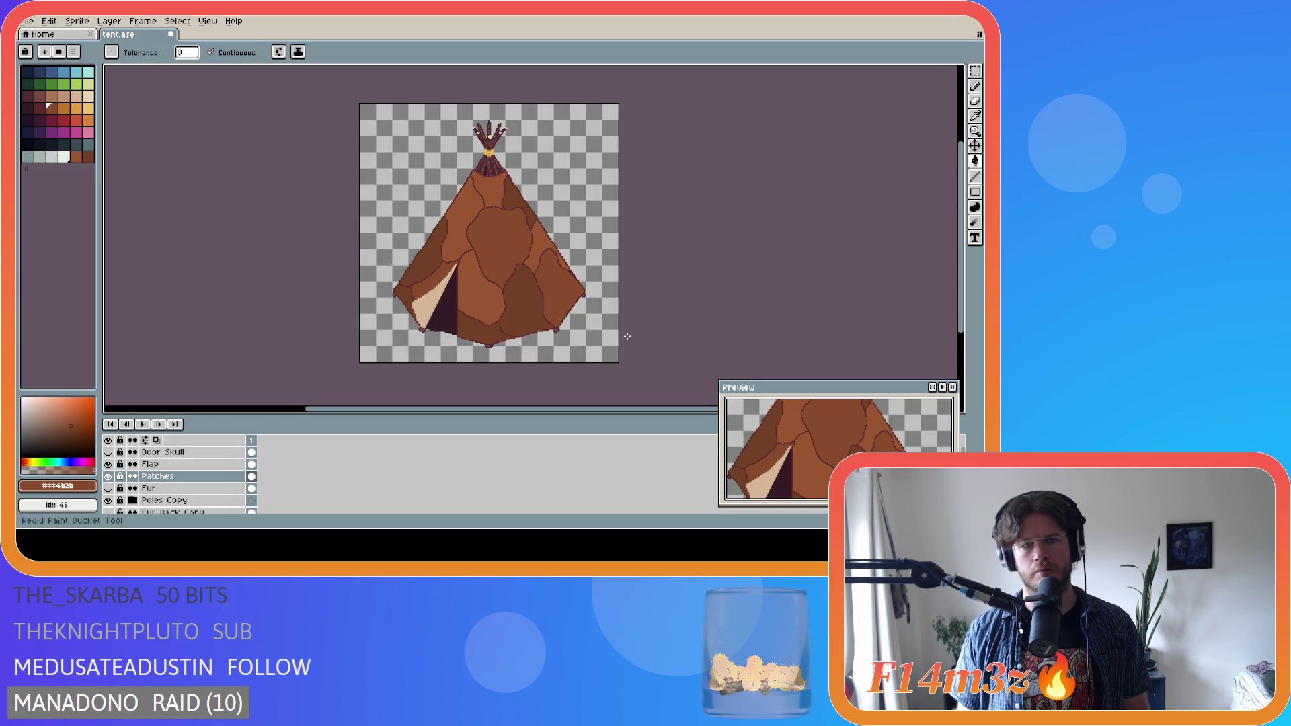
pyautogui.press('v')
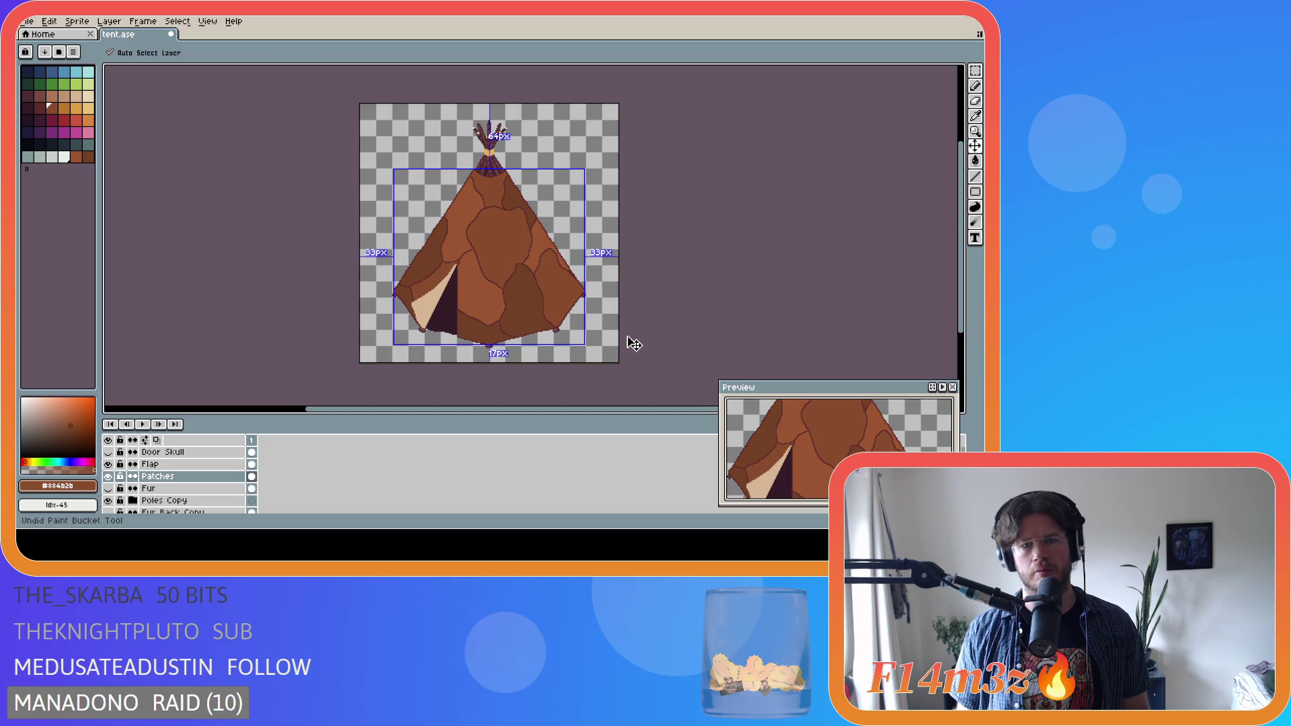
pyautogui.press('g')
pyautogui.hotkey('ctrl', 'y')
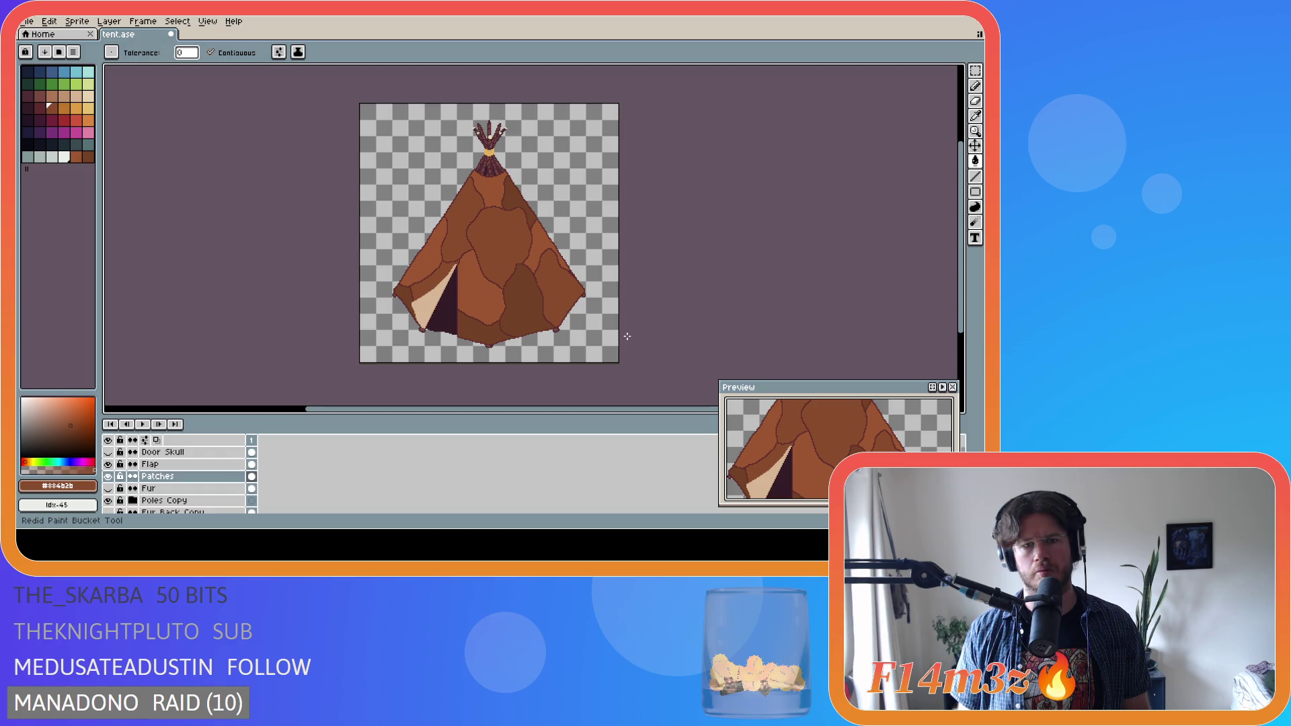
pyautogui.hotkey('ctrl', 's')
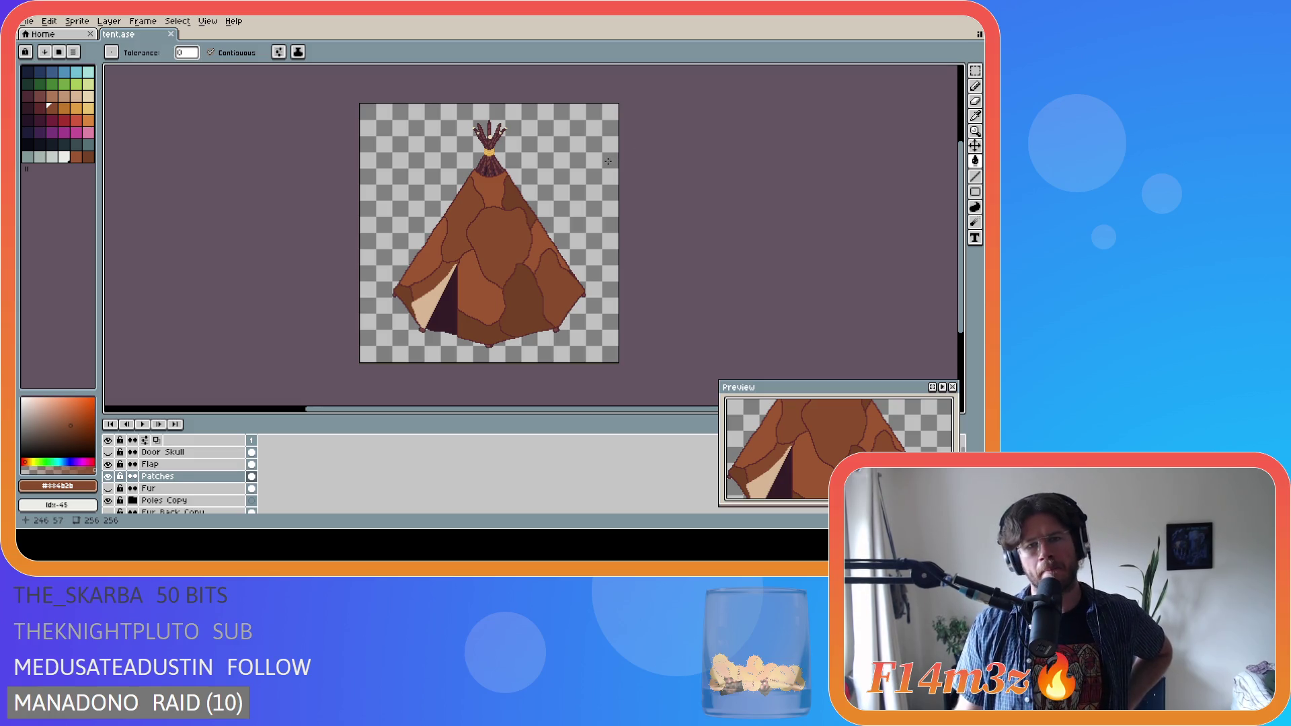
# - Zoom in on the teepee's peak and bring up the Patches layer's context menu
pyautogui.scroll(1, 538, 144)
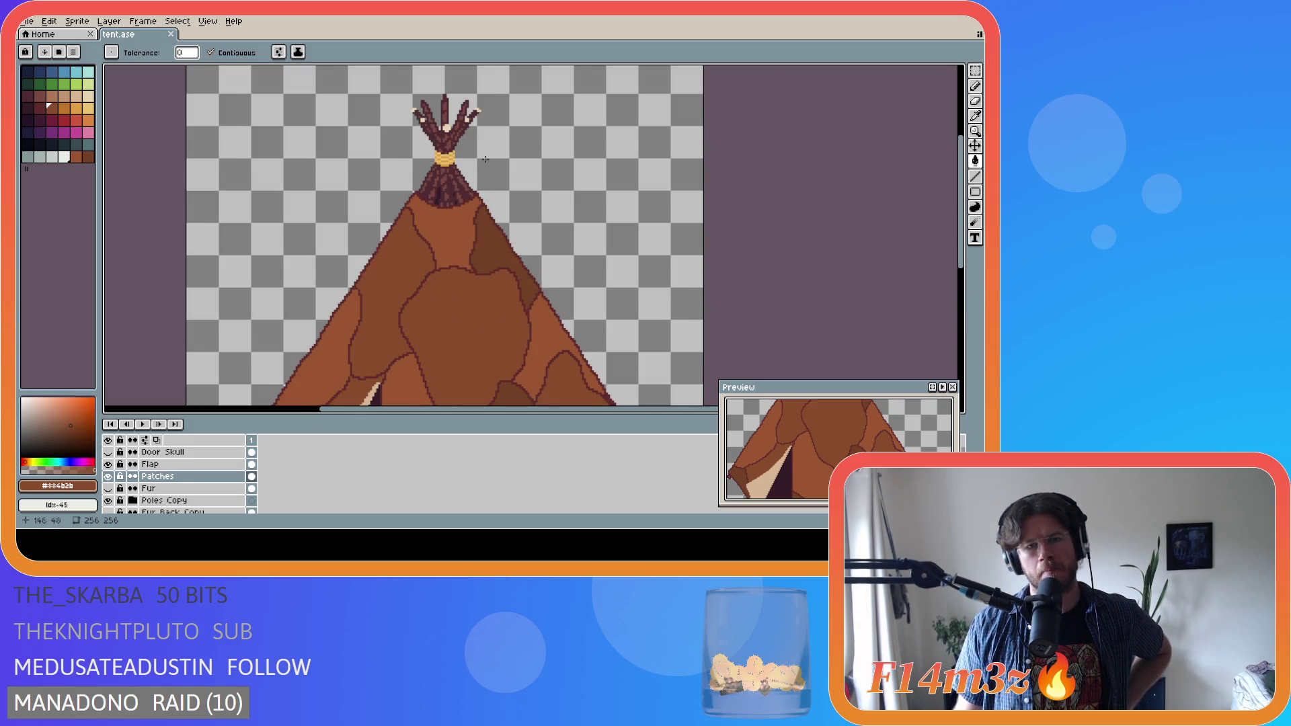
pyautogui.scroll(1, 388, 247)
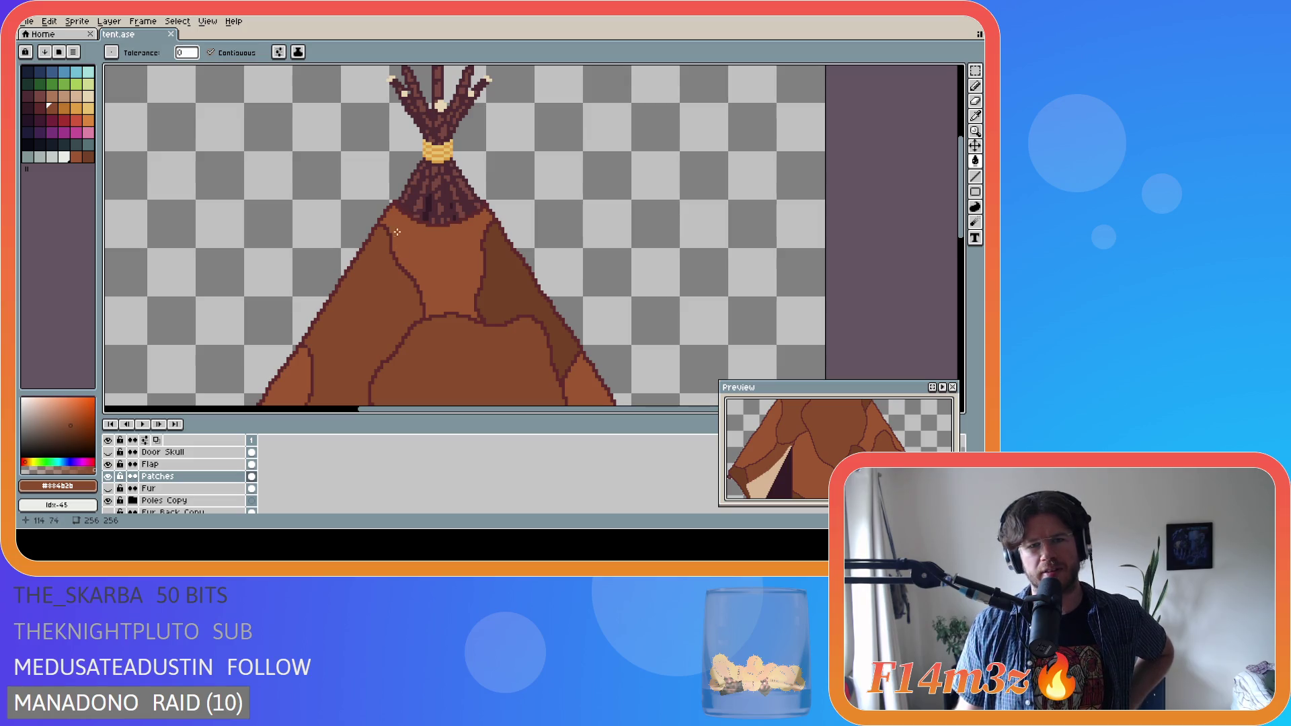
pyautogui.scroll(-2, 401, 222)
pyautogui.scroll(2, 404, 215)
pyautogui.scroll(-2, 403, 216)
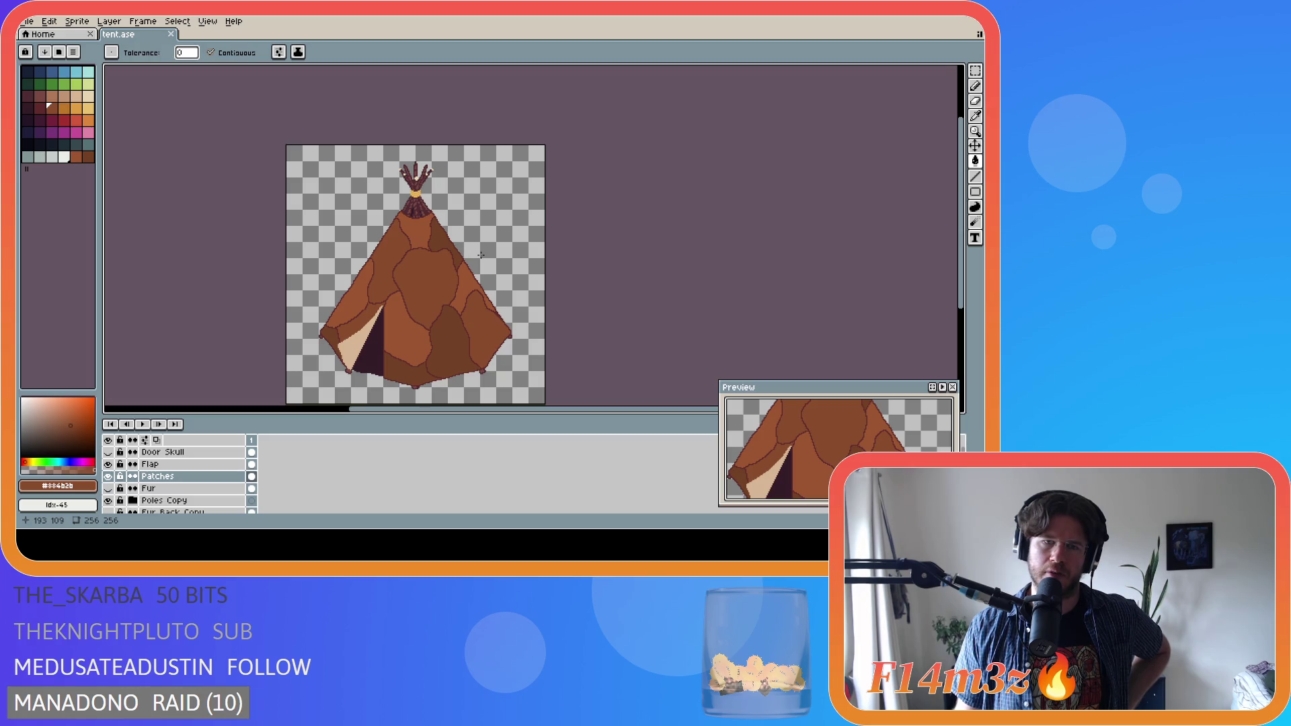
pyautogui.scroll(3, 421, 234)
pyautogui.scroll(-1, 411, 232)
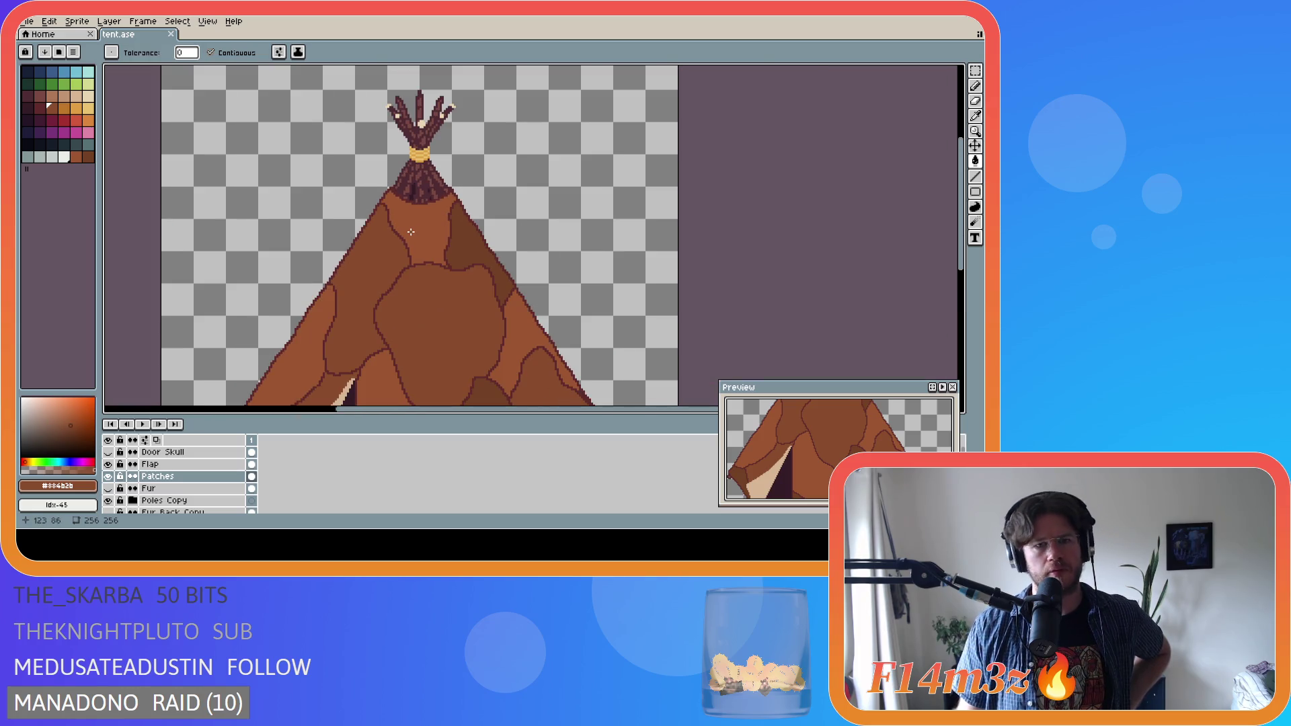
pyautogui.scroll(2, 404, 229)
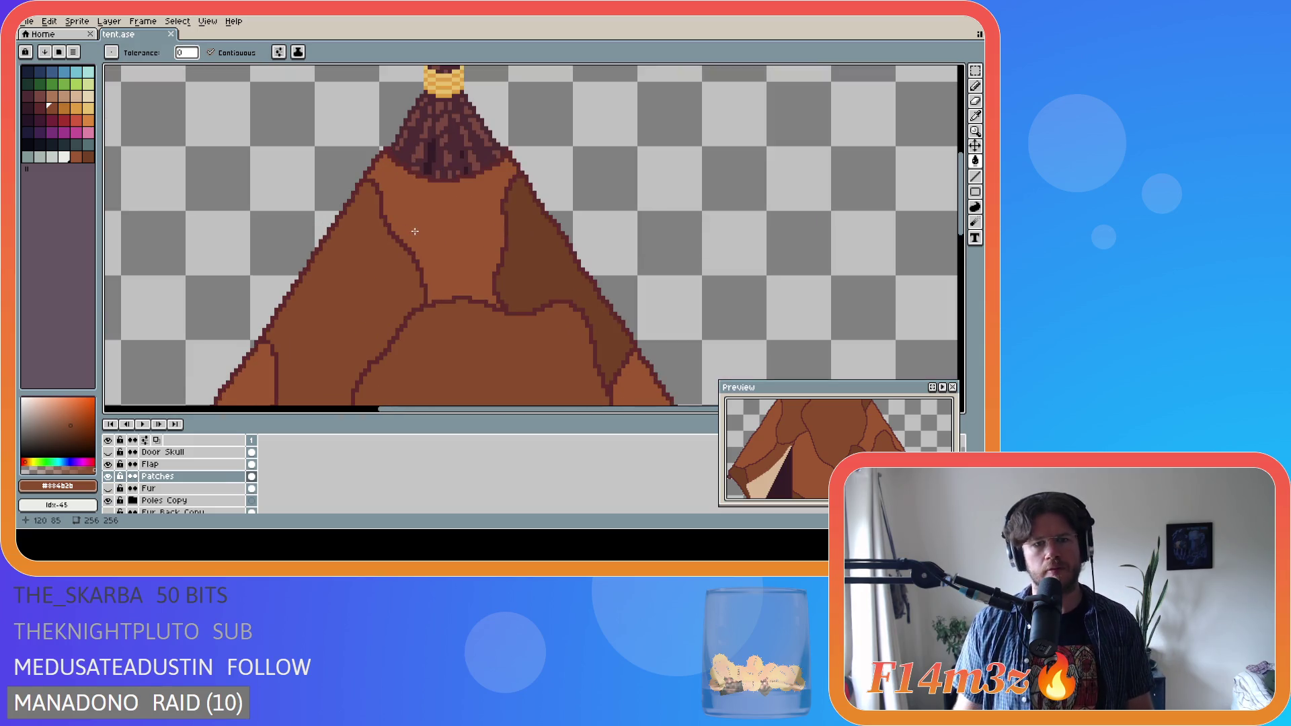
pyautogui.rightClick(173, 476)
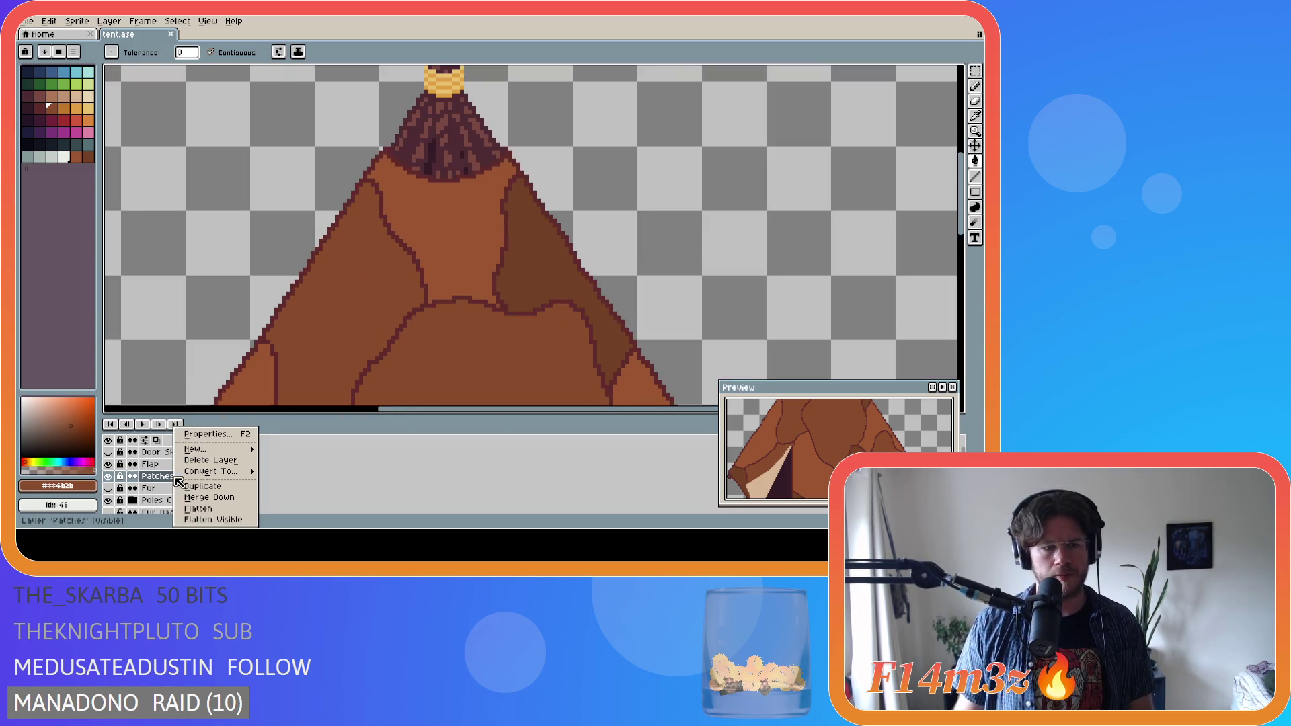
# - Duplicate the Patches layer and sample the #602c2c outline and #884b2b brown colours
pyautogui.click(210, 491)
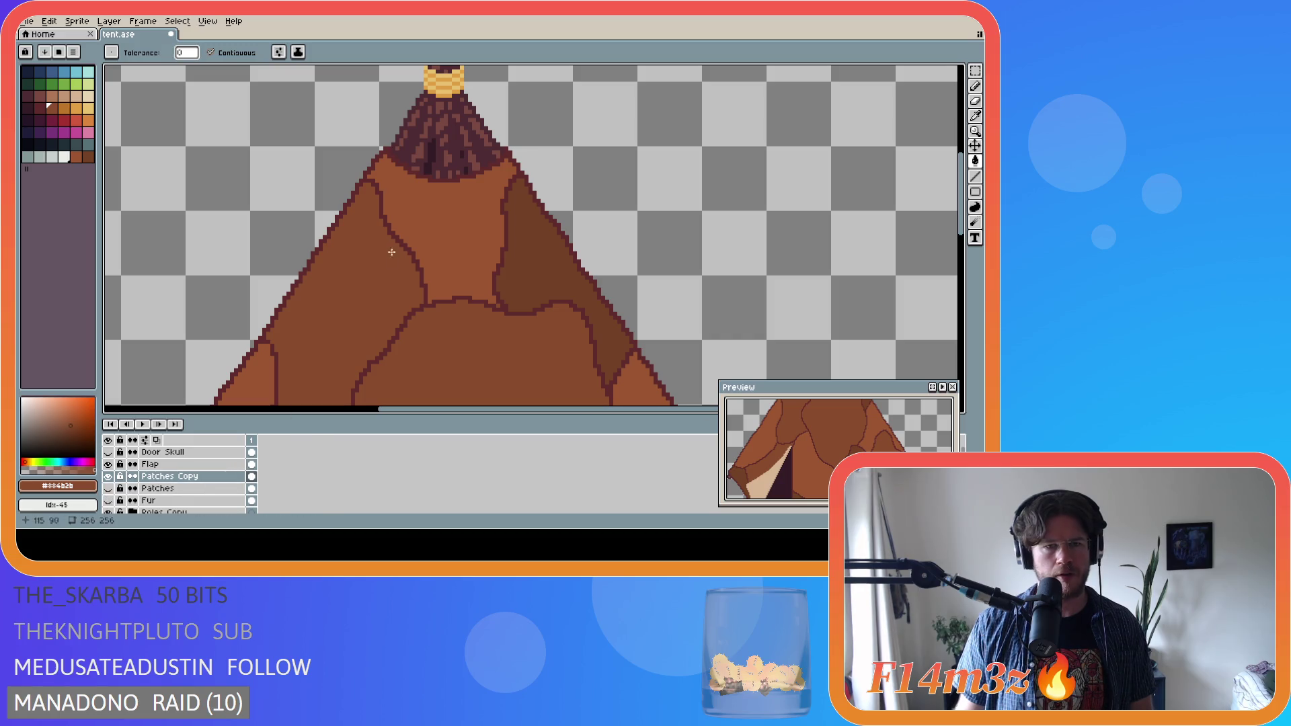
pyautogui.press('i')
pyautogui.click(397, 232)
pyautogui.press('b')
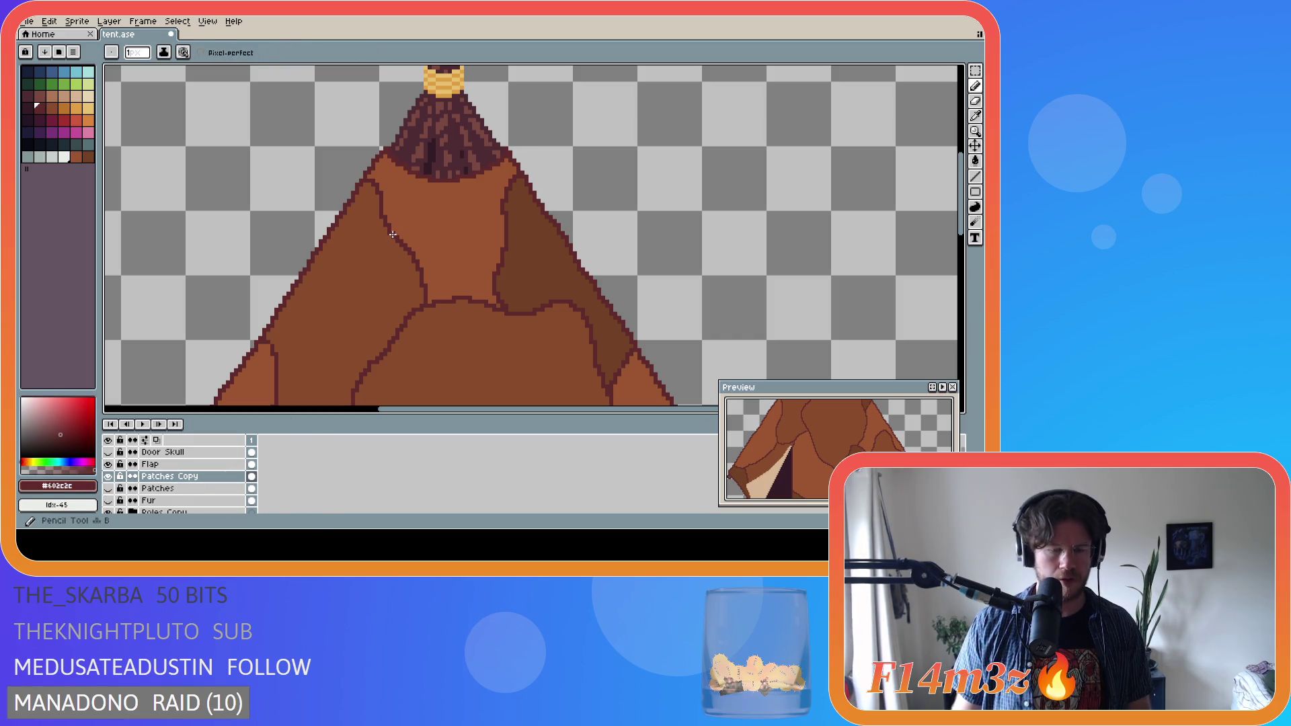
pyautogui.press('v')
pyautogui.press('b')
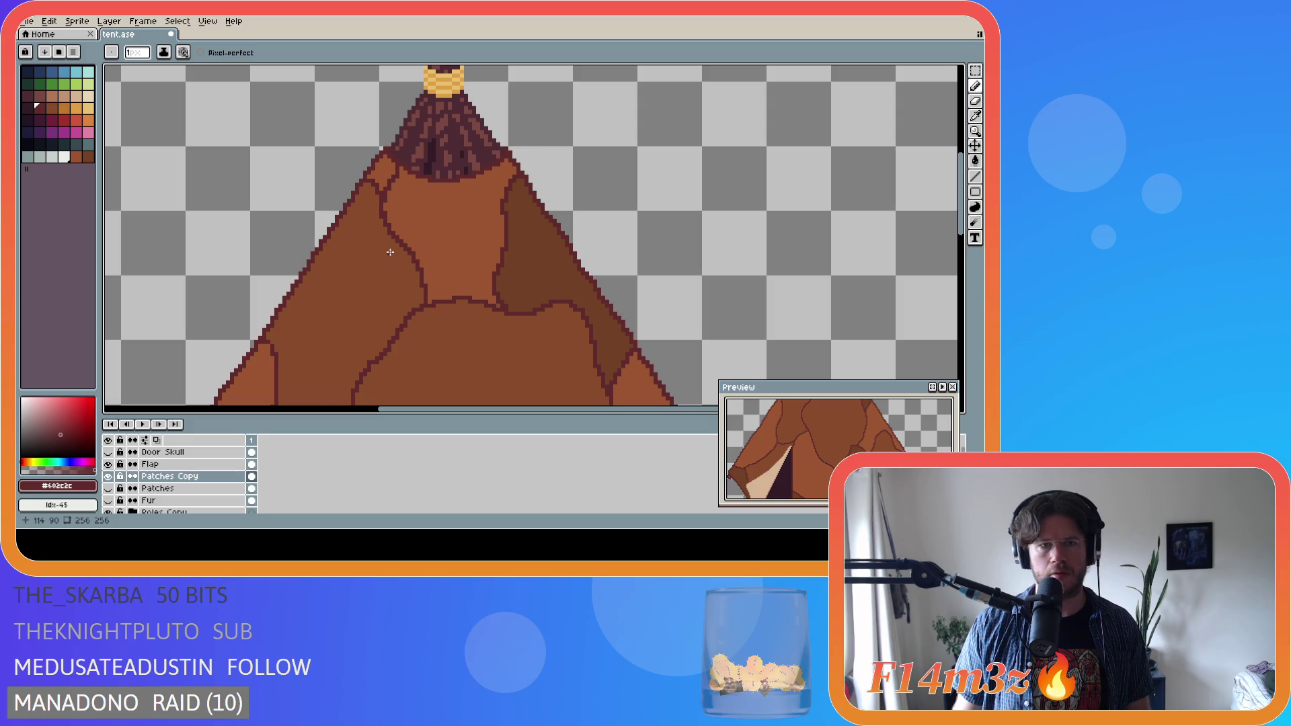
pyautogui.keyDown('alt'); pyautogui.click(375, 216); pyautogui.keyUp('alt')
pyautogui.press('g')
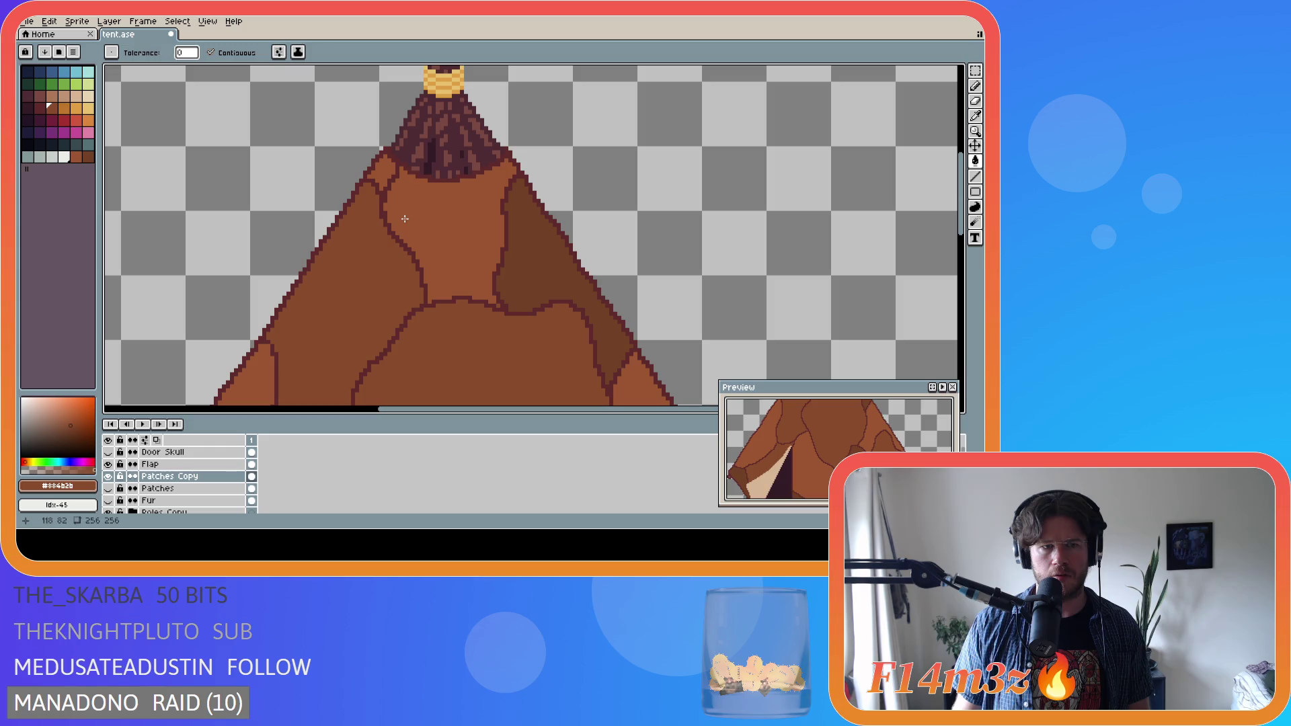
pyautogui.press('b')
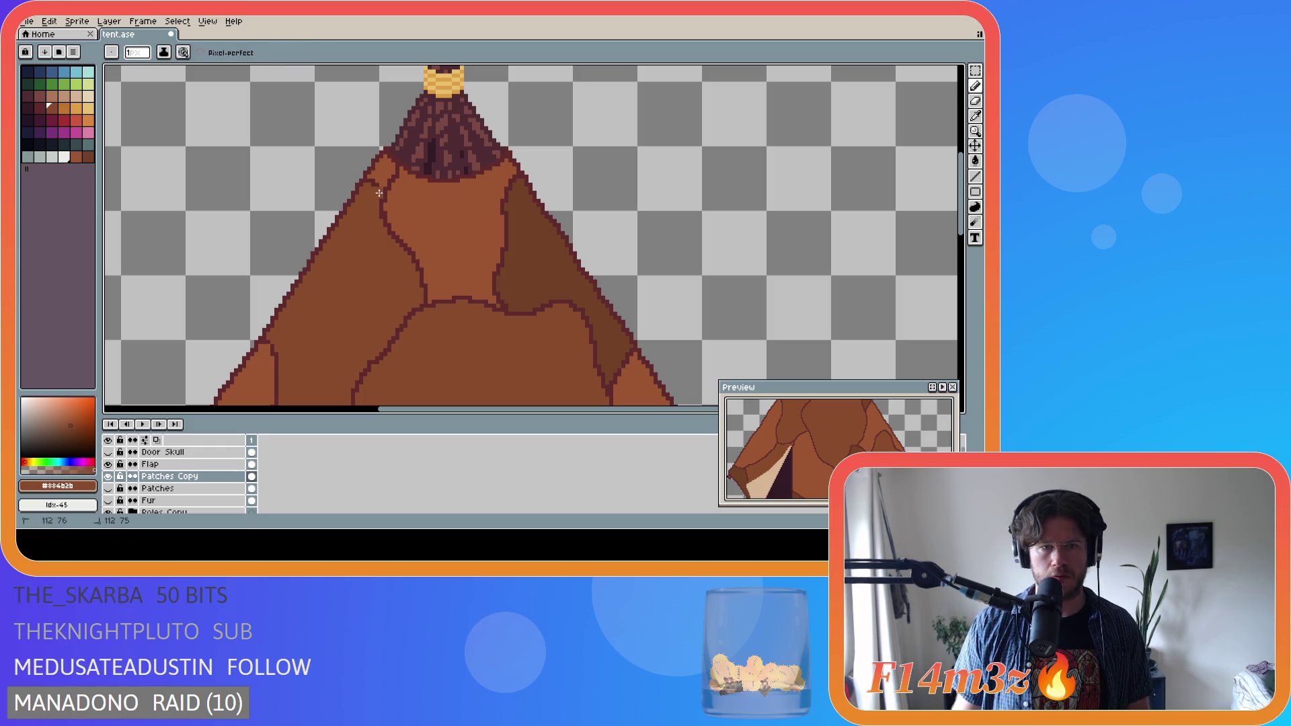
pyautogui.press('g')
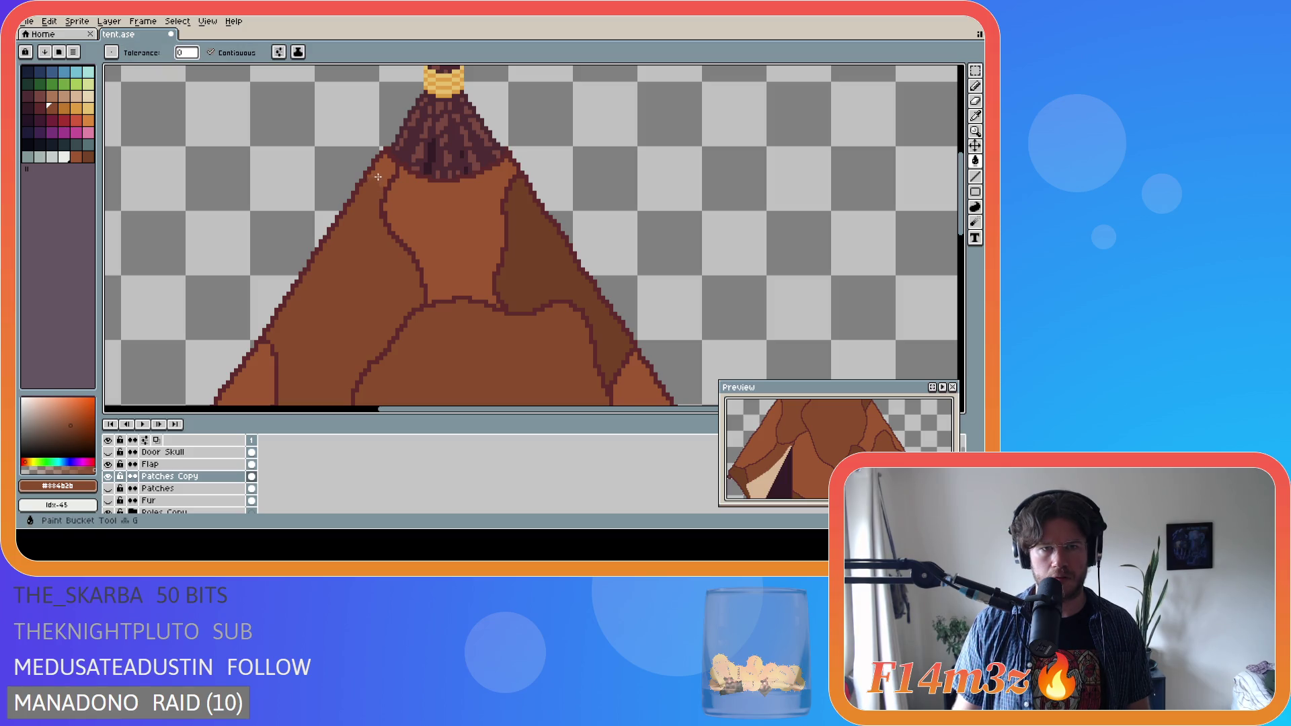
pyautogui.scroll(-1, 428, 281)
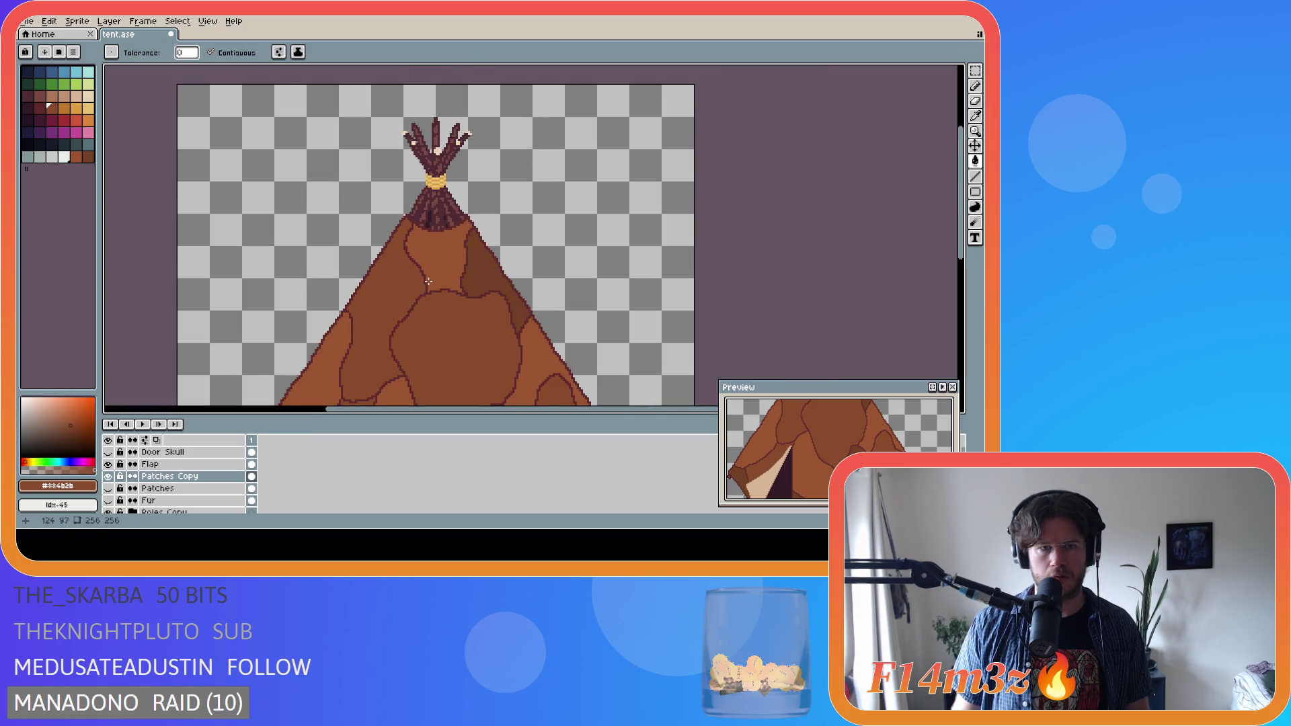
pyautogui.scroll(2, 403, 168)
# - Sample the outline, #884b2b and #9b5631 colours around the tent's top
pyautogui.press('i')
pyautogui.click(402, 164)
pyautogui.press('b')
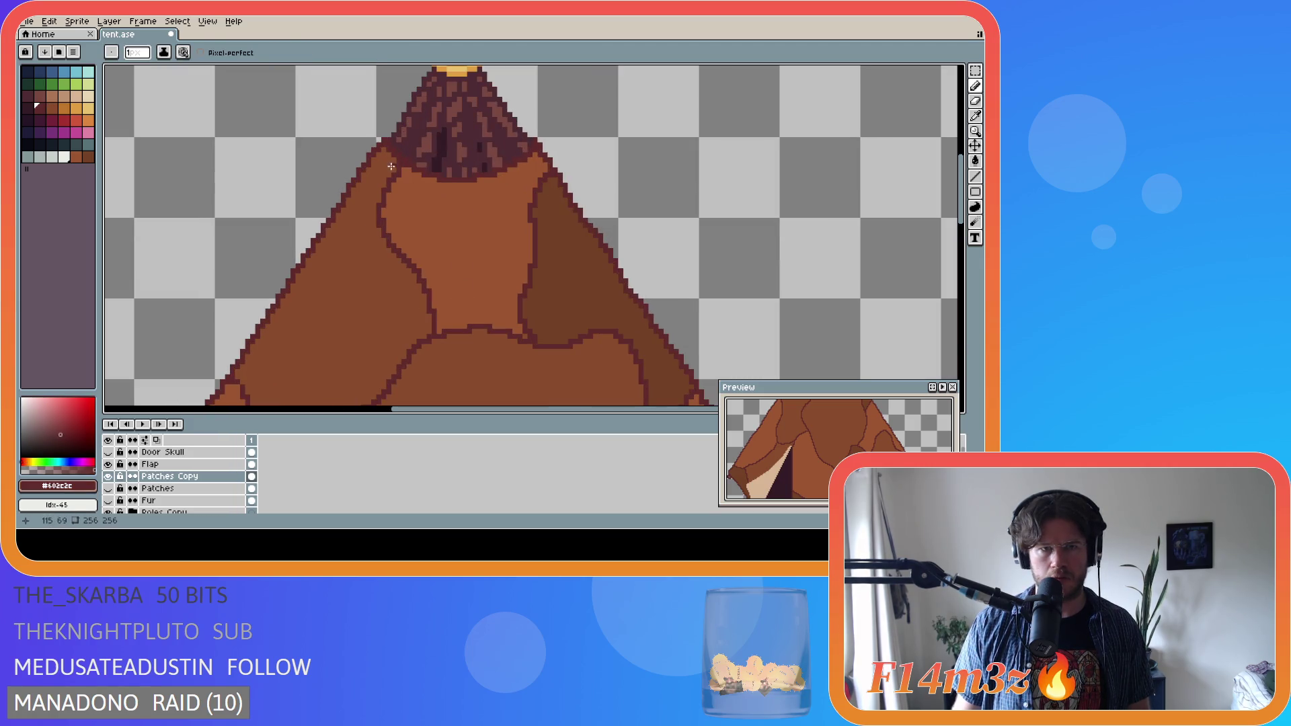
pyautogui.keyDown('alt'); pyautogui.click(398, 164); pyautogui.keyUp('alt')
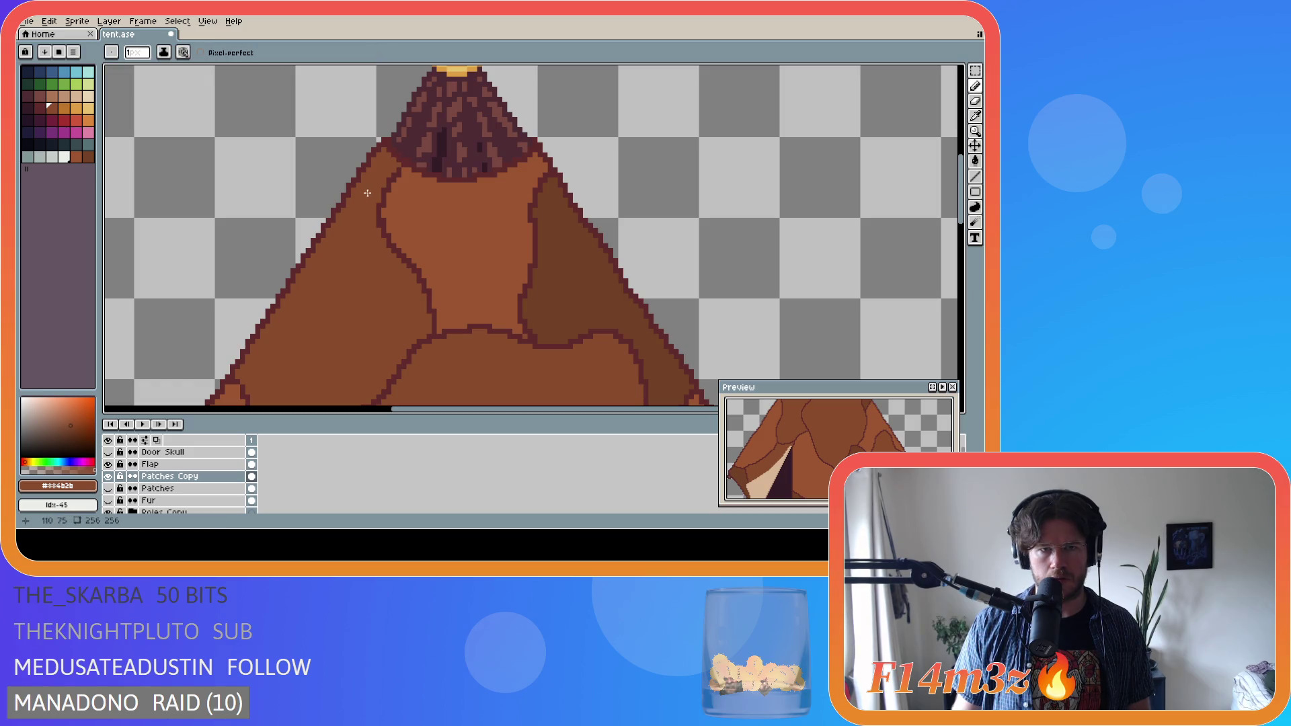
pyautogui.keyDown('alt'); pyautogui.click(400, 170); pyautogui.keyUp('alt')
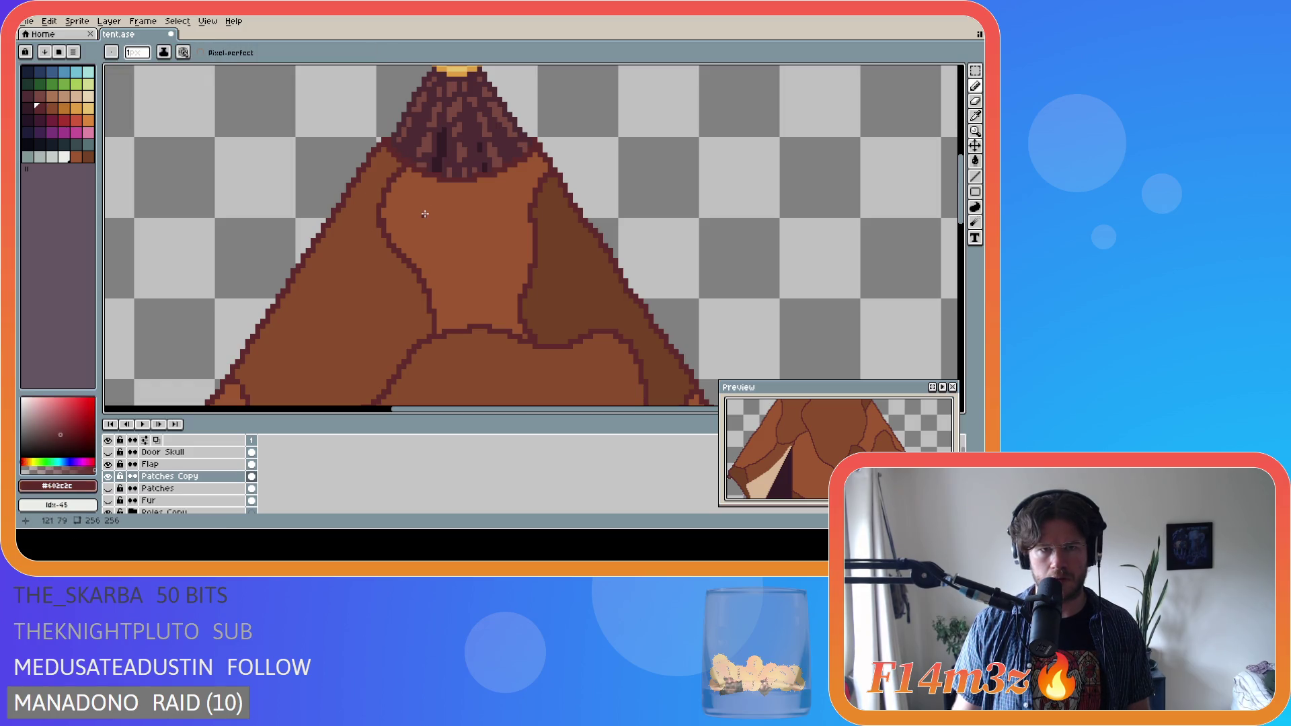
pyautogui.scroll(-3, 465, 243)
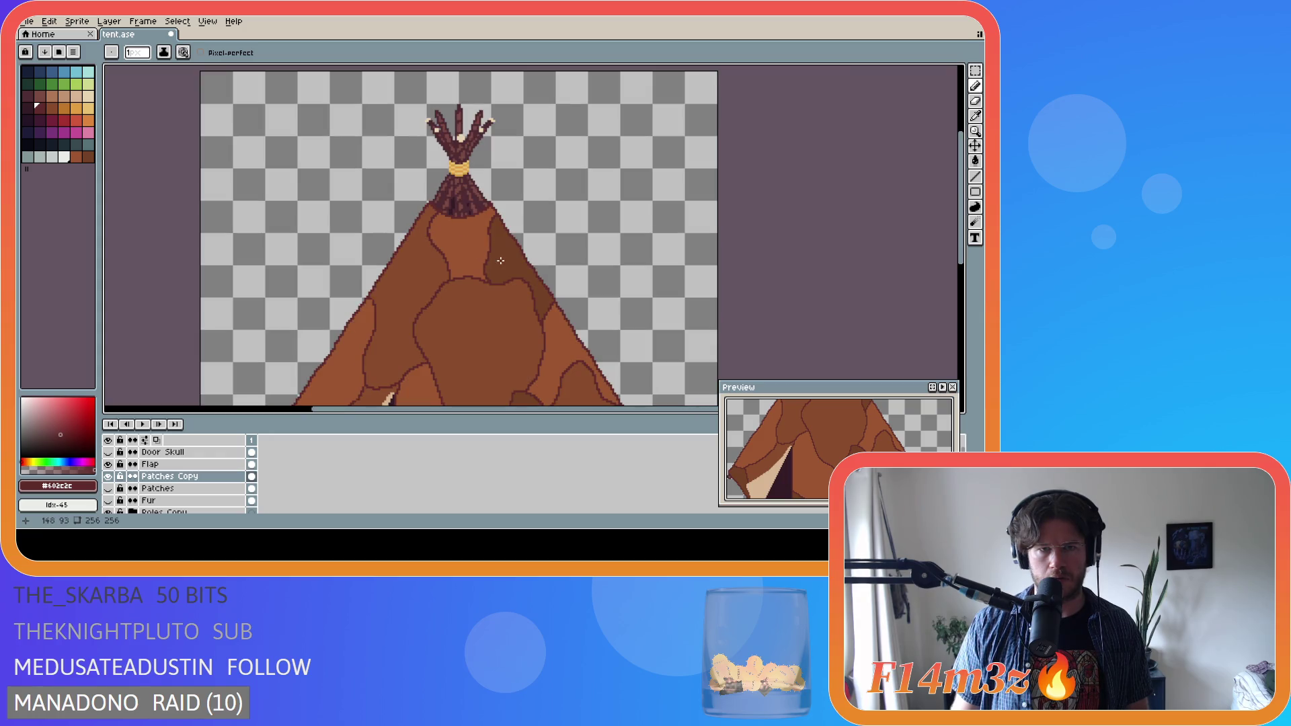
pyautogui.scroll(3, 424, 237)
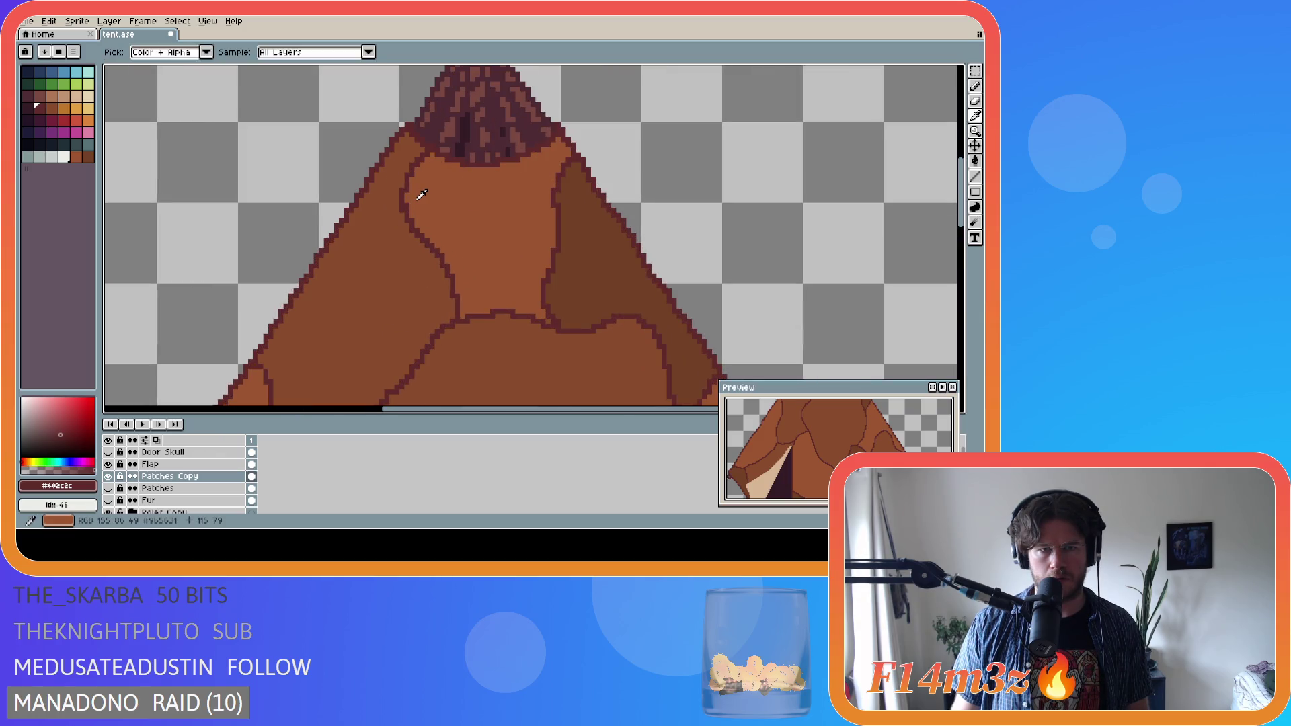
pyautogui.keyDown('alt'); pyautogui.click(416, 201); pyautogui.keyUp('alt')
pyautogui.scroll(-2, 540, 260)
pyautogui.scroll(-1, 540, 260)
pyautogui.scroll(2, 548, 236)
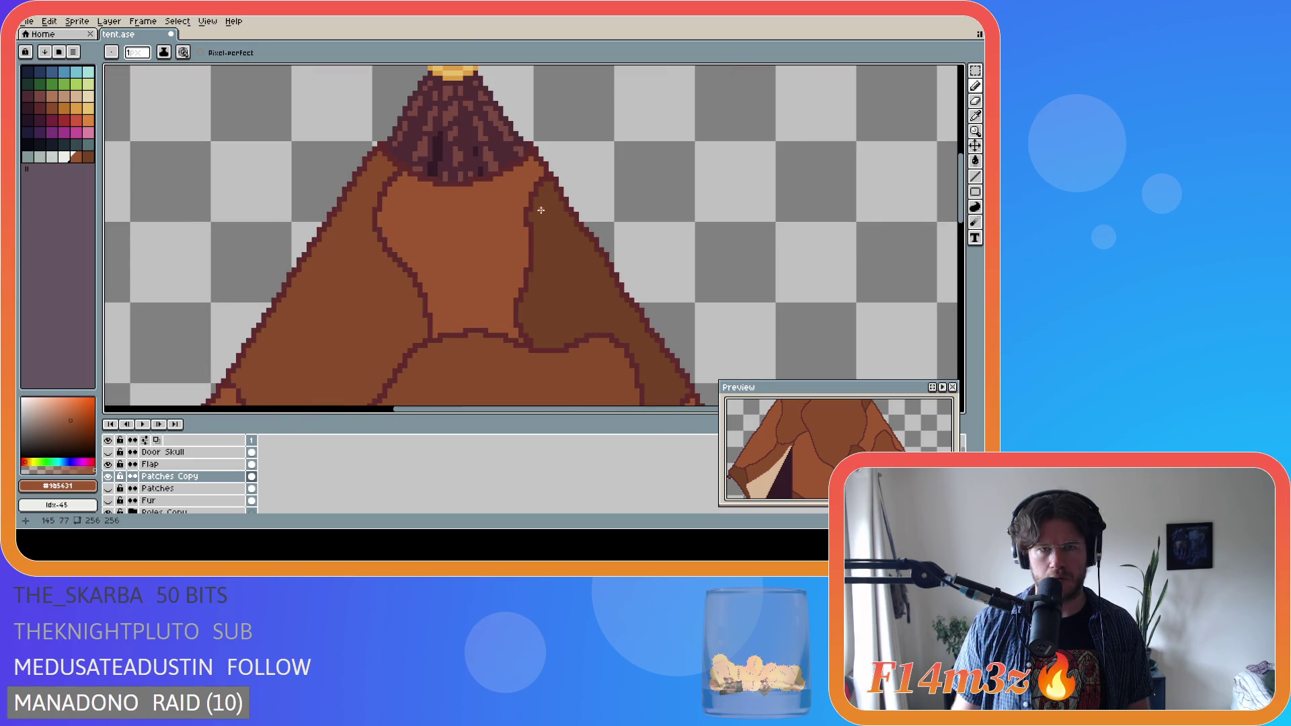
# - Bucket-fill the small light patch under the poles with the neighbouring #744125 brown
pyautogui.keyDown('alt'); pyautogui.click(531, 209); pyautogui.keyUp('alt')
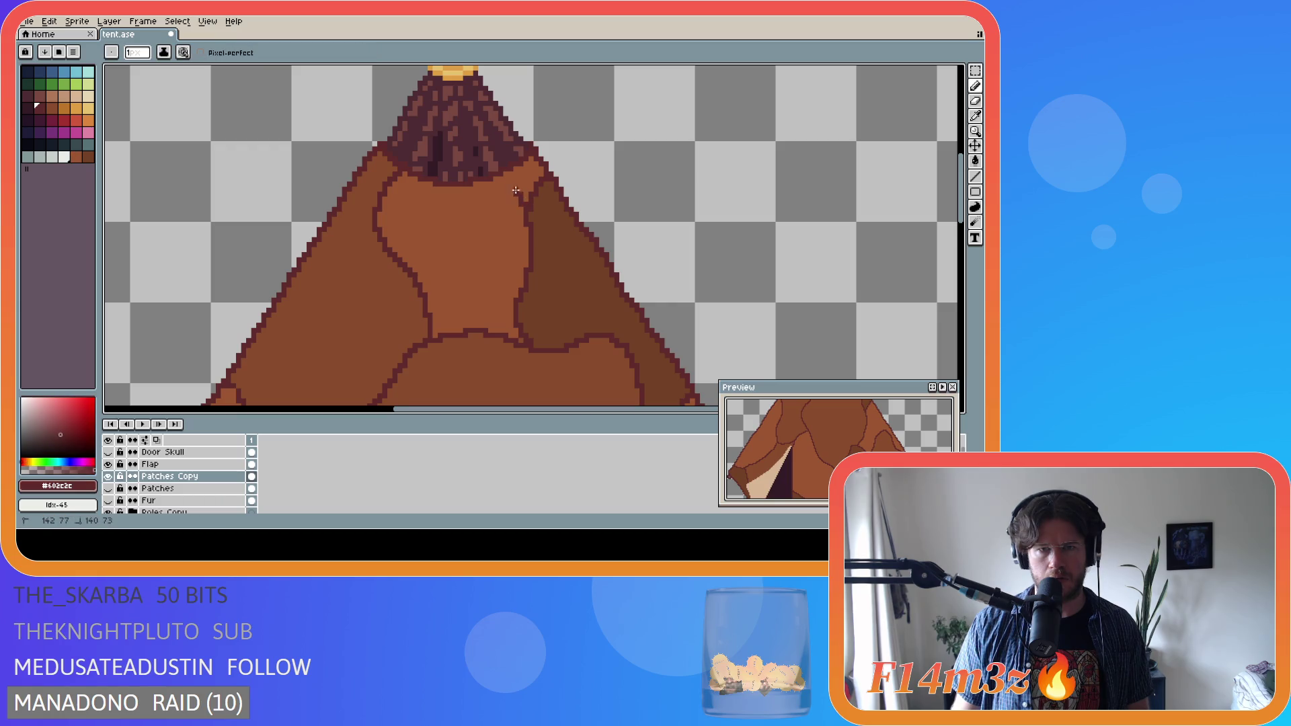
pyautogui.keyDown('alt'); pyautogui.click(553, 208); pyautogui.keyUp('alt')
pyautogui.press('g')
pyautogui.click(528, 185)
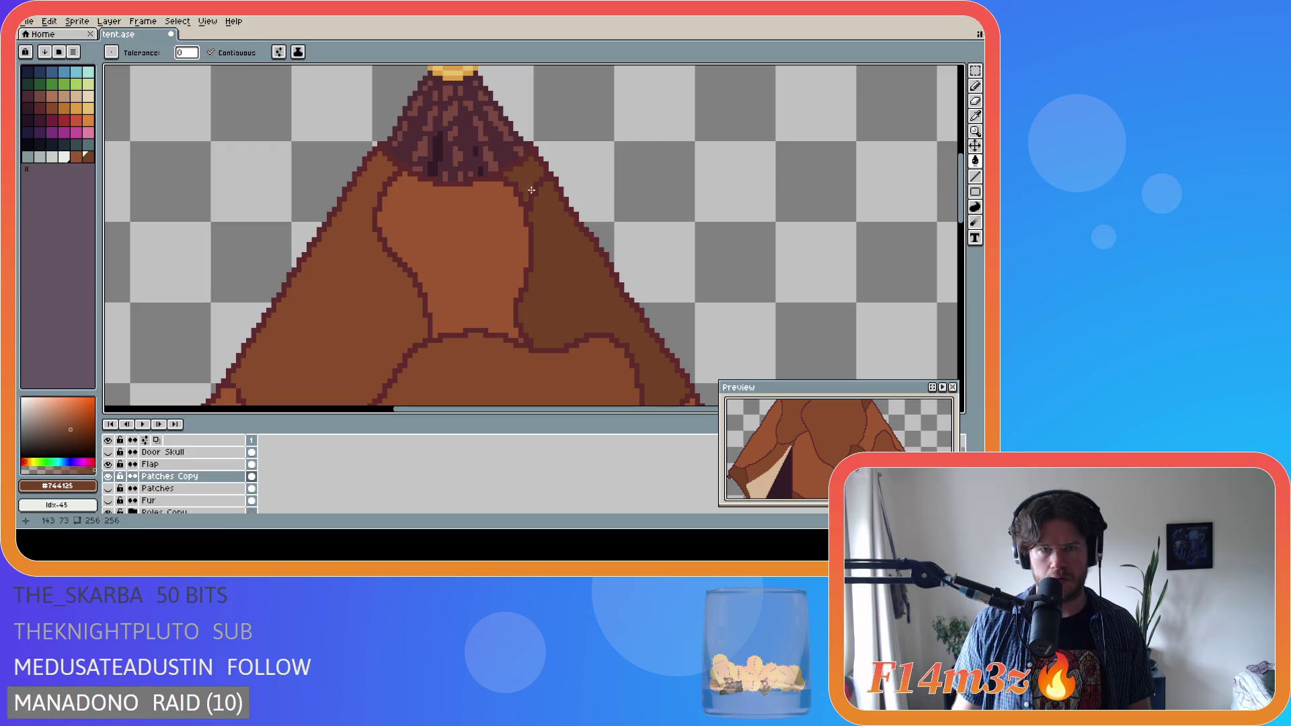
pyautogui.press('e')
pyautogui.press('b')
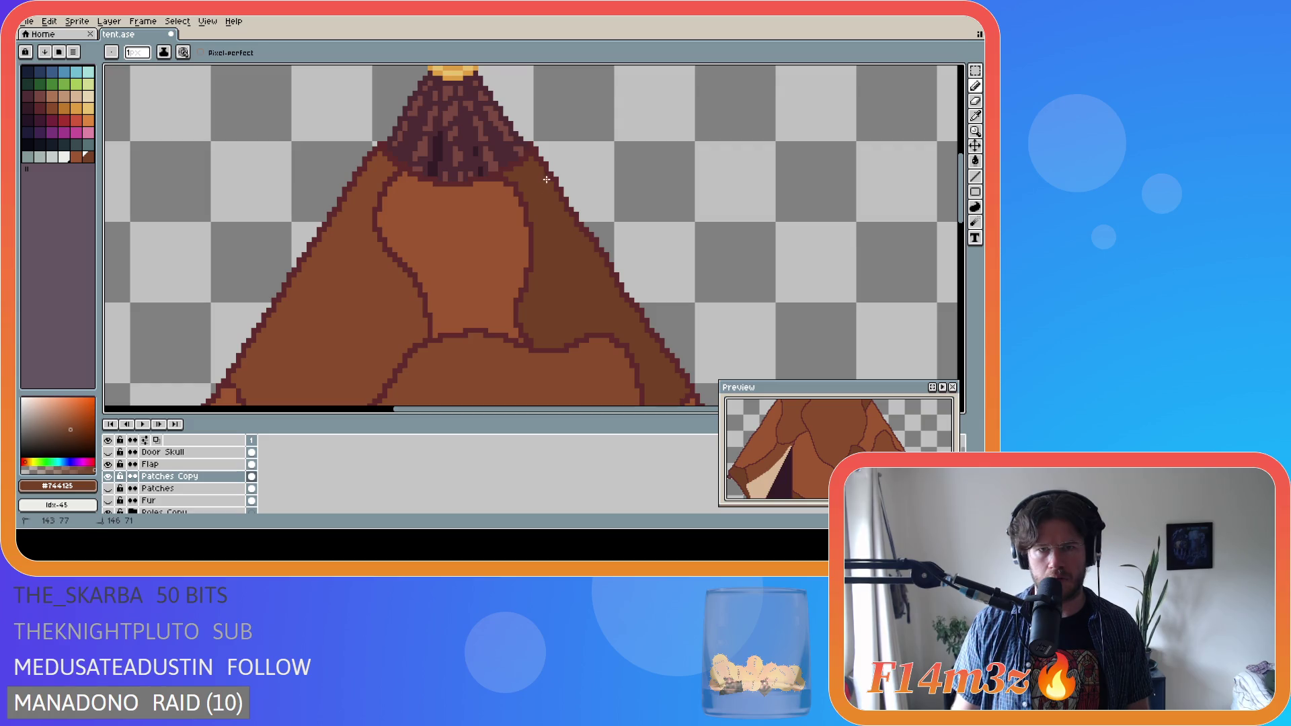
pyautogui.scroll(-2, 577, 274)
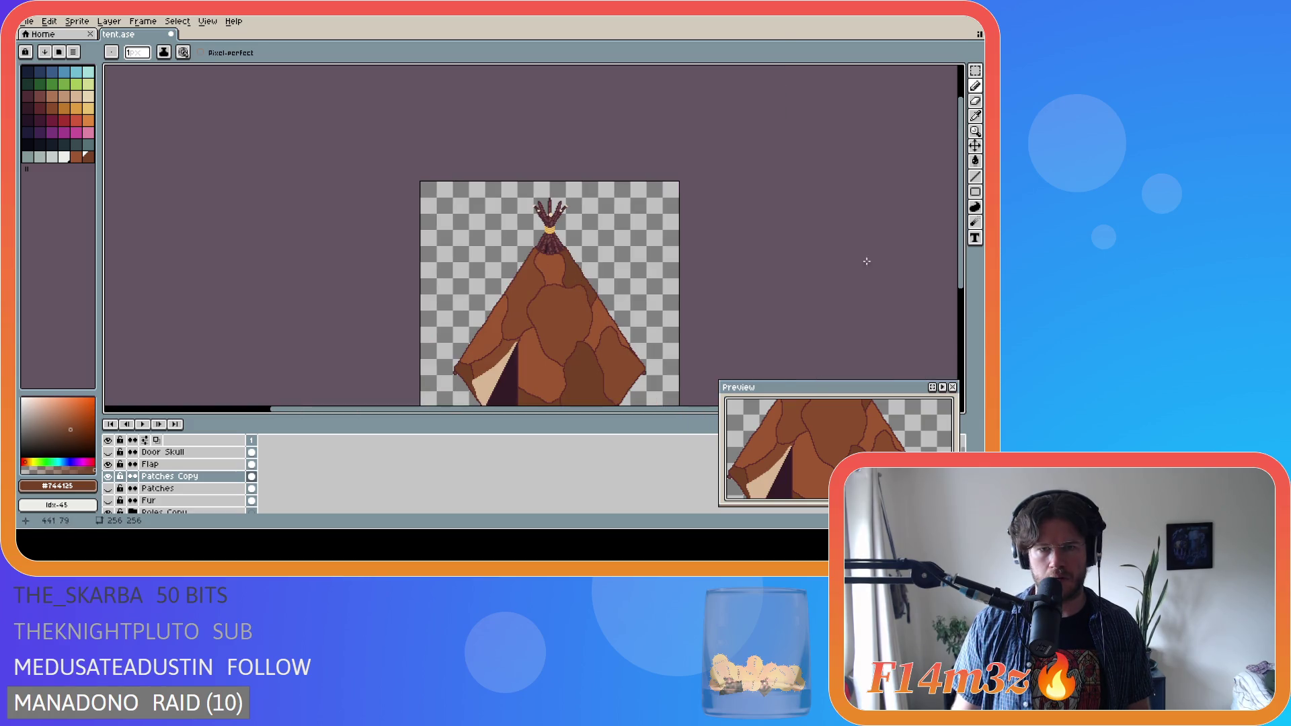
# - Zoom out to the whole teepee, undo the last pencil stroke, and save tent.ase
pyautogui.scroll(-2, 853, 270)
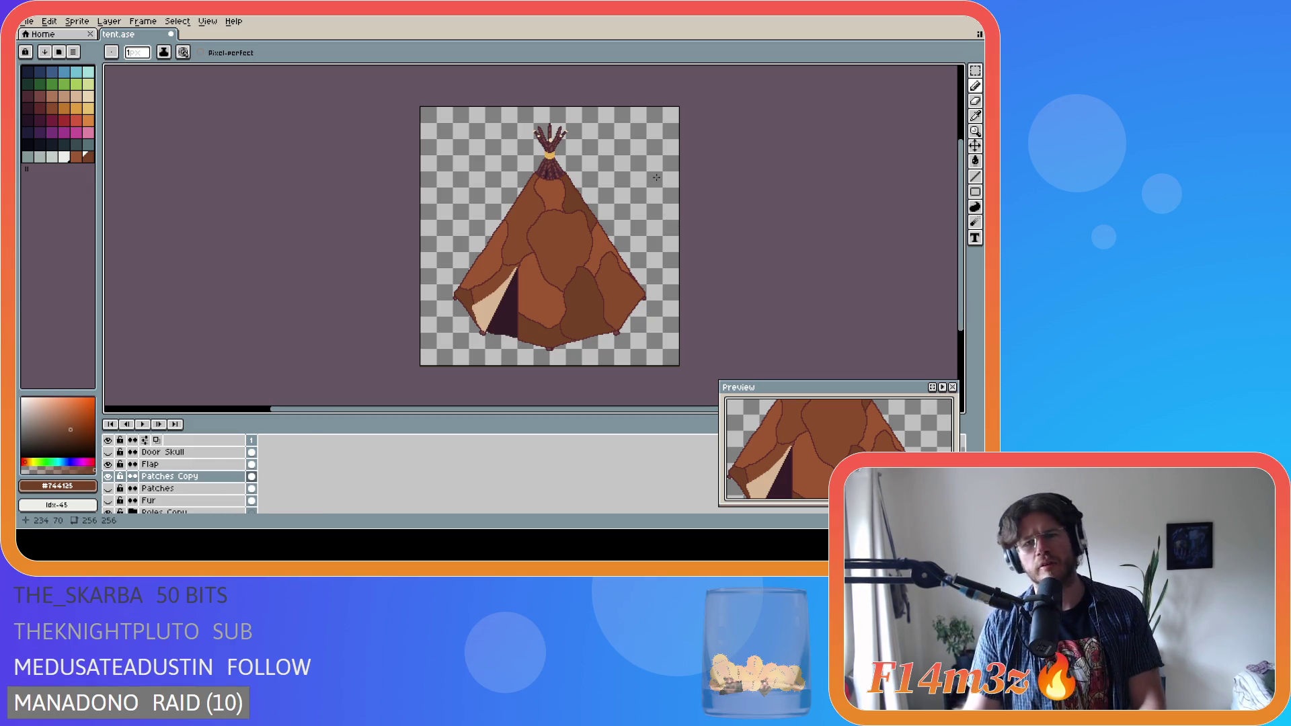
pyautogui.hotkey('ctrl', 'z')
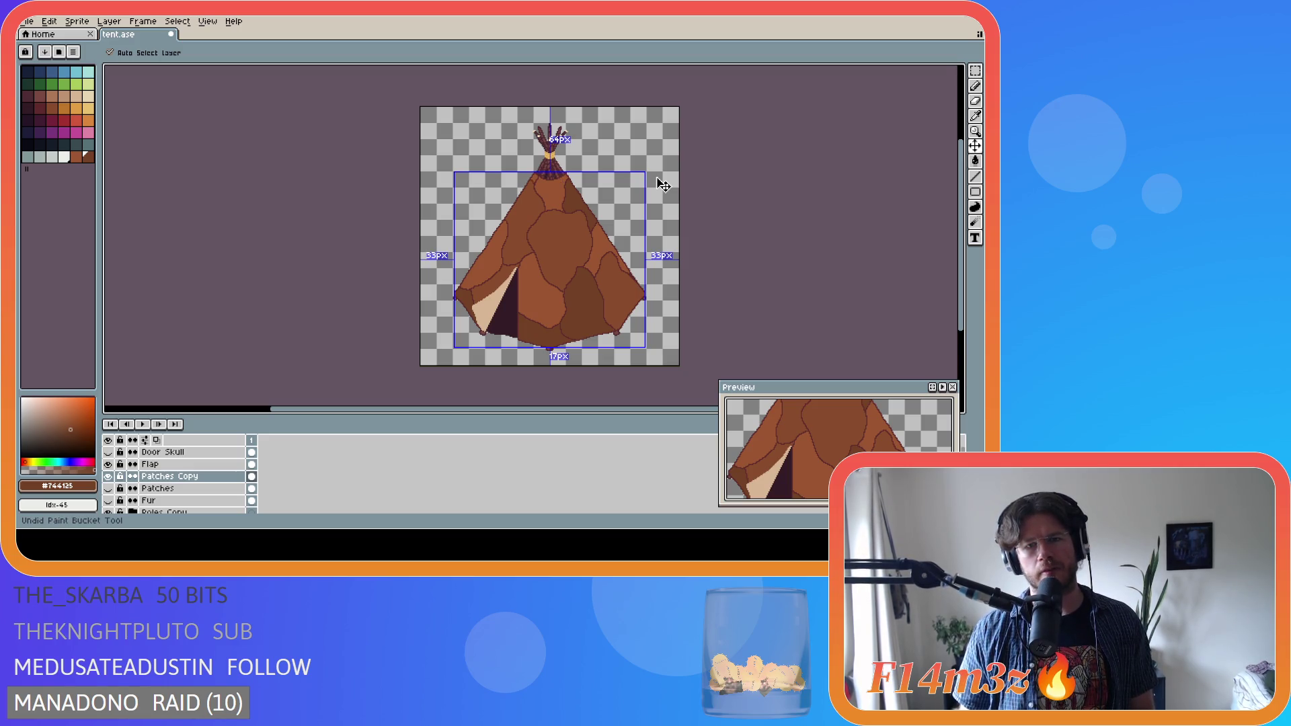
pyautogui.hotkey('ctrl', 's')
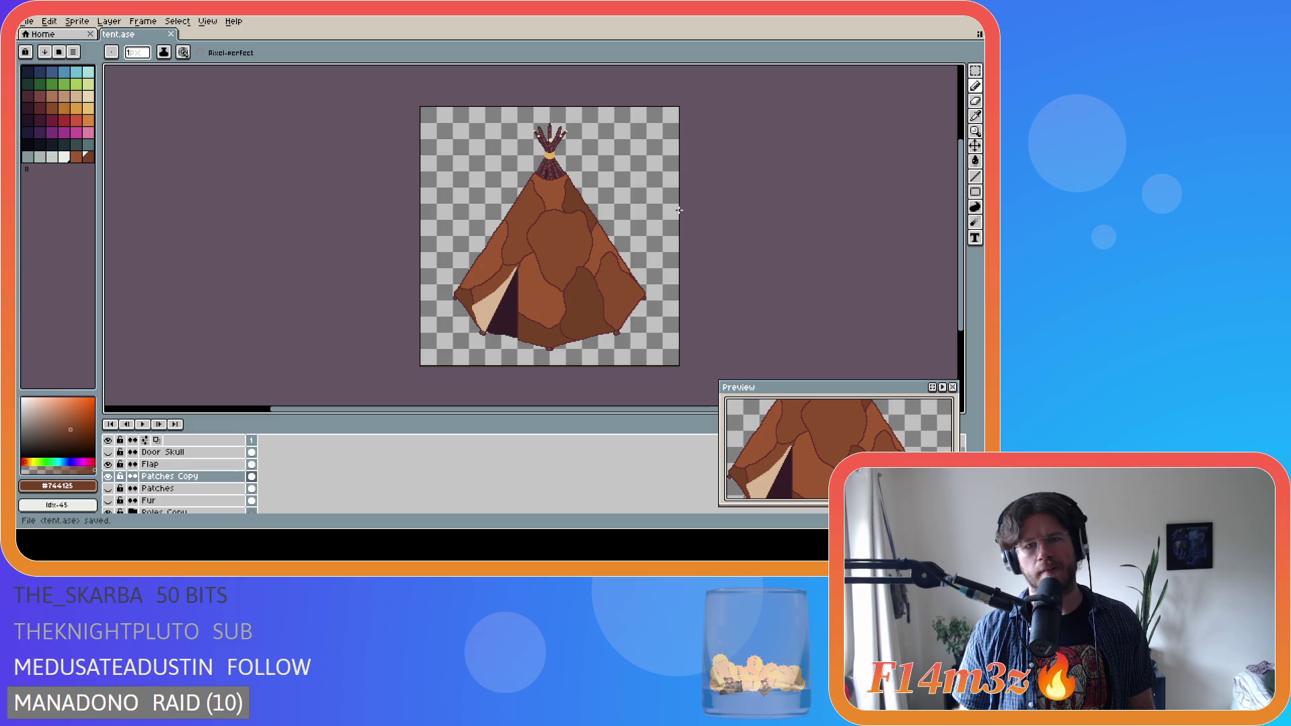
# - Undo and redo the recent fills and pencil strokes to compare, ending with all edits restored
pyautogui.hotkey('ctrl', 'z')
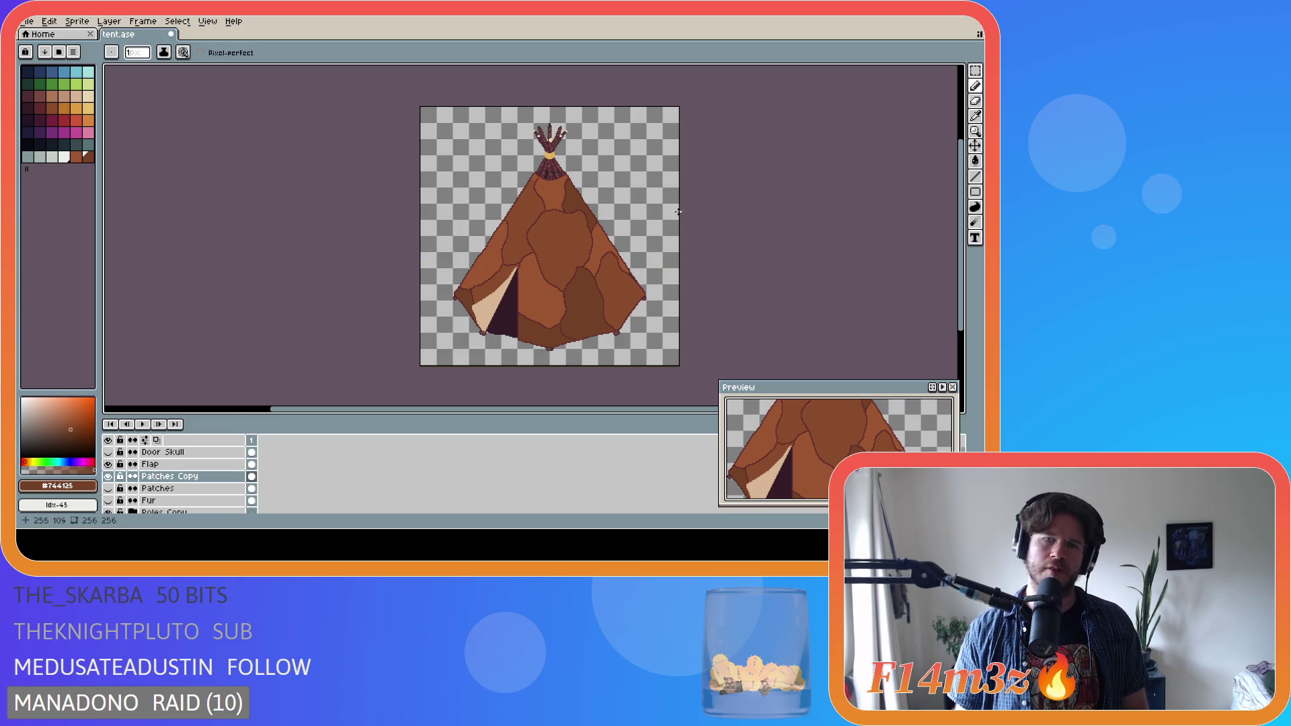
pyautogui.press('shift')
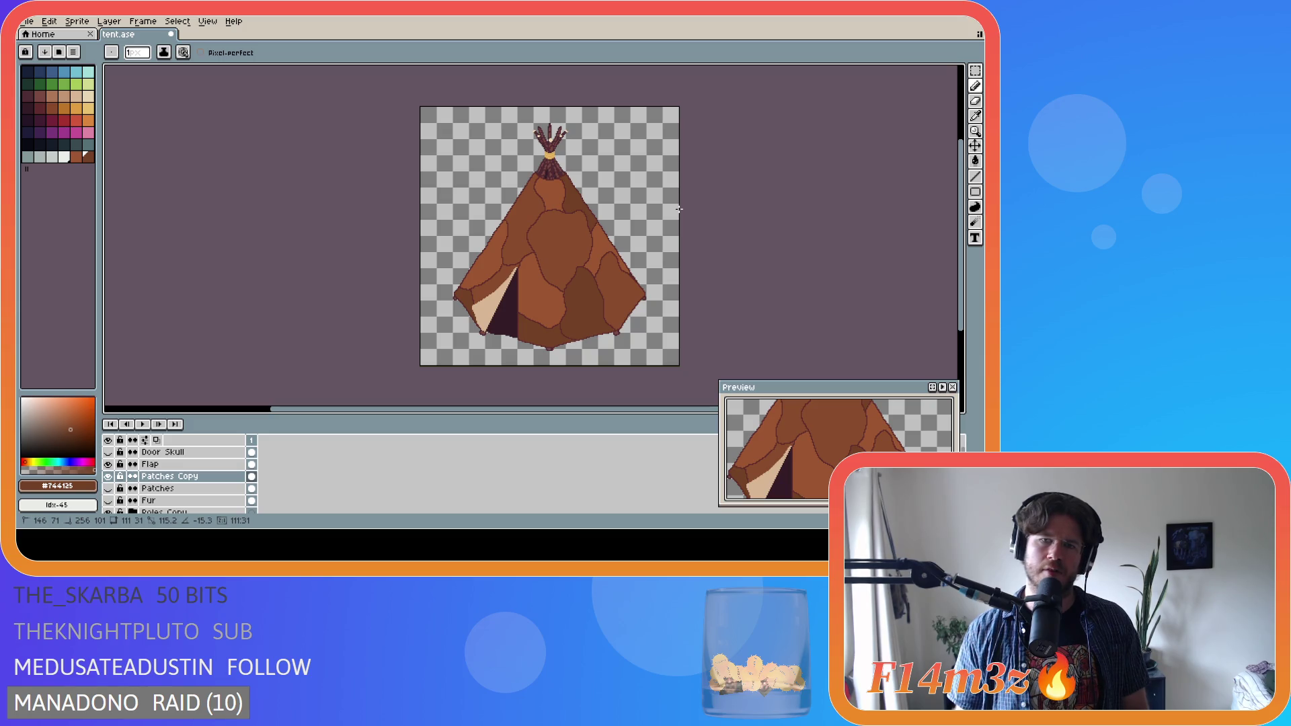
pyautogui.hotkey('ctrl', 'z')
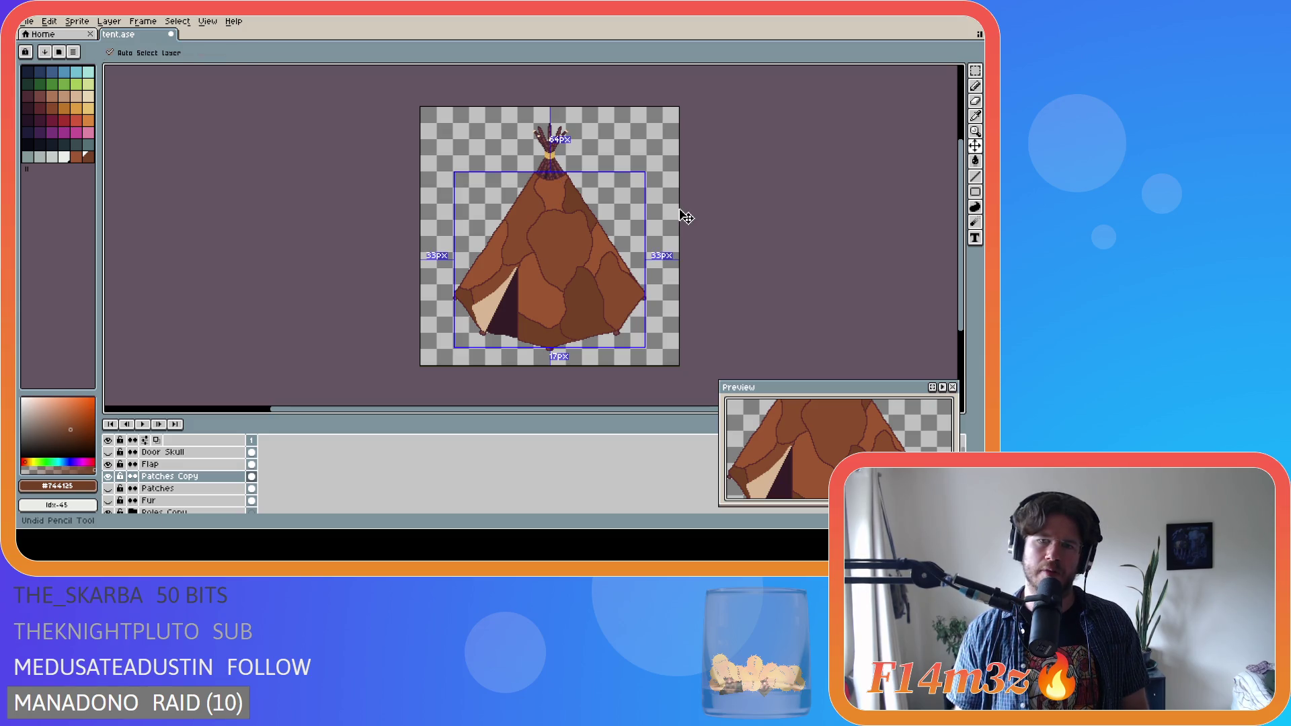
pyautogui.hotkey('ctrl', 'z')
pyautogui.hotkey('ctrl', 'z')
pyautogui.hotkey('ctrl', 'y')
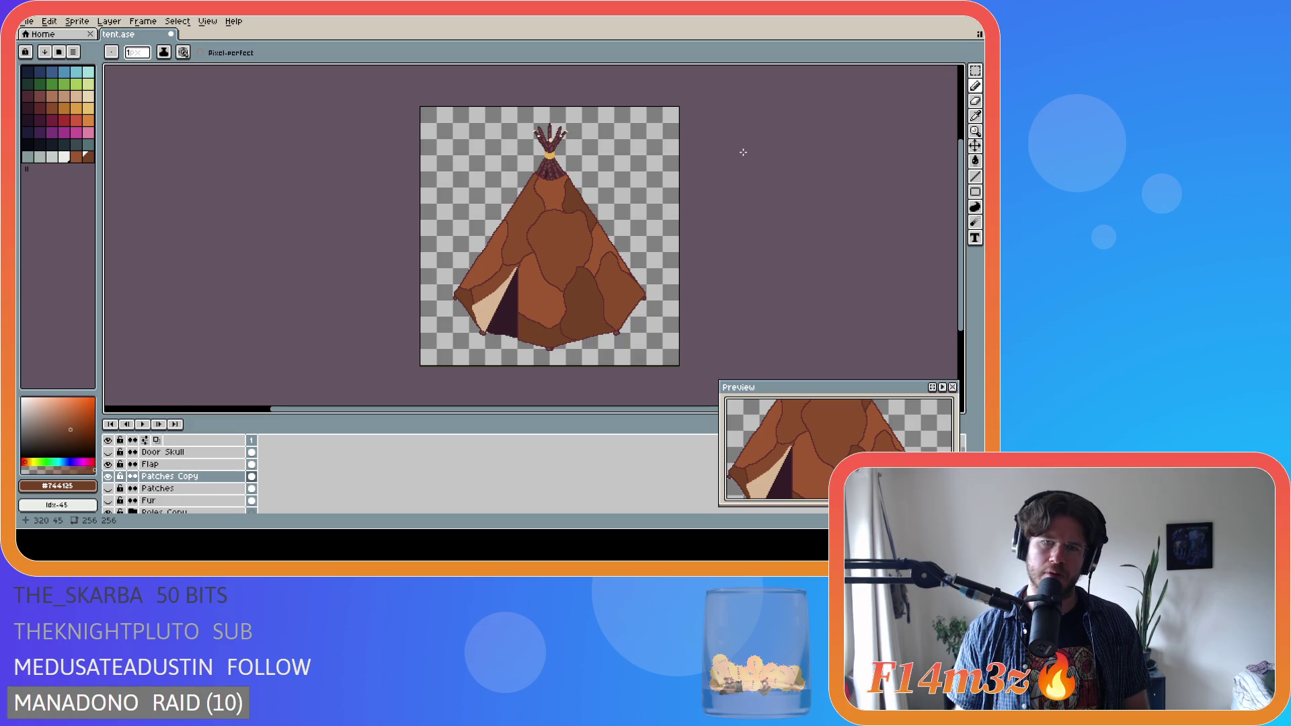
pyautogui.hotkey('ctrl', 'z')
pyautogui.hotkey('ctrl', 'y')
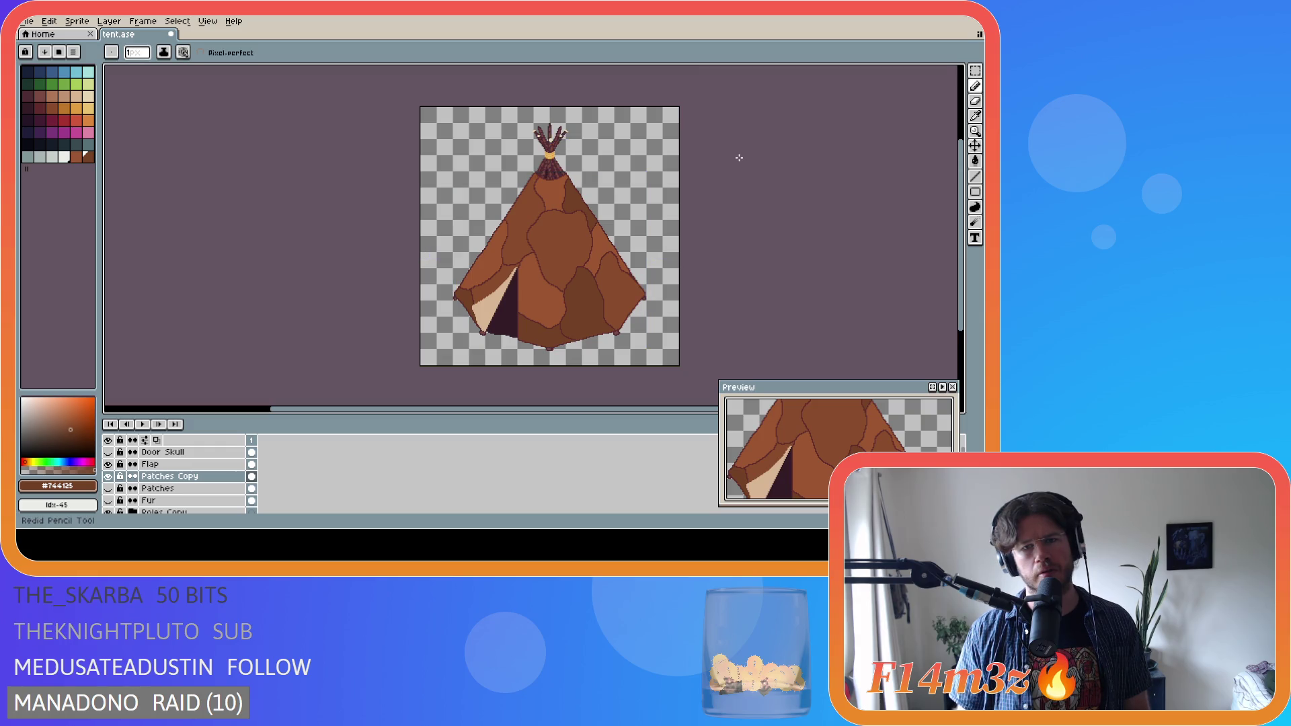
pyautogui.hotkey('ctrl', 'z')
pyautogui.hotkey('ctrl', 'y')
pyautogui.hotkey('ctrl', 'z')
pyautogui.hotkey('ctrl', 'z')
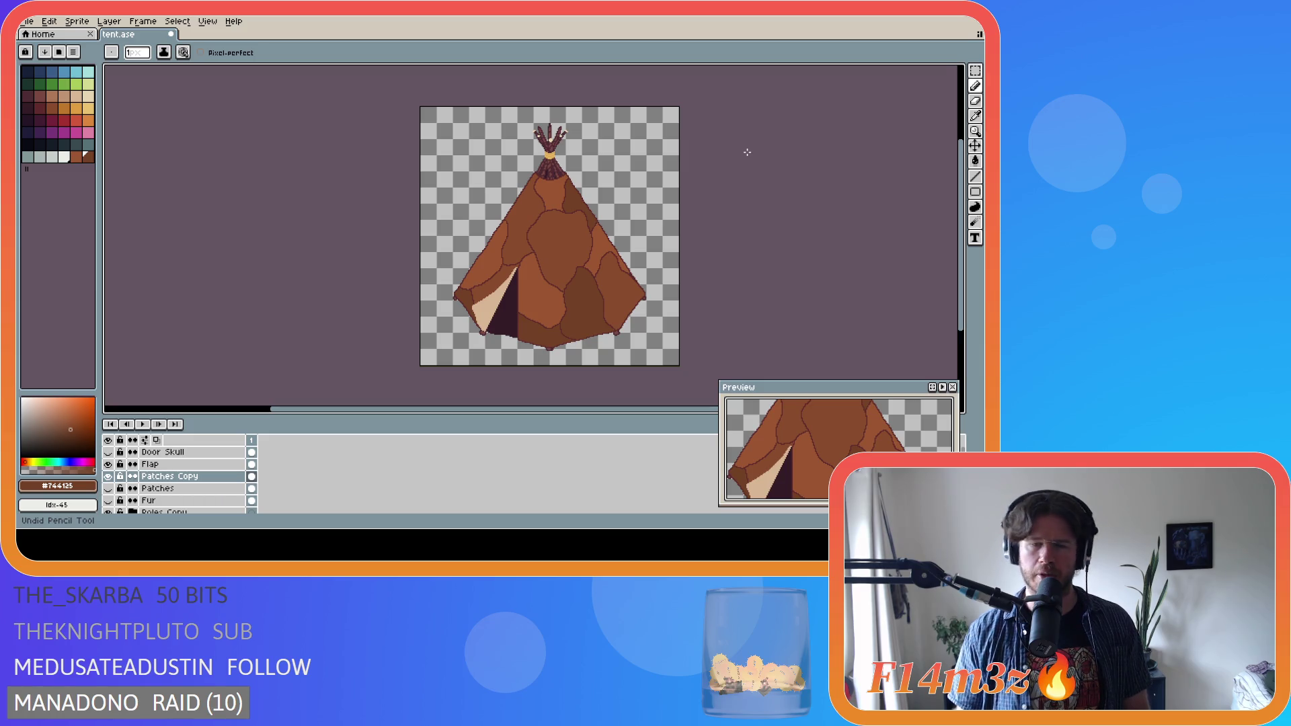
pyautogui.hotkey('ctrl', 'y')
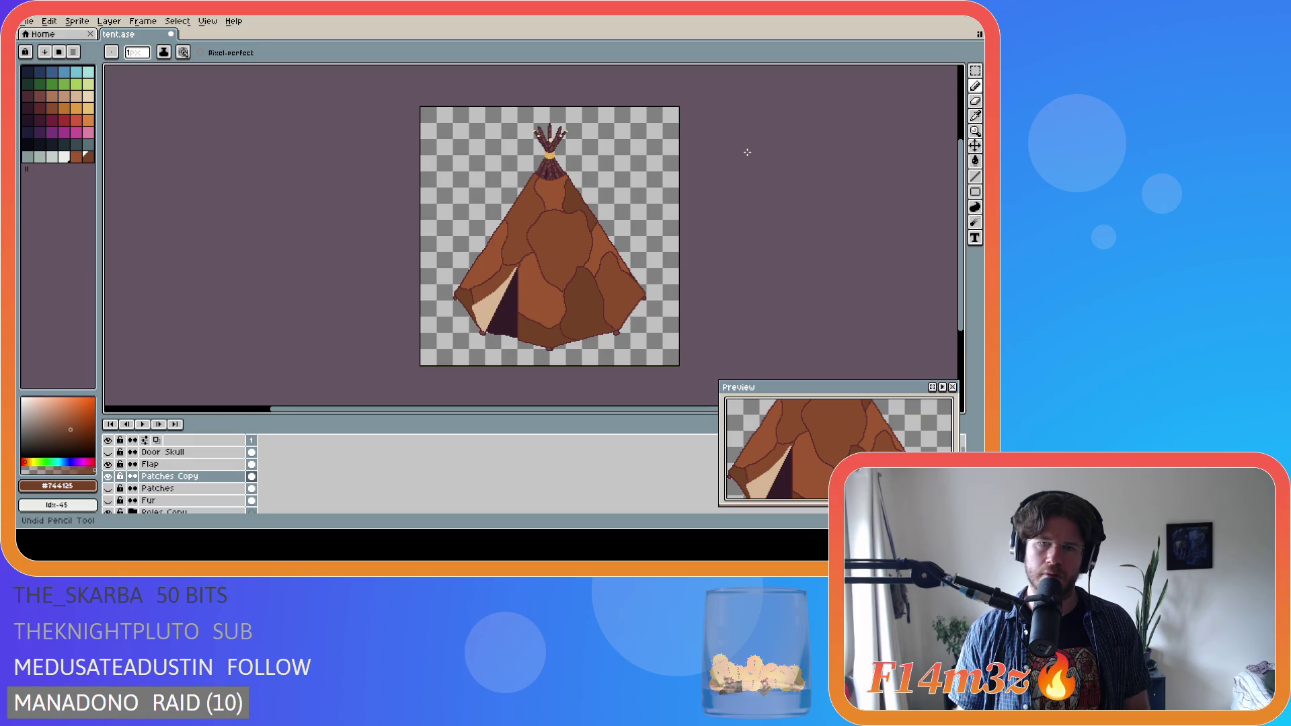
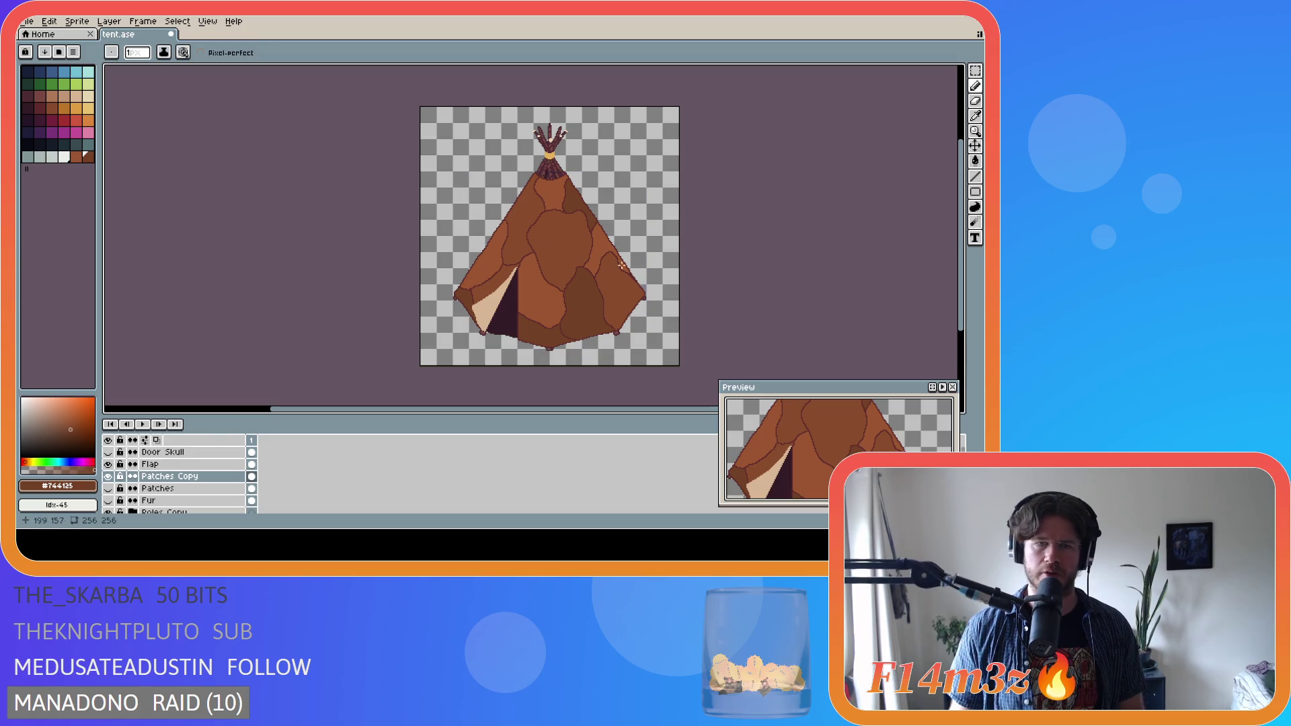
# - Undo the last fill and draw a dark #602c2c outline stroke near the tent top
pyautogui.hotkey('ctrl', 'z')
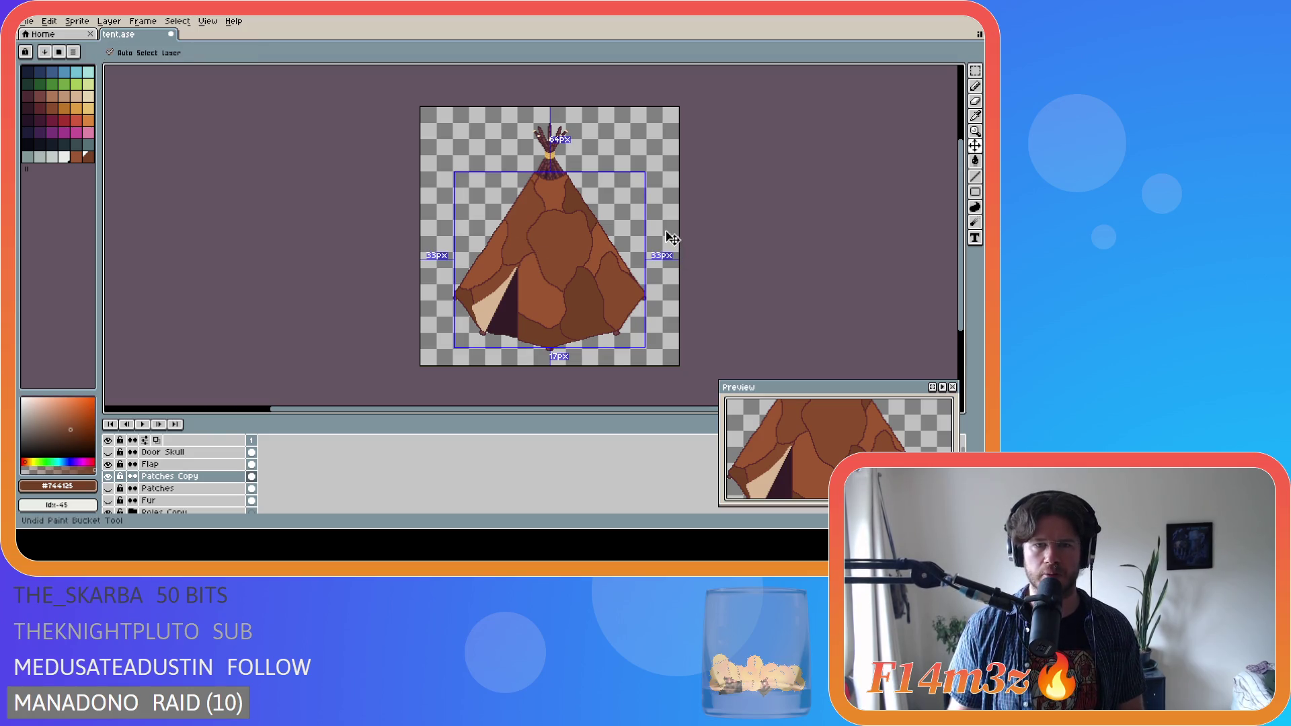
pyautogui.scroll(2, 591, 210)
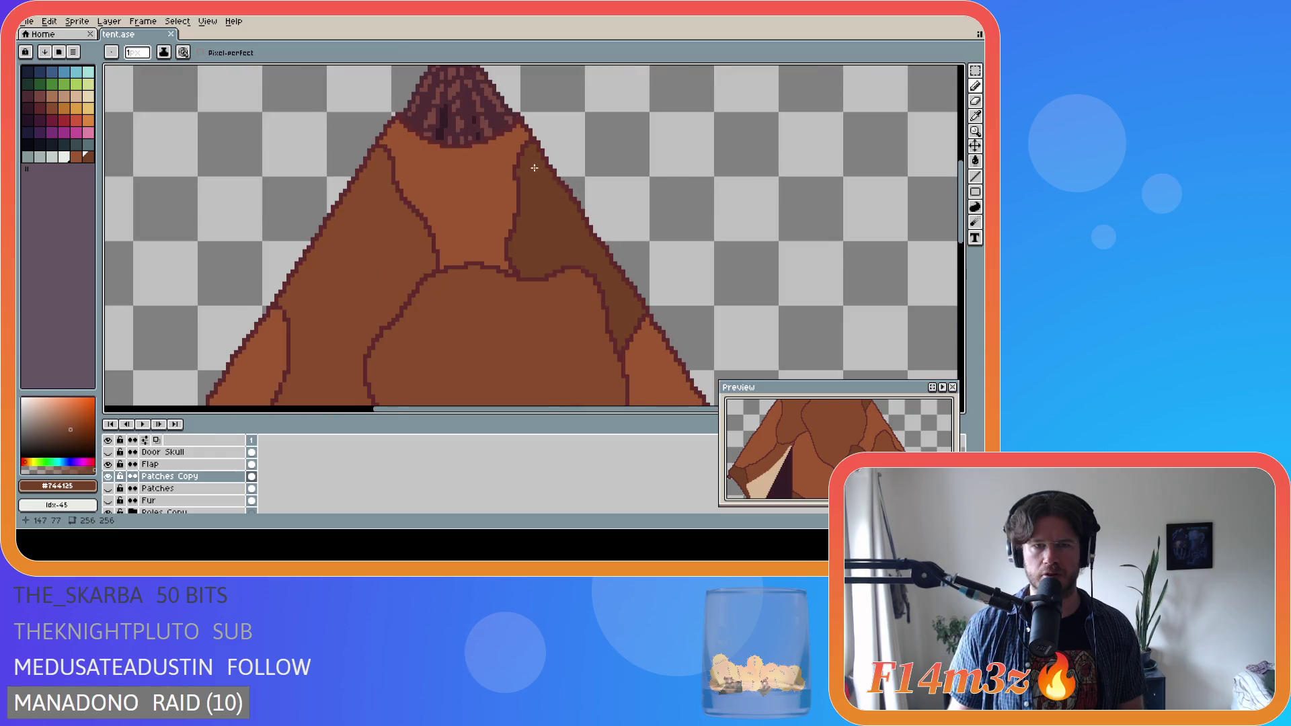
pyautogui.scroll(1, 533, 168)
pyautogui.keyDown('alt'); pyautogui.click(509, 176); pyautogui.keyUp('alt')
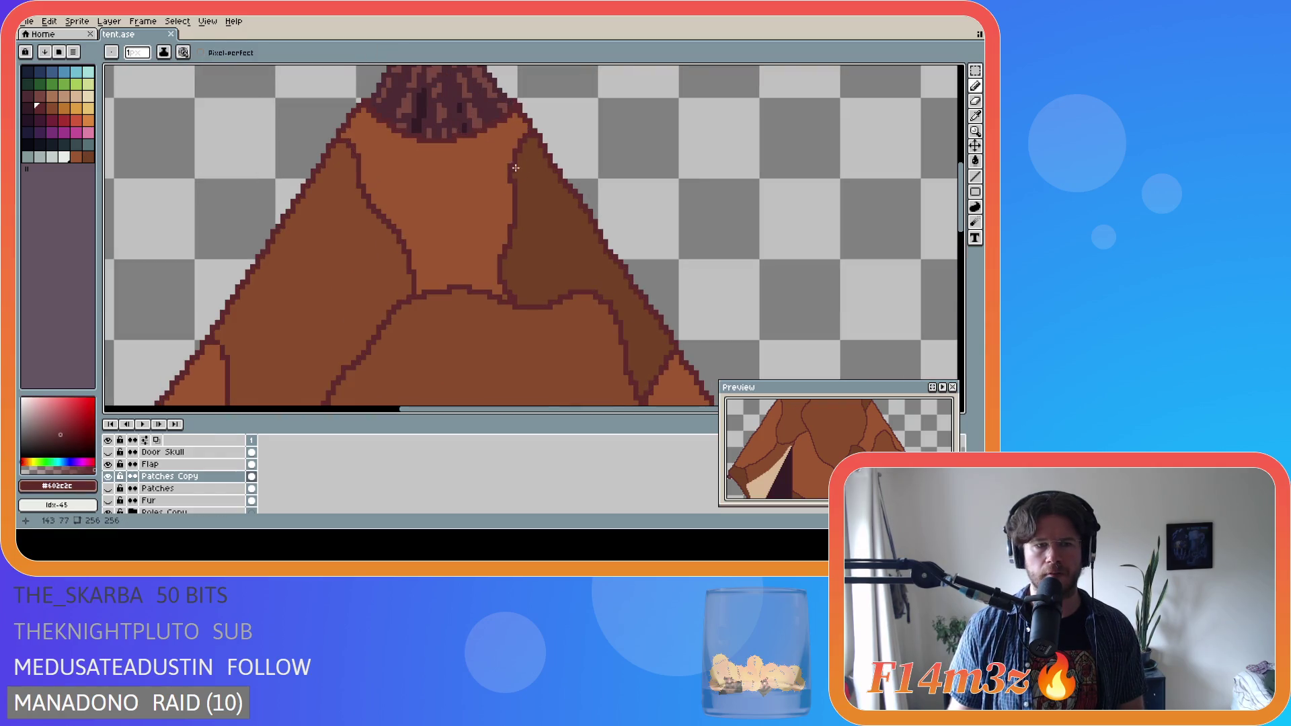
pyautogui.moveTo(509, 166); pyautogui.dragTo(485, 127)
# - Fill the corner under the poles with the medium brown panel colour and save the sprite
pyautogui.press('alt')
pyautogui.keyDown('alt'); pyautogui.click(534, 167); pyautogui.keyUp('alt')
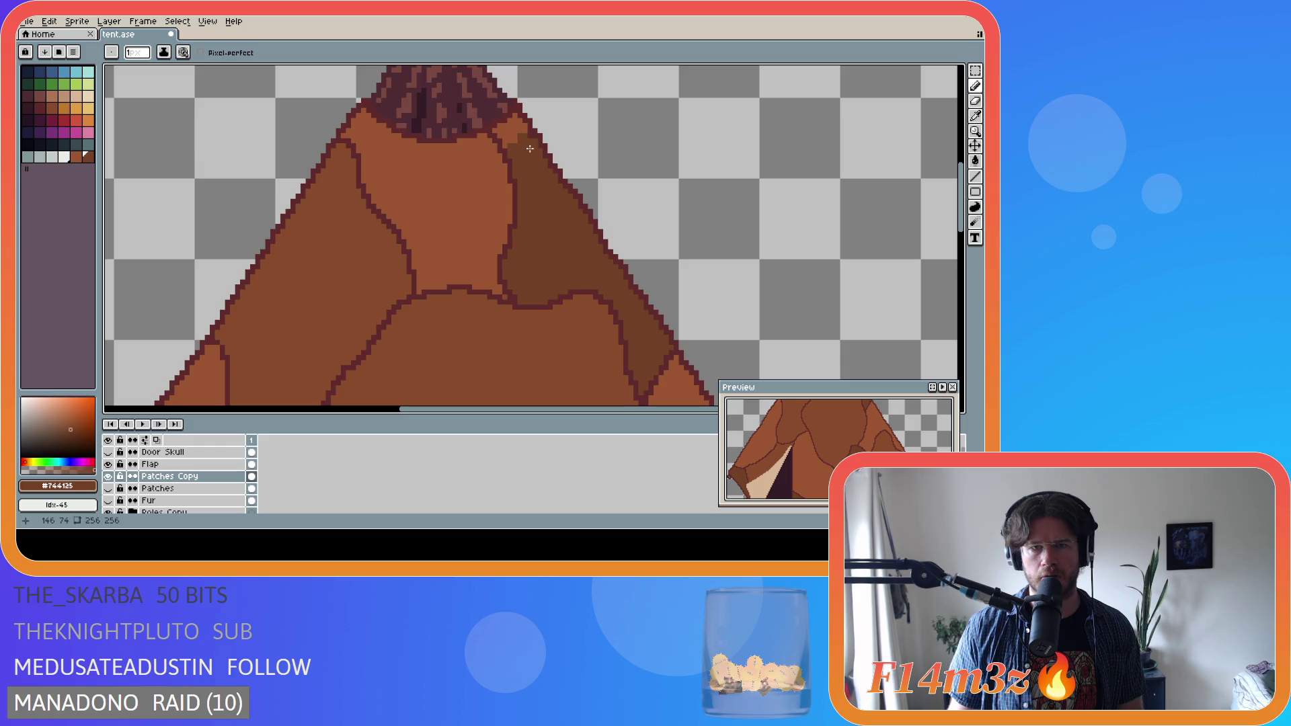
pyautogui.press('g')
pyautogui.click(508, 127)
pyautogui.scroll(-2, 541, 211)
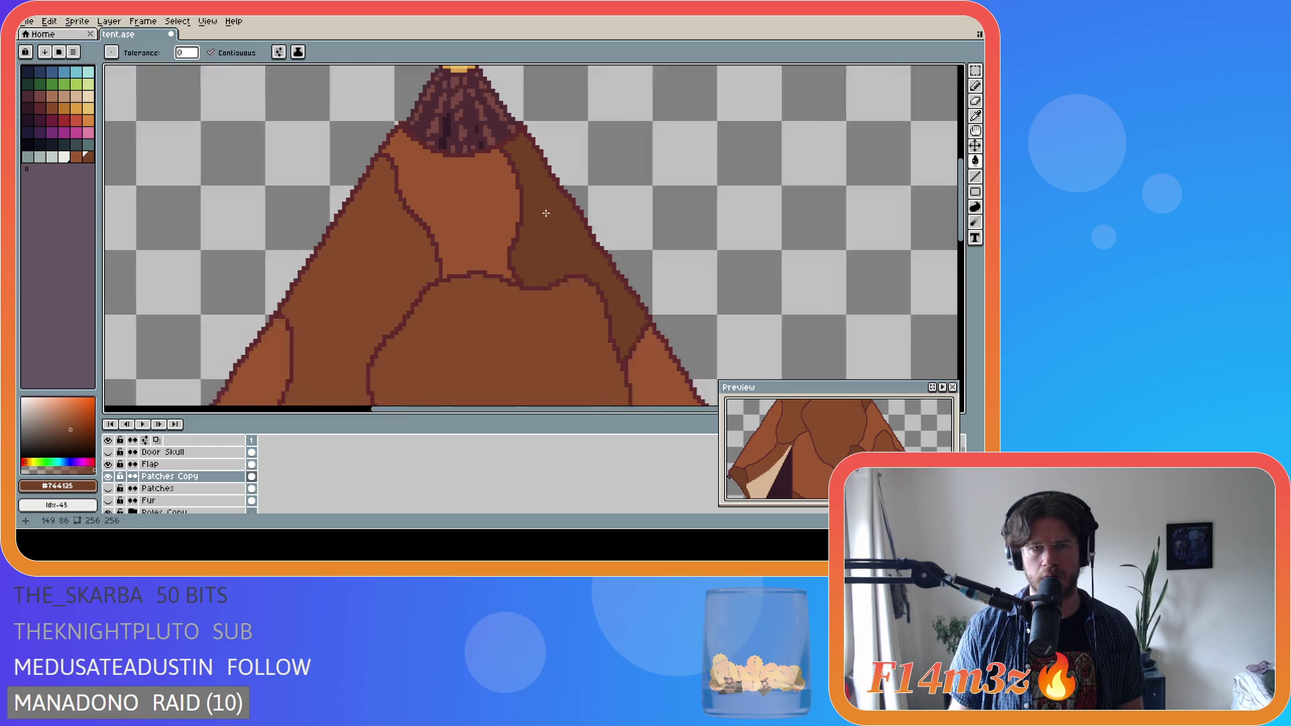
pyautogui.scroll(-2, 546, 214)
pyautogui.hotkey('ctrl', 's')
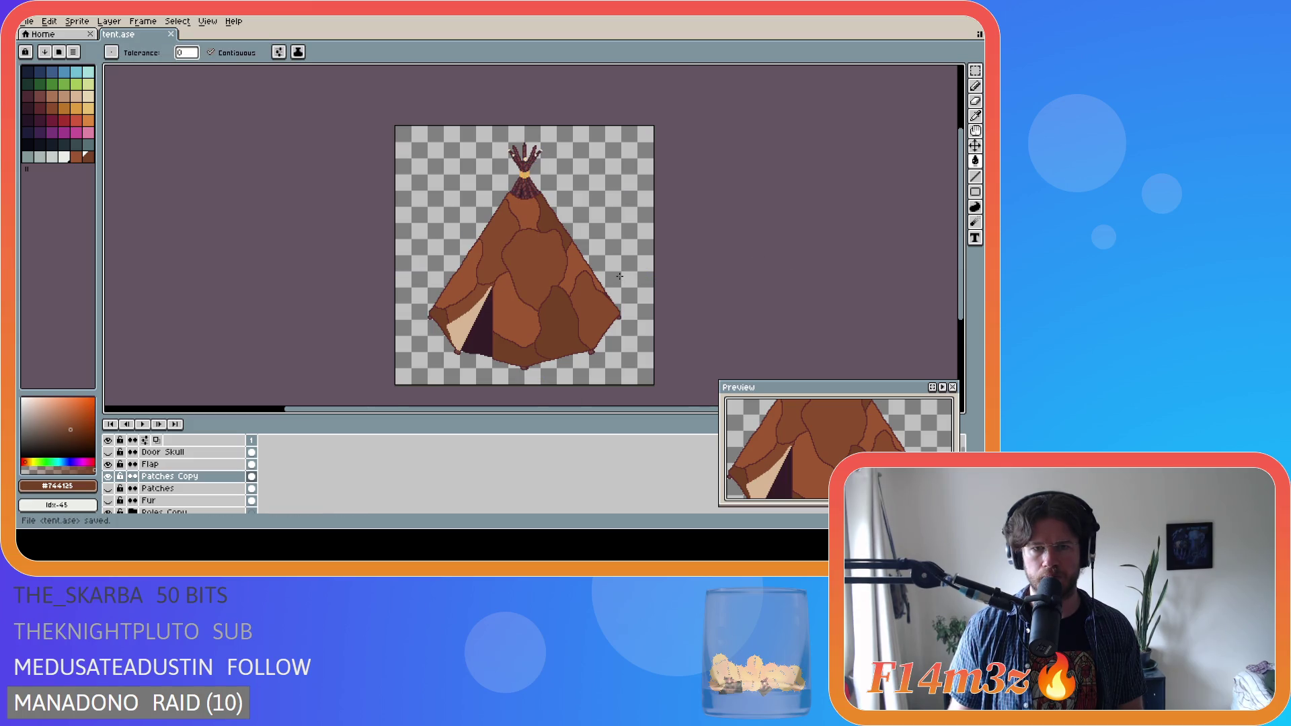
# - Redraw a dark outline along the dark patch's lower edge and sample the medium brown
pyautogui.scroll(2, 620, 275)
pyautogui.scroll(-2, 608, 276)
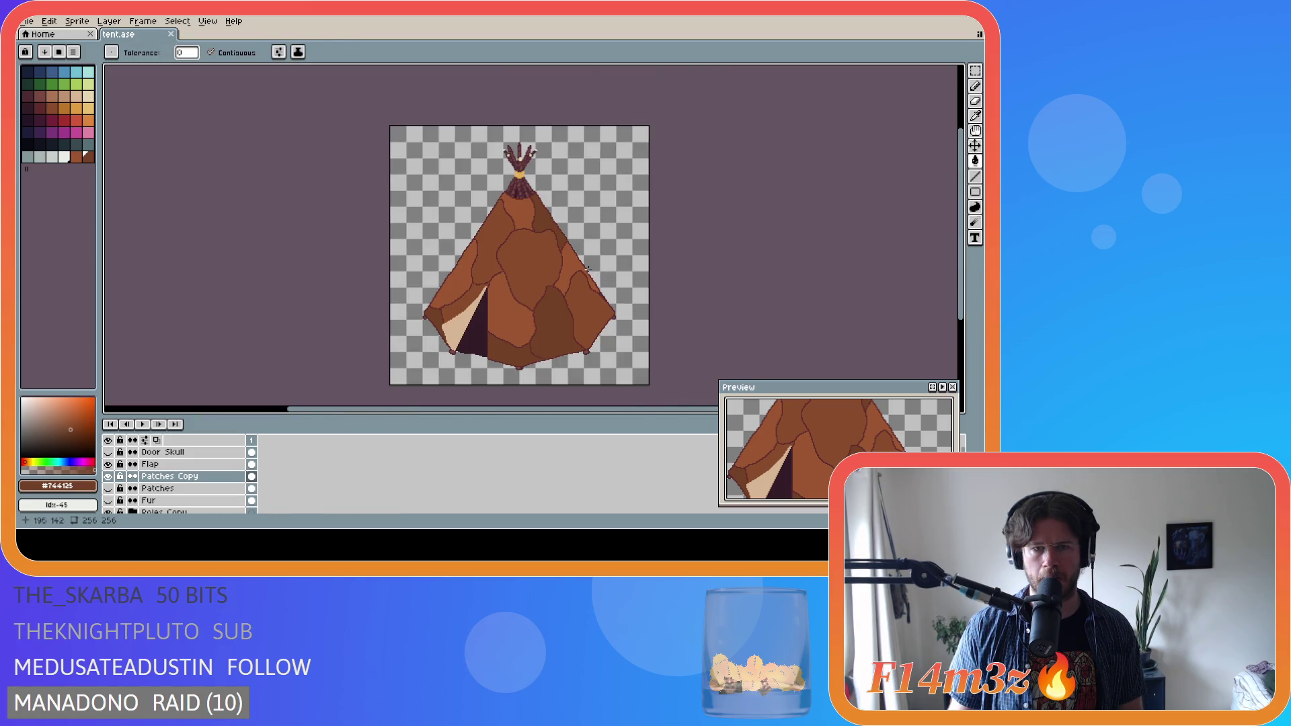
pyautogui.scroll(2, 589, 269)
pyautogui.scroll(-2, 568, 260)
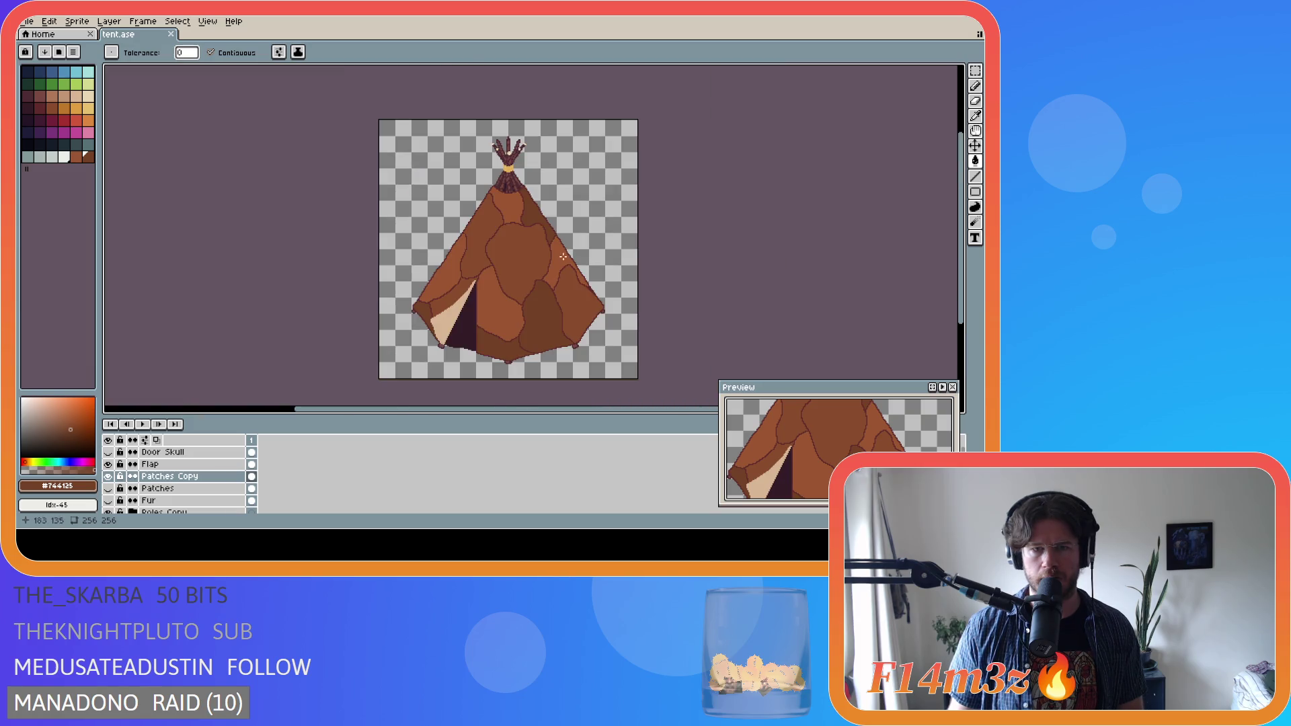
pyautogui.scroll(3, 564, 254)
pyautogui.scroll(-3, 554, 232)
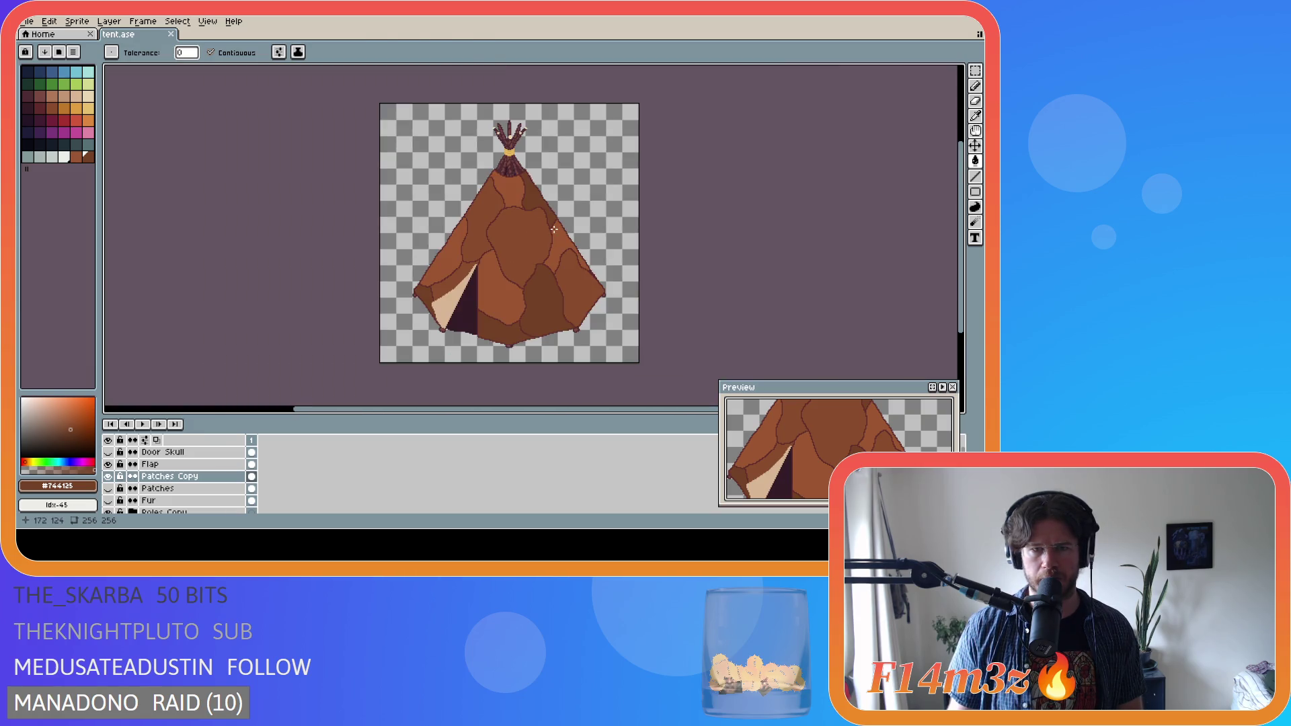
pyautogui.scroll(3, 553, 229)
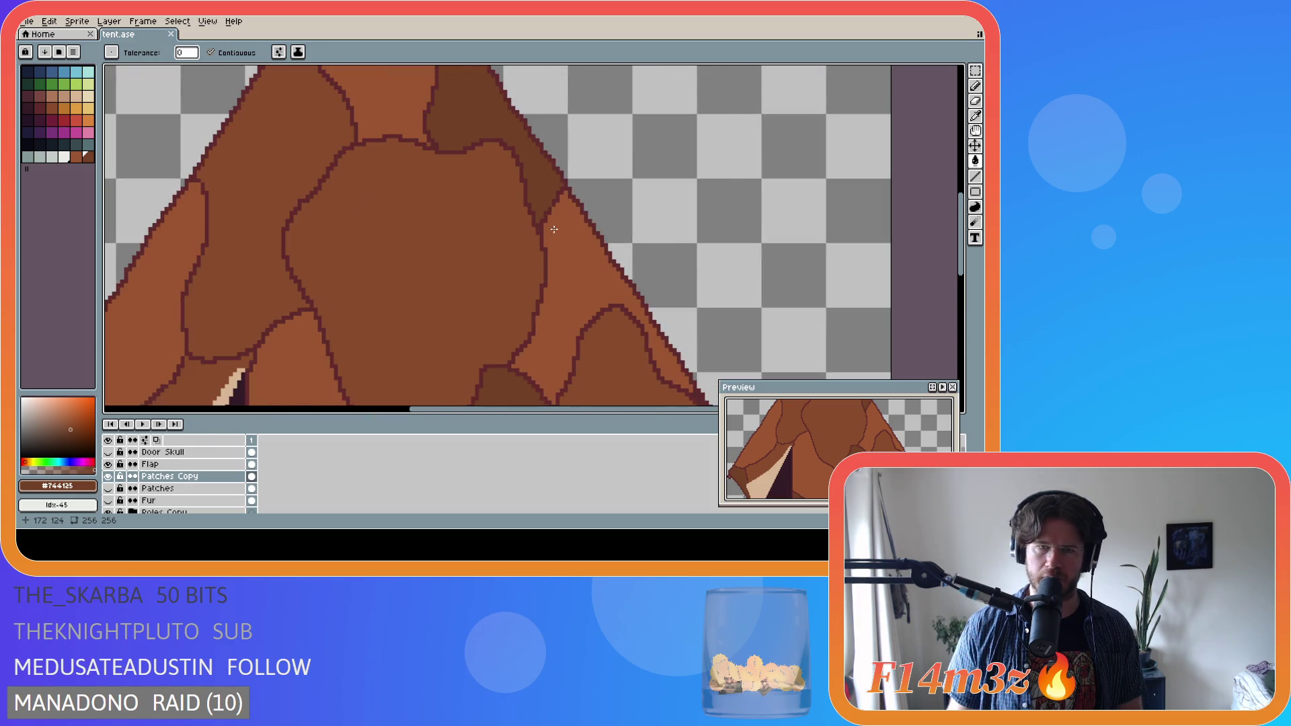
pyautogui.press('alt')
pyautogui.keyDown('alt'); pyautogui.click(549, 212); pyautogui.keyUp('alt')
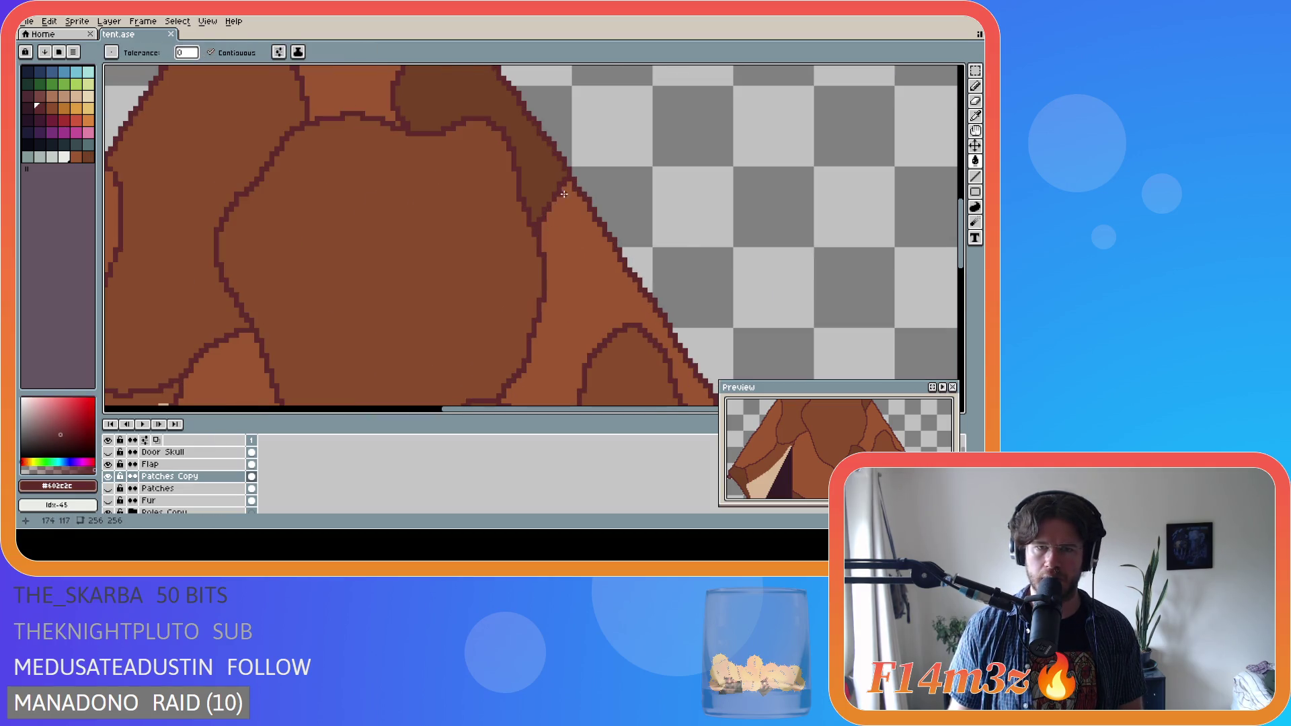
pyautogui.click(561, 218)
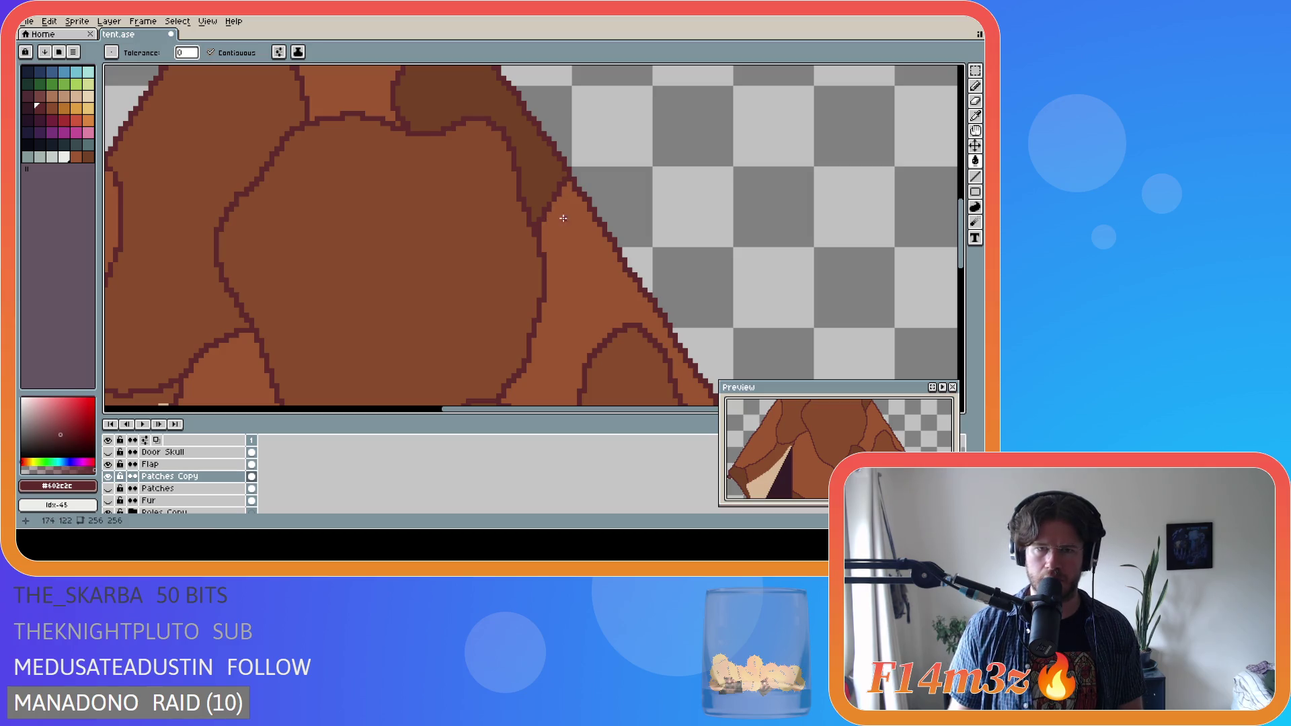
pyautogui.press('b')
pyautogui.moveTo(566, 174); pyautogui.dragTo(541, 227)
pyautogui.hotkey('ctrl', 'z')
pyautogui.moveTo(567, 176); pyautogui.dragTo(538, 225)
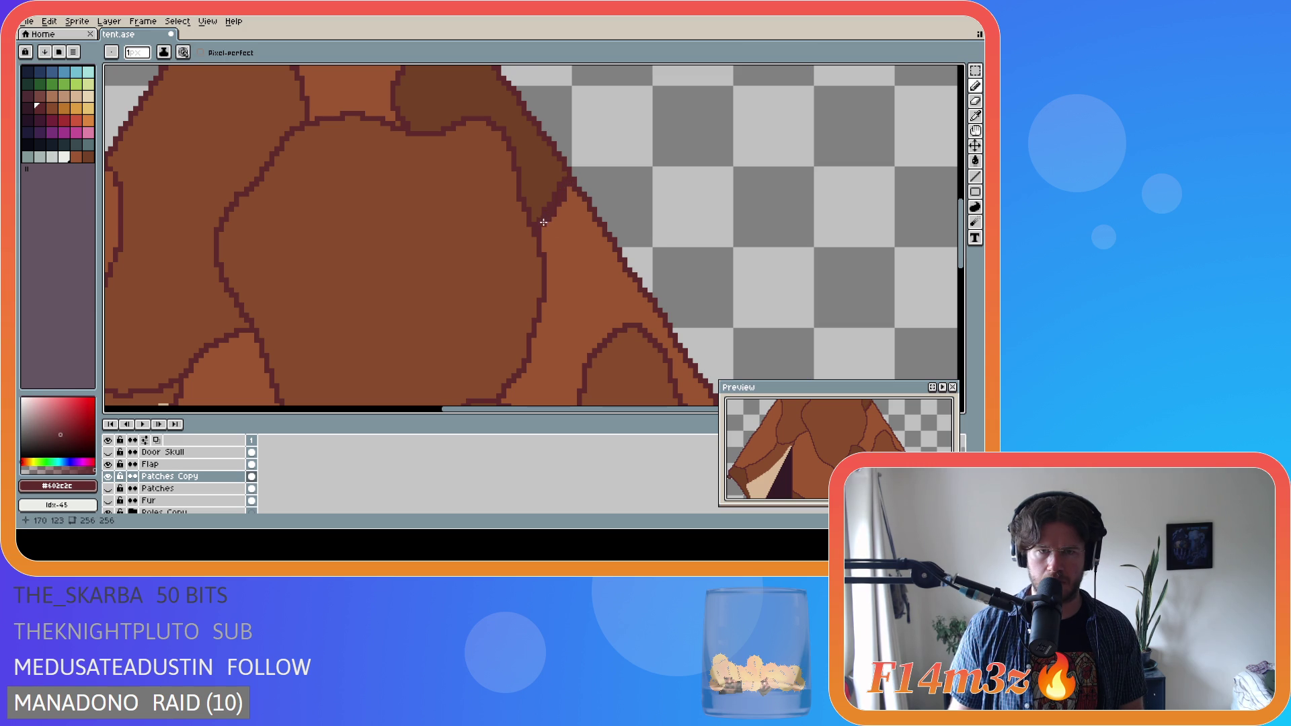
pyautogui.keyDown('alt'); pyautogui.click(536, 213); pyautogui.keyUp('alt')
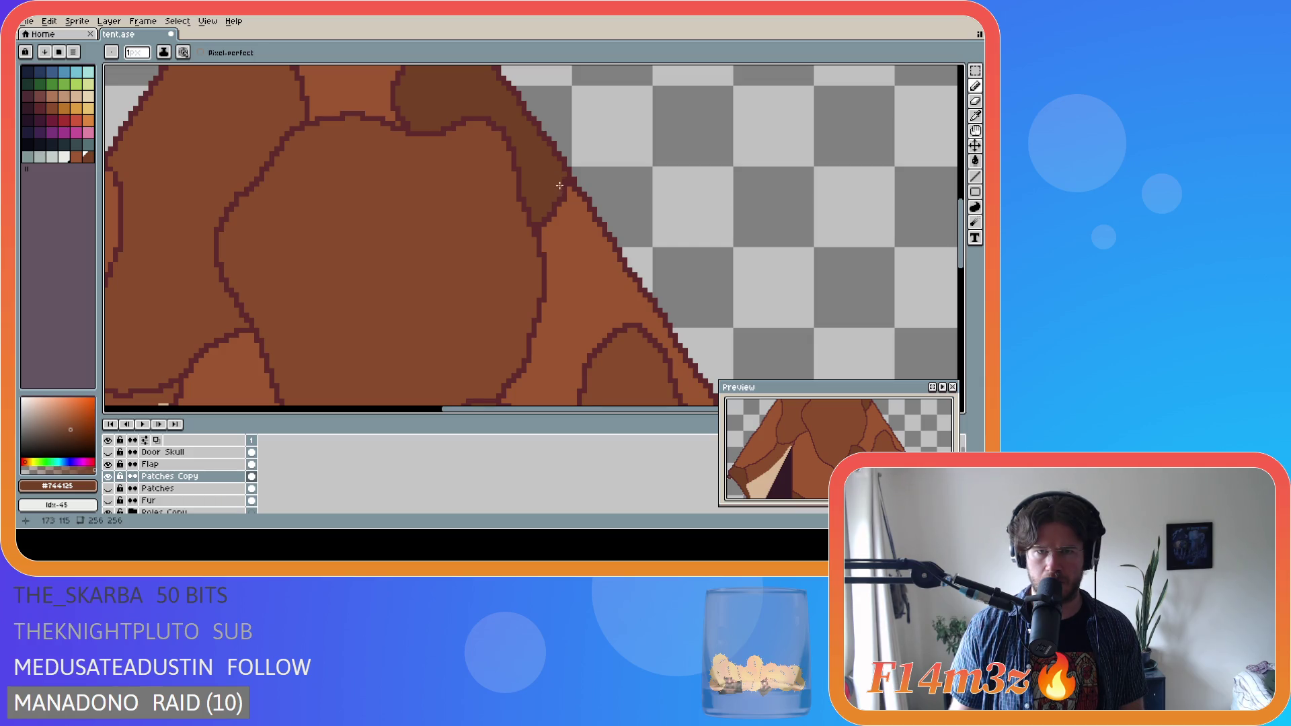
# - Pick the dark outline colour, undo the last pencil stroke, and save the sprite
pyautogui.scroll(-3, 563, 177)
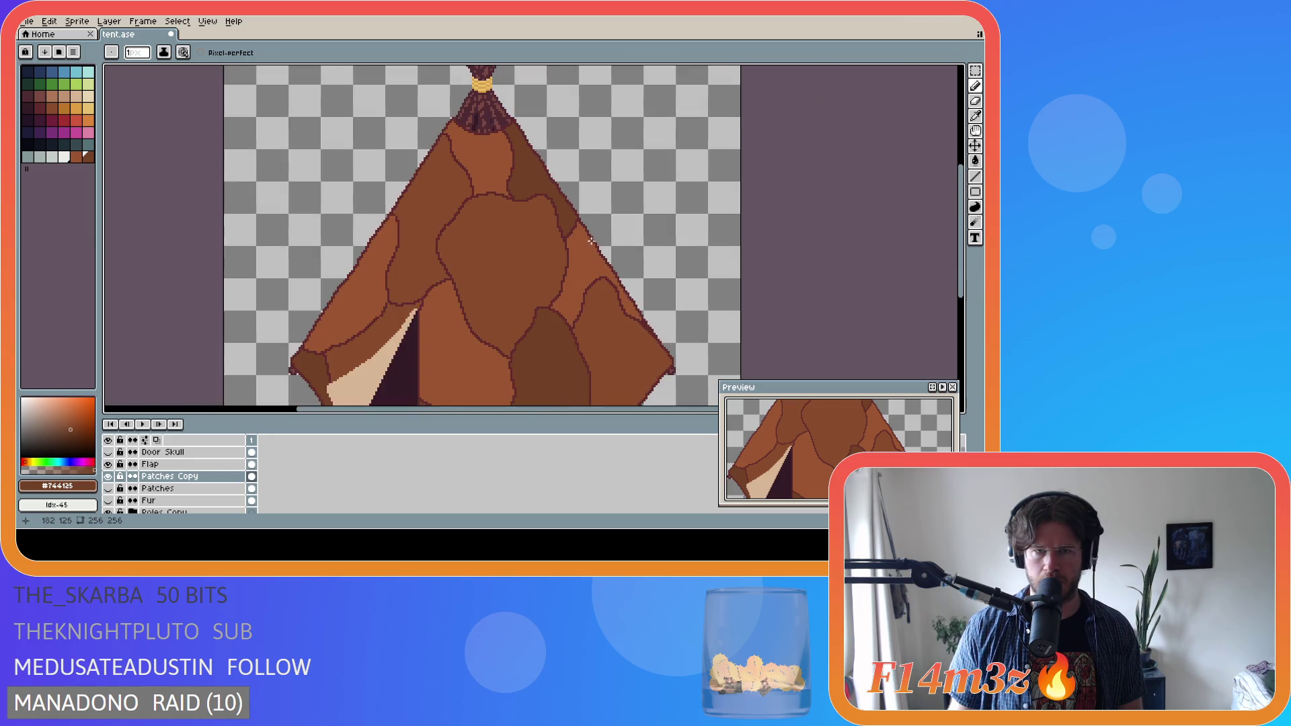
pyautogui.scroll(3, 581, 221)
pyautogui.scroll(1, 582, 222)
pyautogui.keyDown('alt'); pyautogui.click(550, 211); pyautogui.keyUp('alt')
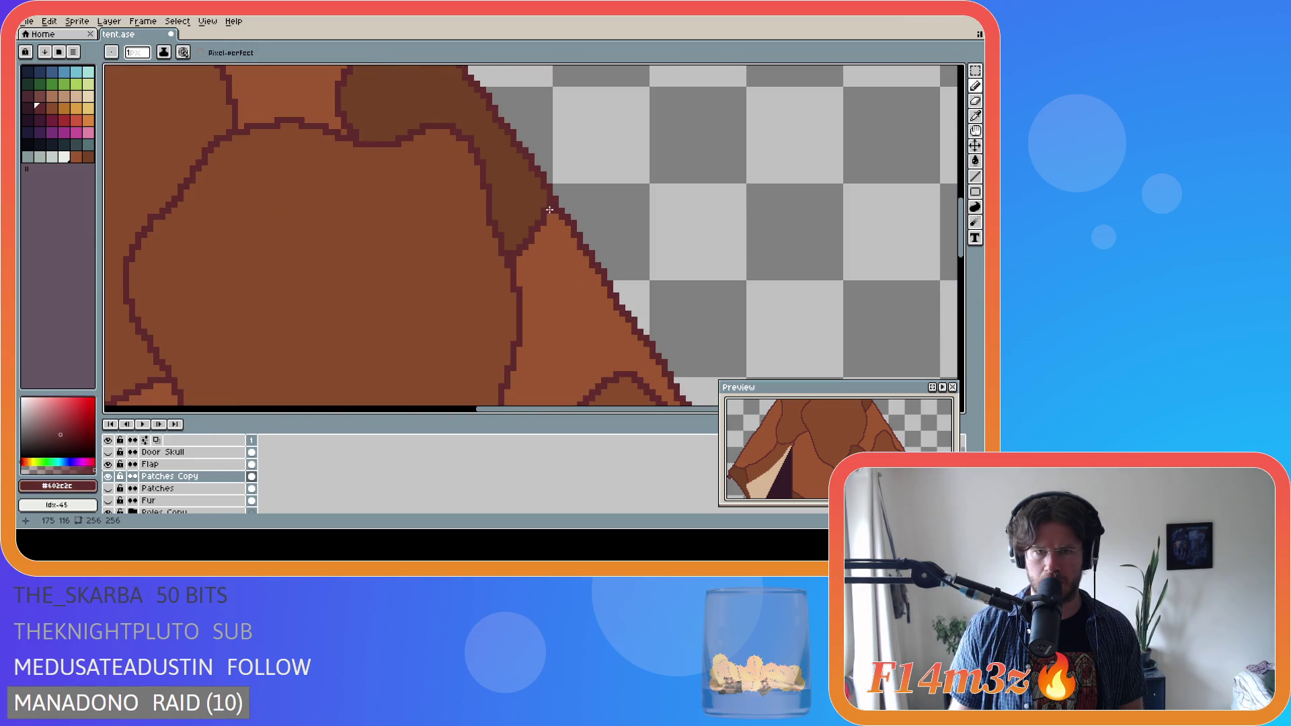
pyautogui.scroll(-4, 563, 263)
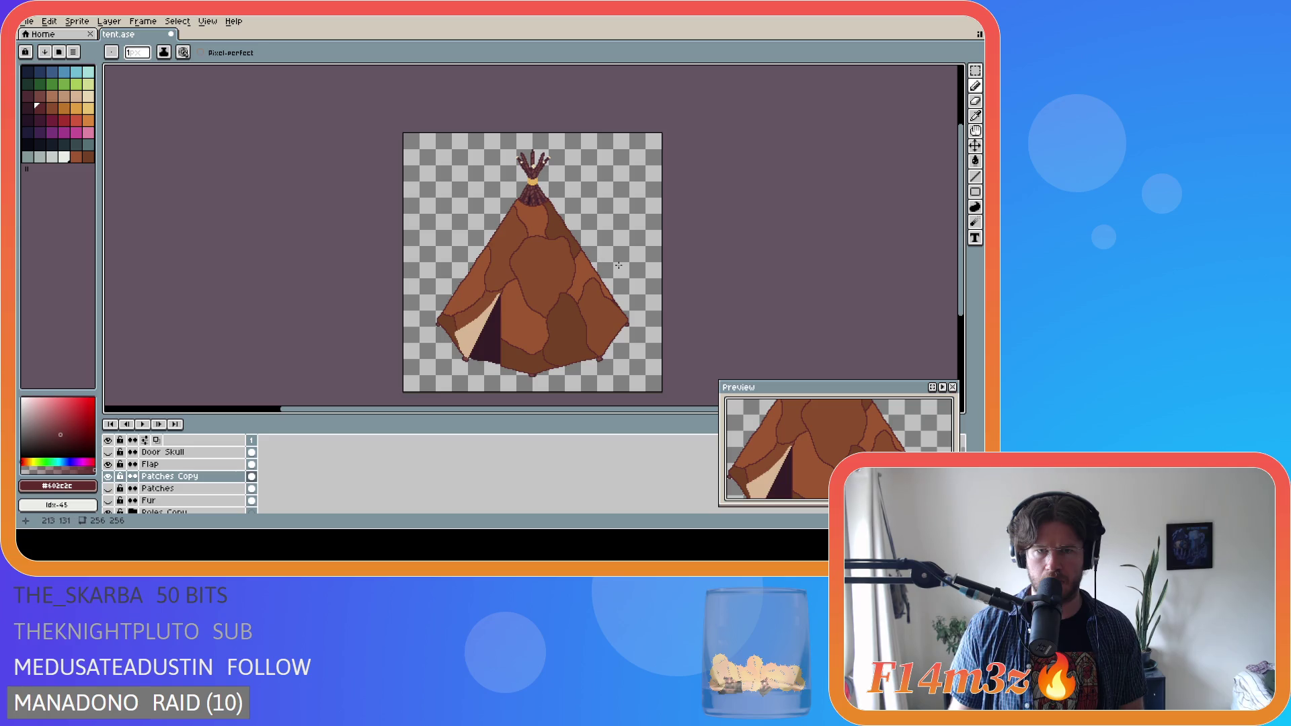
pyautogui.scroll(3, 602, 266)
pyautogui.scroll(-3, 581, 268)
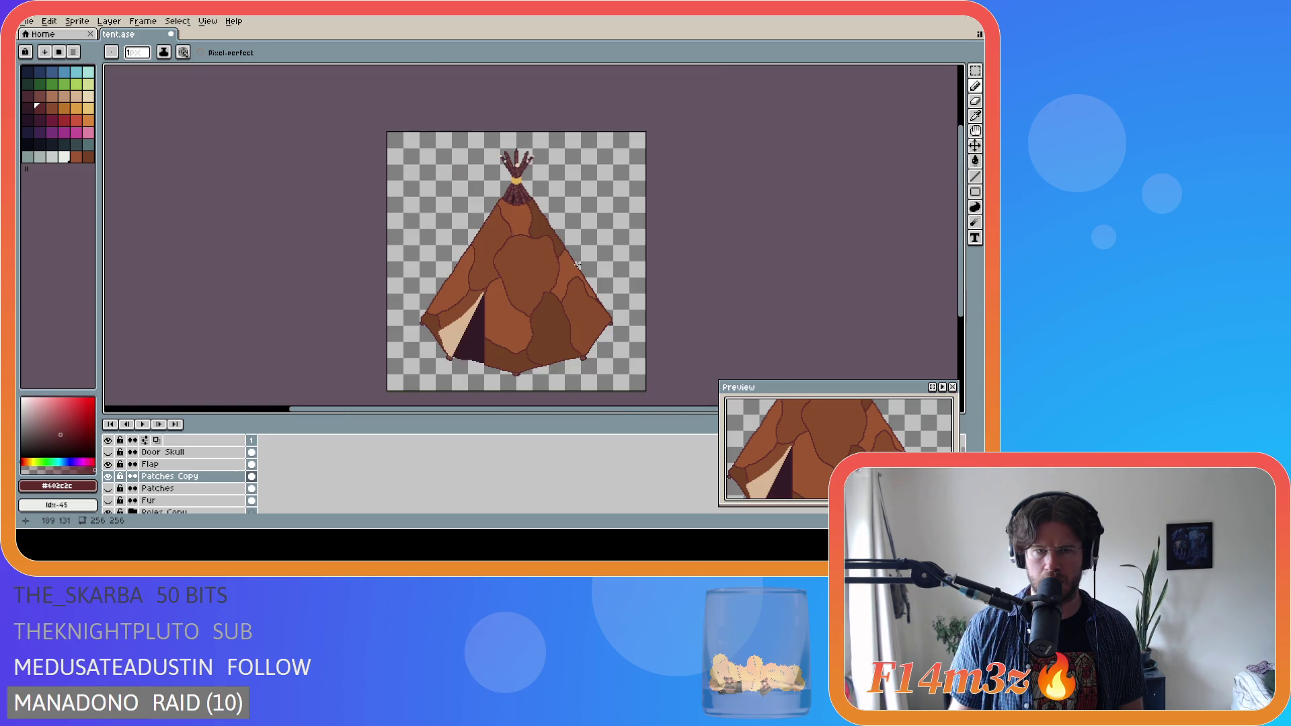
pyautogui.hotkey('ctrl', 'z')
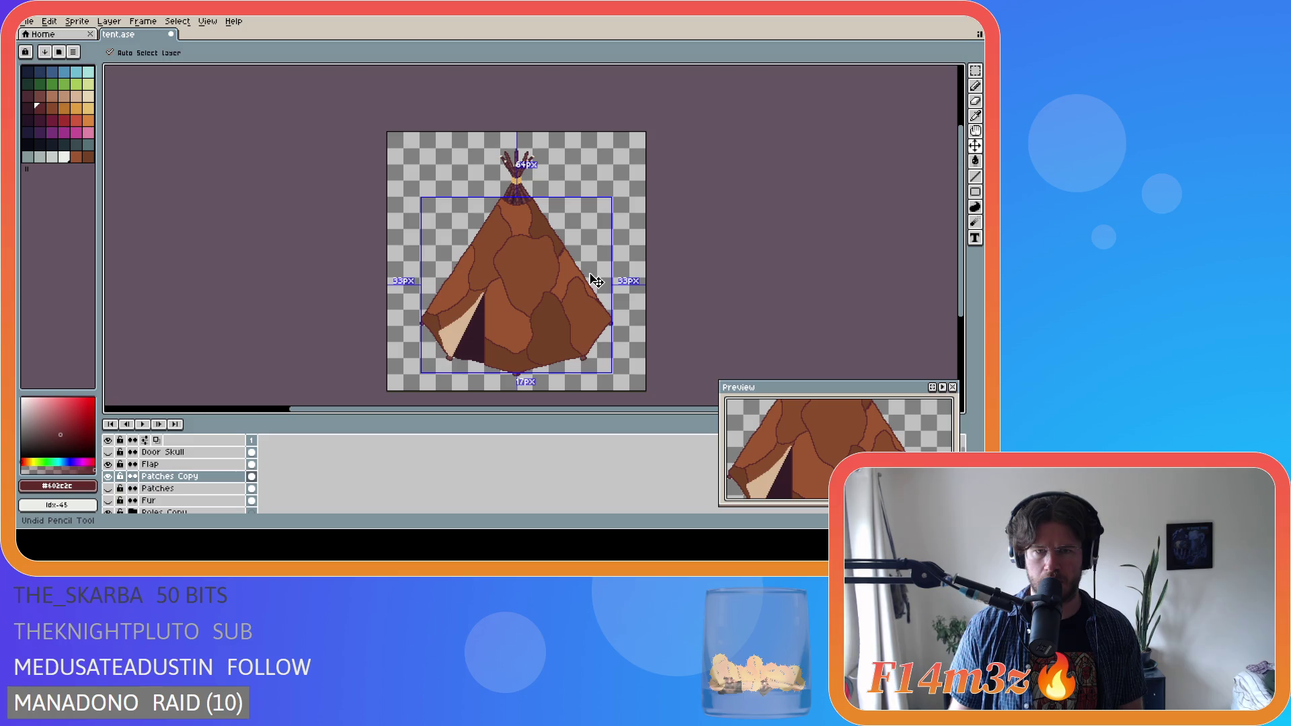
pyautogui.hotkey('ctrl', 's')
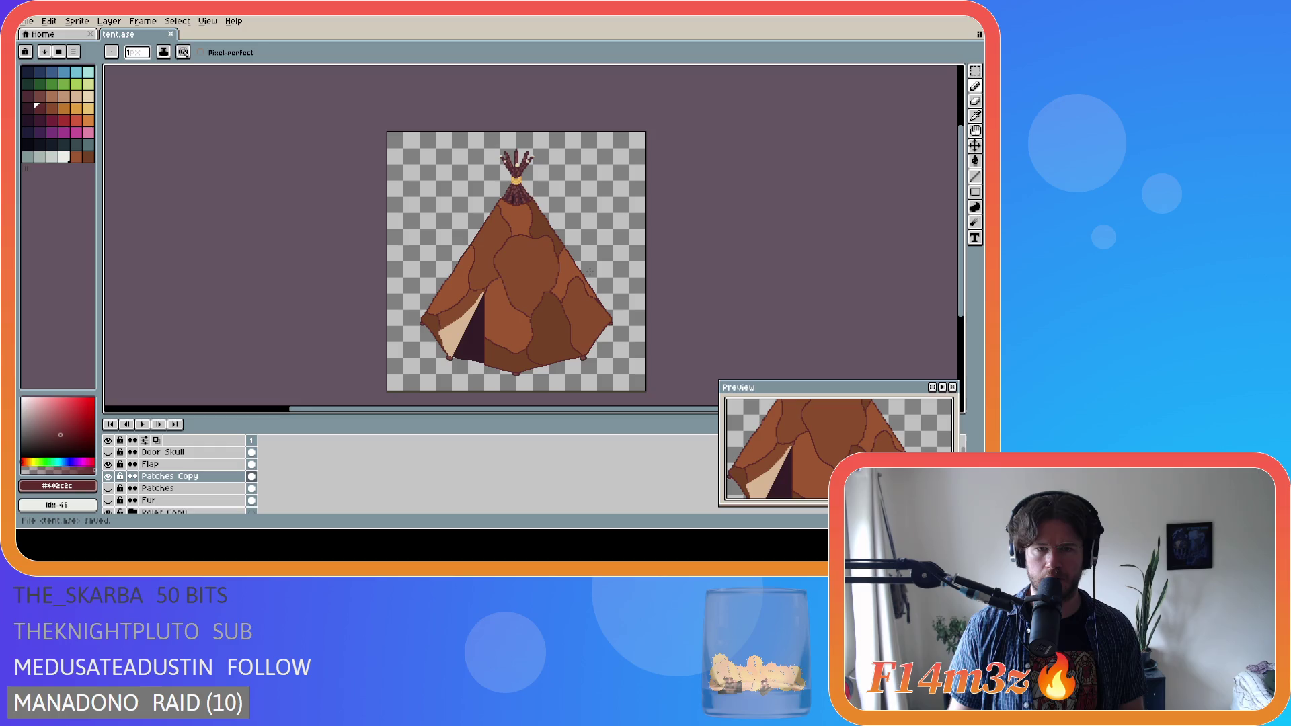
pyautogui.scroll(2, 590, 271)
pyautogui.scroll(-2, 590, 272)
pyautogui.hotkey('ctrl', 's')
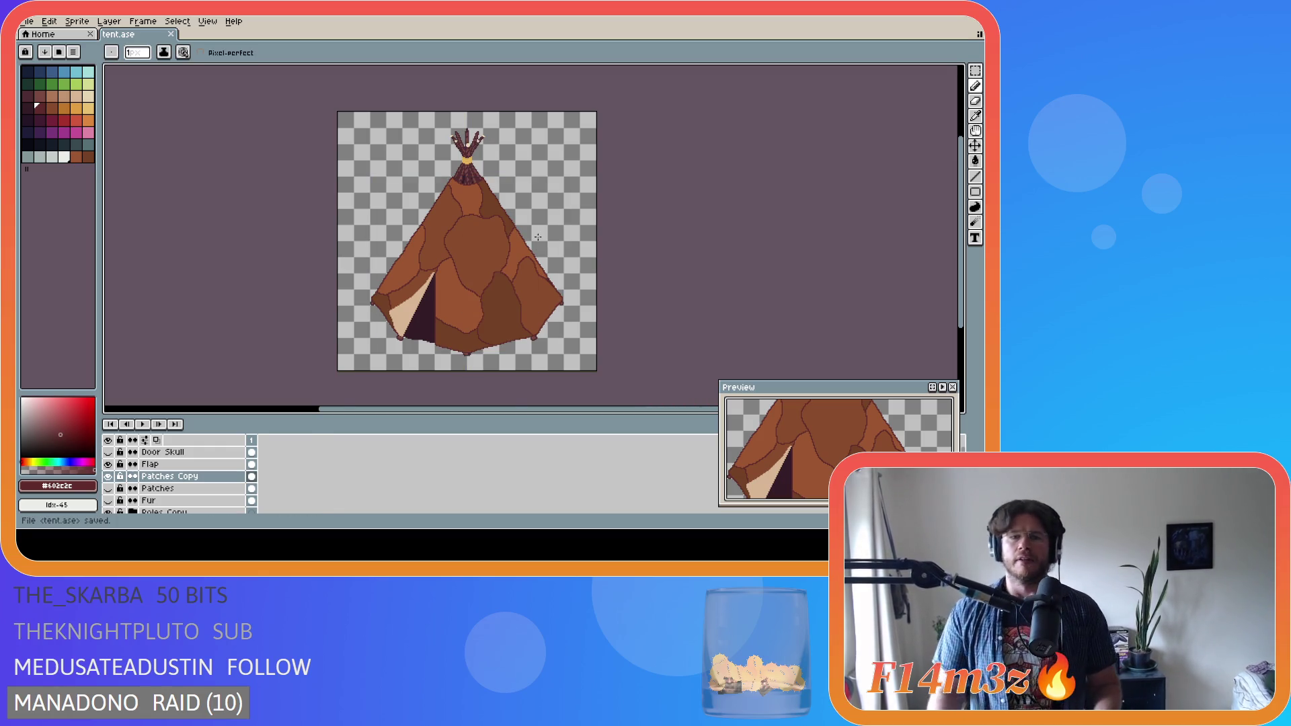
# - Draw a dark outline line on the tent's right side and sample the patch's dark brown
pyautogui.scroll(4, 538, 237)
pyautogui.press('i')
pyautogui.press('b')
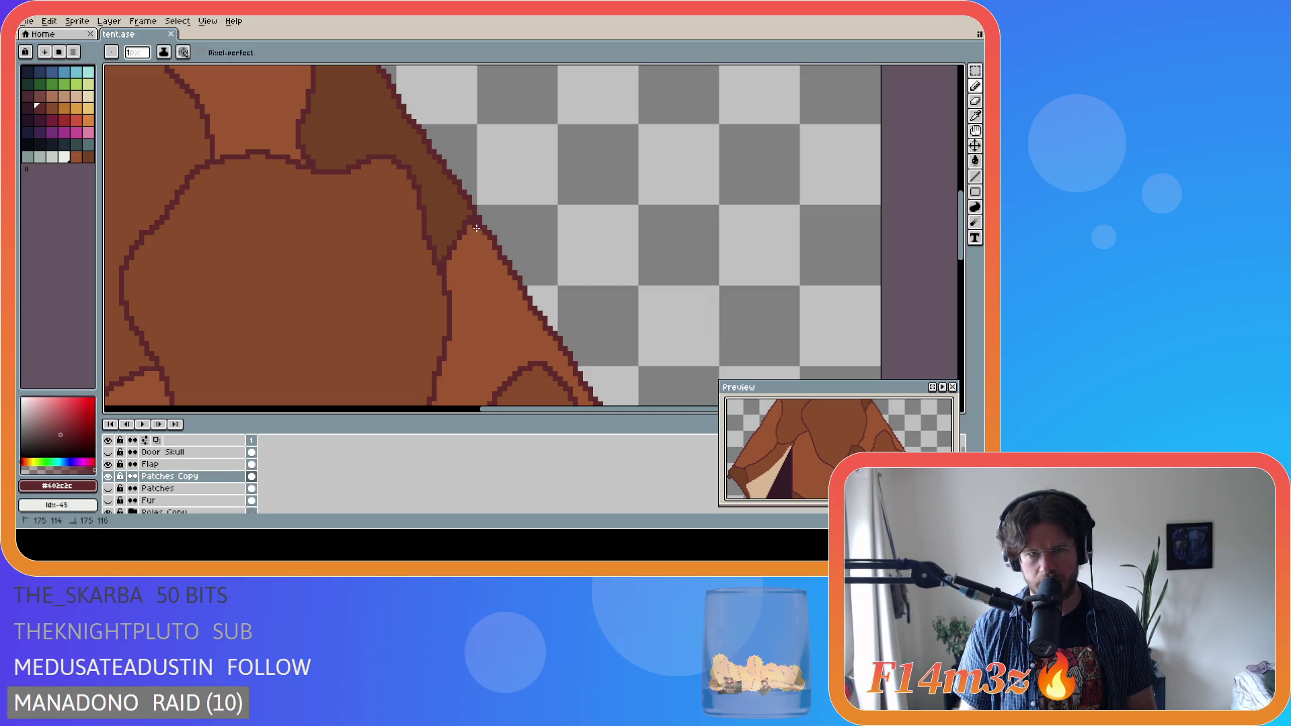
pyautogui.moveTo(475, 216); pyautogui.dragTo(442, 266)
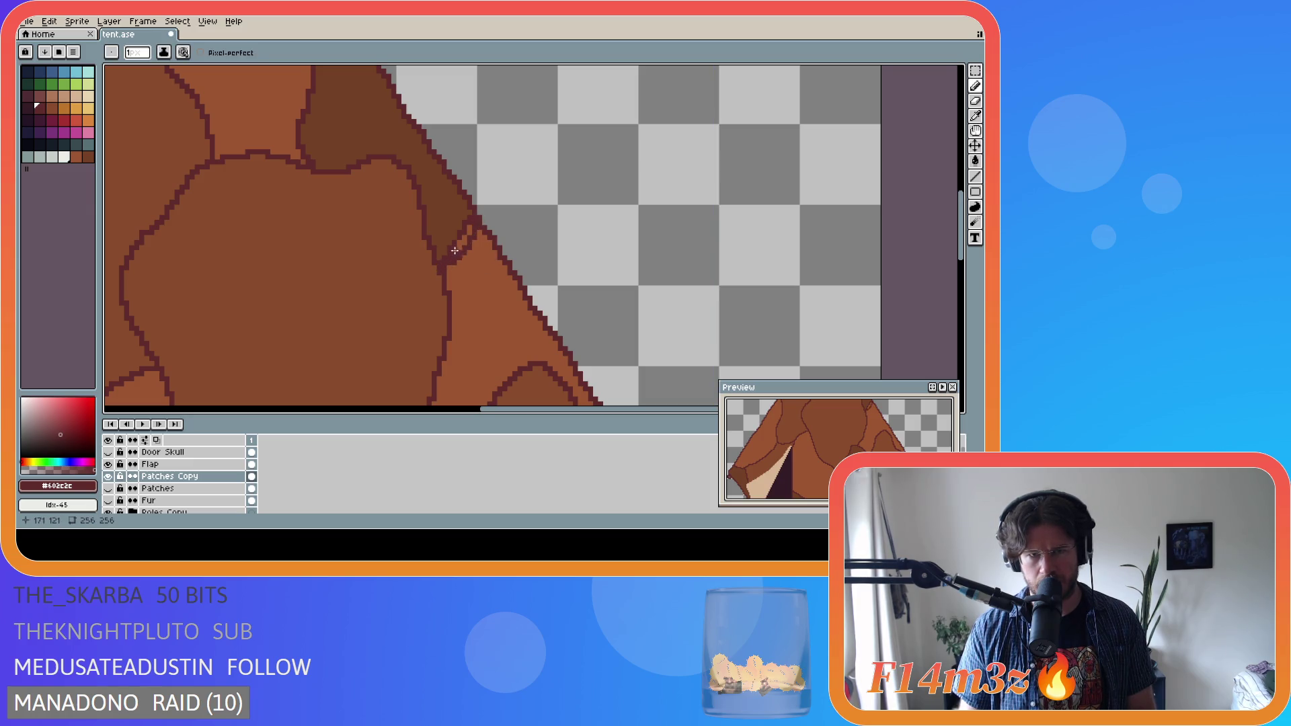
pyautogui.keyDown('alt'); pyautogui.click(455, 251); pyautogui.keyUp('alt')
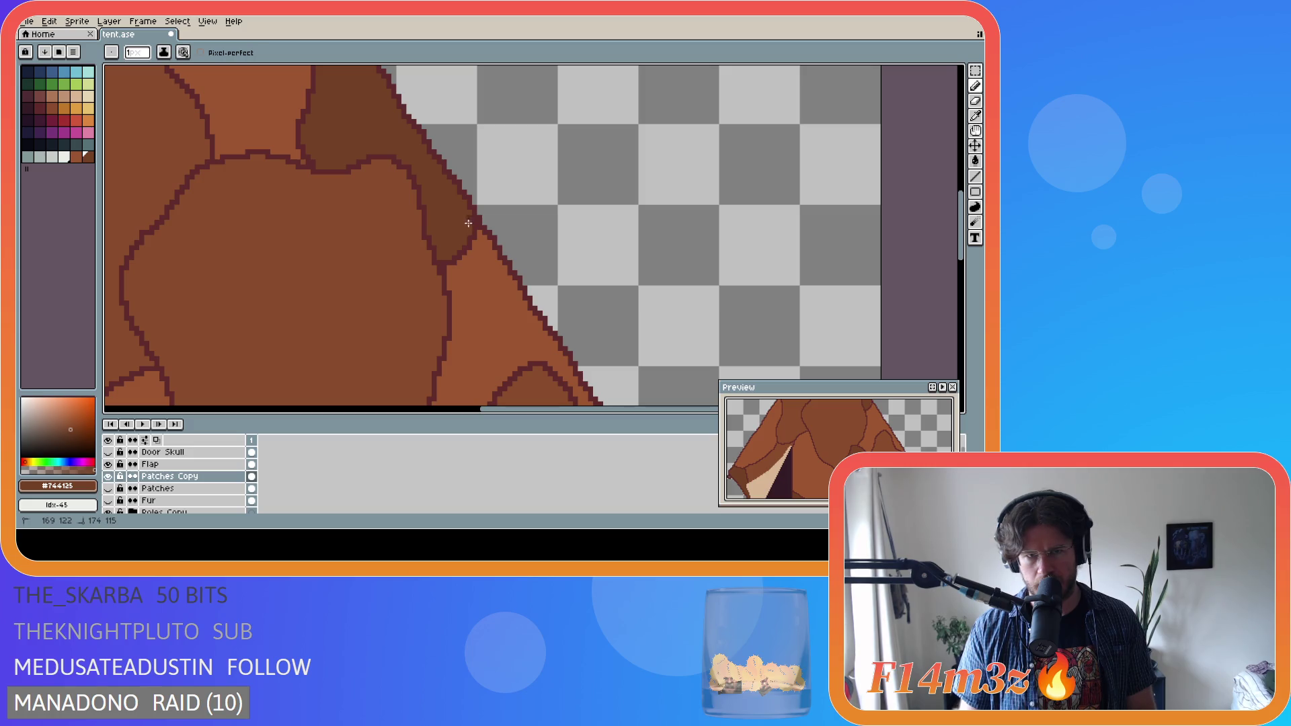
pyautogui.scroll(-4, 443, 290)
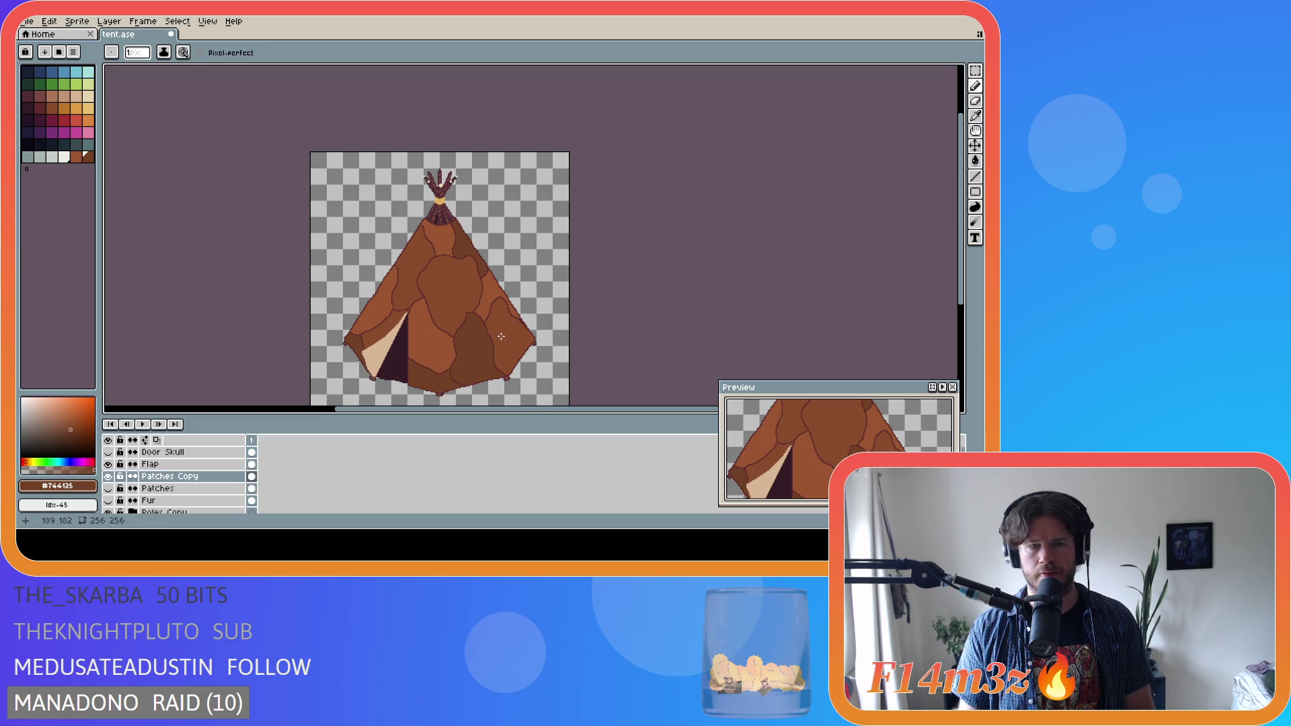
# - Sample the dark outline colour and the dark brown patch colour
pyautogui.scroll(2, 500, 300)
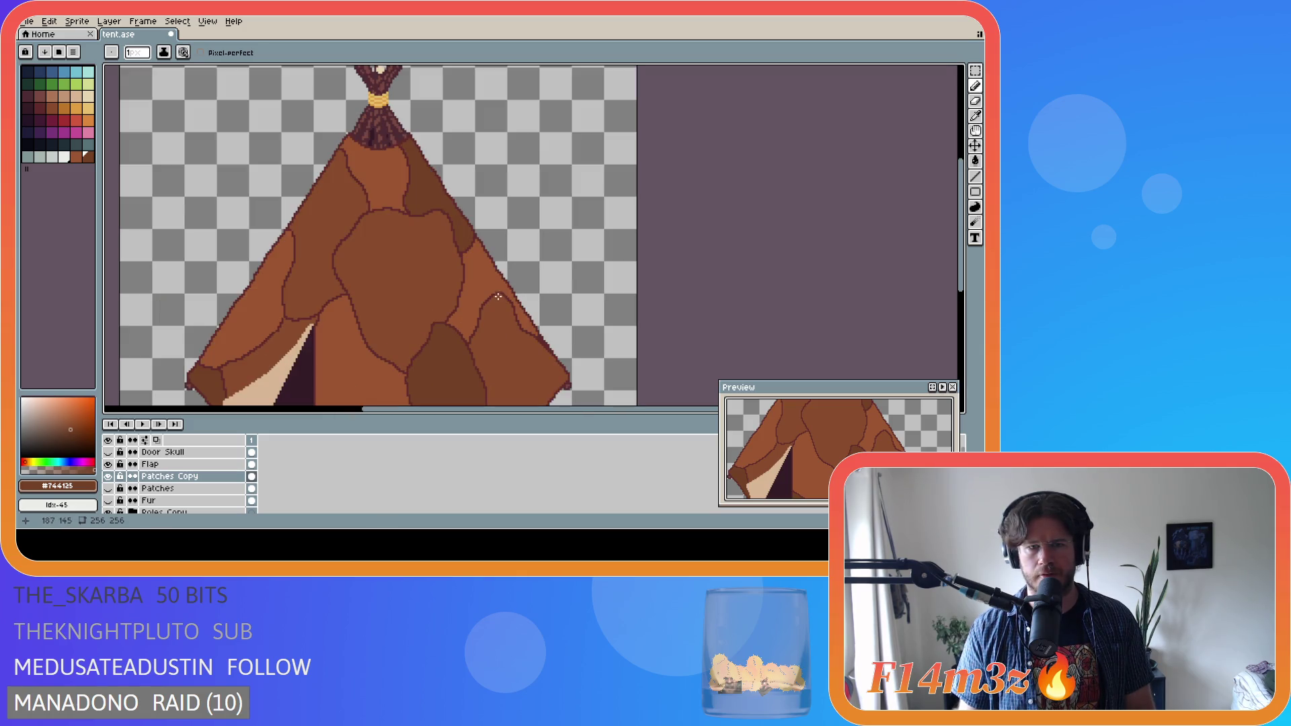
pyautogui.scroll(3, 487, 289)
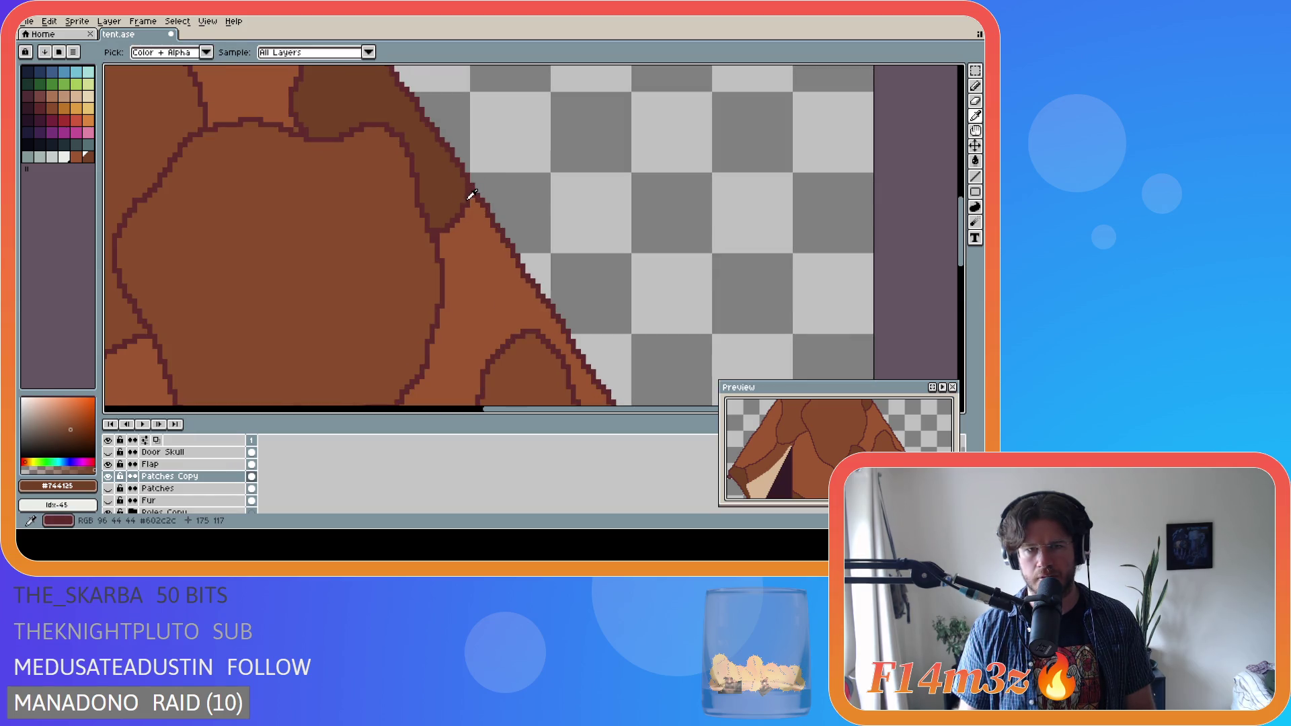
pyautogui.keyDown('alt'); pyautogui.click(473, 210); pyautogui.keyUp('alt')
pyautogui.keyDown('alt'); pyautogui.click(465, 190); pyautogui.keyUp('alt')
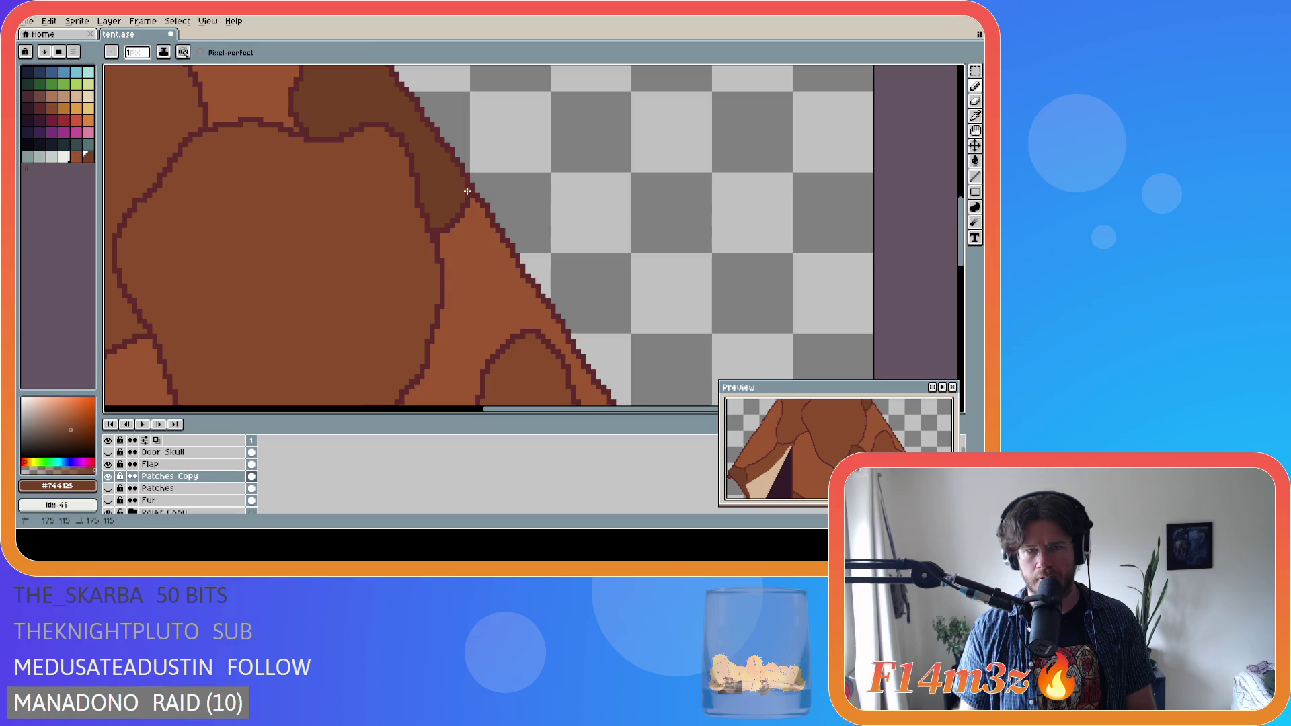
pyautogui.scroll(-4, 425, 226)
pyautogui.scroll(-2, 437, 232)
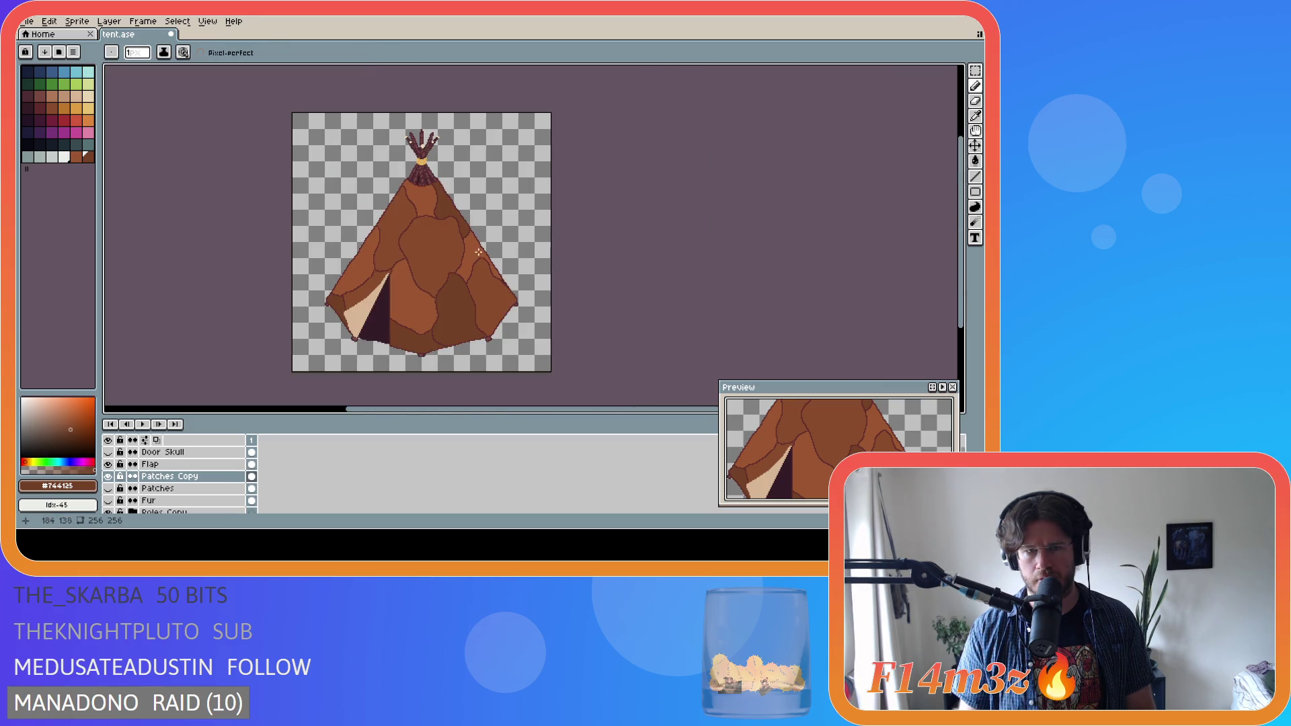
pyautogui.scroll(2, 472, 242)
pyautogui.scroll(-2, 473, 243)
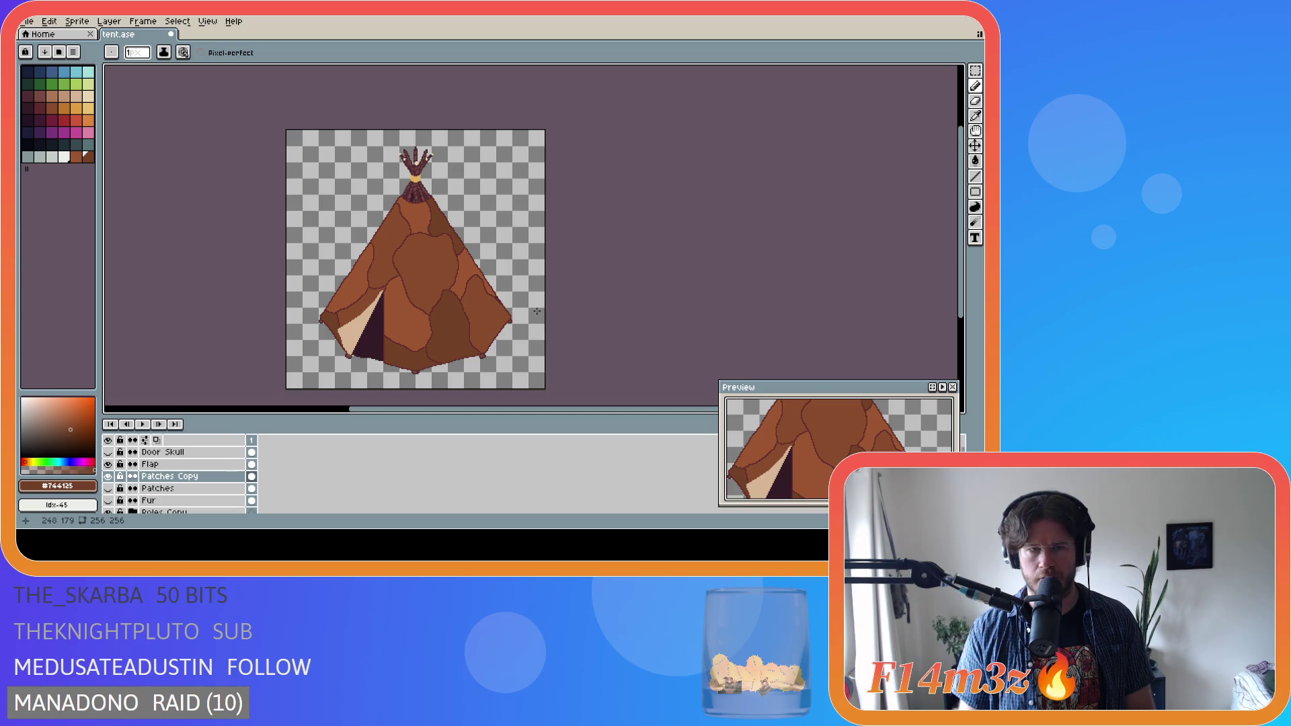
# - Compare the last pencil stroke via undo/redo, keep it, and save tent.ase
pyautogui.hotkey('ctrl', 'z')
pyautogui.hotkey('ctrl', 'y')
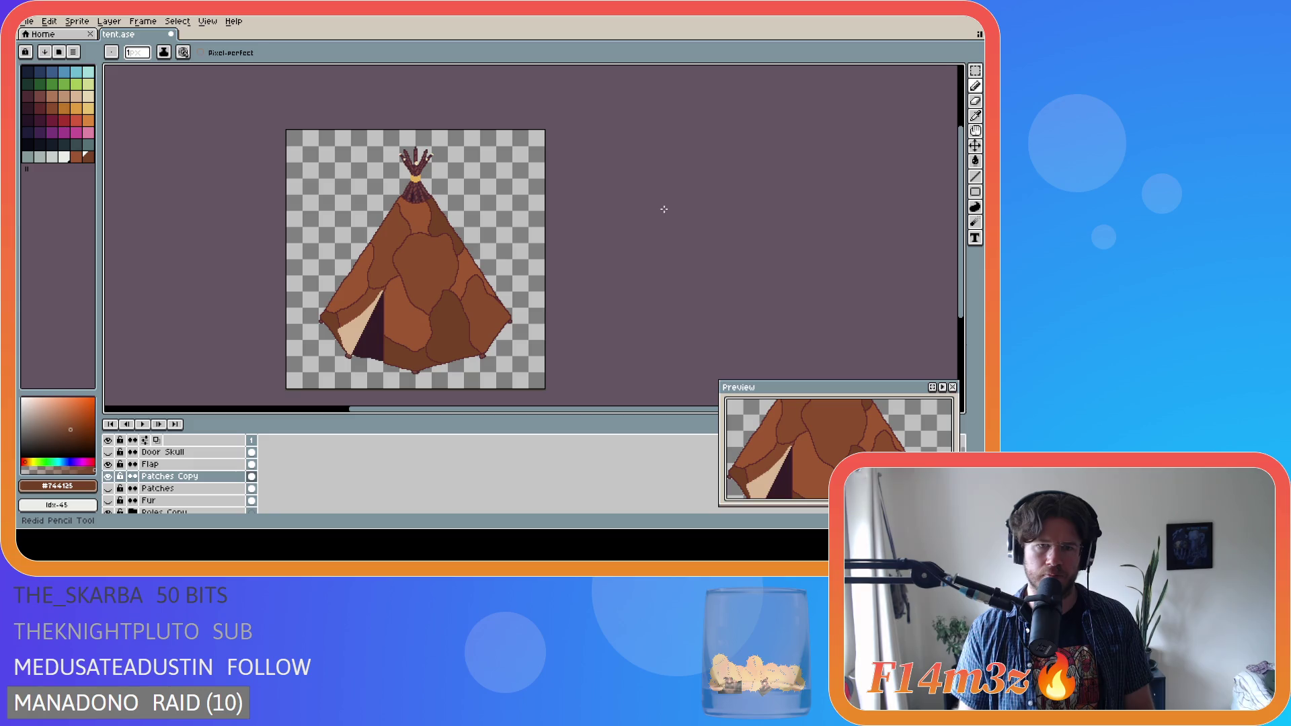
pyautogui.hotkey('ctrl', 'z')
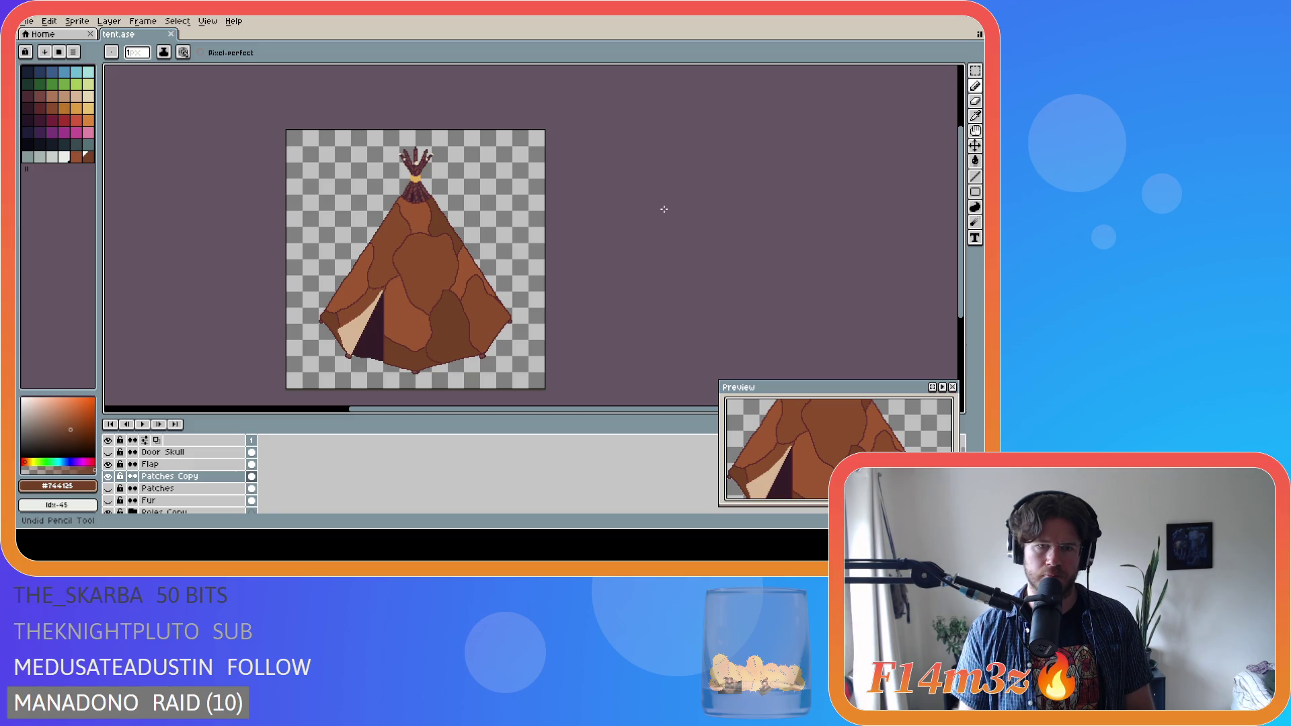
pyautogui.hotkey('ctrl', 'y')
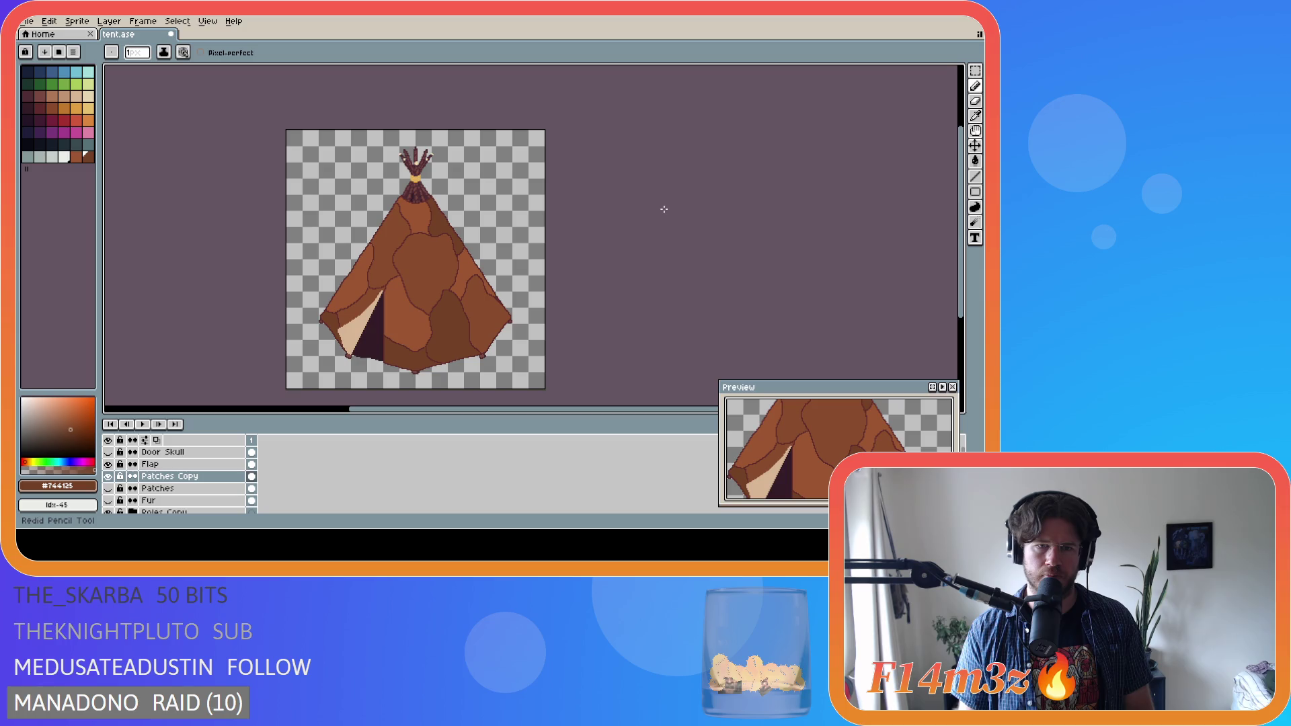
pyautogui.hotkey('ctrl', 's')
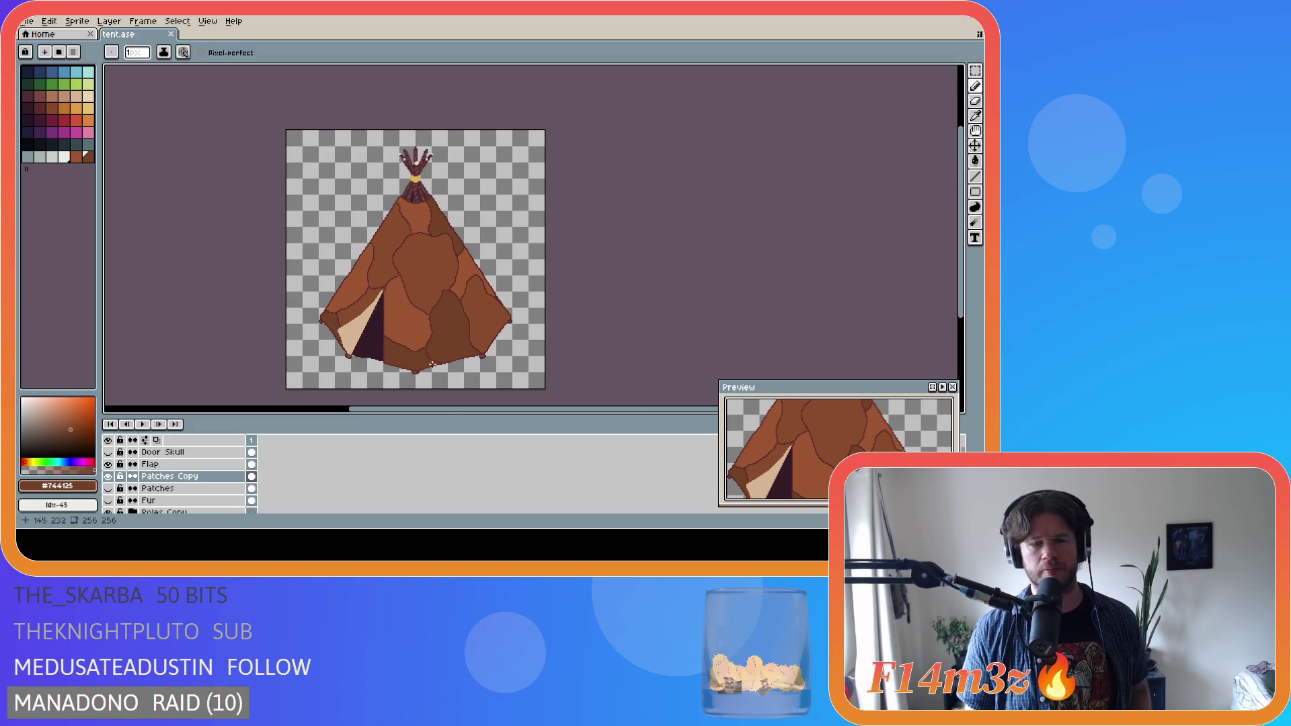
pyautogui.moveTo(446, 409); pyautogui.dragTo(413, 412)
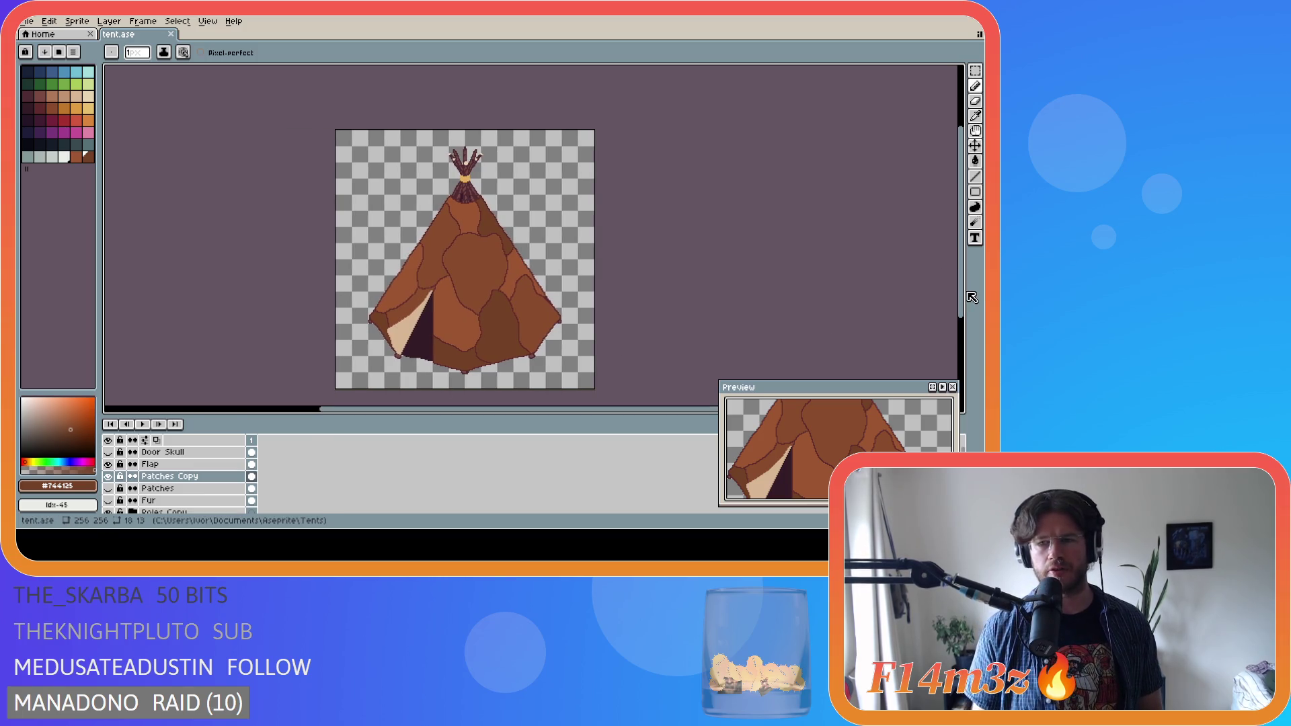
# - Flood-fill the patch near the door with brown #884b2b and save tent.ase
pyautogui.moveTo(960, 299); pyautogui.dragTo(960, 313)
pyautogui.keyDown('alt'); pyautogui.click(445, 331); pyautogui.keyUp('alt')
pyautogui.press('g')
pyautogui.click(451, 336)
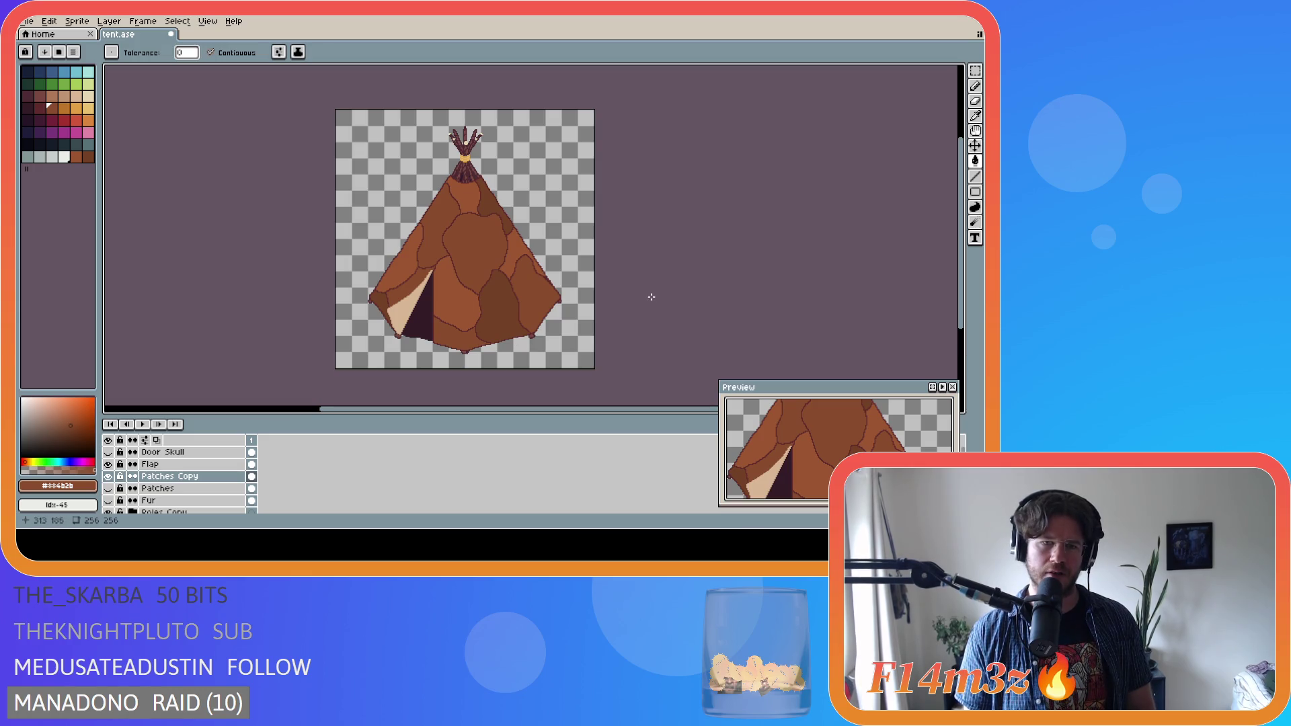
pyautogui.press('v')
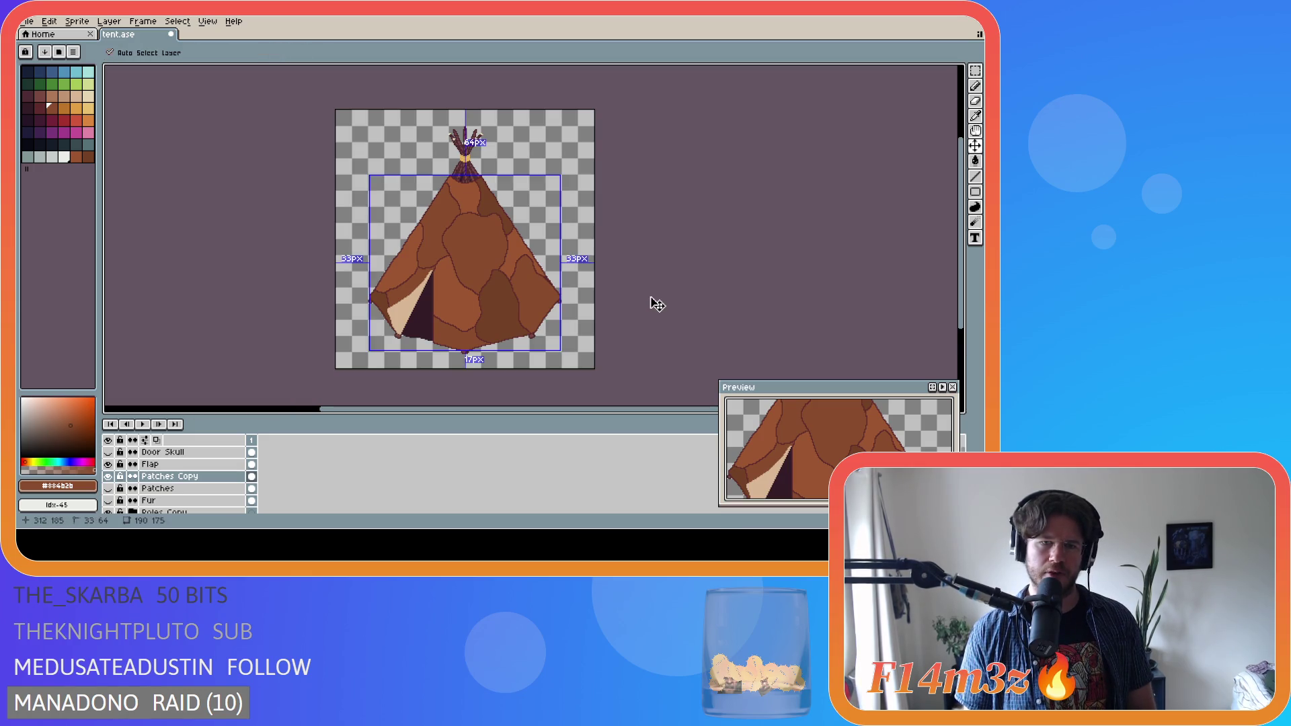
pyautogui.hotkey('ctrl', 's')
pyautogui.press('v')
pyautogui.hotkey('ctrl', 's')
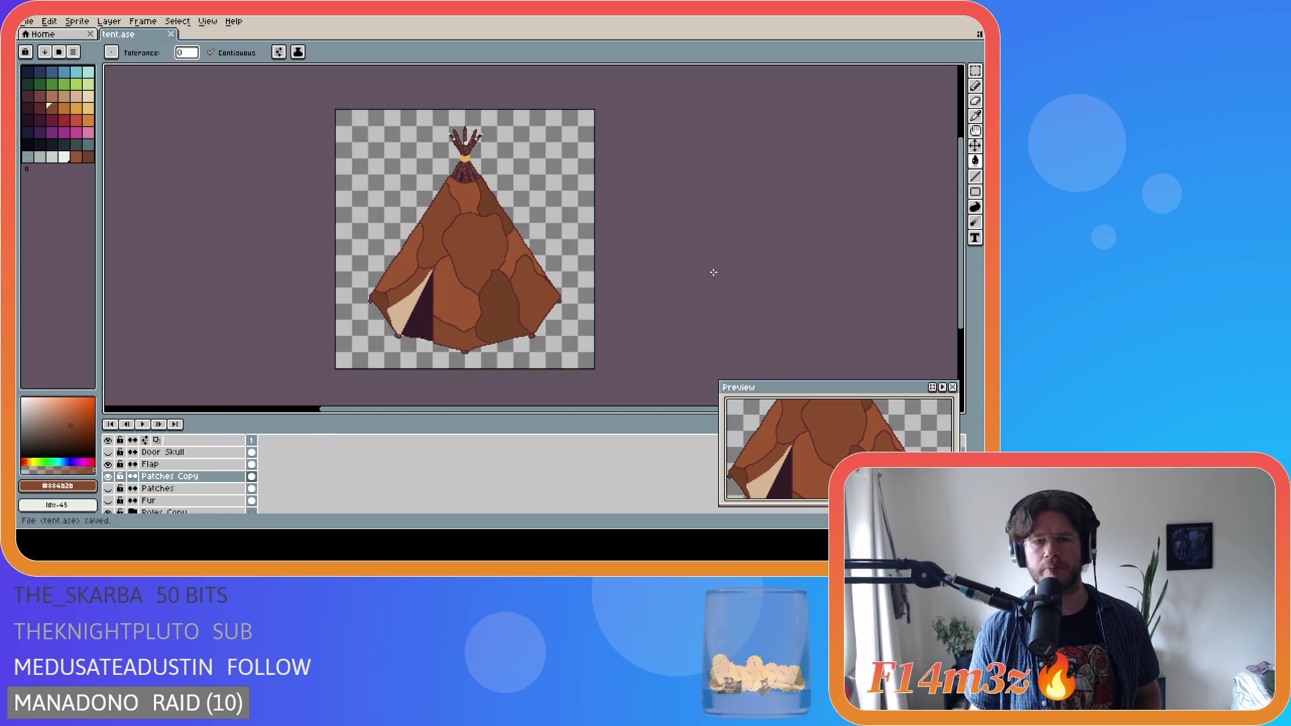
# - Sample the lighter brown #9b5631 from the tent's edge patch
pyautogui.scroll(3, 527, 303)
pyautogui.scroll(1, 597, 229)
pyautogui.scroll(-2, 597, 230)
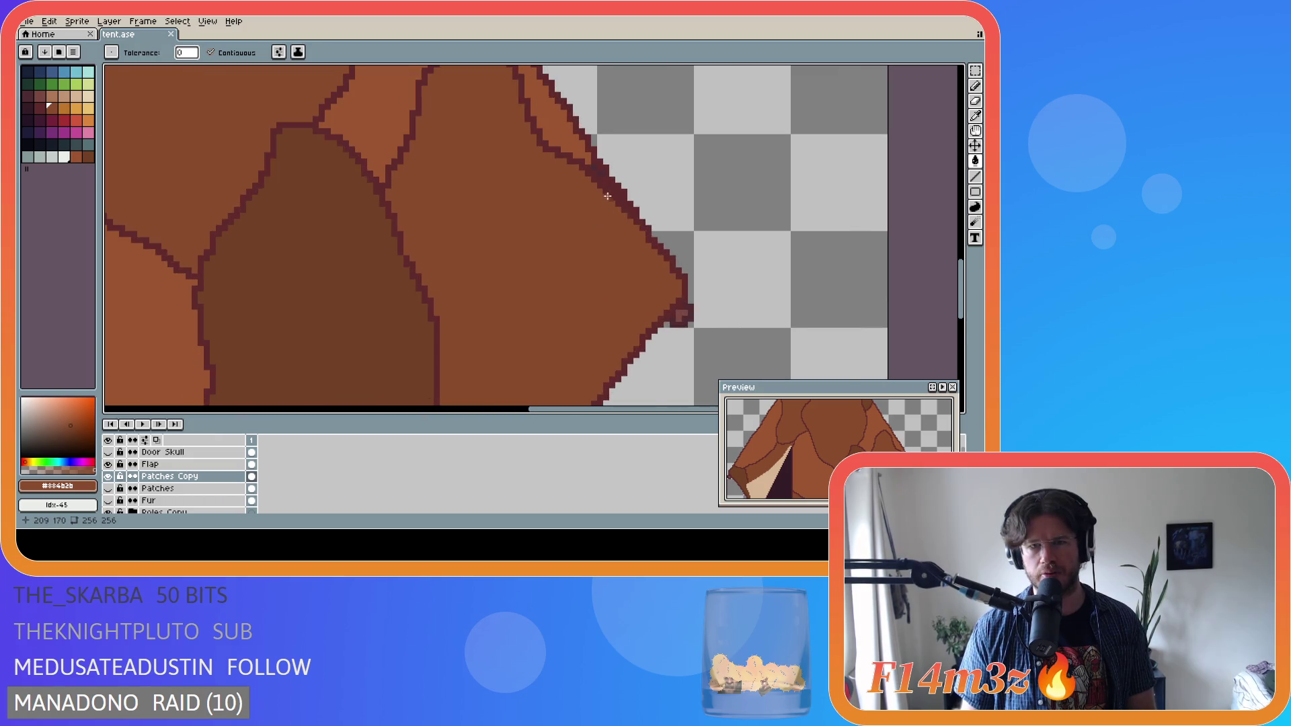
pyautogui.keyDown('alt'); pyautogui.click(595, 176); pyautogui.keyUp('alt')
pyautogui.scroll(1, 595, 177)
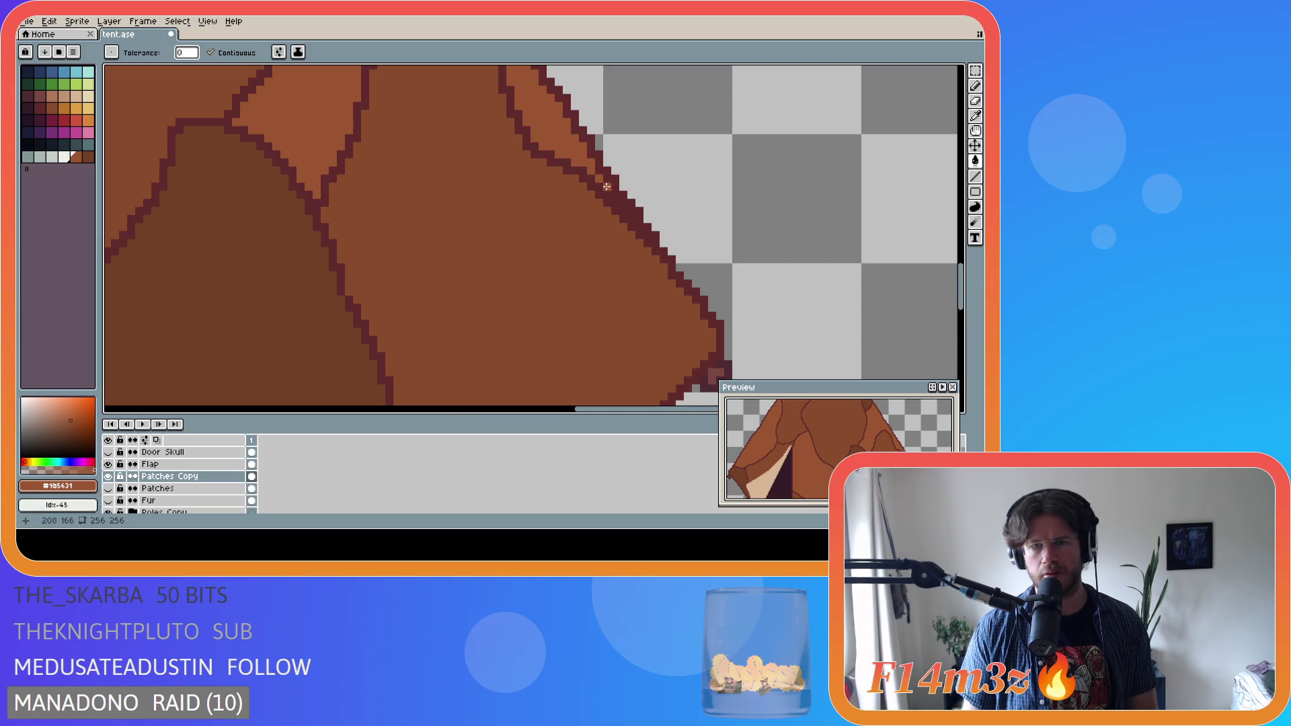
pyautogui.scroll(-6, 638, 215)
pyautogui.scroll(2, 635, 265)
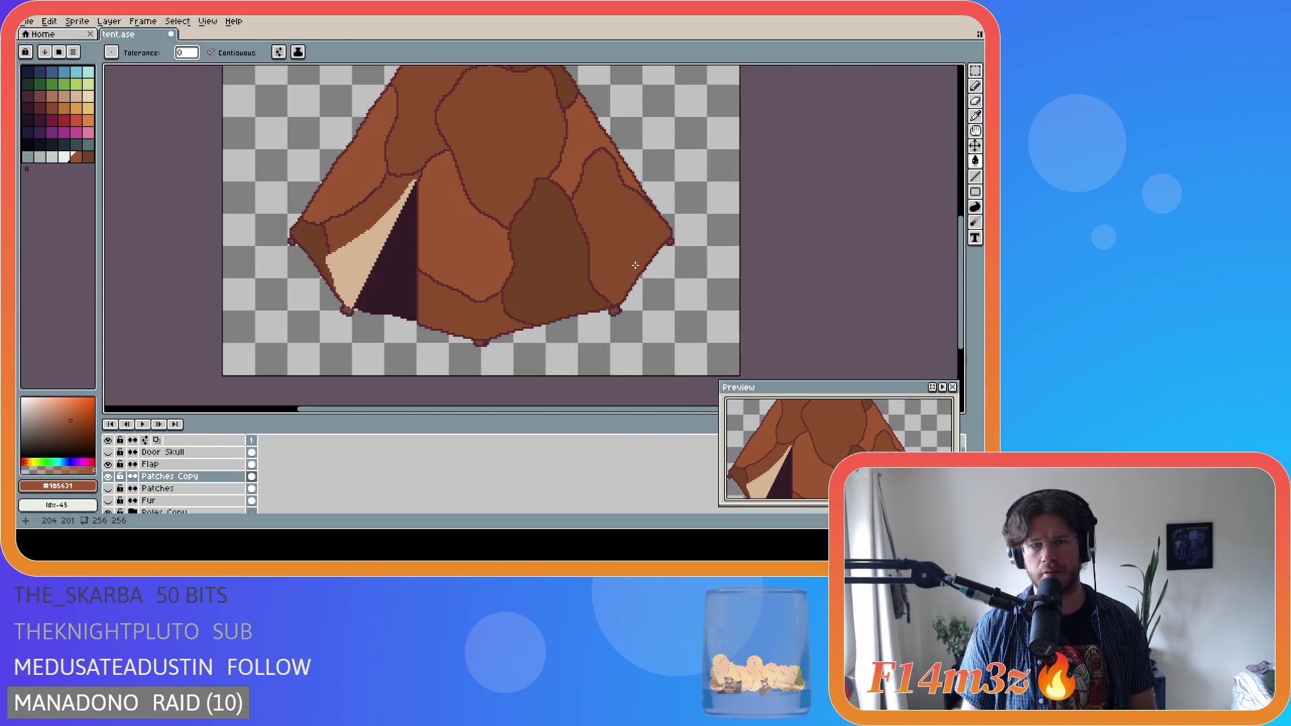
pyautogui.scroll(-2, 636, 265)
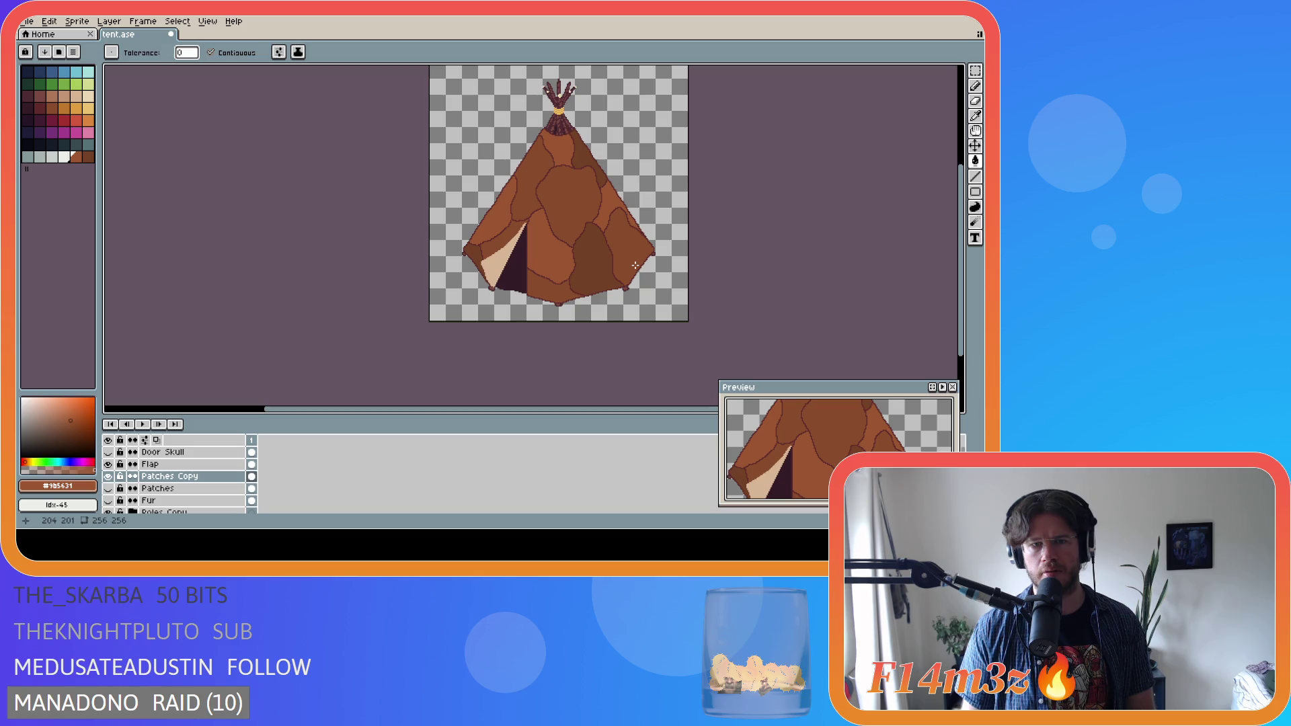